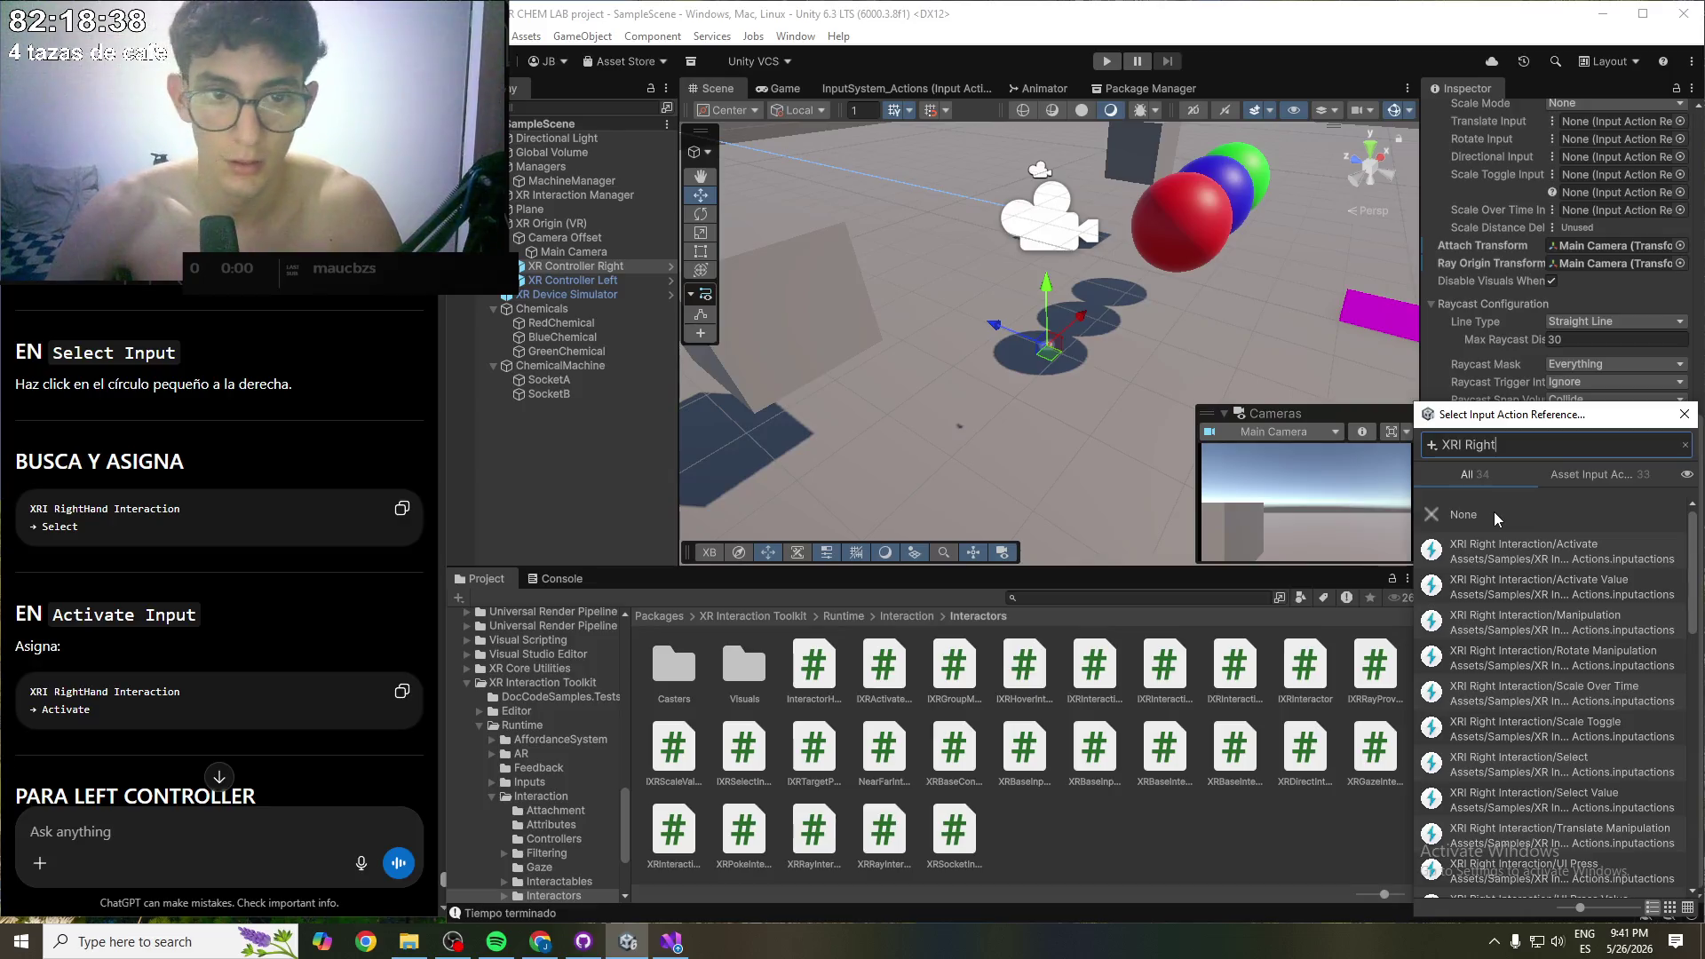
- Assign XRI Right Interaction/Select to the right controller's Select Input
text(H)
key(BackSpace)
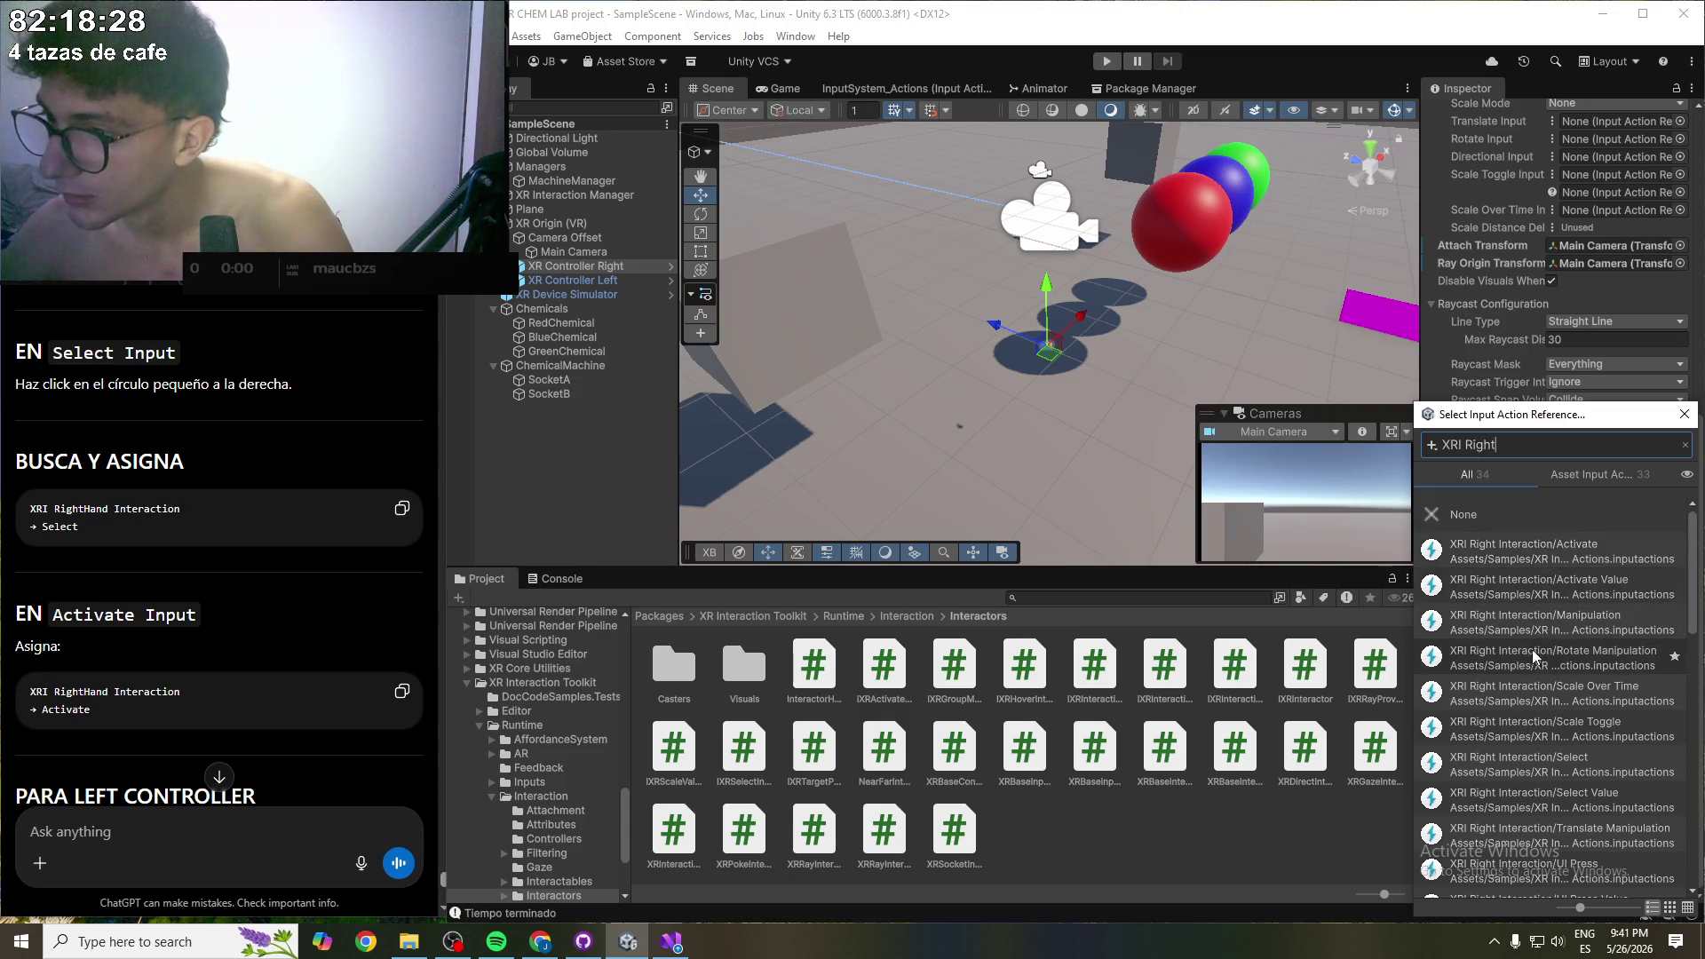
click(1529, 762)
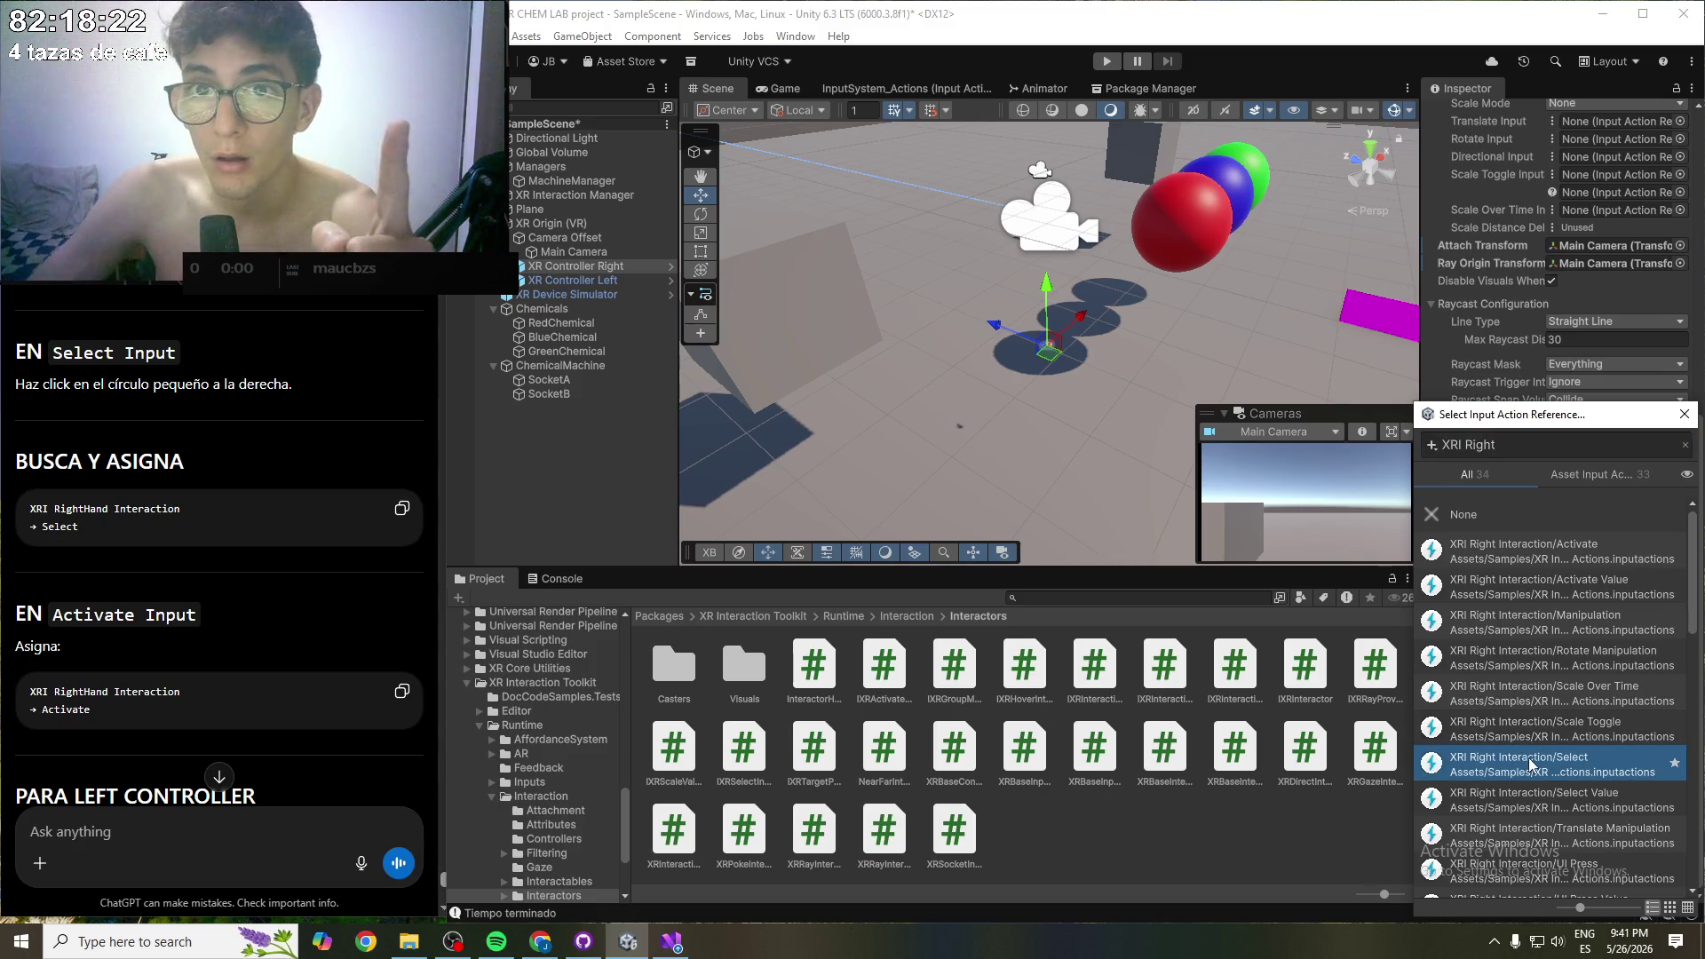
double_click(1529, 761)
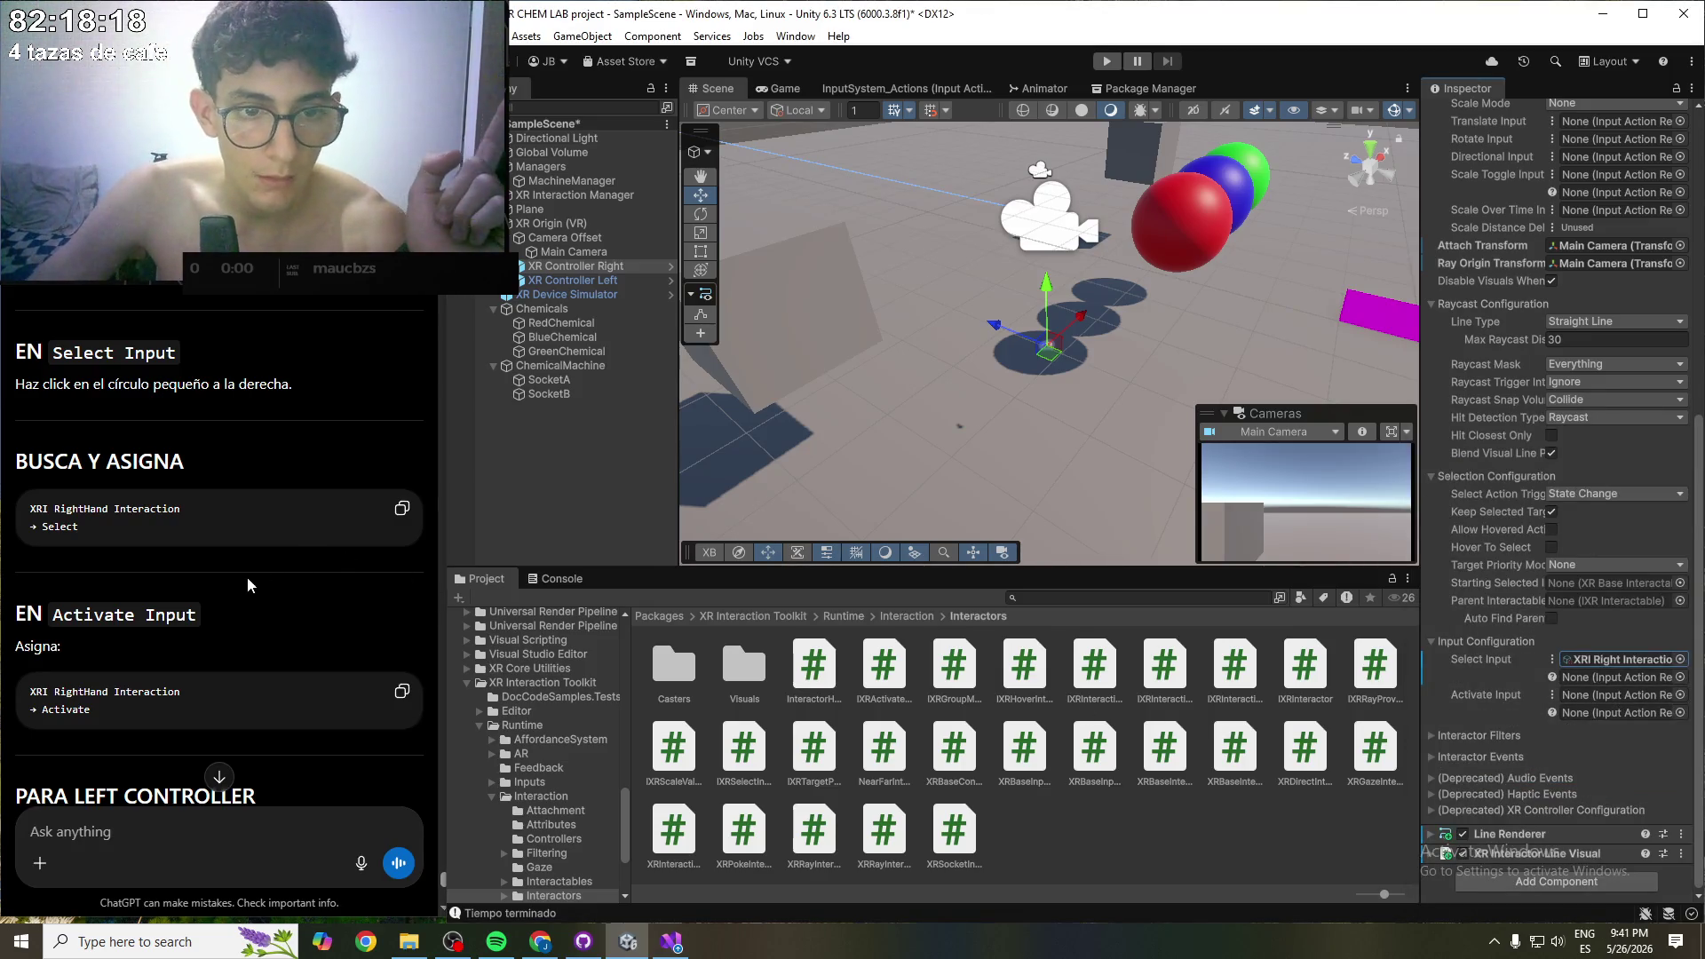
- Bind the right controller's Activate Input to XRI Right Interaction/Activate
scroll(147, 697, down, 1)
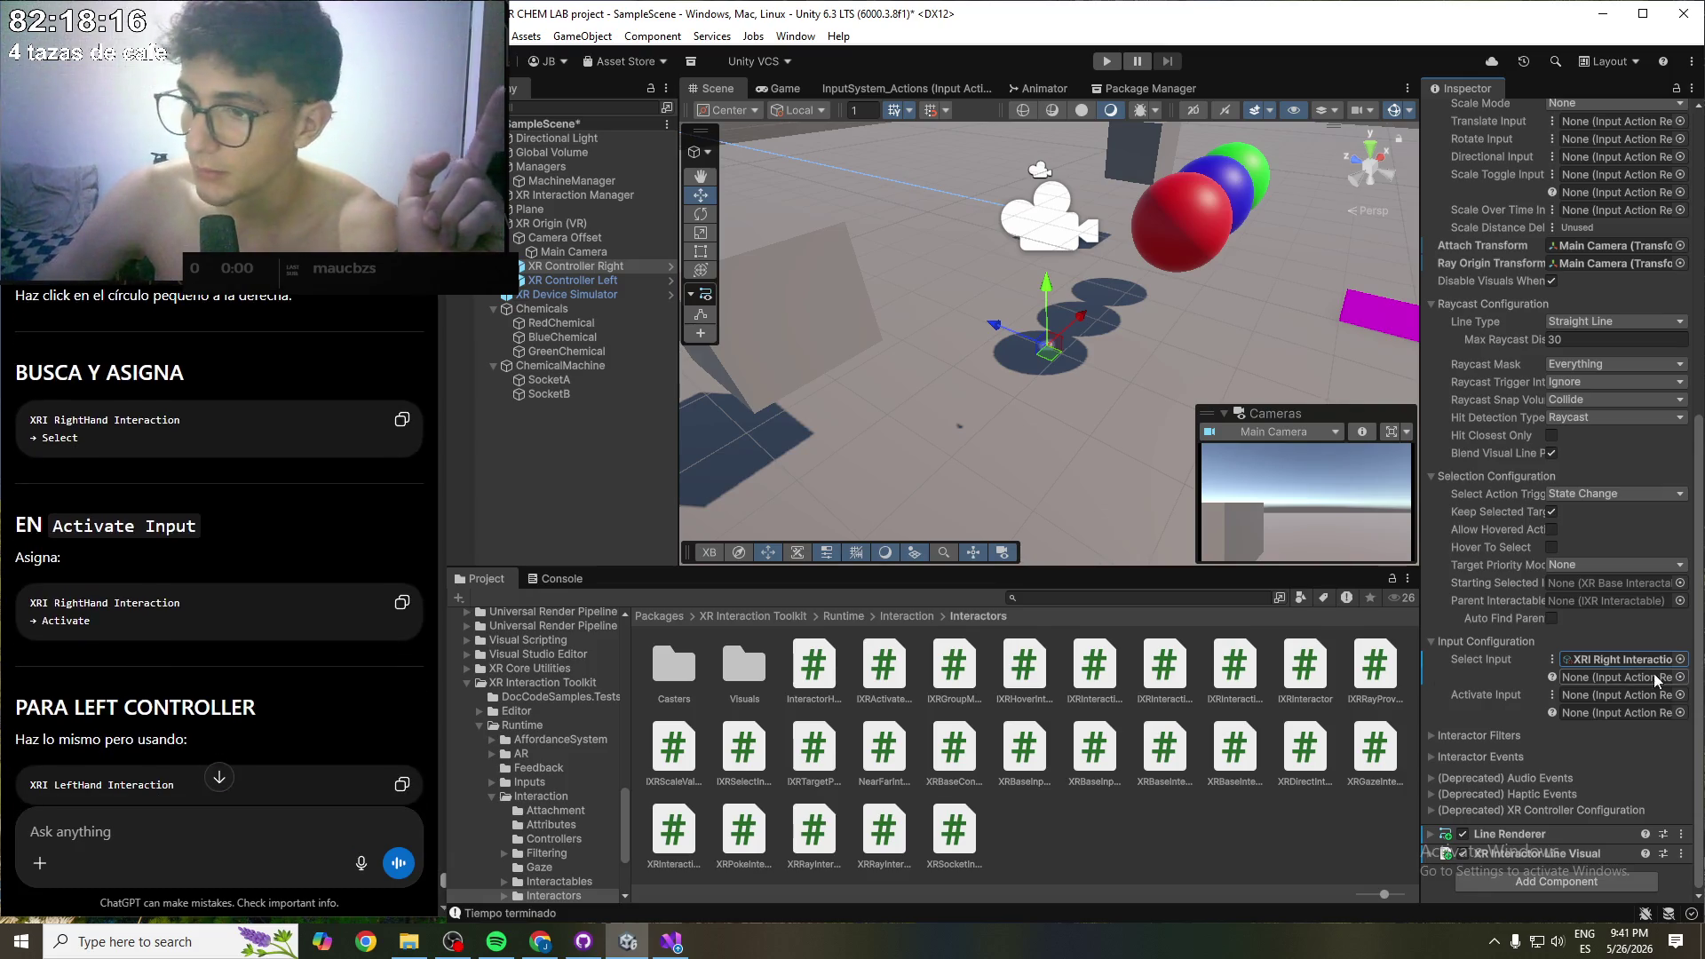
click(1680, 694)
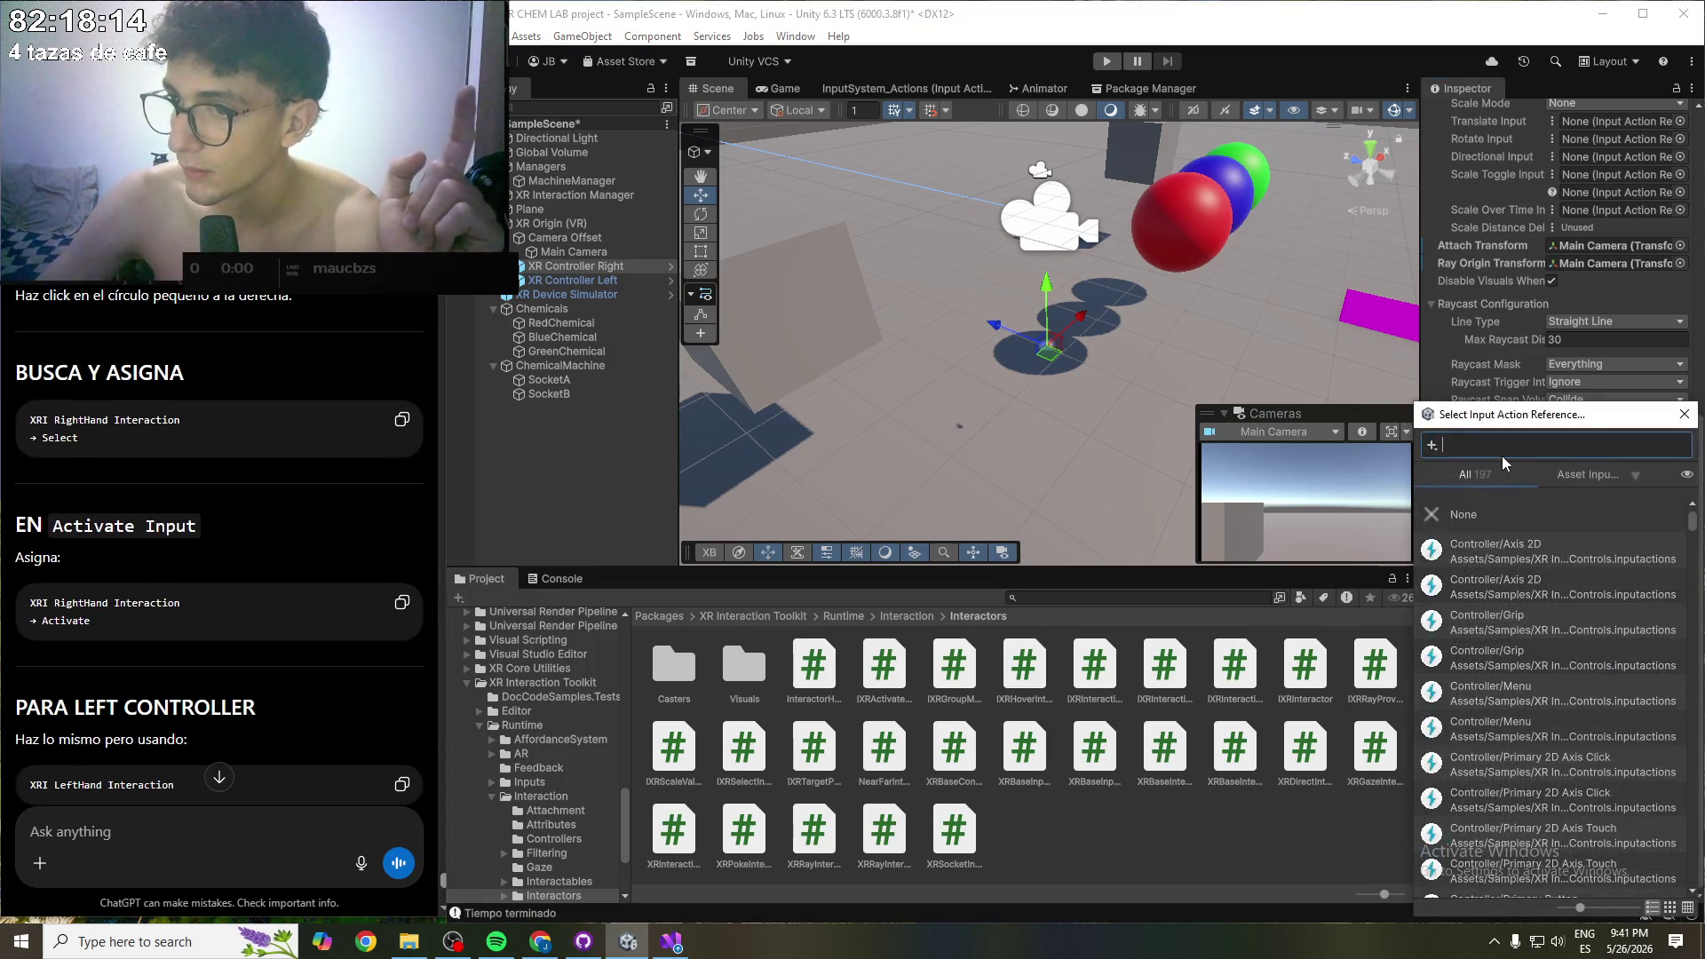
text(XRI Right )
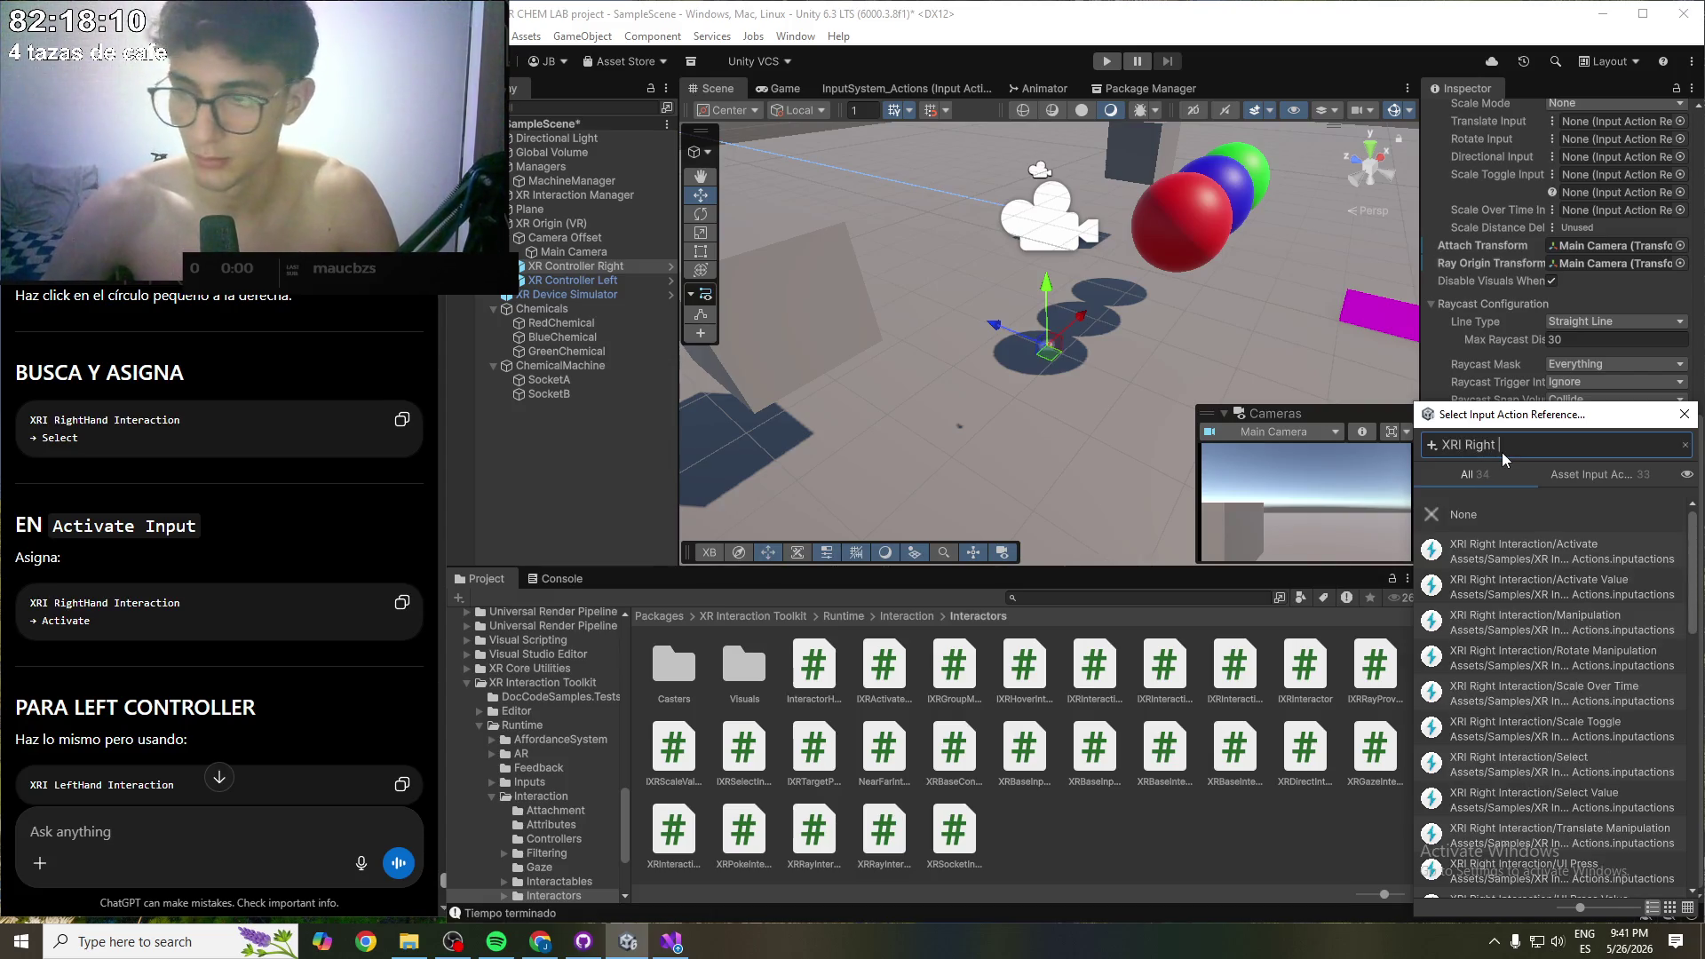
text(Interacti)
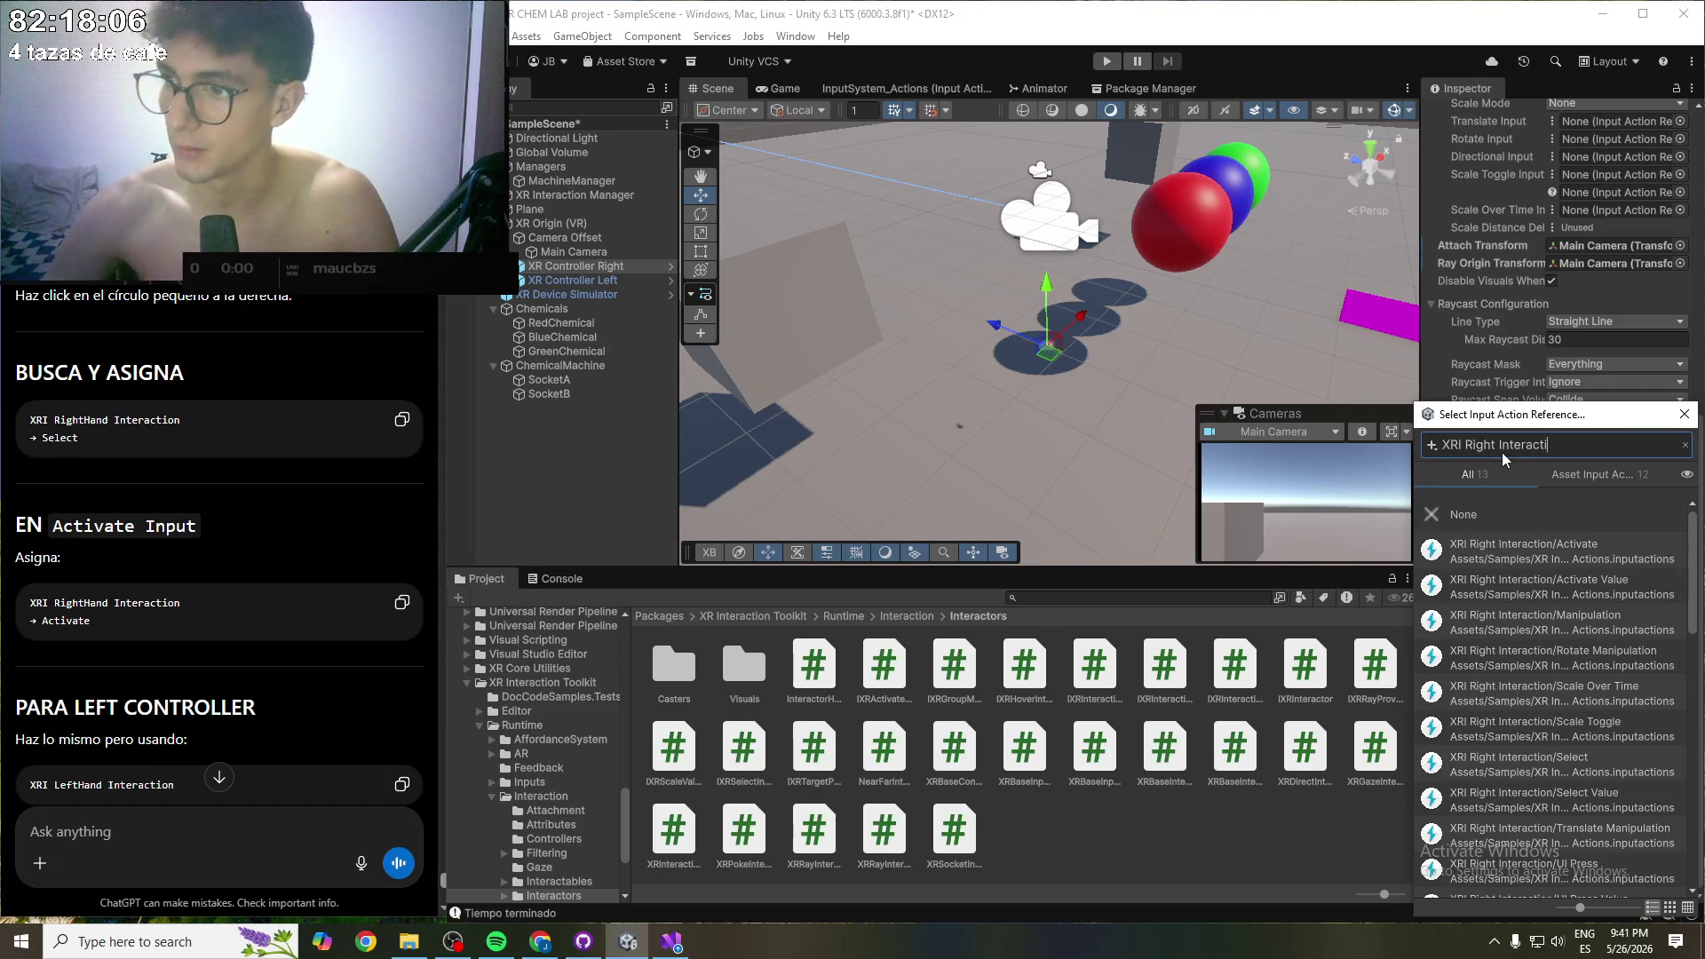
click(1603, 559)
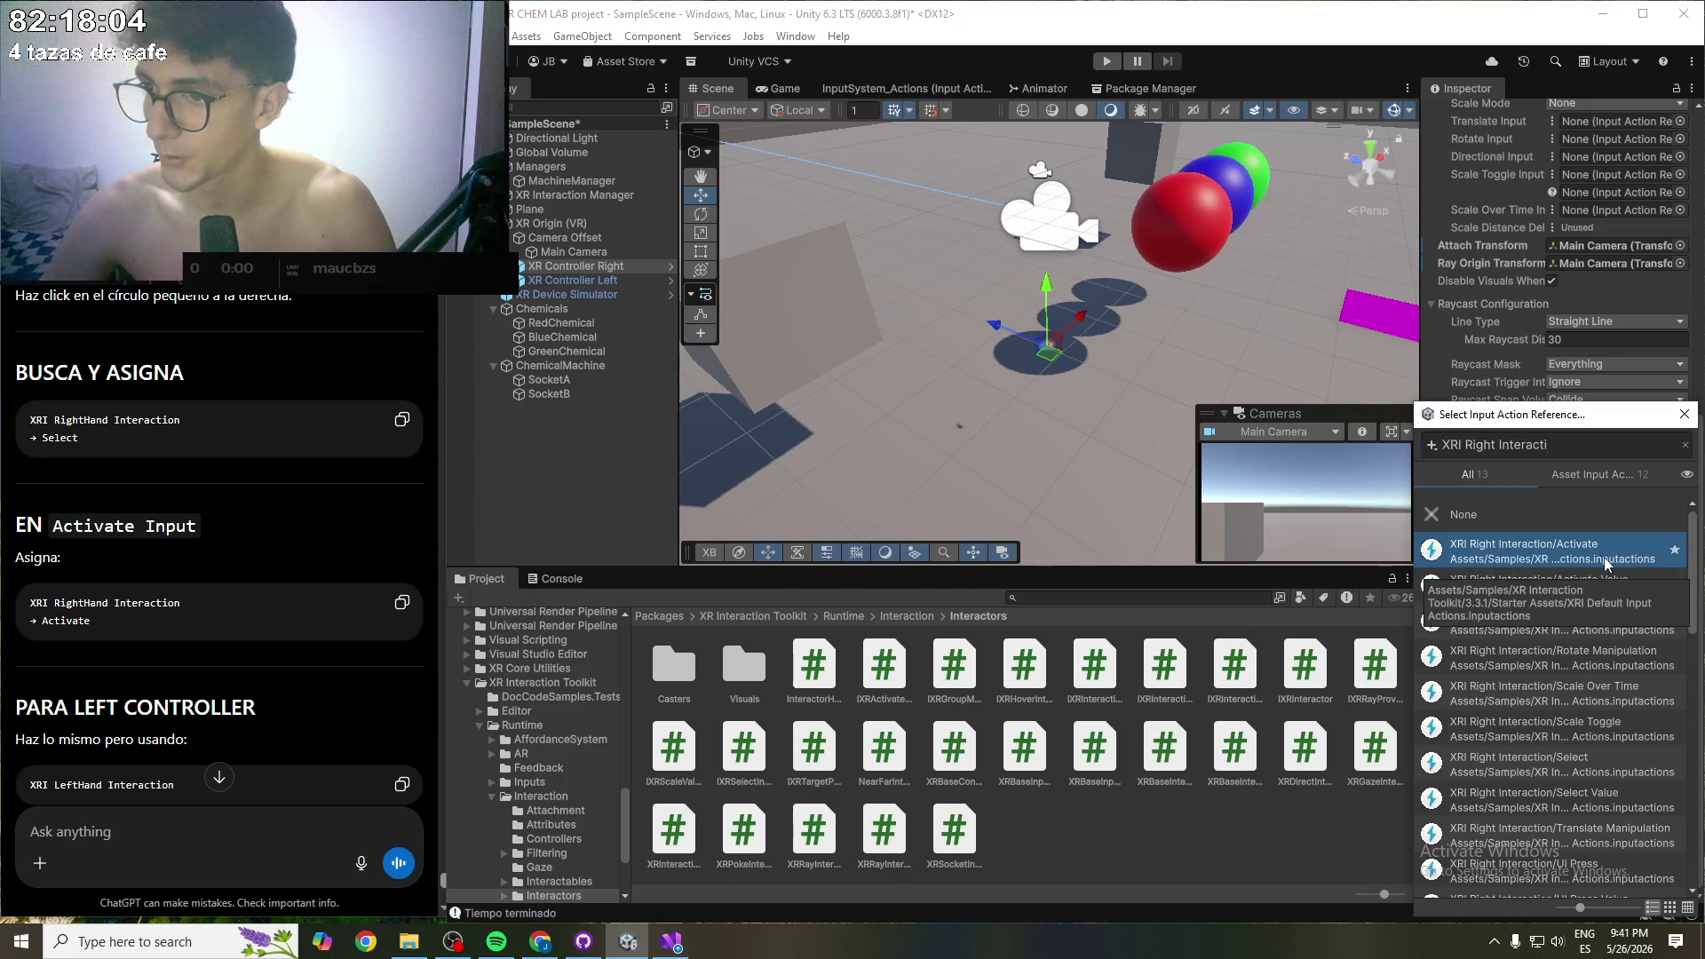
double_click(1558, 552)
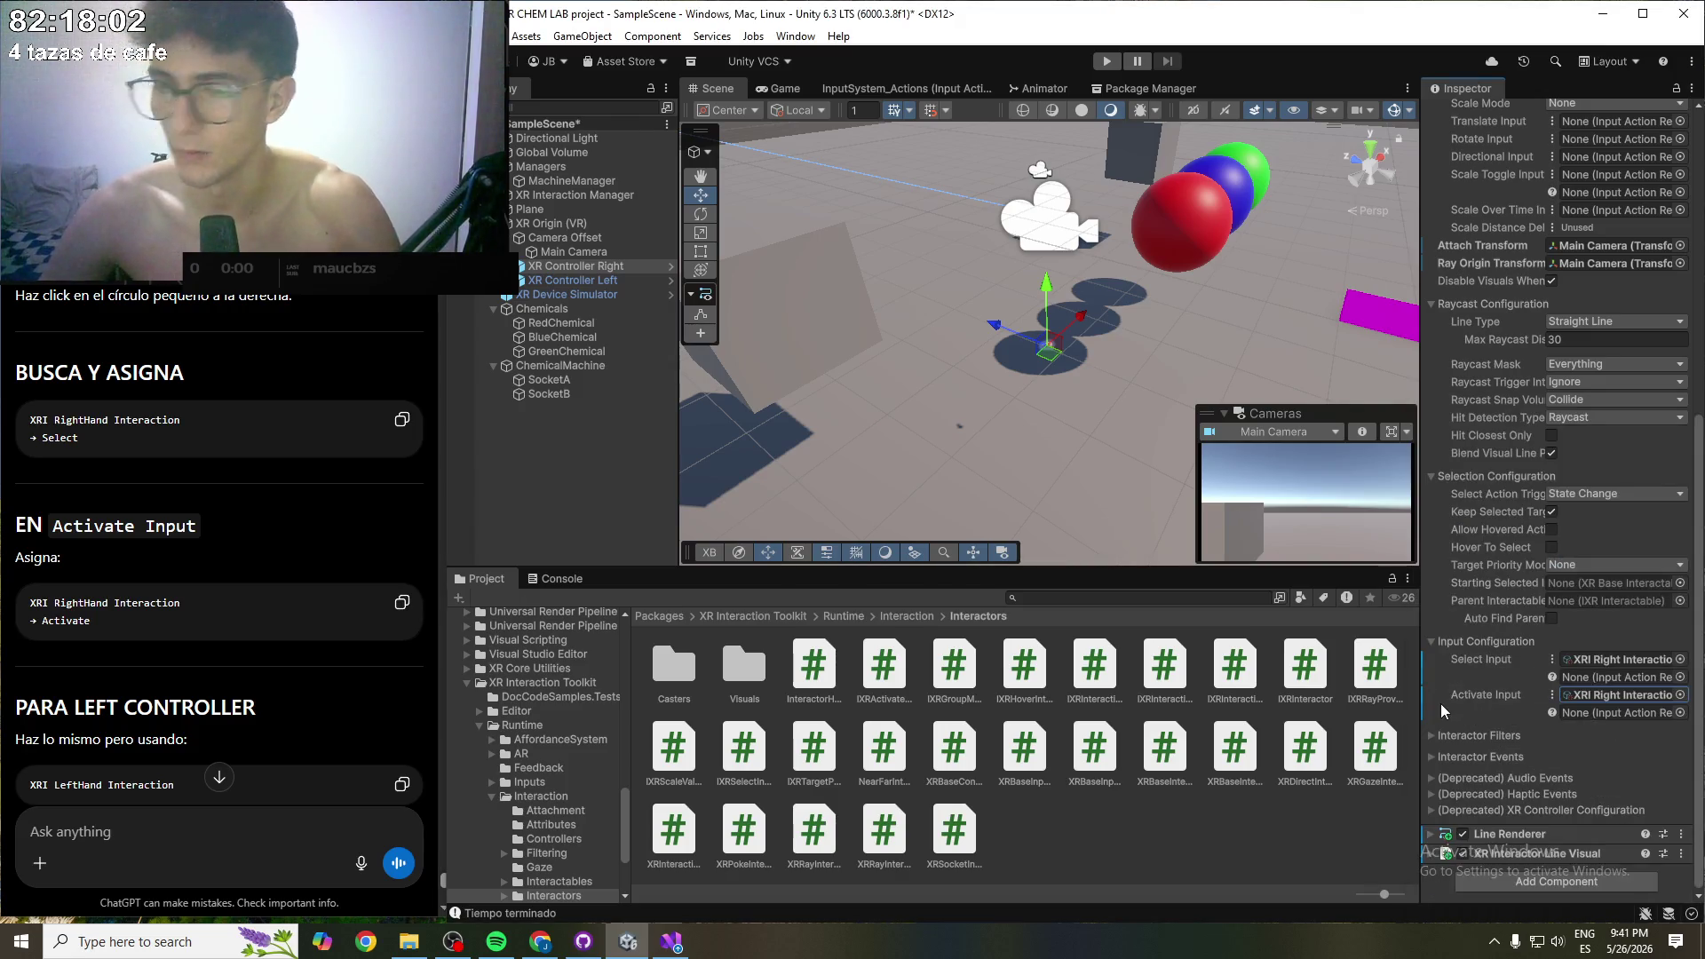
- Scroll down the Inspector and save the scene with Ctrl+S
scroll(218, 651, down, 1)
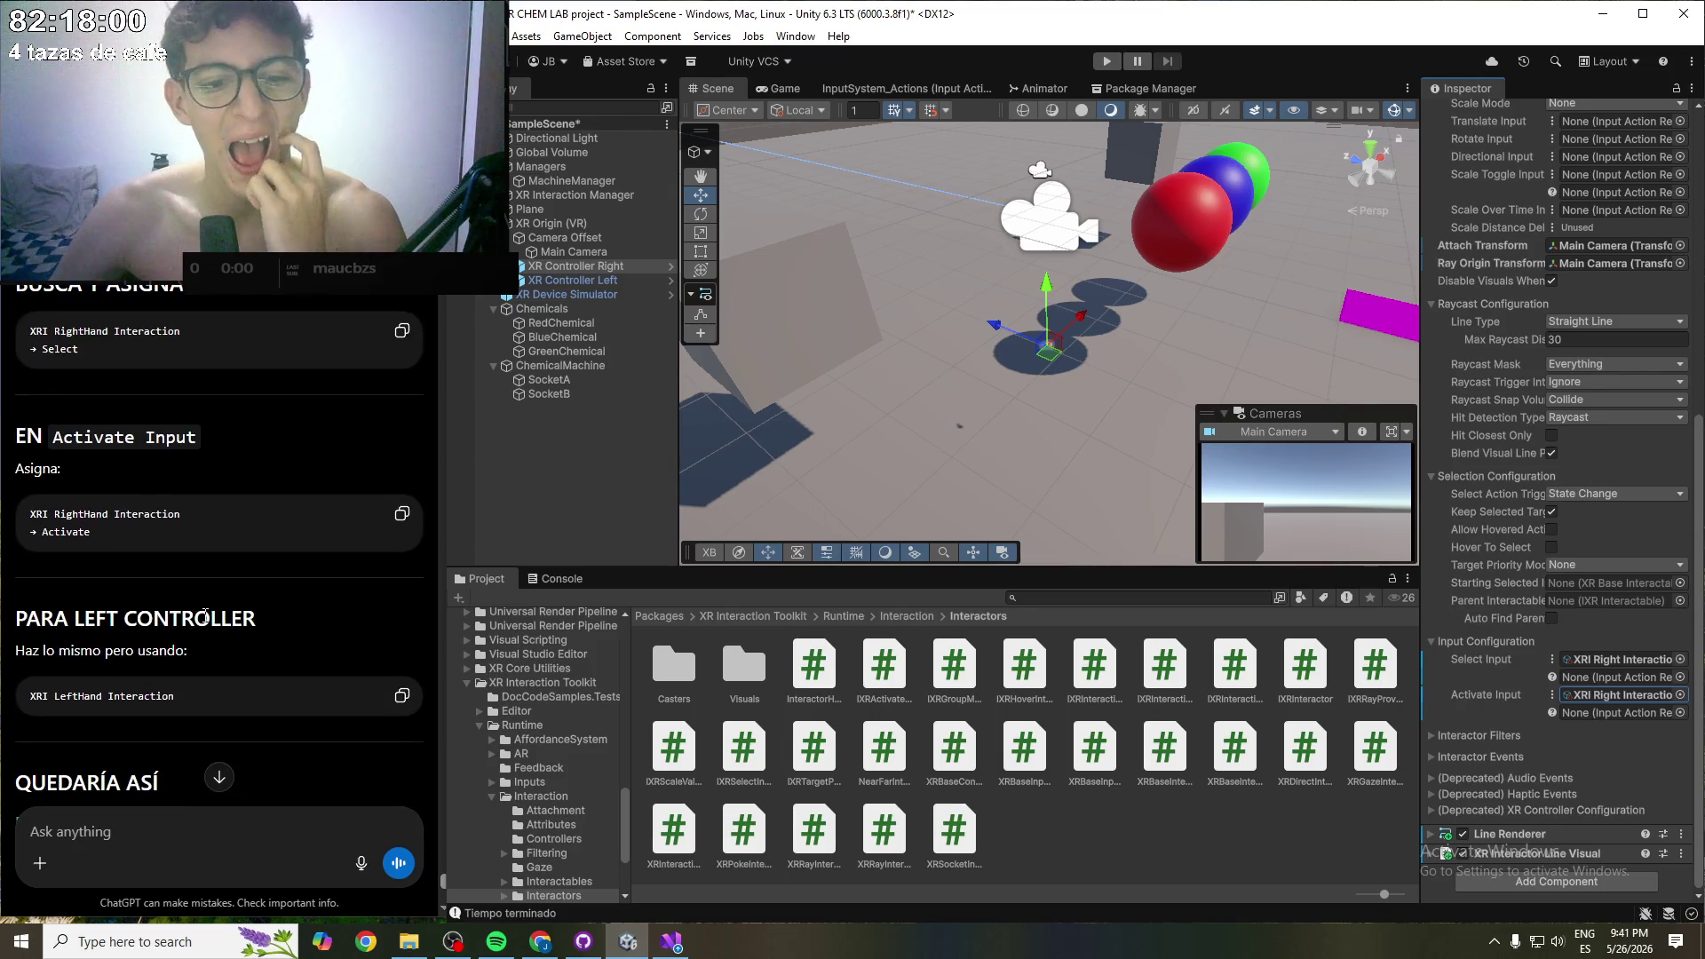
scroll(204, 617, down, 3)
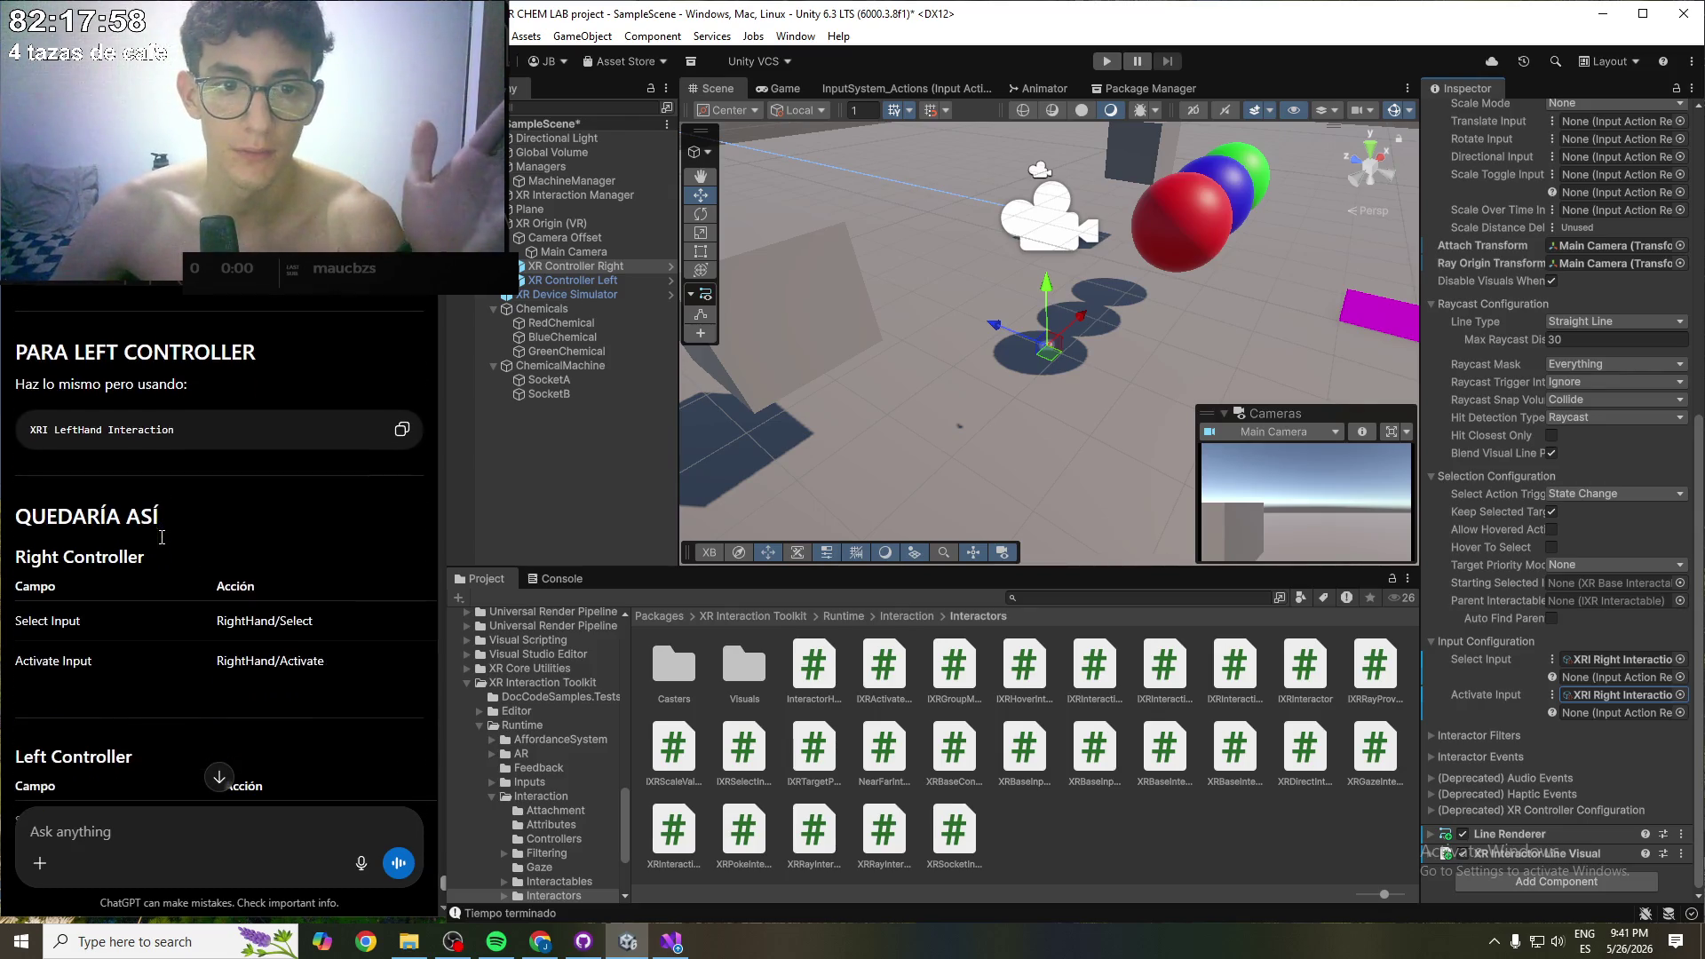
scroll(116, 454, down, 1)
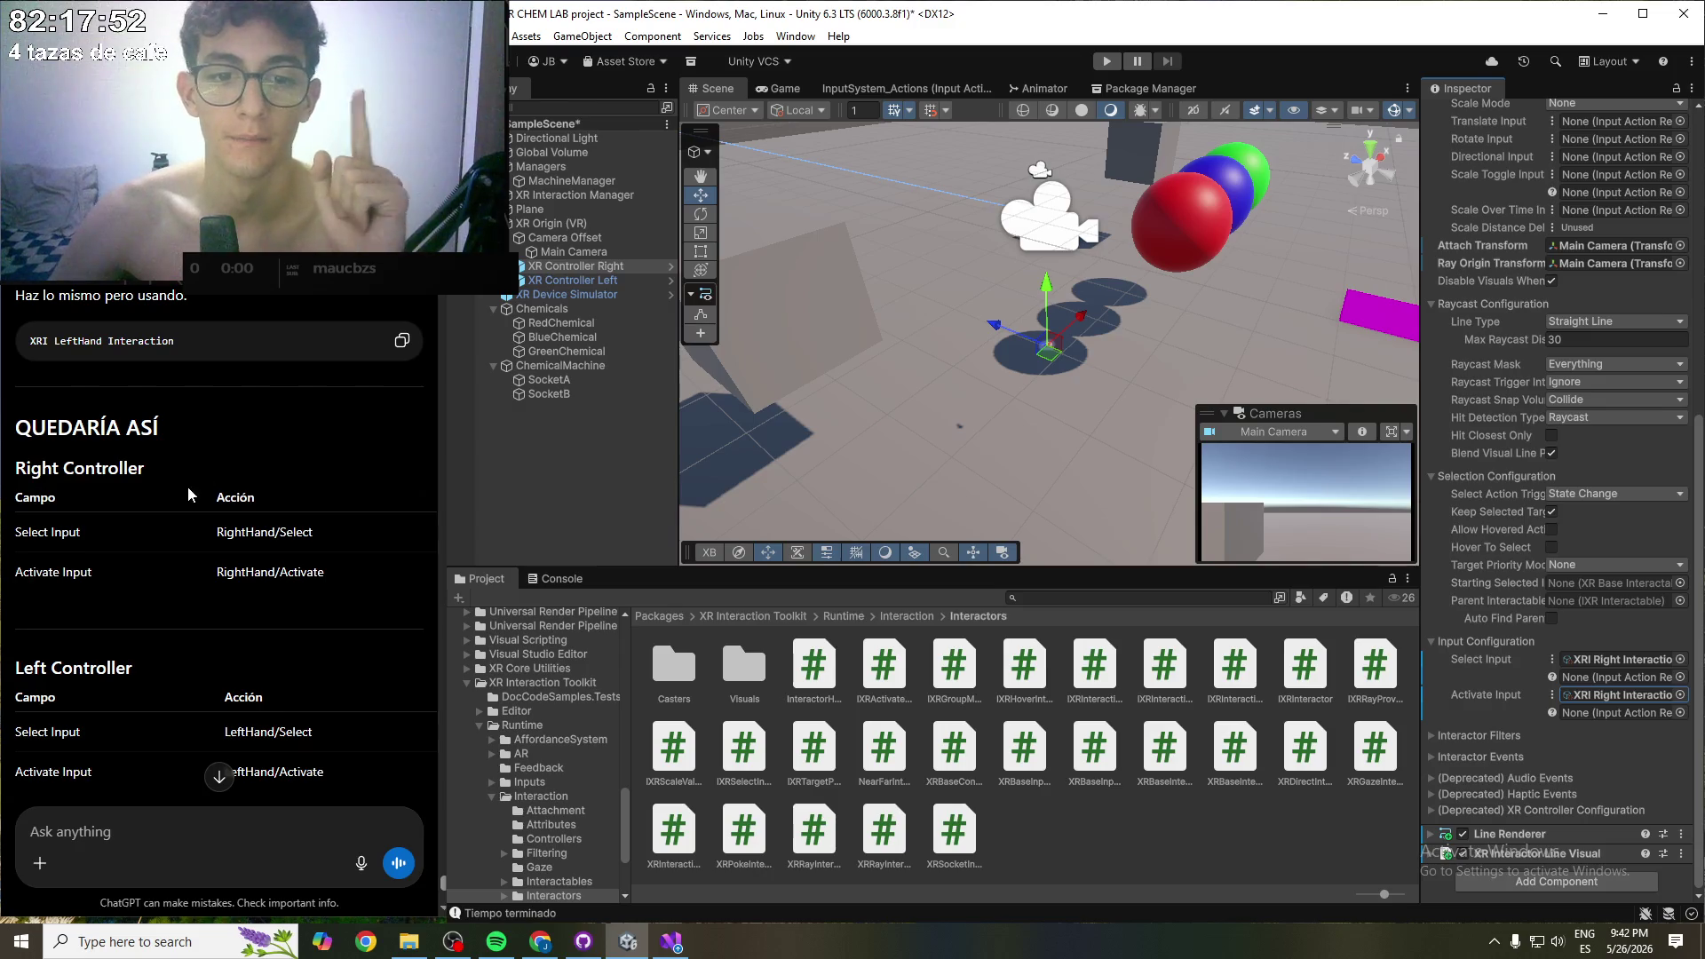
scroll(188, 487, down, 1)
key(ctrl+s)
- Assign XRI Left Interaction/Select to XR Controller Left's Select Input
click(553, 278)
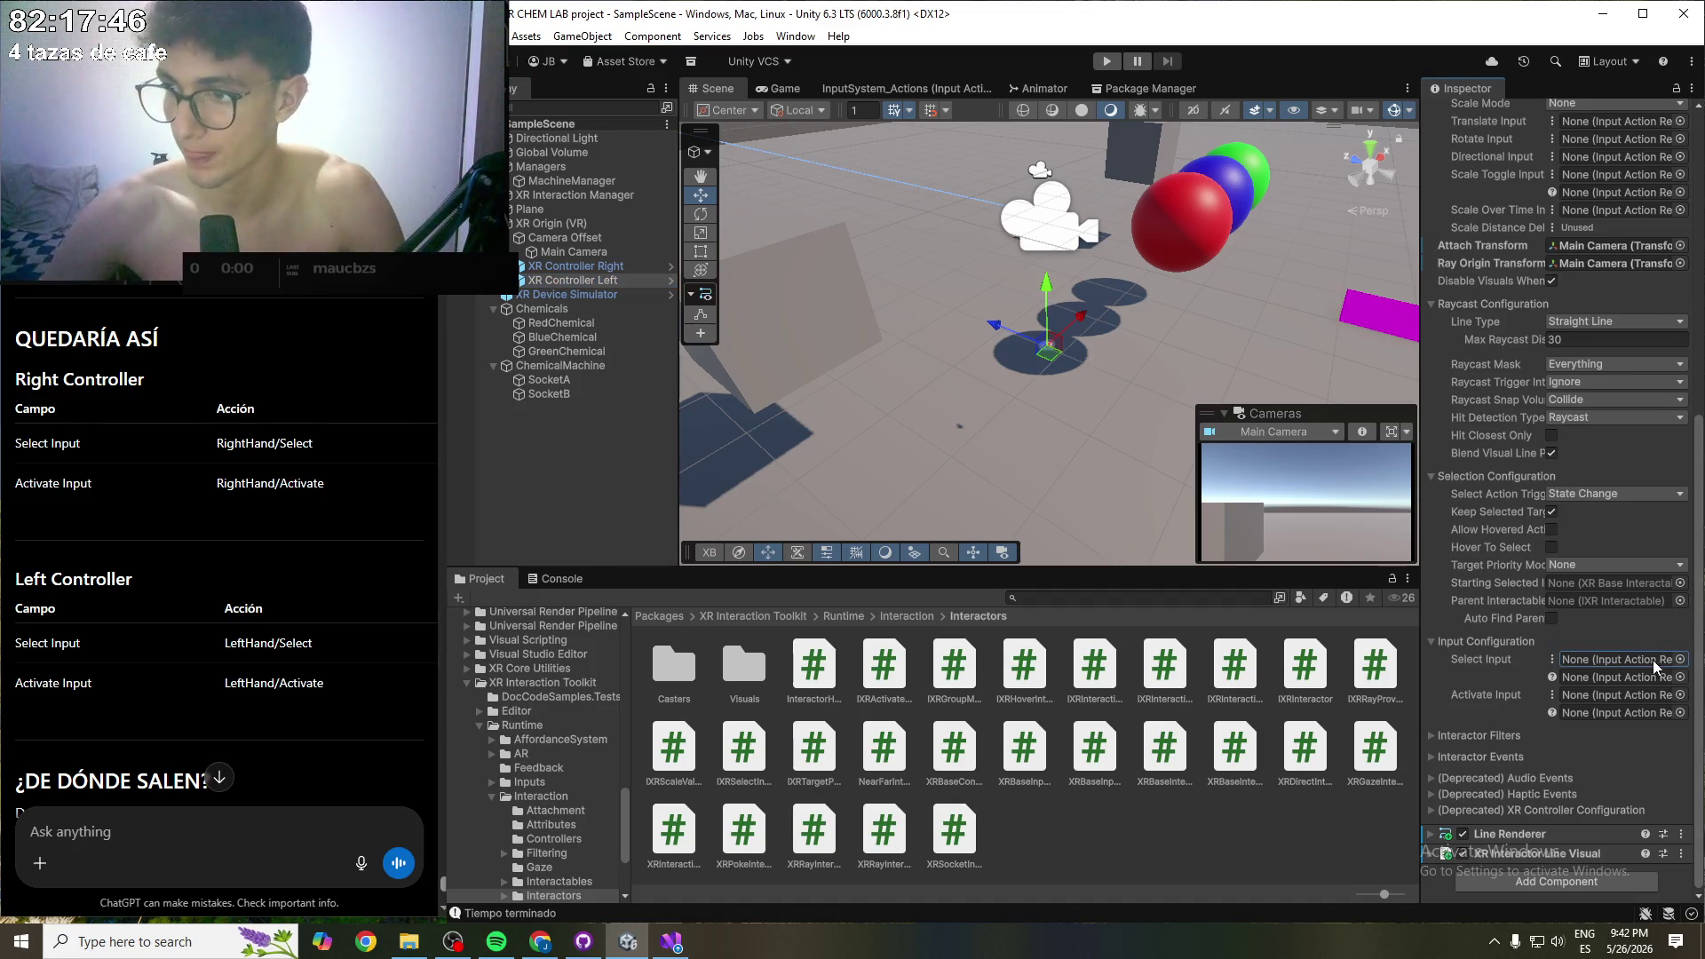
click(1679, 662)
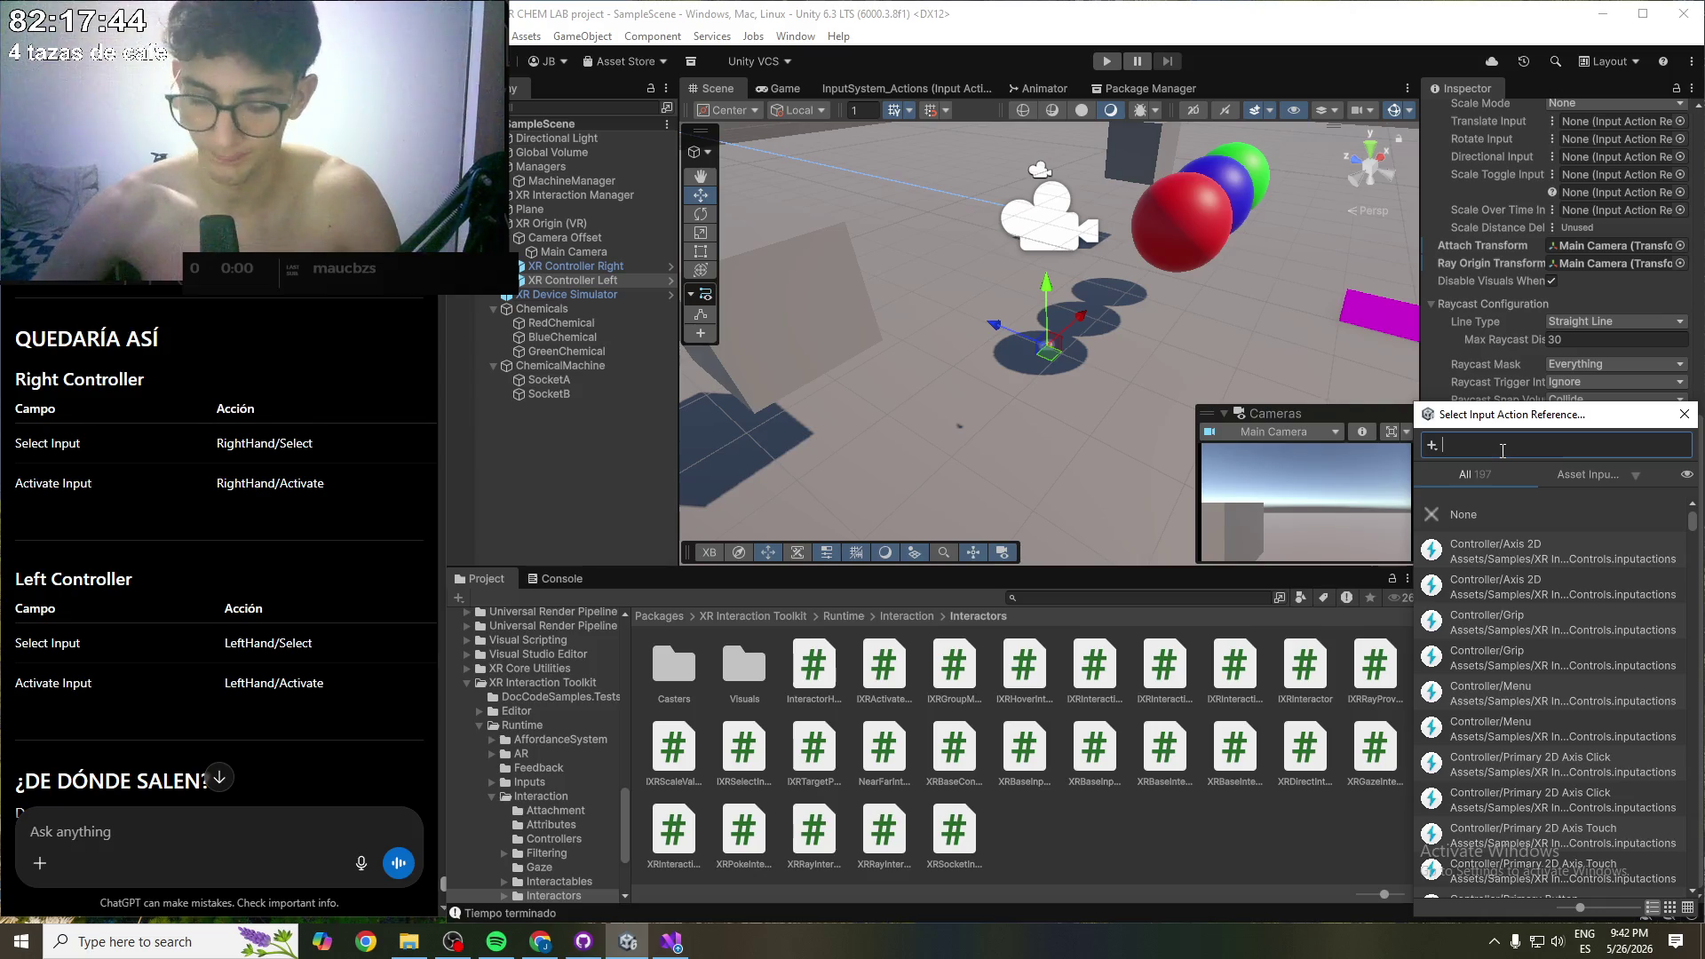
text(XRI)
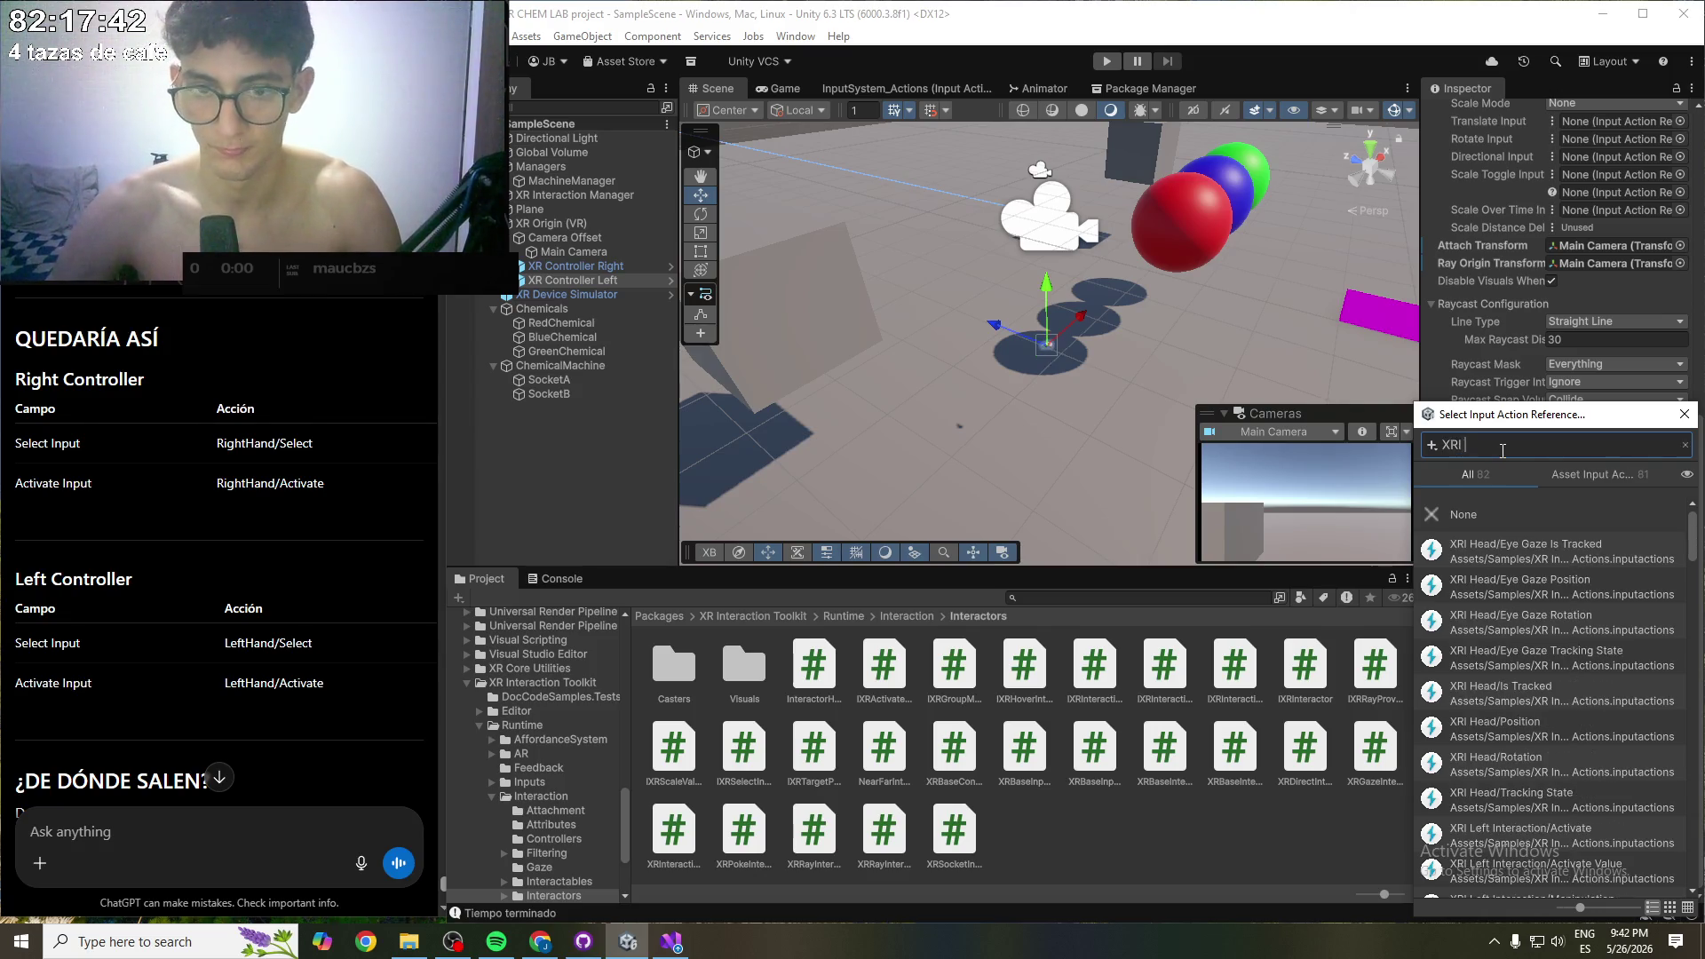
text( Left )
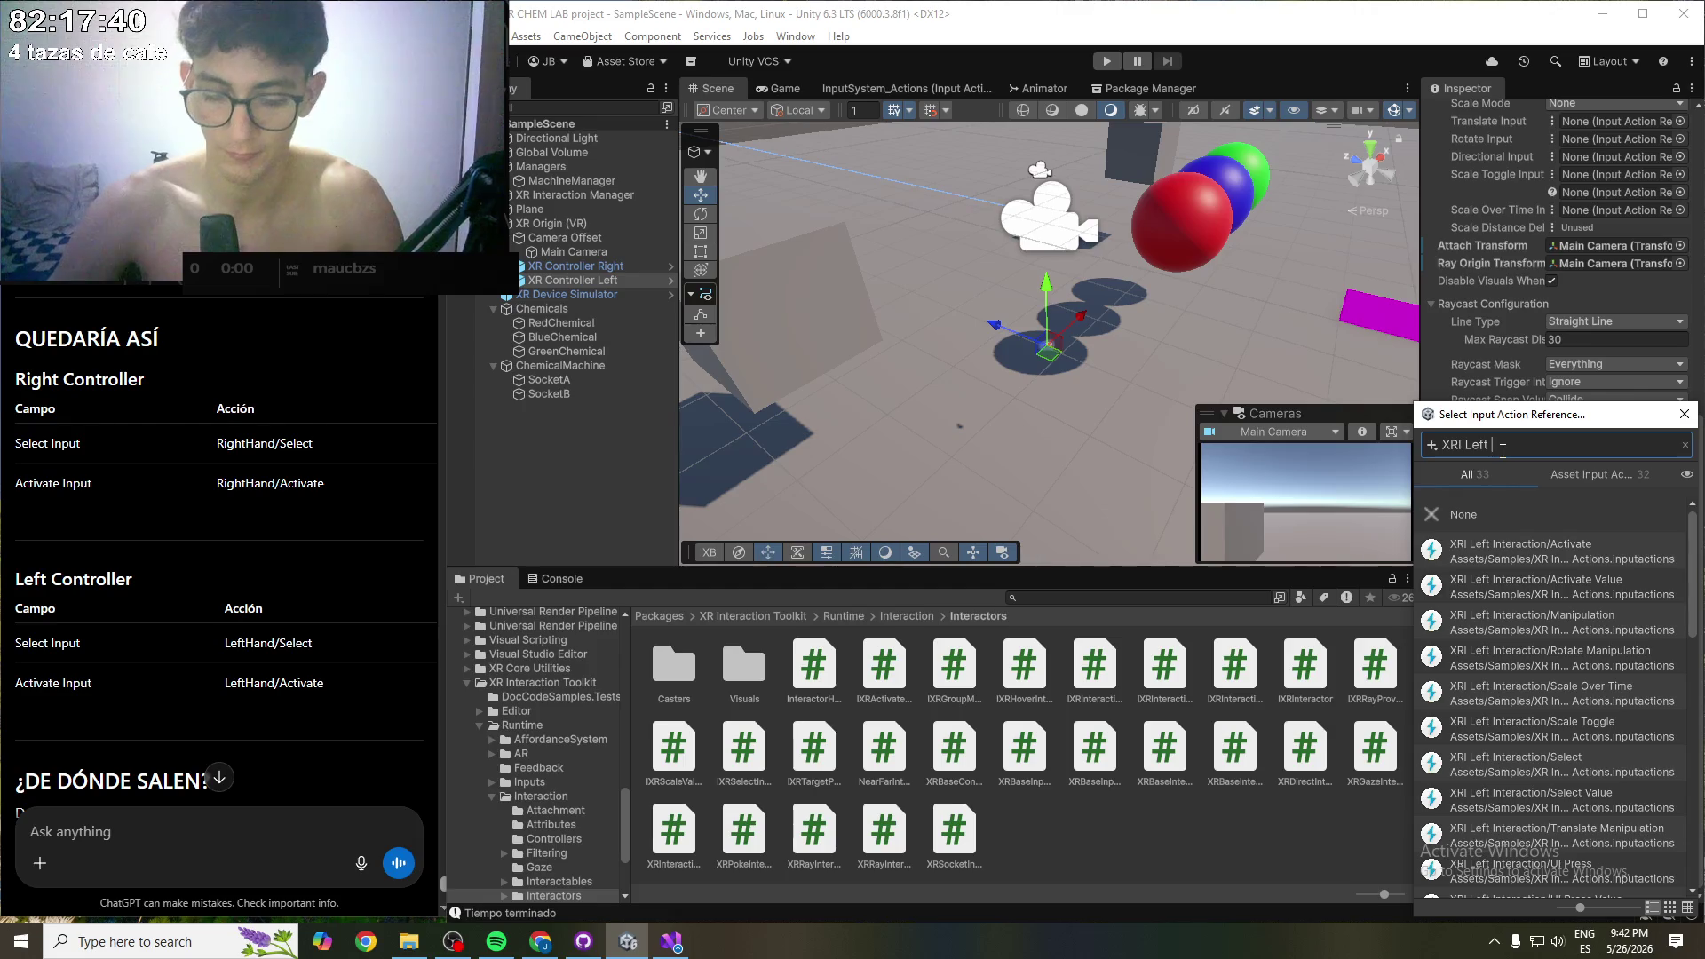
text(Interac)
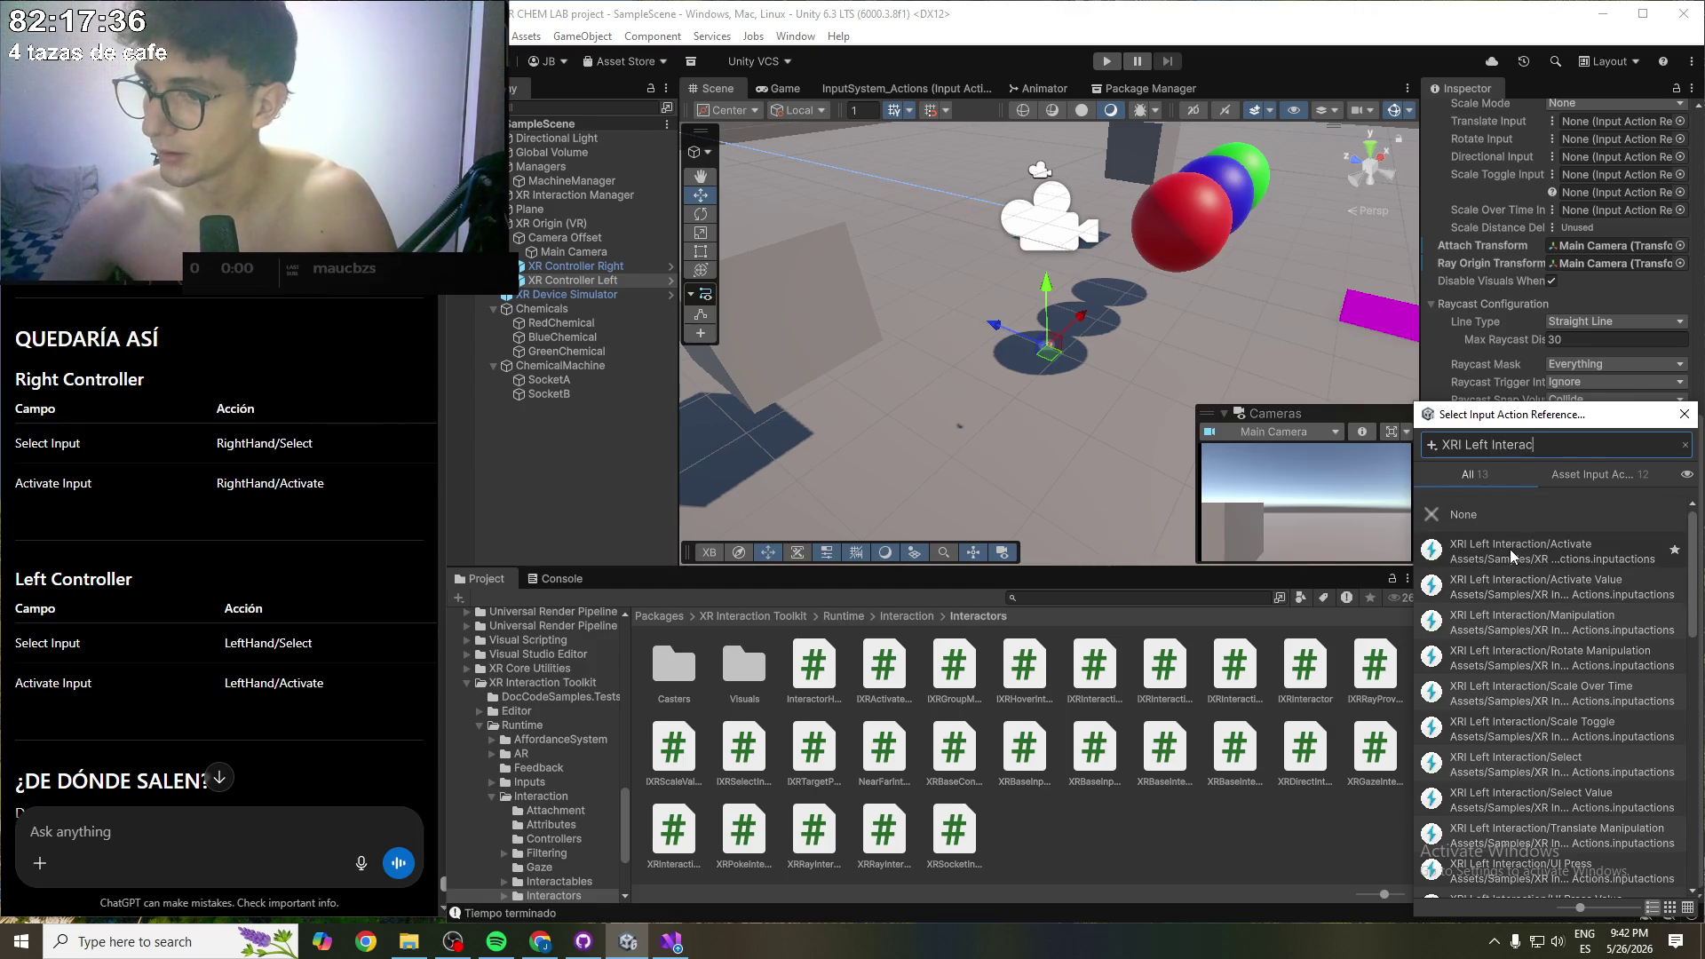
click(1520, 759)
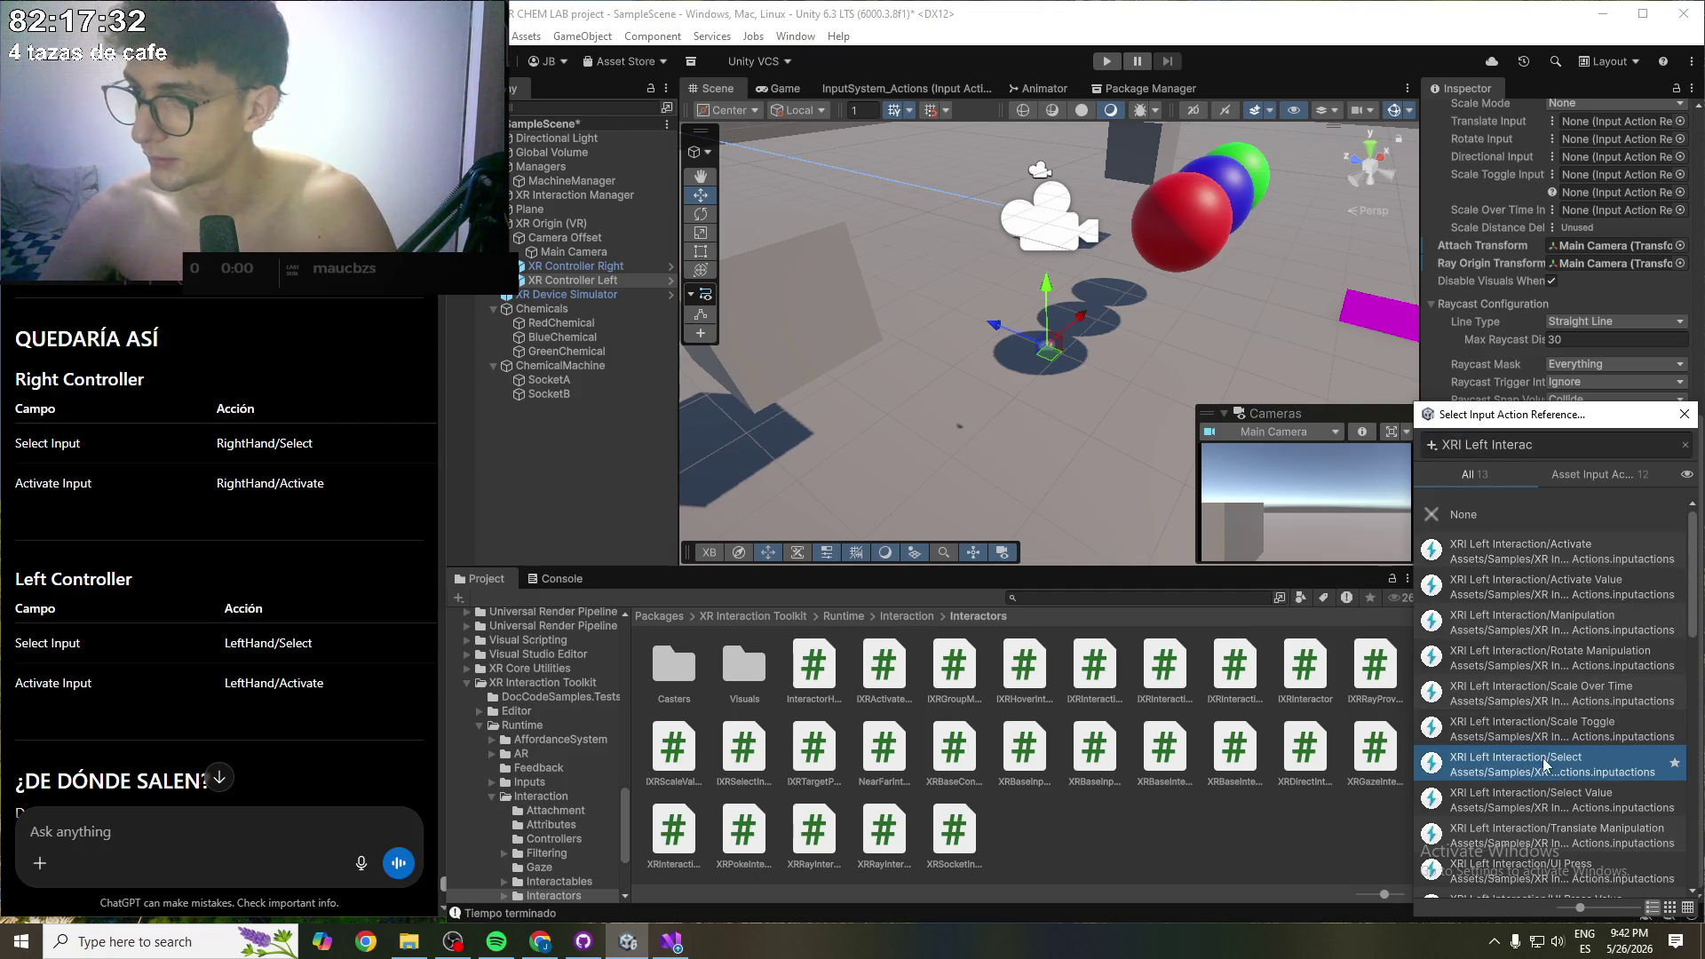
double_click(1543, 758)
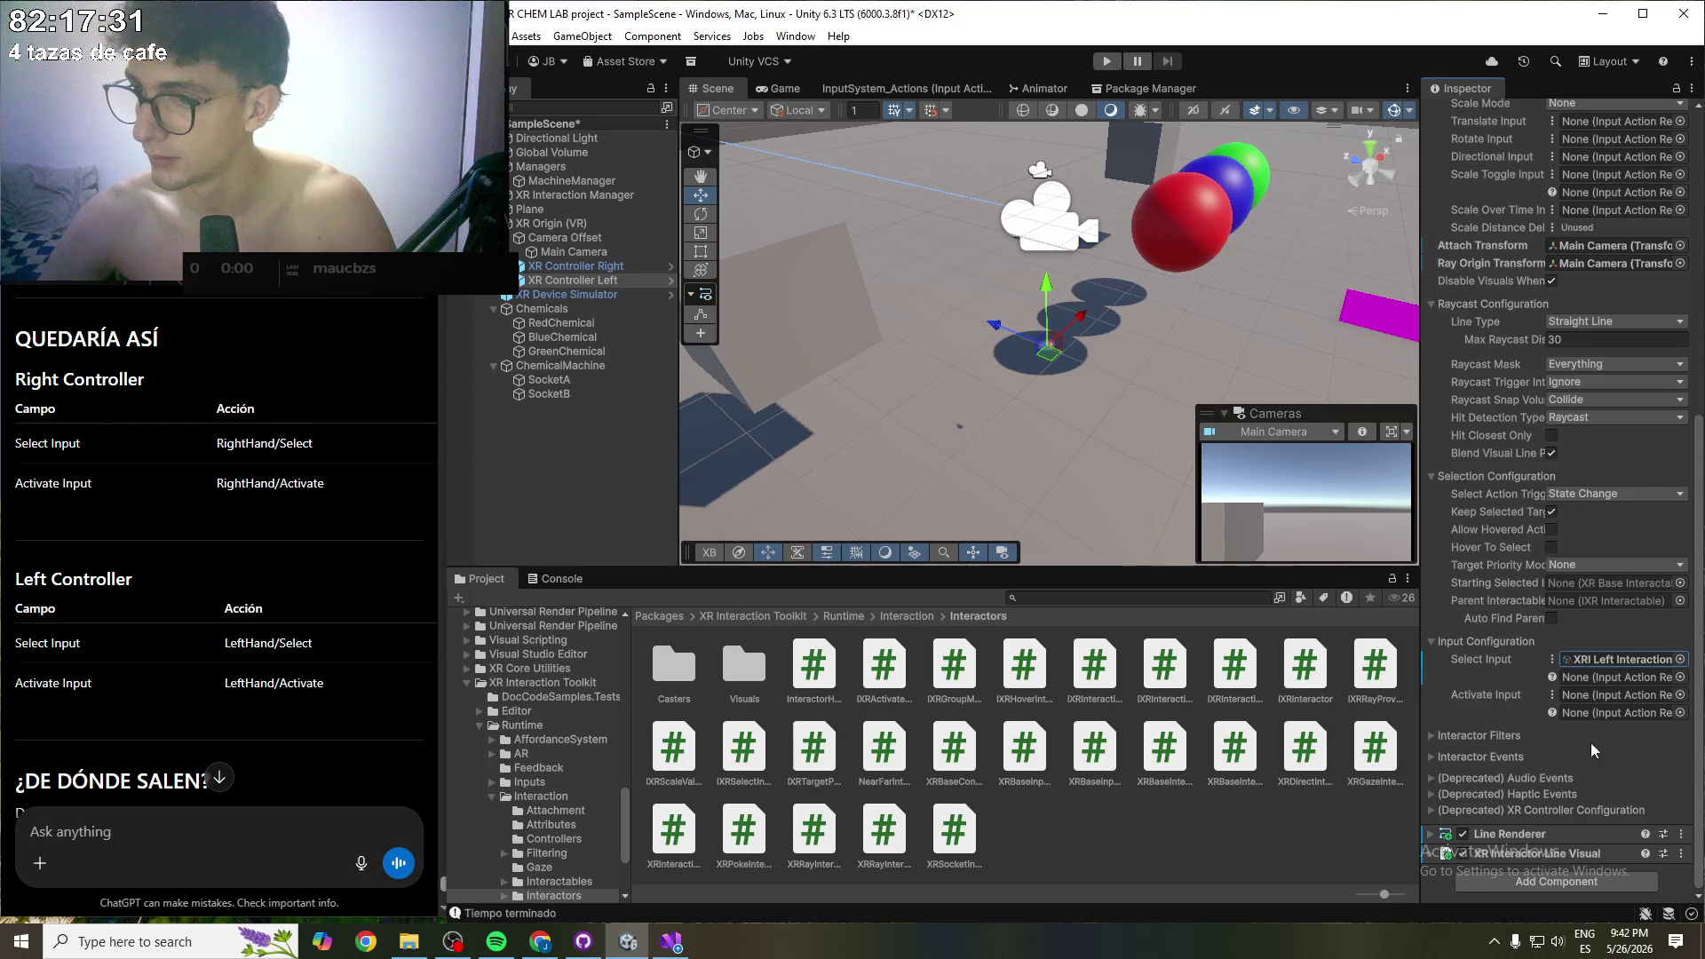
- Bind the left controller's Activate Input to XRI Left Interaction/Activate
click(1681, 696)
text(X)
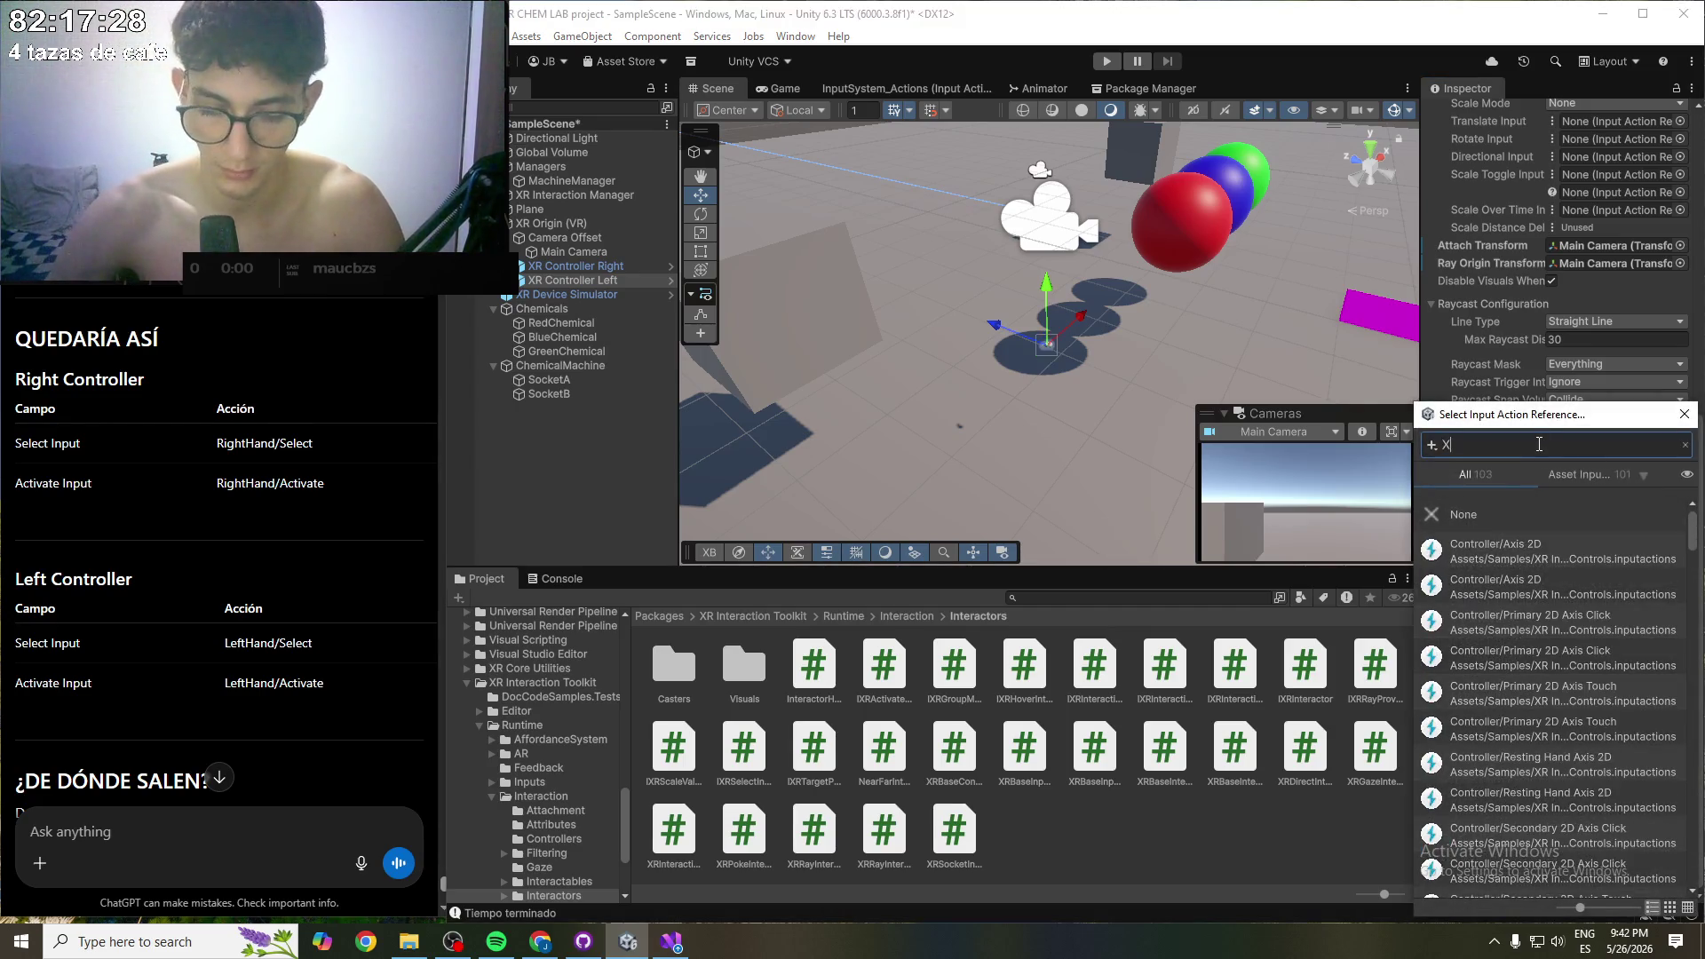
text(RI )
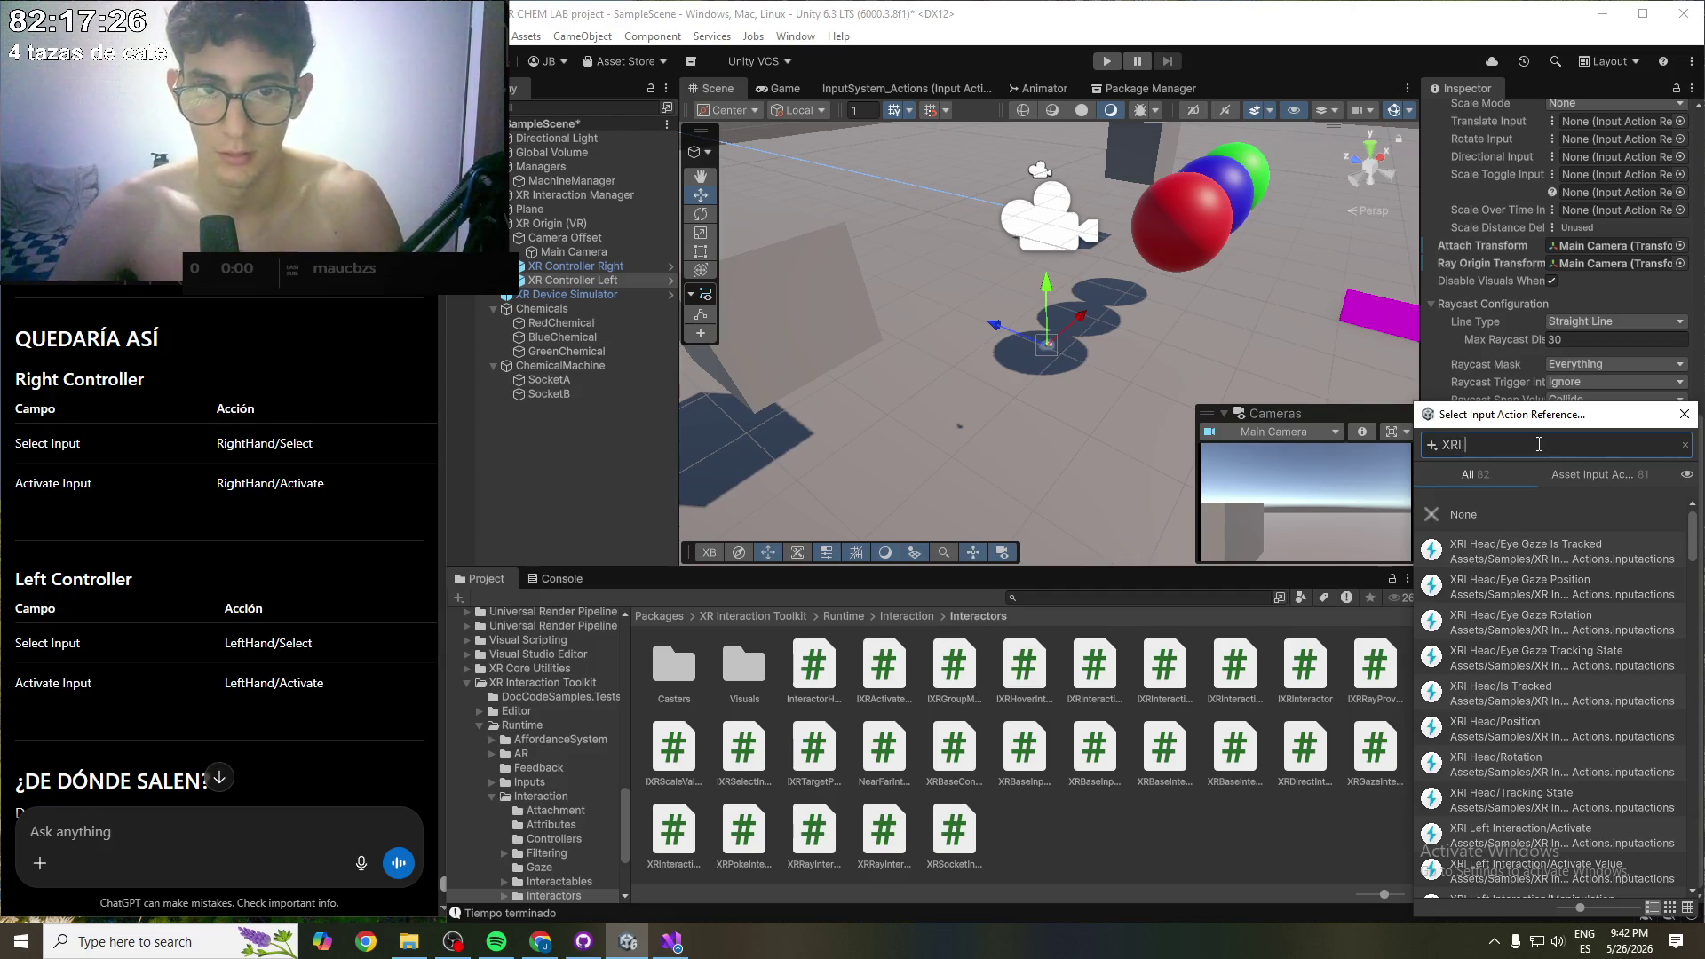
text(L)
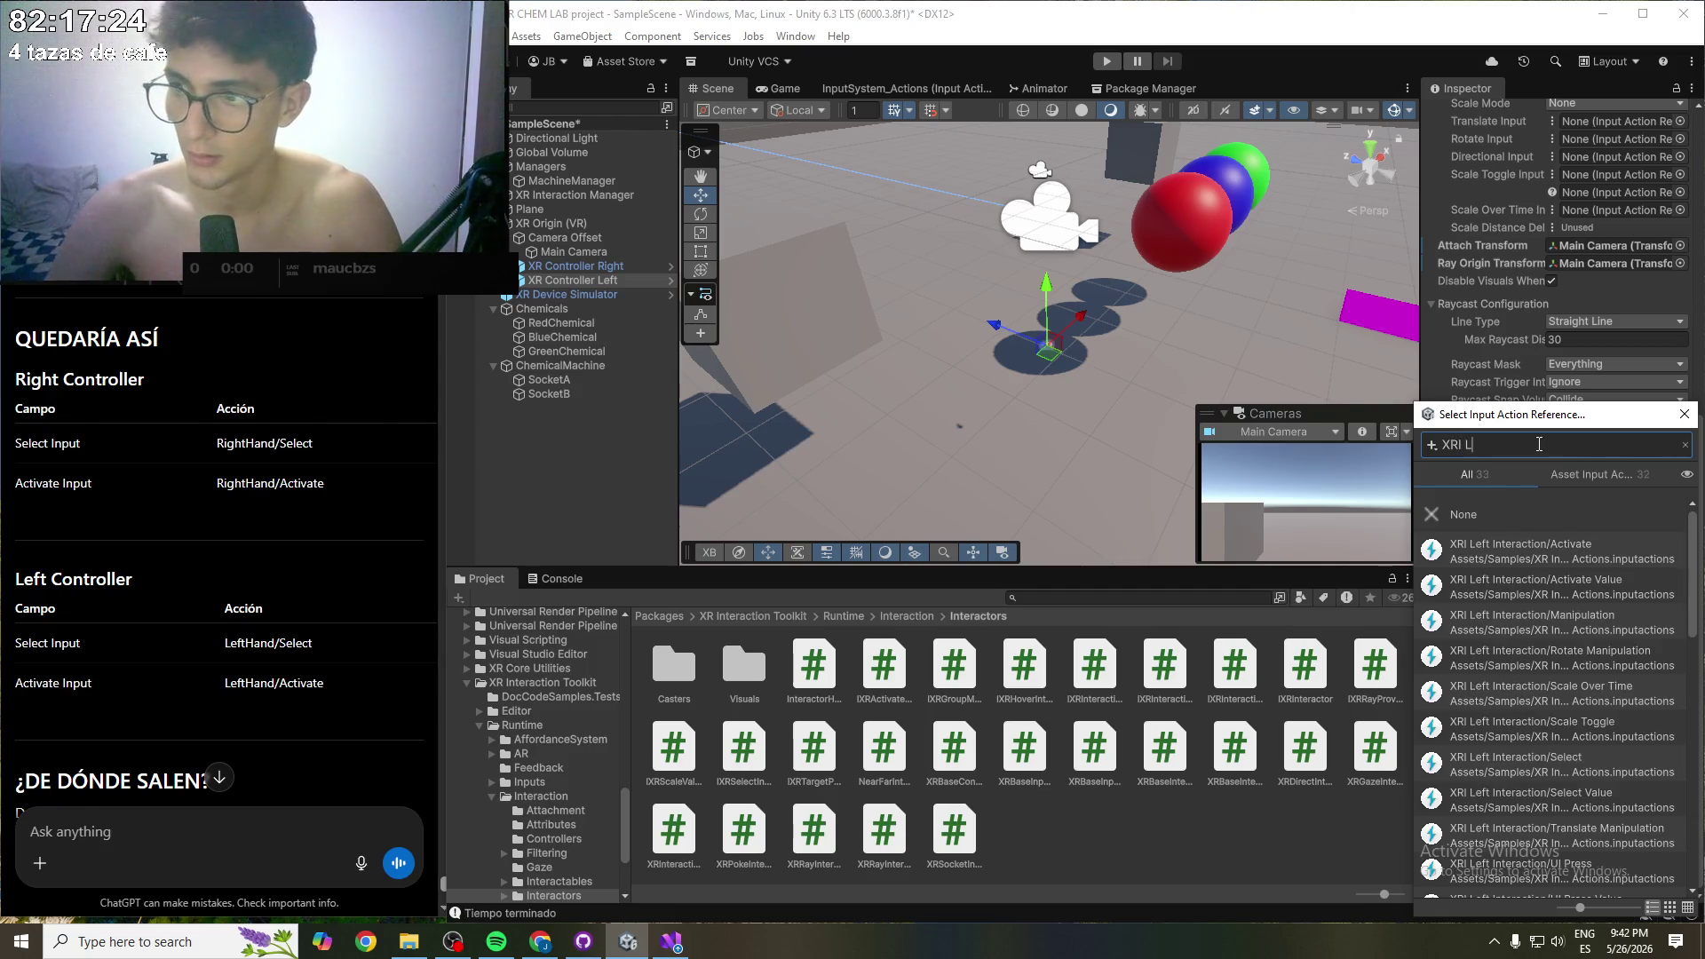
text(eft Interac)
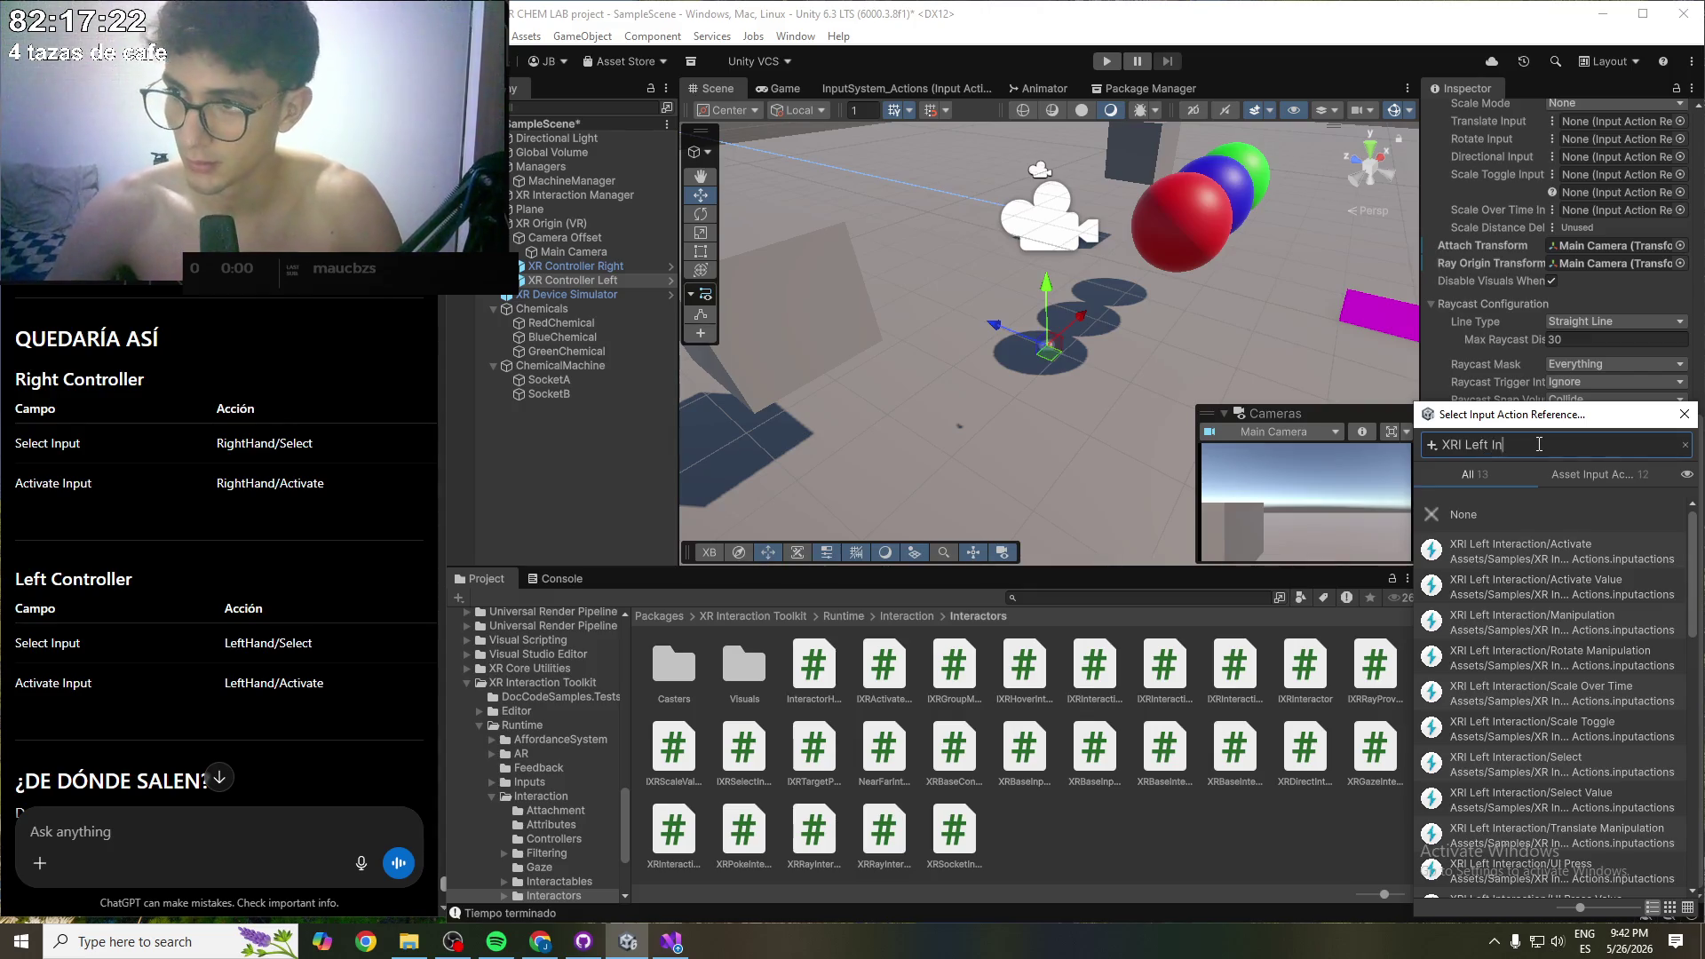
double_click(1570, 549)
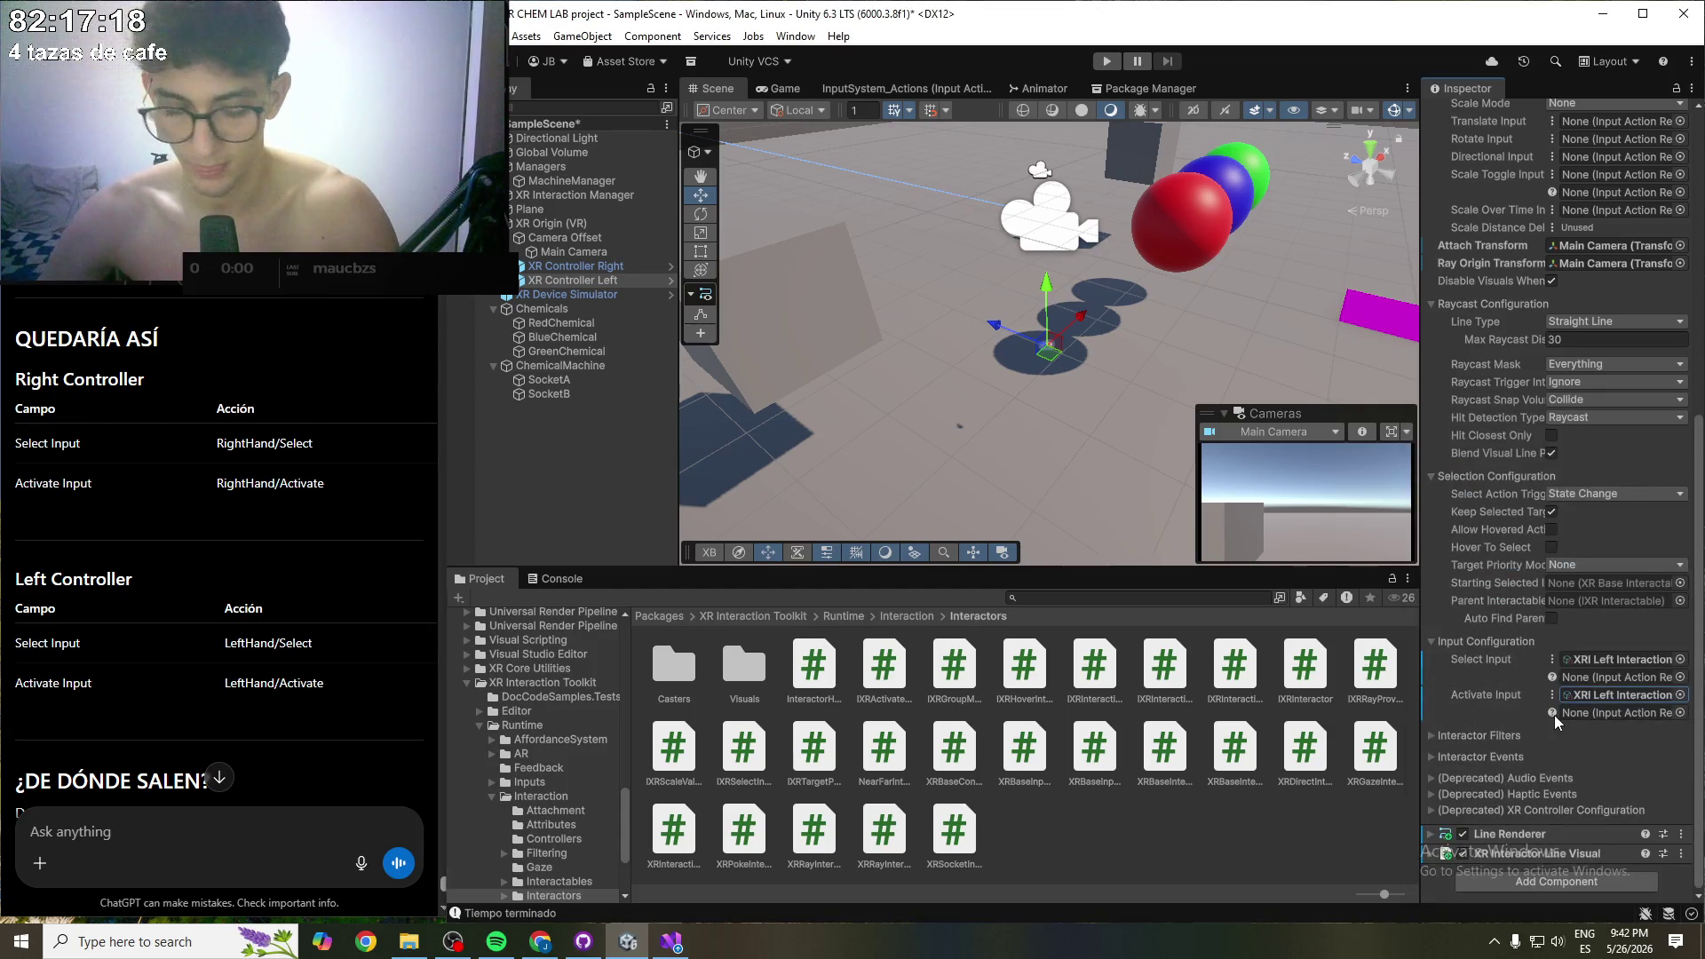
scroll(248, 684, down, 5)
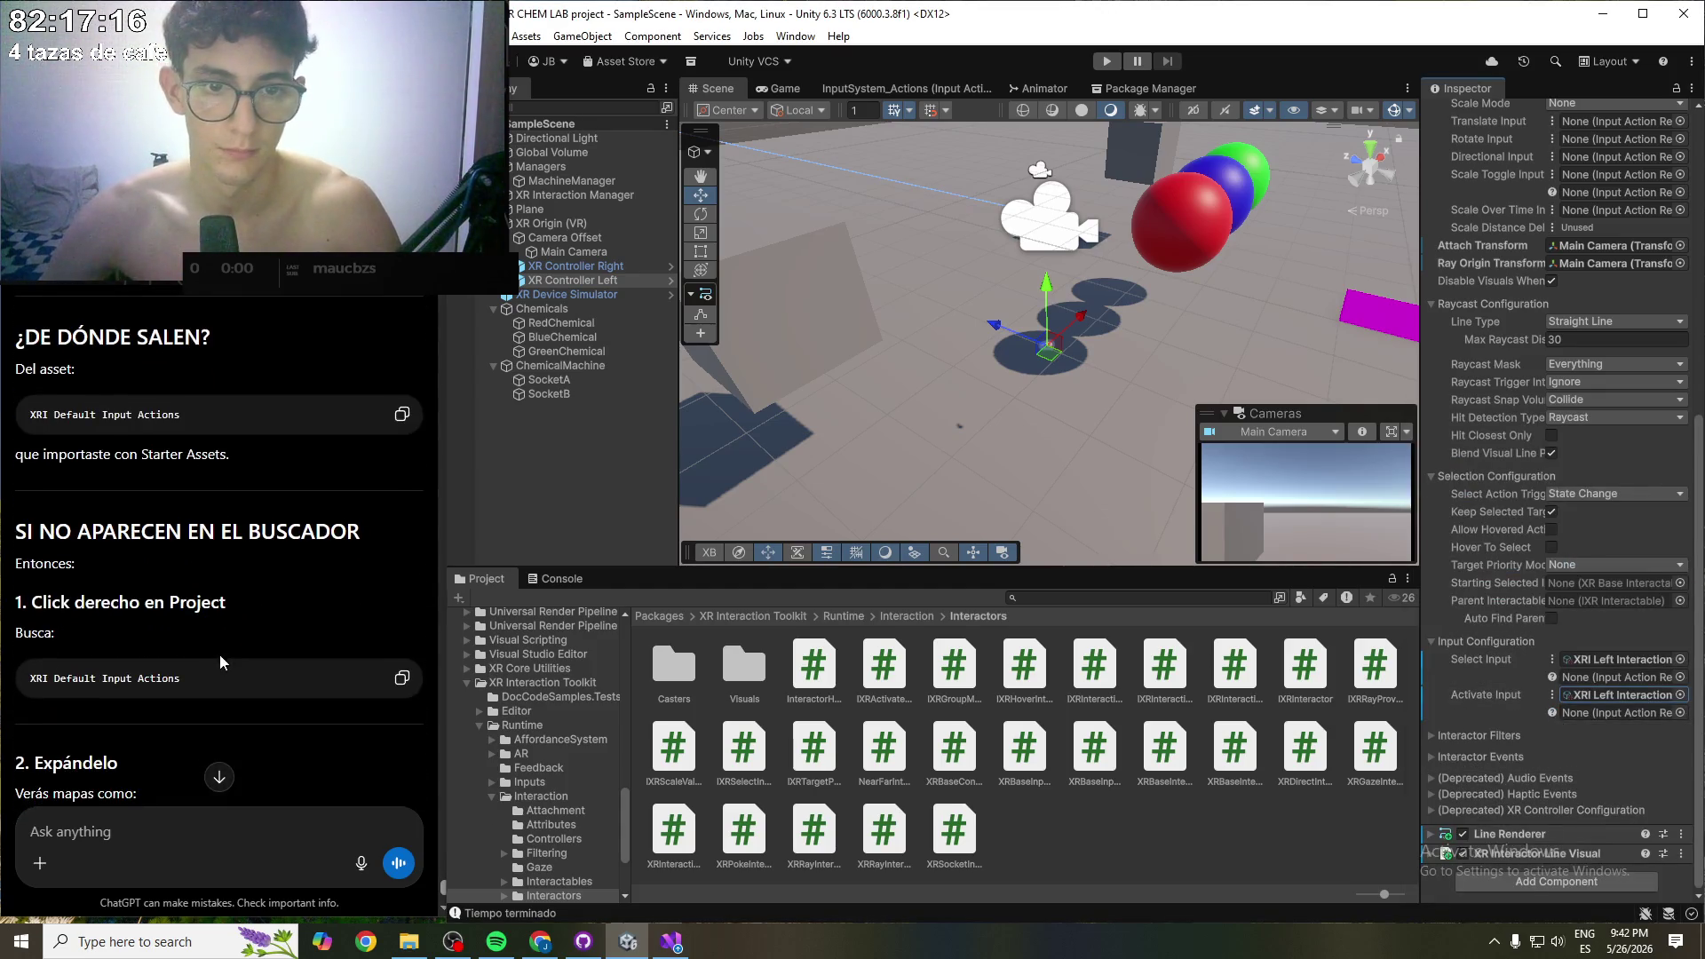
- Read through ChatGPT's fallback steps for locating the XRI actions
click(48, 460)
scroll(98, 409, down, 2)
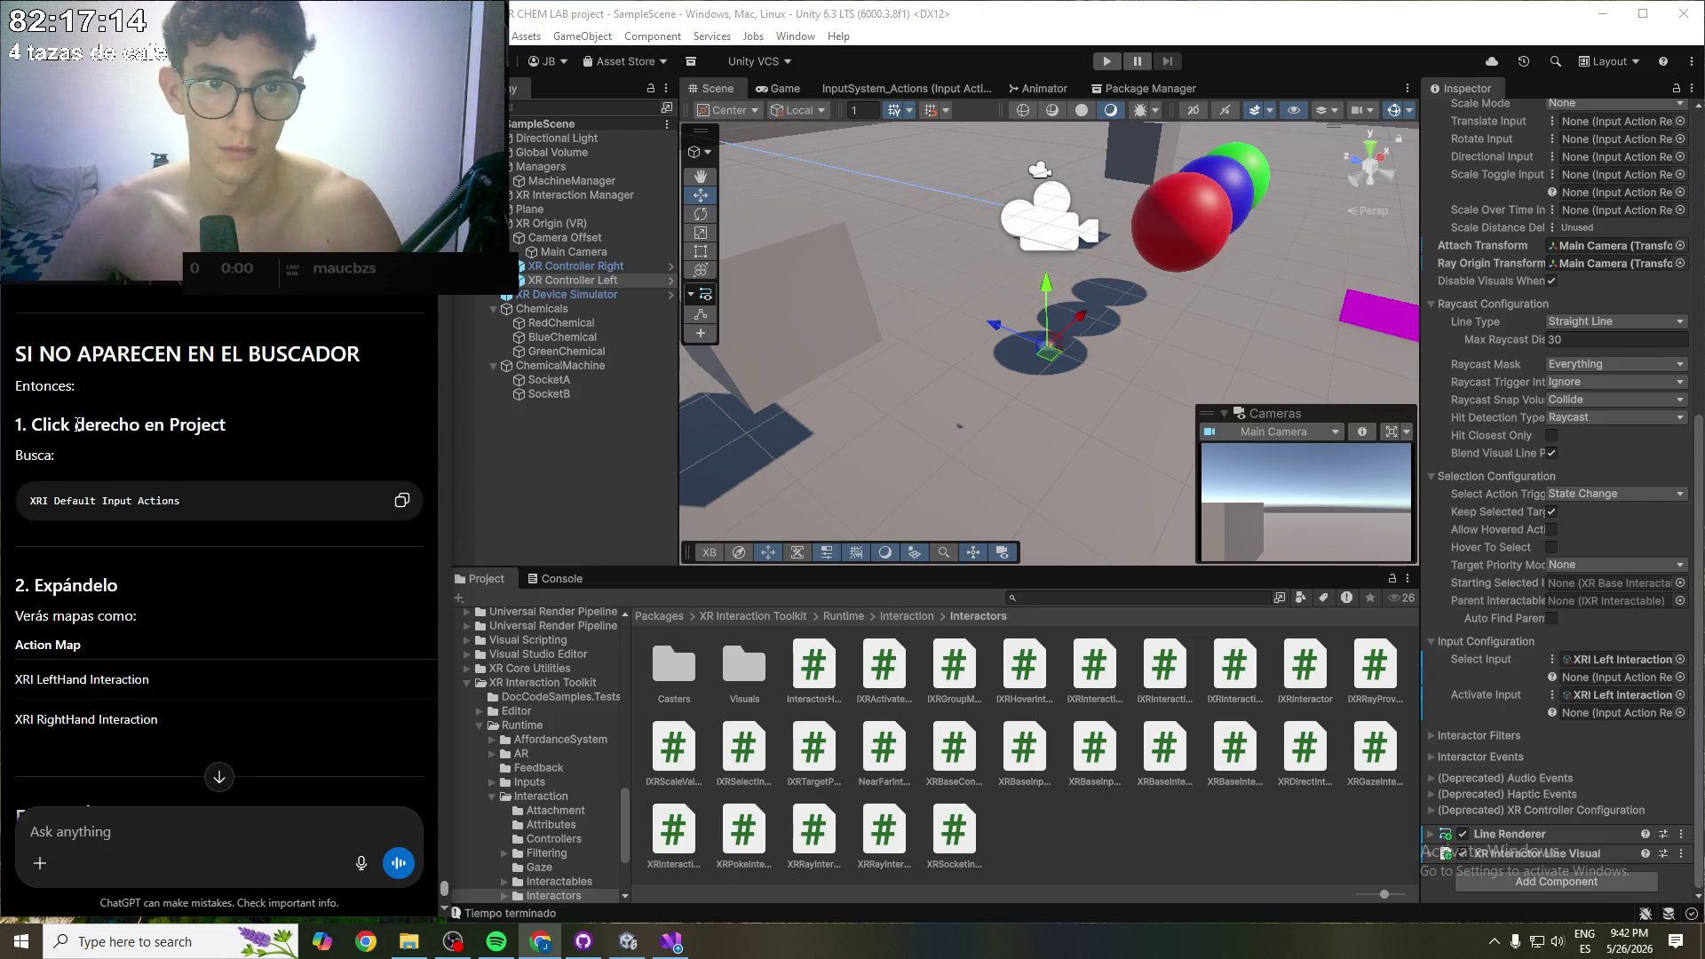
scroll(195, 440, down, 1)
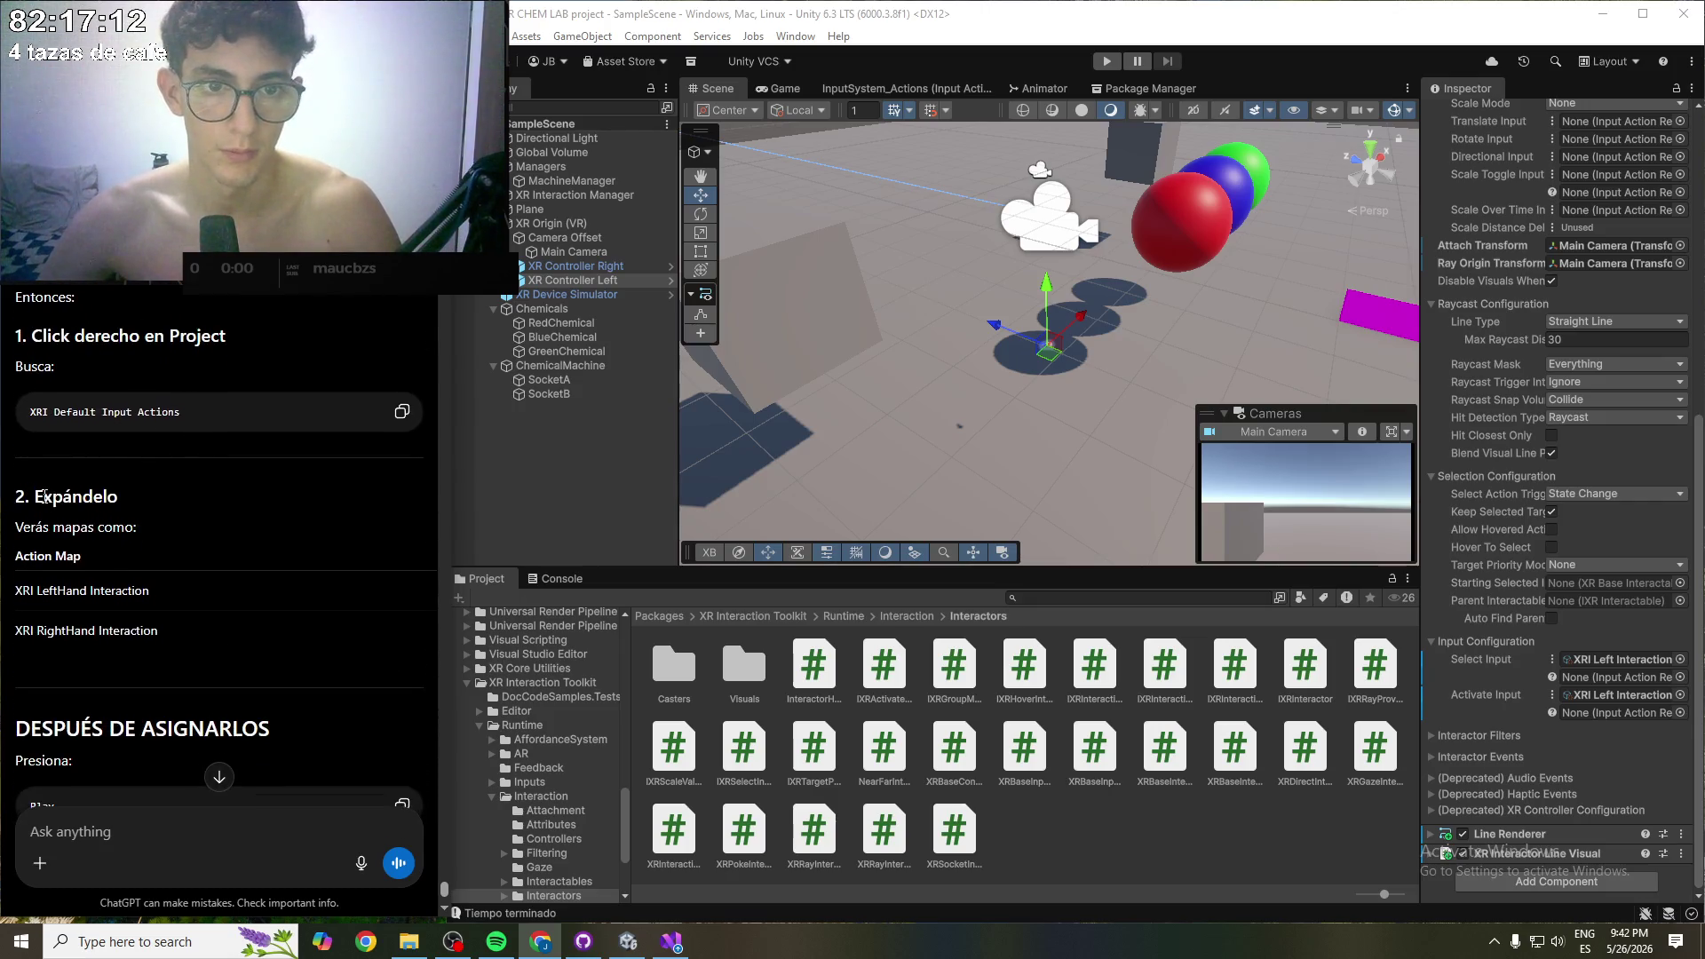
drag(45, 496, 157, 543)
click(87, 547)
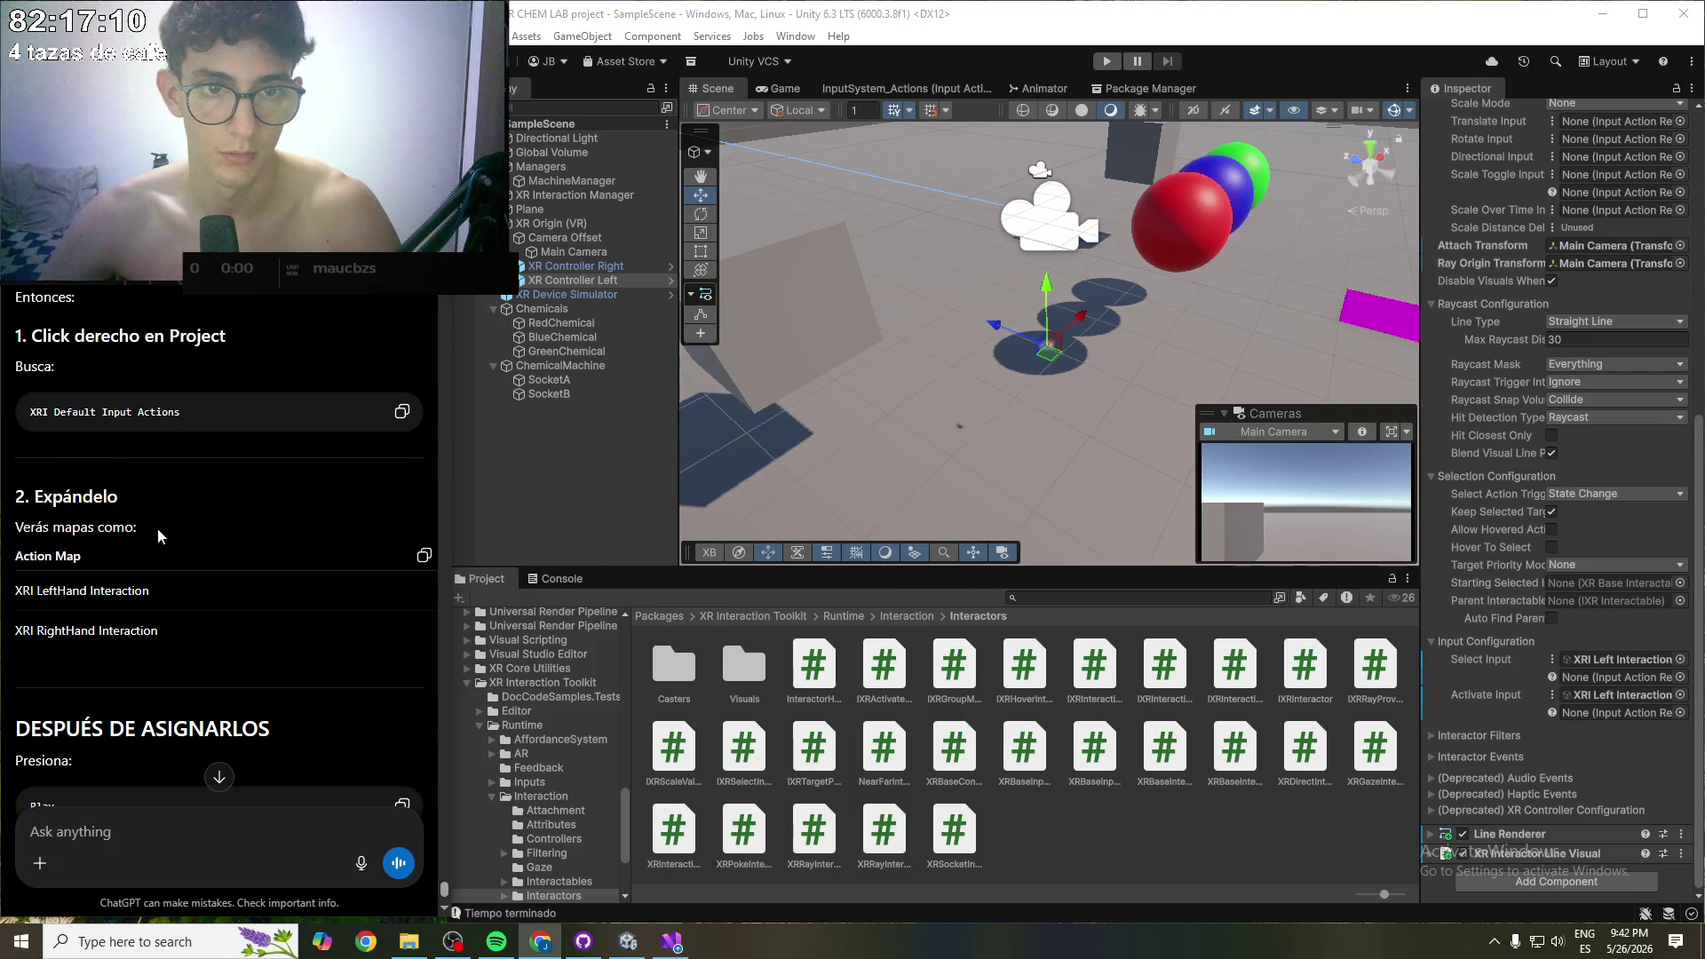
double_click(64, 363)
click(105, 366)
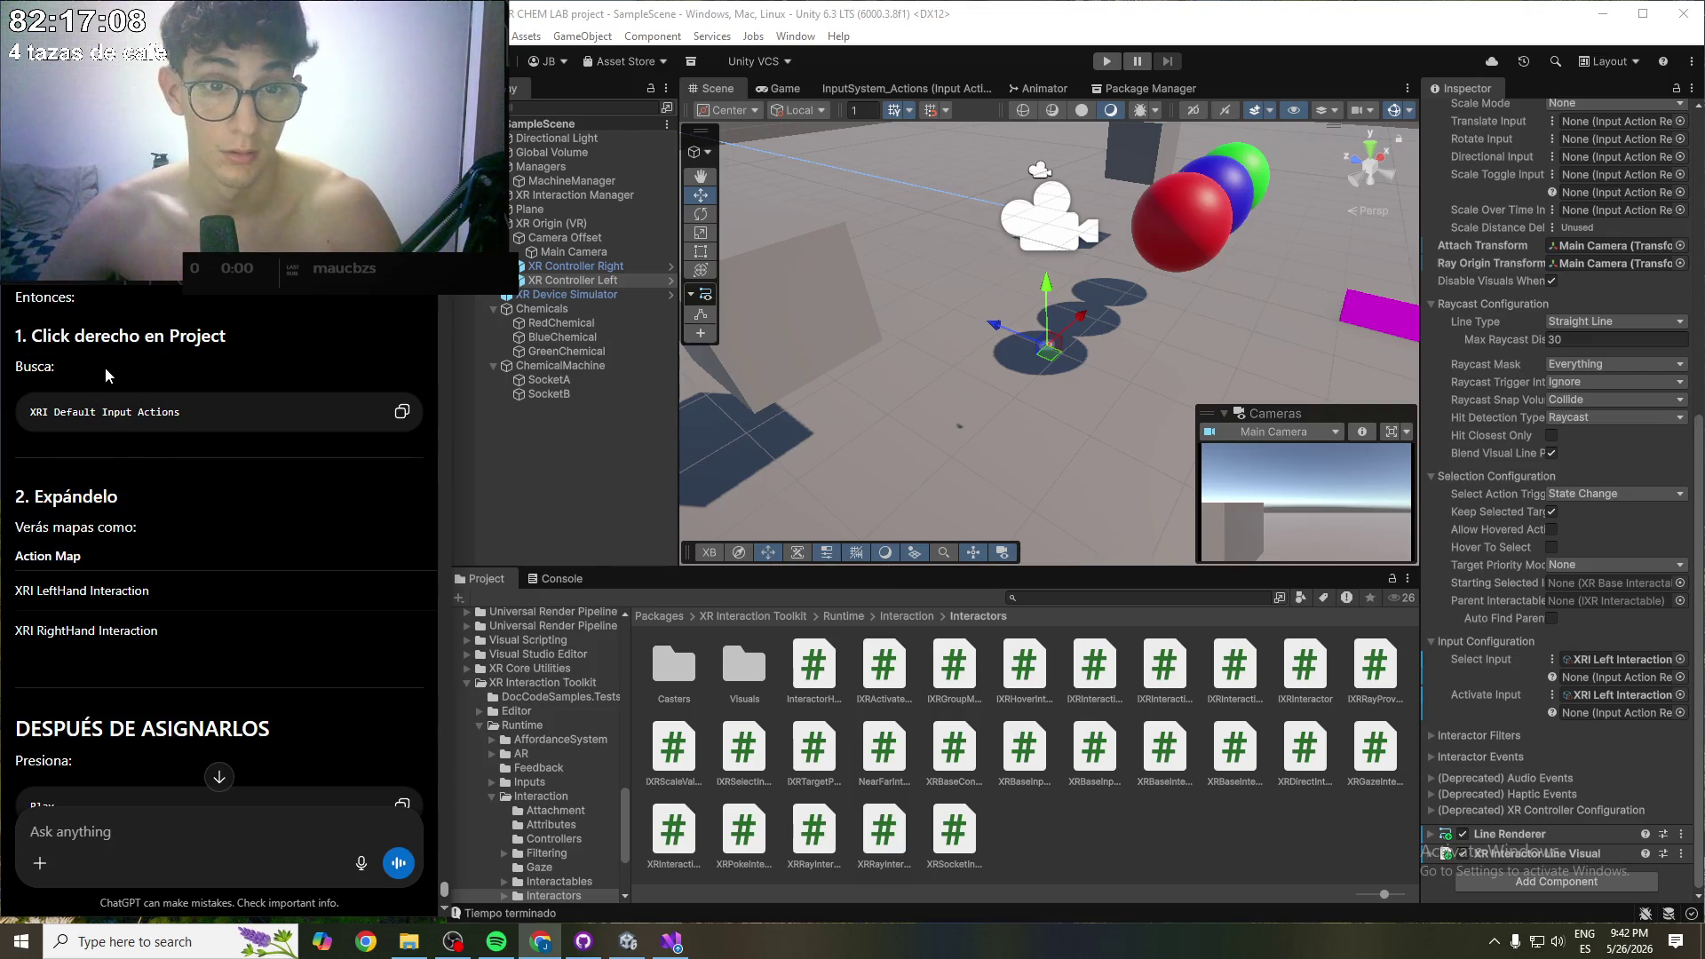
scroll(65, 293, down, 5)
- Enter Play mode and tilt the simulated headset view downward
drag(62, 370, 90, 371)
click(122, 435)
click(1106, 61)
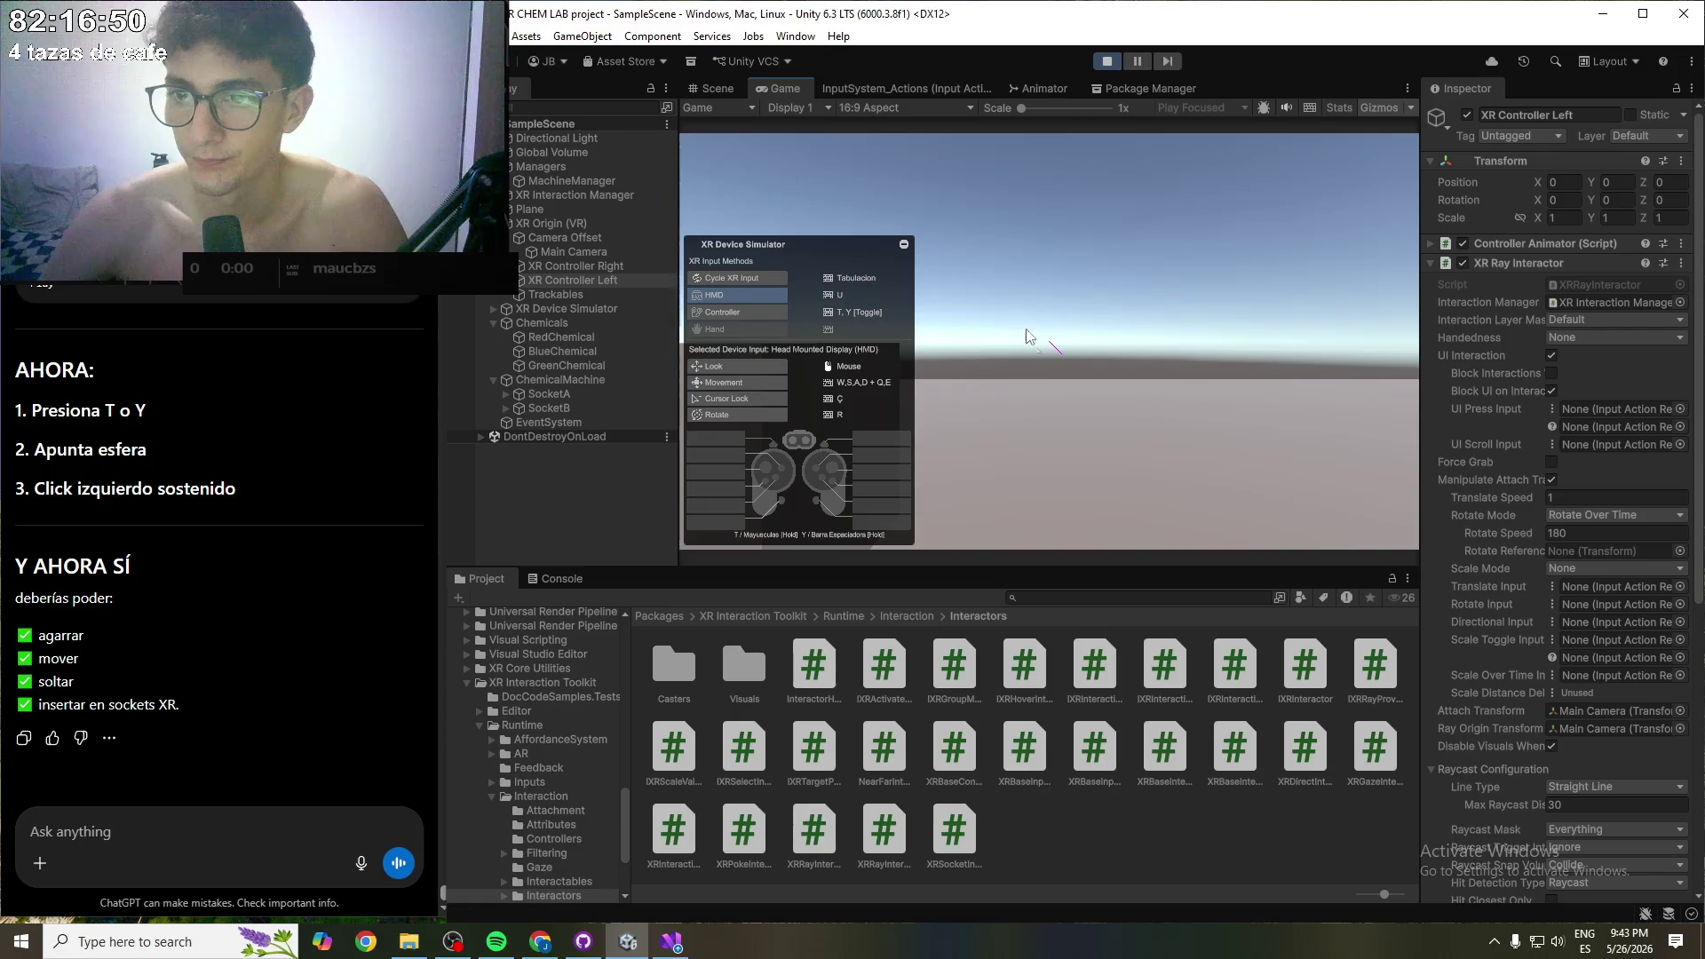
mouse_move(1054, 349)
mouse_down()
mouse_move(1074, 387)
mouse_move(1289, 477)
mouse_move(1218, 429)
mouse_move(1201, 445)
mouse_move(1083, 408)
mouse_move(1207, 443)
mouse_move(1174, 445)
mouse_move(1141, 439)
mouse_move(1244, 437)
mouse_move(1080, 361)
mouse_move(1277, 455)
mouse_move(1078, 363)
mouse_up()
- Turn the simulator toward the spheres, then inspect SocketB, BlueChemical, RedChemical and both controllers
key(w)
key(y)
key(y)
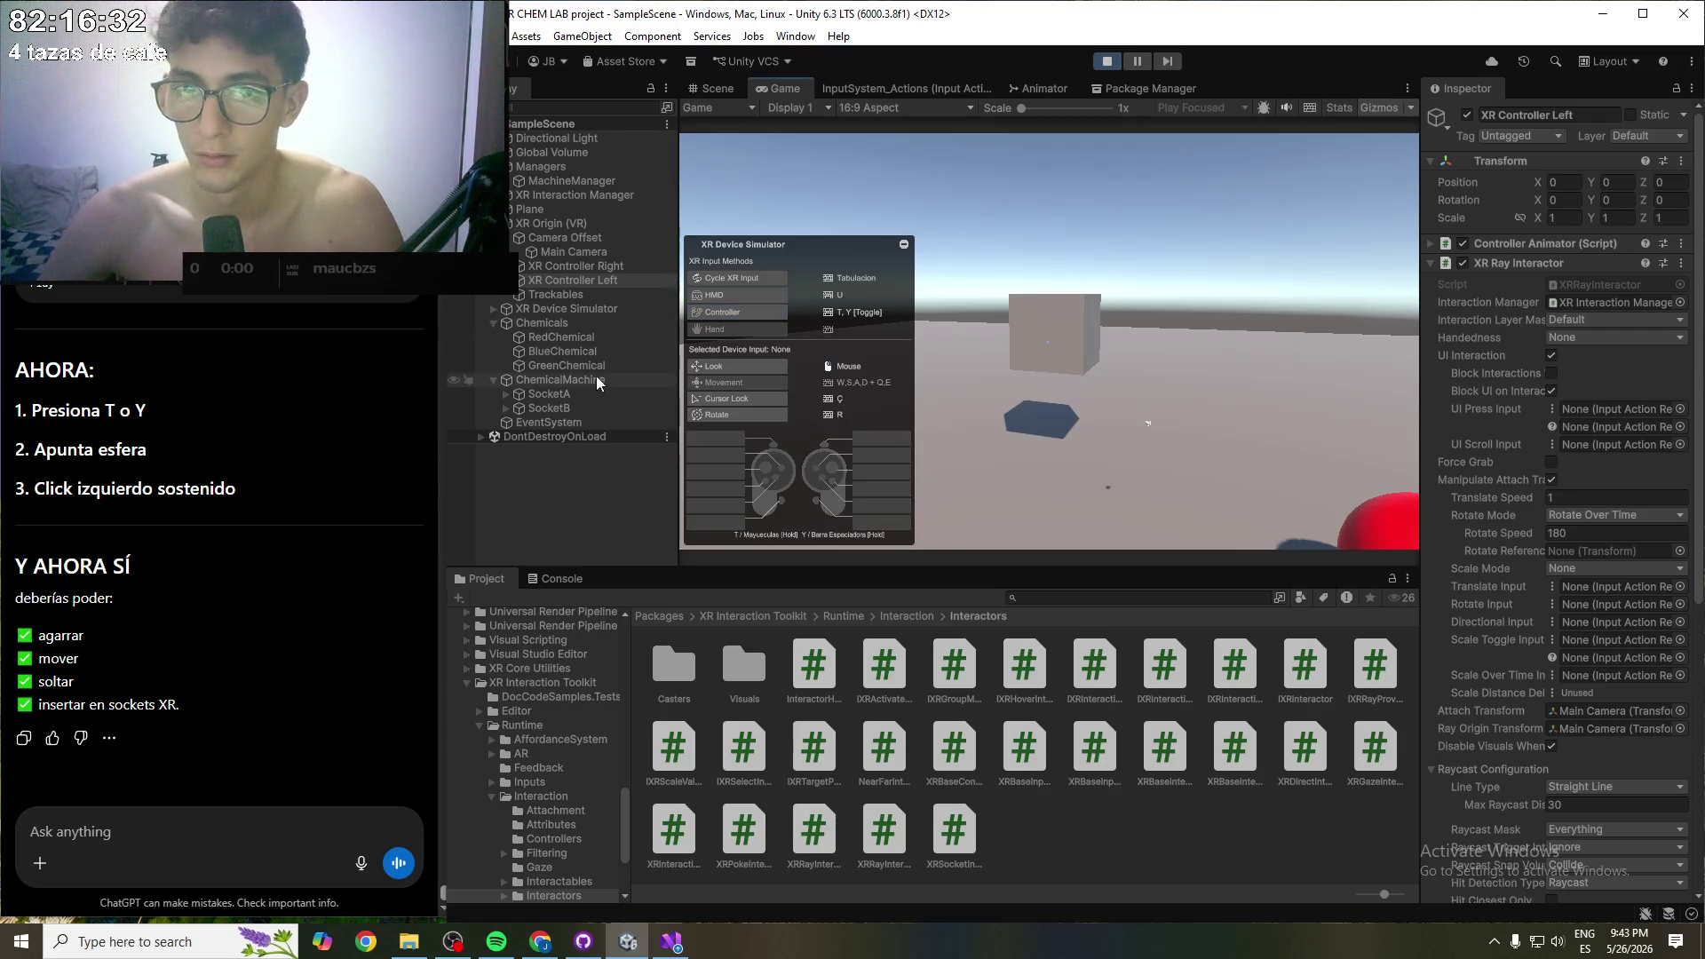
click(567, 407)
click(564, 354)
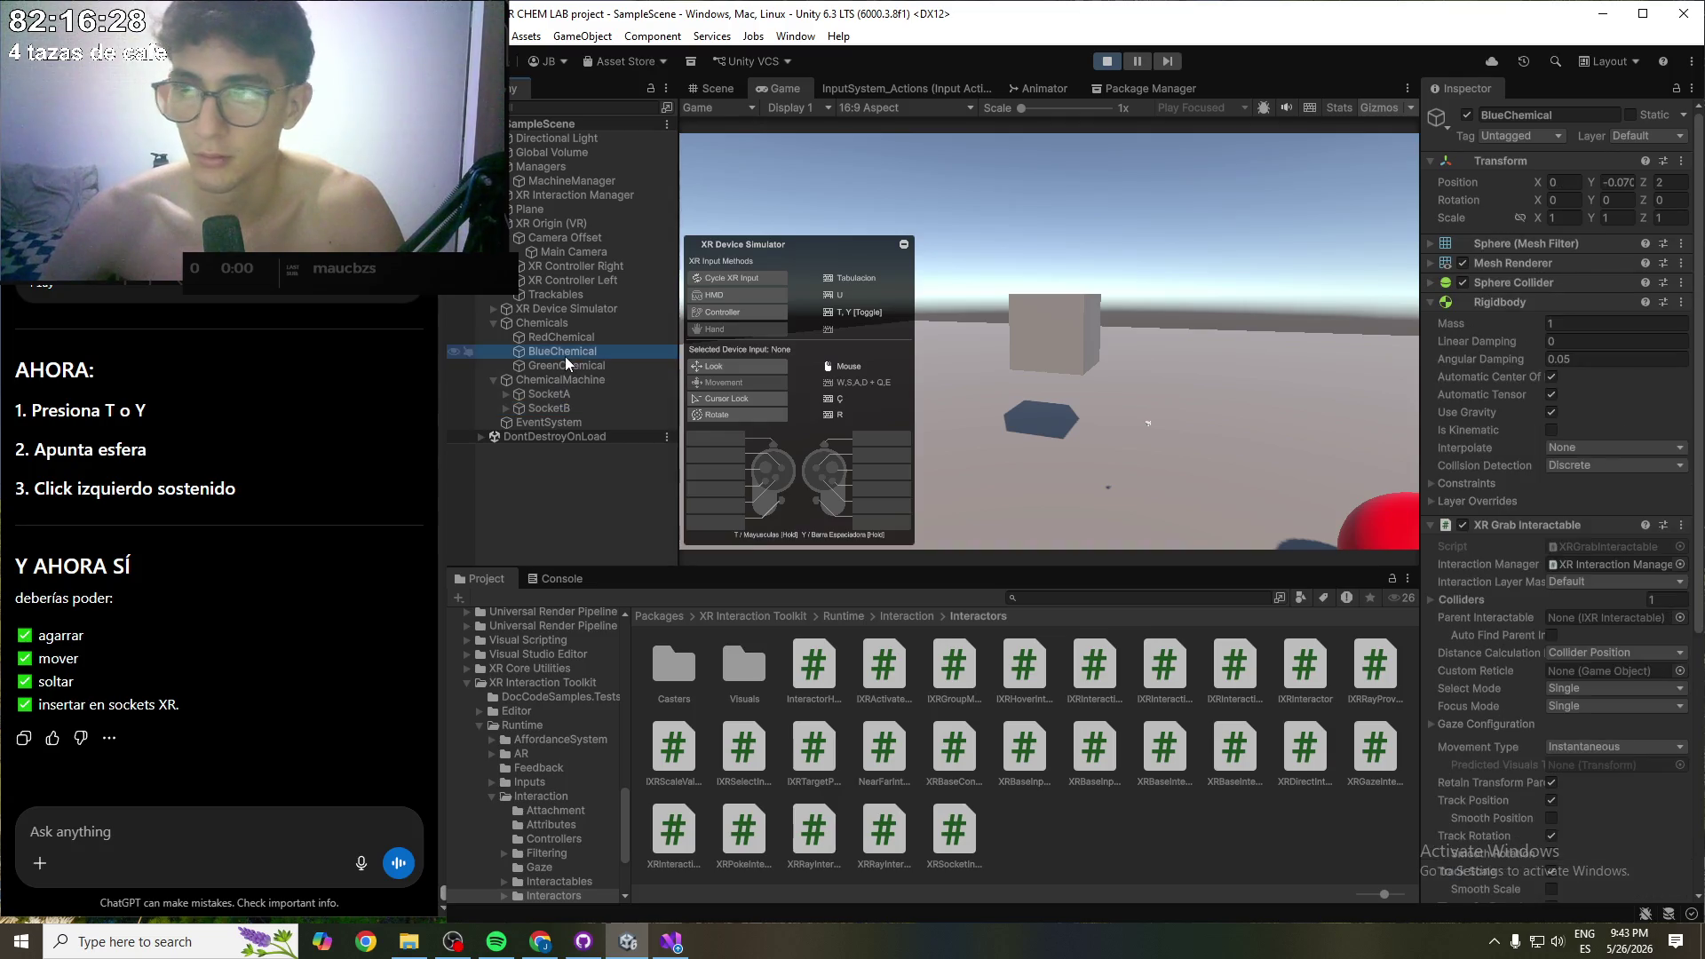
click(569, 340)
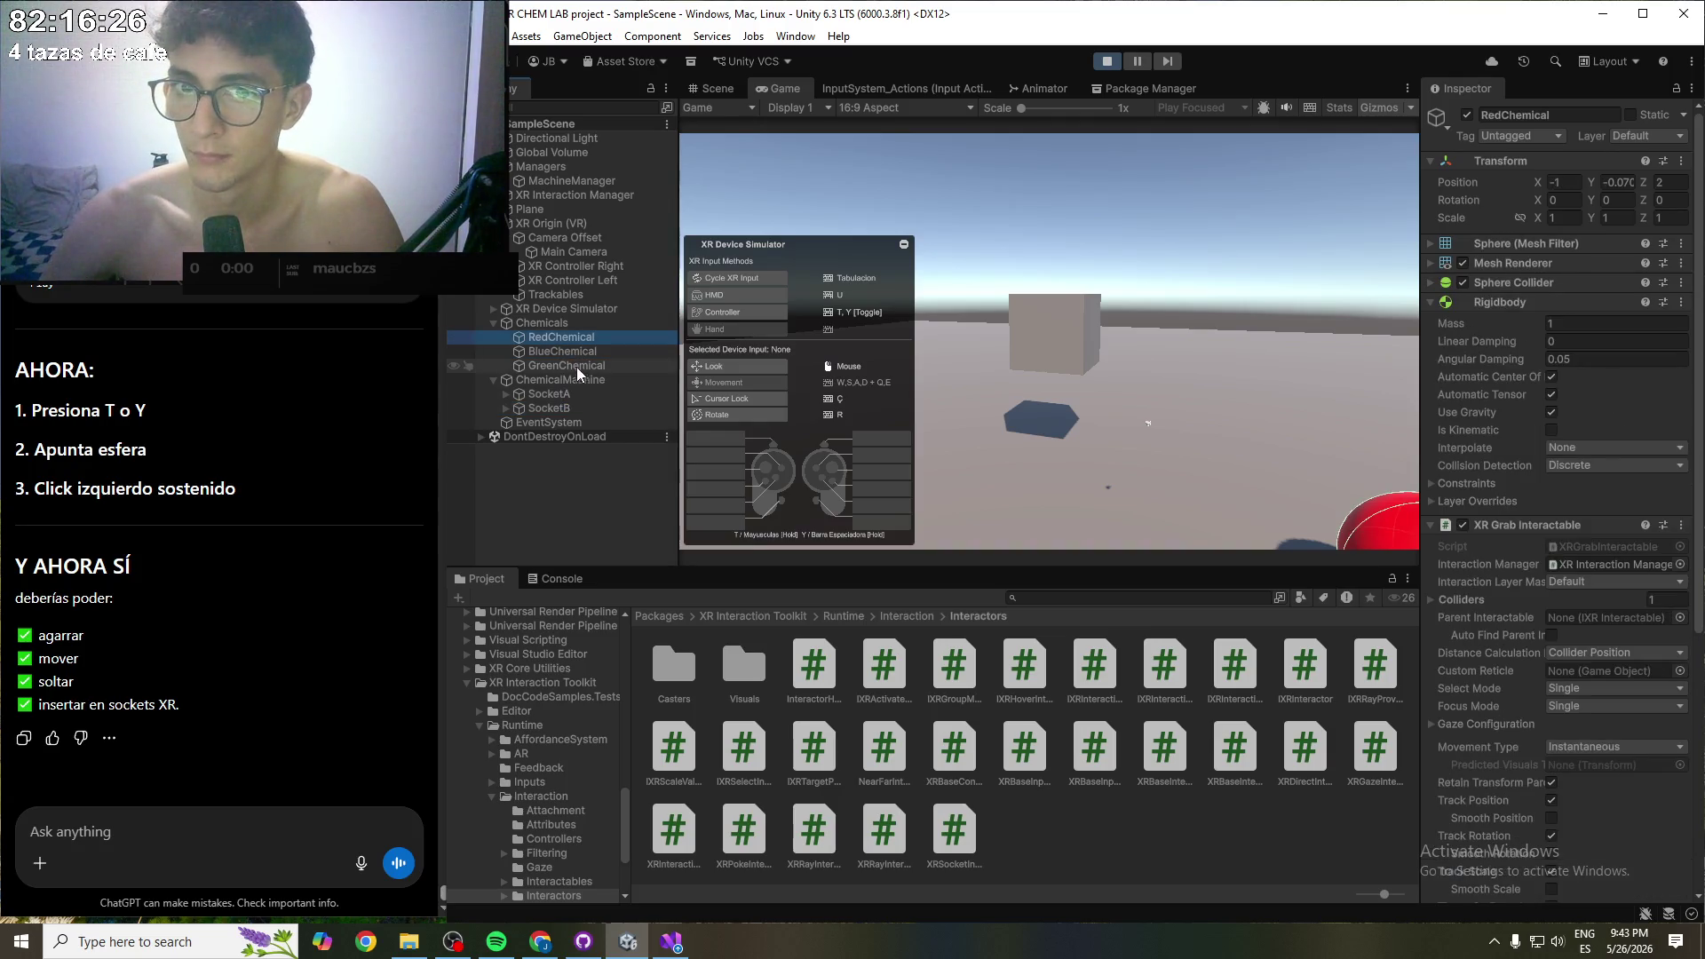
click(601, 266)
click(600, 285)
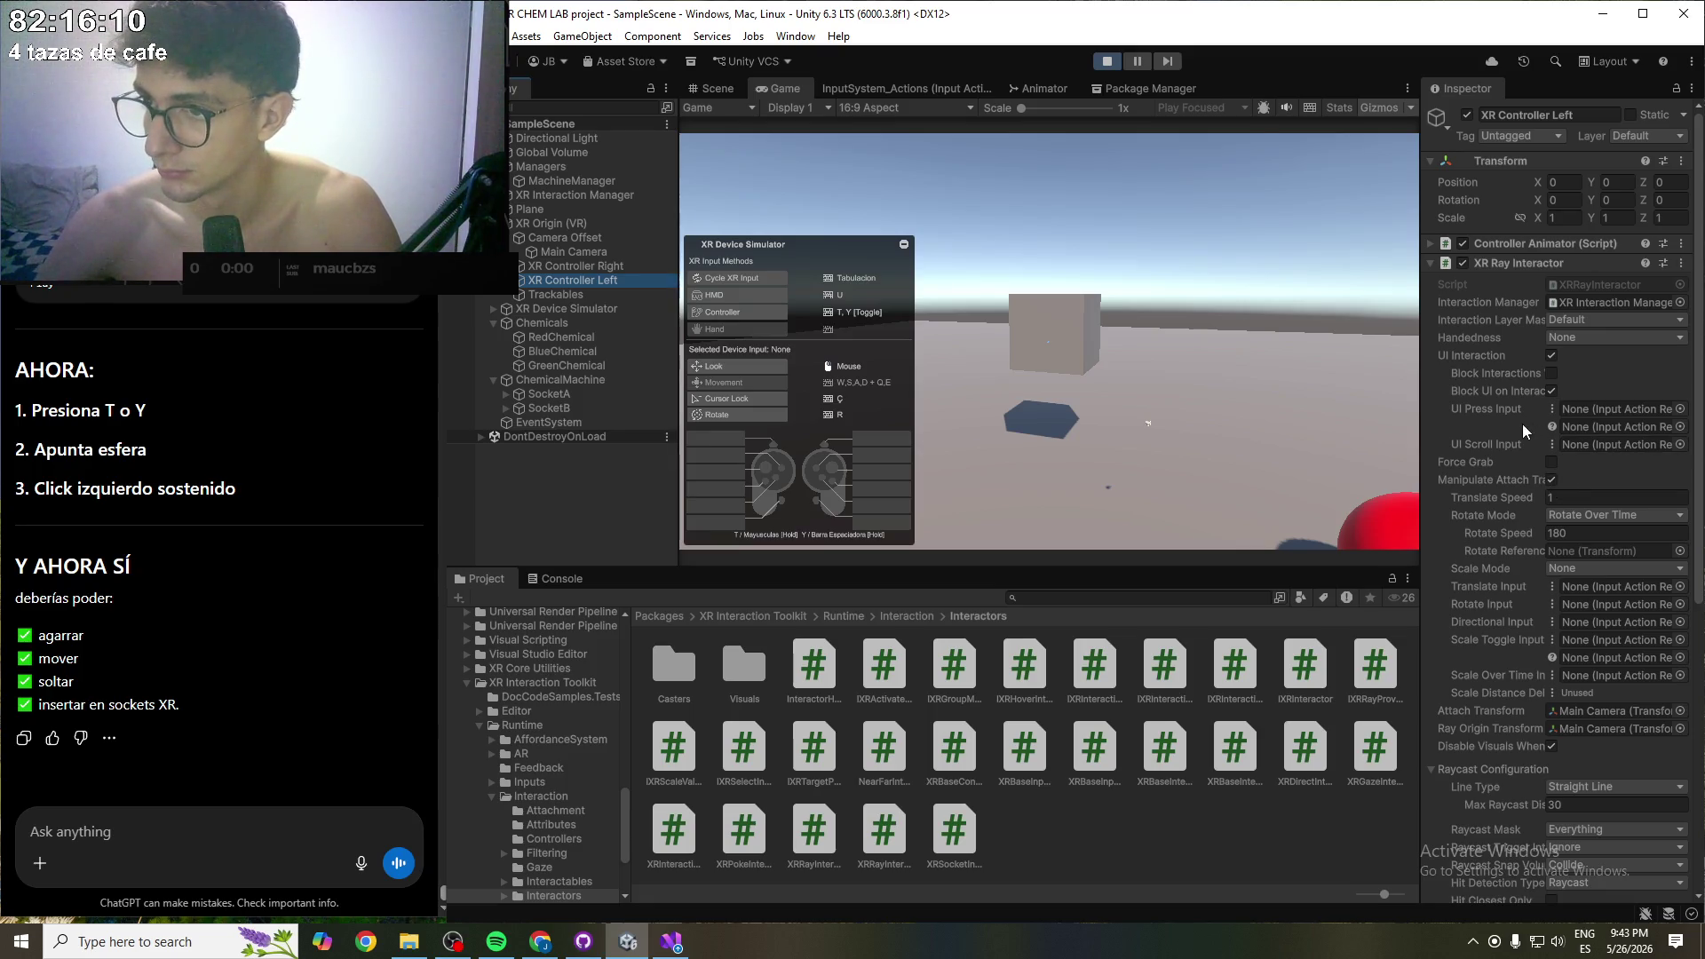
- Check UI Press Input options and the XR Interaction Manager's Starting Hover Filters, then stop Play mode
click(1550, 410)
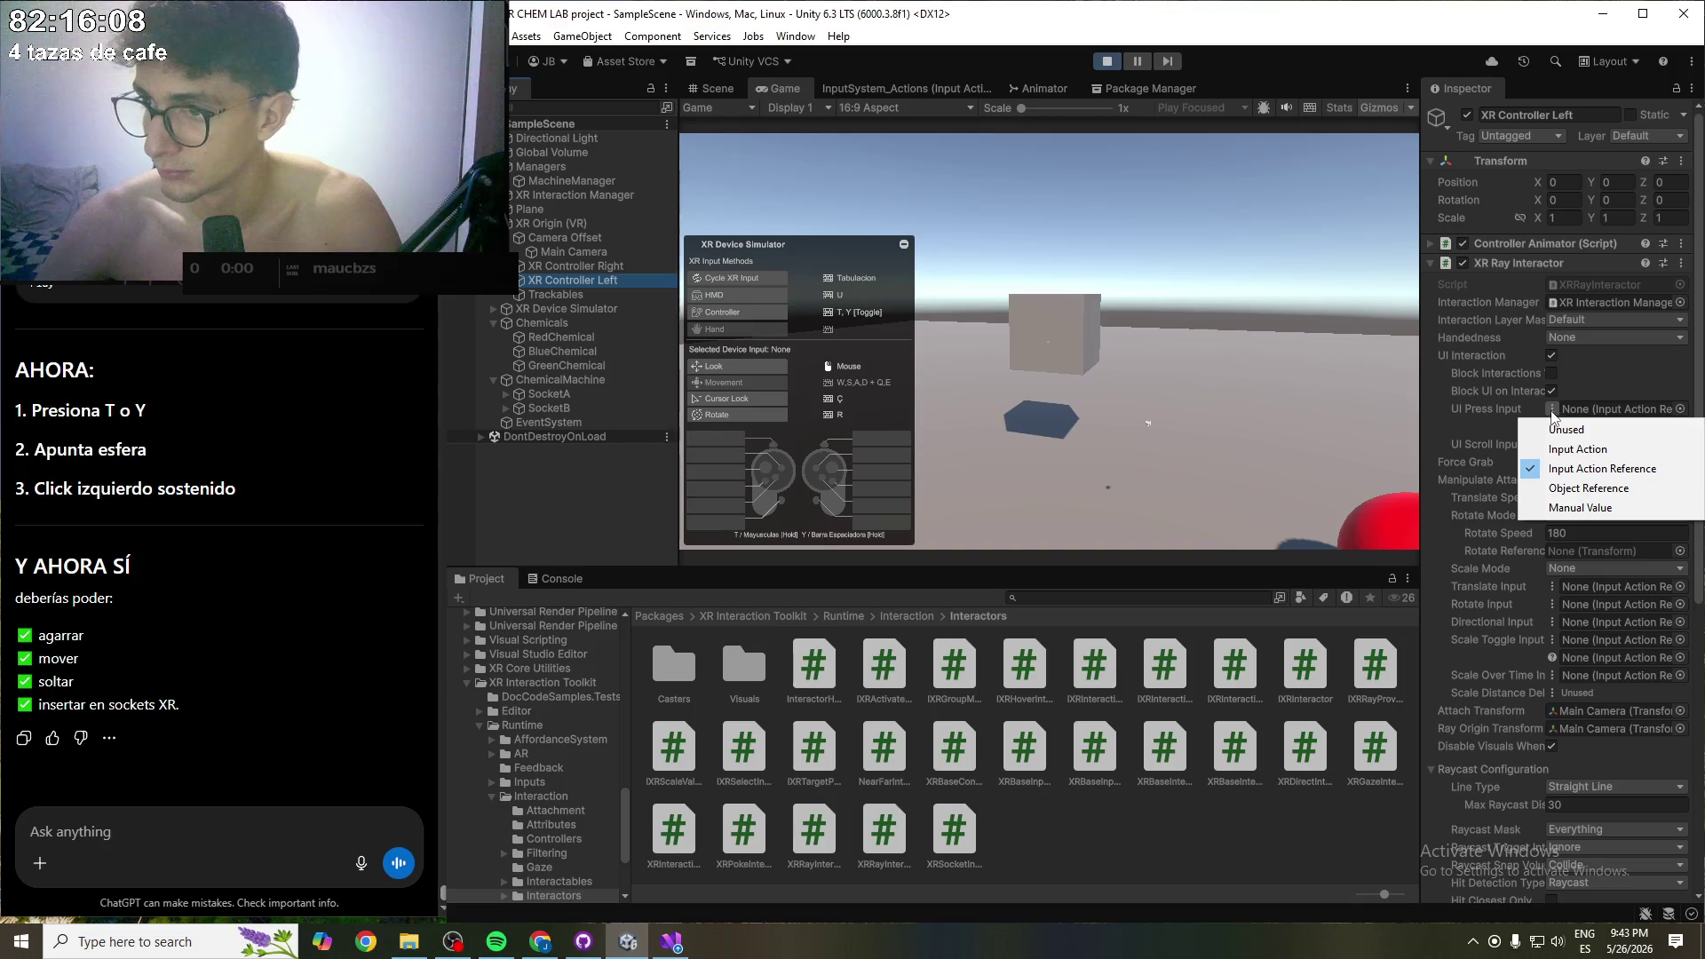
click(1467, 425)
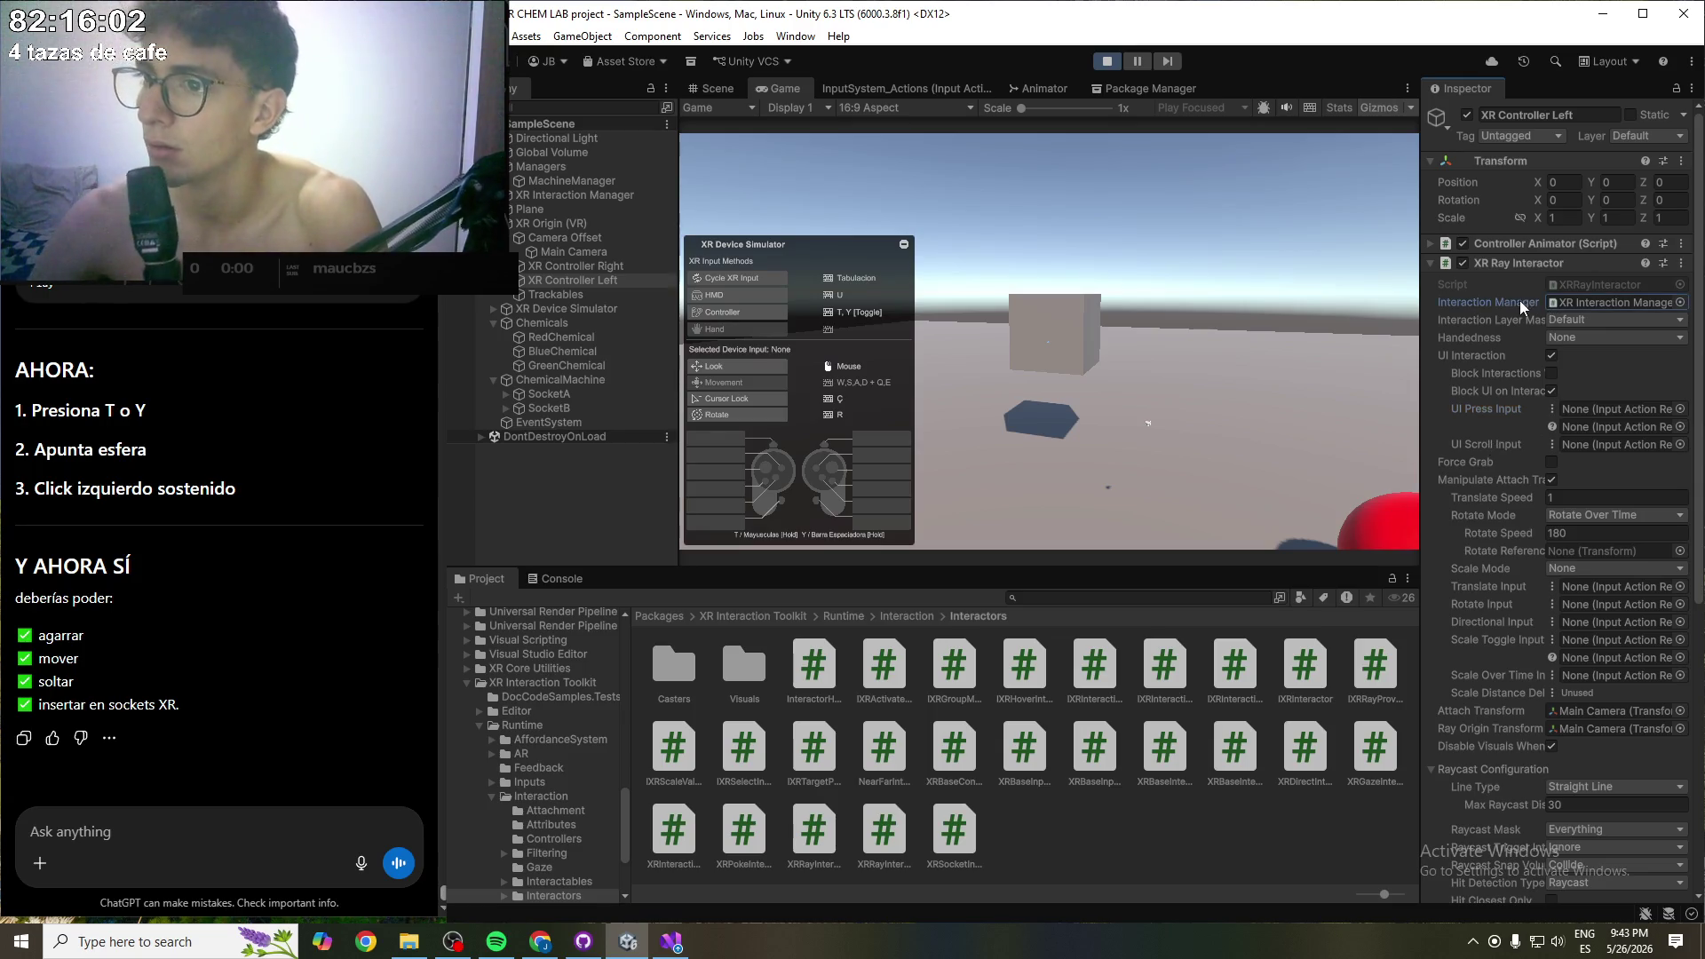
double_click(1580, 302)
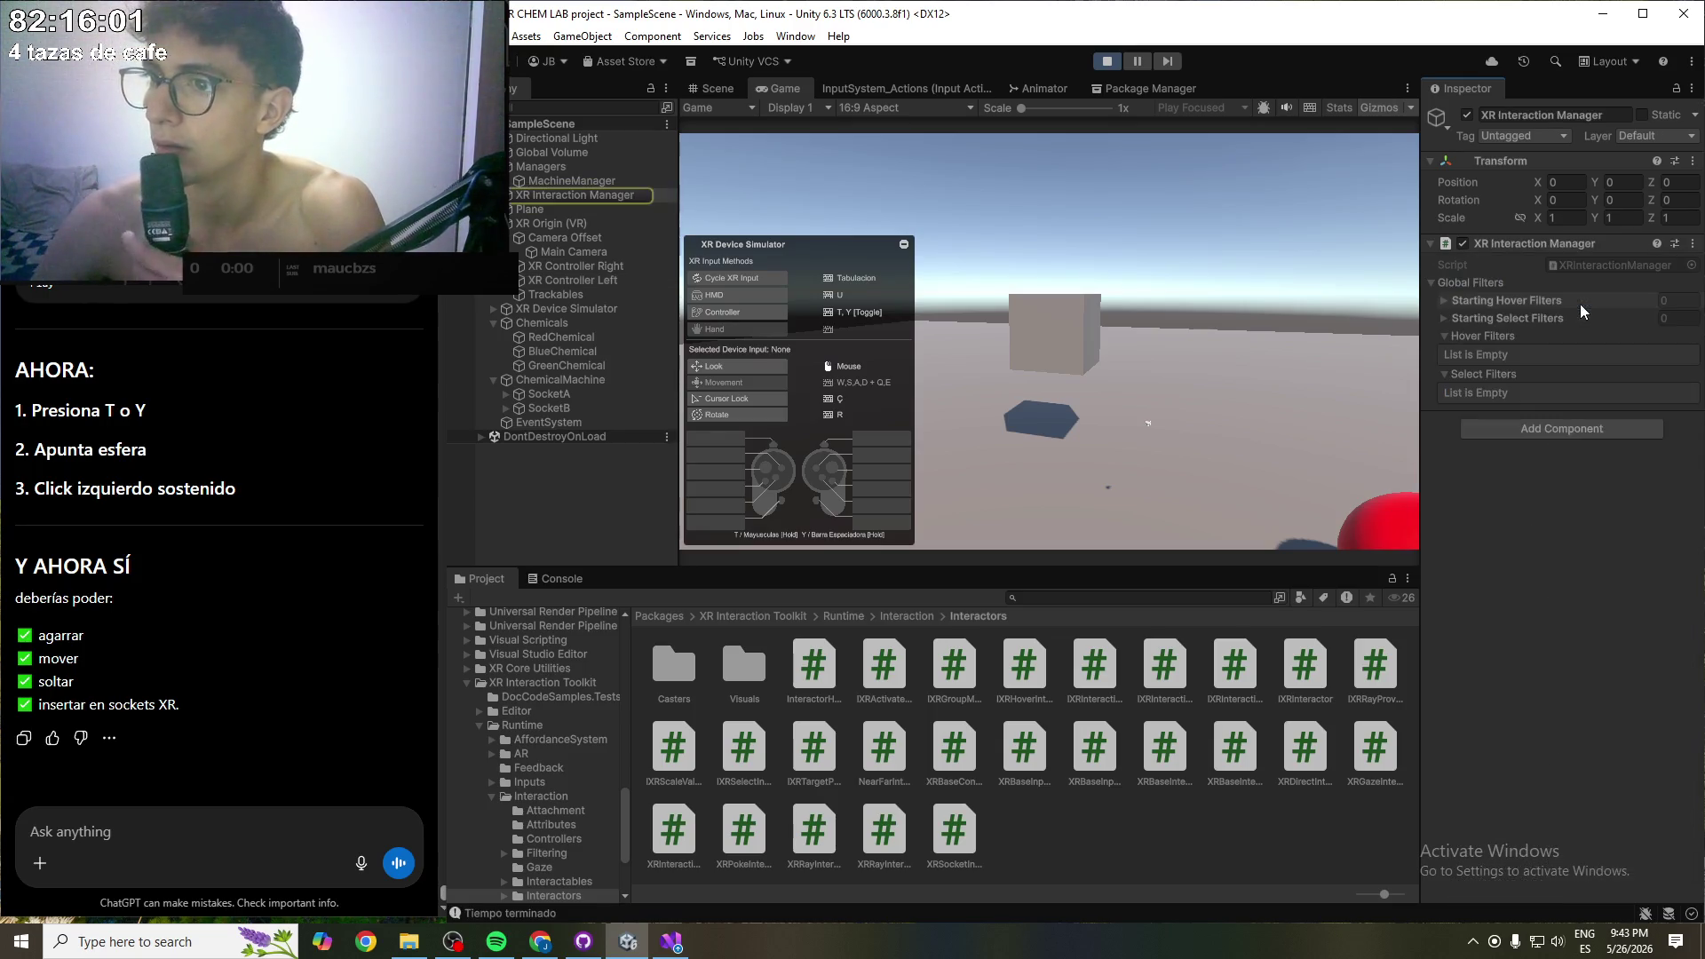
click(535, 195)
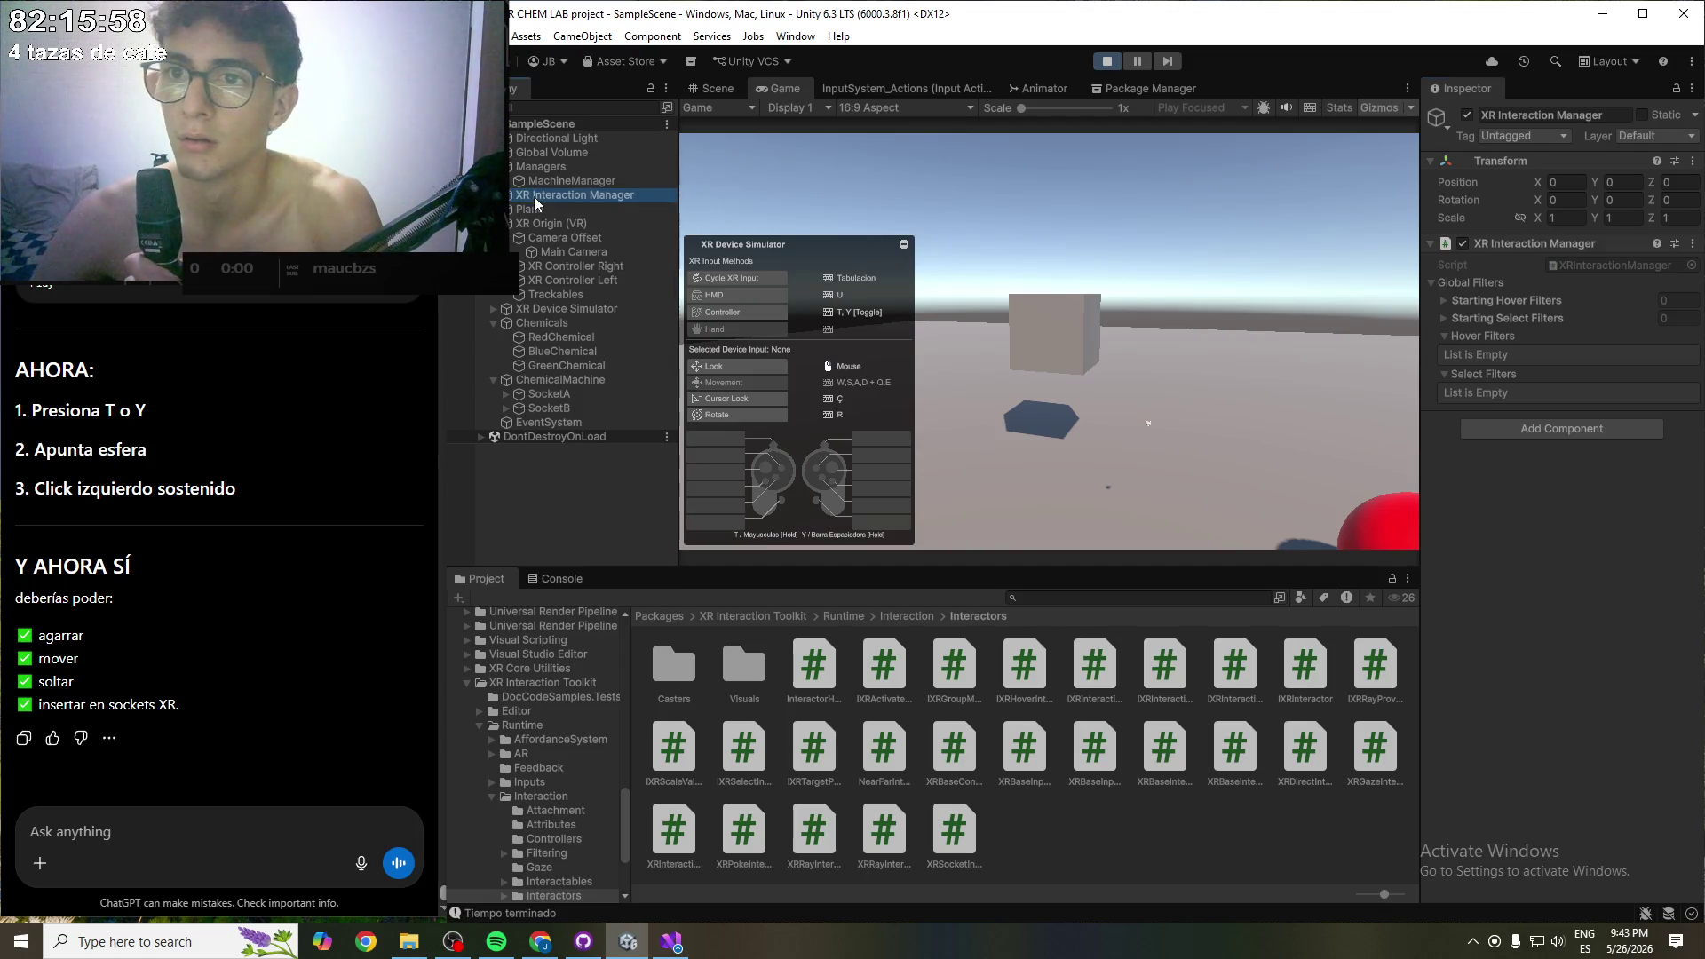
click(1463, 302)
click(1464, 302)
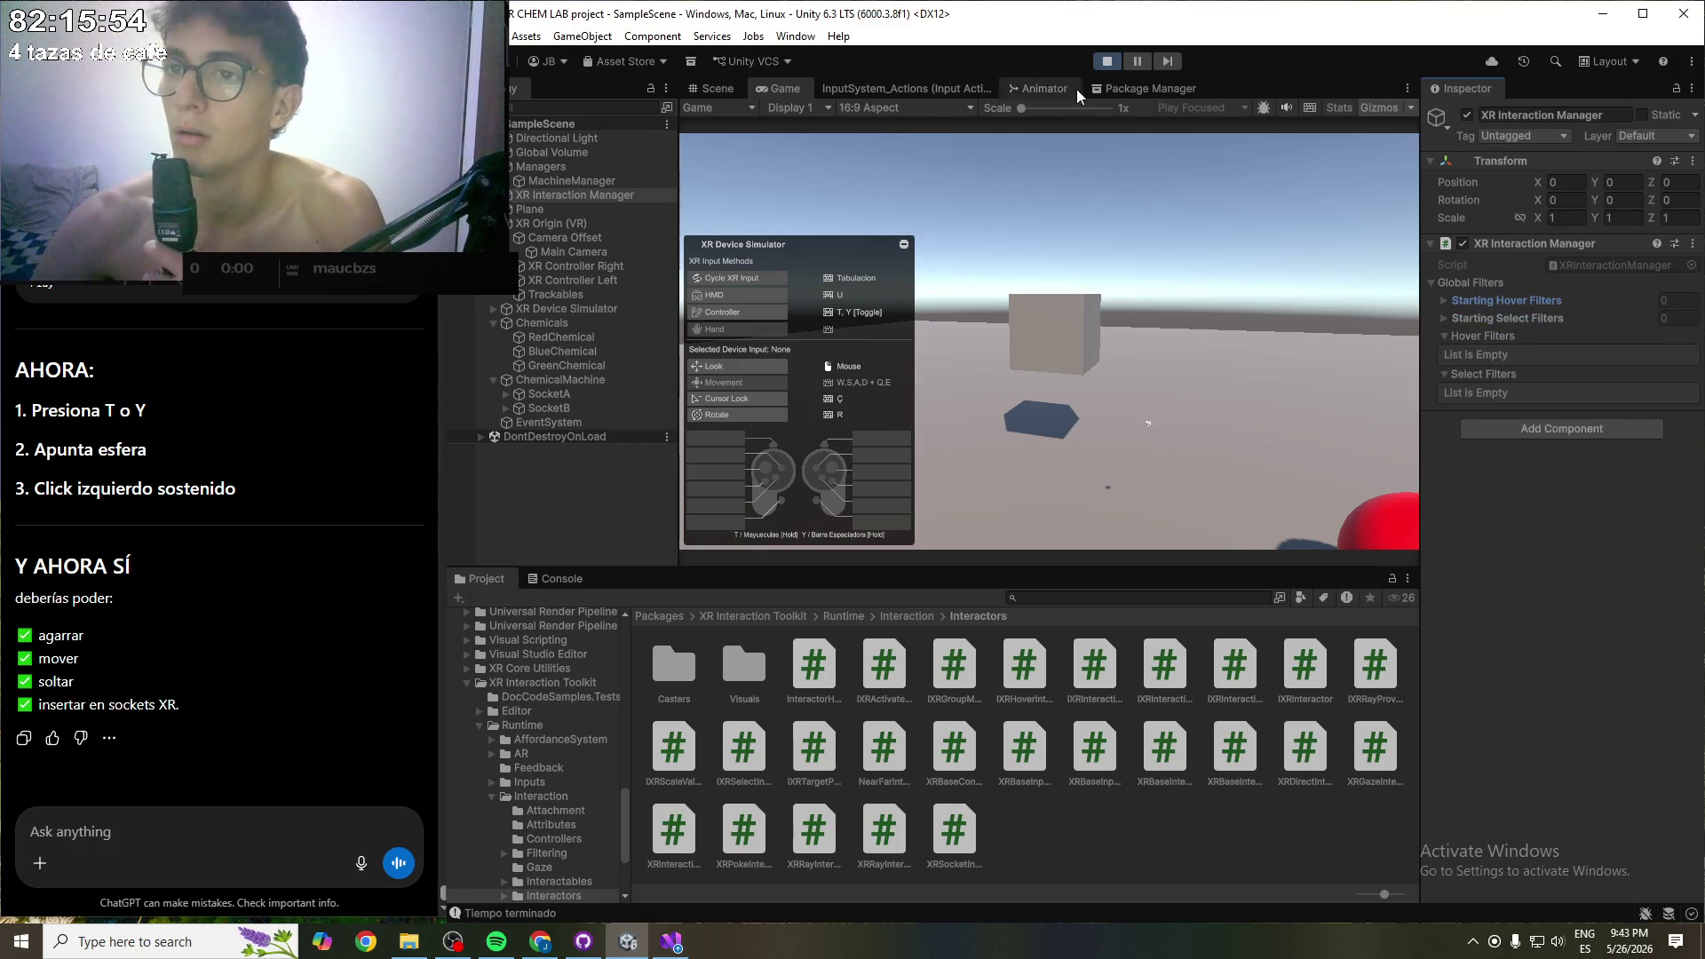
click(1105, 64)
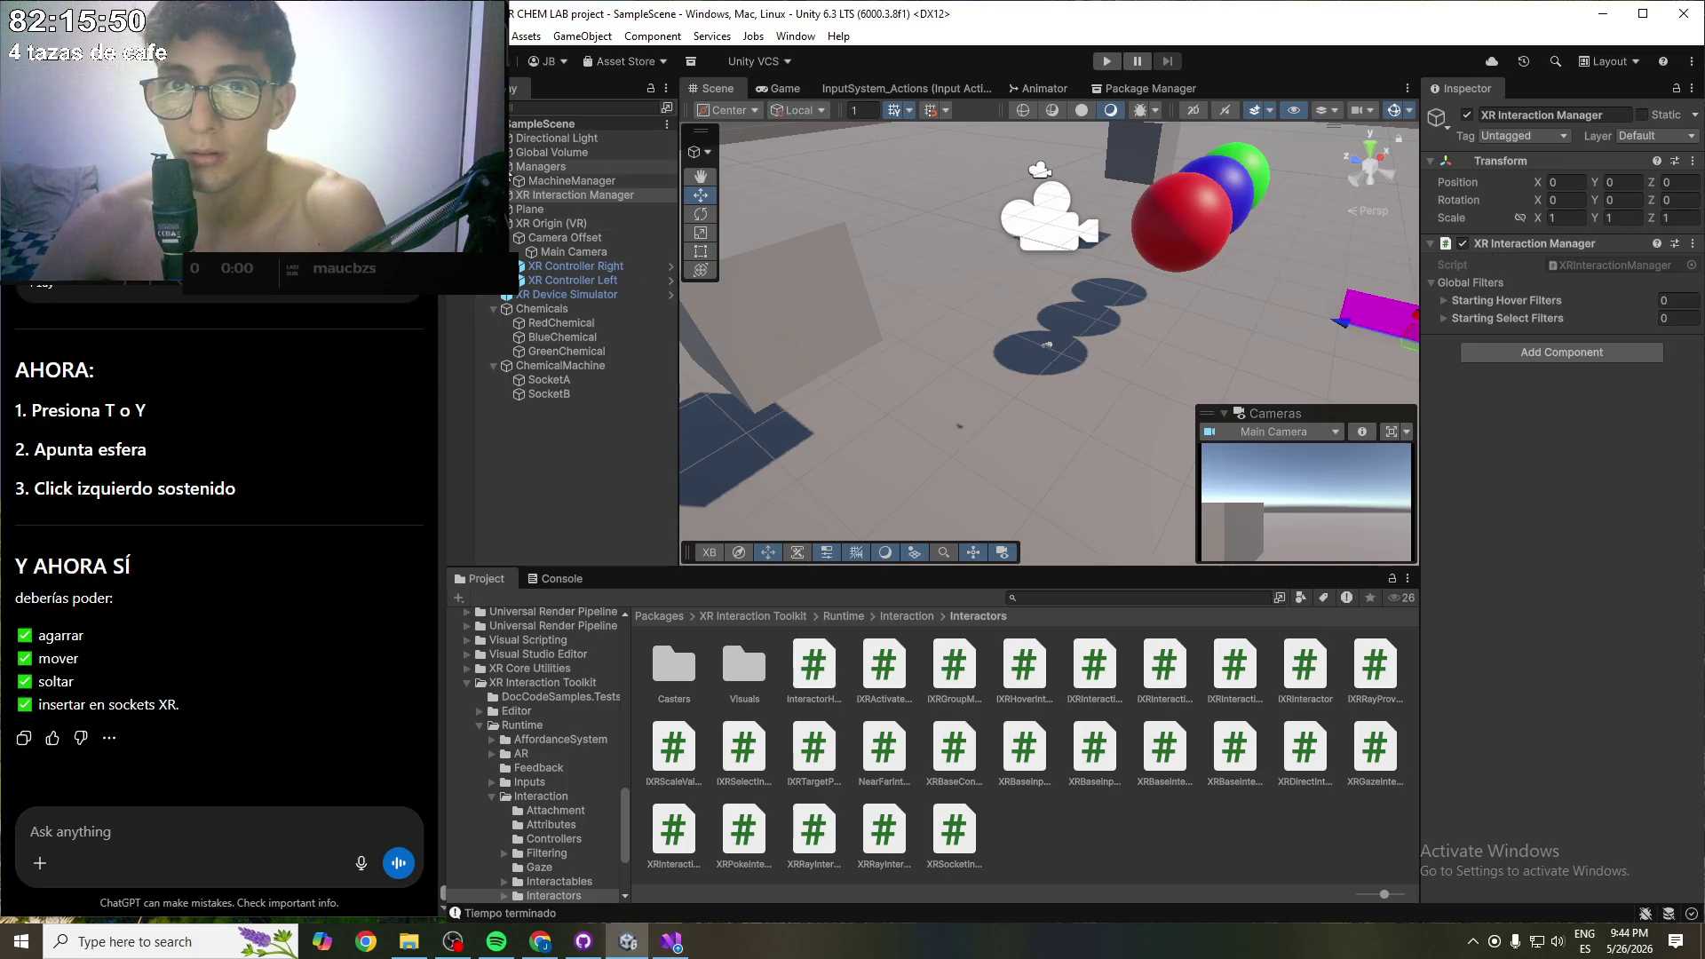
- Fold up the Managers group in the Hierarchy and deselect everything
click(505, 166)
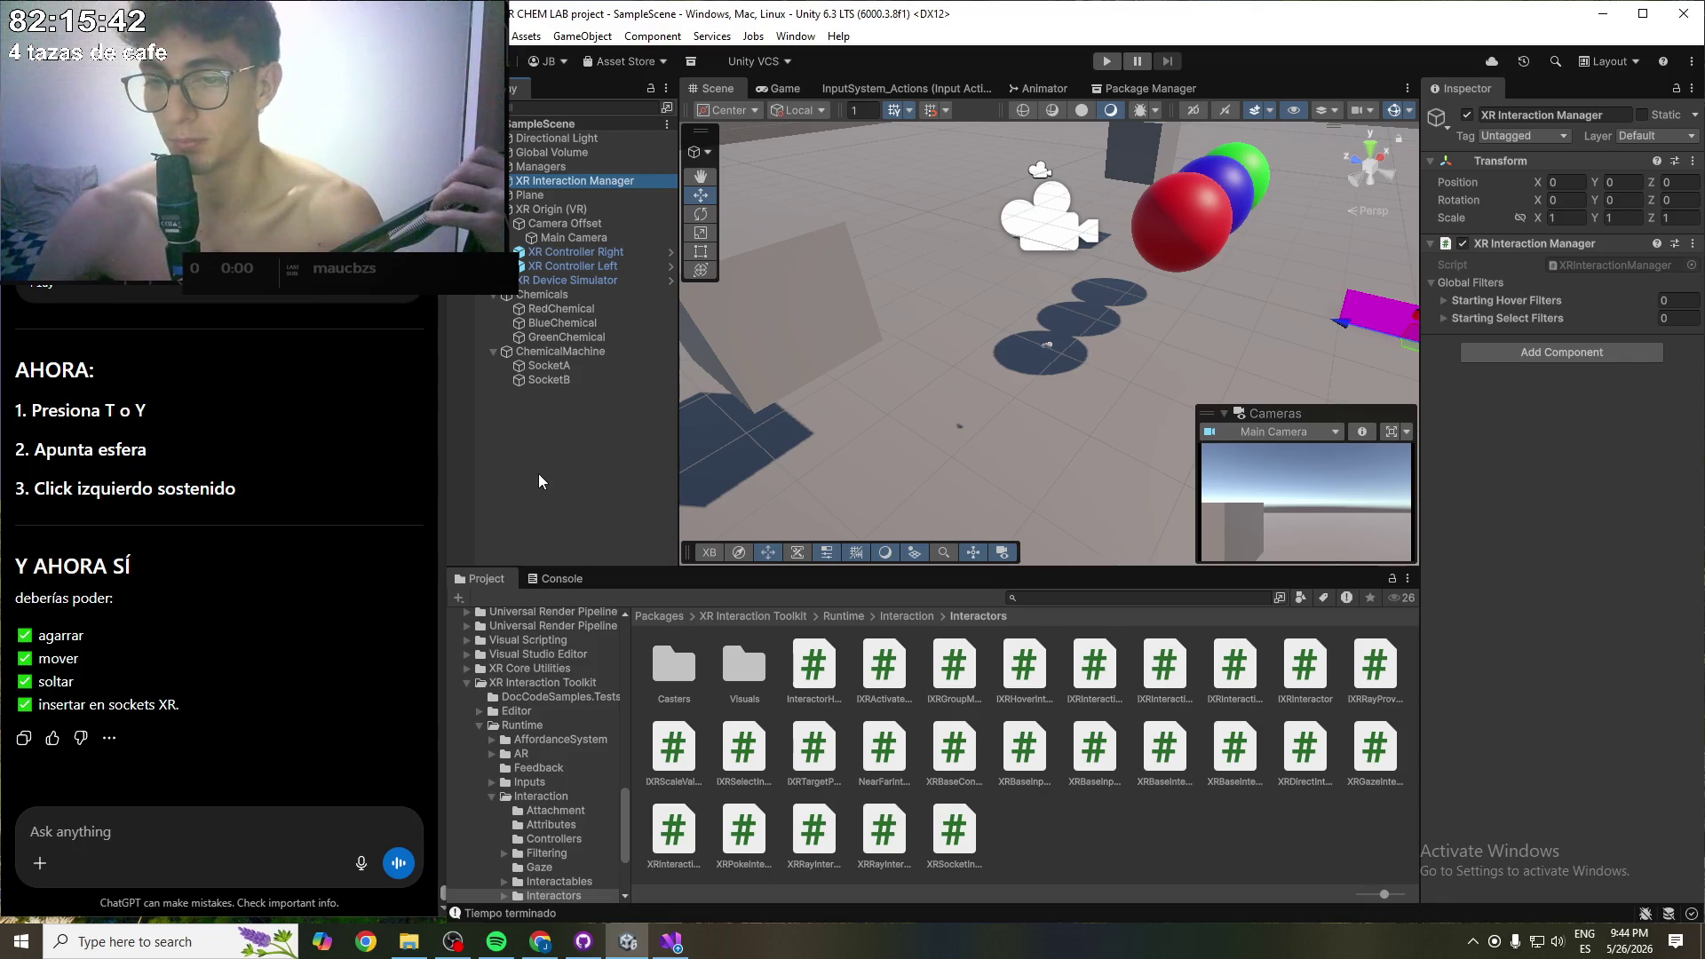
click(508, 508)
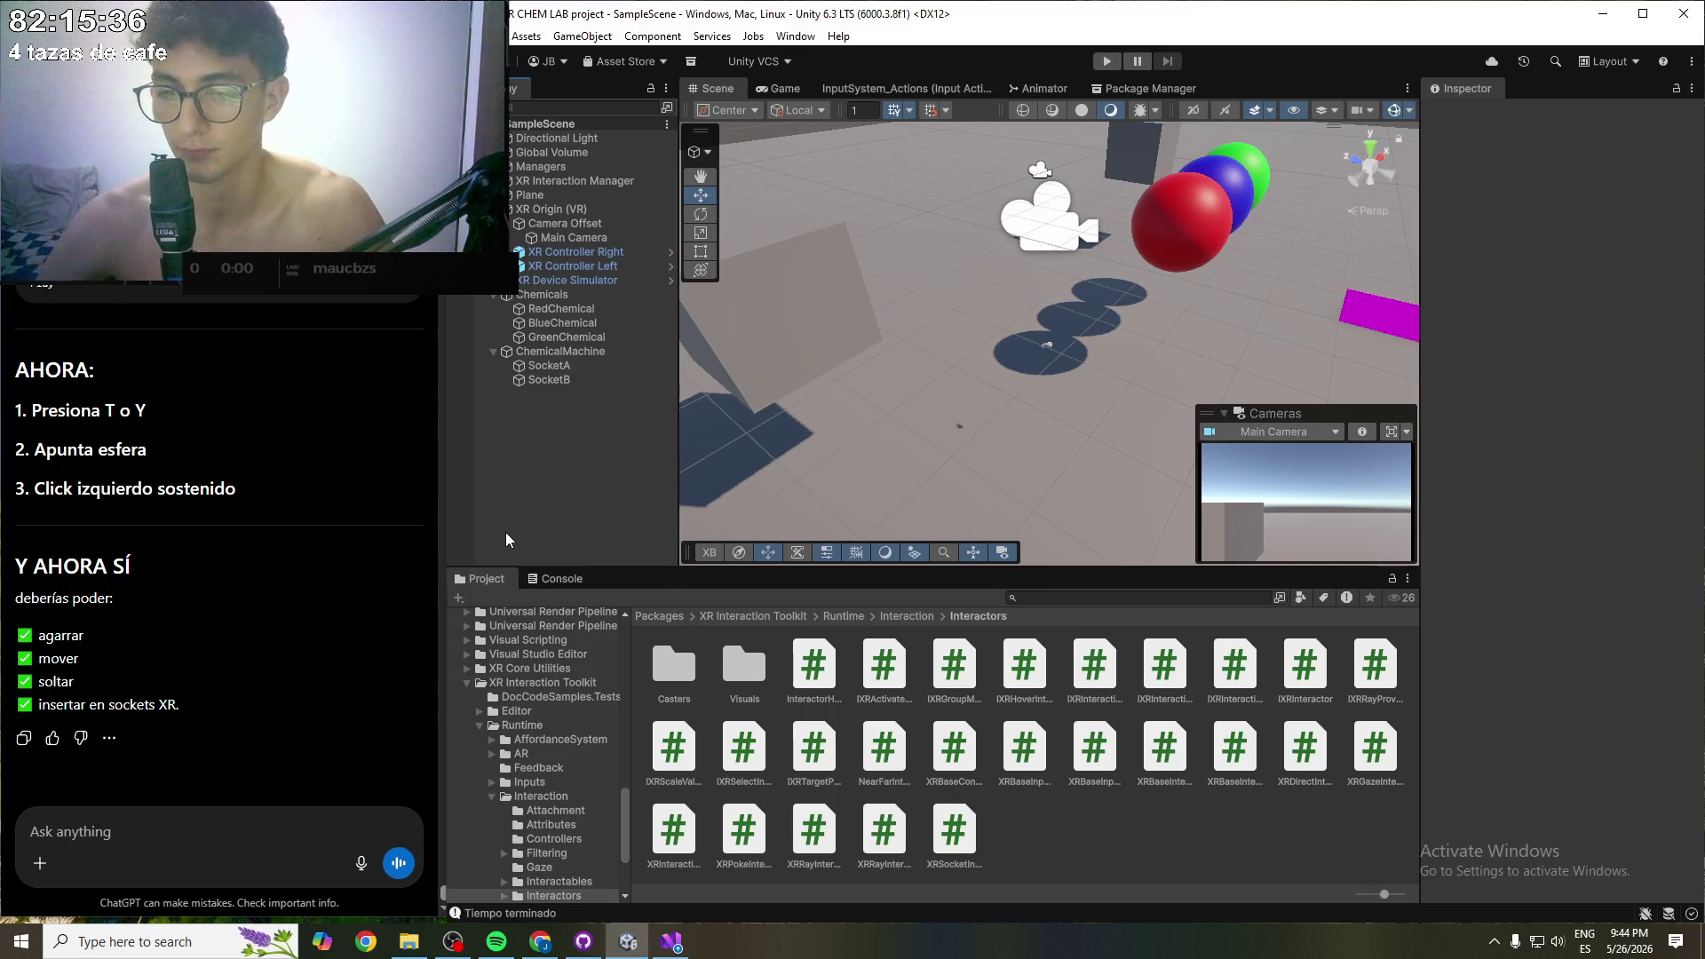
mouse_move(458, 949)
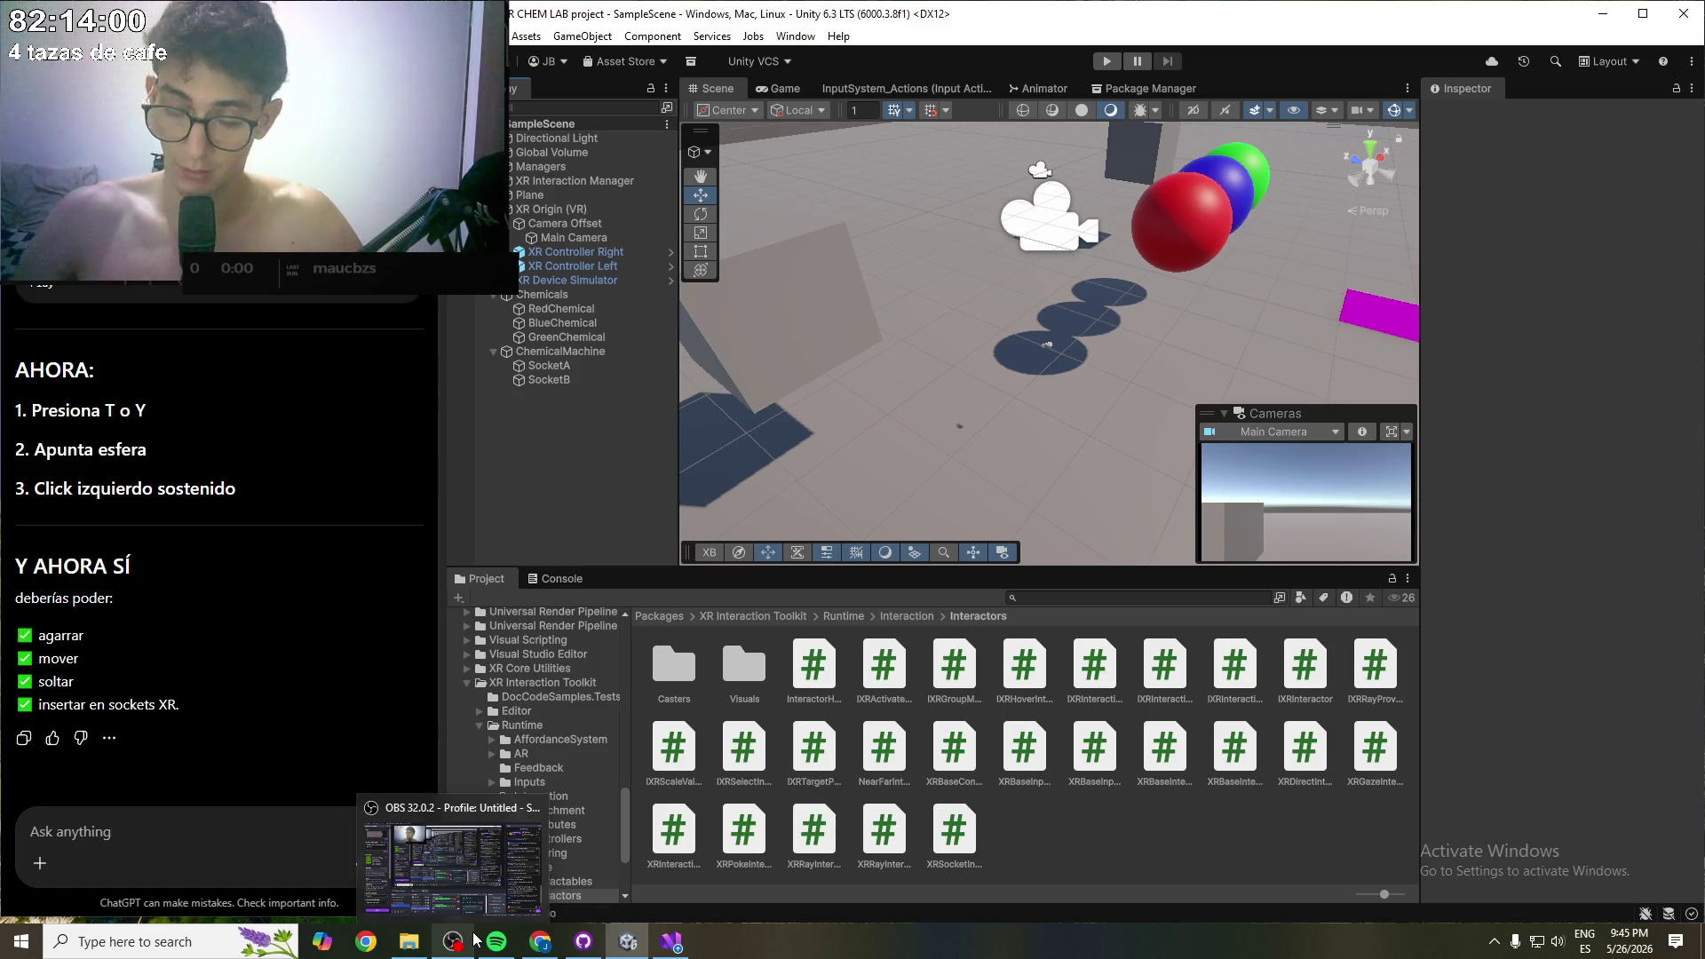
- Ask ChatGPT why the spheres still won't move and the ray never changes colour
click(274, 638)
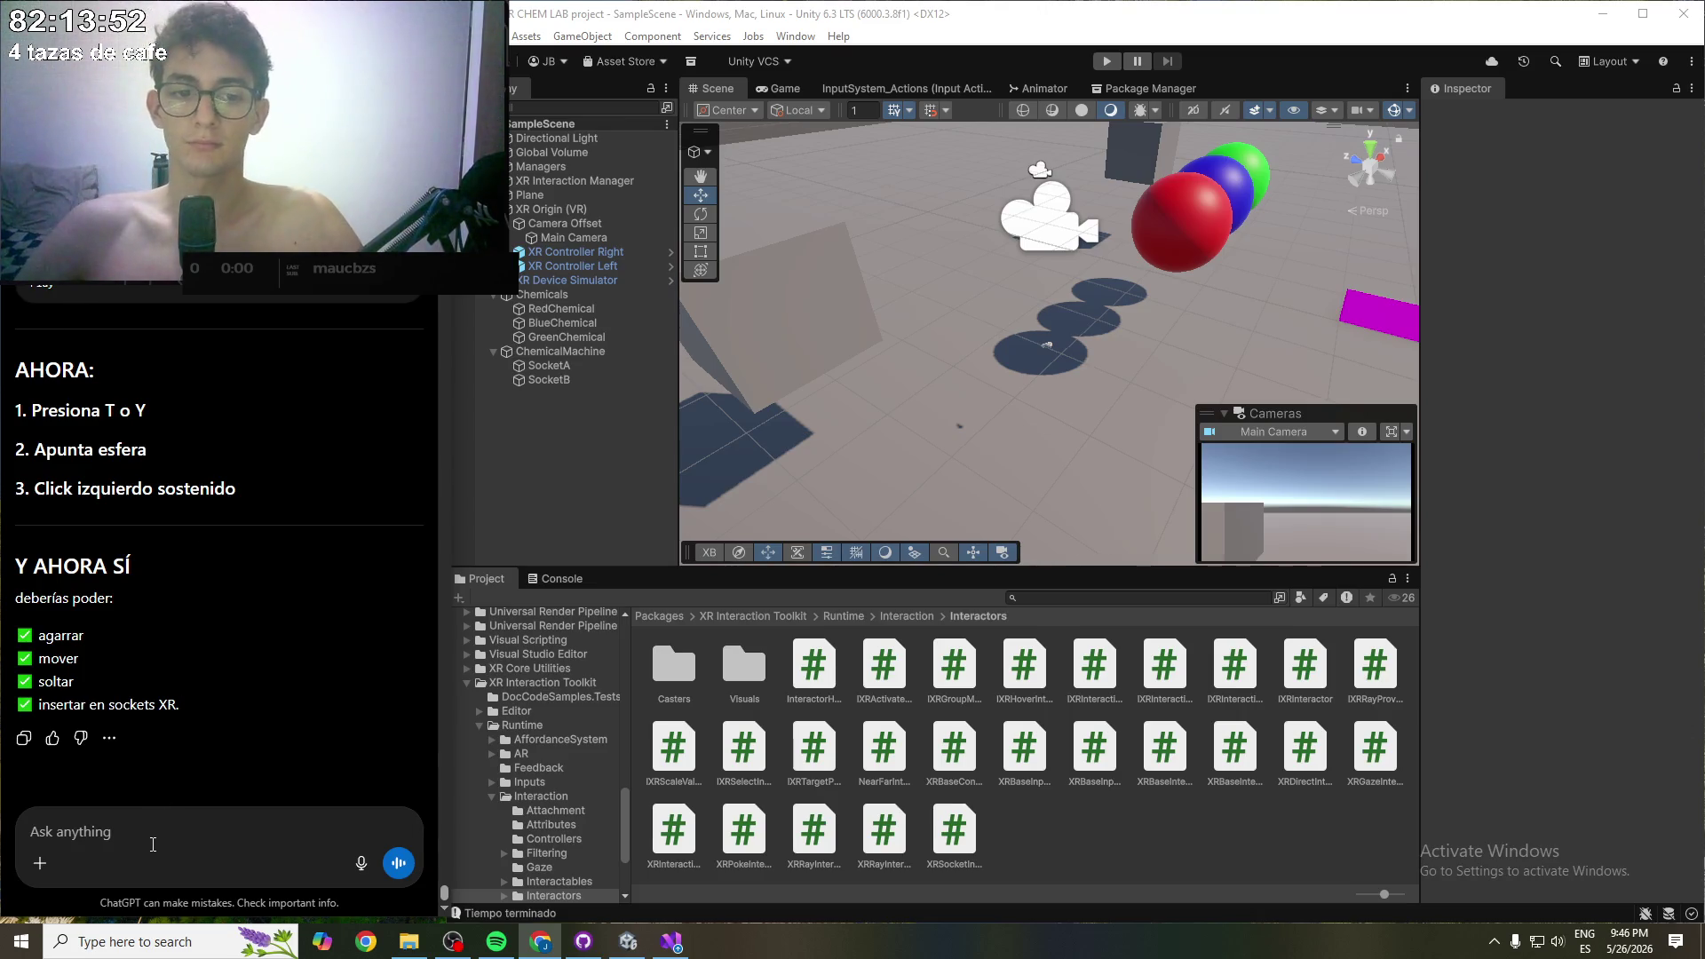
text(cr)
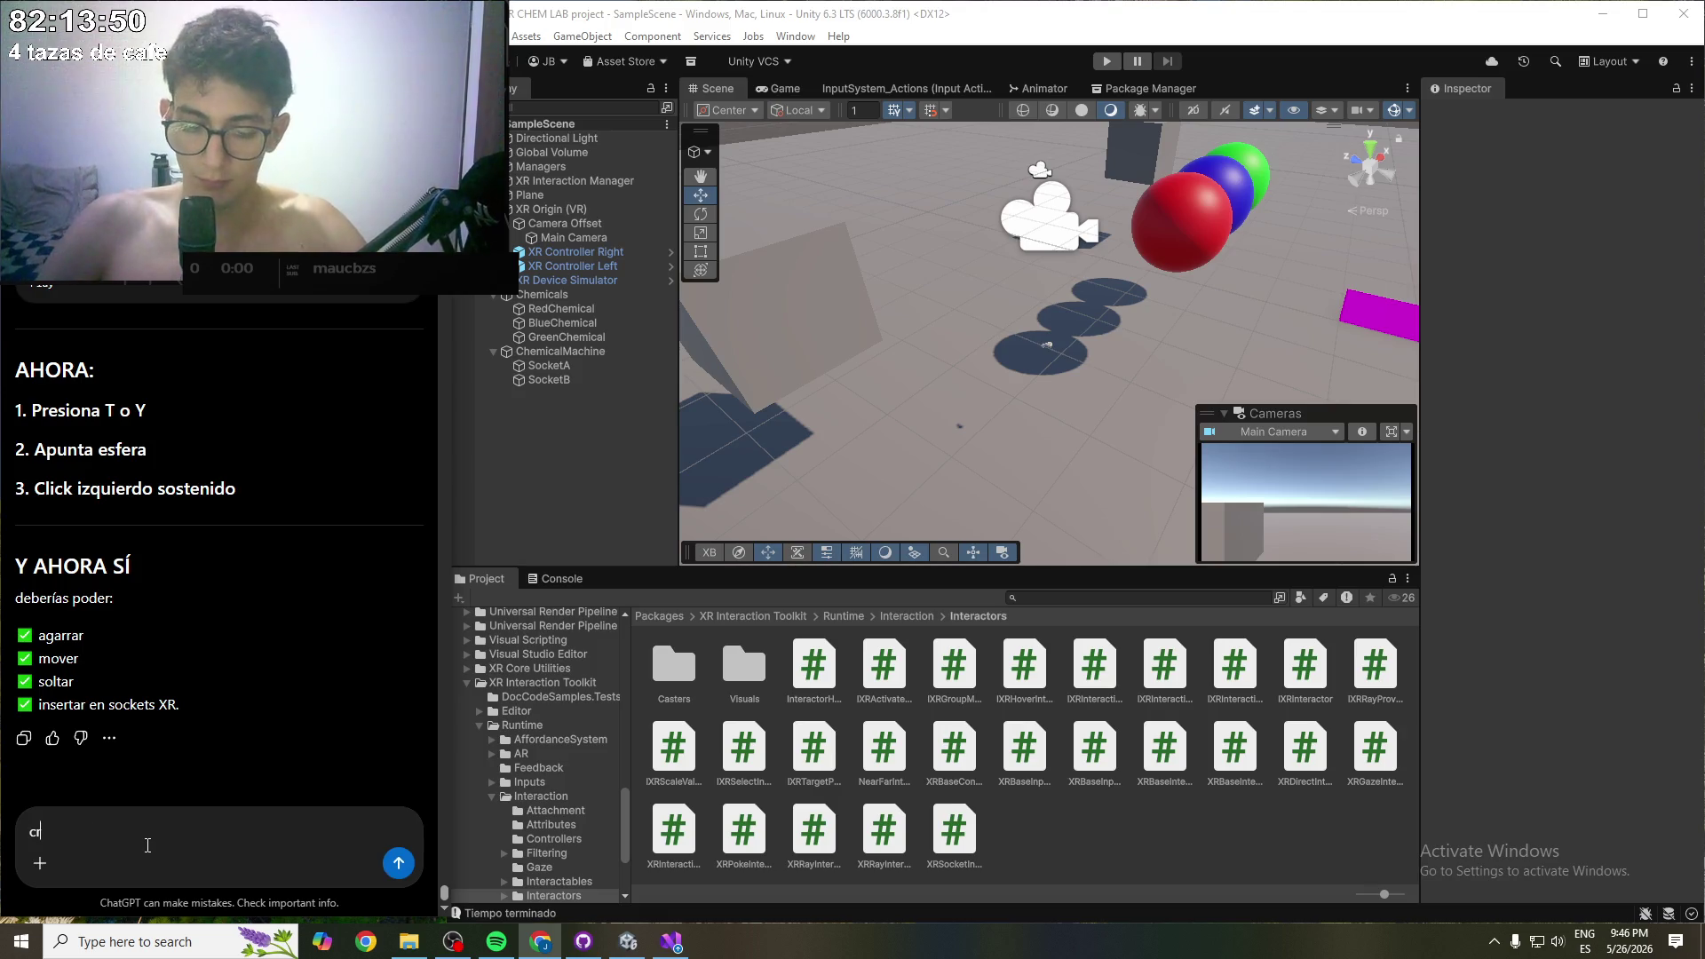
text(ei que si)
text(no)
text(no era)
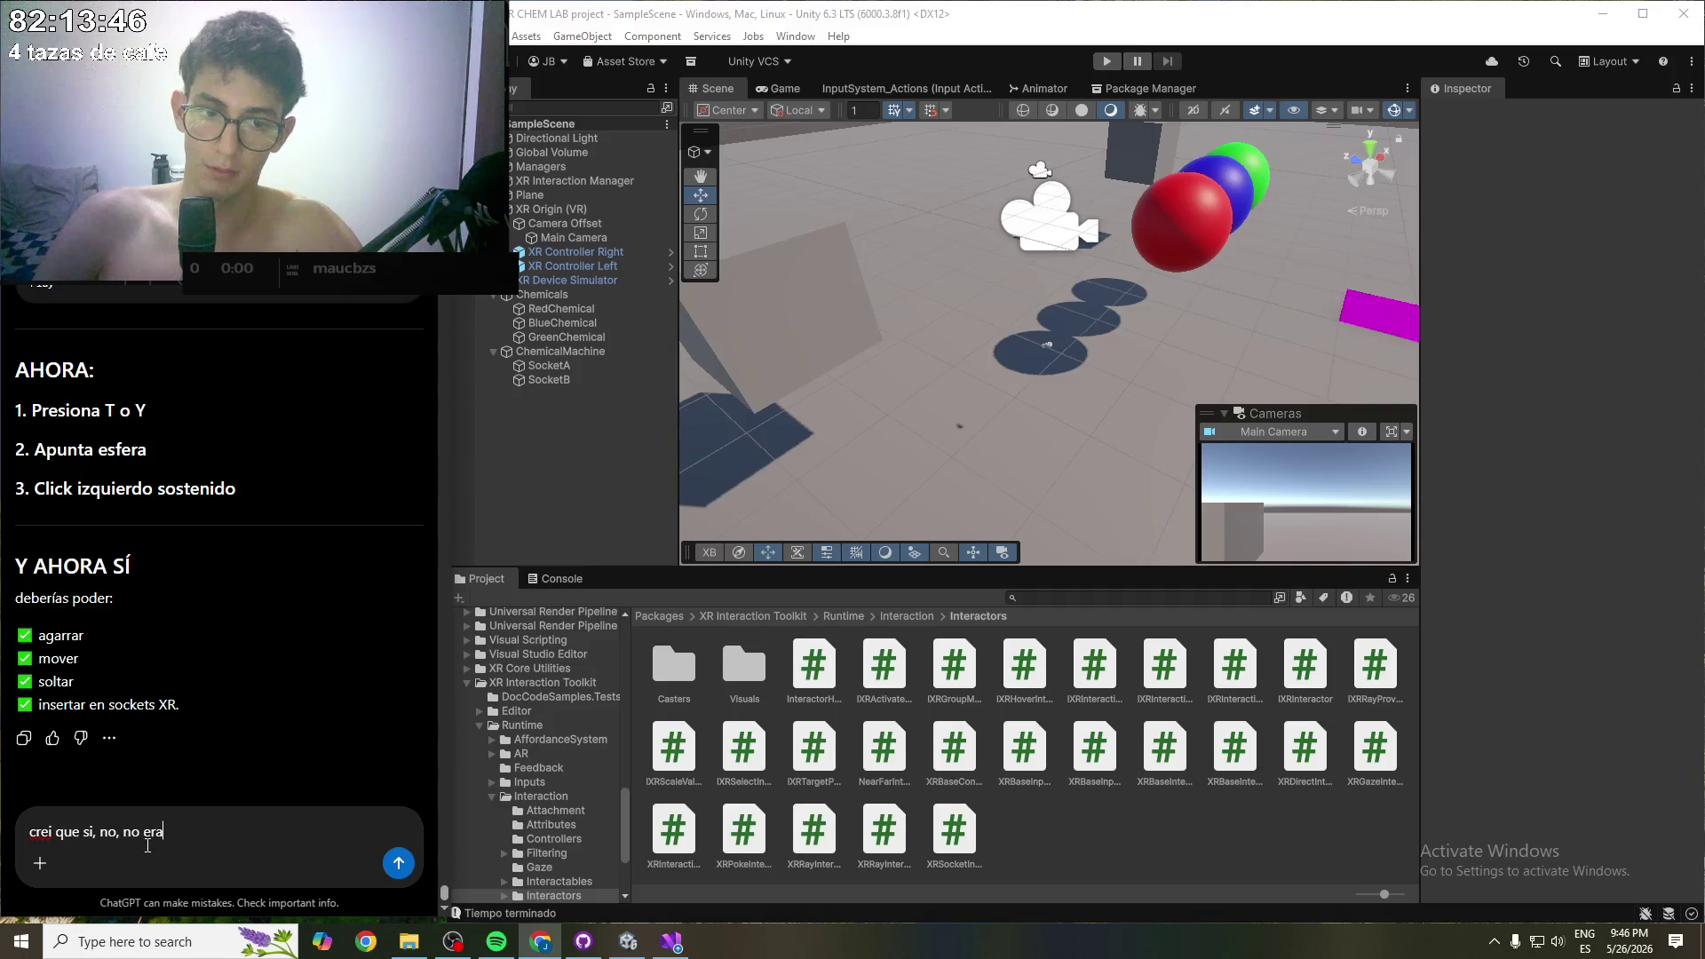
text( eso, siguen )
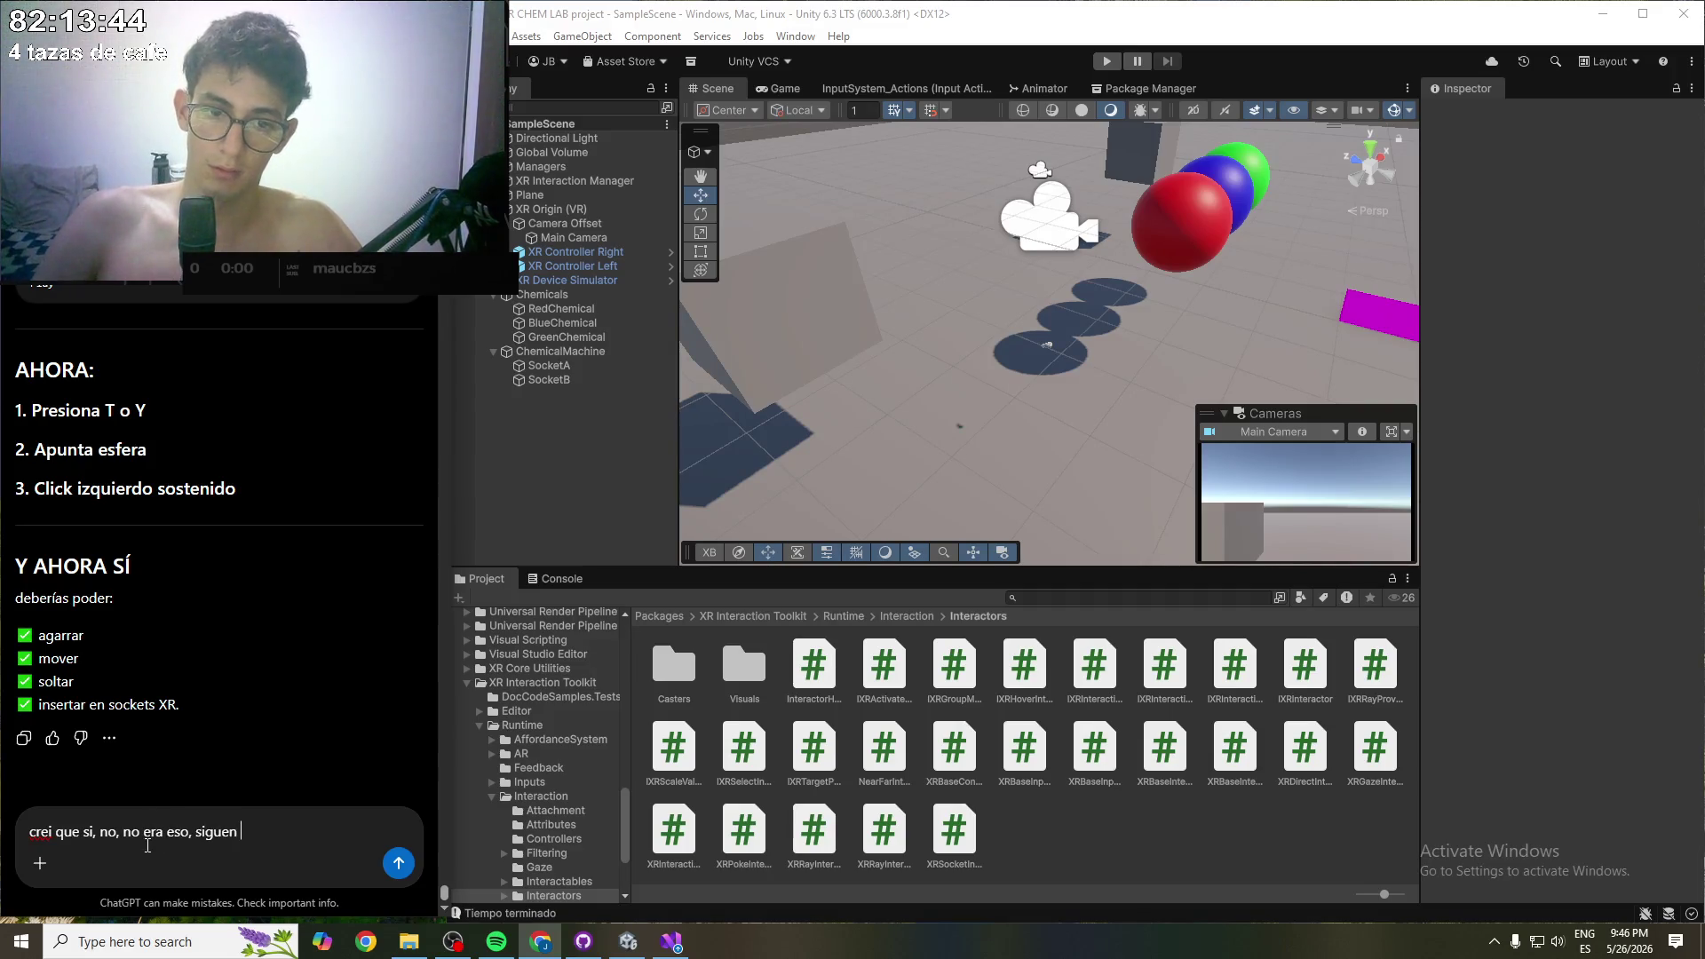
text(si moverd)
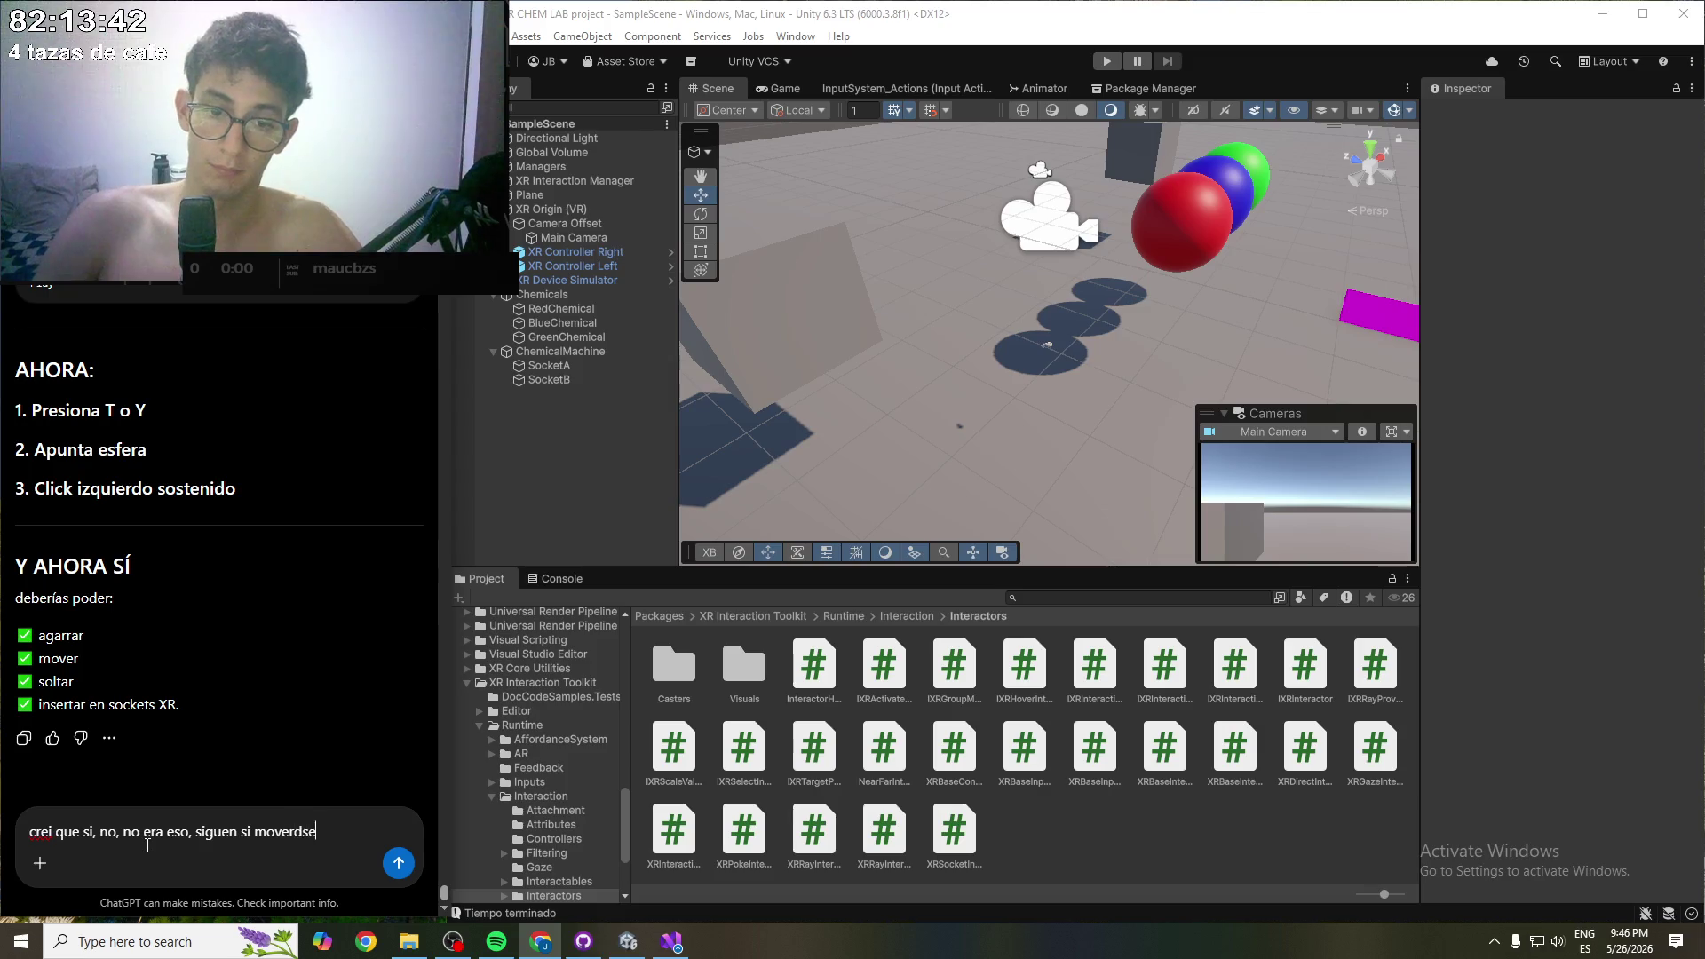
text(se)
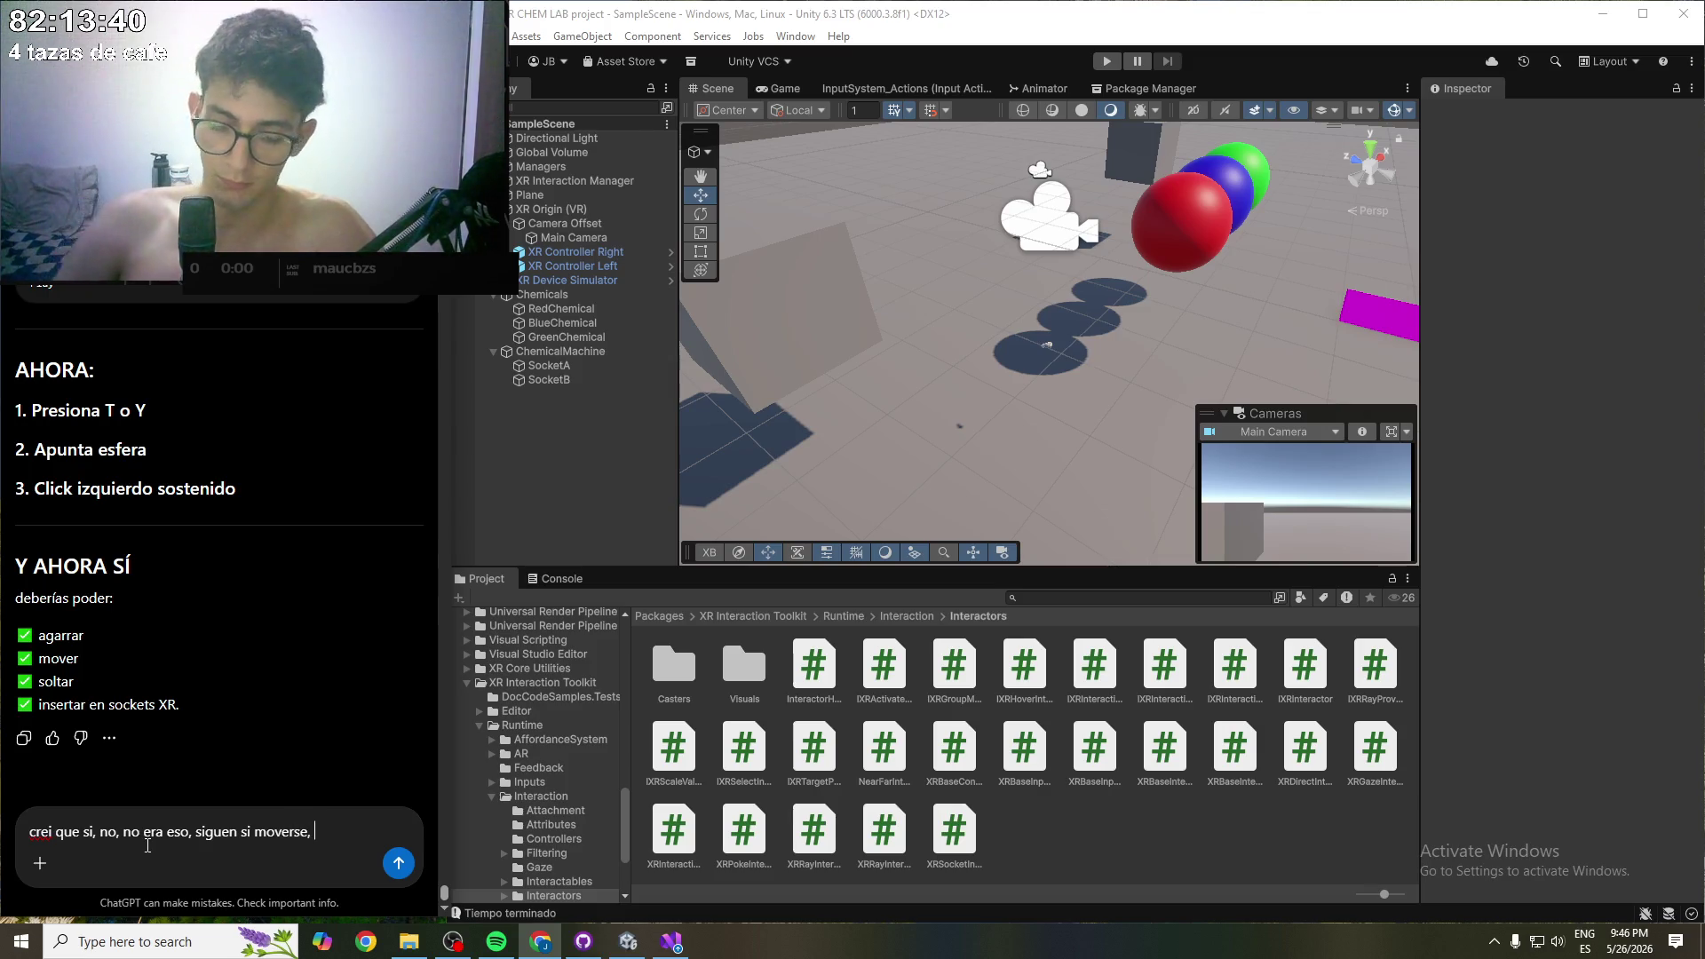
text(el)
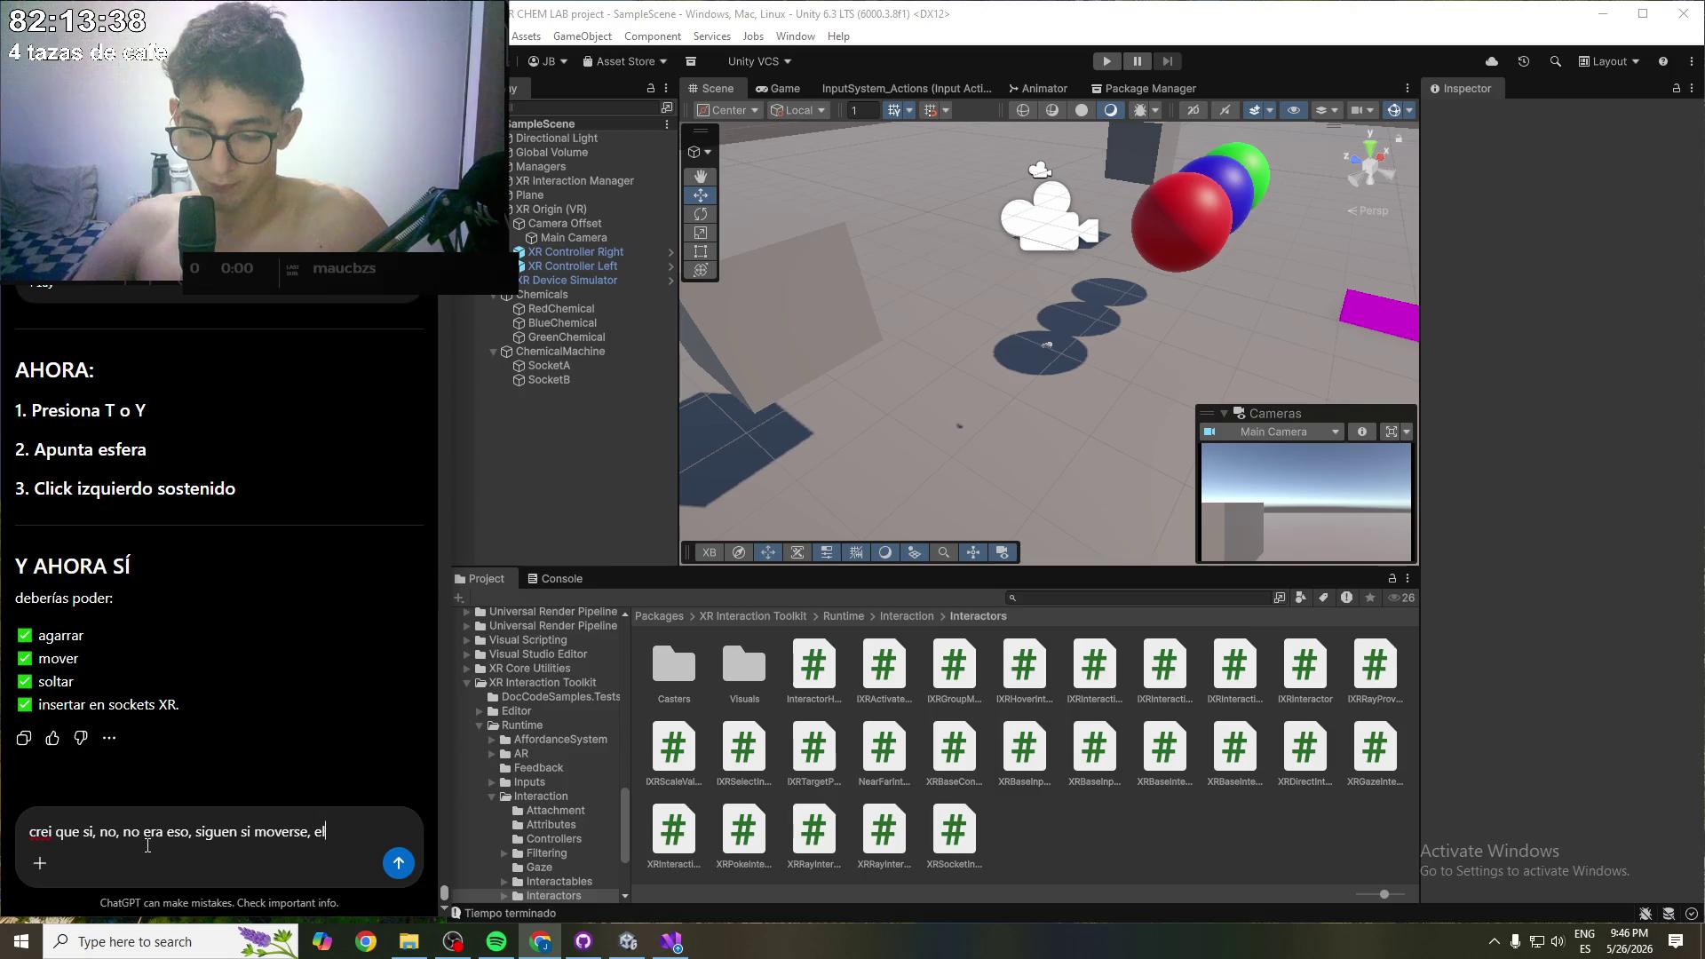
text( rayo nunca c)
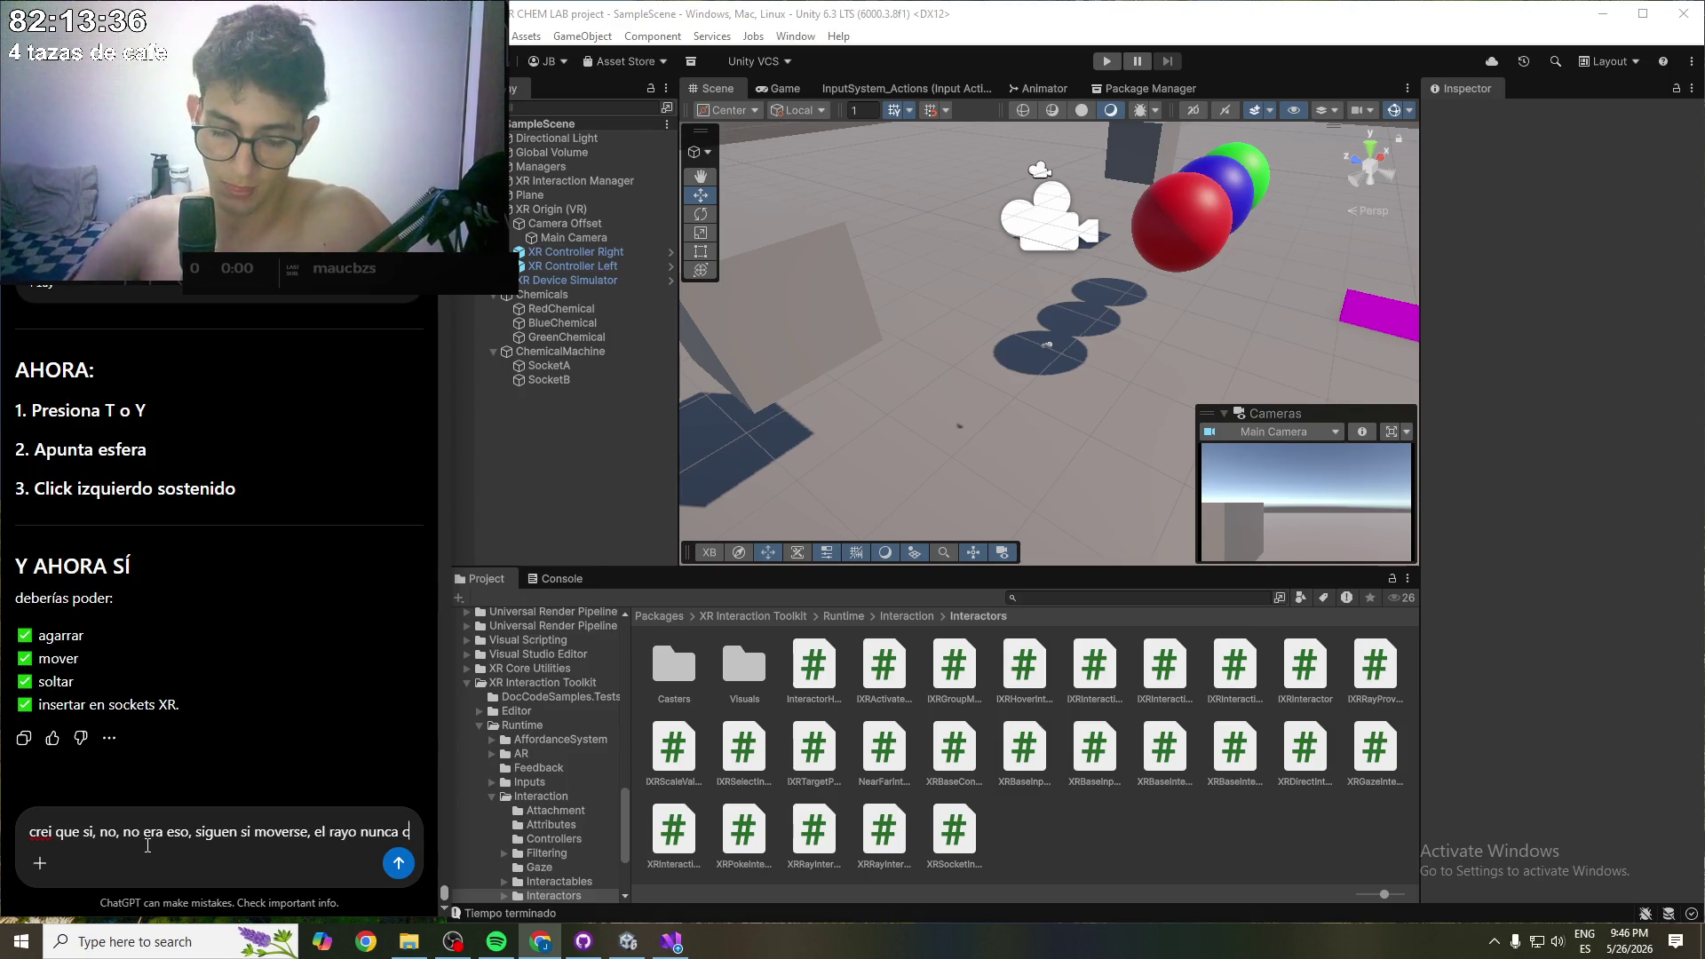
text(ambia de color, )
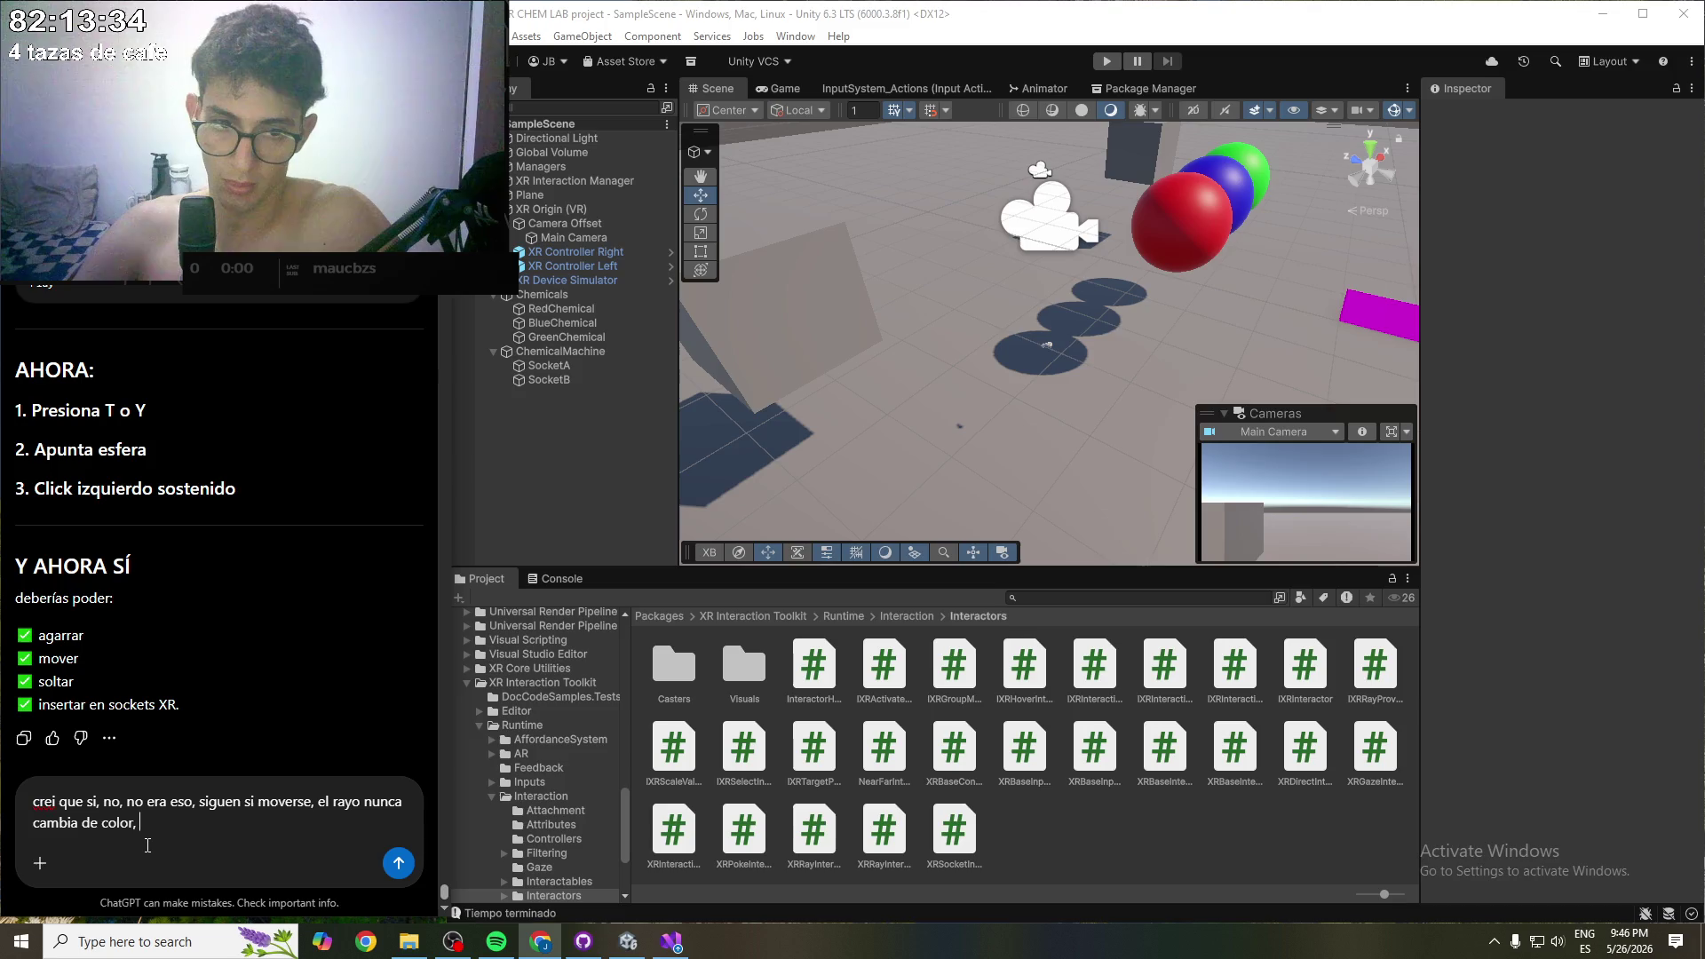
text(eso todo)
key(BackSpace)
key(BackSpace)
key(BackSpace)
text(iene algo )
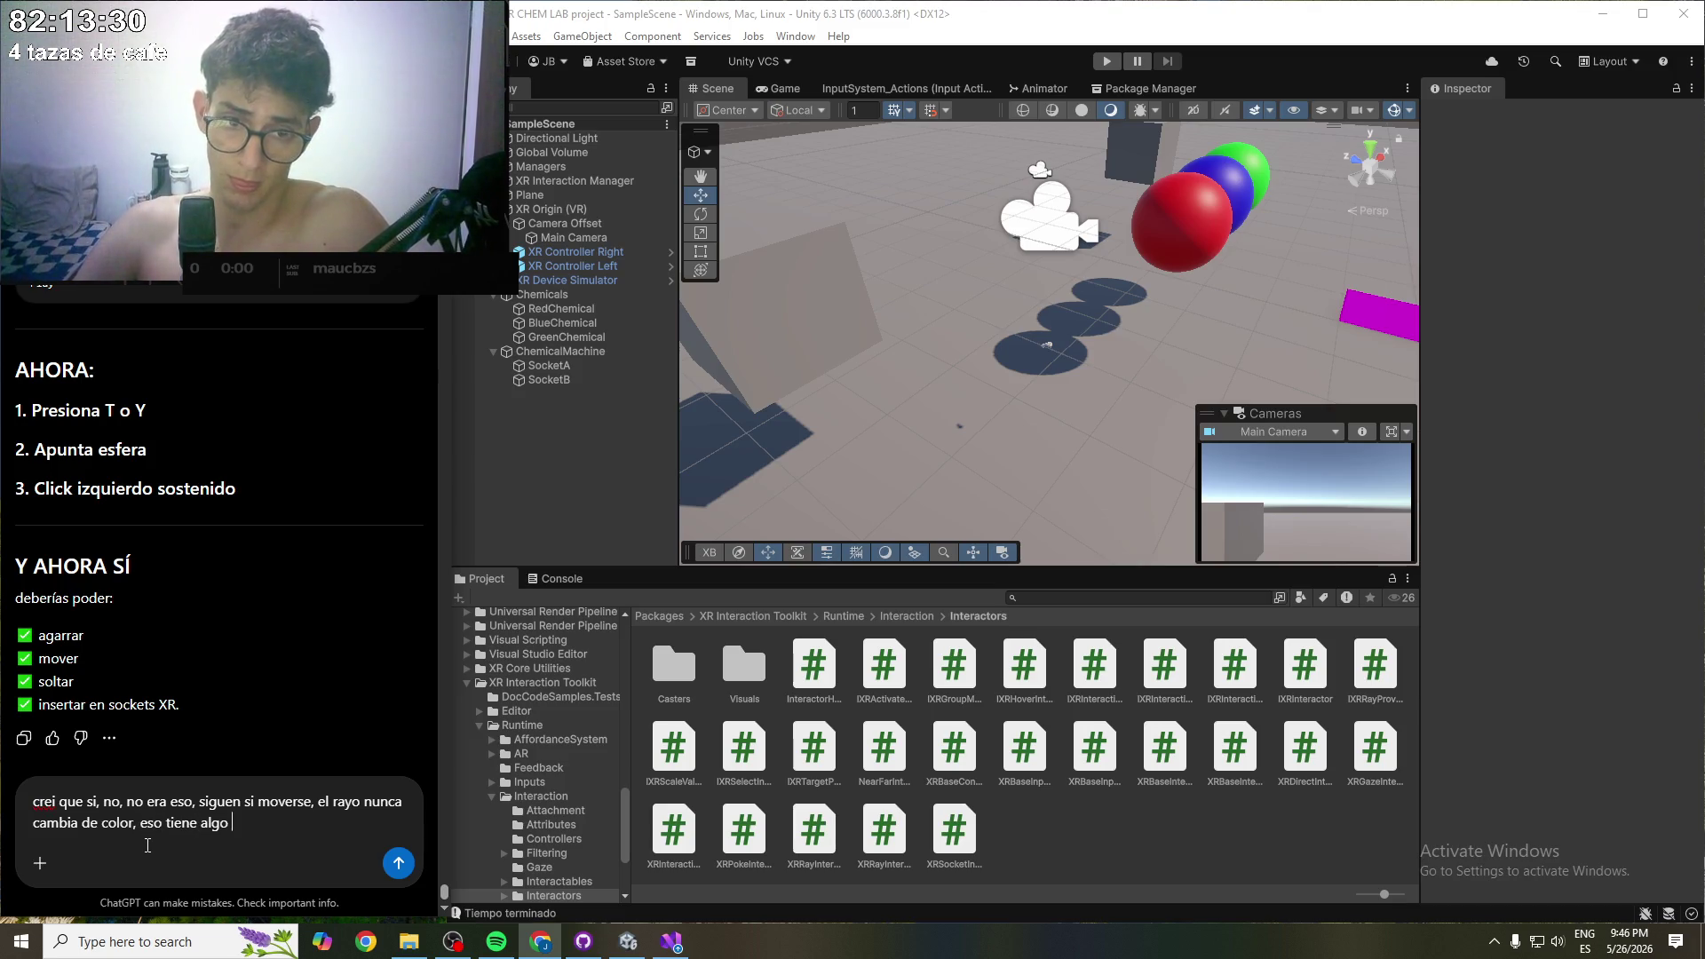
text(que ver?)
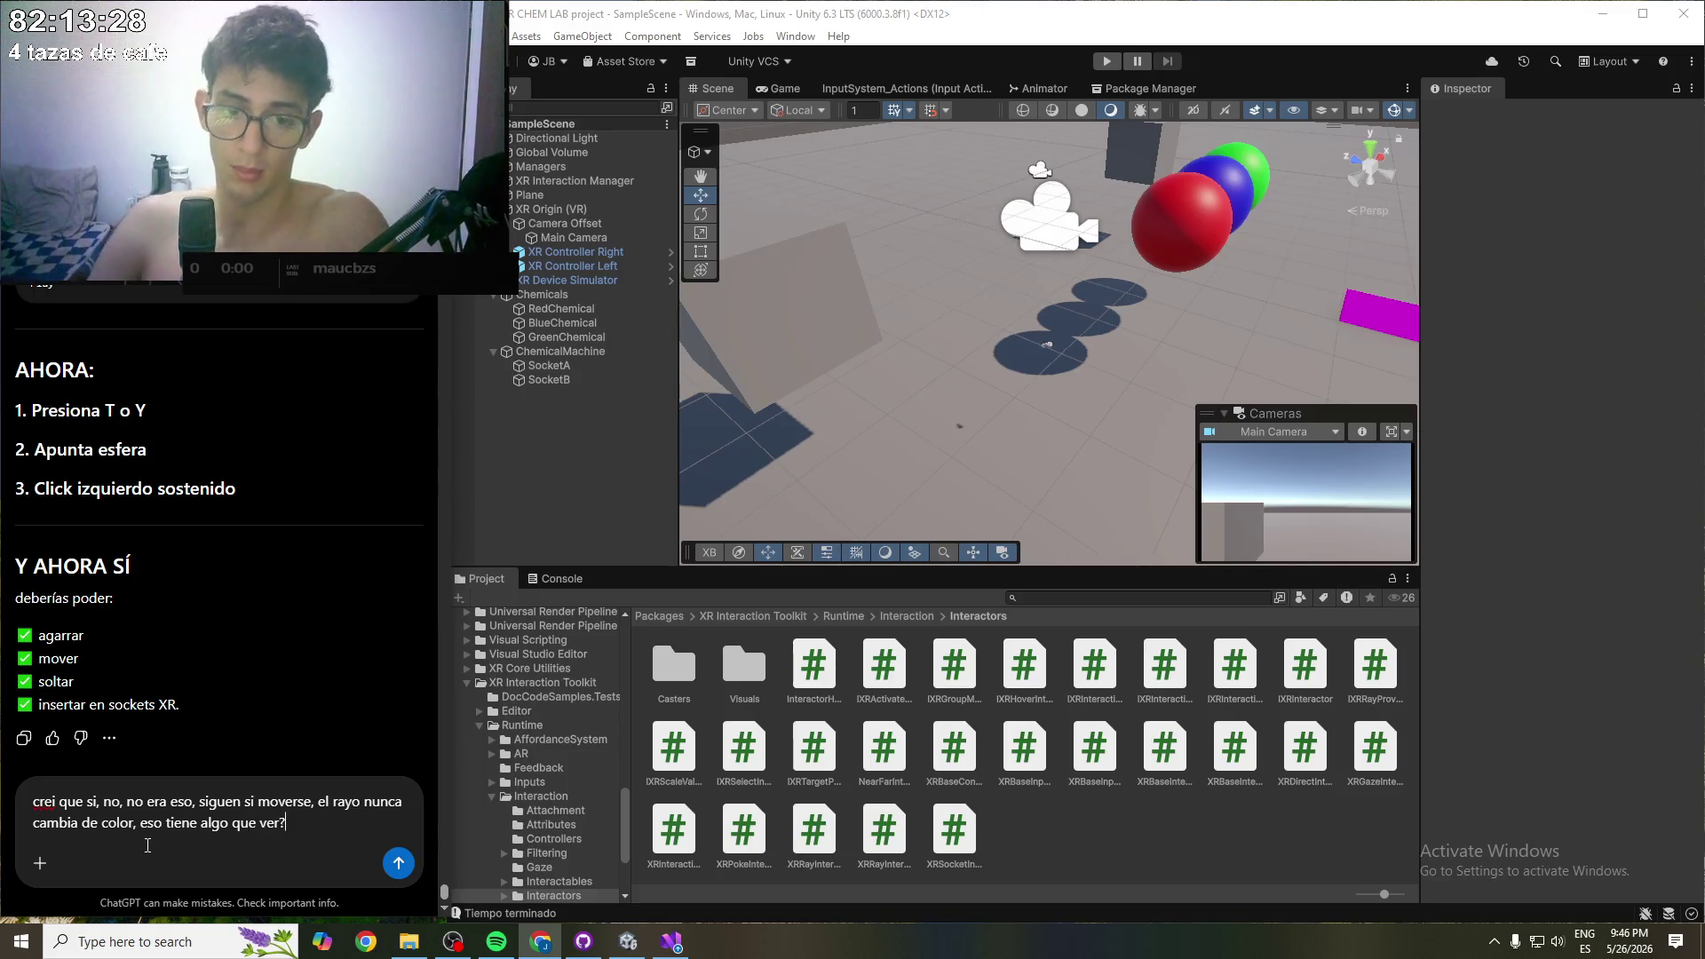
key(Return)
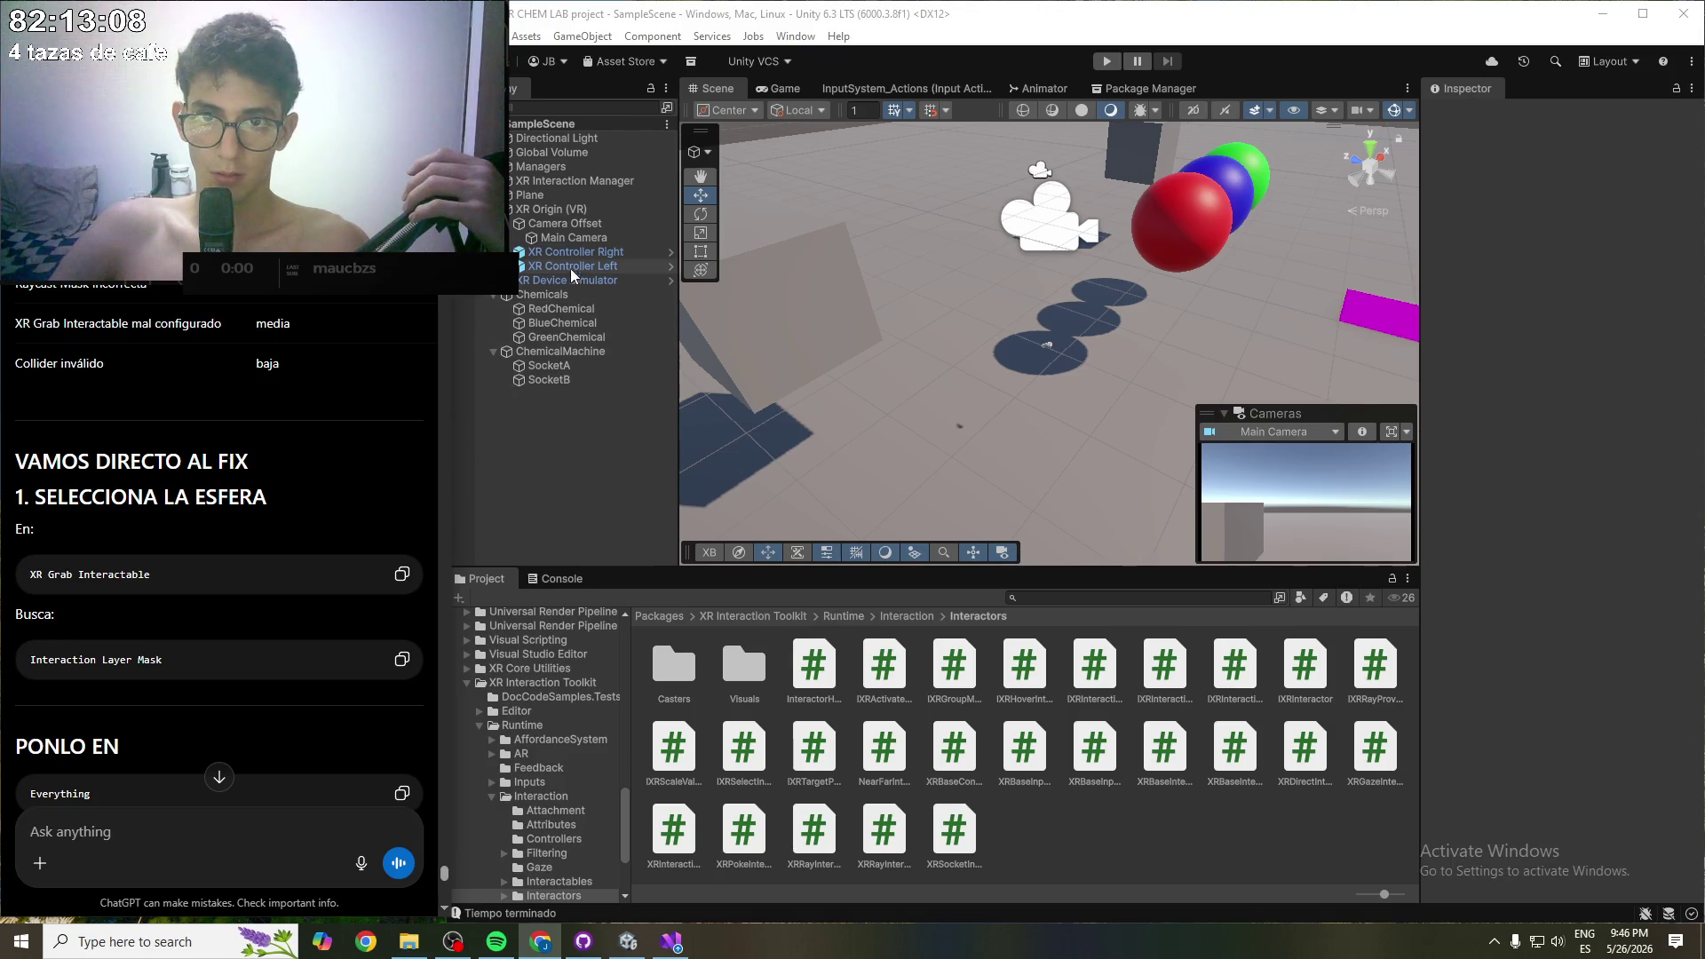
click(563, 309)
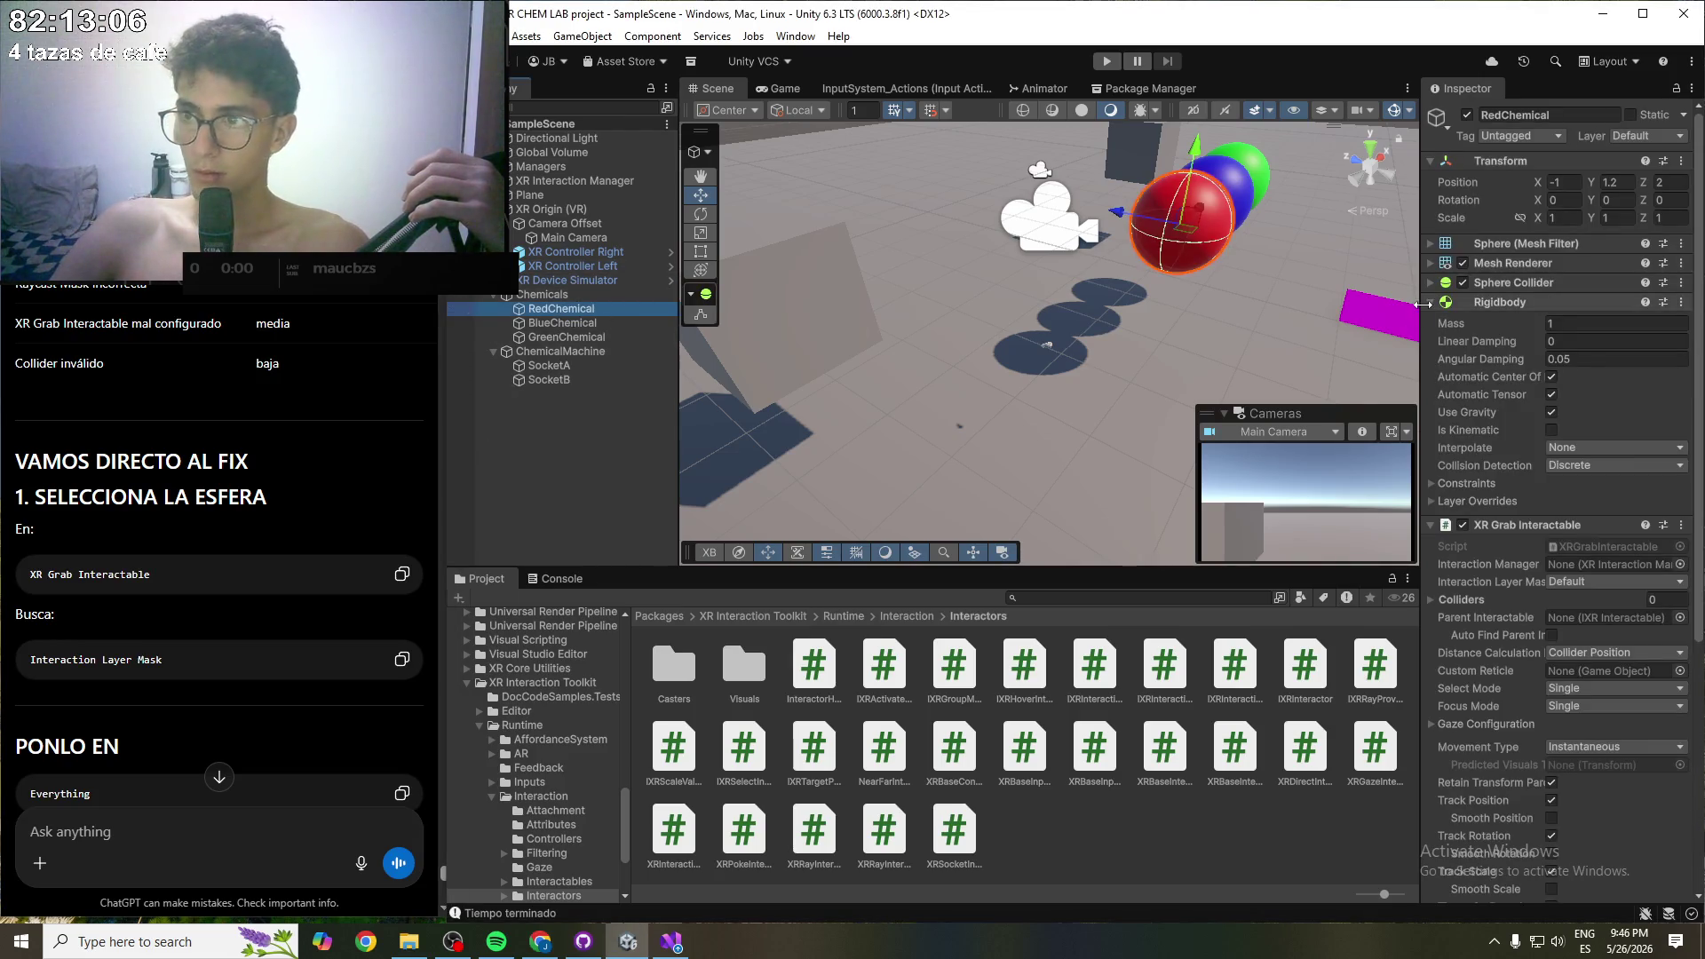
- Set RedChemical's XR Grab Interactable Interaction Layer Mask to Everything and save the scene
click(1430, 303)
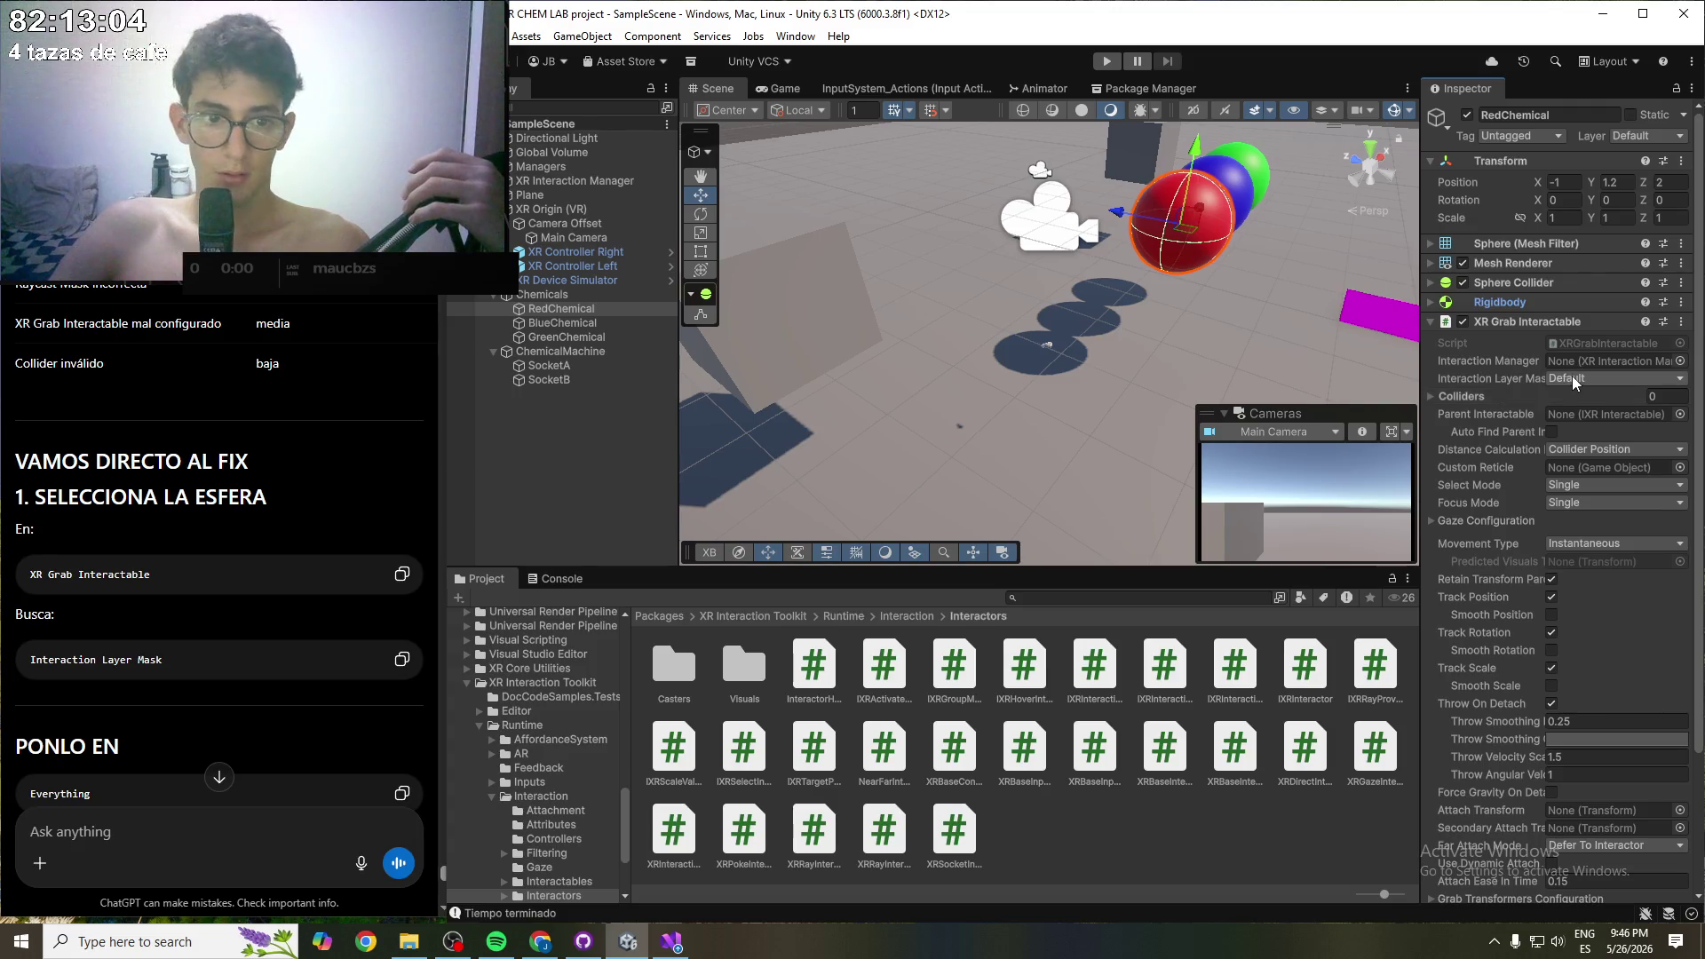
scroll(229, 546, down, 1)
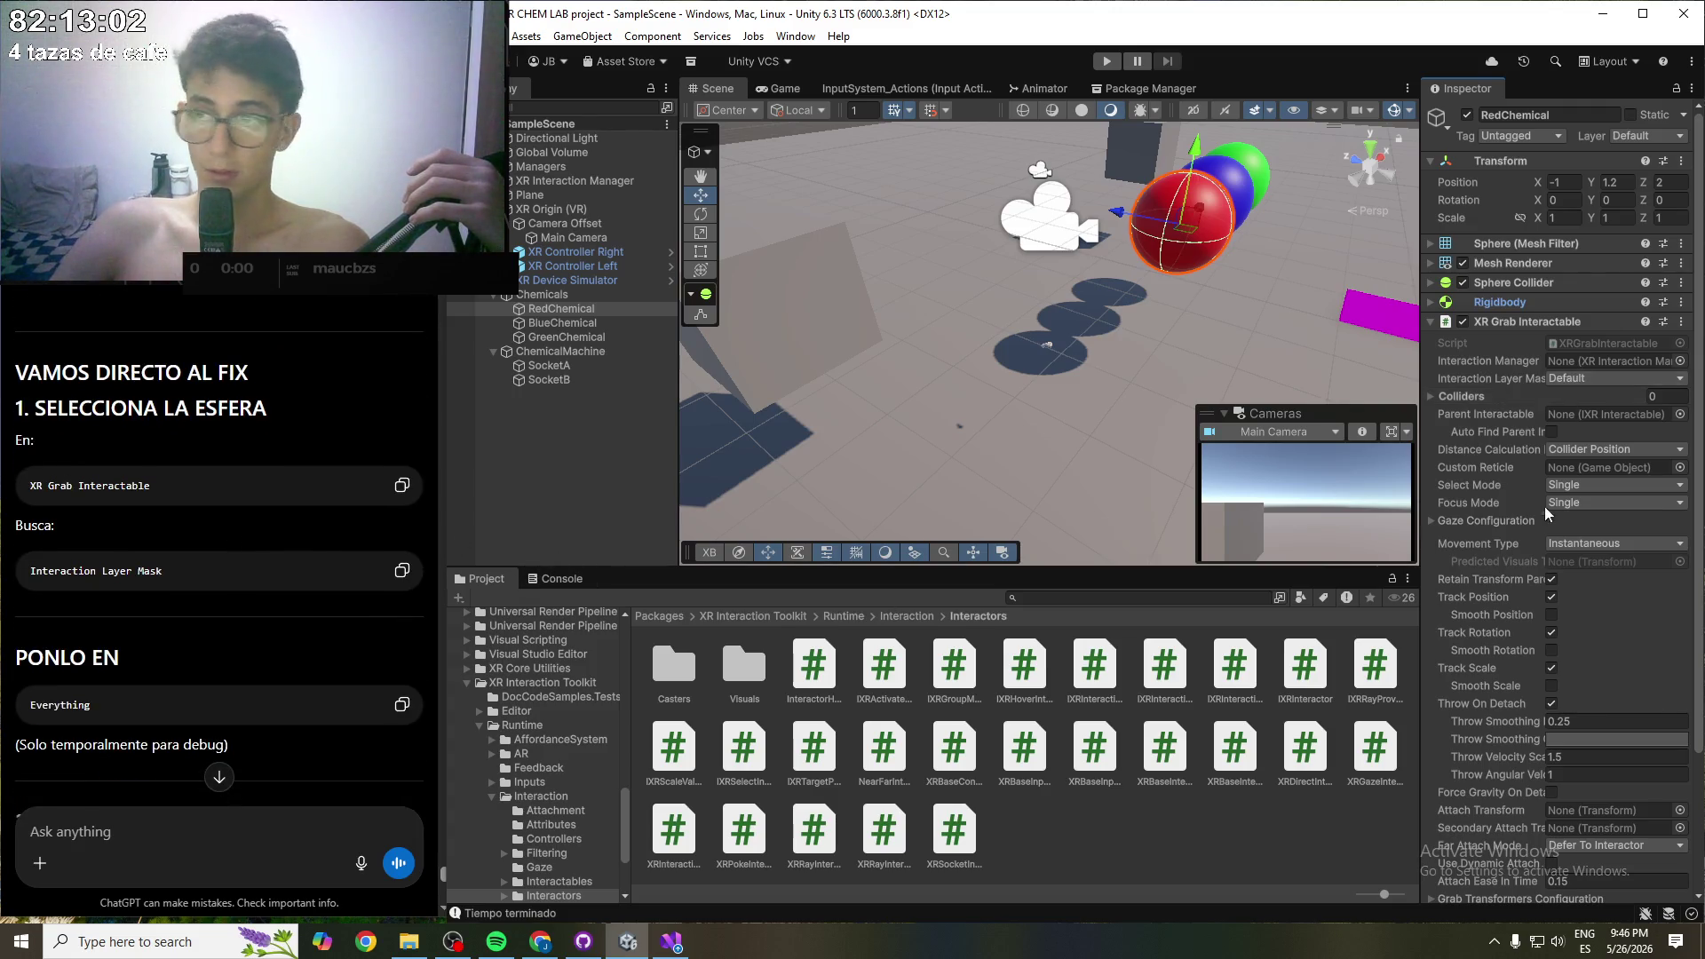
click(1613, 378)
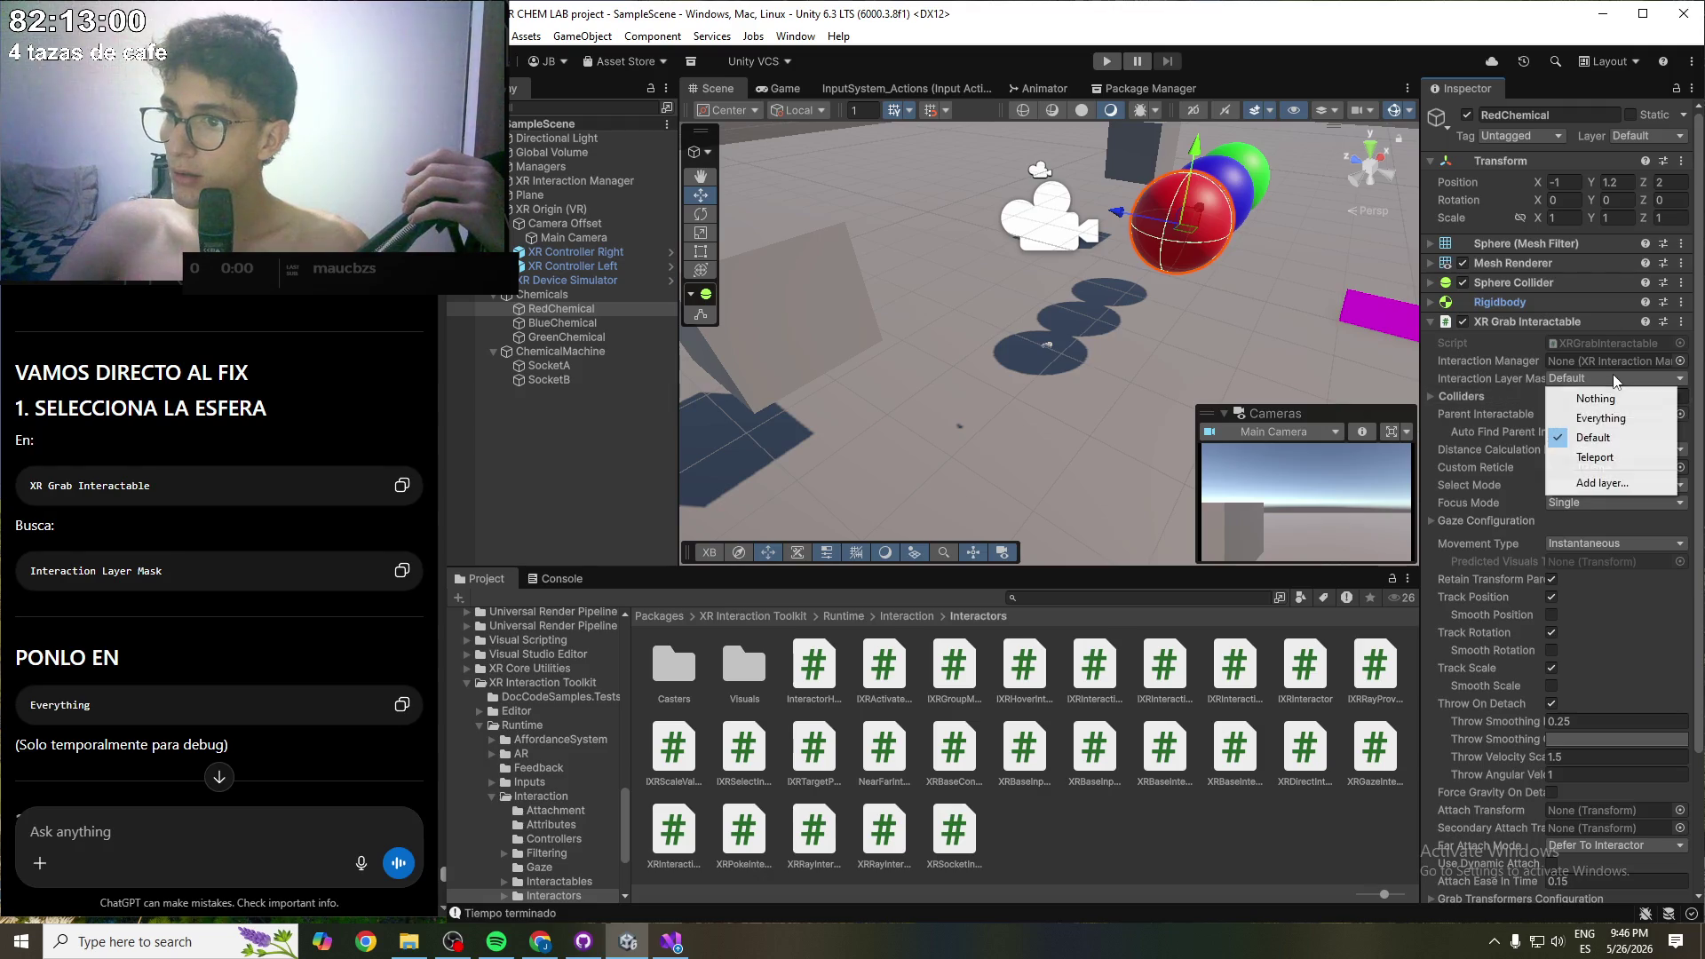
click(1603, 417)
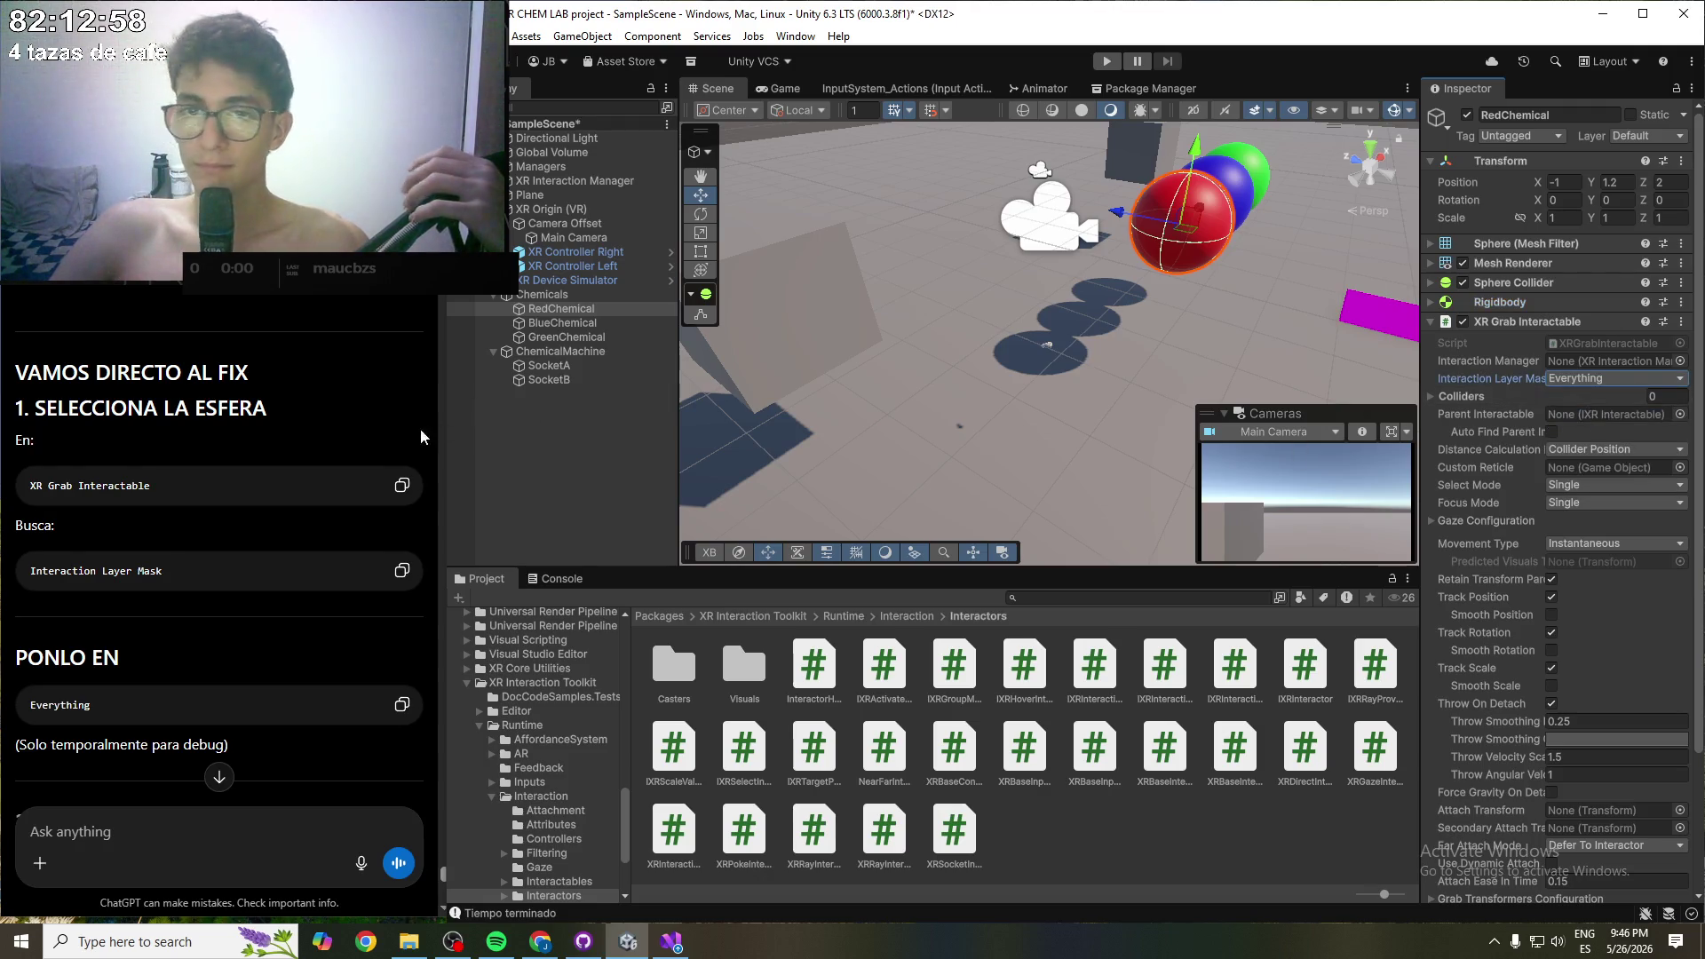
key(ctrl+s)
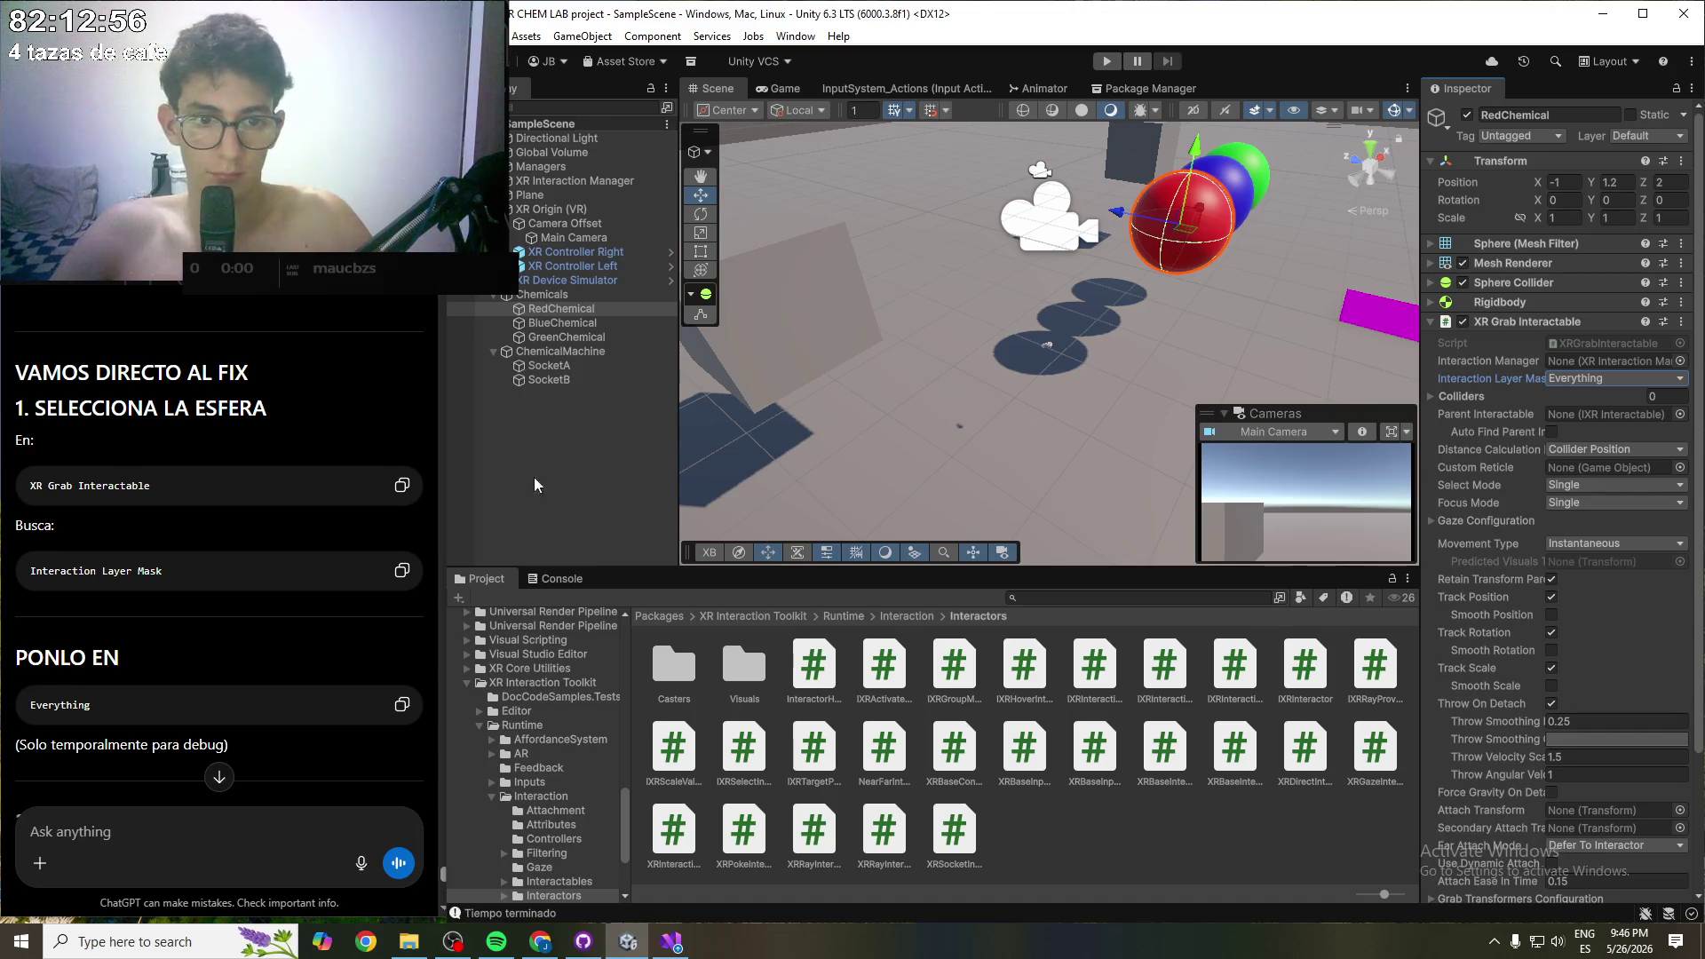
scroll(298, 550, down, 3)
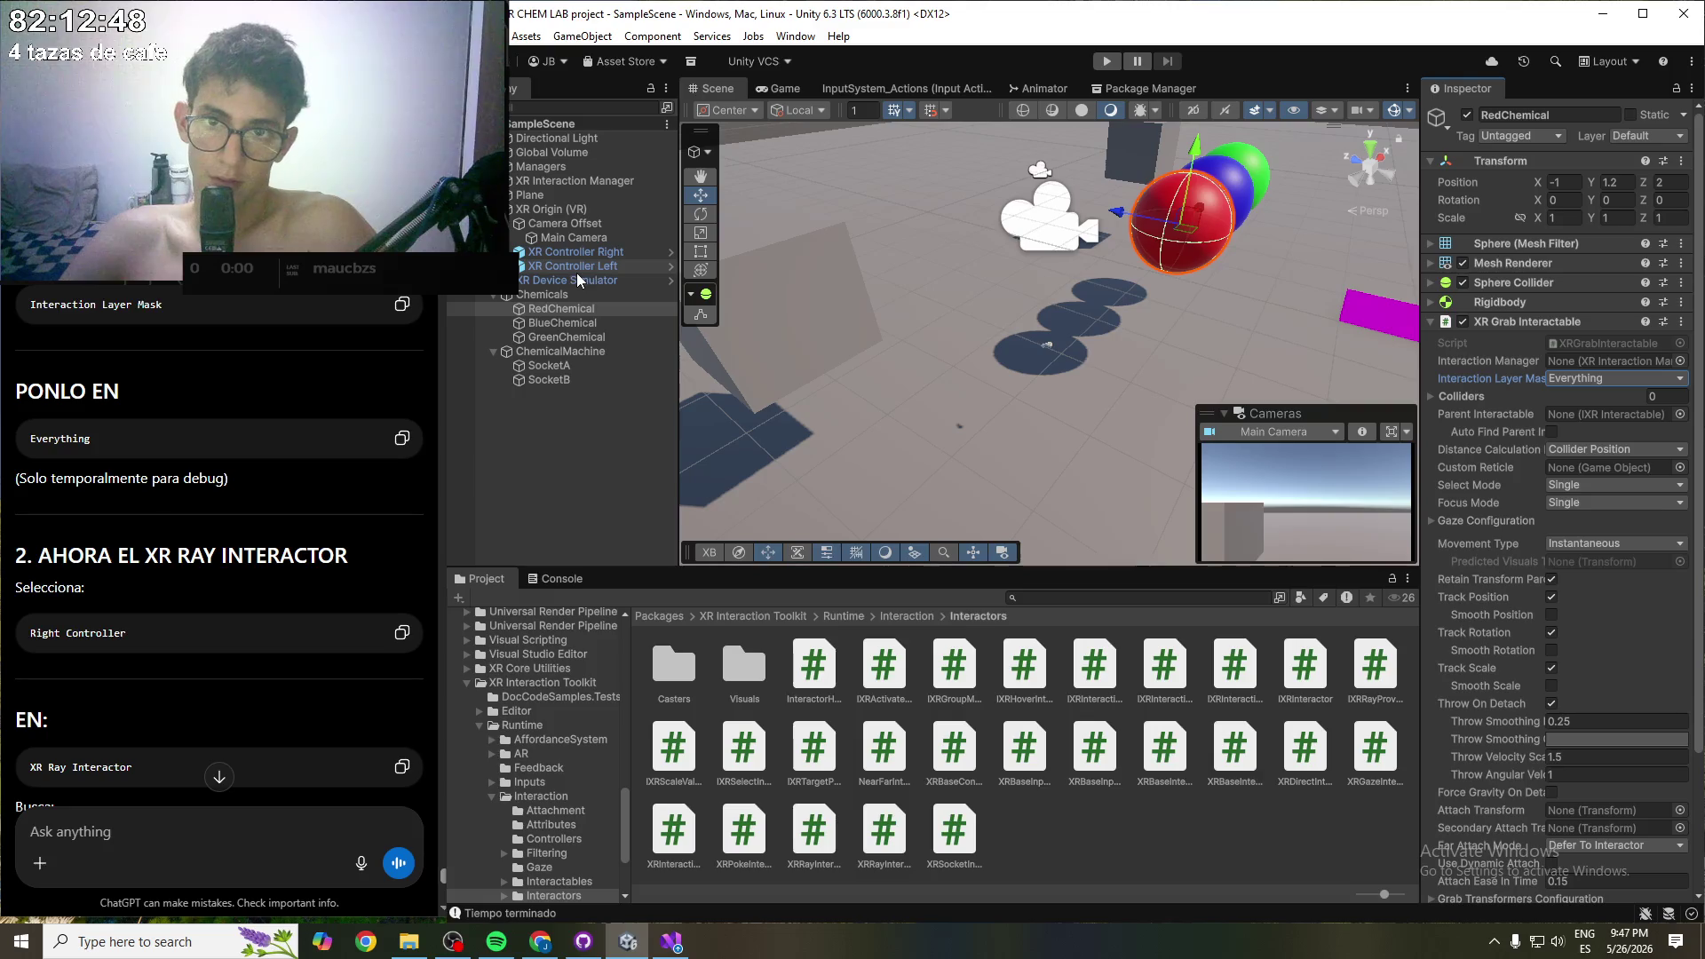
- Set XR Controller Right's XR Ray Interactor Interaction Layer Mask to Everything
click(583, 252)
click(1568, 365)
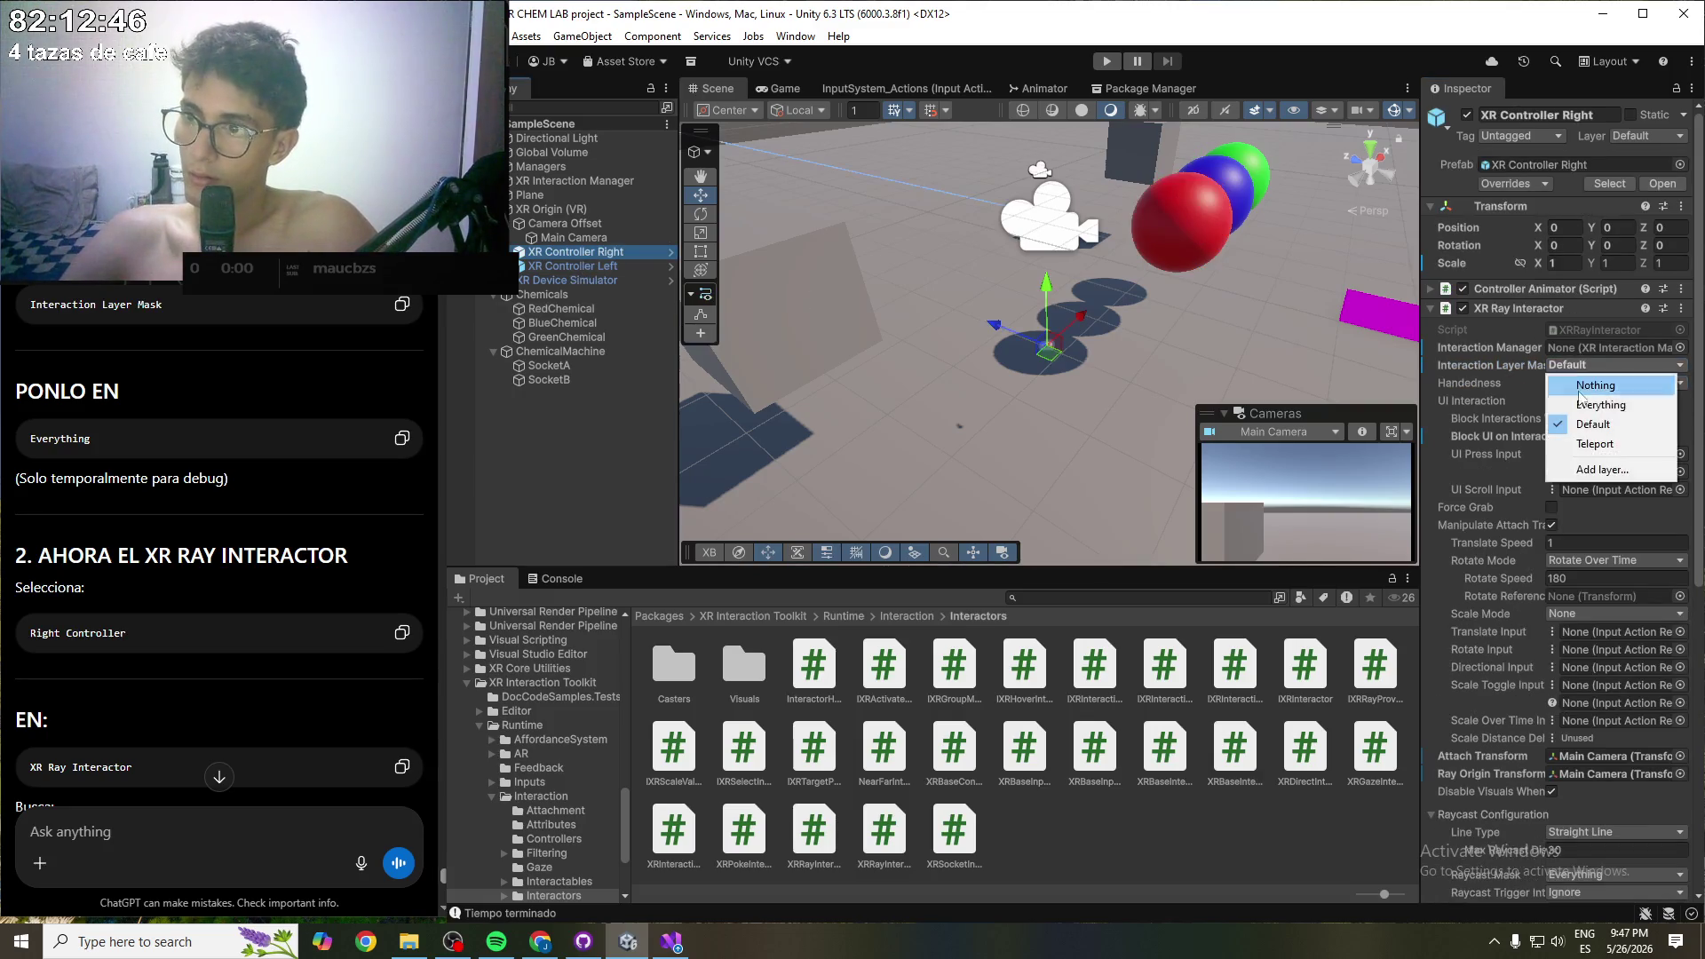
click(1600, 398)
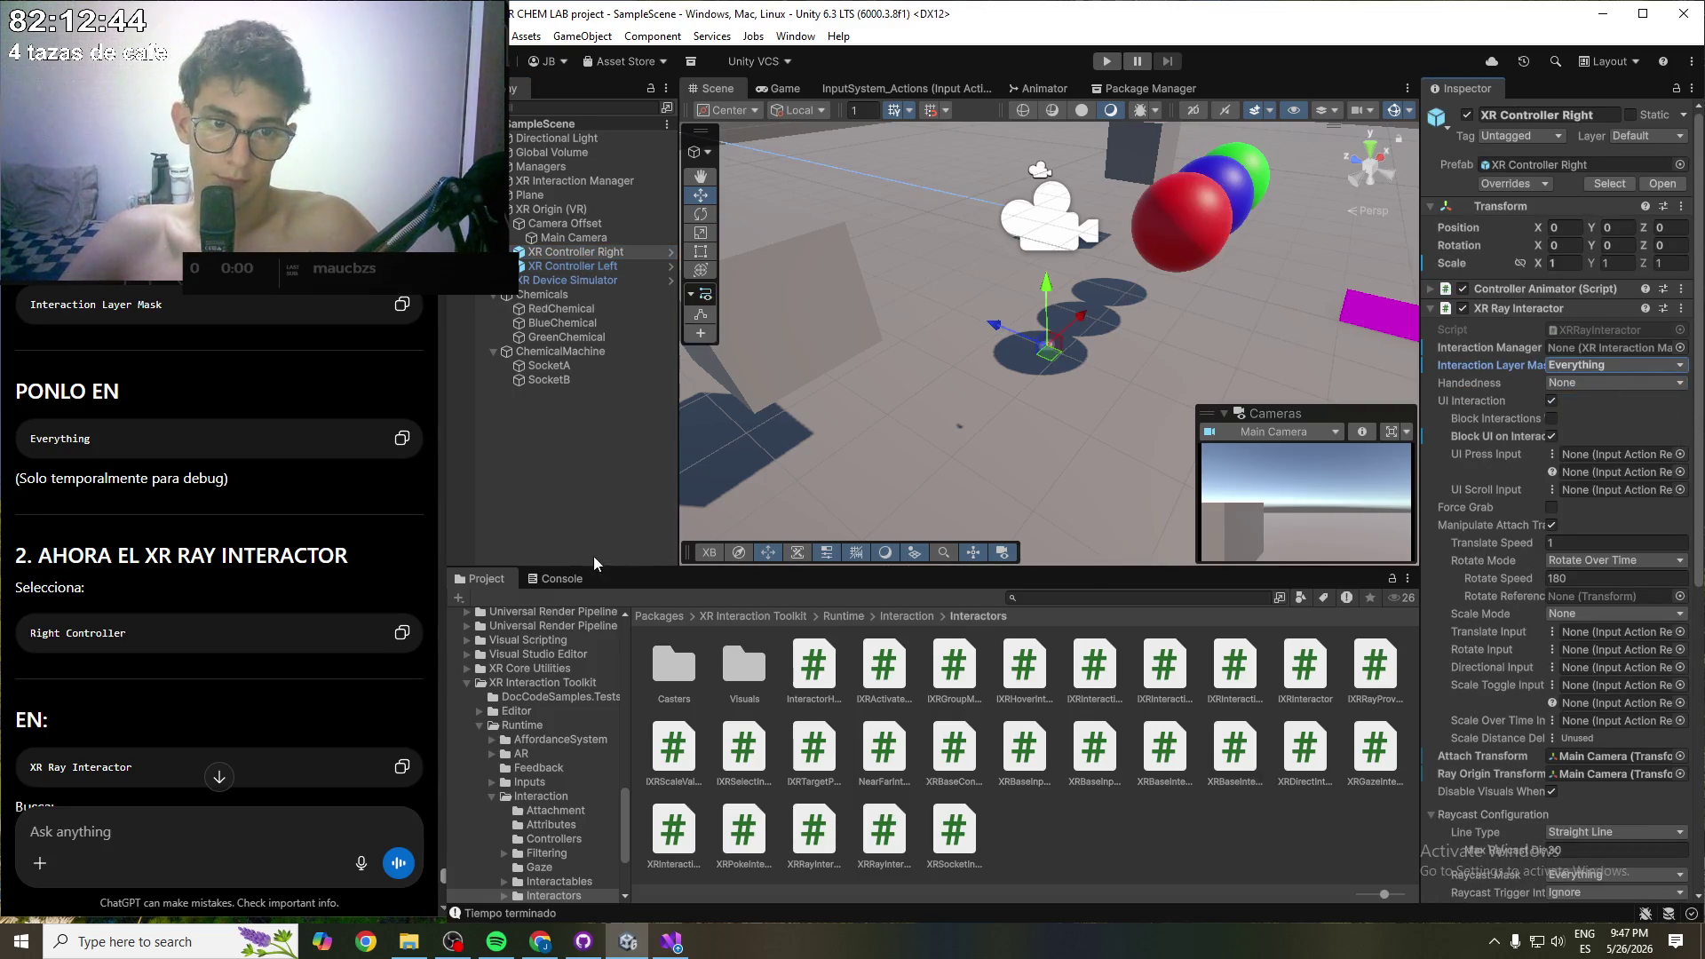
scroll(196, 570, down, 2)
scroll(218, 573, down, 2)
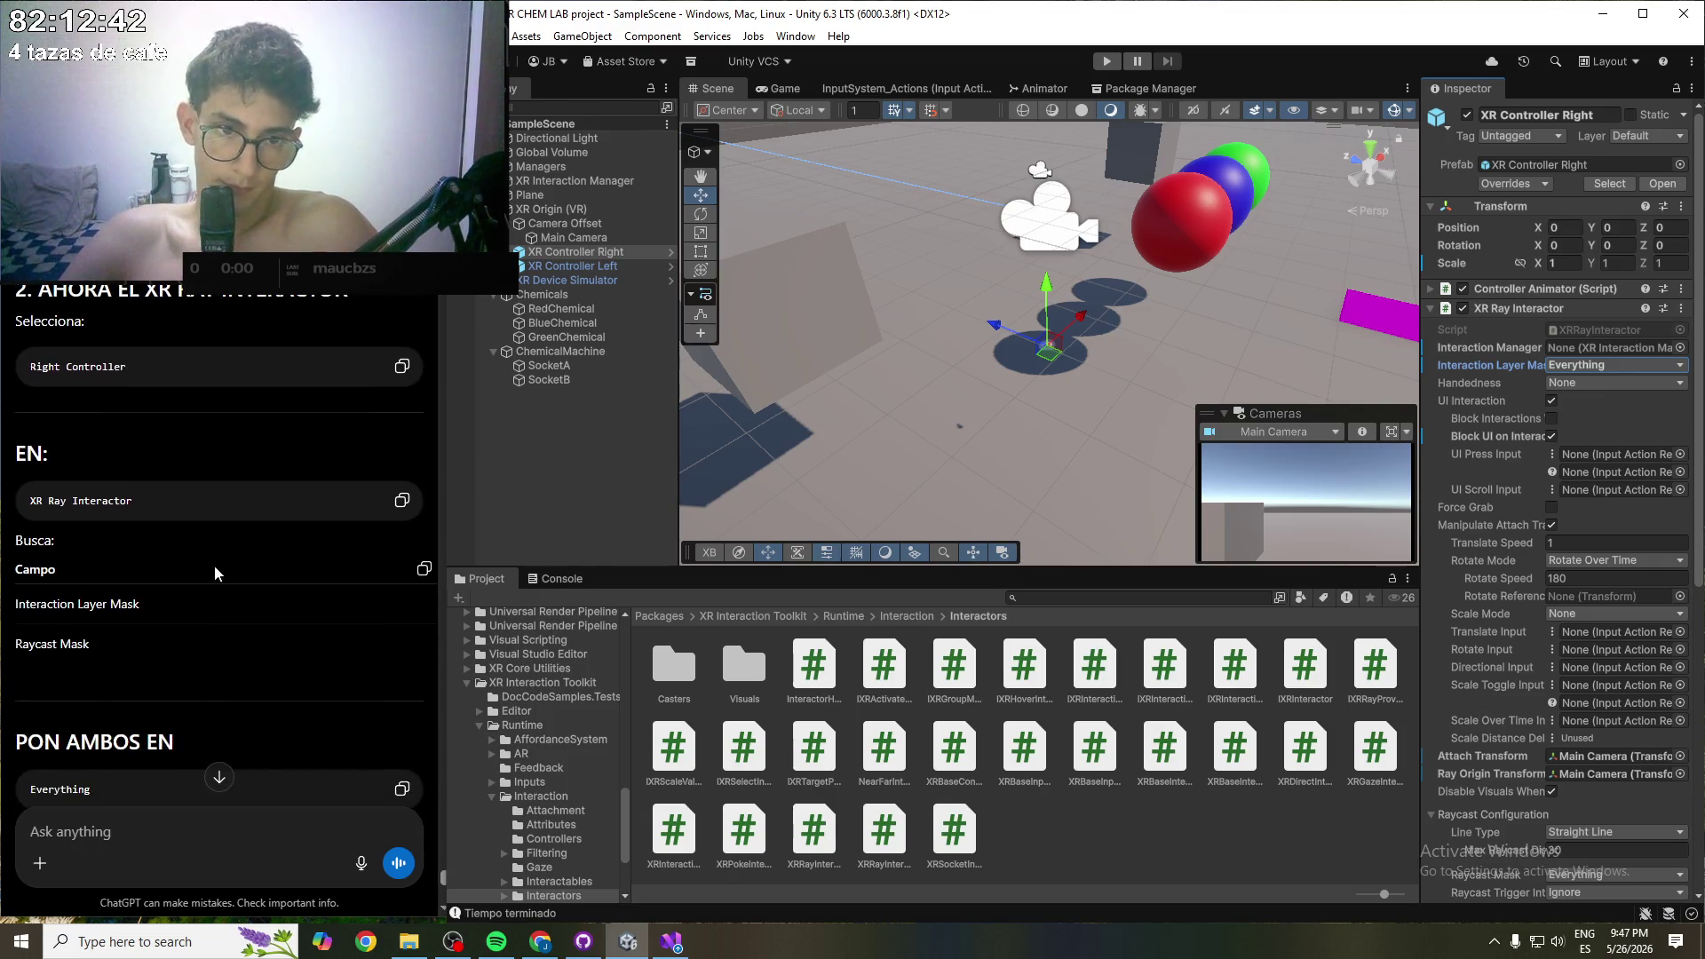
scroll(214, 564, down, 1)
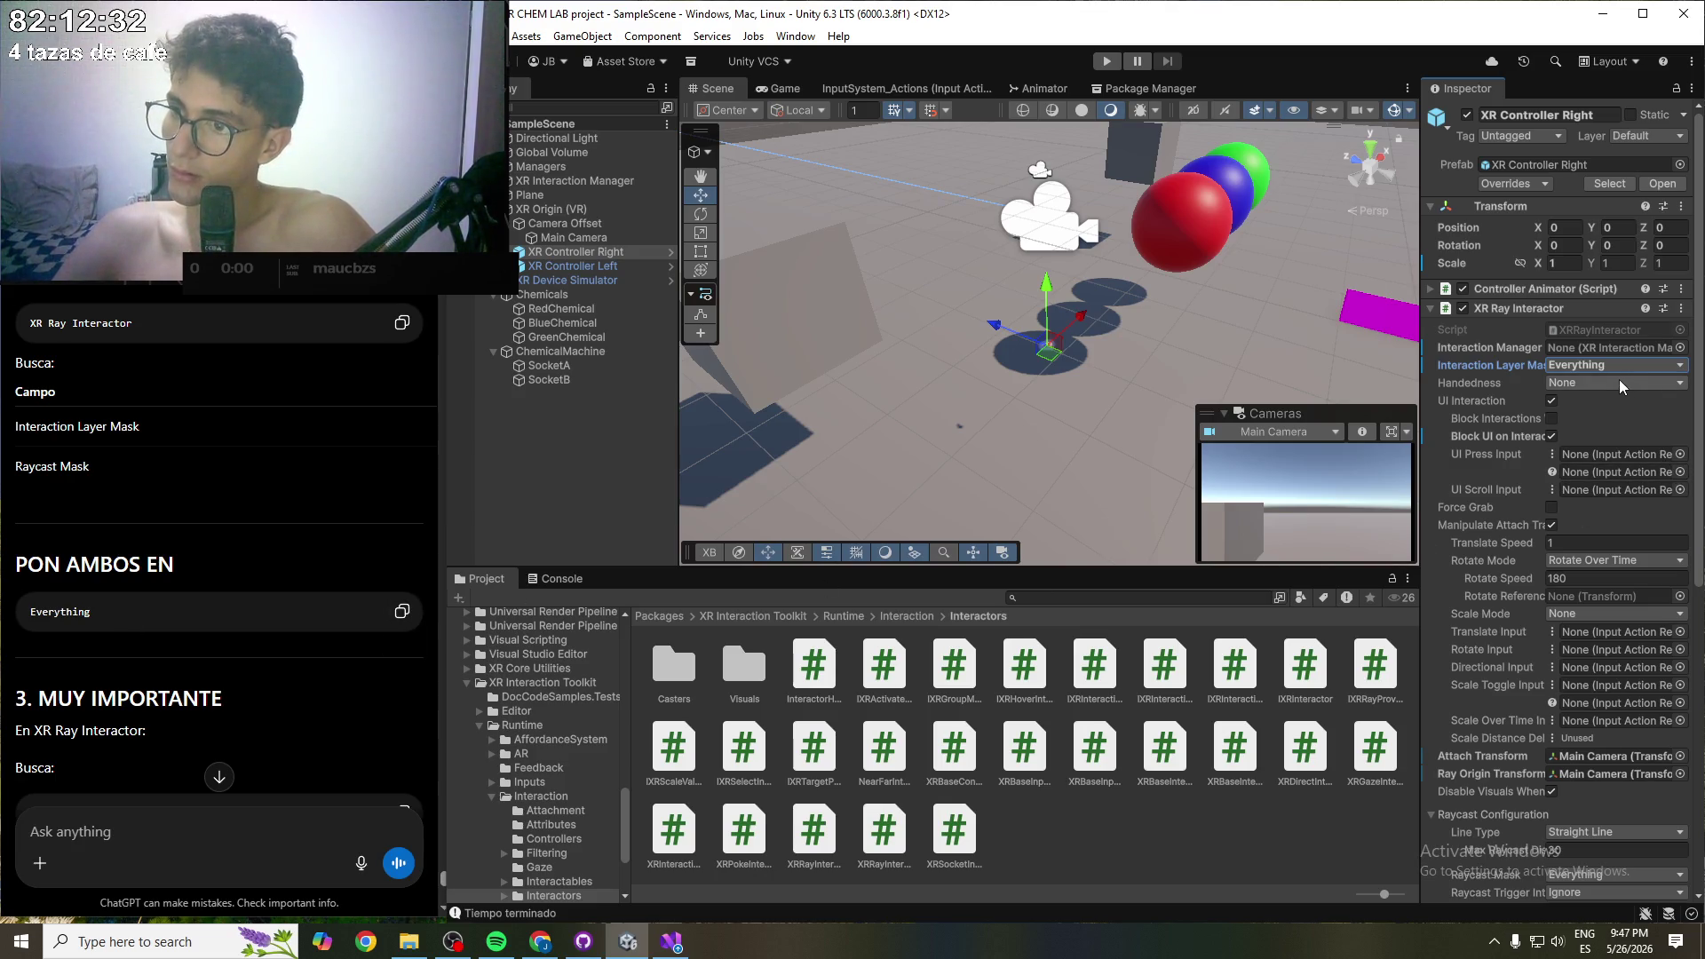
click(1430, 307)
click(1431, 347)
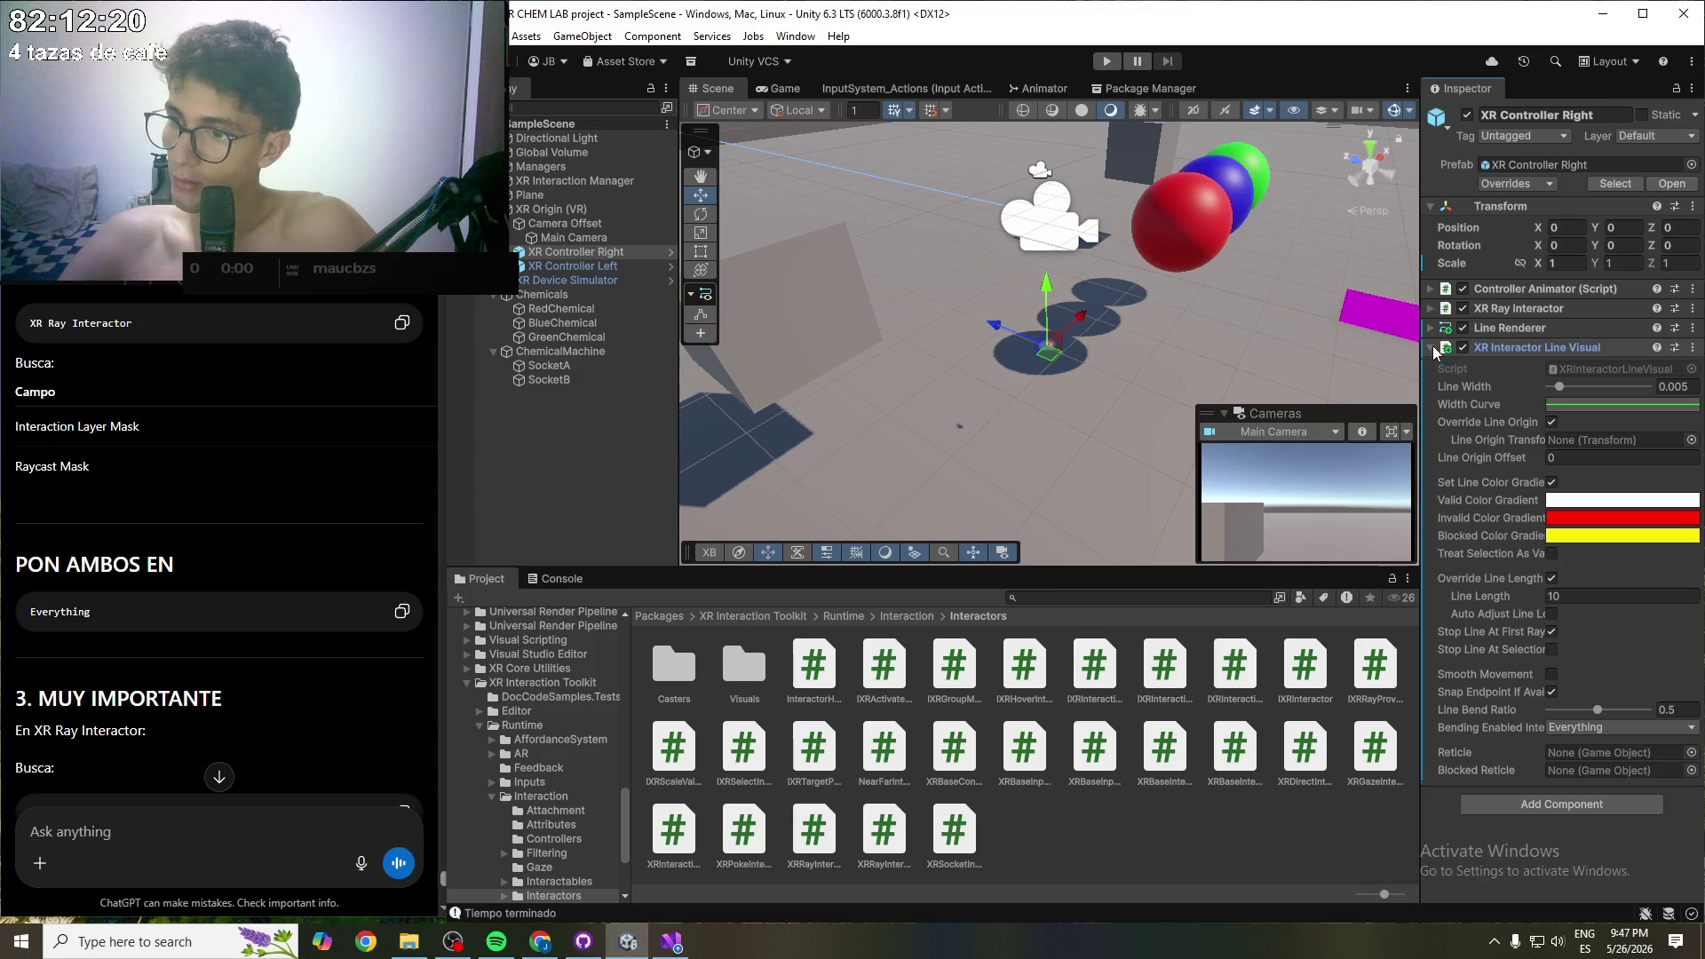
click(1432, 345)
click(1426, 329)
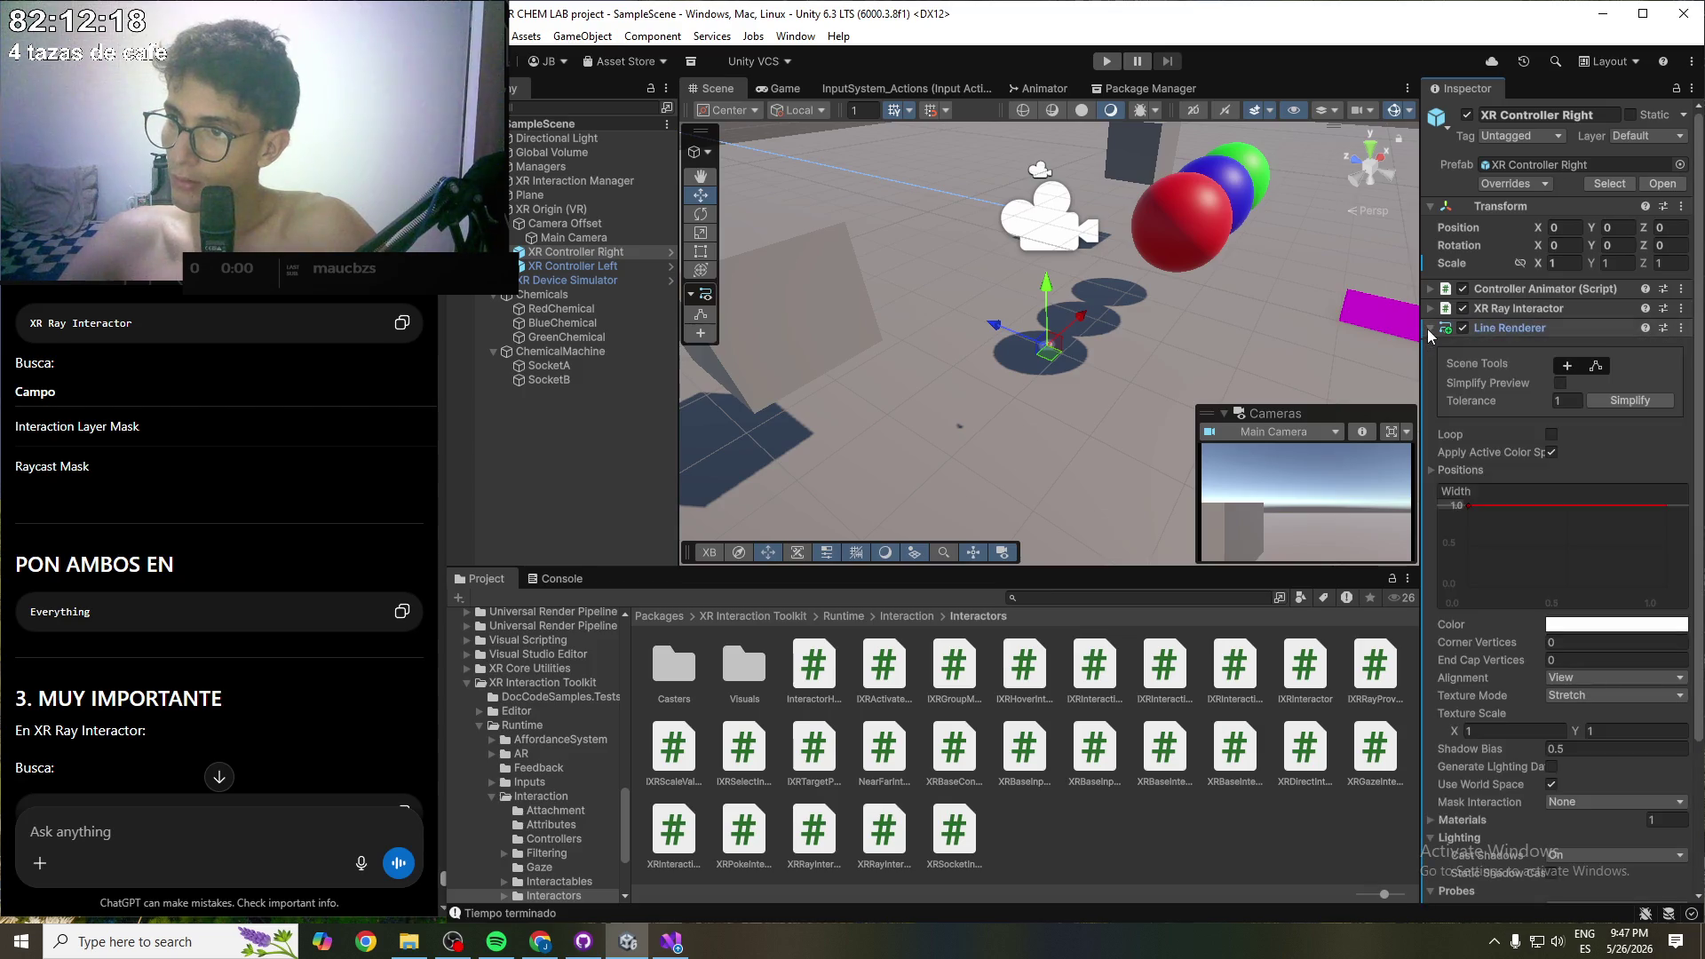
click(1426, 329)
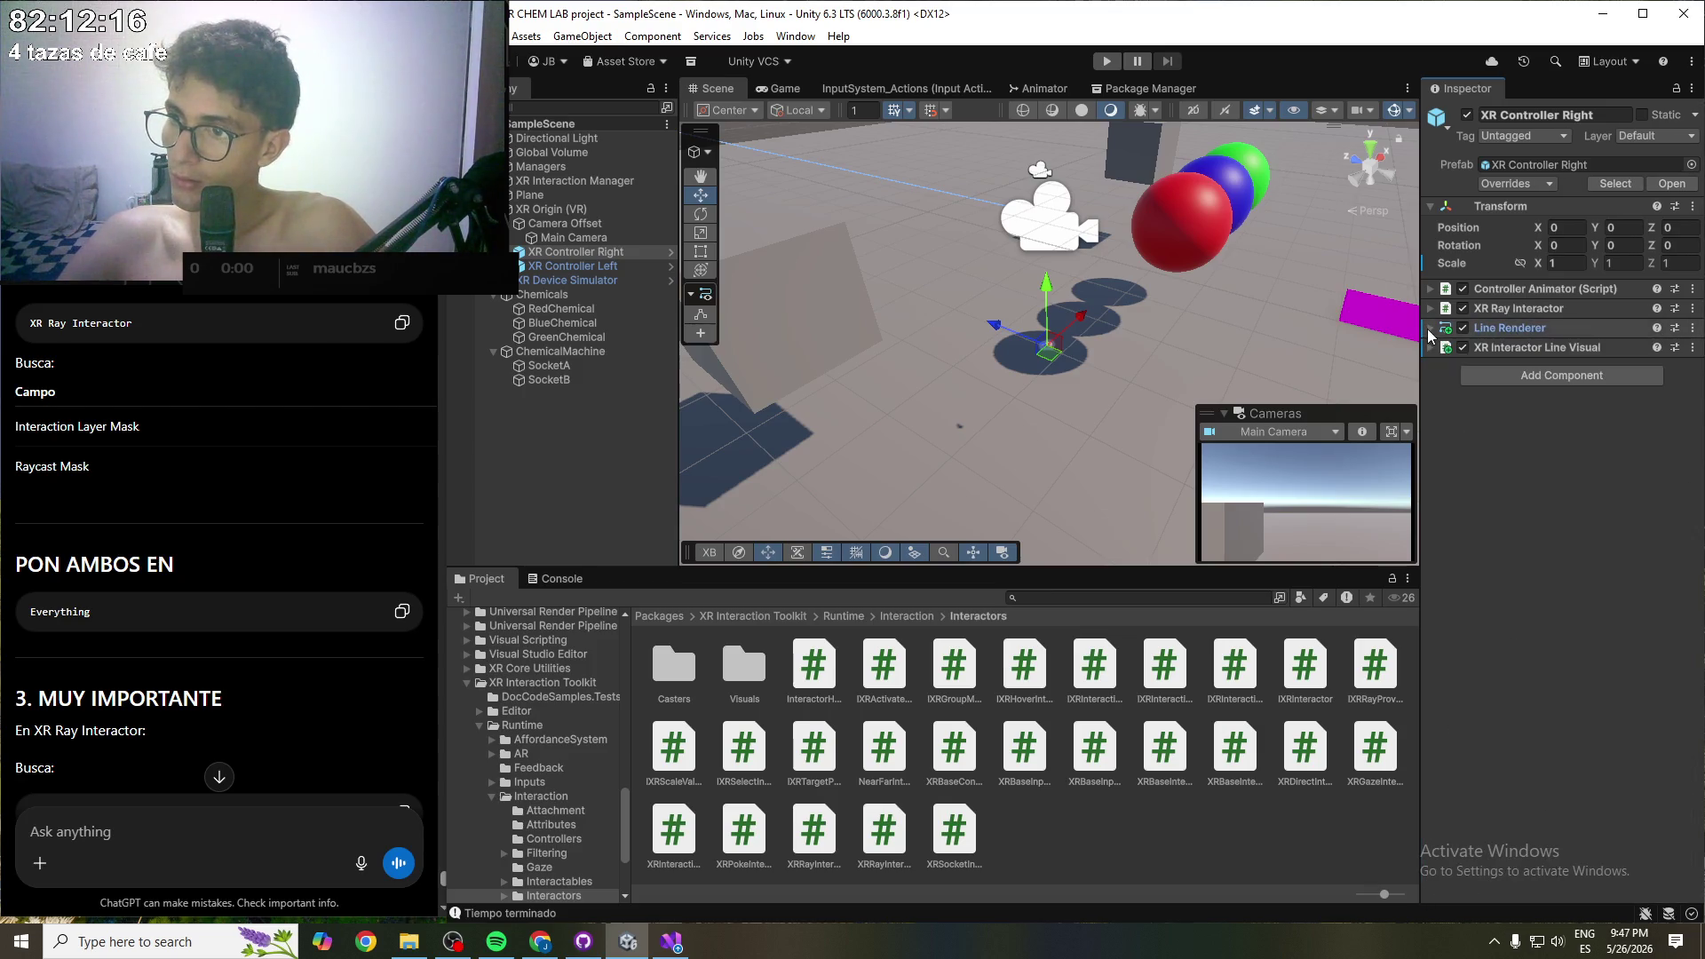
click(1431, 310)
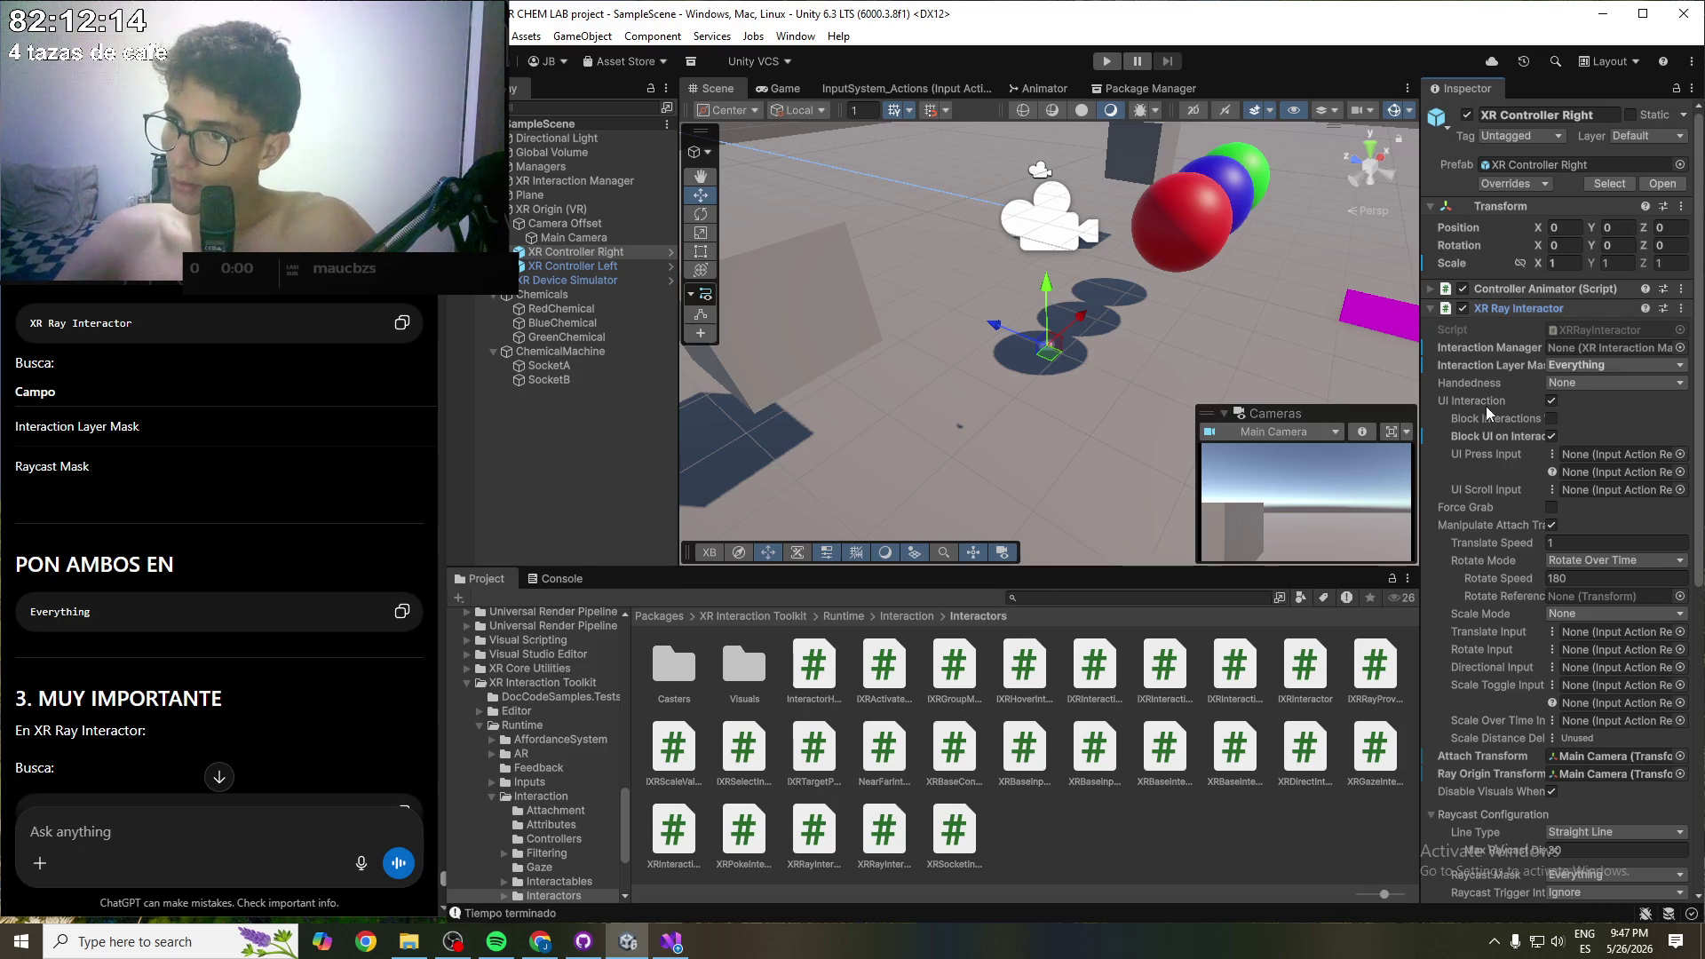
scroll(1485, 406, down, 3)
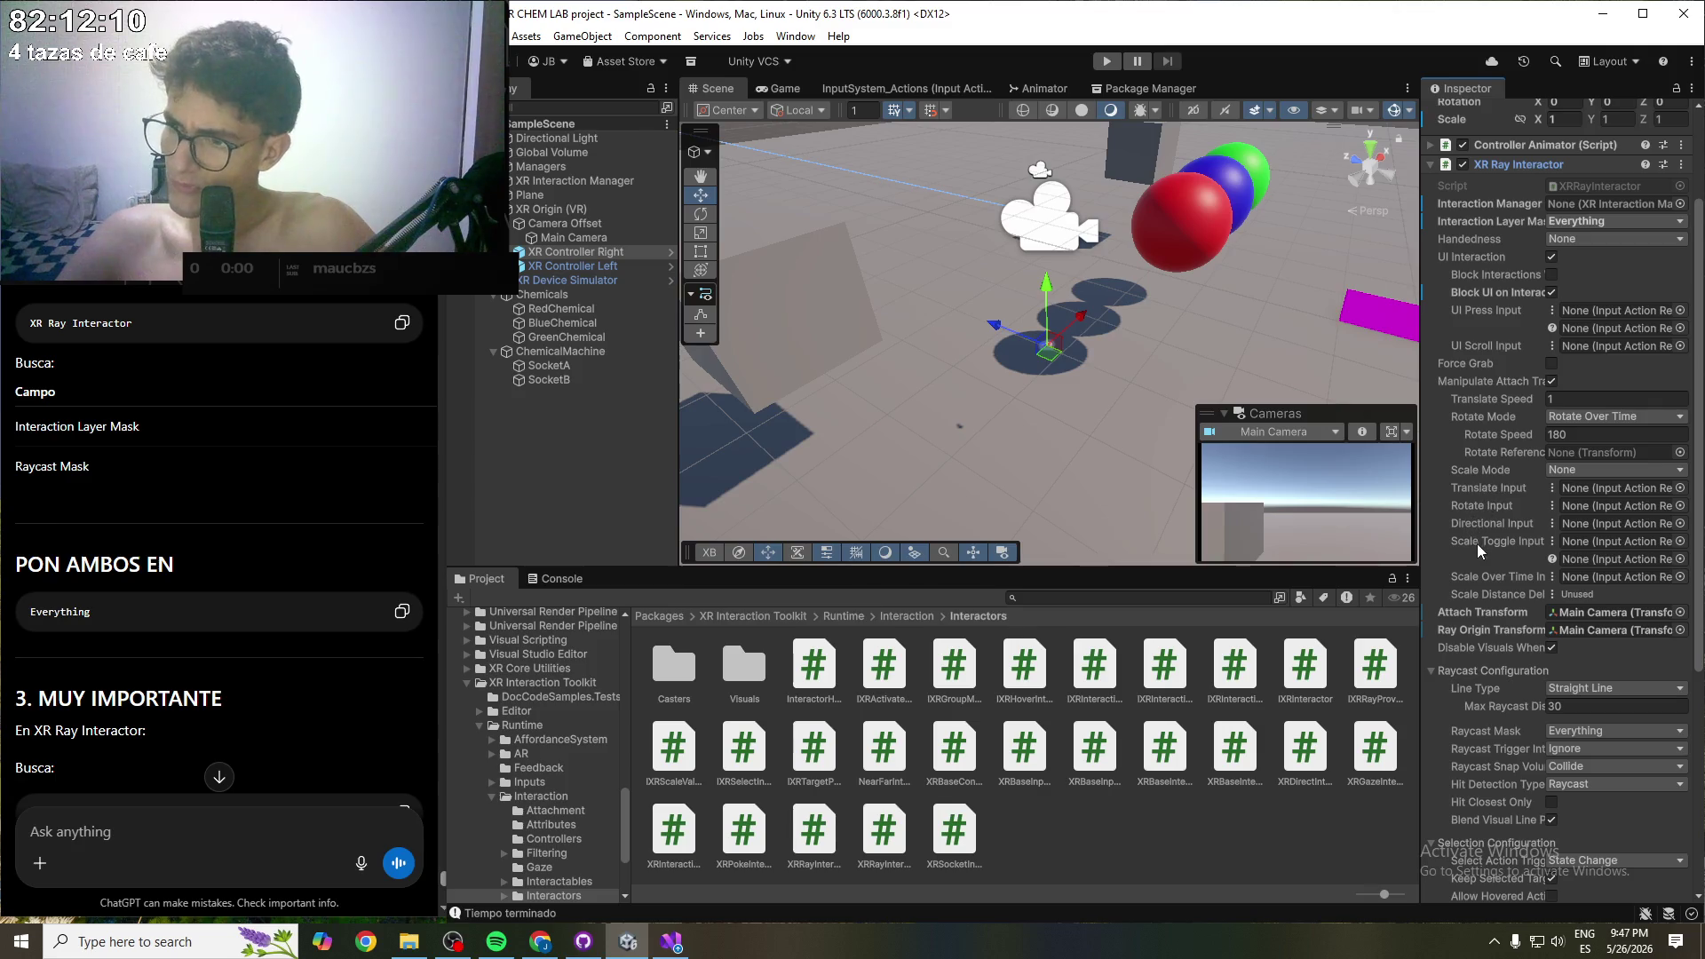
scroll(1474, 547, down, 1)
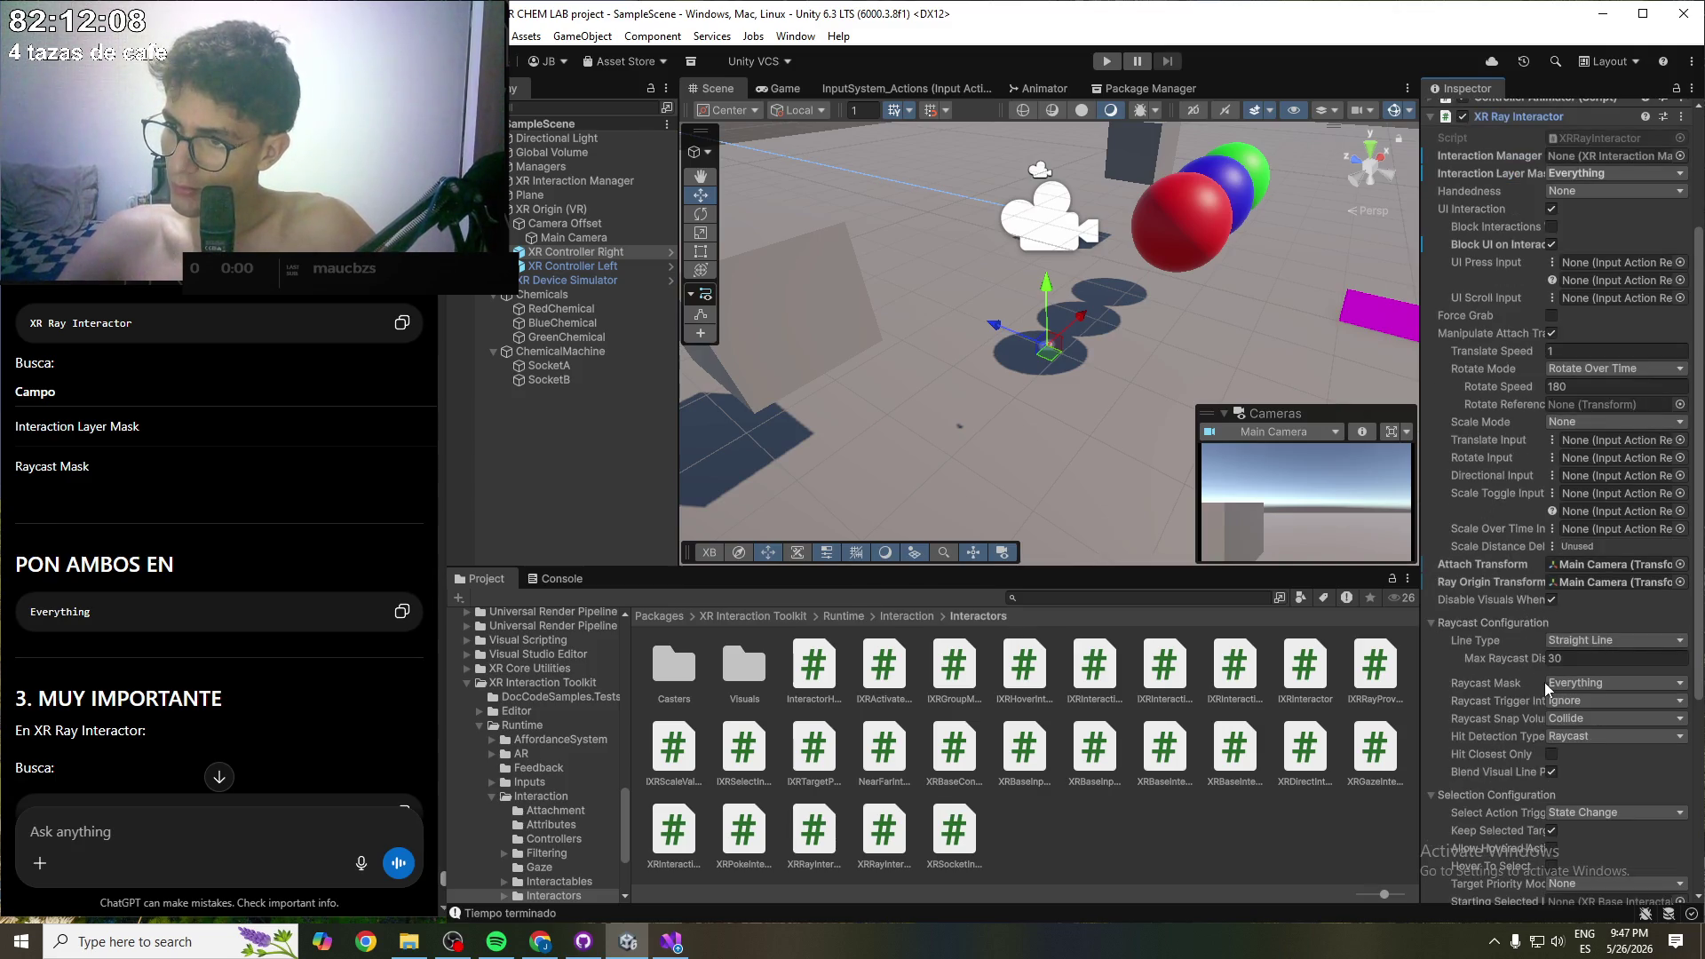
click(1609, 683)
click(1495, 678)
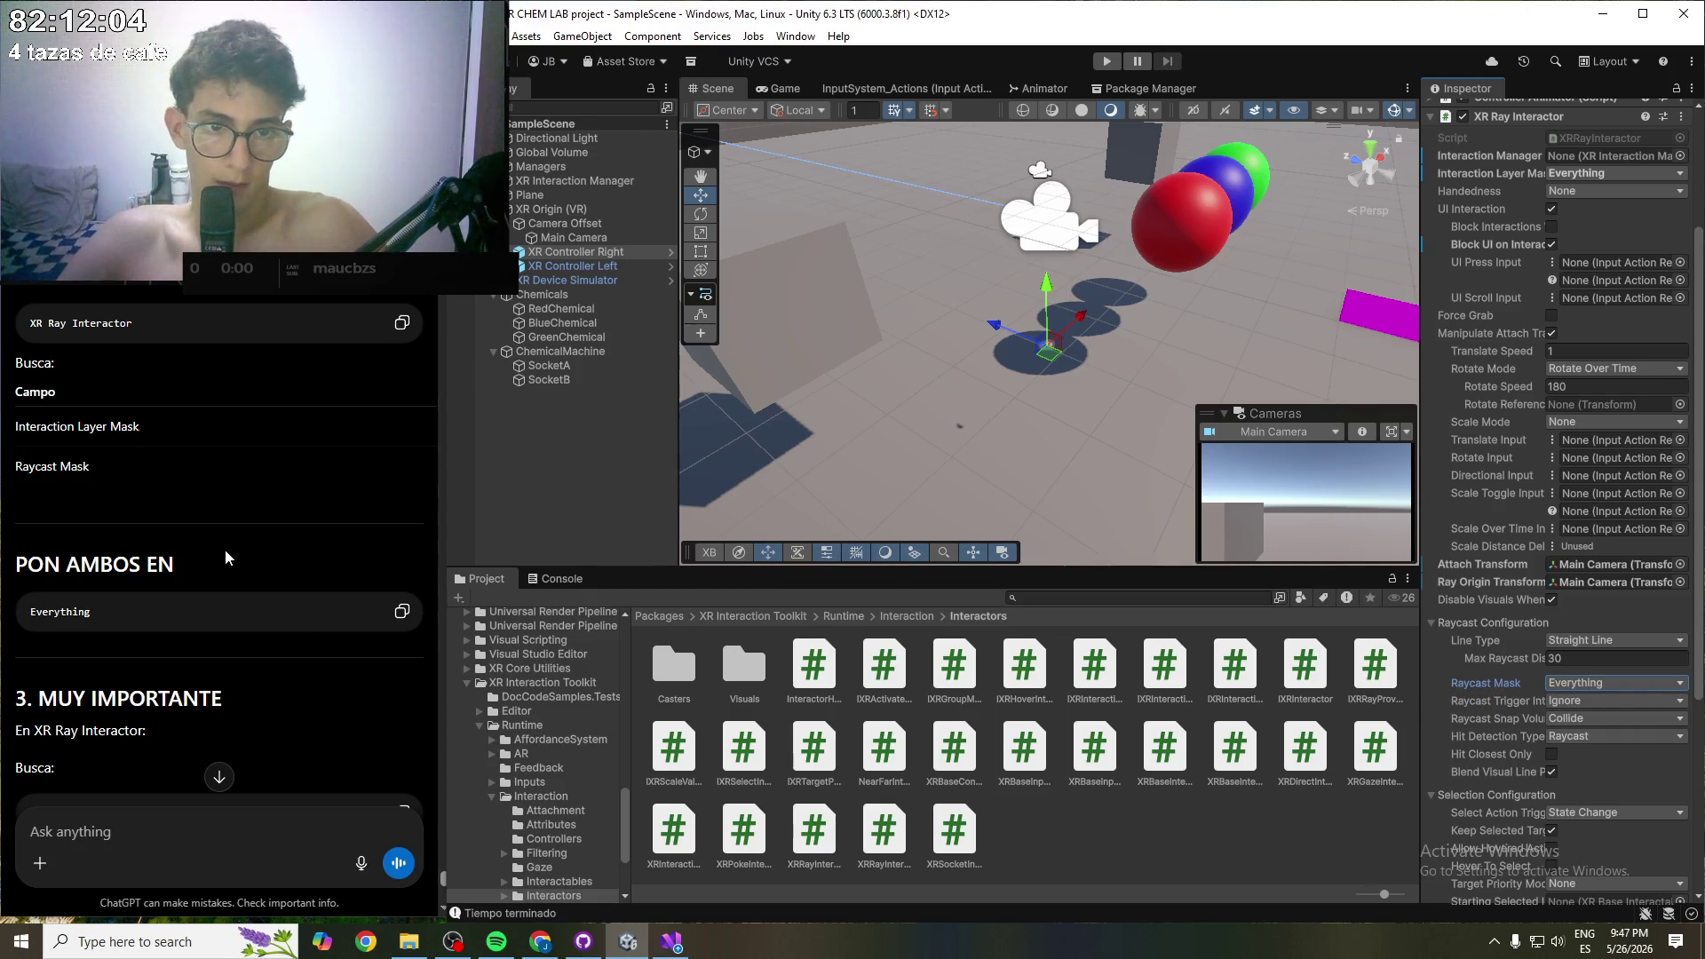
scroll(222, 546, down, 2)
double_click(71, 548)
click(154, 568)
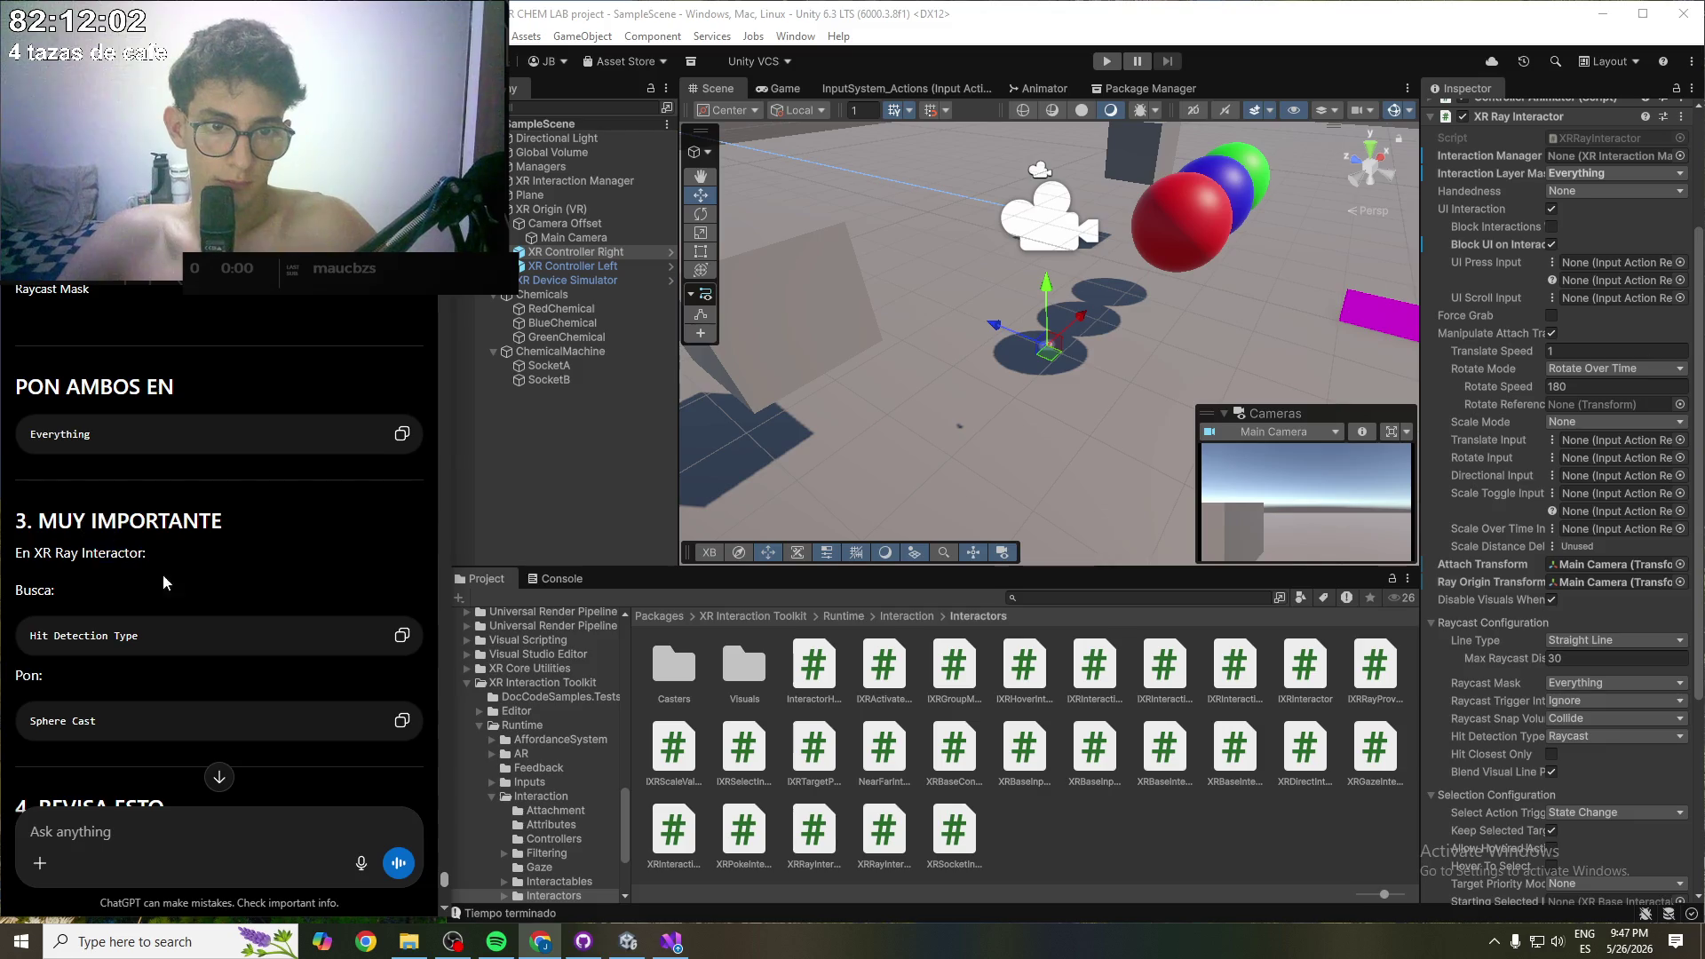
scroll(197, 636, down, 1)
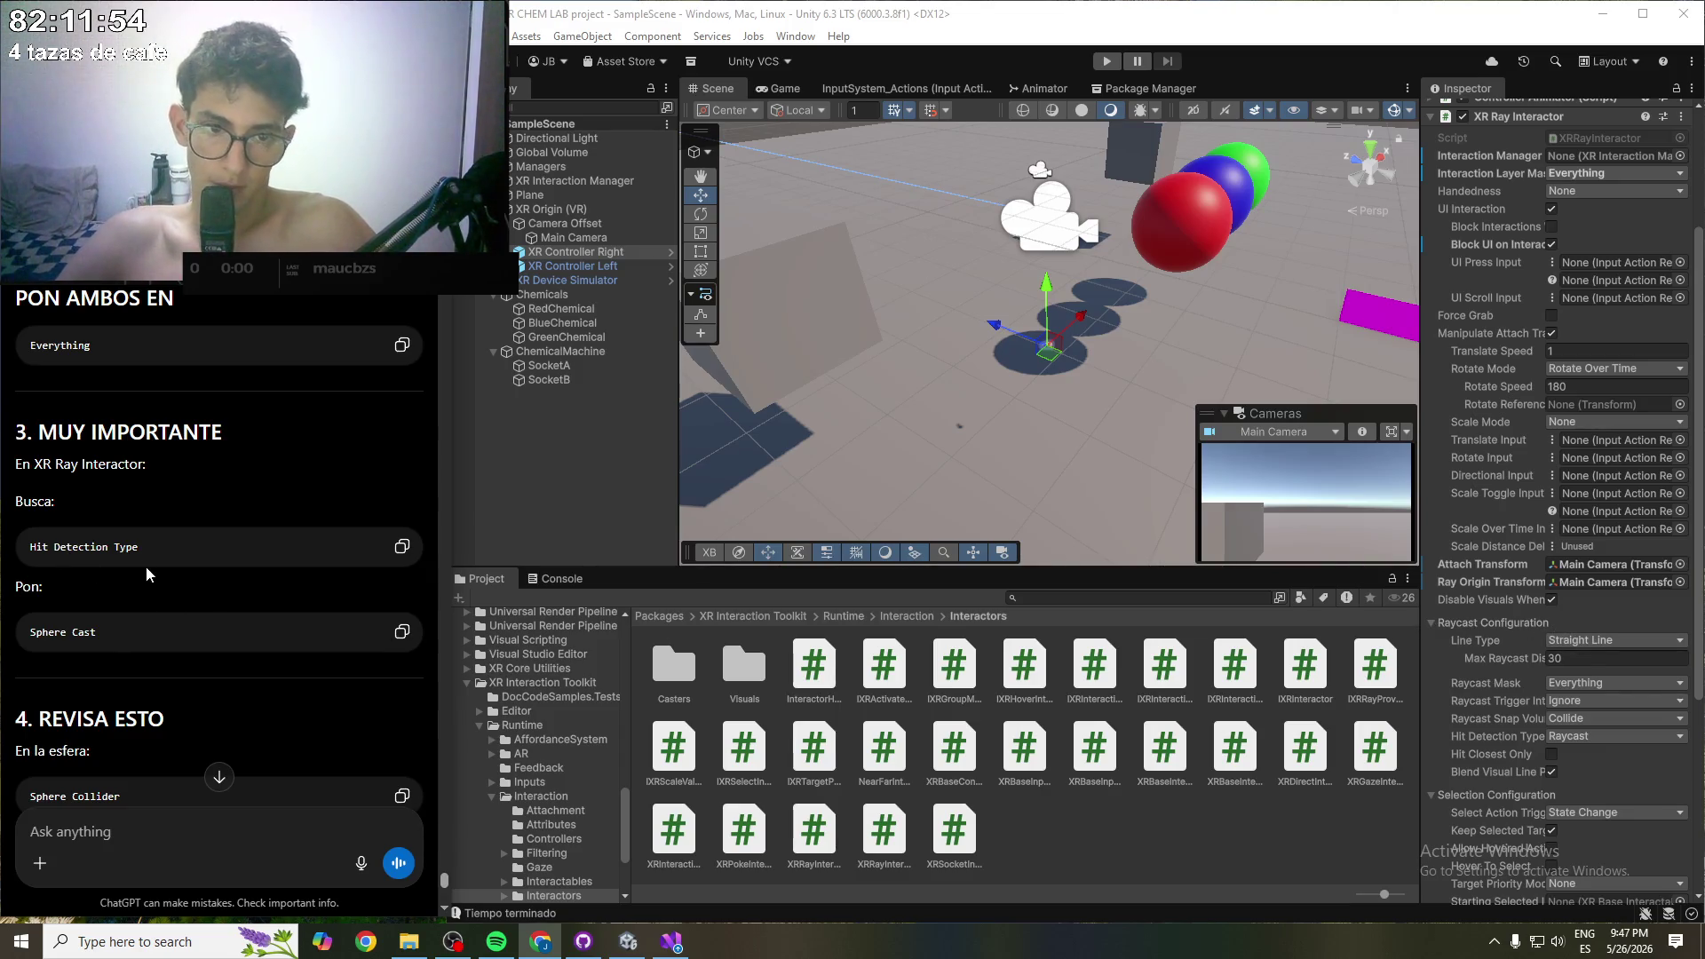
scroll(220, 595, down, 1)
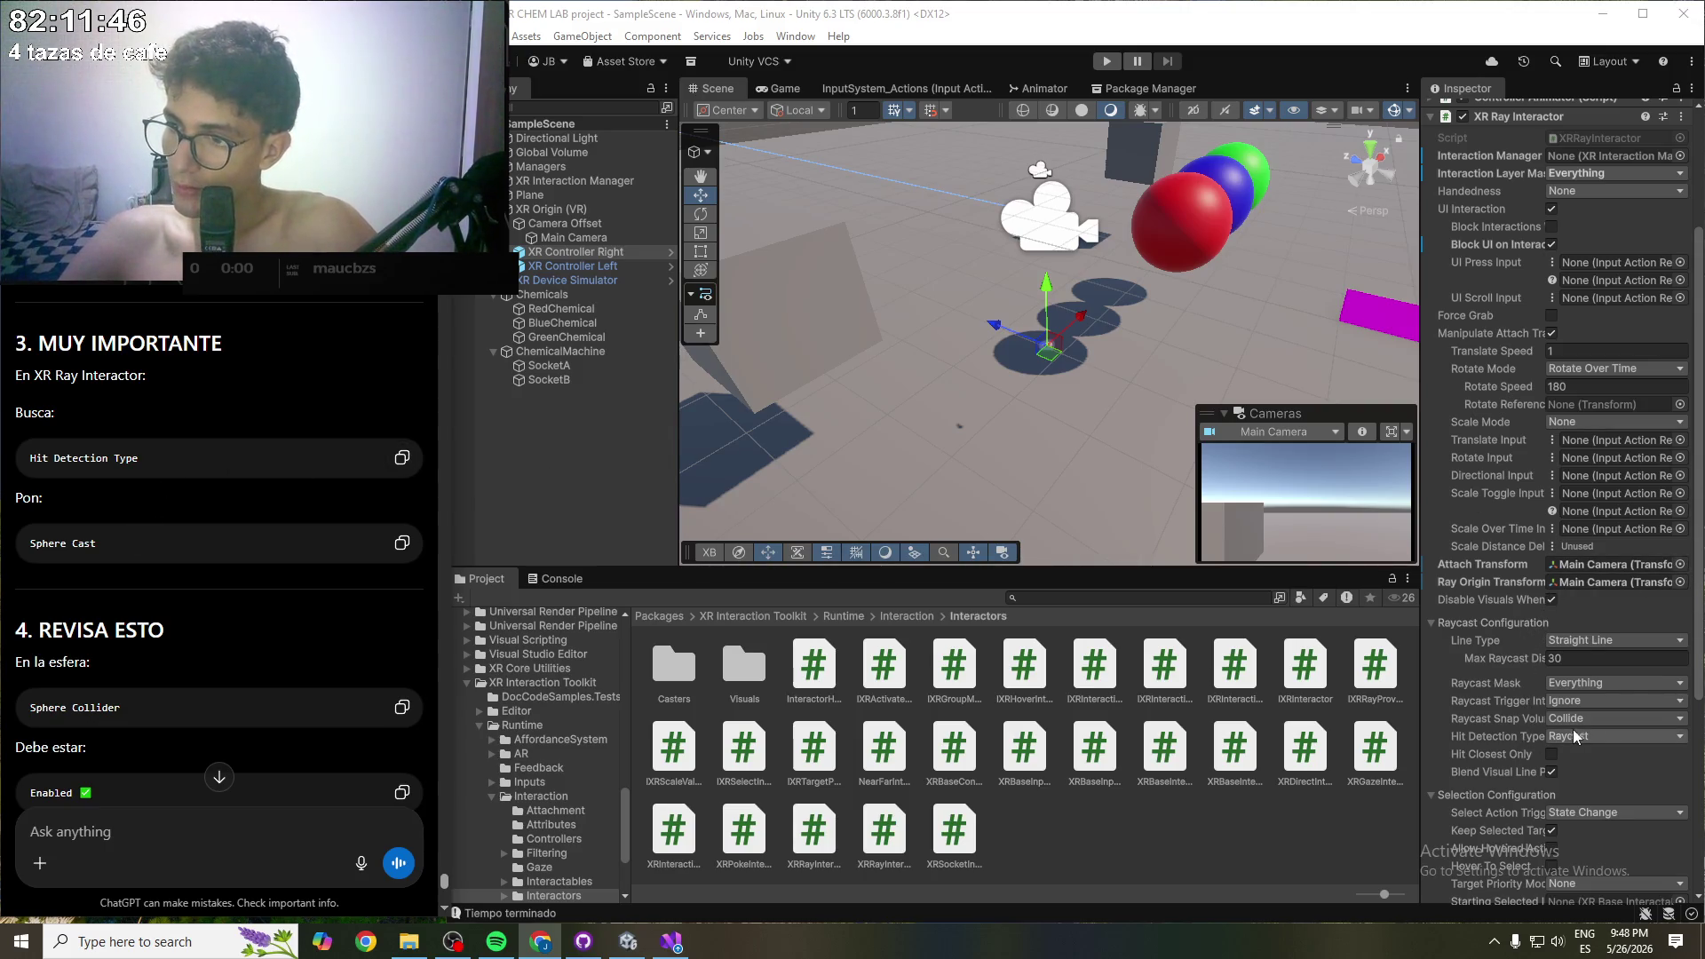
- Switch the right ray's Hit Detection Type to Sphere Cast
click(1595, 737)
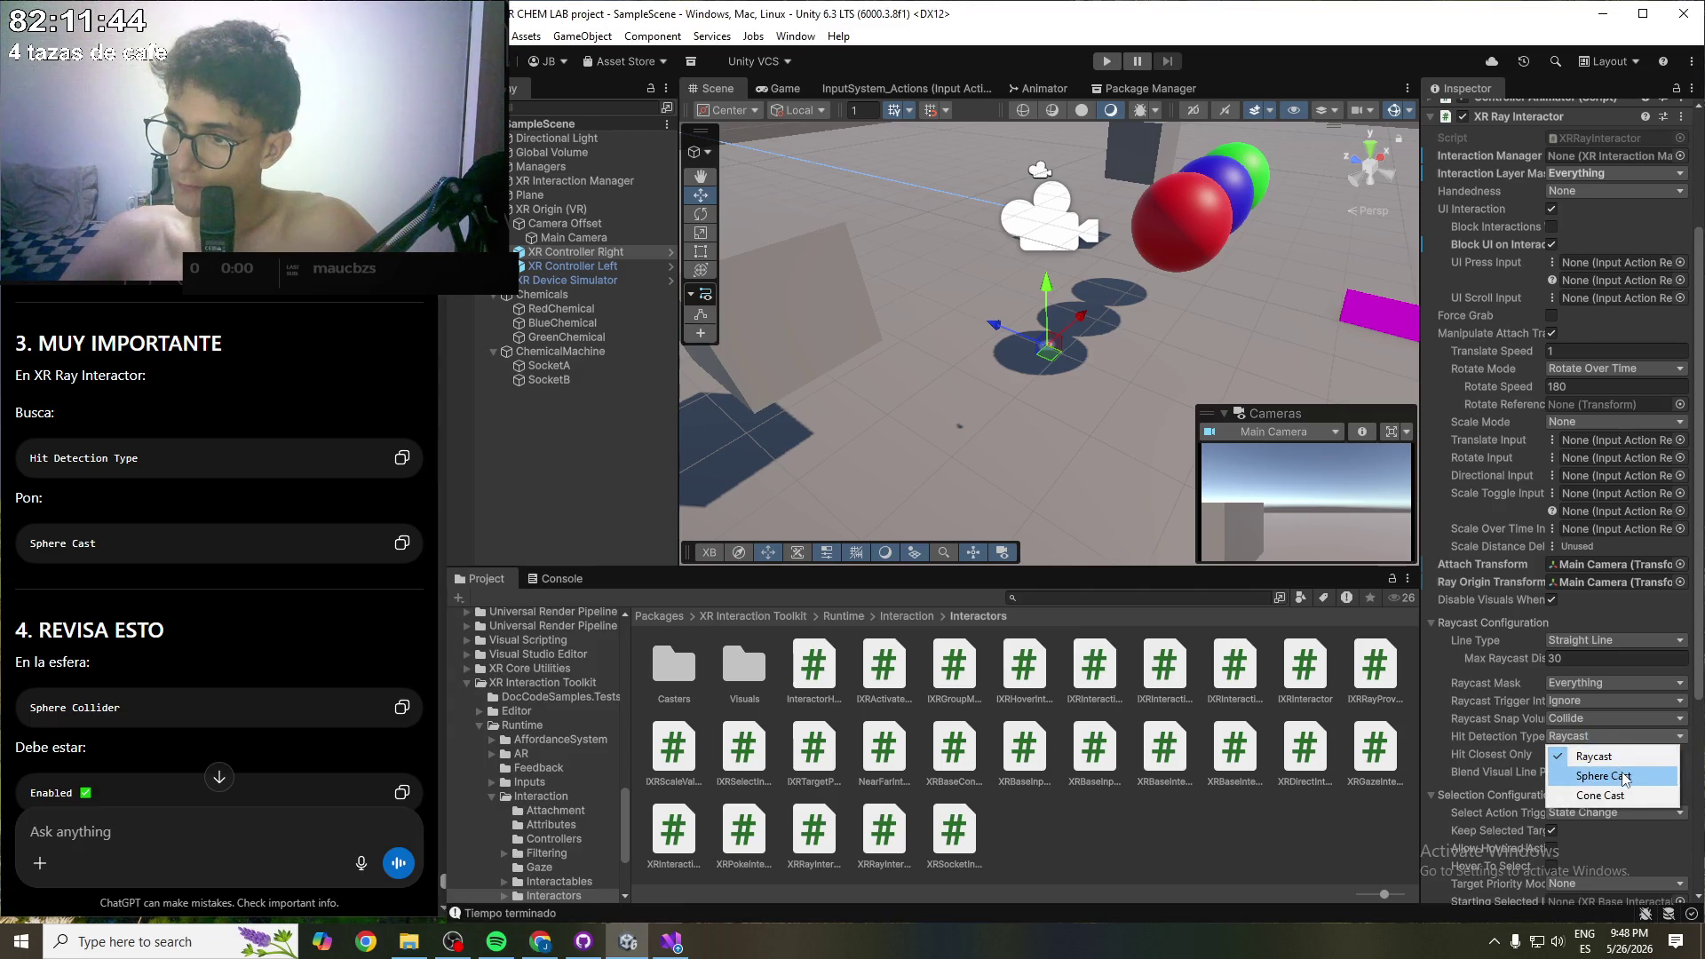
click(1624, 776)
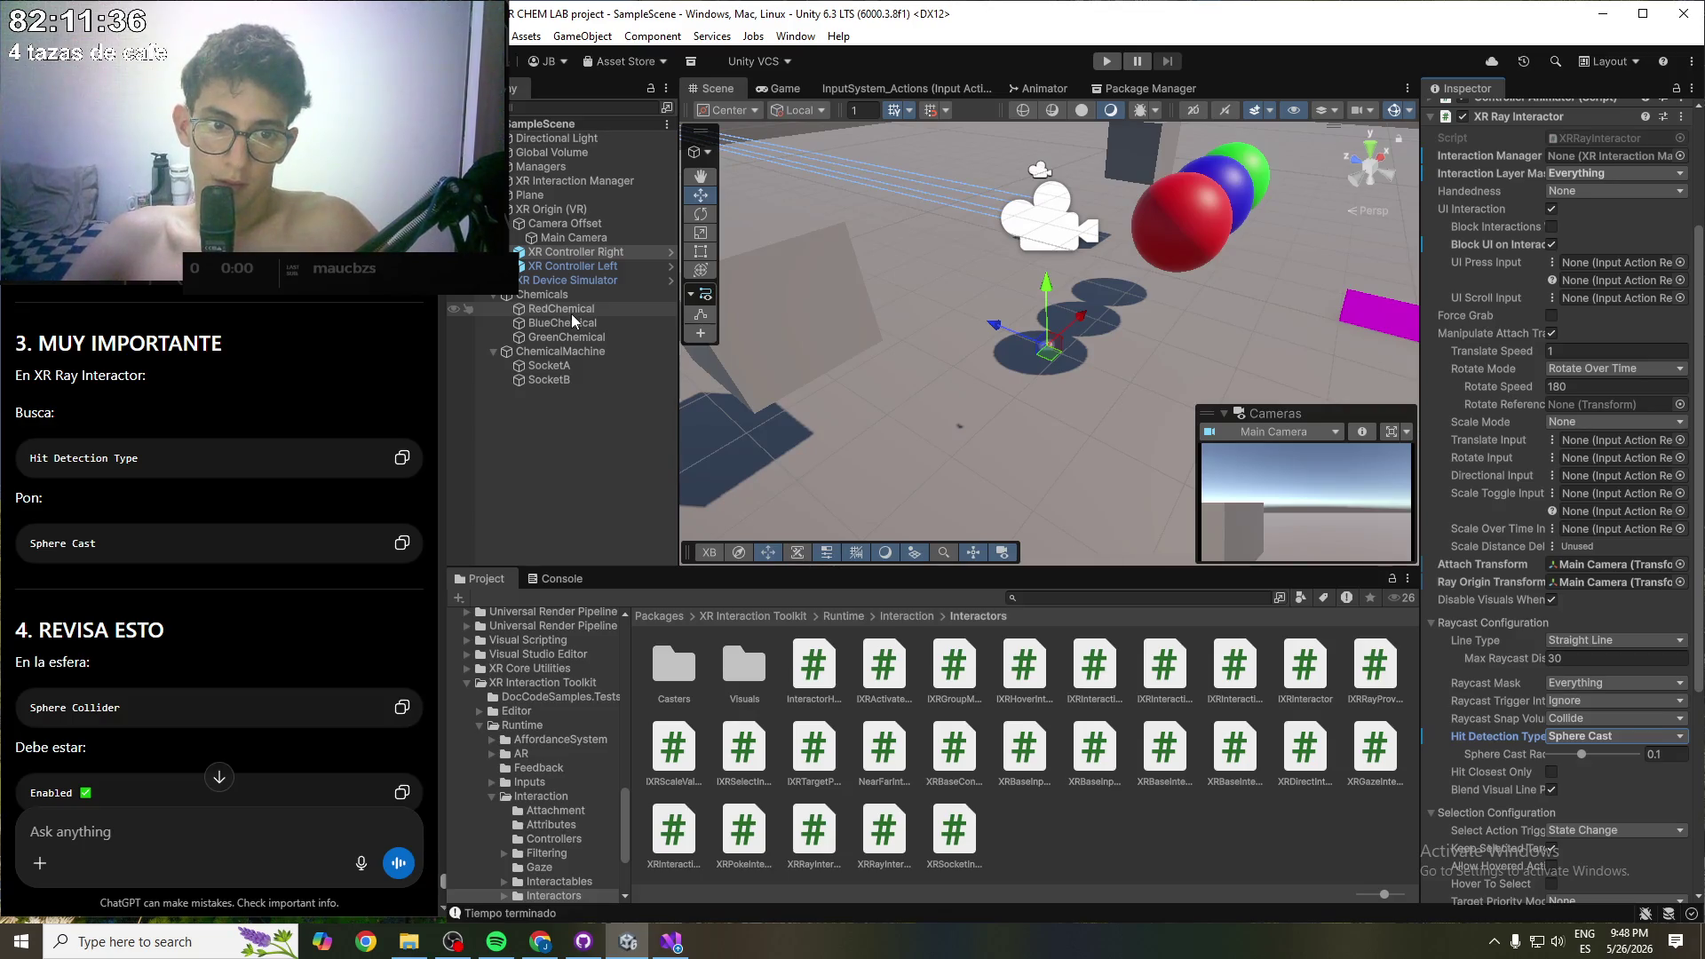
scroll(306, 501, down, 3)
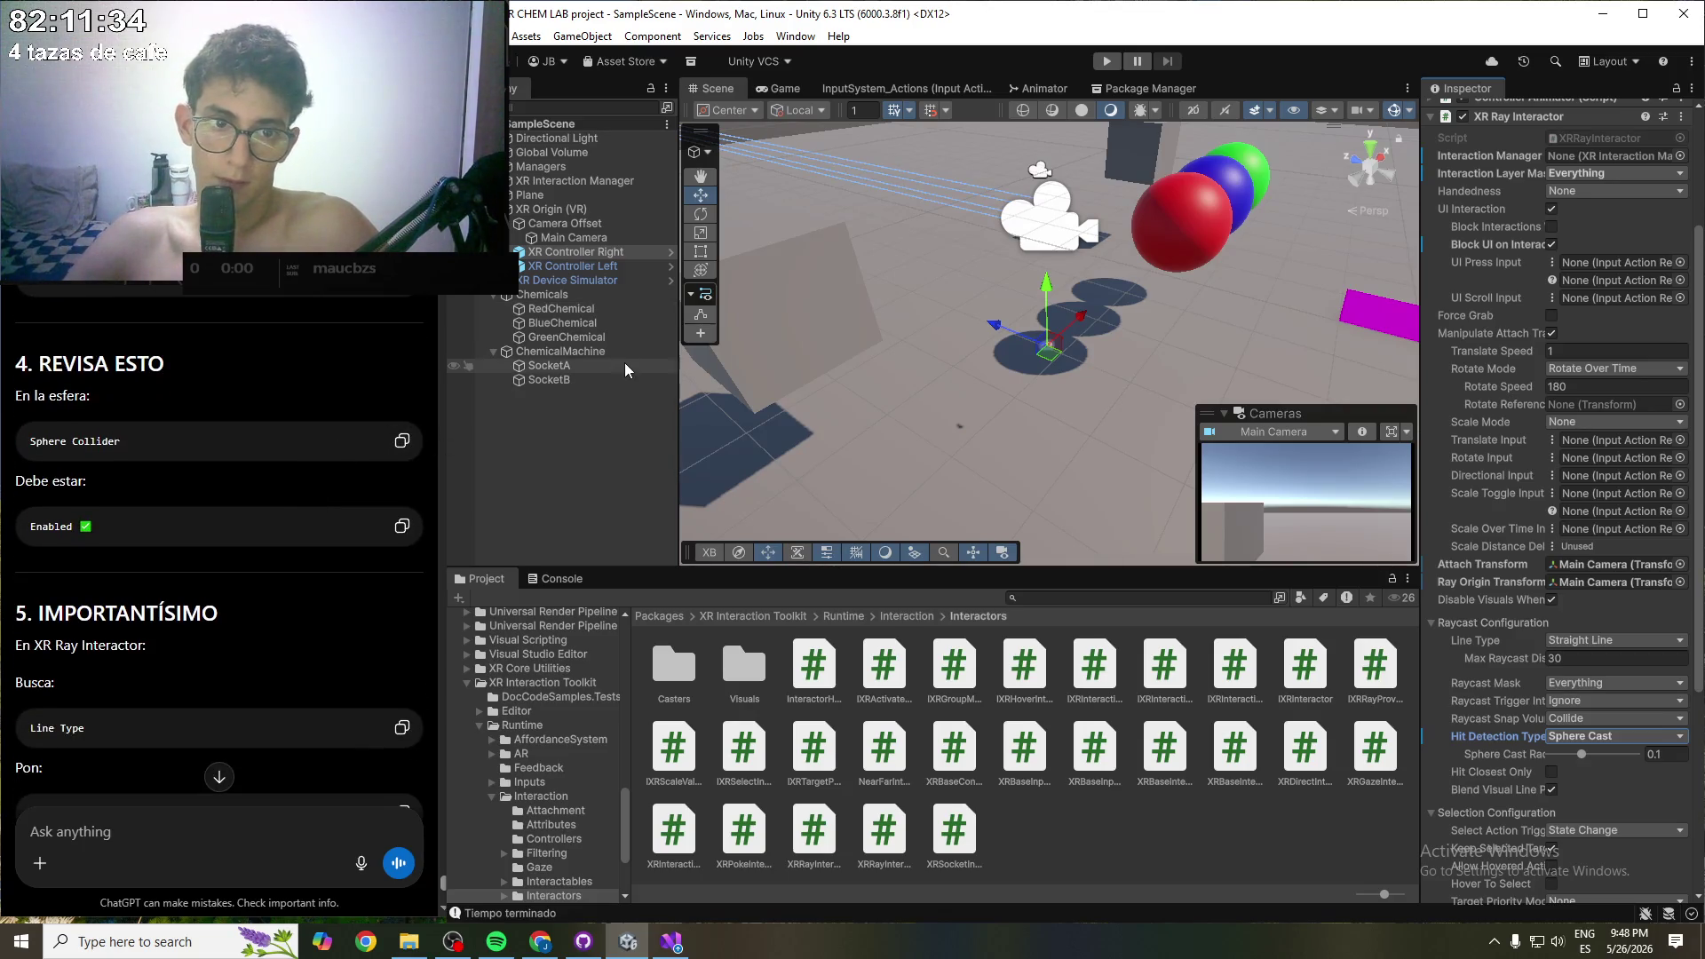
- Select RedChemical, collapse its XR Grab Interactable, review ChatGPT's answer, then deselect
click(596, 316)
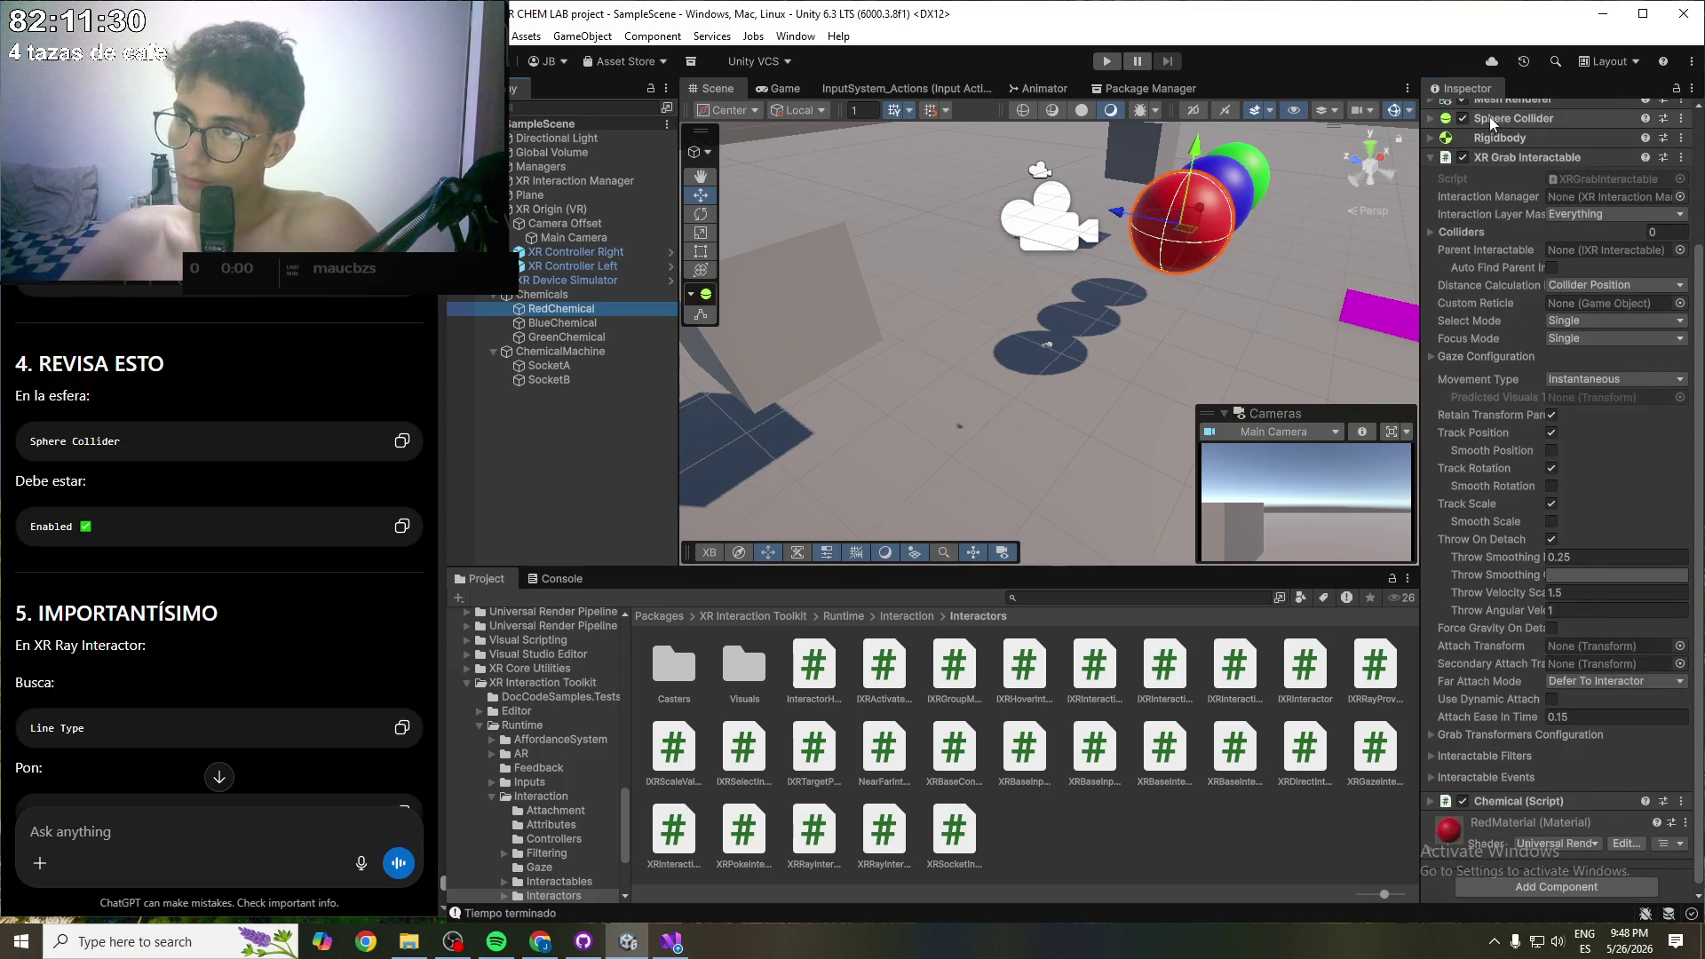
click(1428, 157)
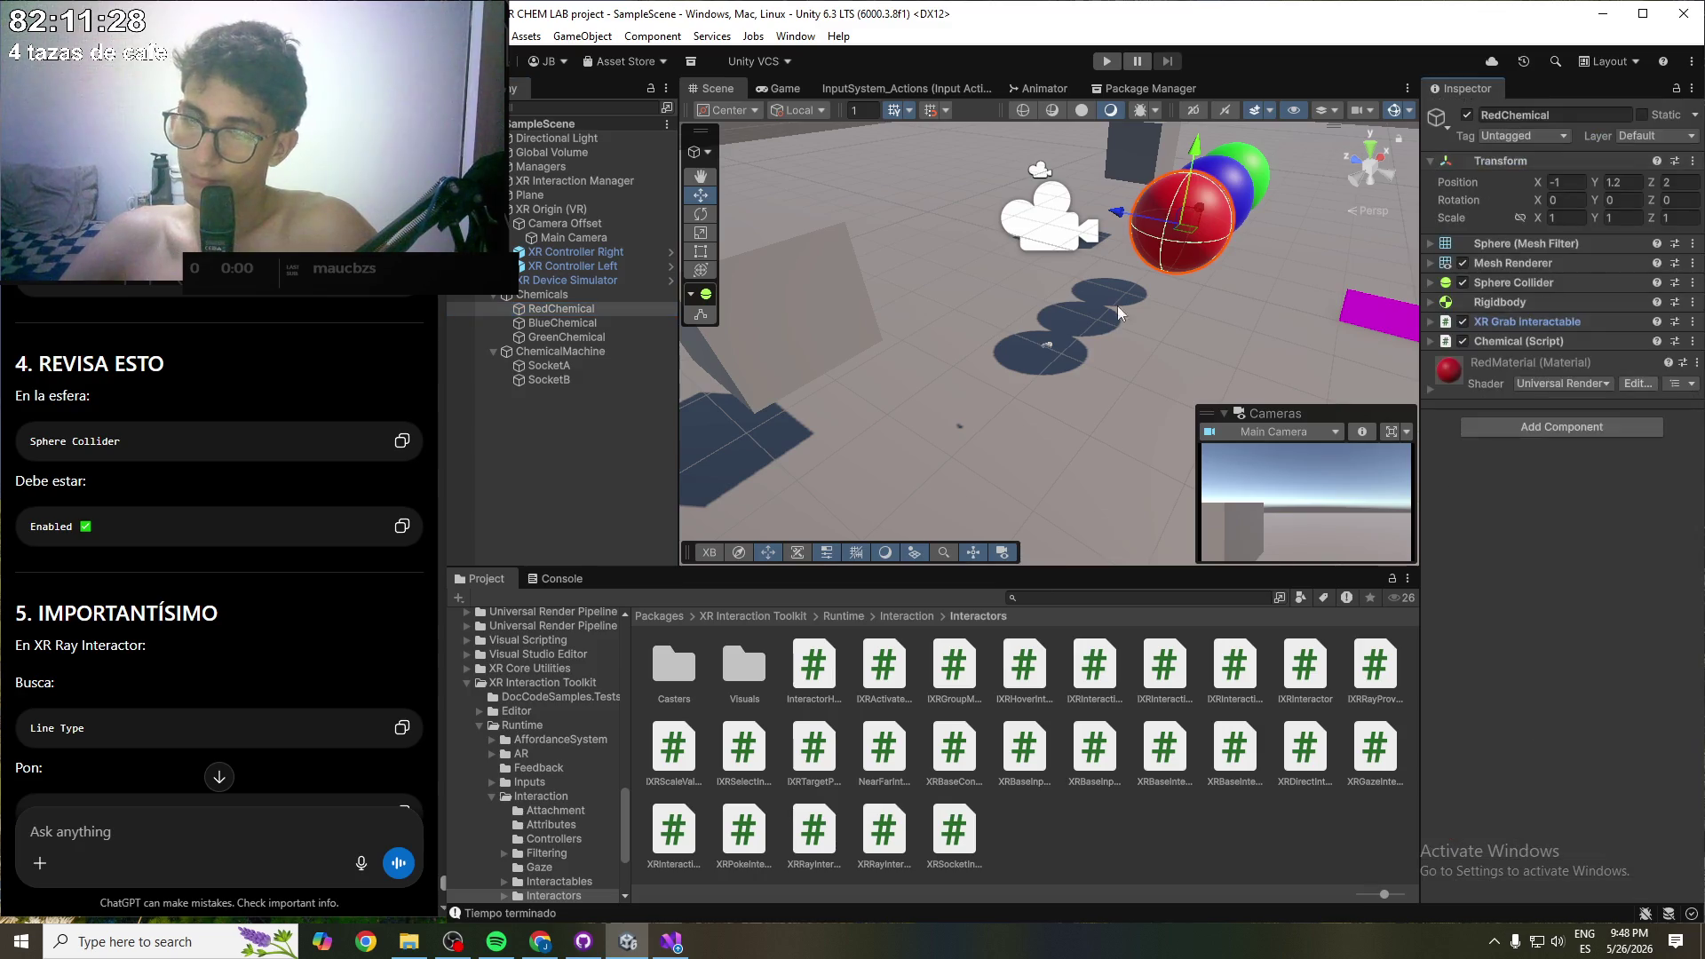
scroll(156, 480, down, 2)
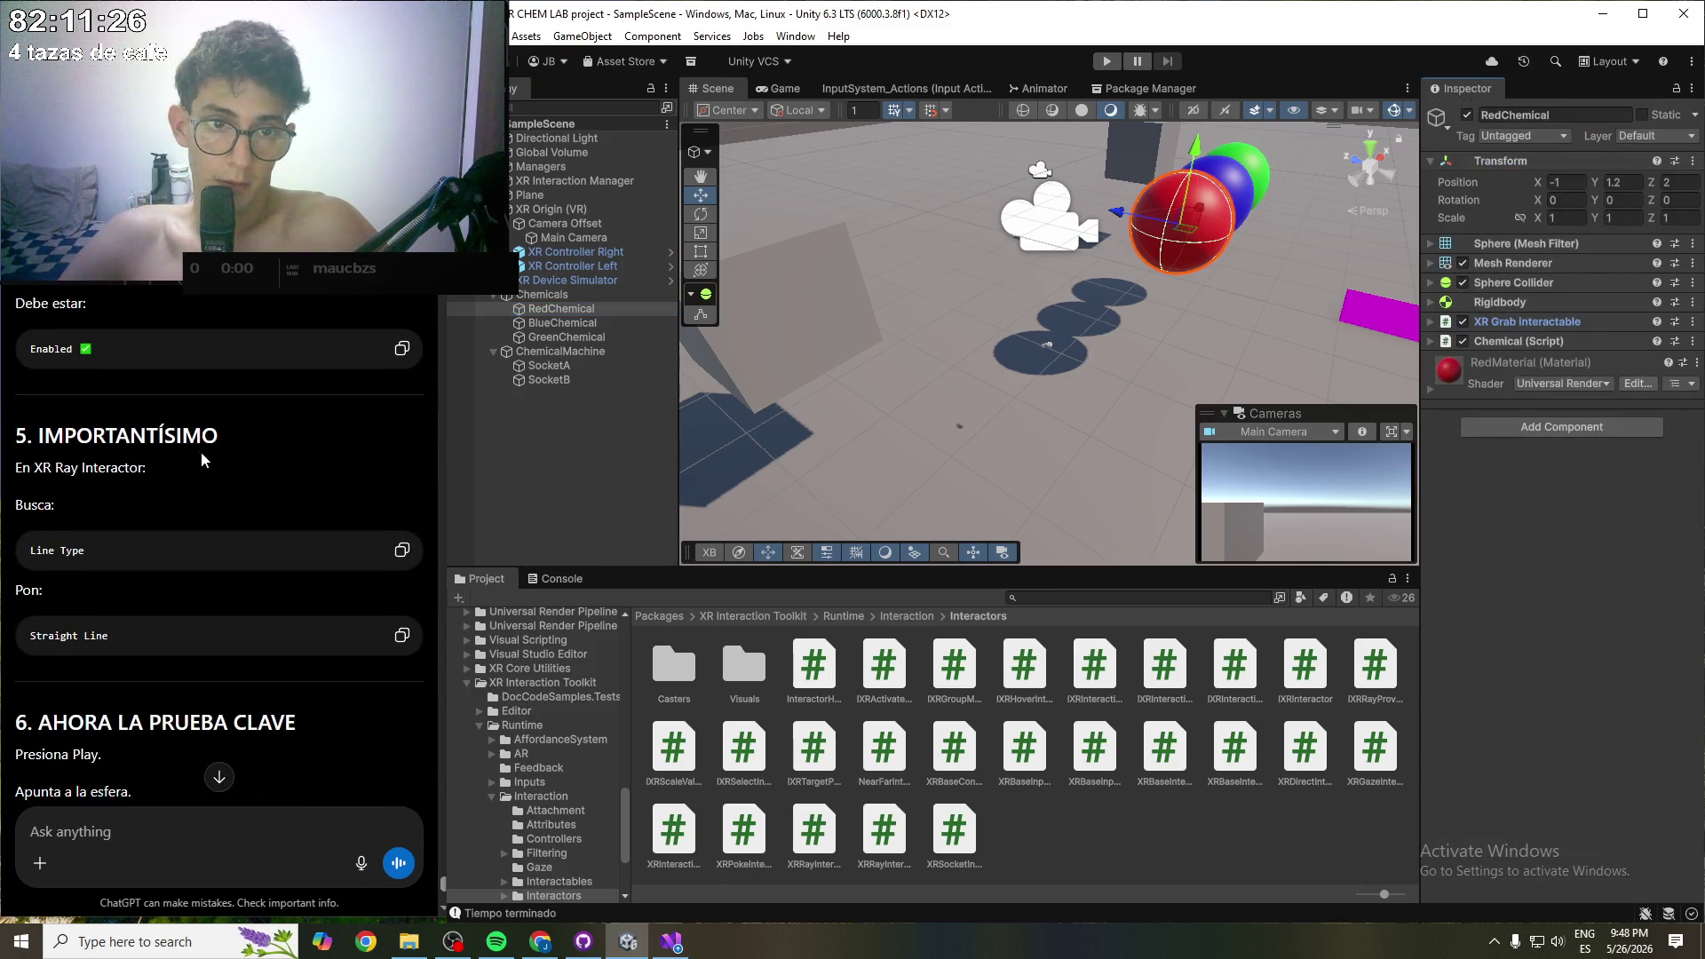
click(190, 459)
scroll(163, 456, down, 2)
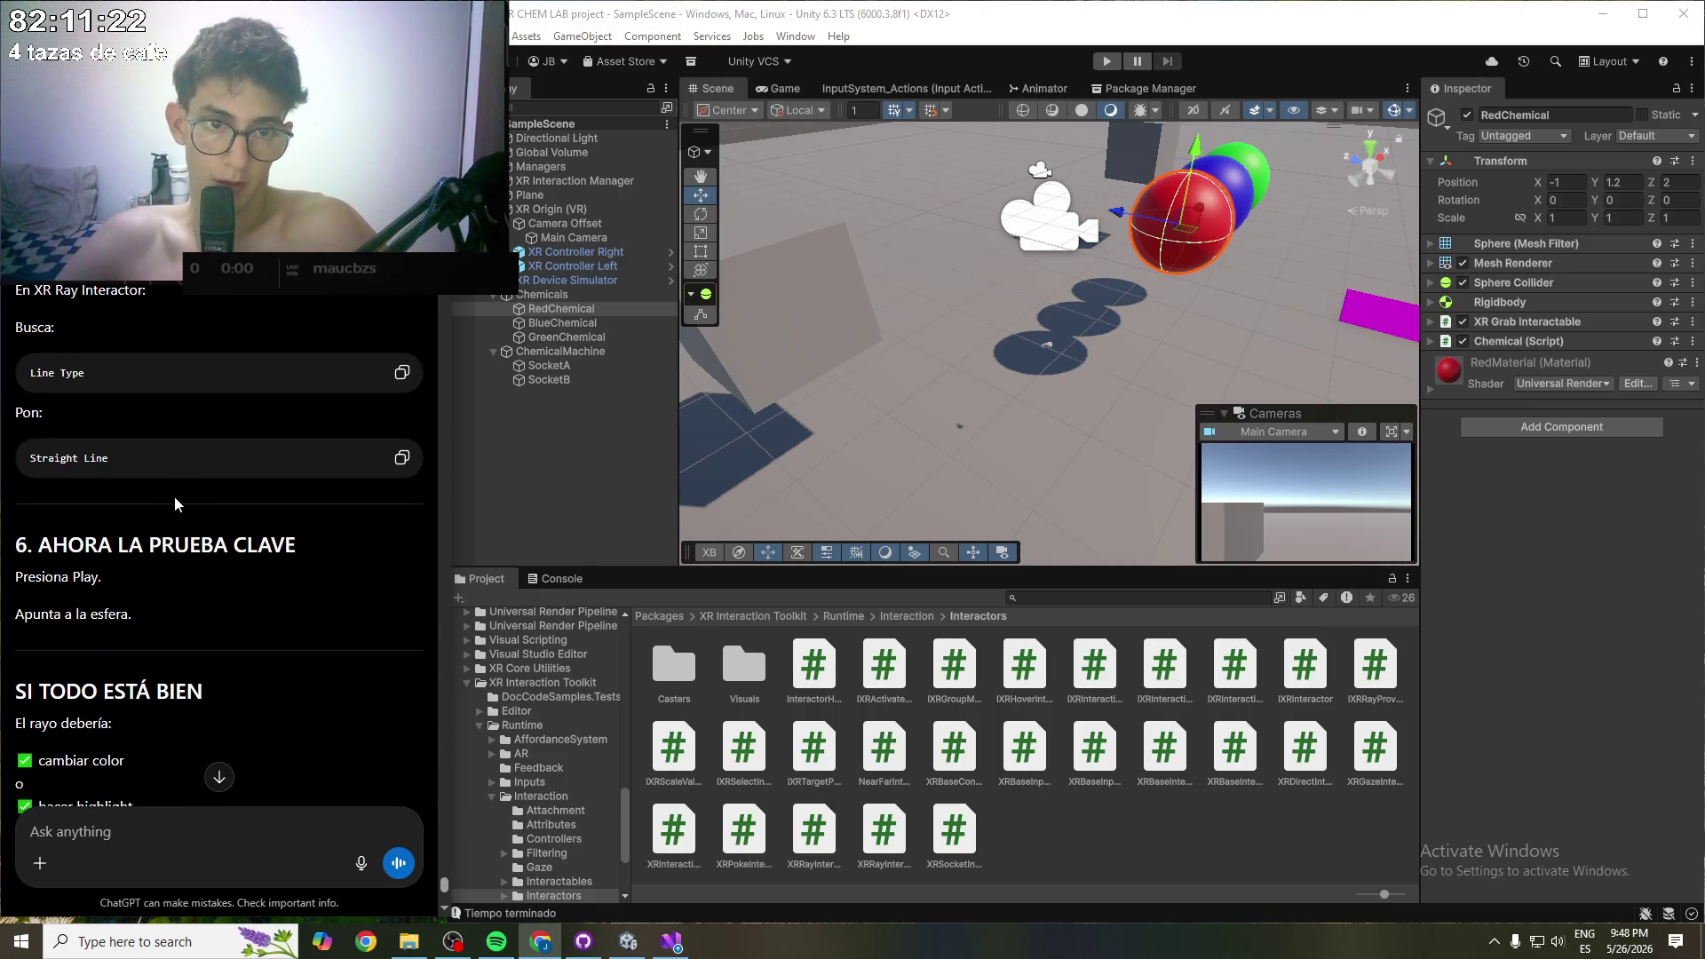
click(553, 491)
- Start a play test and move the simulated headset toward the spheres and cube
click(1107, 60)
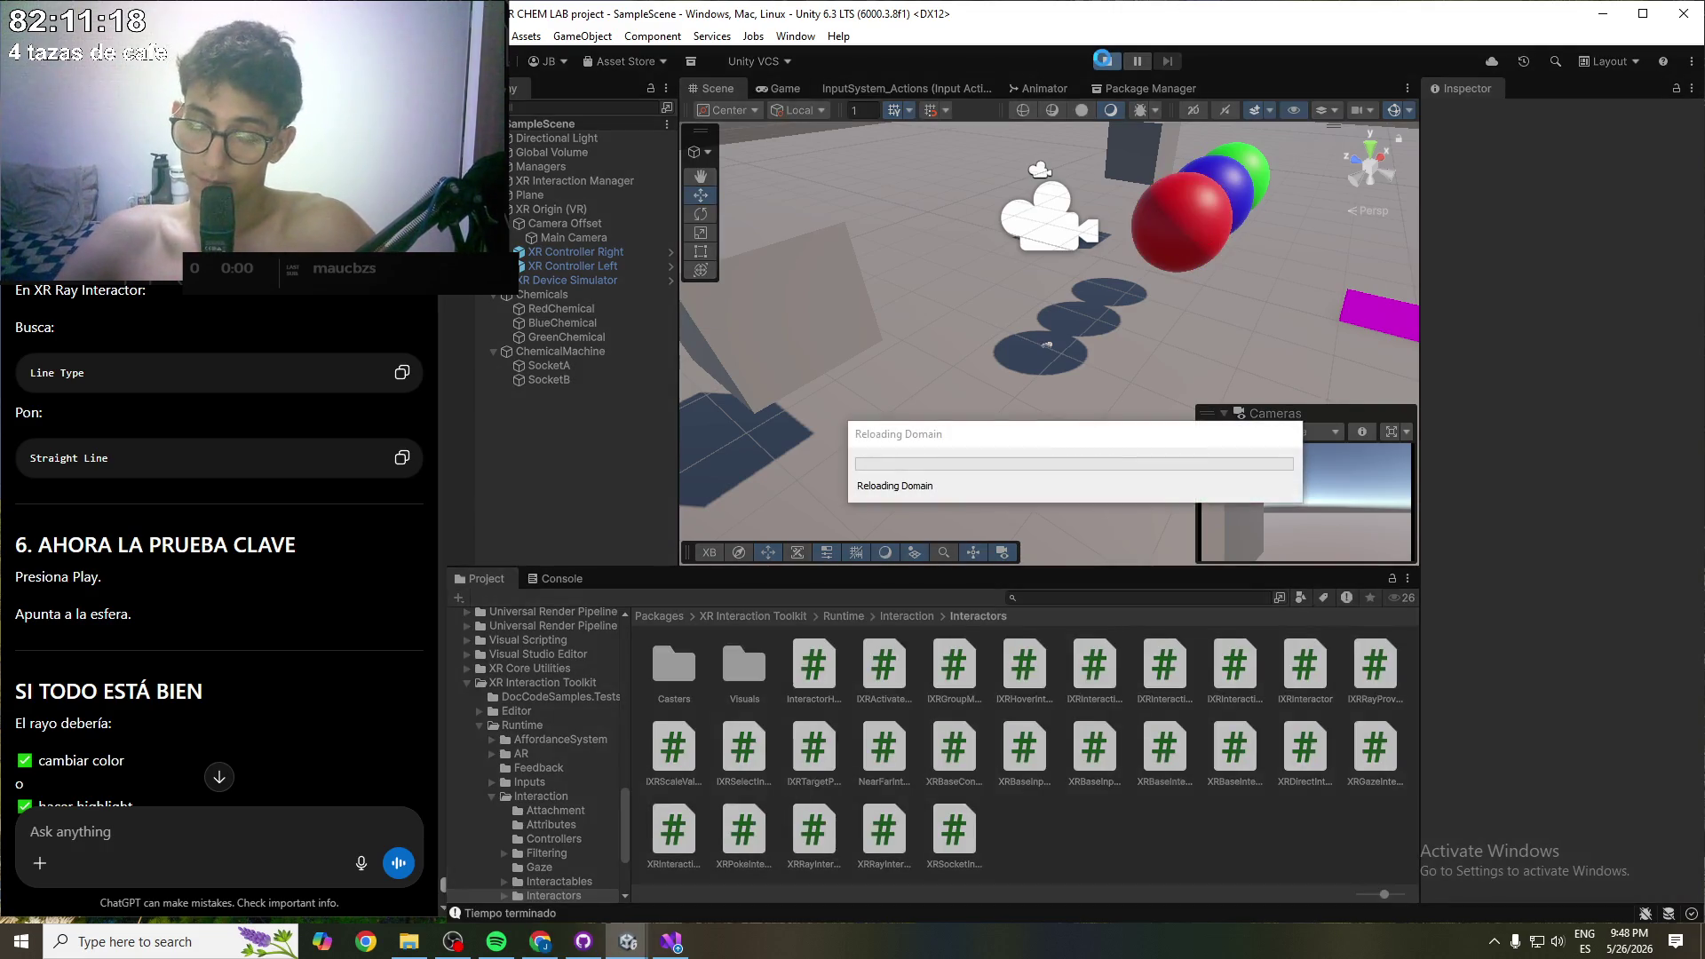
scroll(183, 539, down, 5)
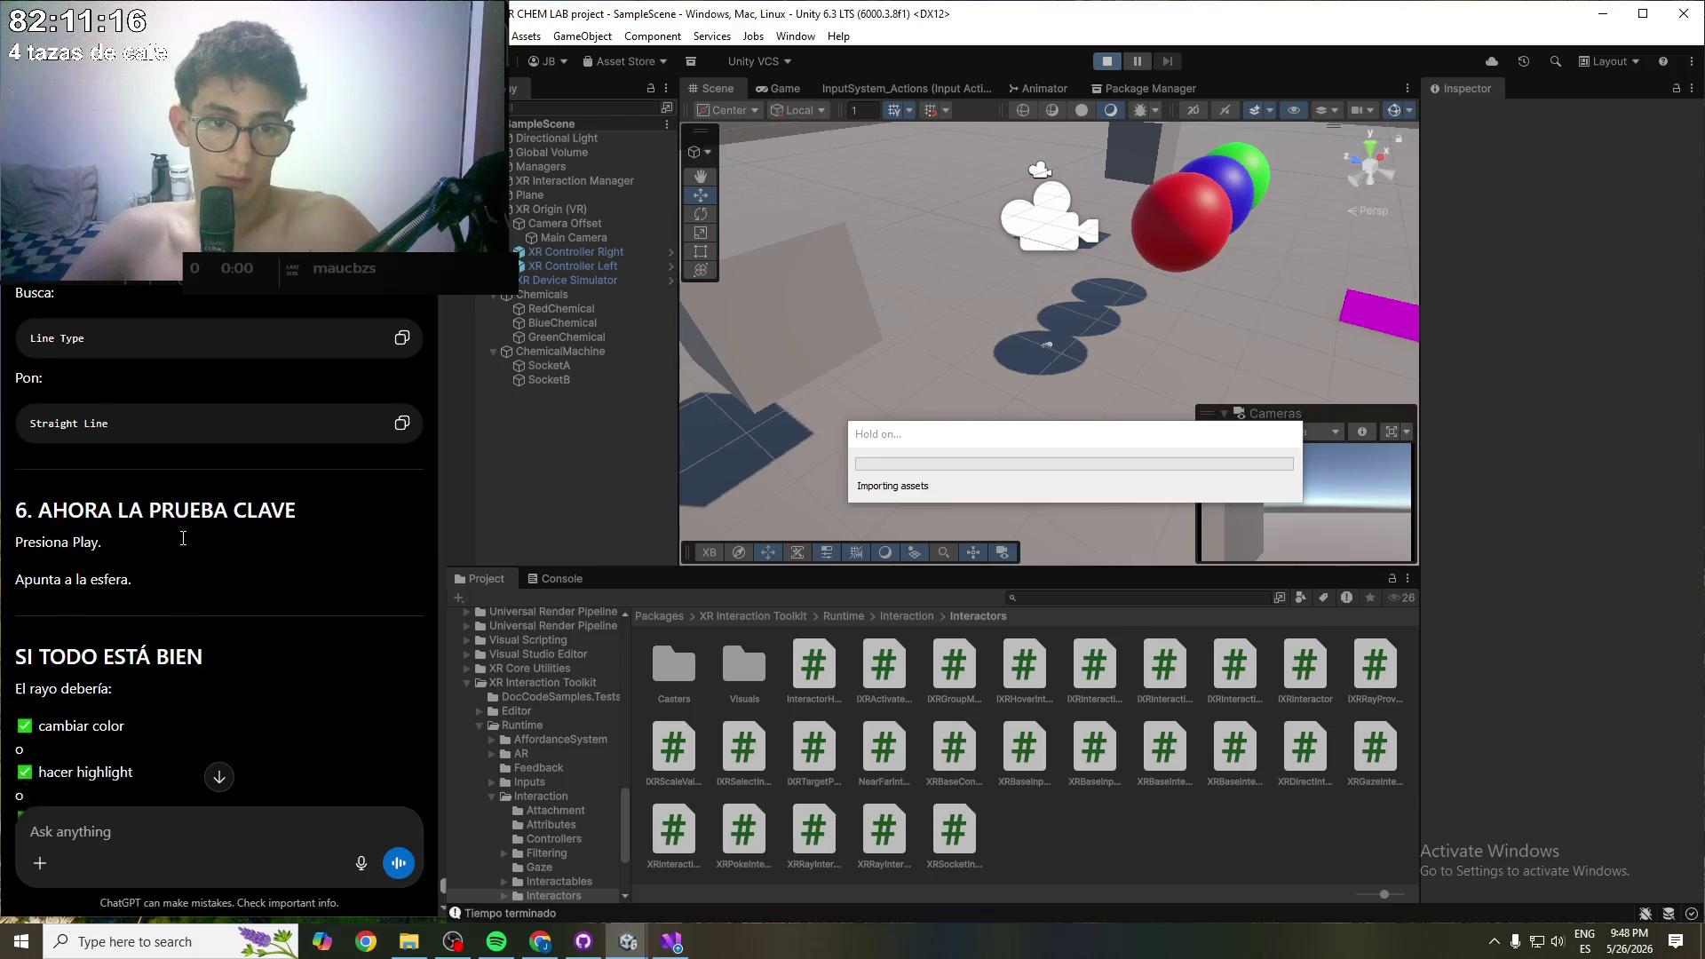
scroll(183, 539, down, 1)
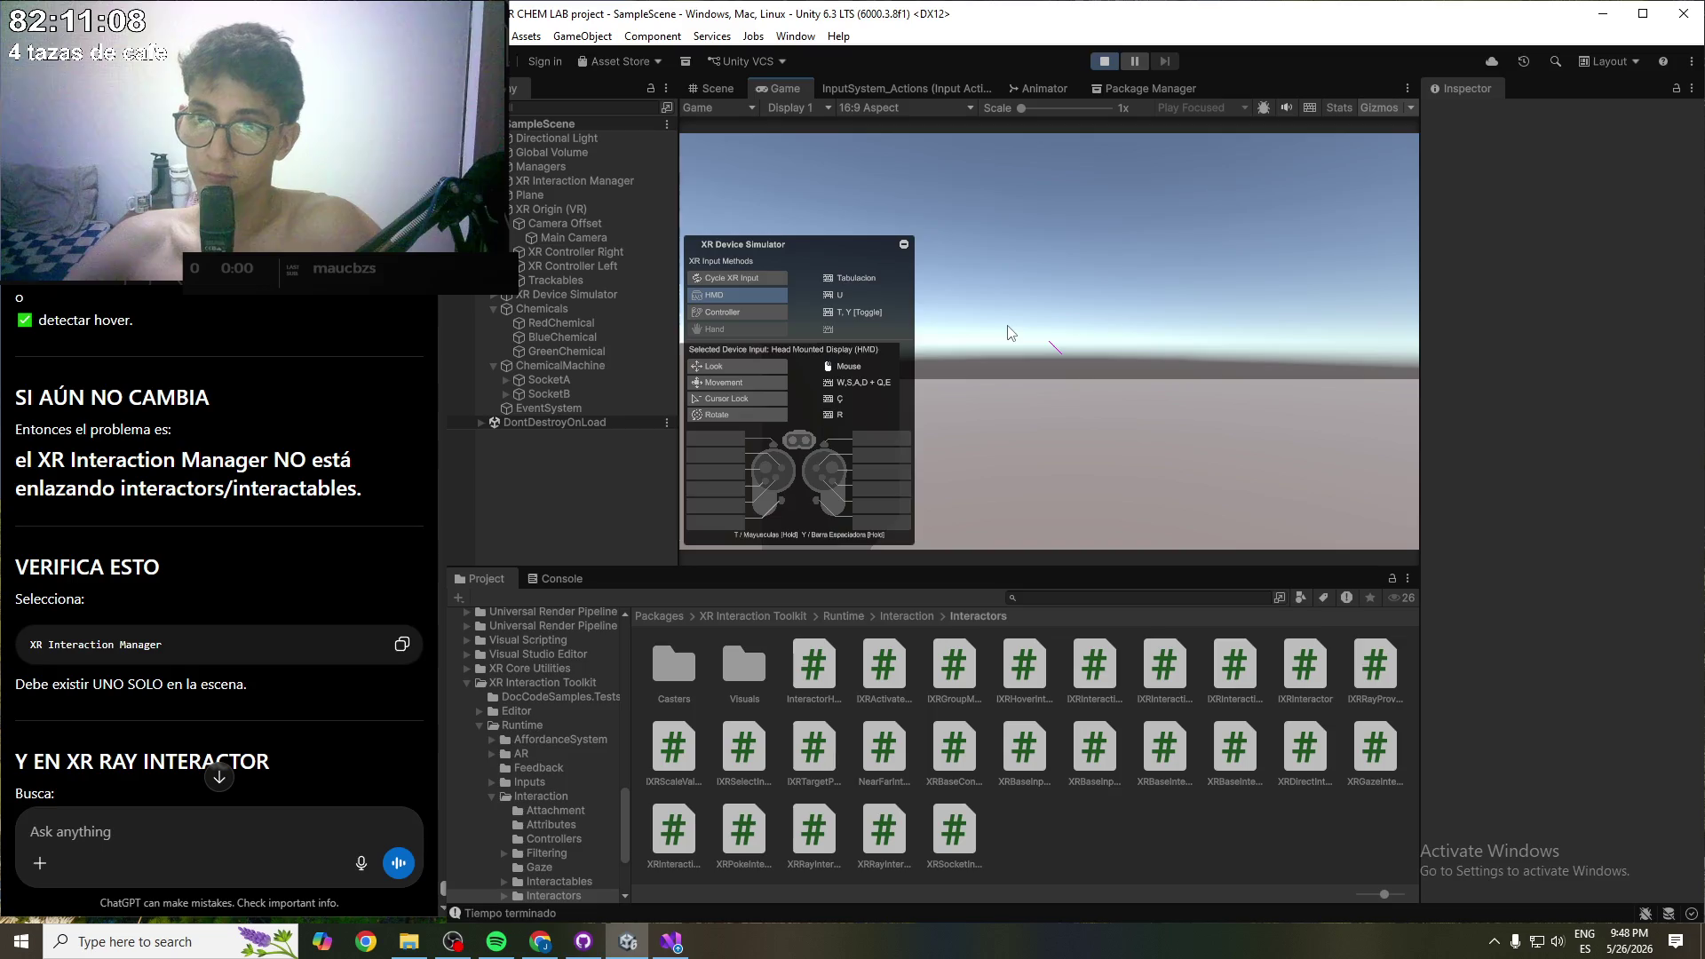
key(w)
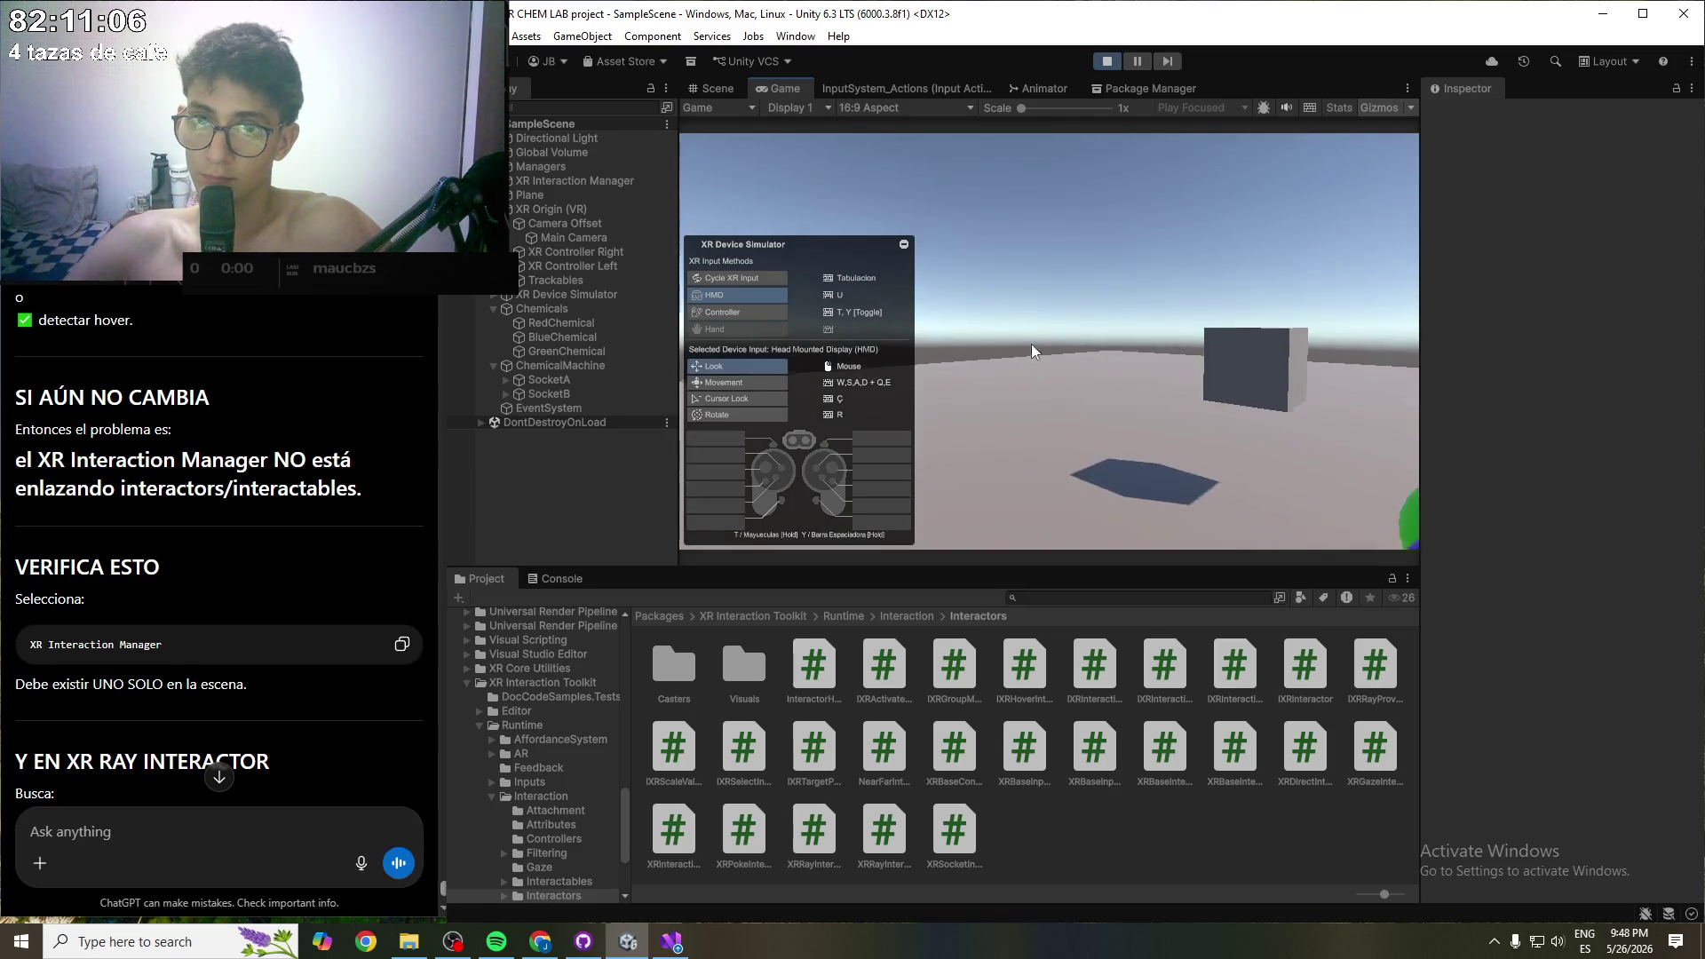
key(w)
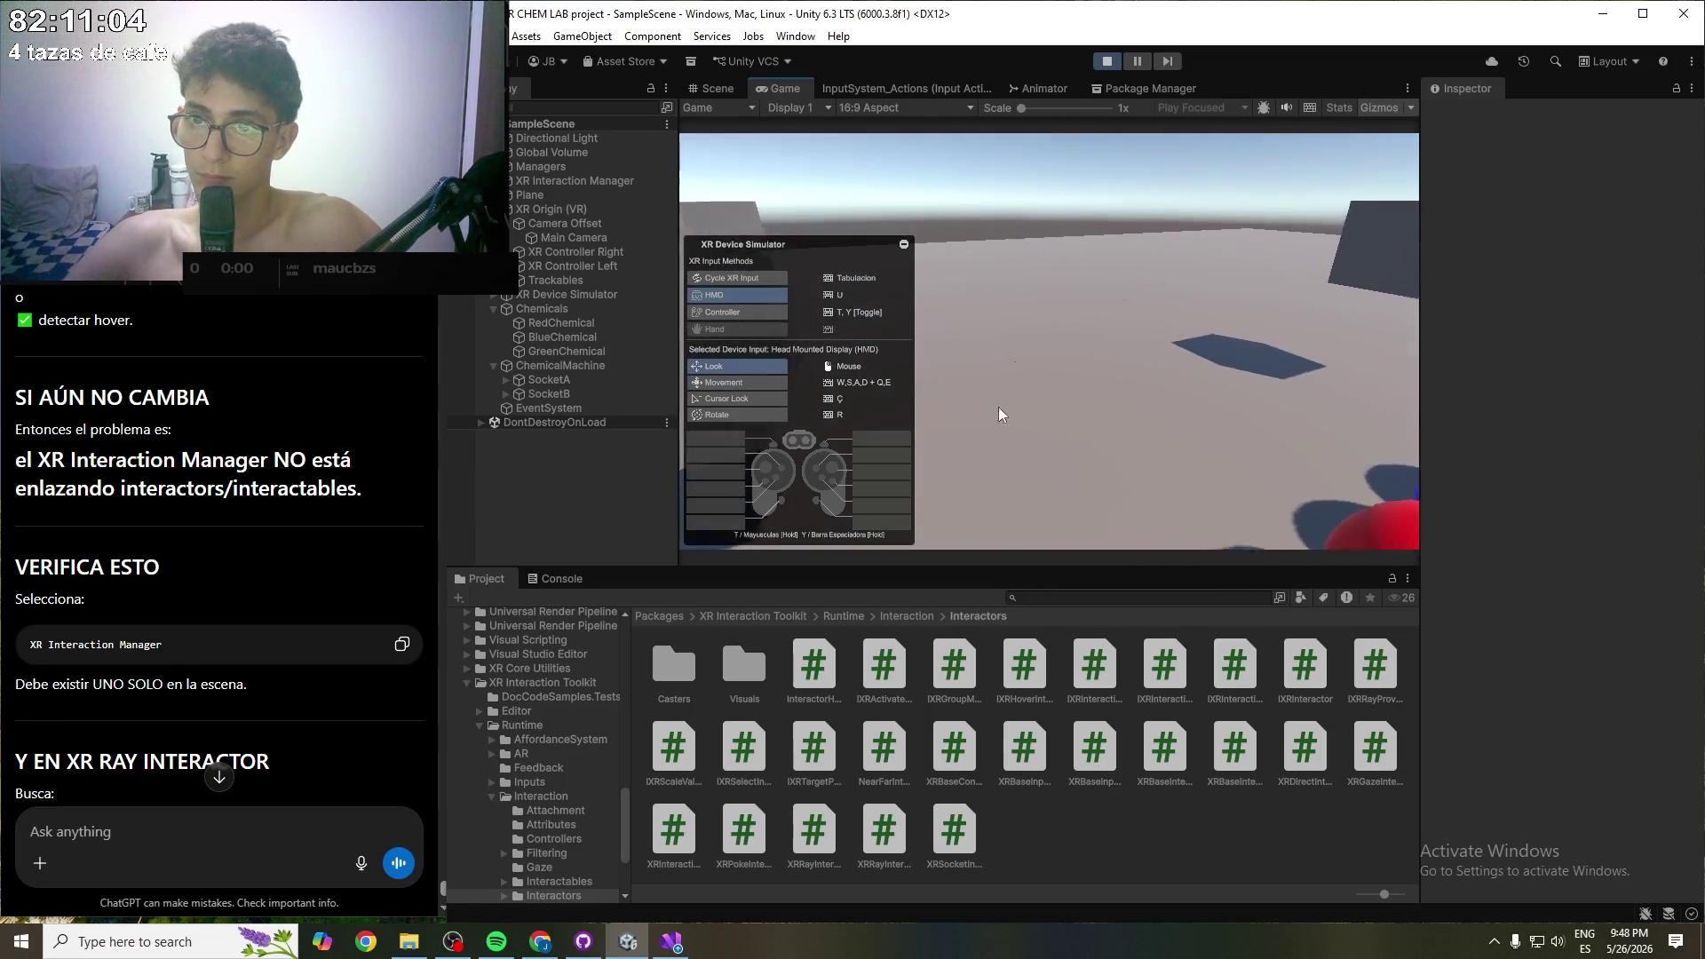
key(s)
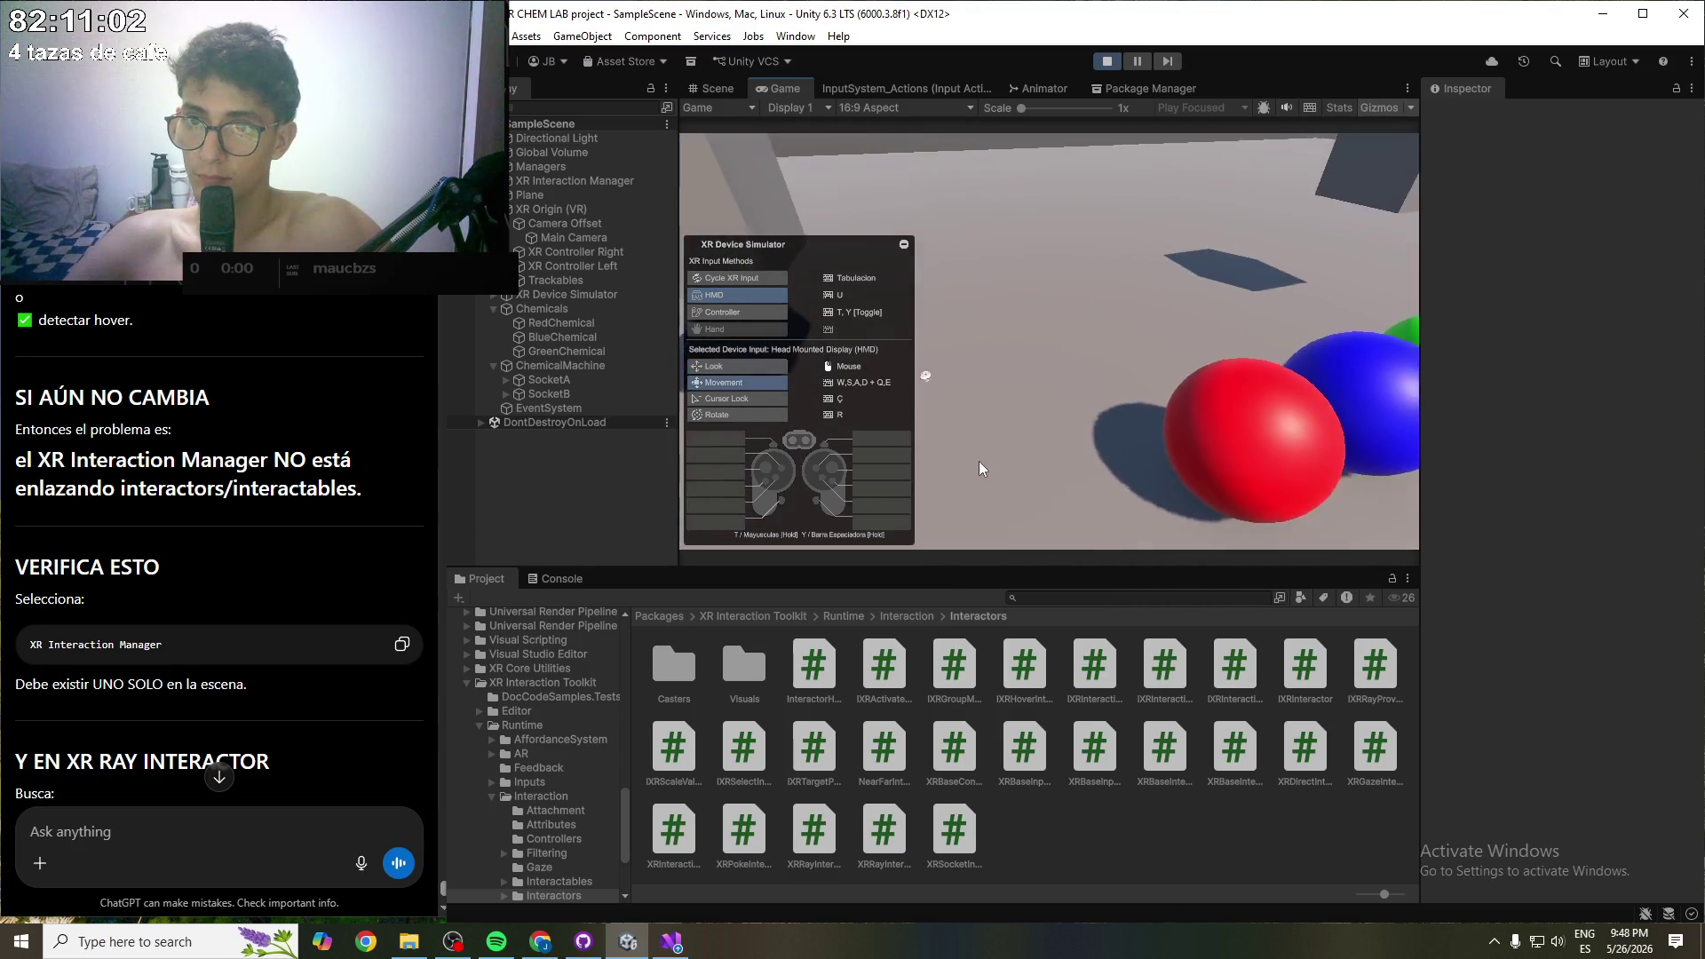
drag(1009, 407, 993, 410)
- Switch between the simulated controllers and sweep the right controller's ray across the red sphere
key(Tab)
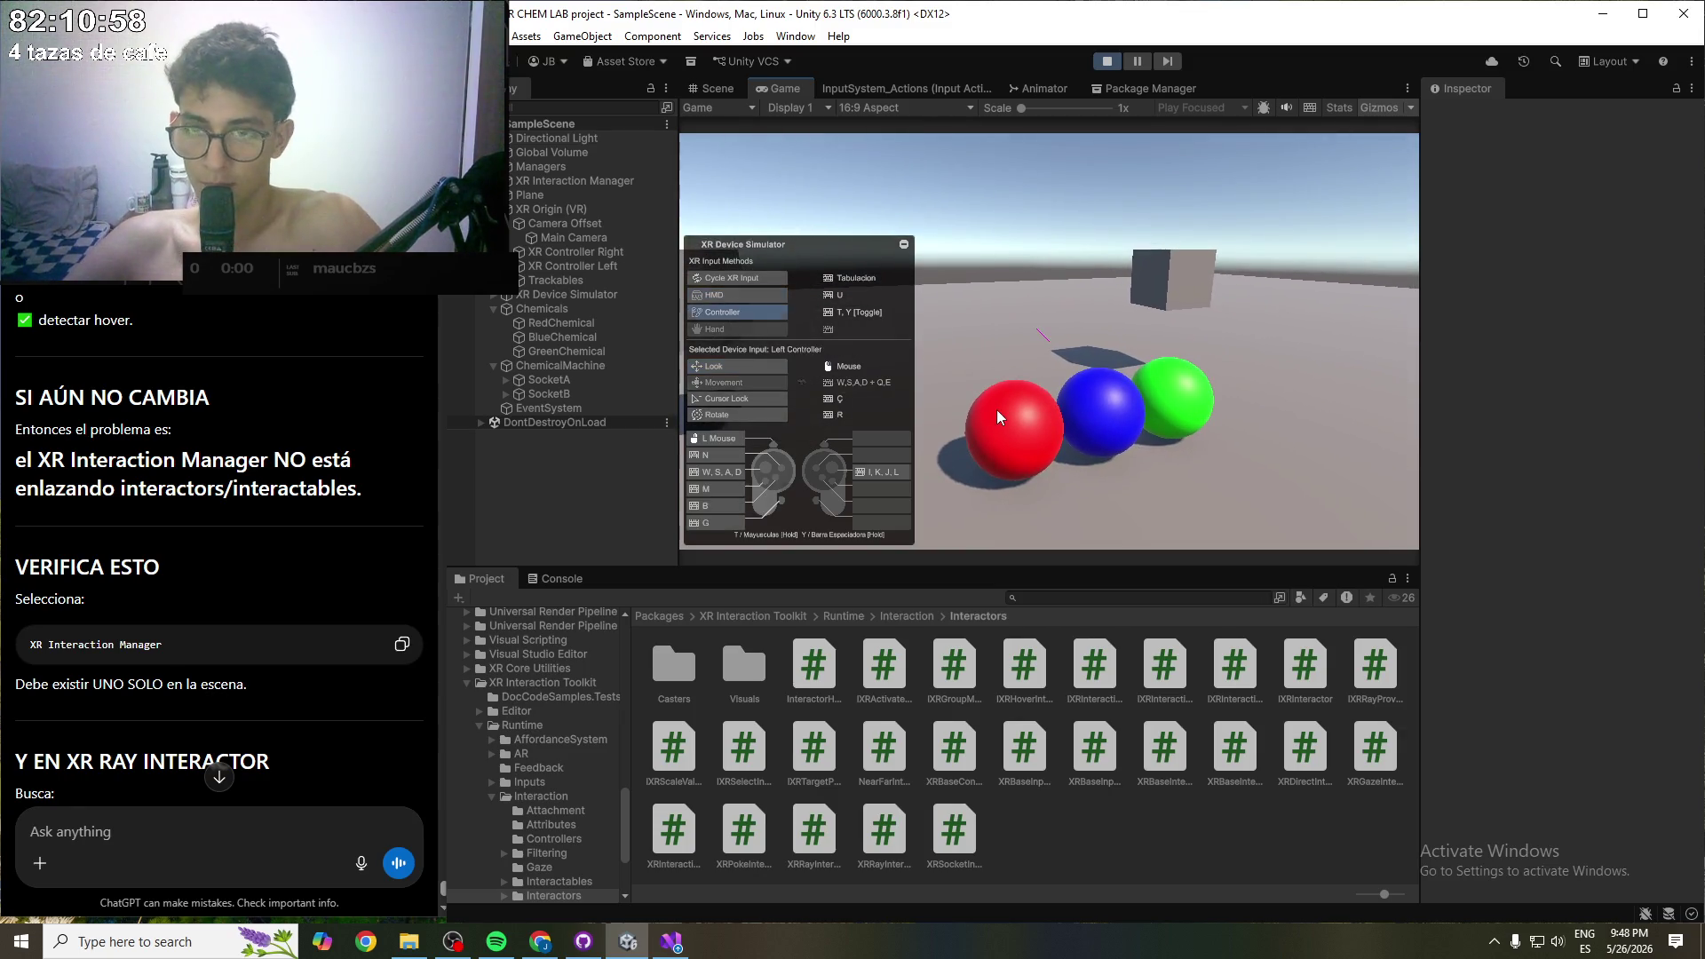
mouse_move(1014, 419)
mouse_down()
mouse_move(957, 388)
mouse_move(1010, 418)
mouse_move(968, 414)
mouse_move(1030, 445)
mouse_move(1031, 492)
mouse_move(1069, 476)
mouse_up()
key(Tab)
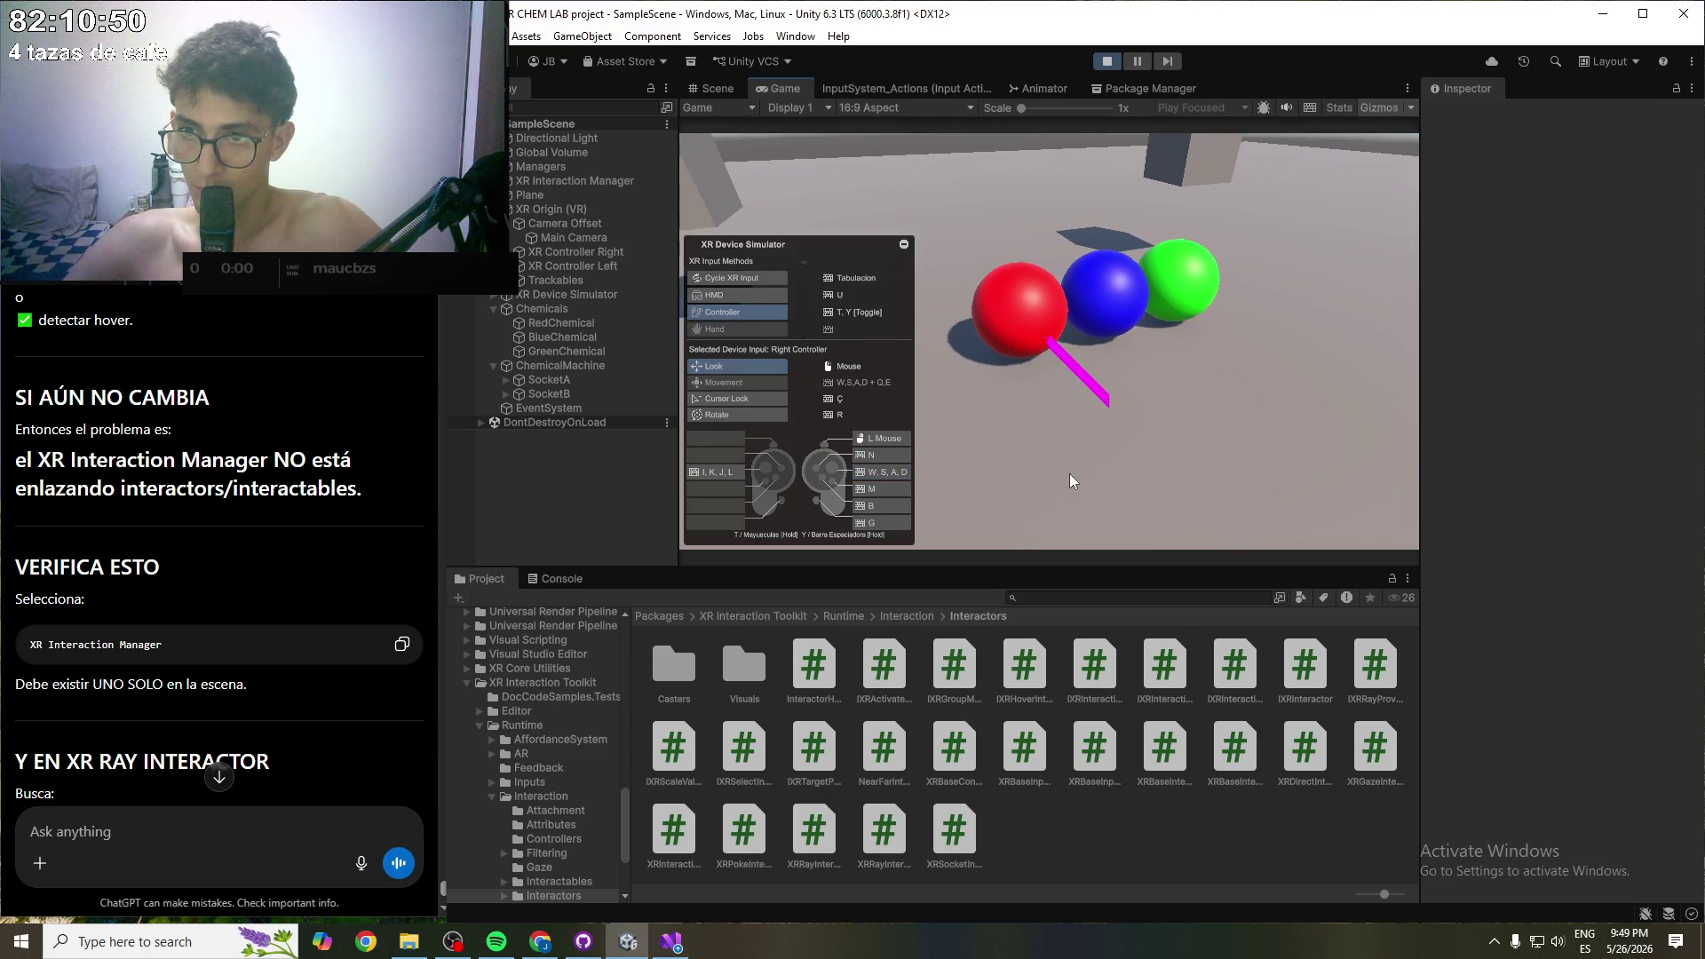
key(w)
key(t)
mouse_move(1067, 470)
mouse_down()
mouse_move(976, 437)
mouse_move(1070, 451)
mouse_move(1009, 424)
mouse_move(991, 469)
mouse_move(1030, 452)
mouse_up()
key(y)
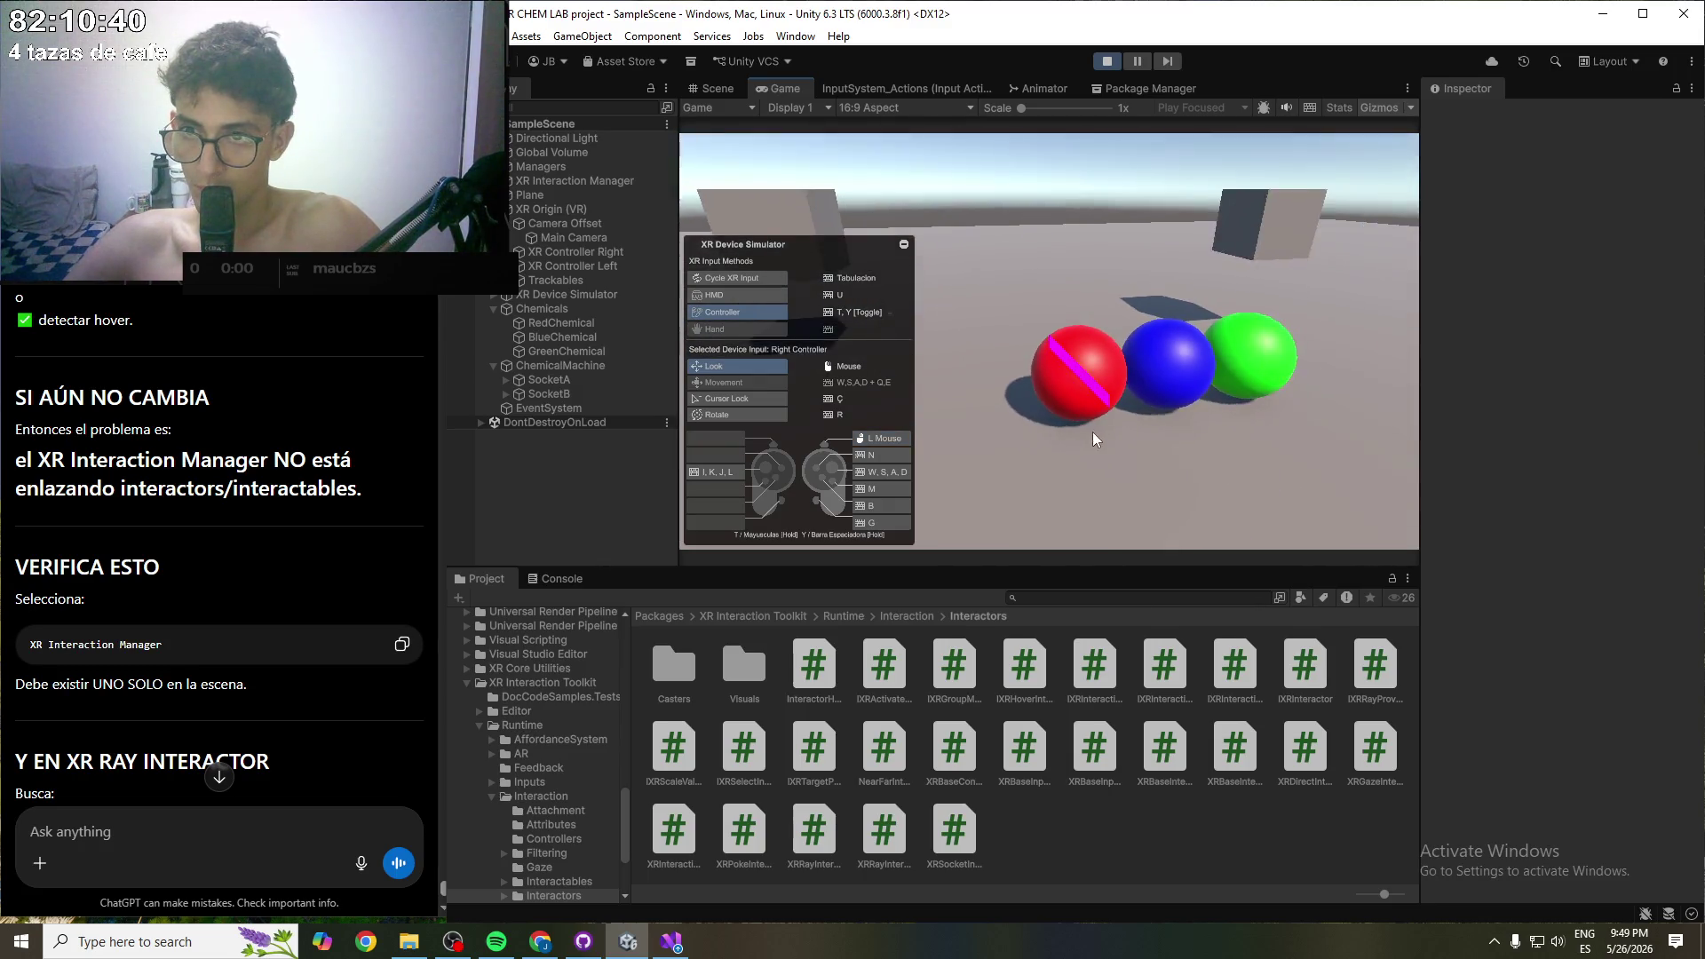
mouse_move(1169, 433)
mouse_down()
mouse_move(1196, 419)
mouse_move(1213, 436)
mouse_move(1164, 193)
mouse_up()
- Exit Play mode and start a search in the scene hierarchy
click(1108, 62)
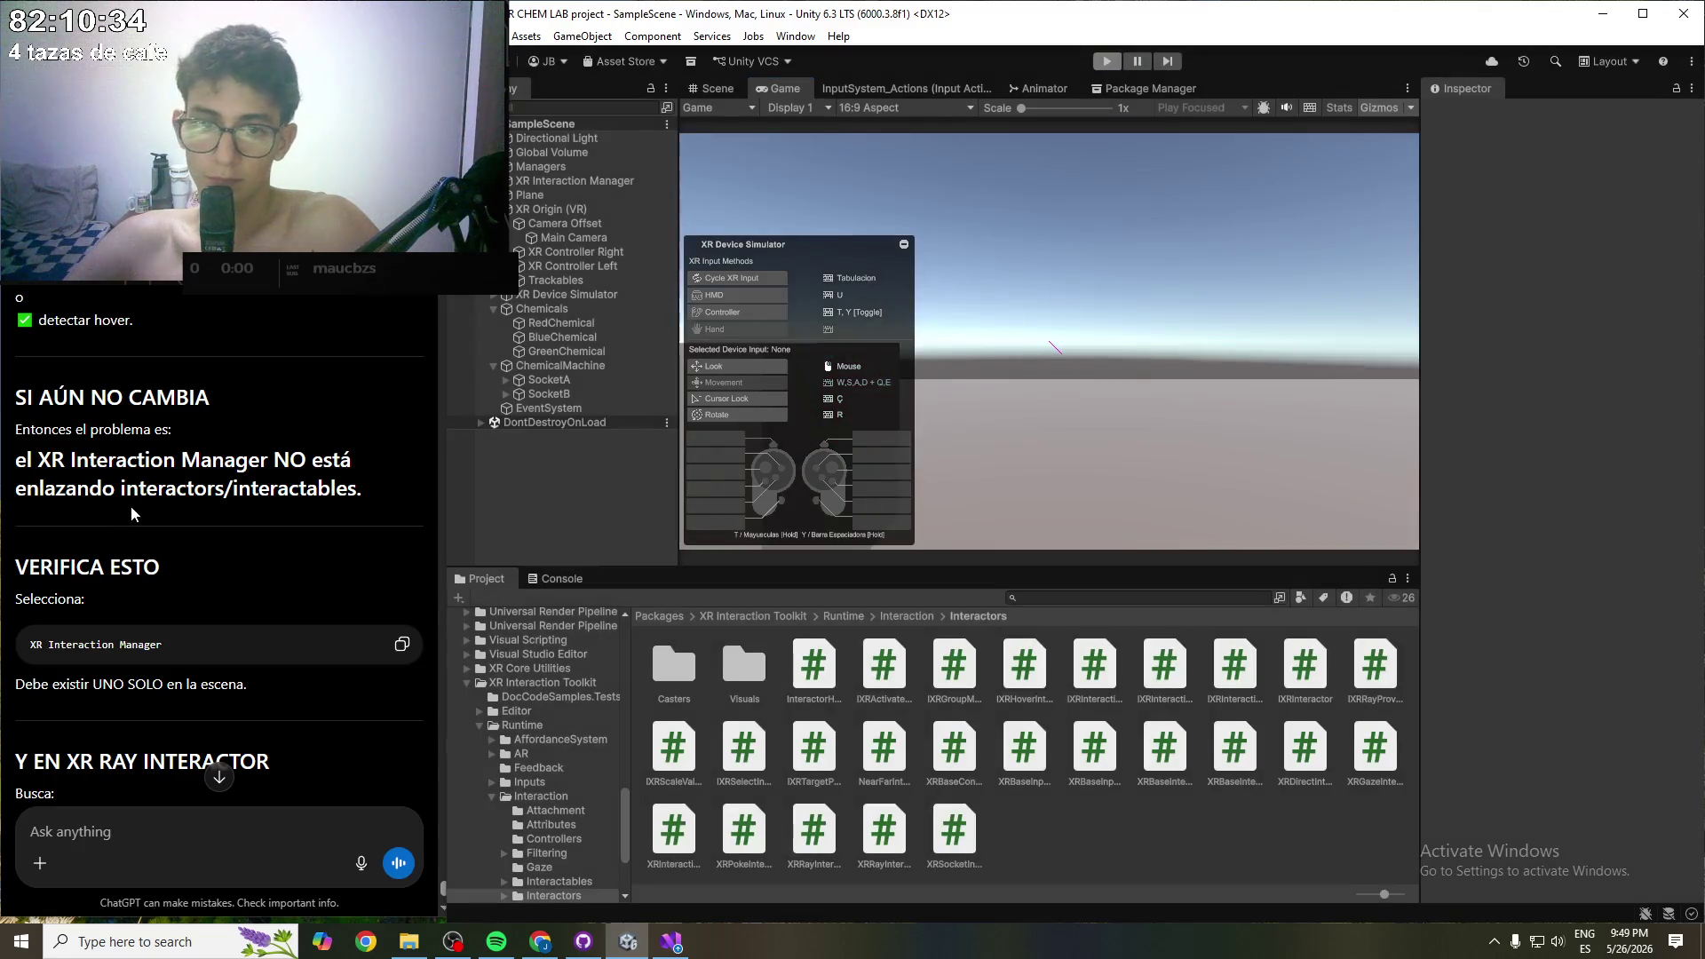
scroll(163, 615, down, 1)
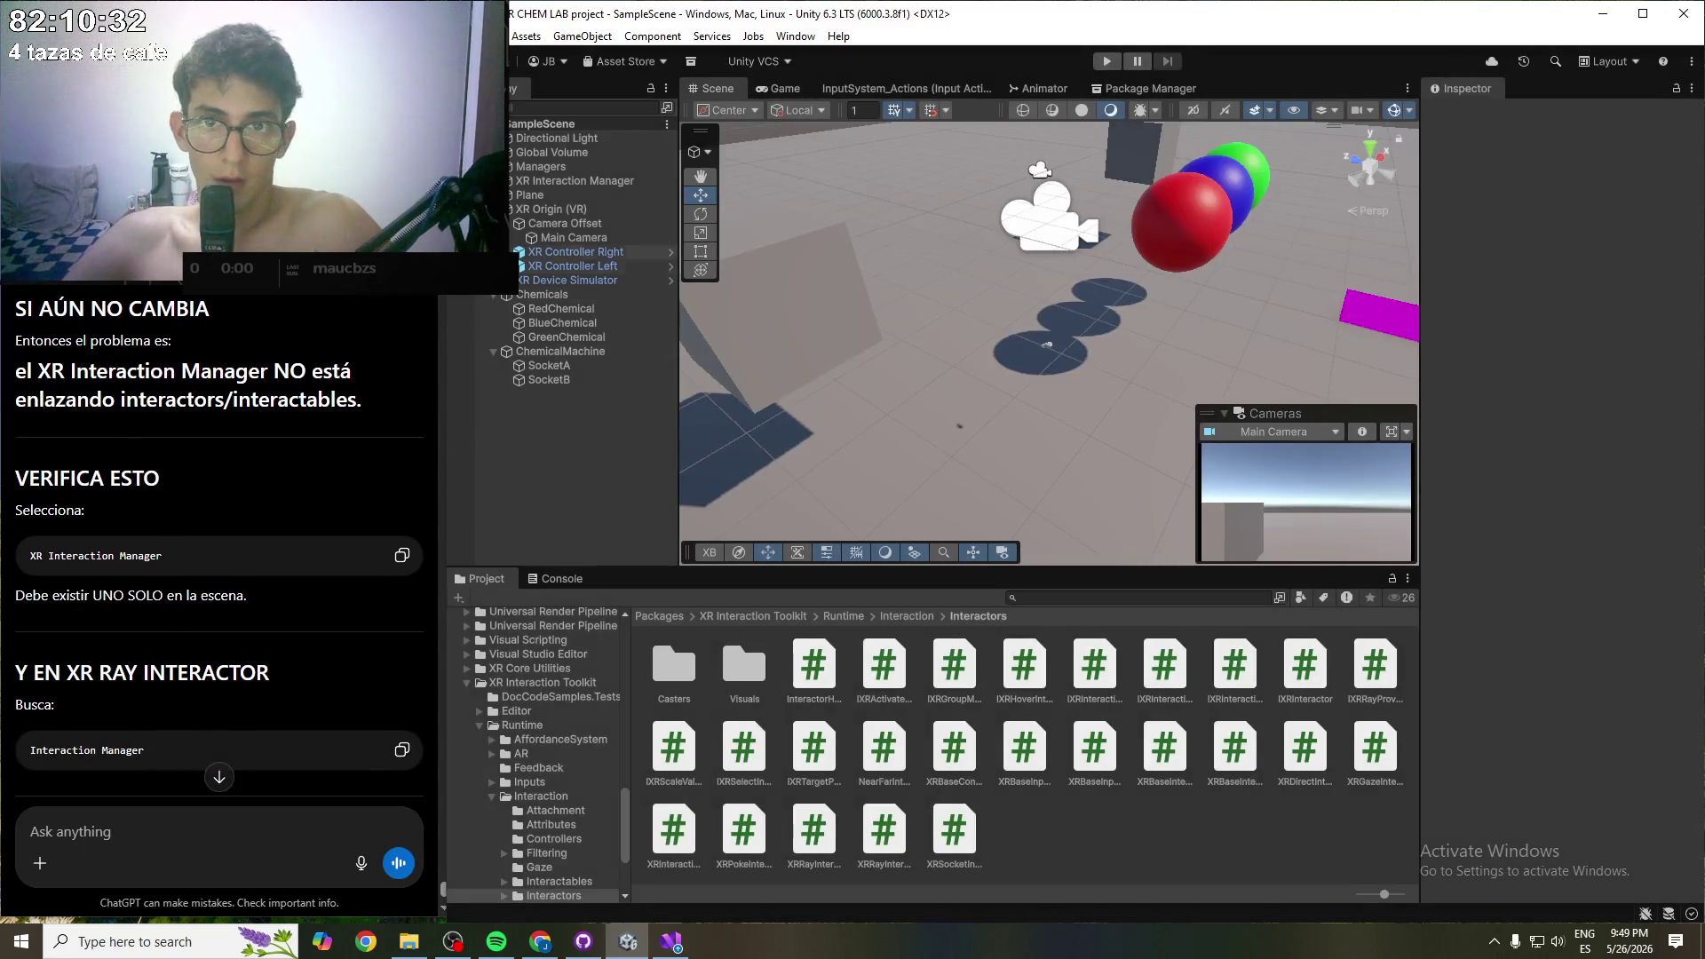
click(537, 109)
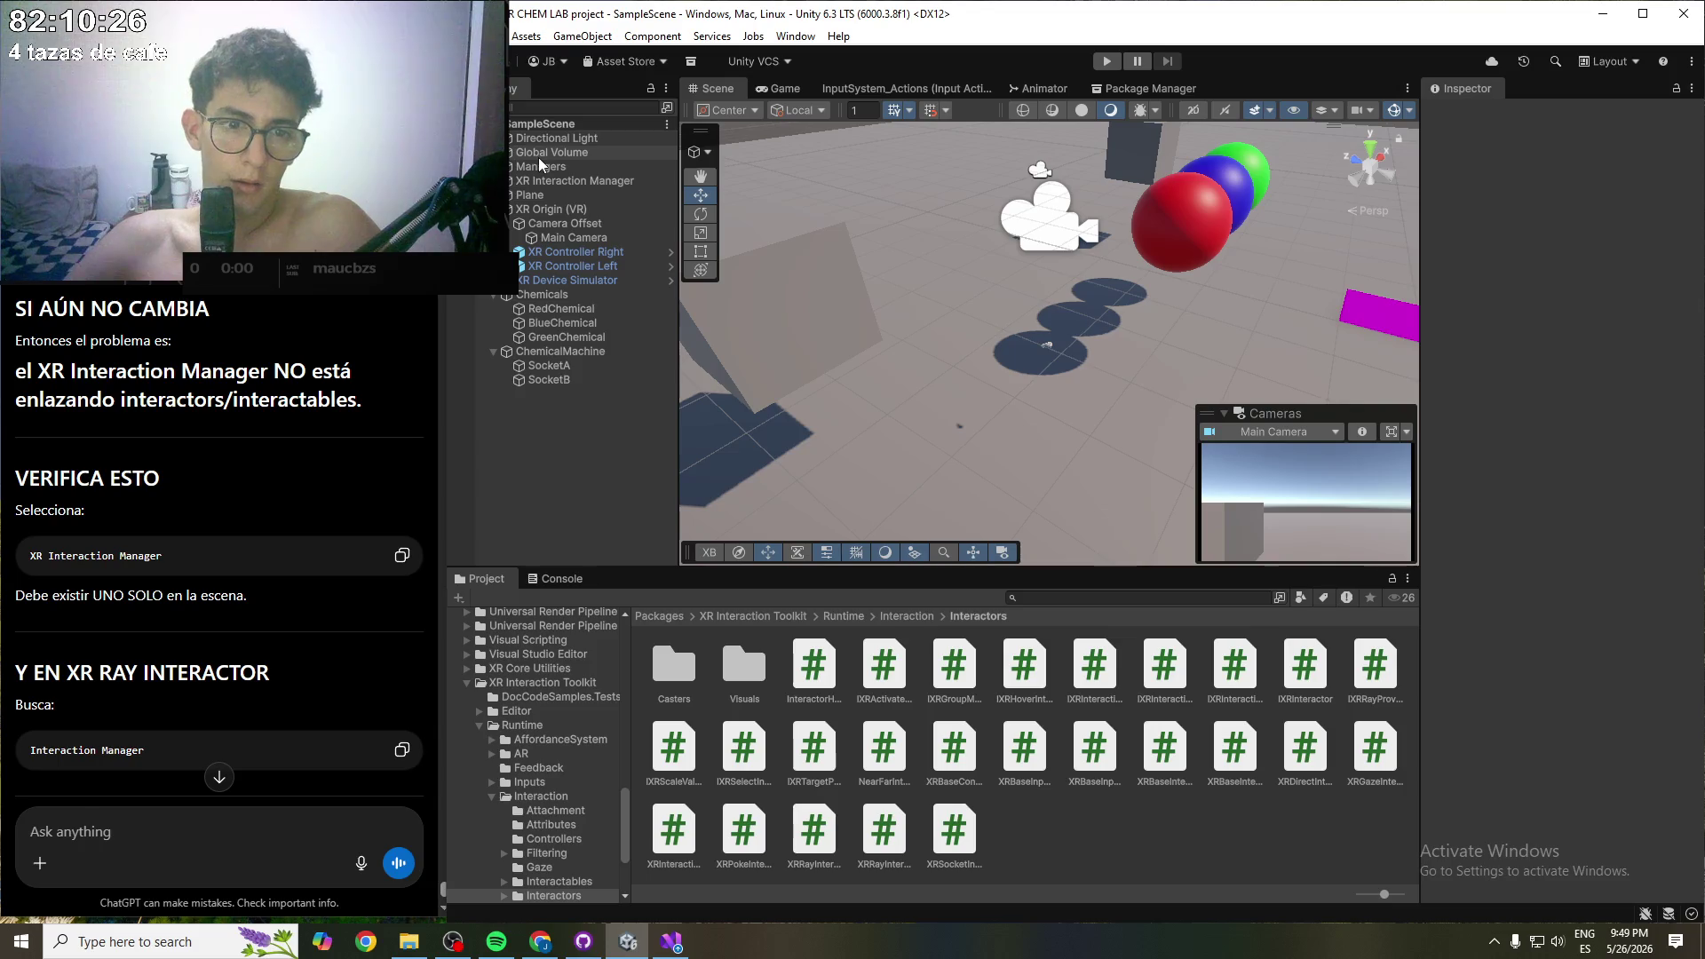
- Link XR Controller Right's ray interactor to the XR Interaction Manager and save the scene
scroll(269, 438, down, 2)
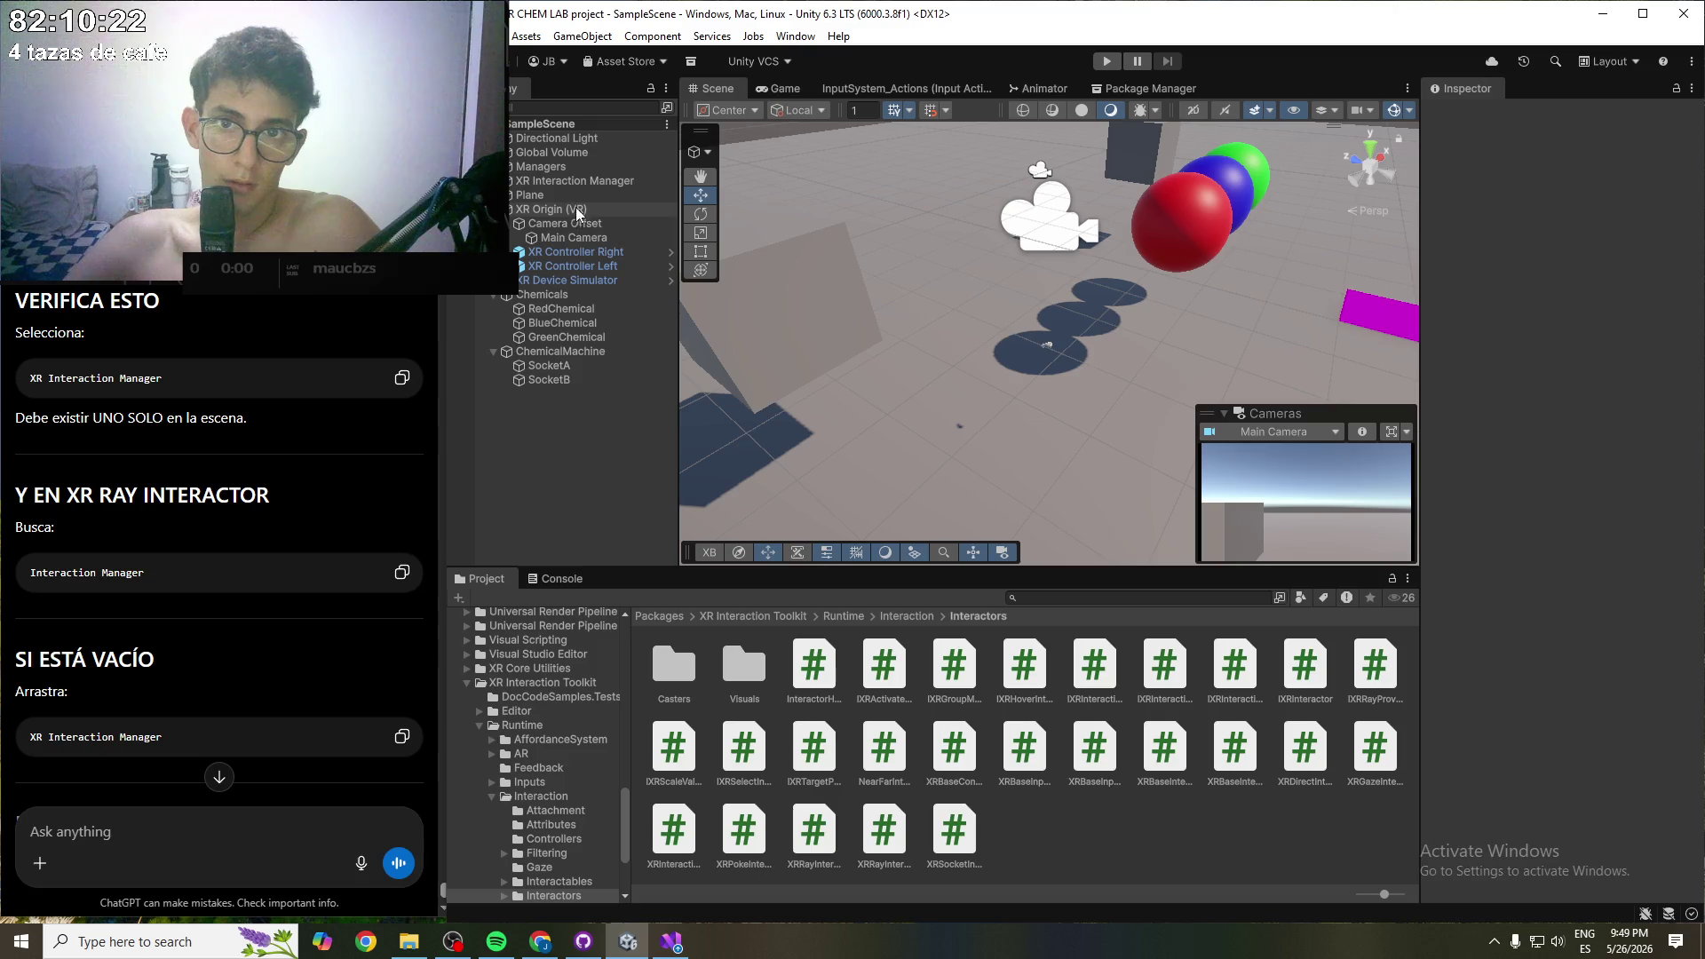
click(569, 180)
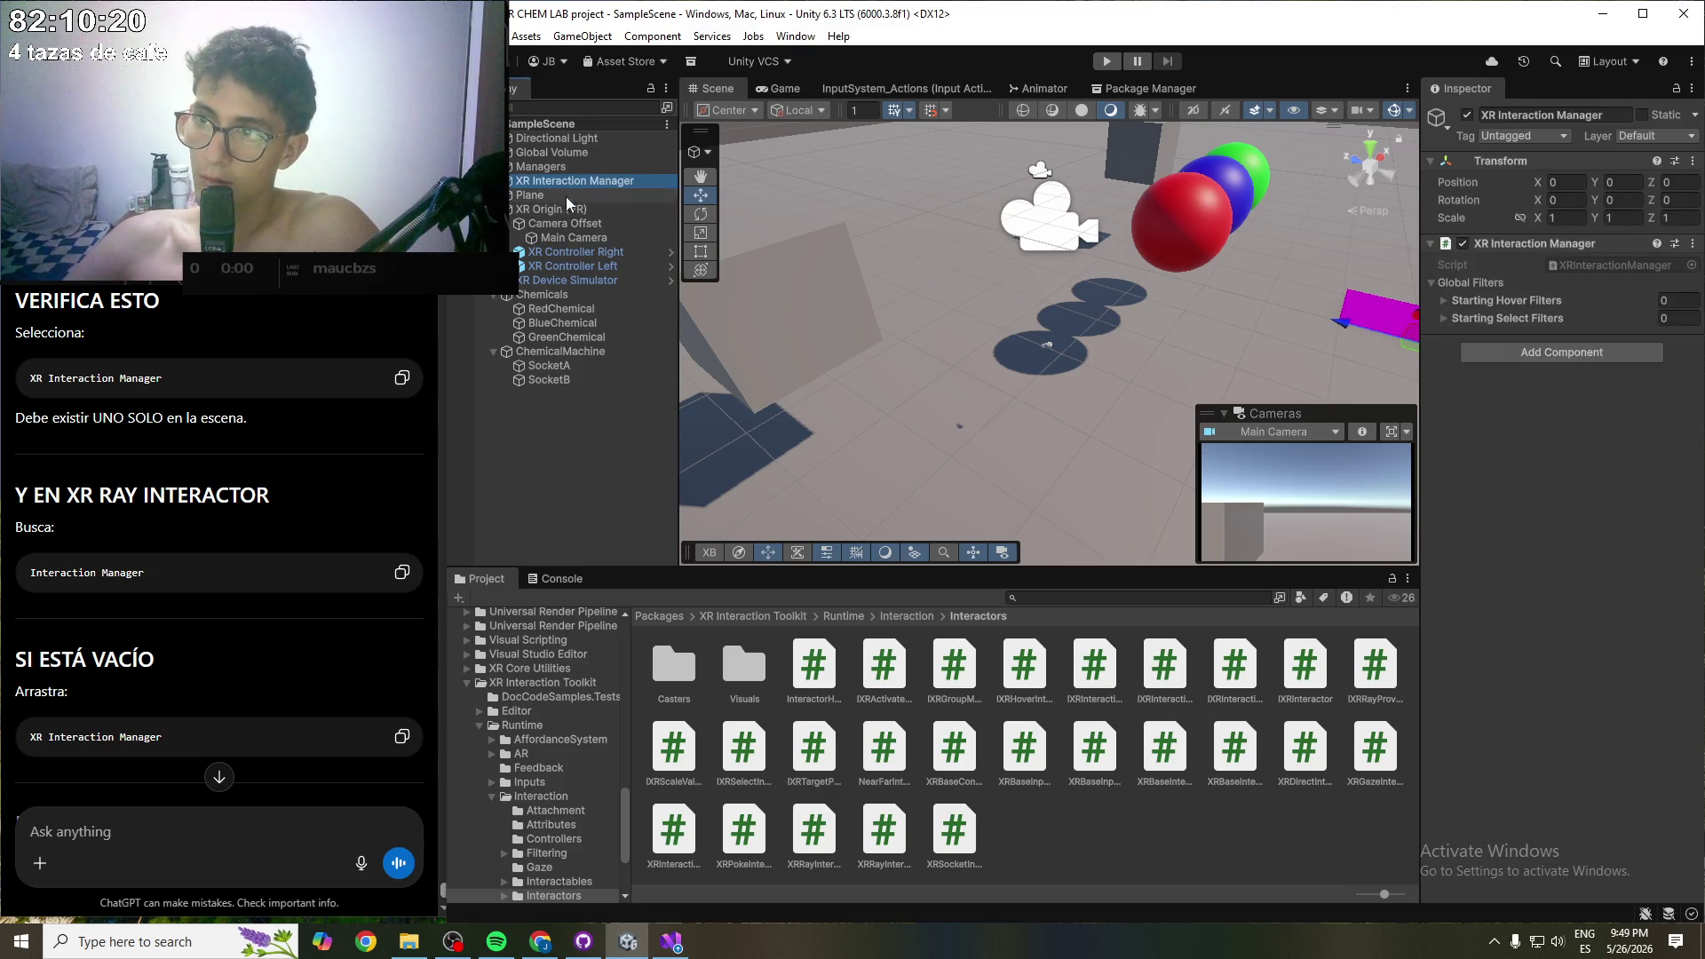
click(582, 252)
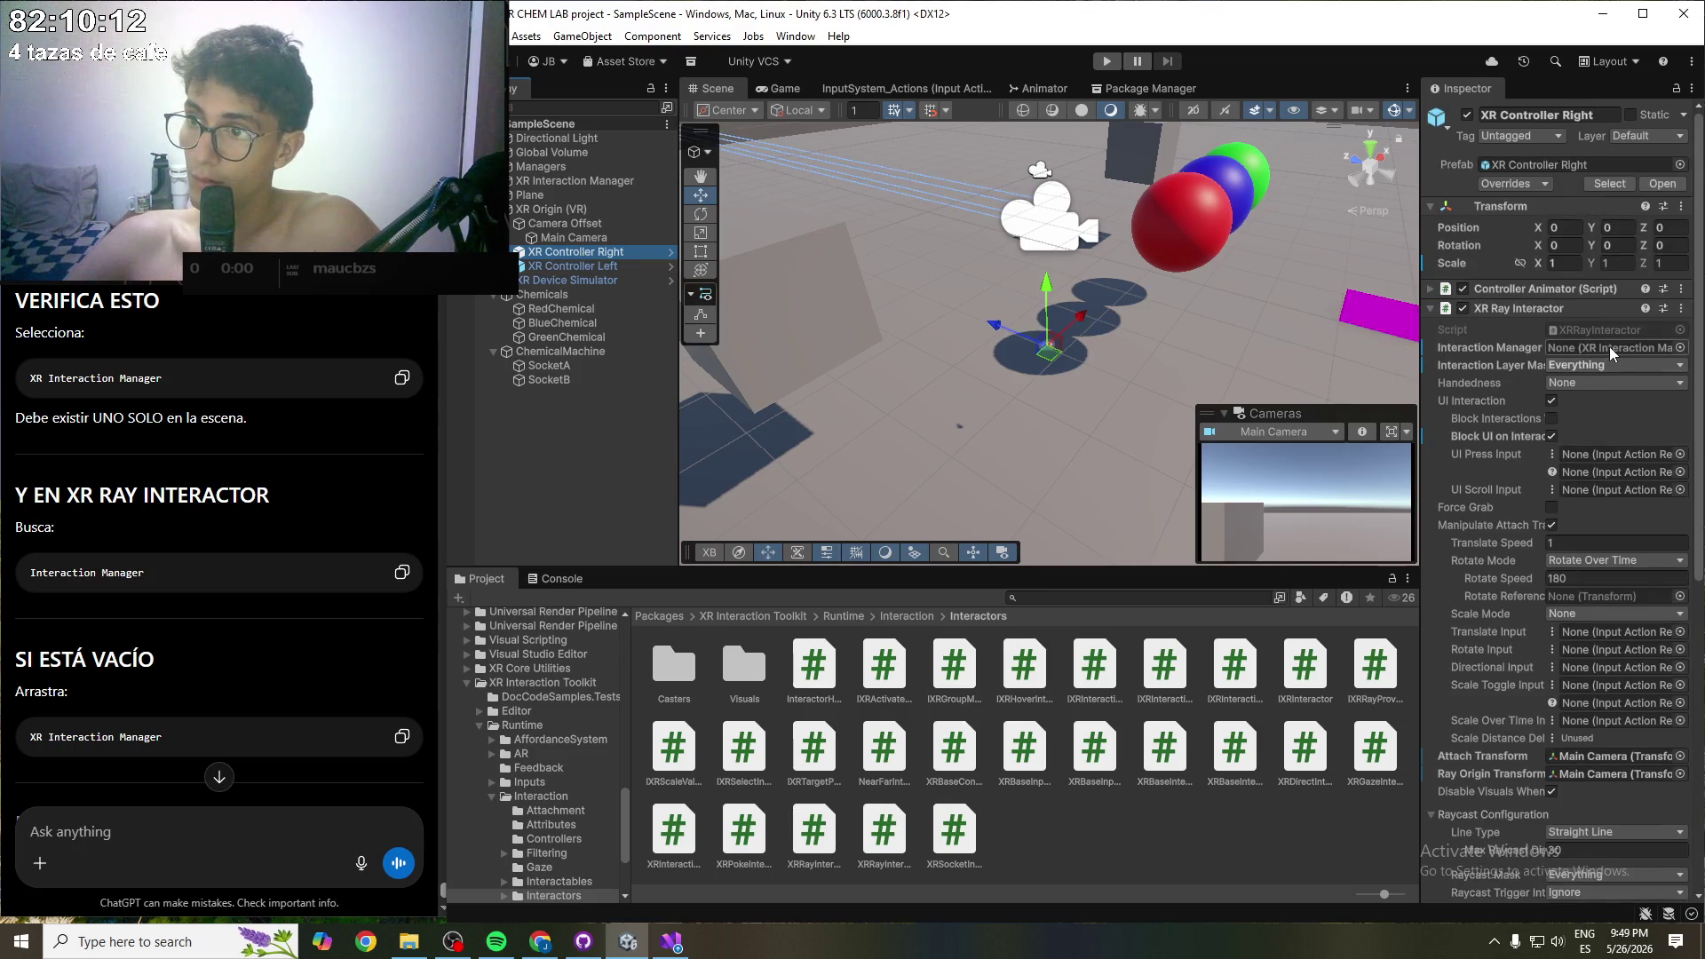
click(1628, 346)
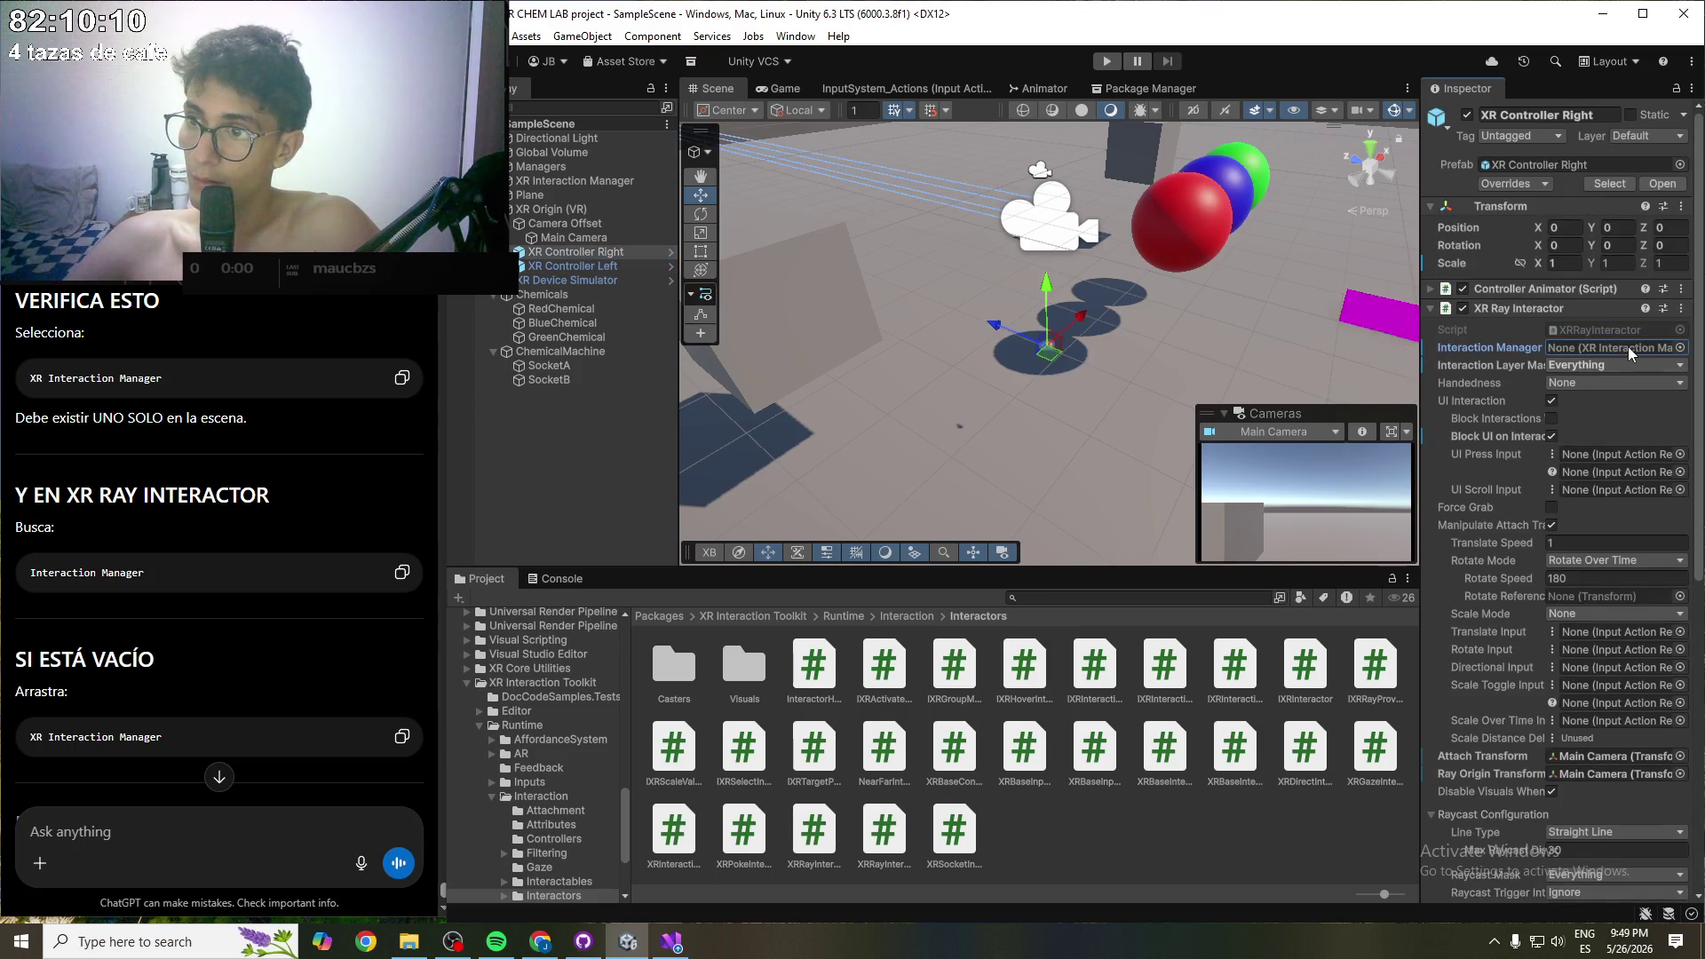
drag(545, 183, 1579, 352)
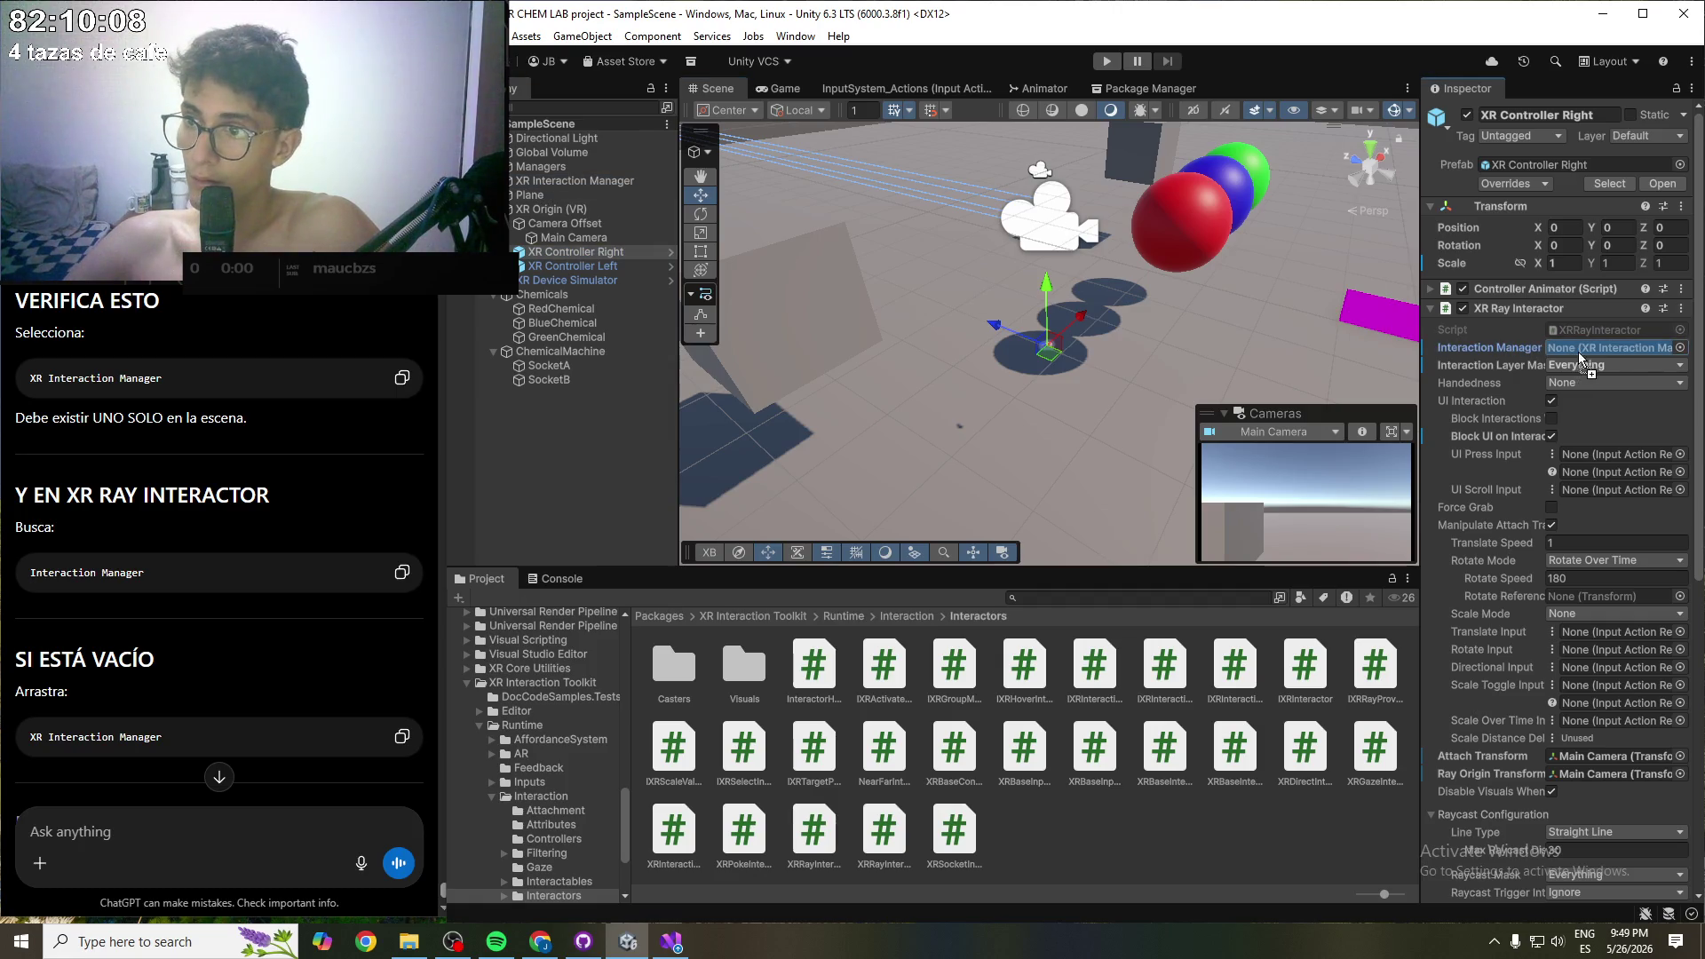
key(ctrl+s)
- Link XR Controller Left's ray interactor to the XR Interaction Manager
click(554, 184)
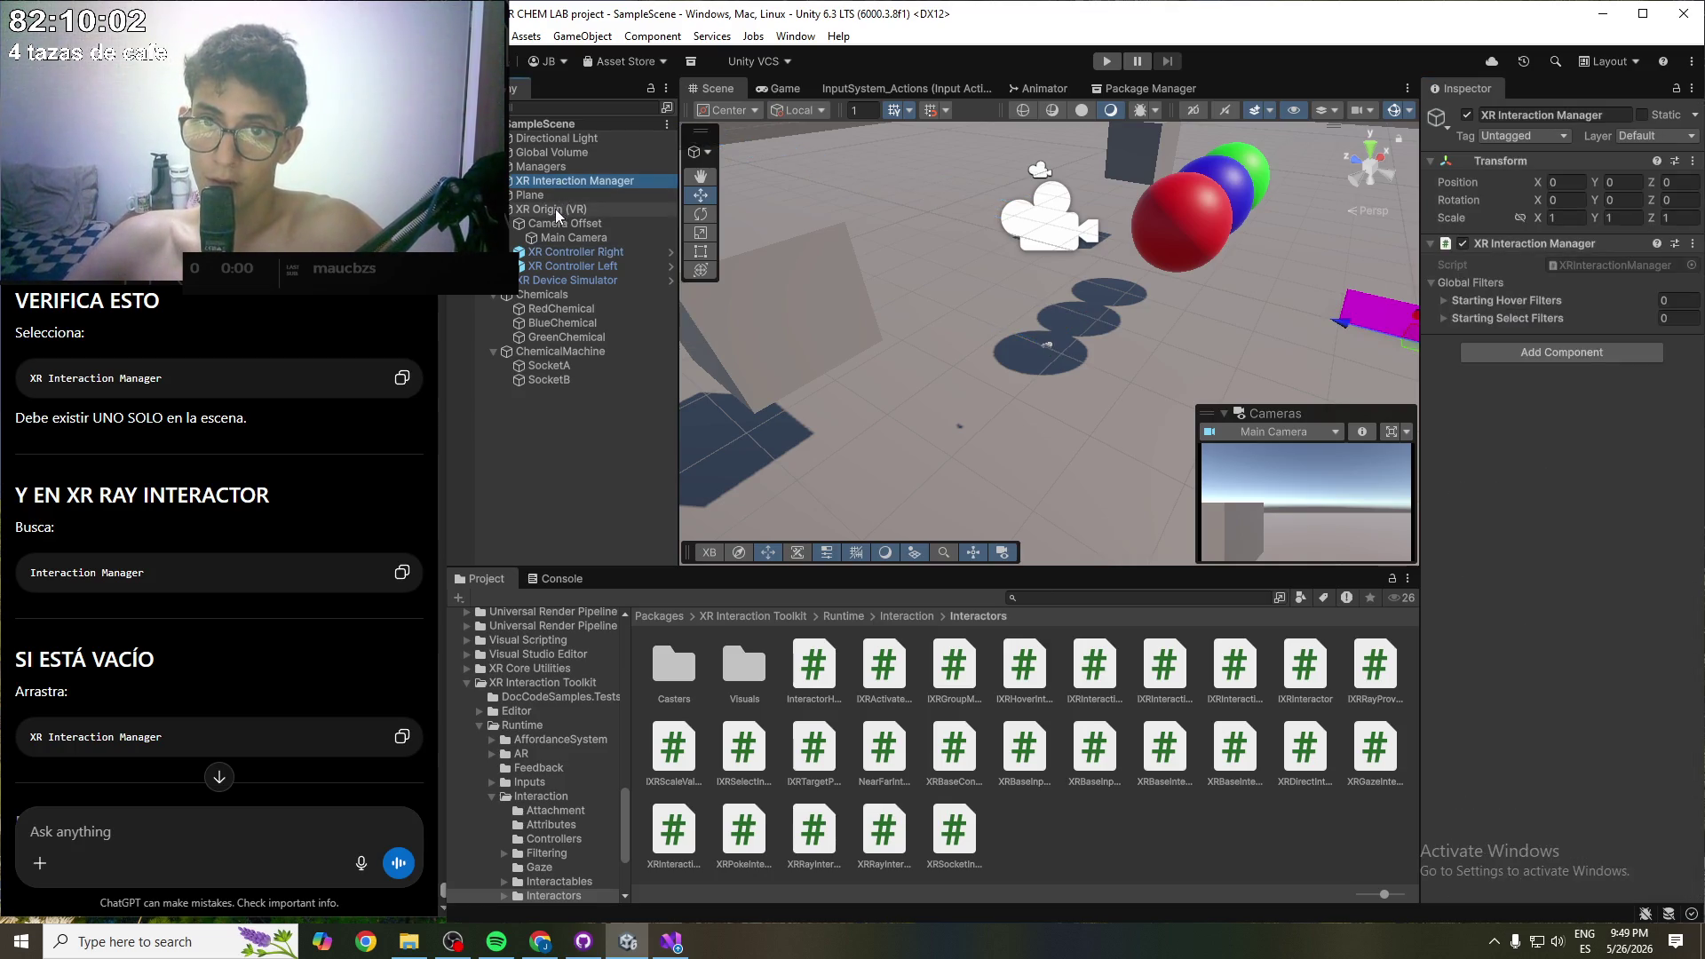
click(583, 263)
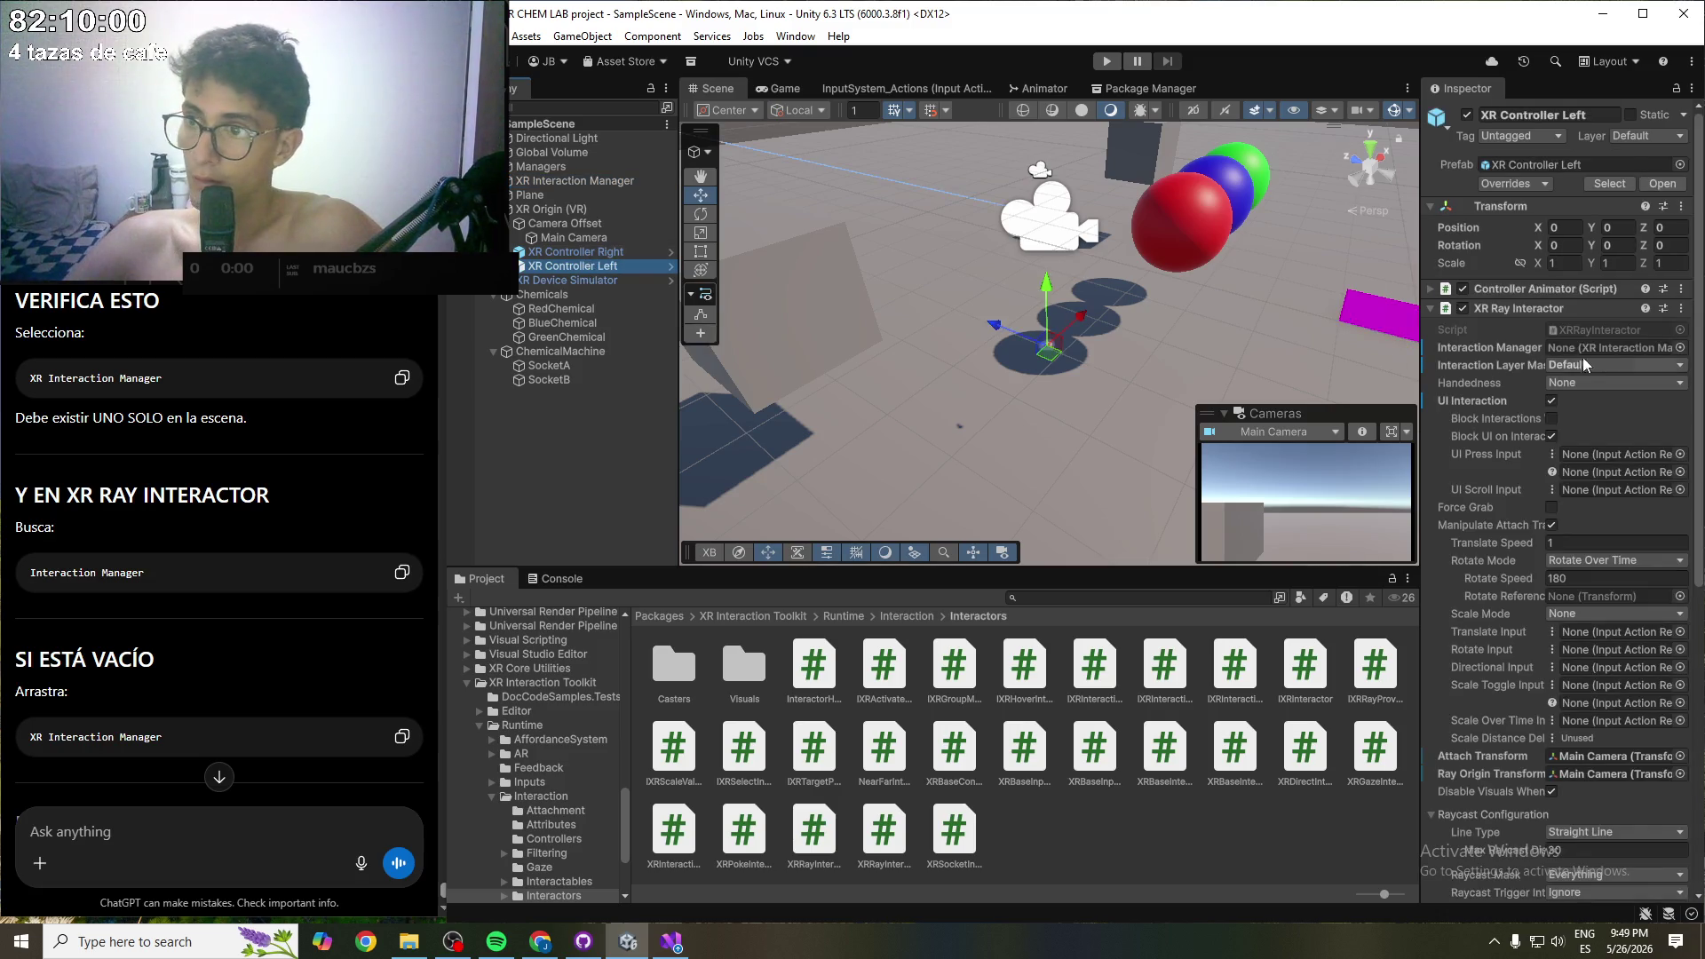
mouse_move(567, 183)
mouse_down()
mouse_move(1454, 282)
mouse_move(1564, 347)
mouse_up()
scroll(1524, 412, down, 1)
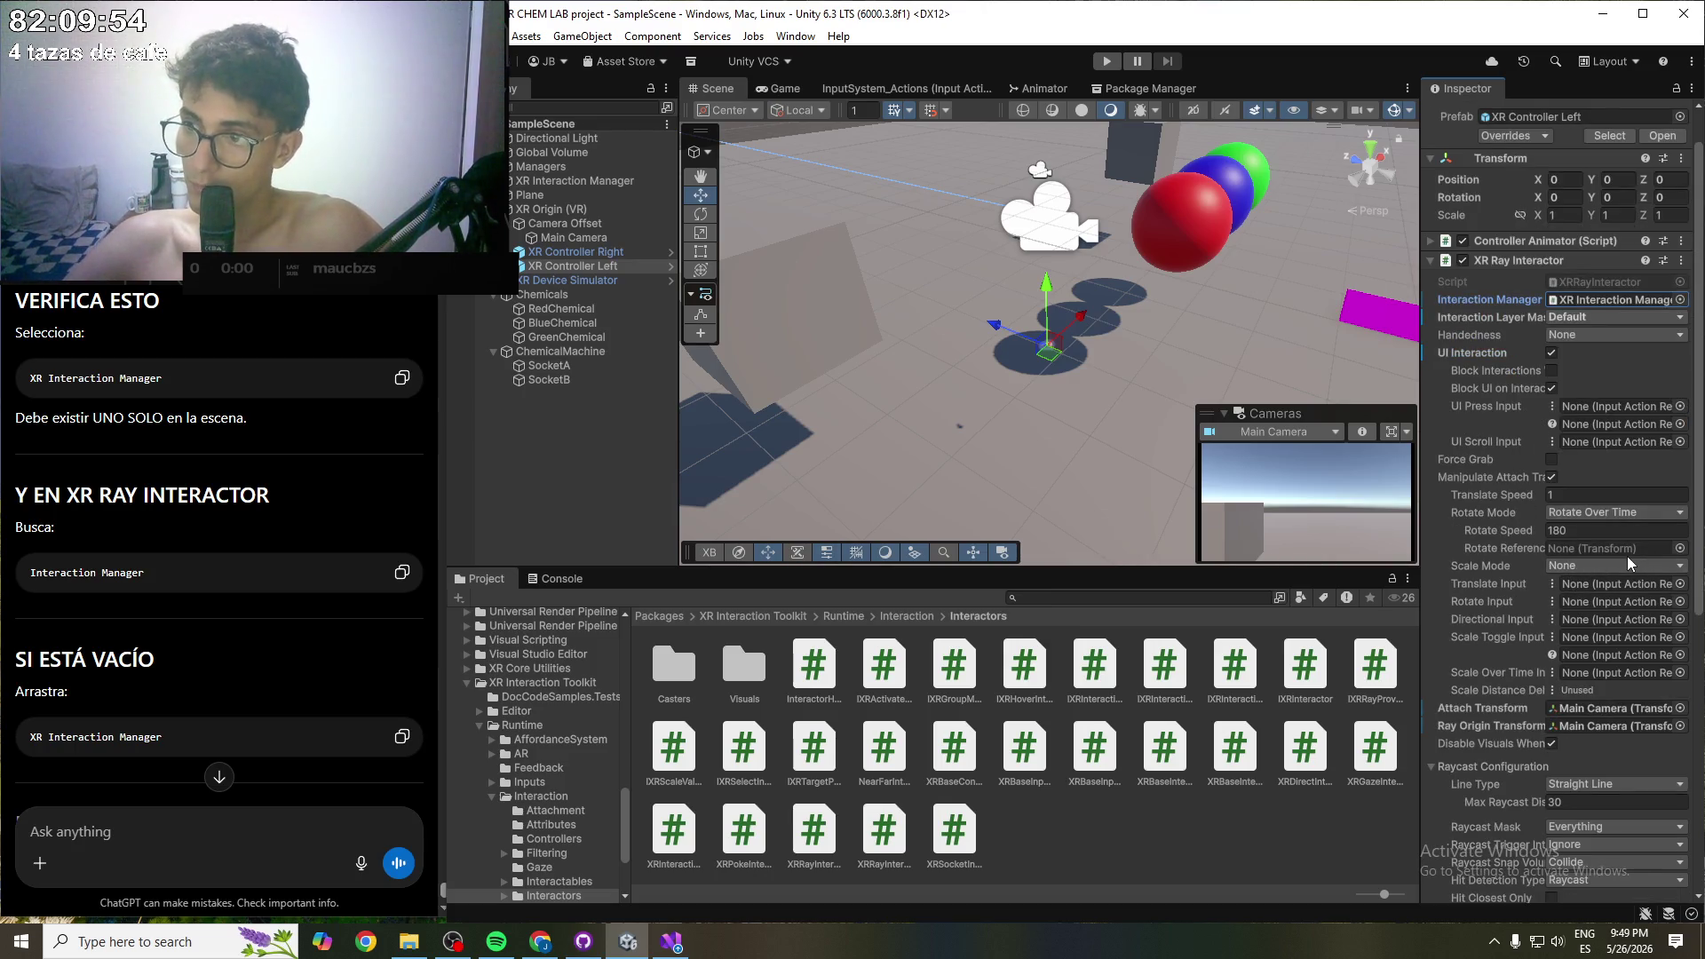
- Set the left ray interactor's interaction layers to Everything and hit detection to Sphere Cast
click(1627, 319)
click(1613, 351)
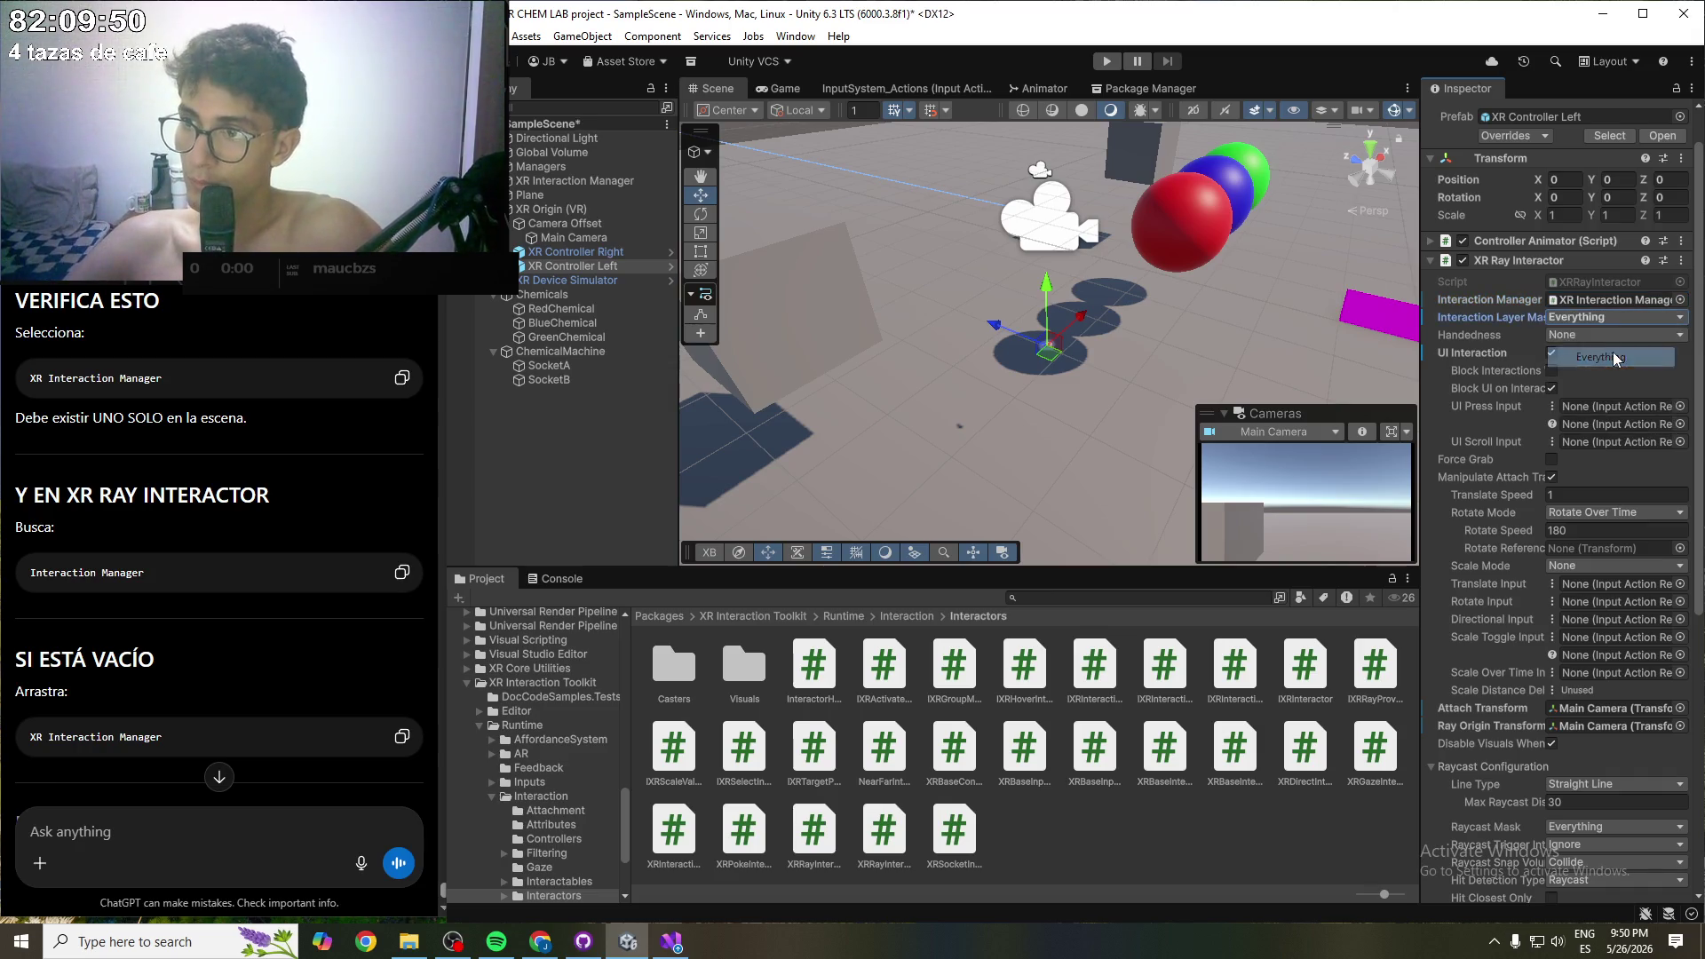
scroll(1506, 578, down, 2)
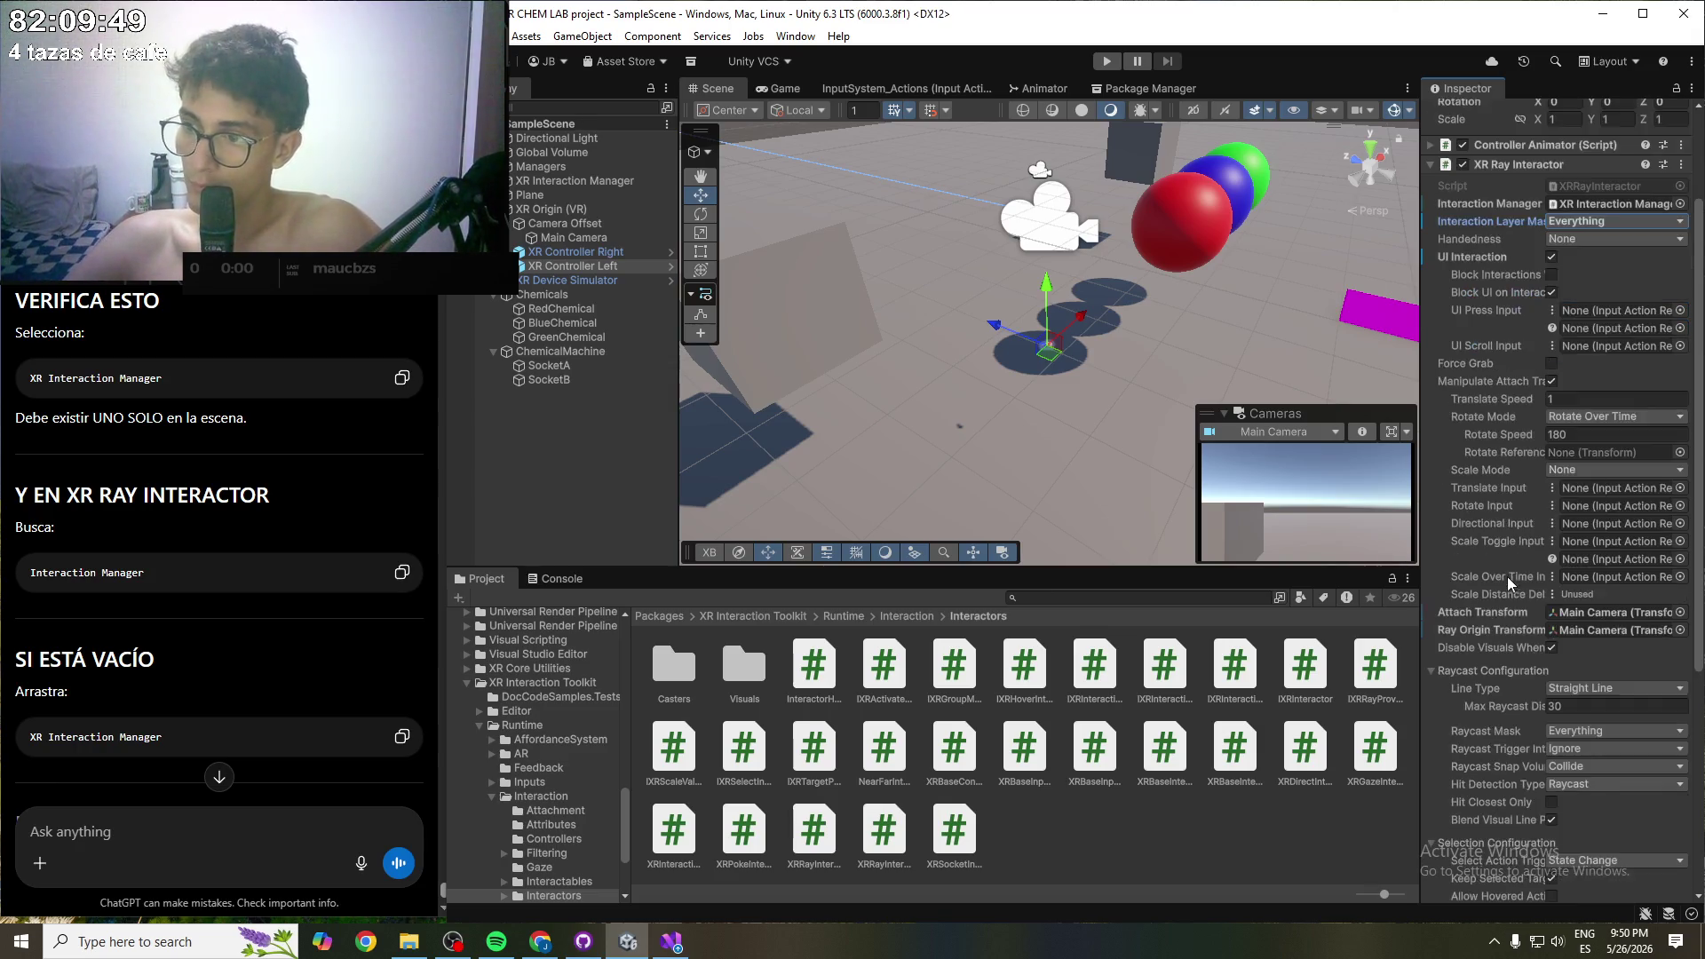
scroll(1519, 715, down, 1)
click(1598, 735)
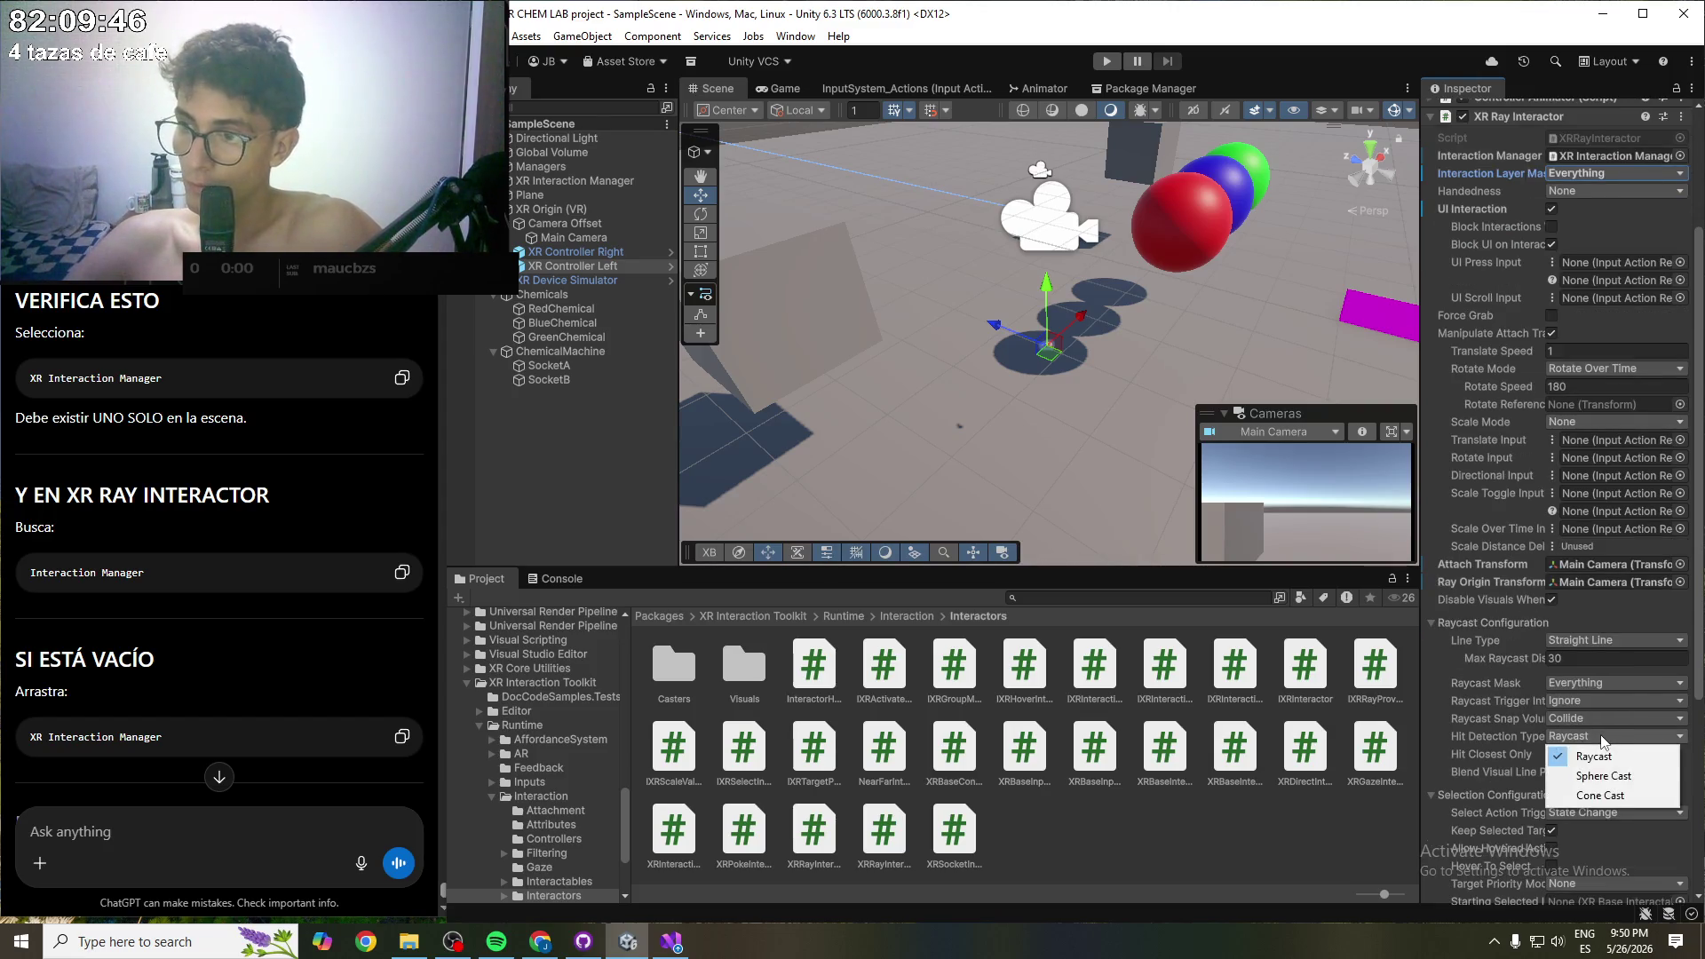
click(1616, 779)
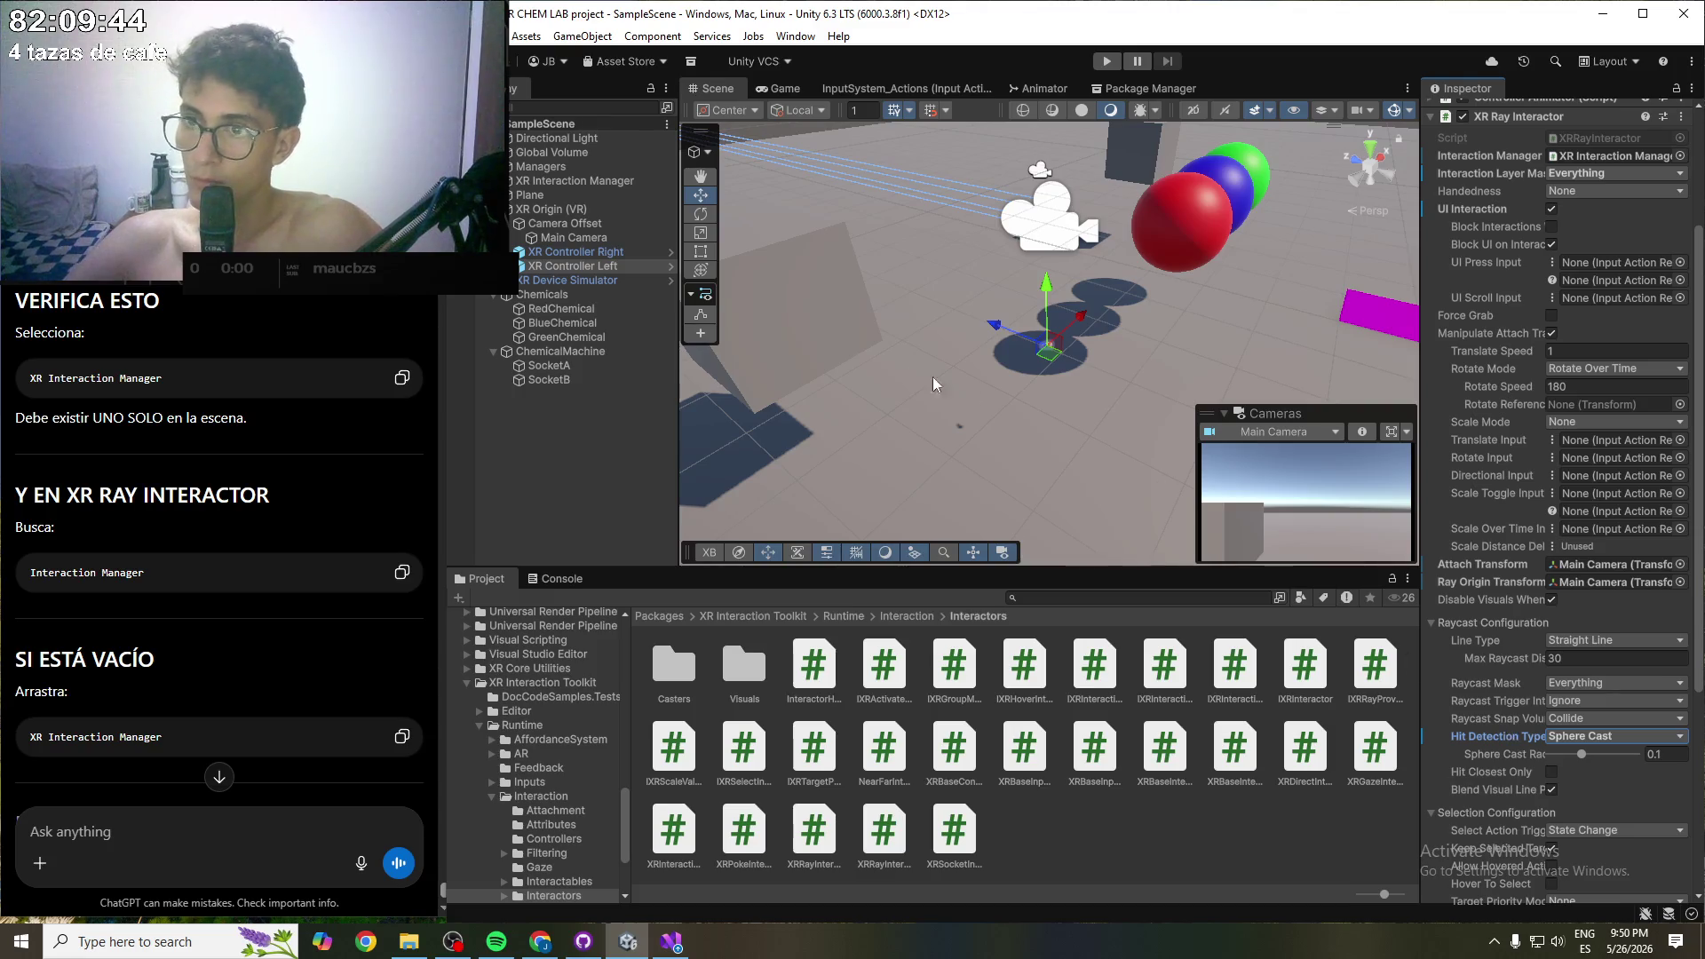
- Clear the selection and review the Main Camera and XR Controller Right settings
click(764, 355)
scroll(138, 491, down, 1)
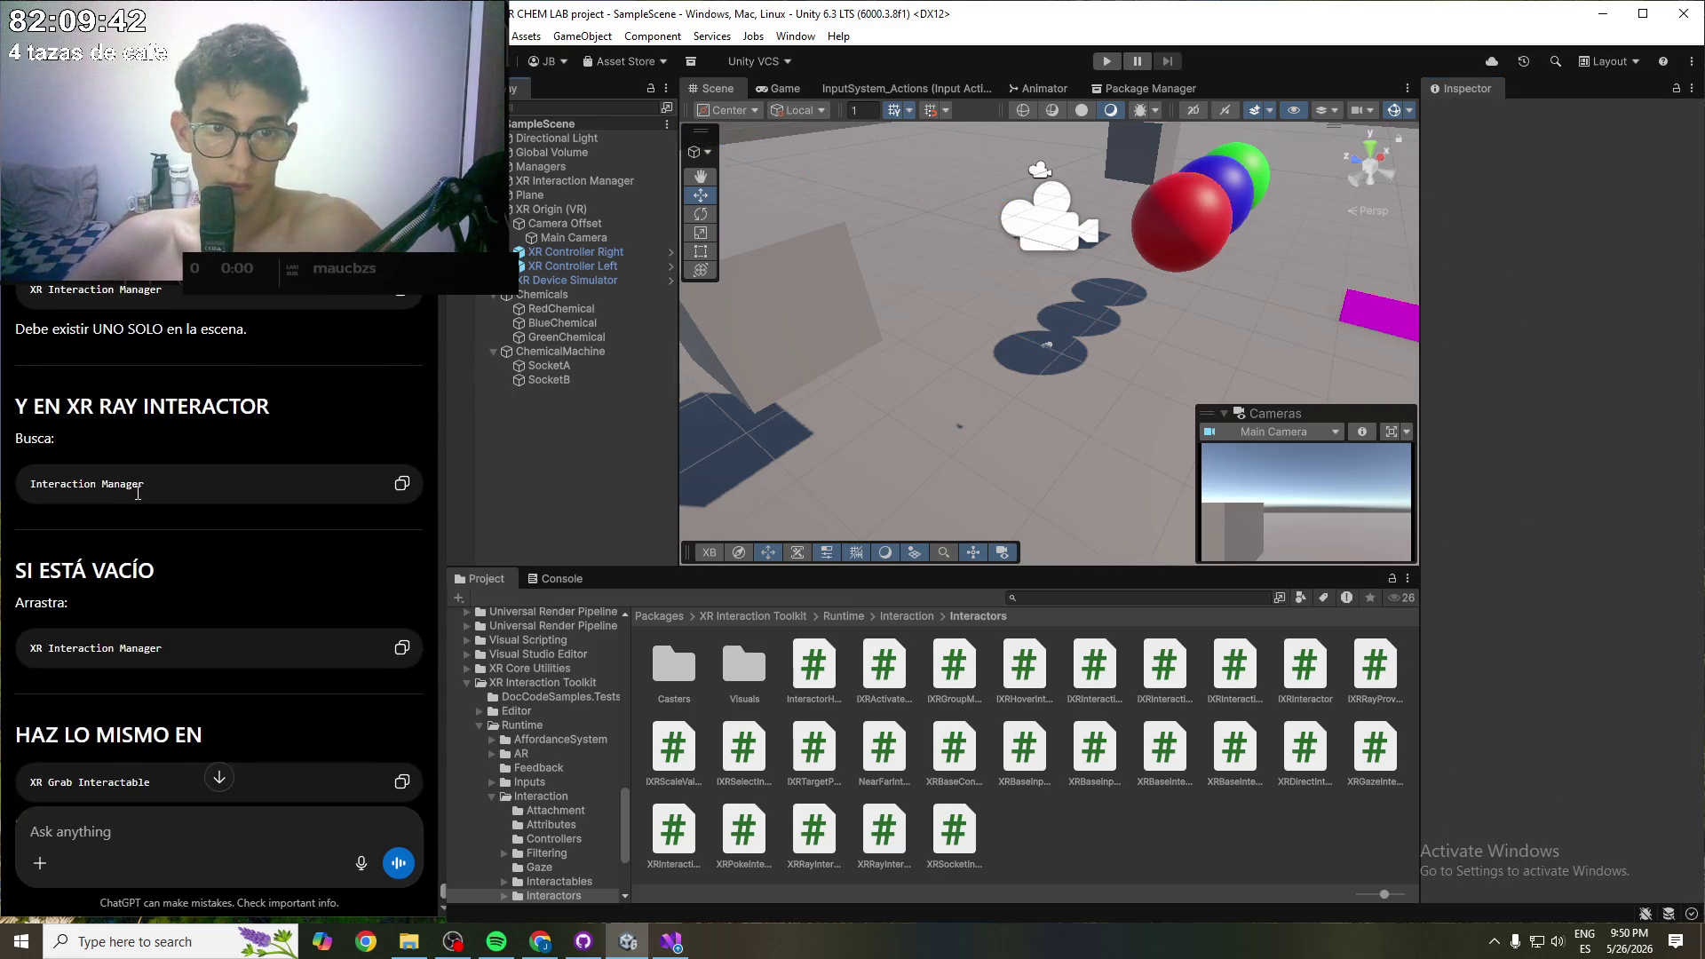
scroll(129, 487, down, 3)
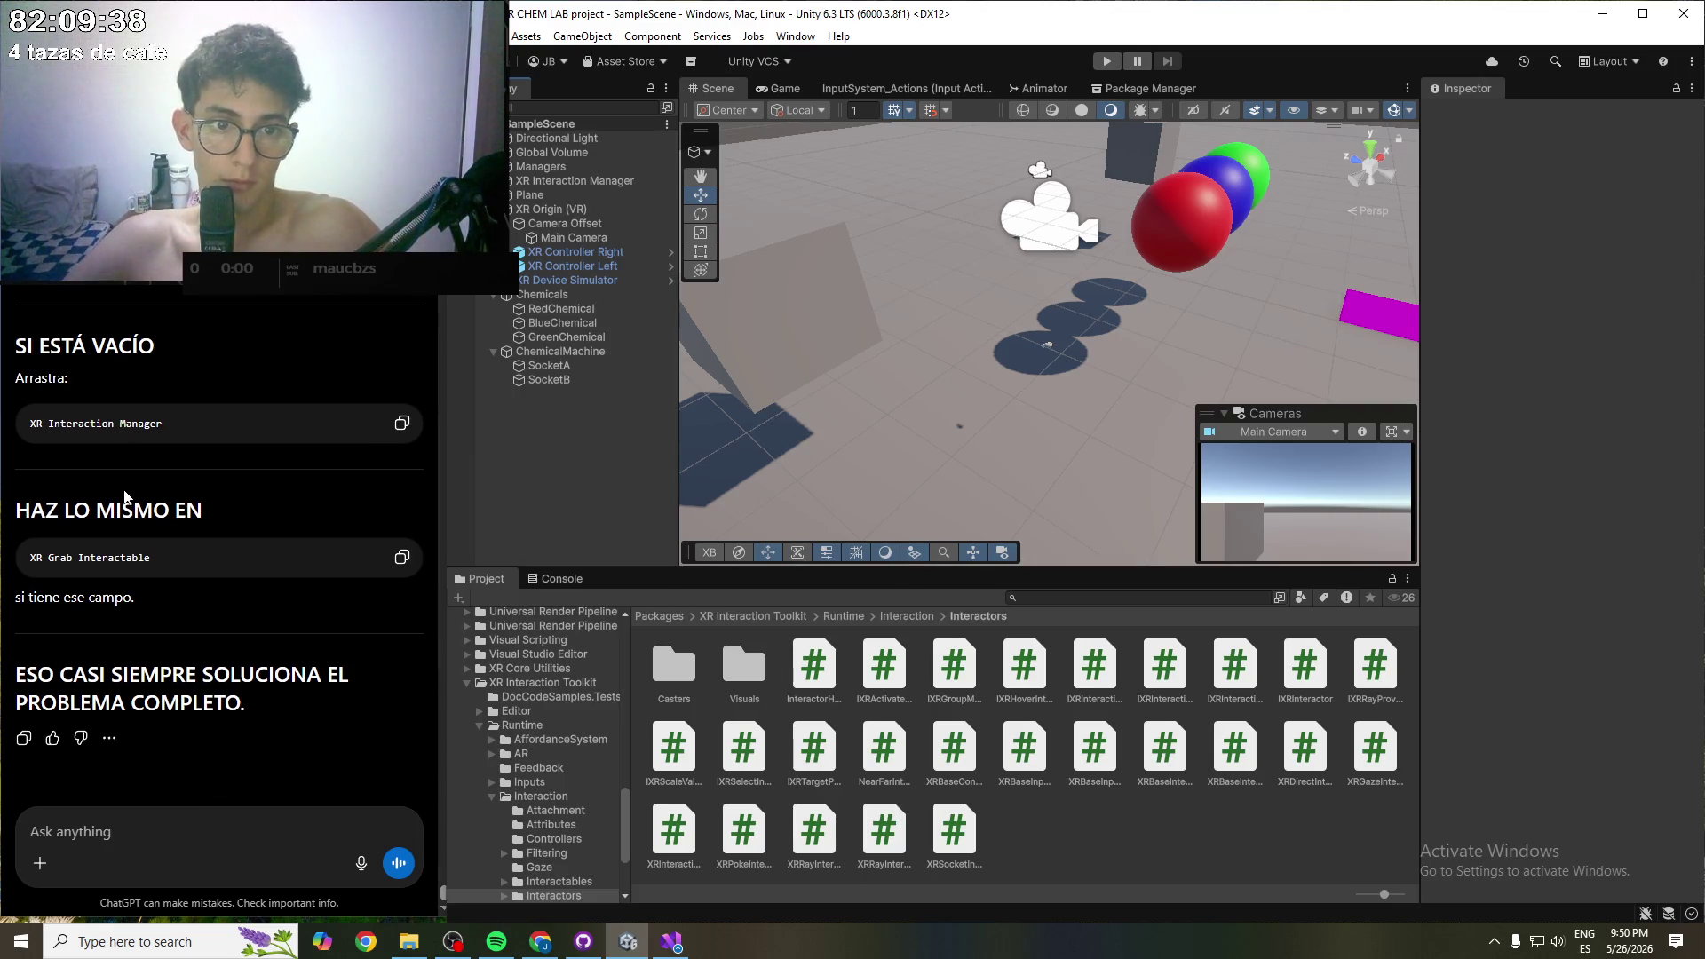
click(579, 238)
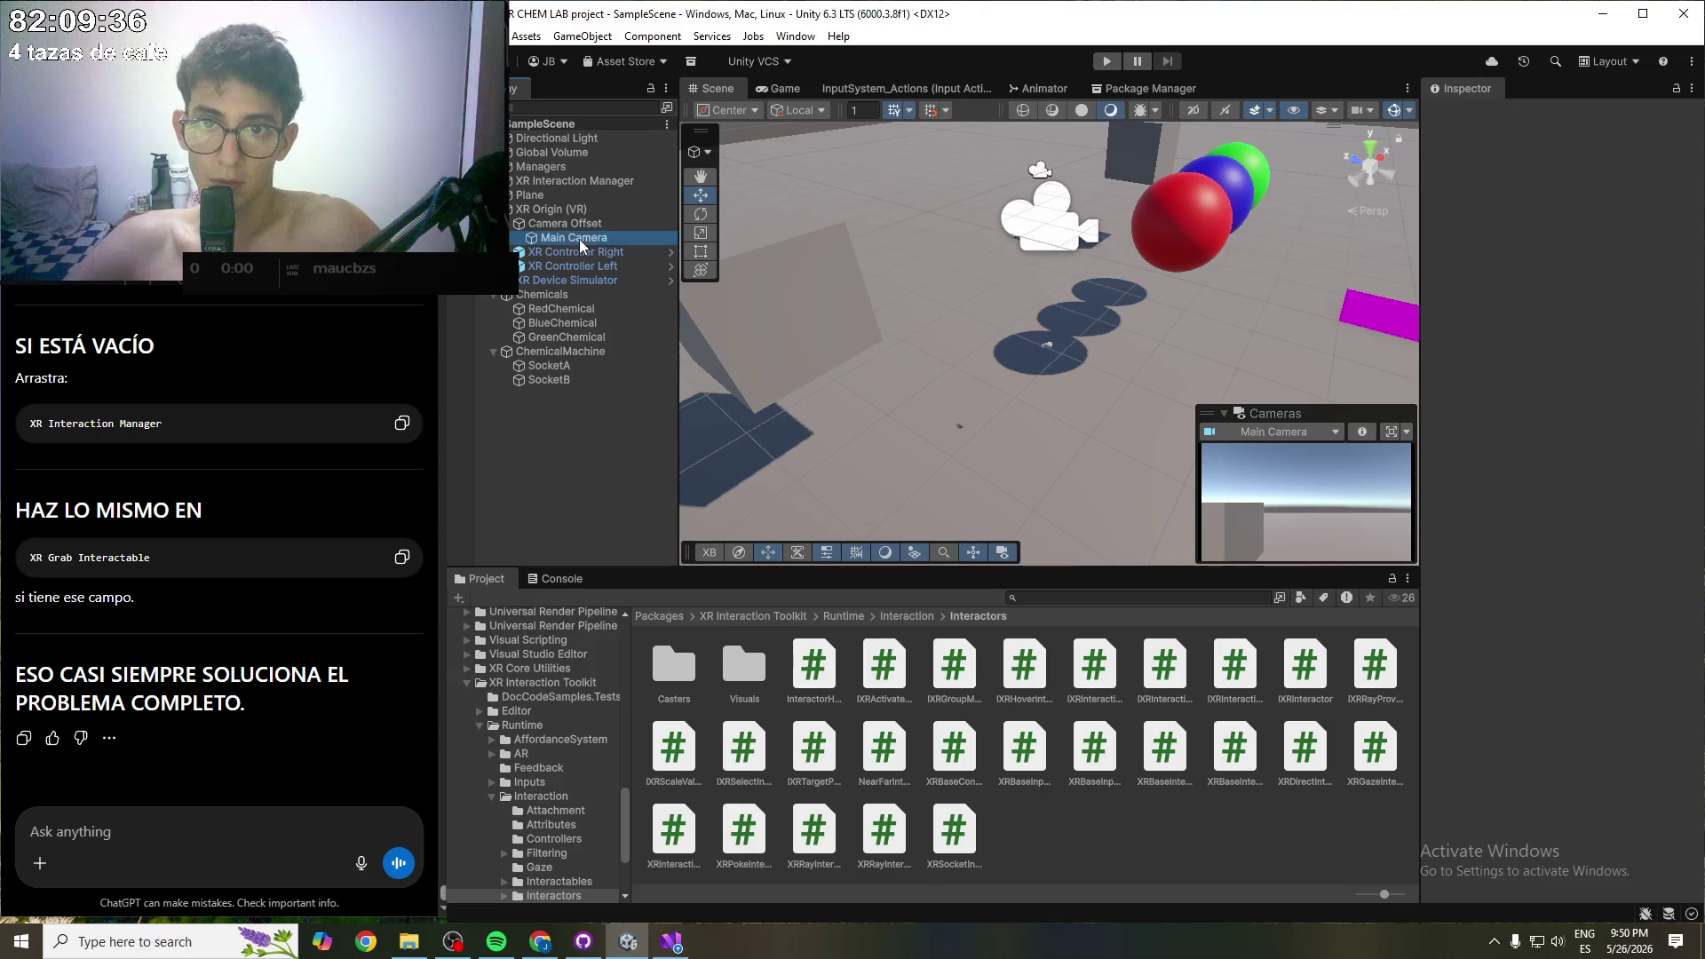
click(579, 252)
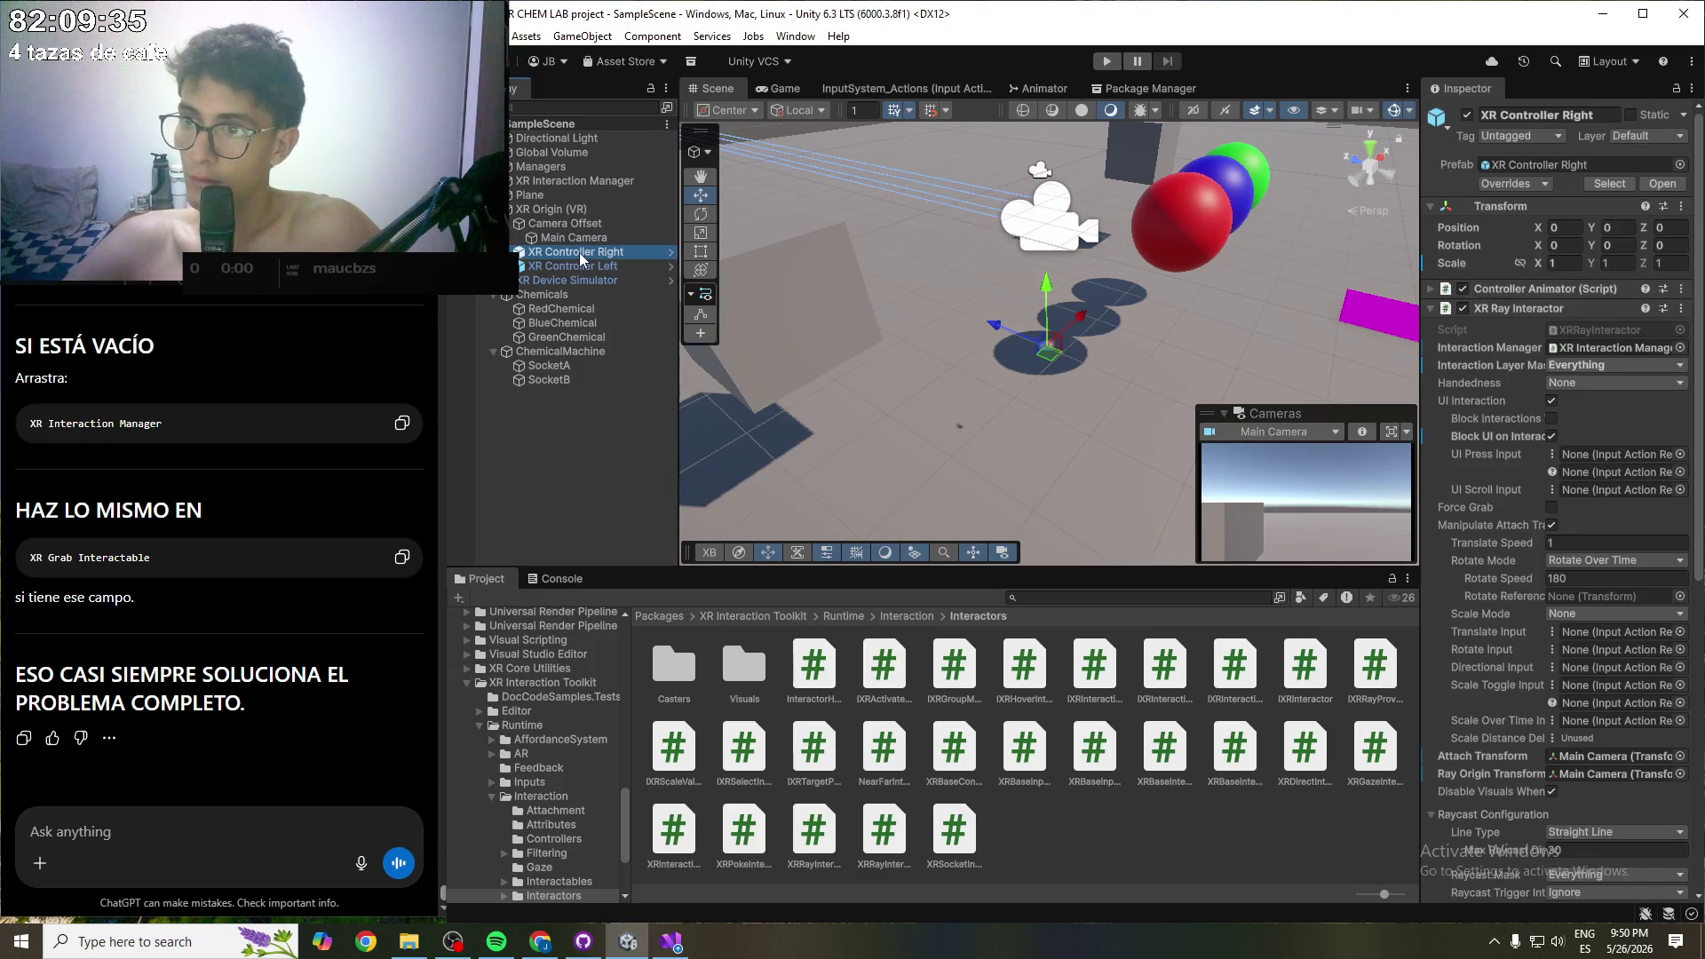
- Link the RedChemical, BlueChemical and GreenChemical grab interactables to the XR Interaction Manager
click(556, 308)
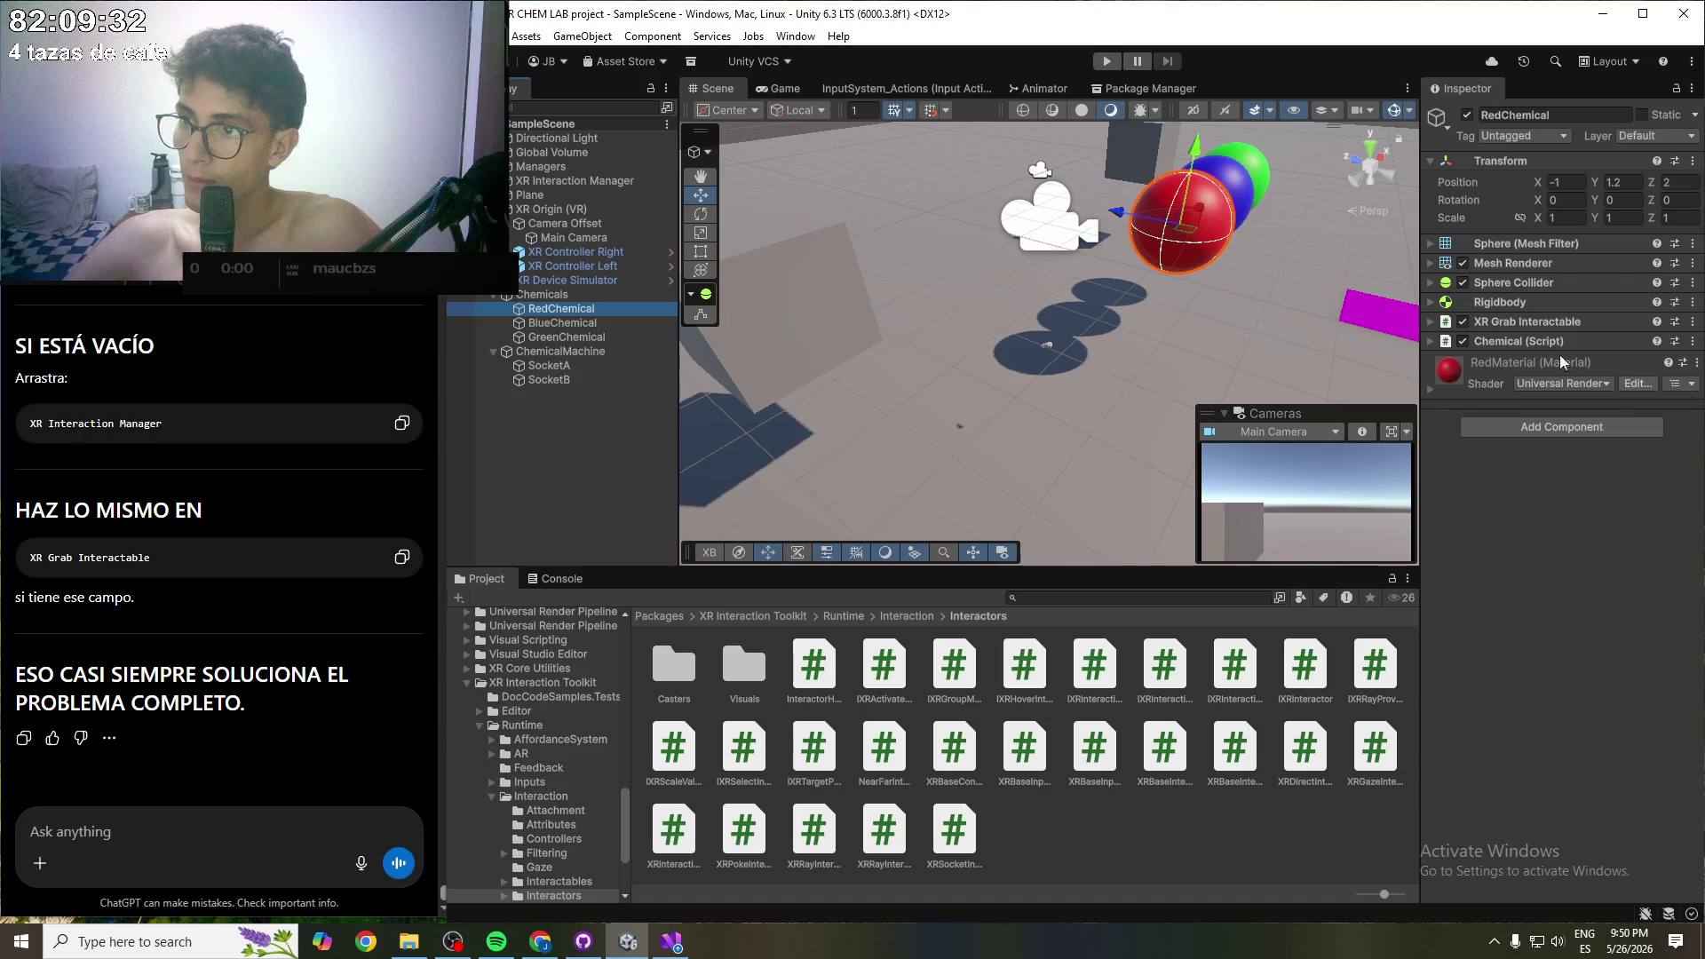
click(1442, 323)
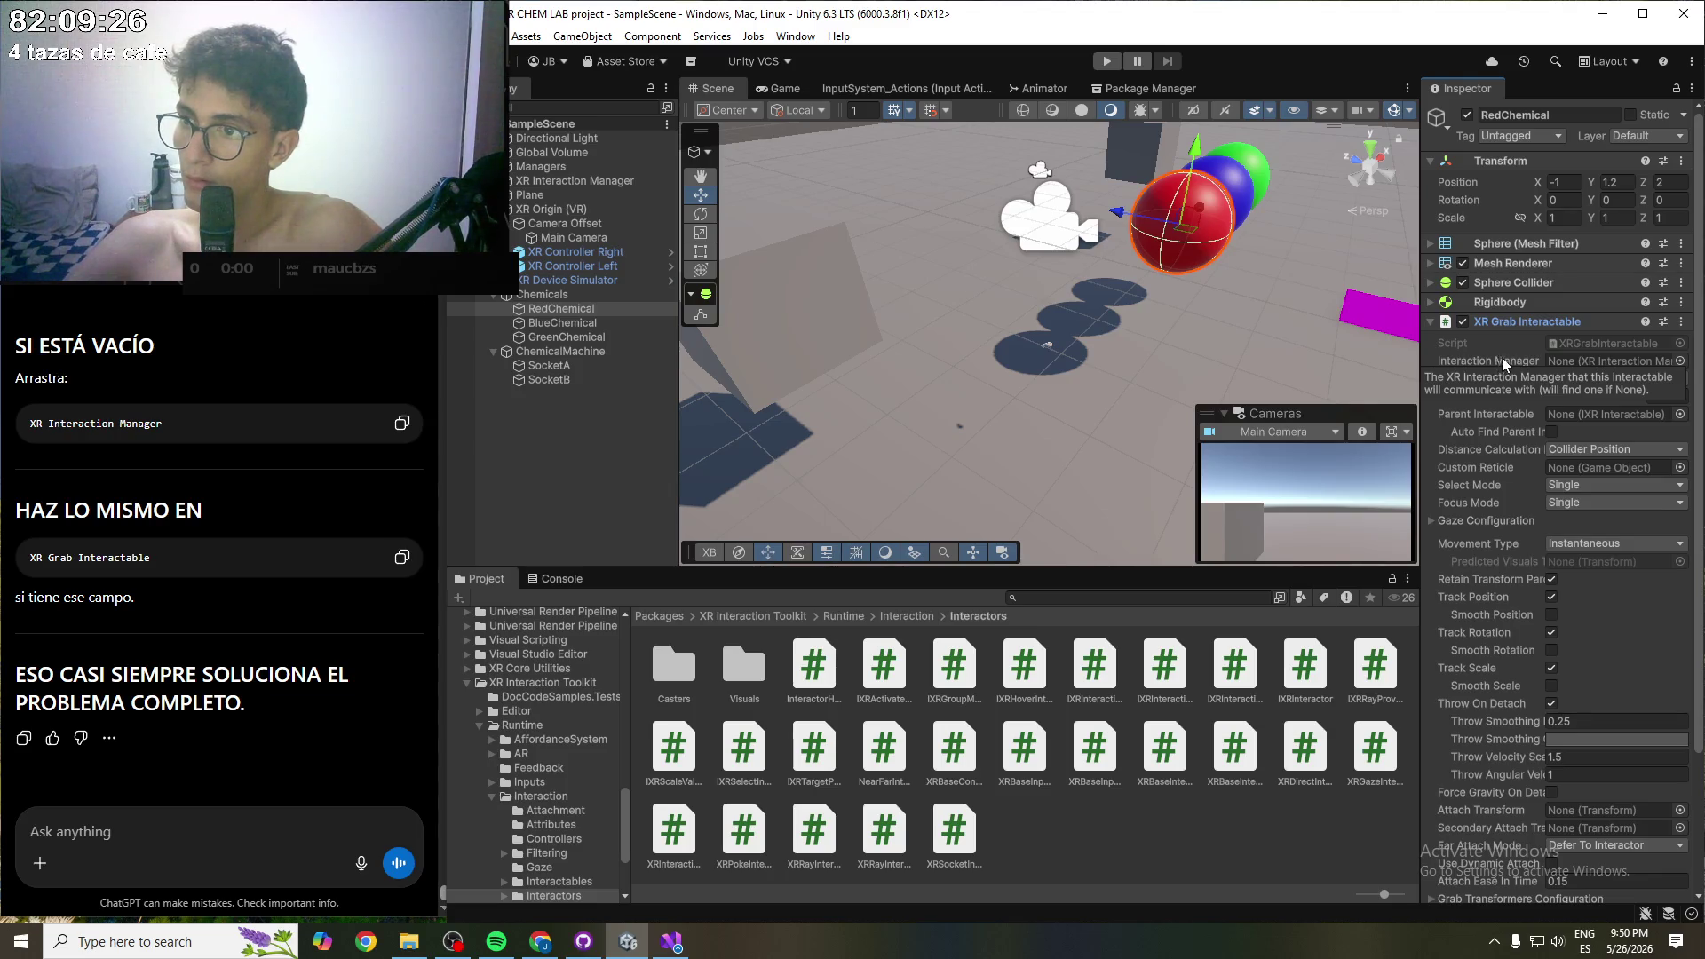
mouse_move(542, 181)
mouse_down()
mouse_move(1341, 229)
mouse_move(1599, 361)
mouse_up()
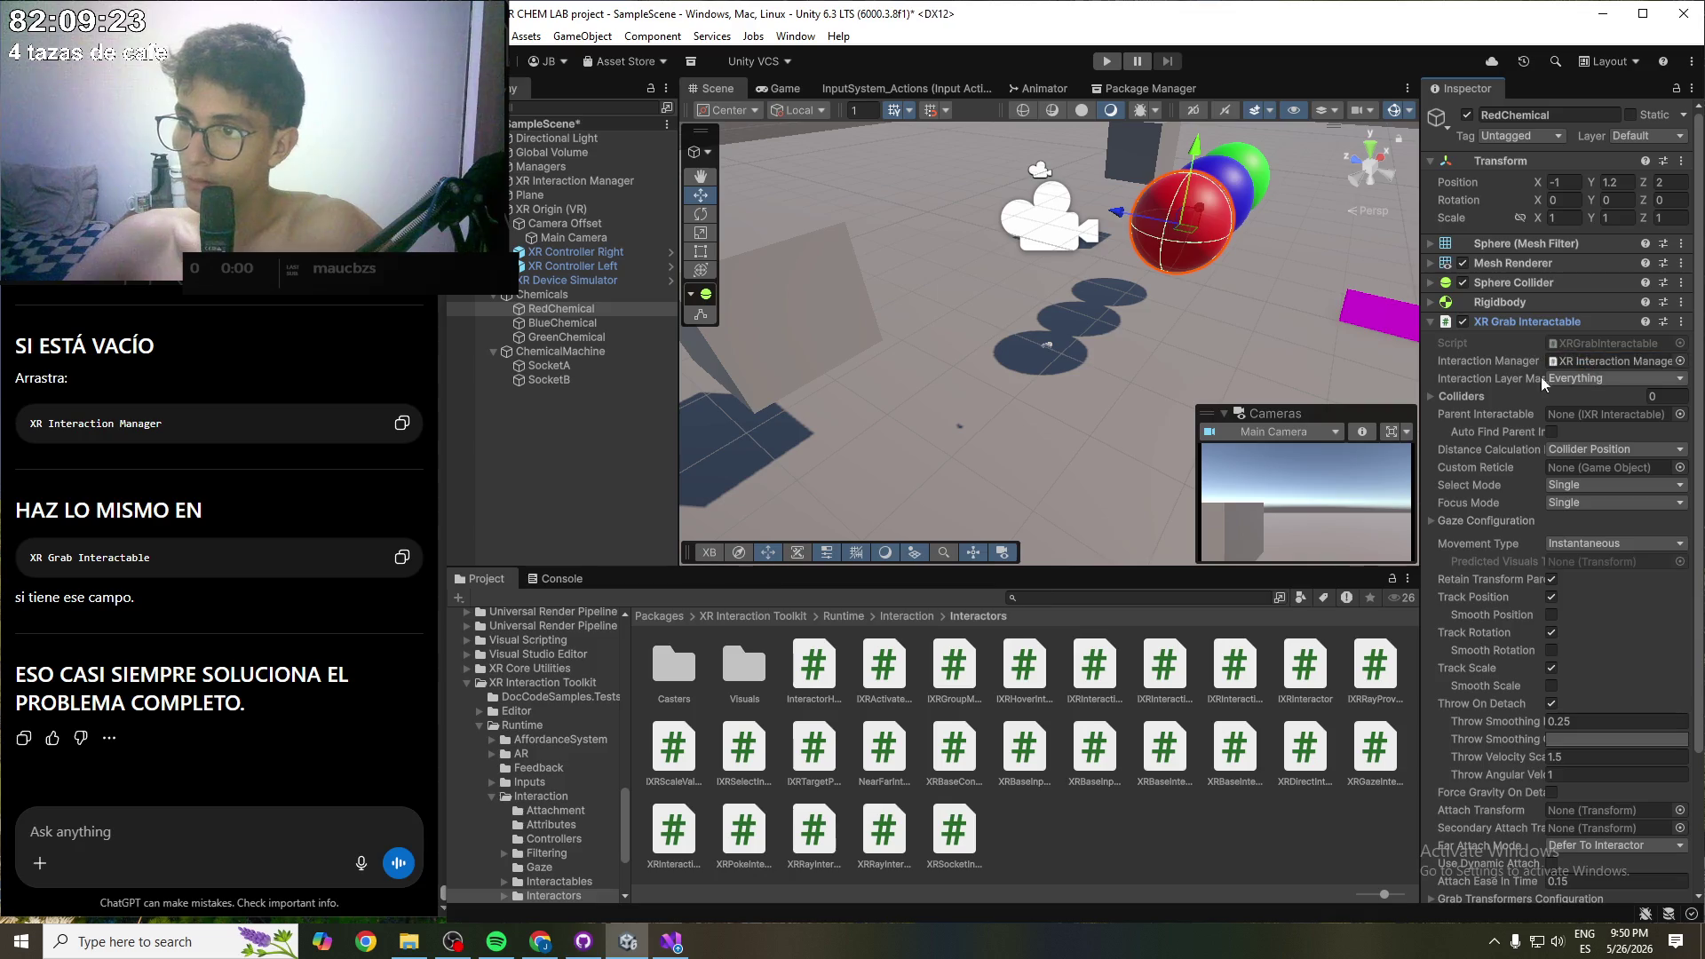
click(567, 324)
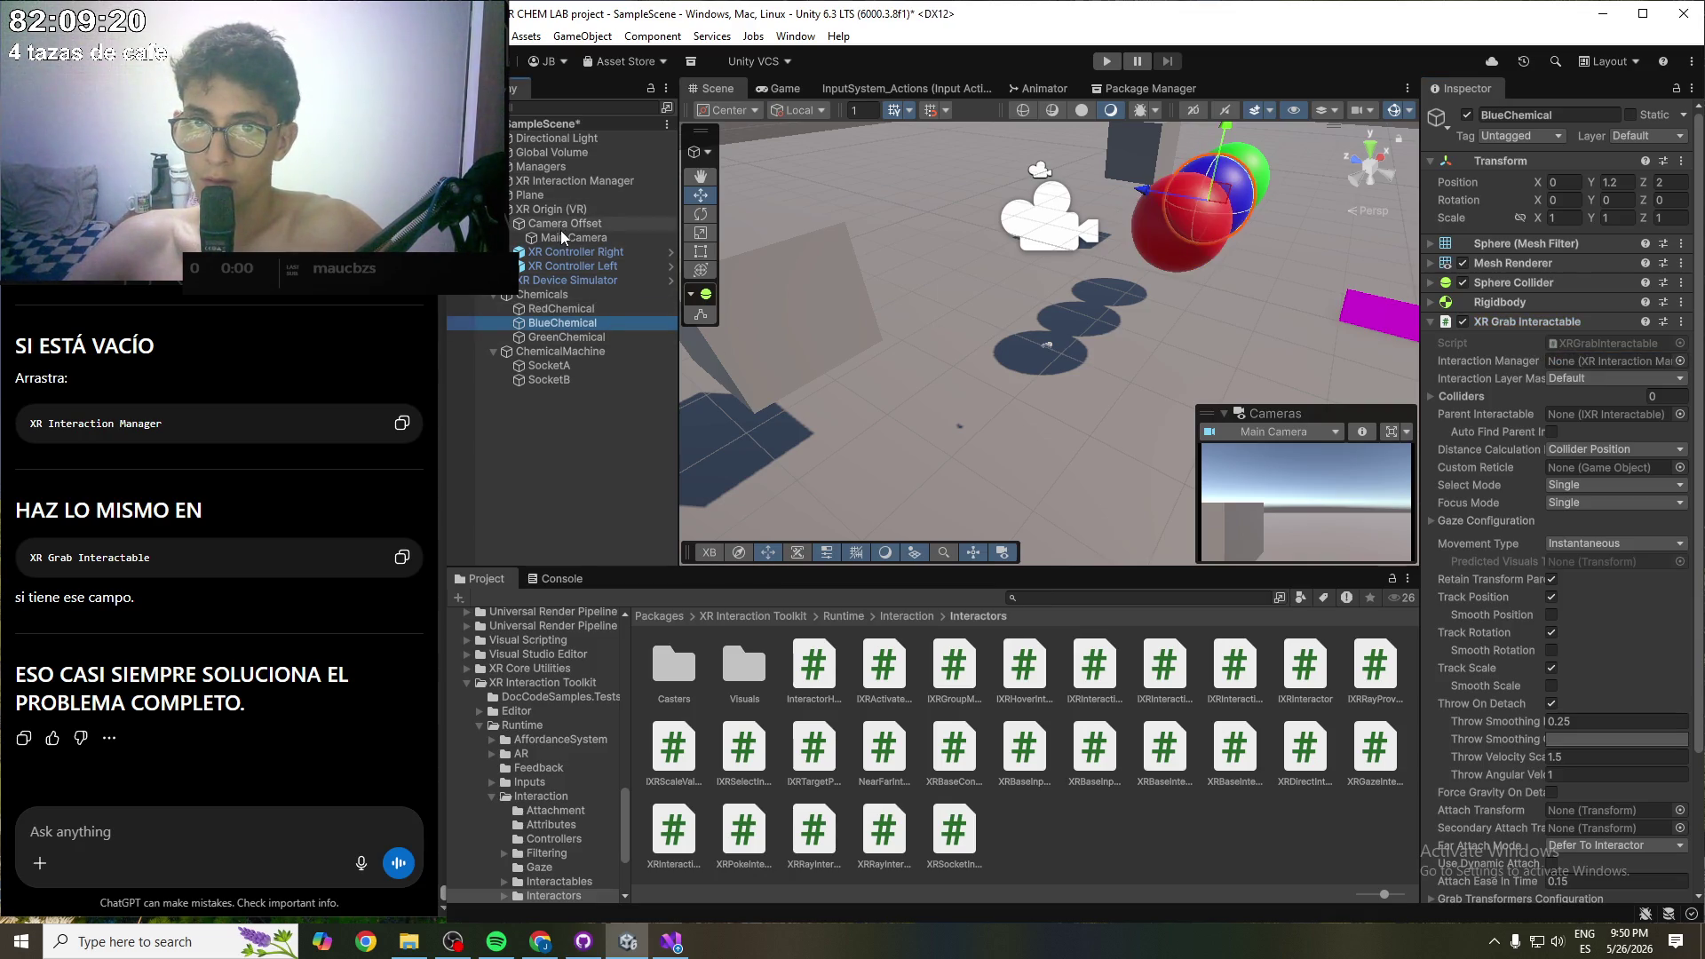
mouse_move(552, 180)
mouse_down()
mouse_move(1543, 340)
mouse_move(1589, 413)
mouse_move(1589, 358)
mouse_up()
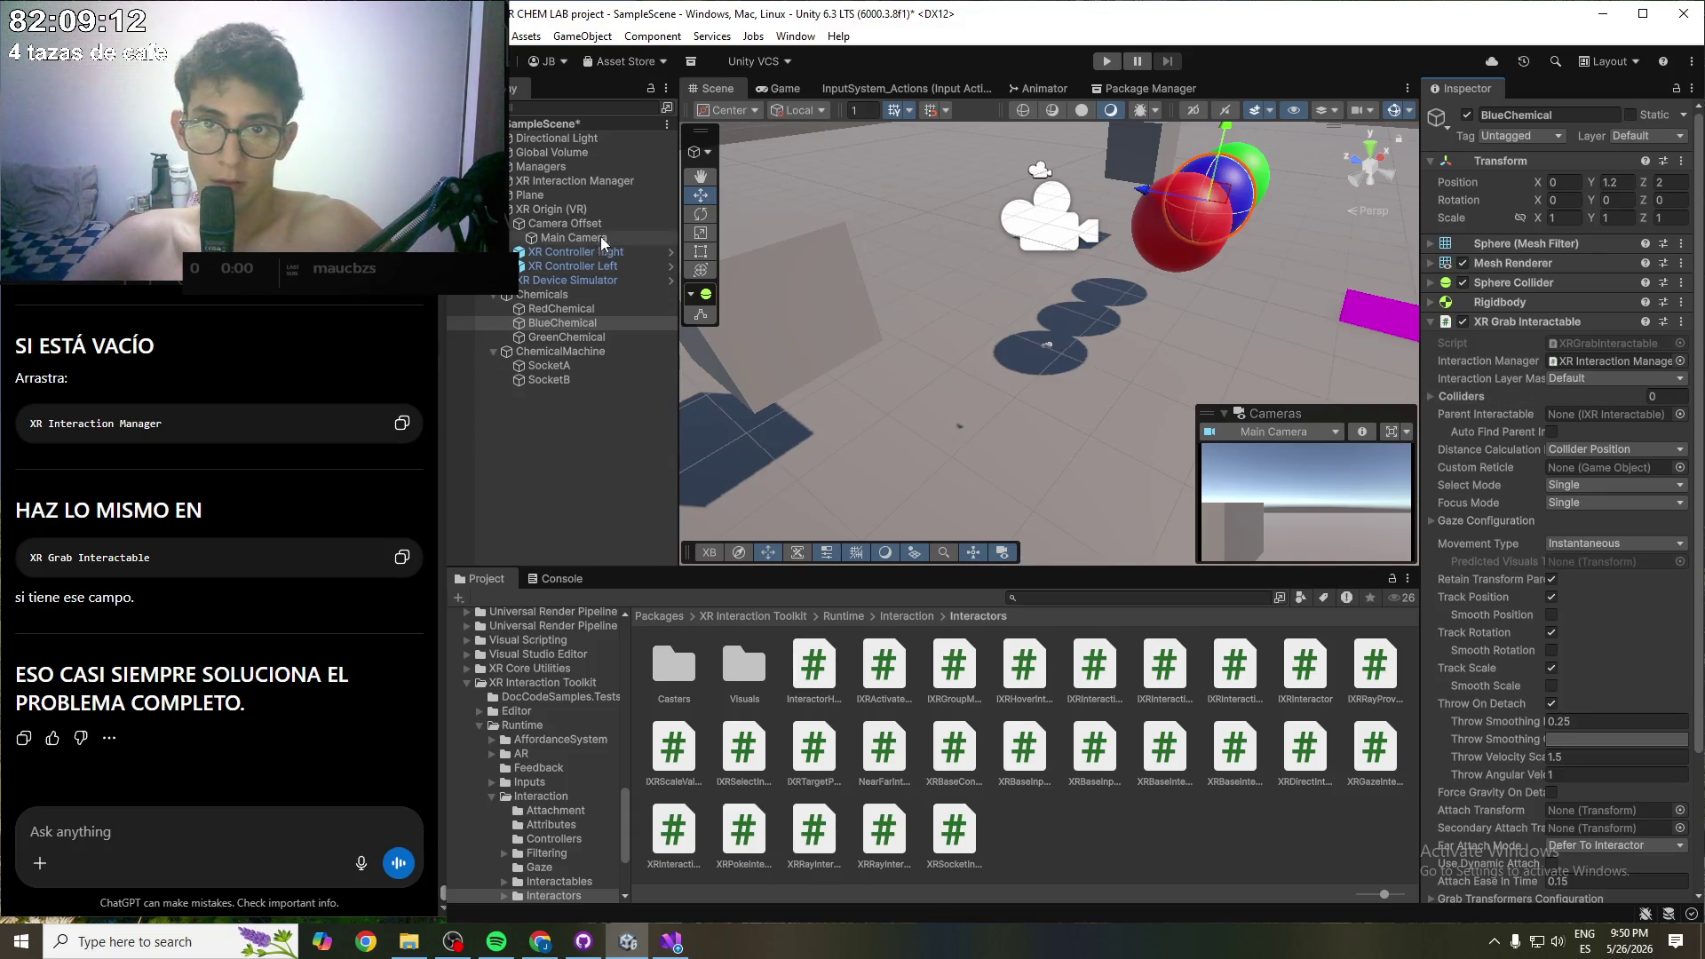
click(566, 336)
mouse_move(584, 183)
mouse_down()
mouse_move(1525, 444)
mouse_move(1604, 359)
mouse_up()
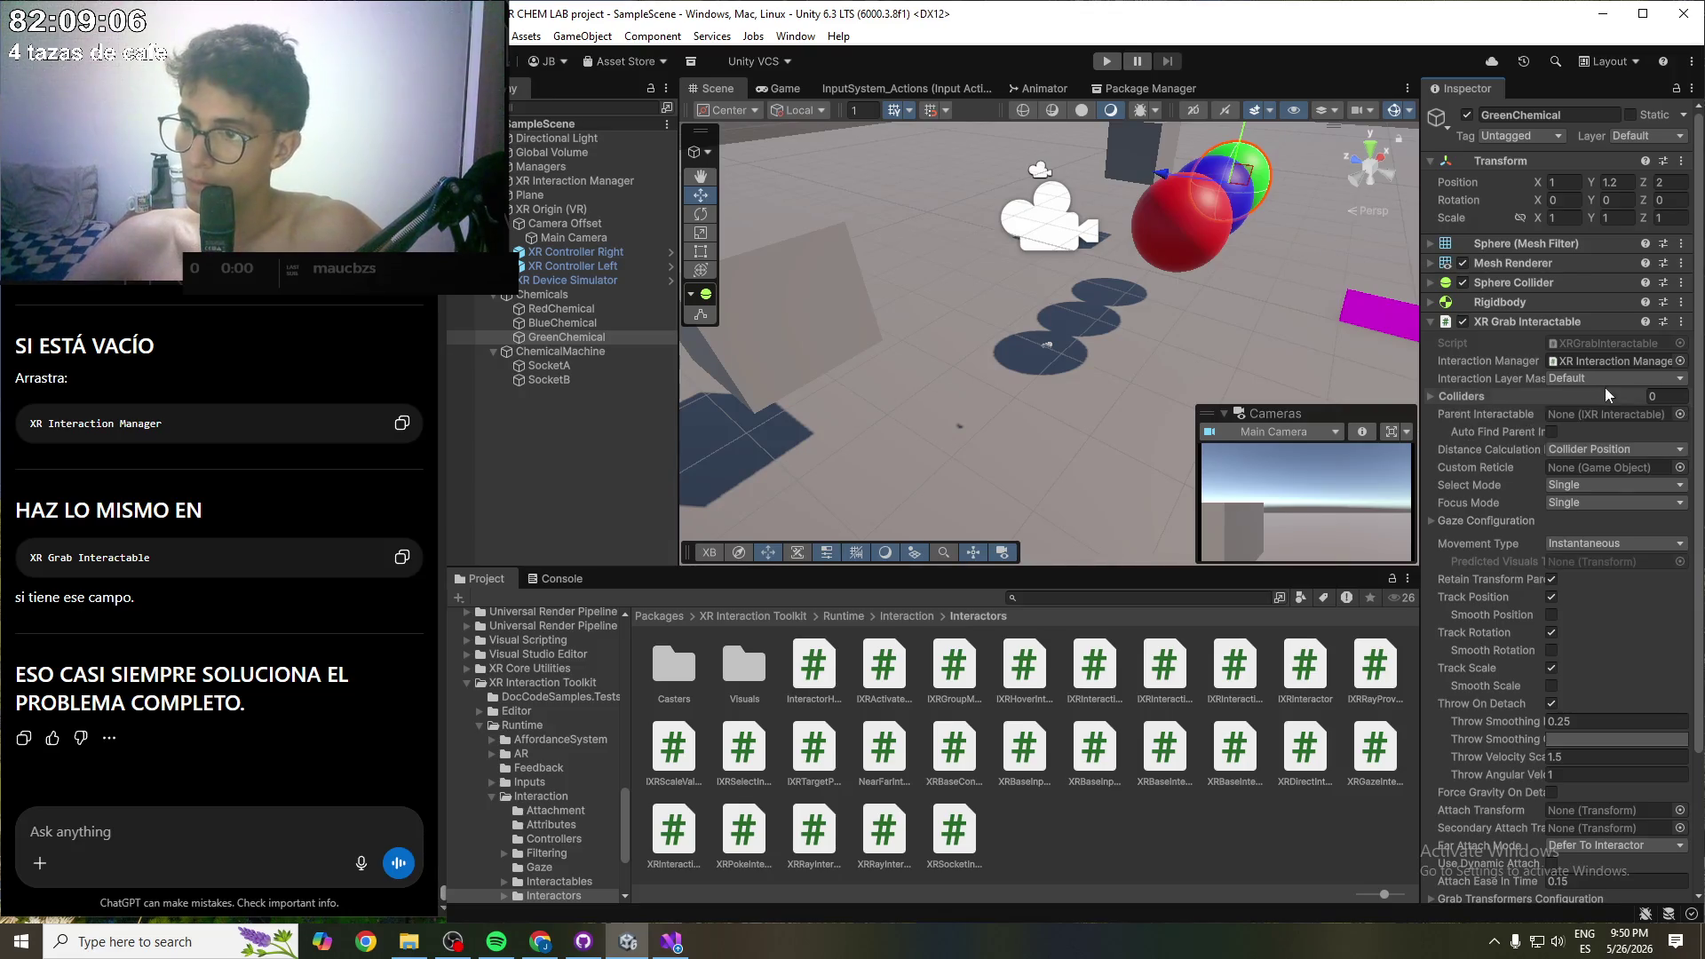
- Recheck the chemicals' grab settings, set GreenChemical's interaction layers to Everything, save, and start Play mode
click(595, 325)
click(595, 307)
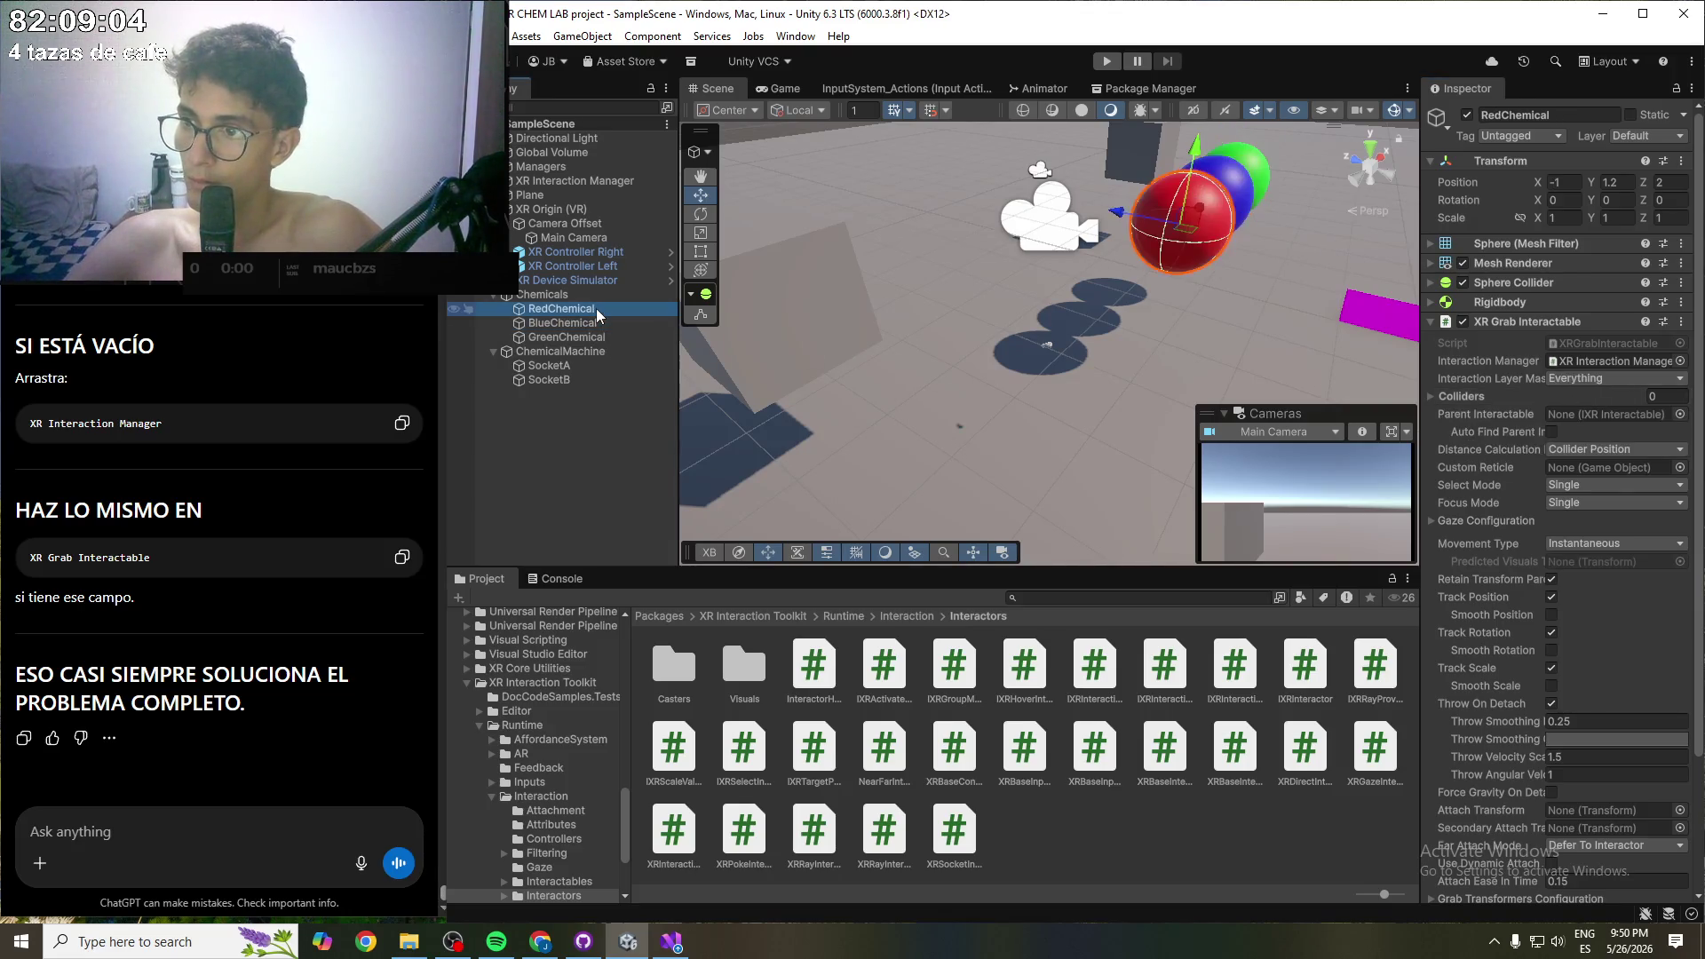
click(593, 323)
click(1563, 374)
click(569, 324)
click(566, 338)
click(1592, 380)
click(1620, 417)
key(ctrl+s)
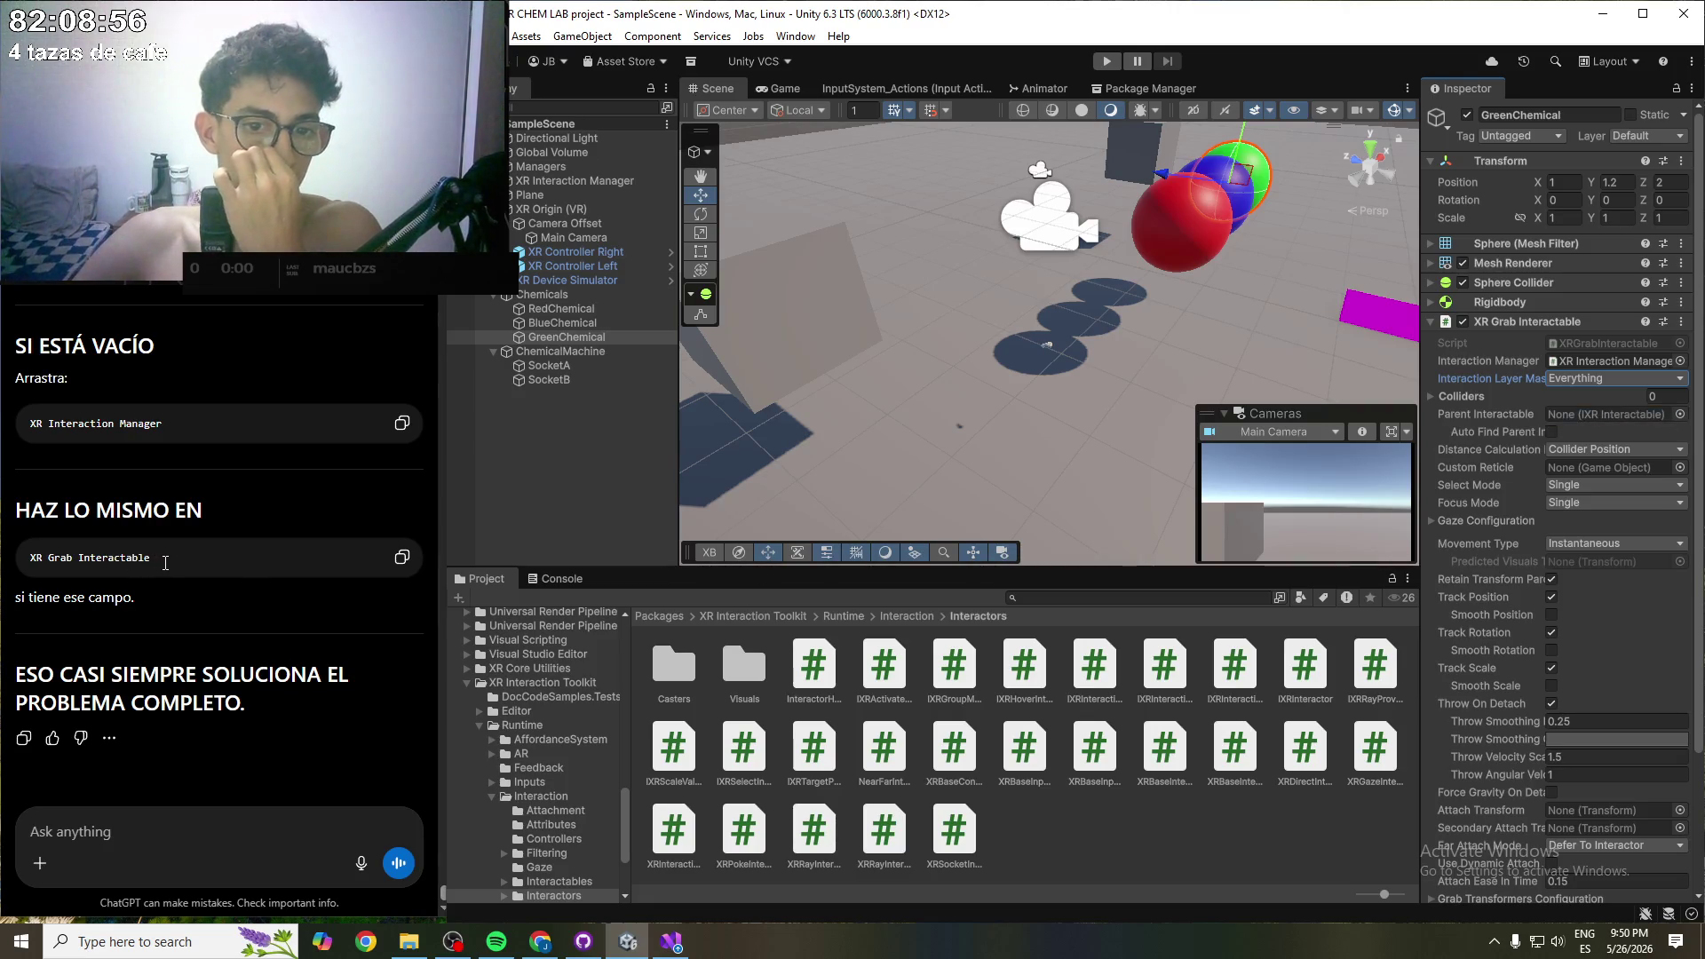
click(984, 345)
click(1107, 61)
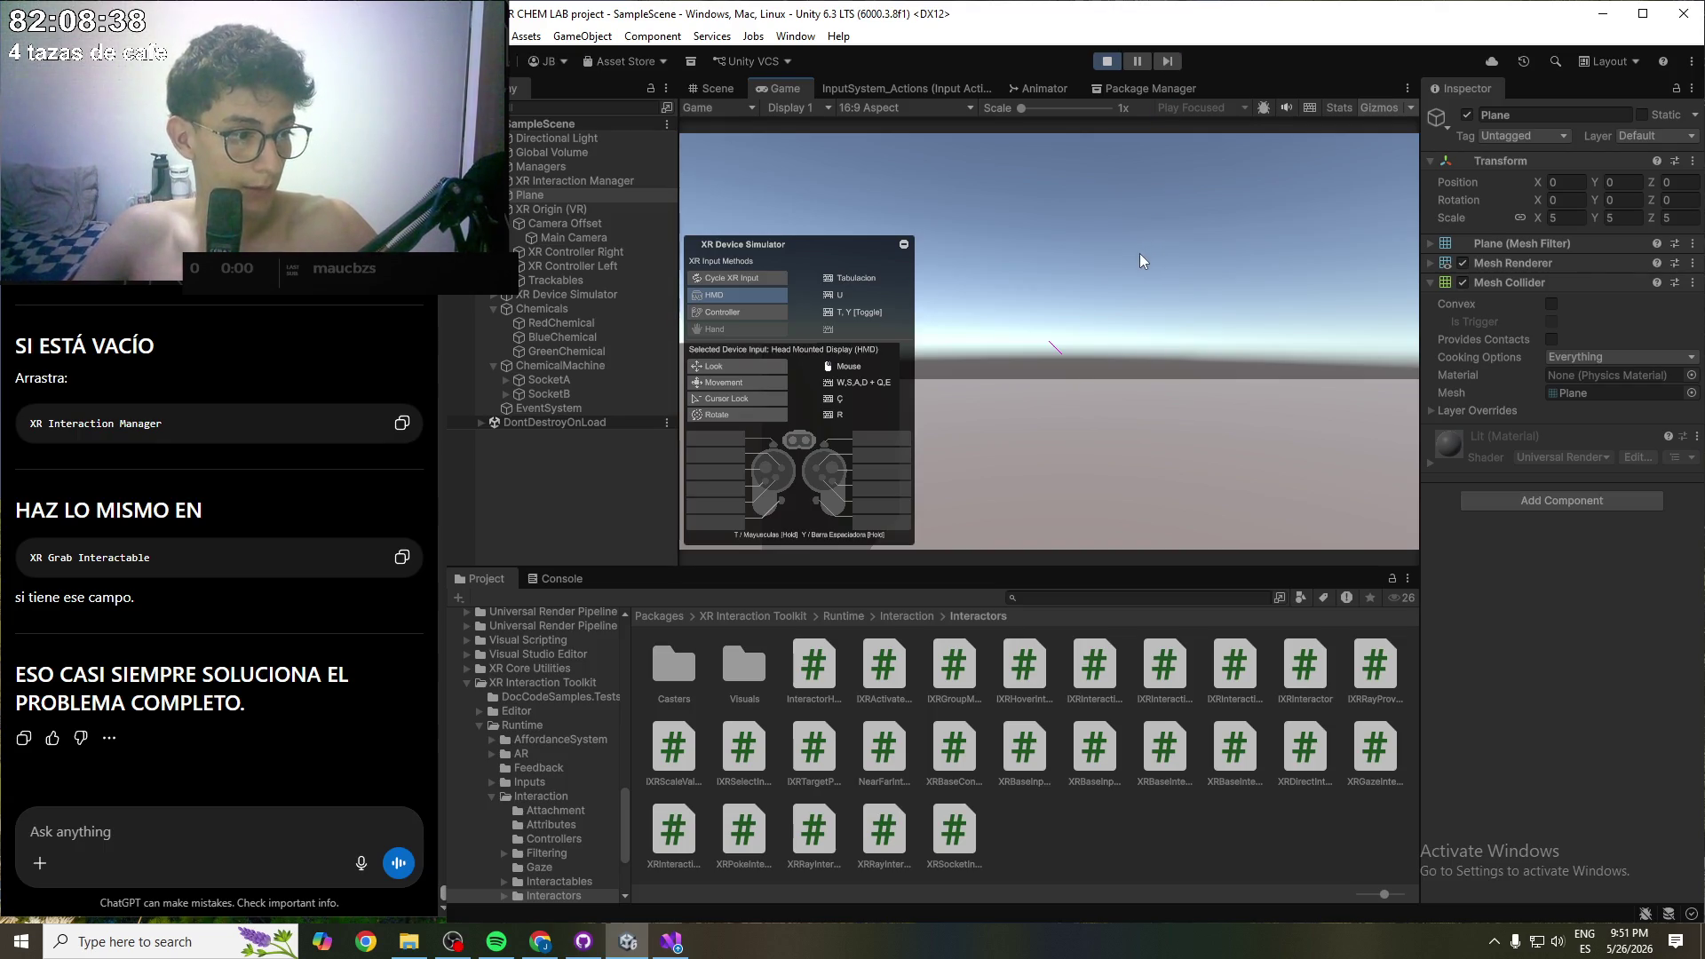
- Look around and approach the three spheres, switch to the left then right controller, then stop
mouse_move(1139, 253)
mouse_down()
mouse_move(1095, 274)
mouse_move(1149, 408)
mouse_move(1133, 364)
mouse_move(1228, 451)
mouse_move(1203, 499)
mouse_move(1265, 504)
mouse_move(1255, 449)
mouse_move(1203, 446)
mouse_move(1243, 434)
mouse_move(1187, 375)
mouse_move(1218, 435)
mouse_move(1188, 412)
mouse_move(1216, 439)
mouse_move(1220, 255)
mouse_up()
key(w)
key(s)
key(t)
key(Tab)
click(1106, 60)
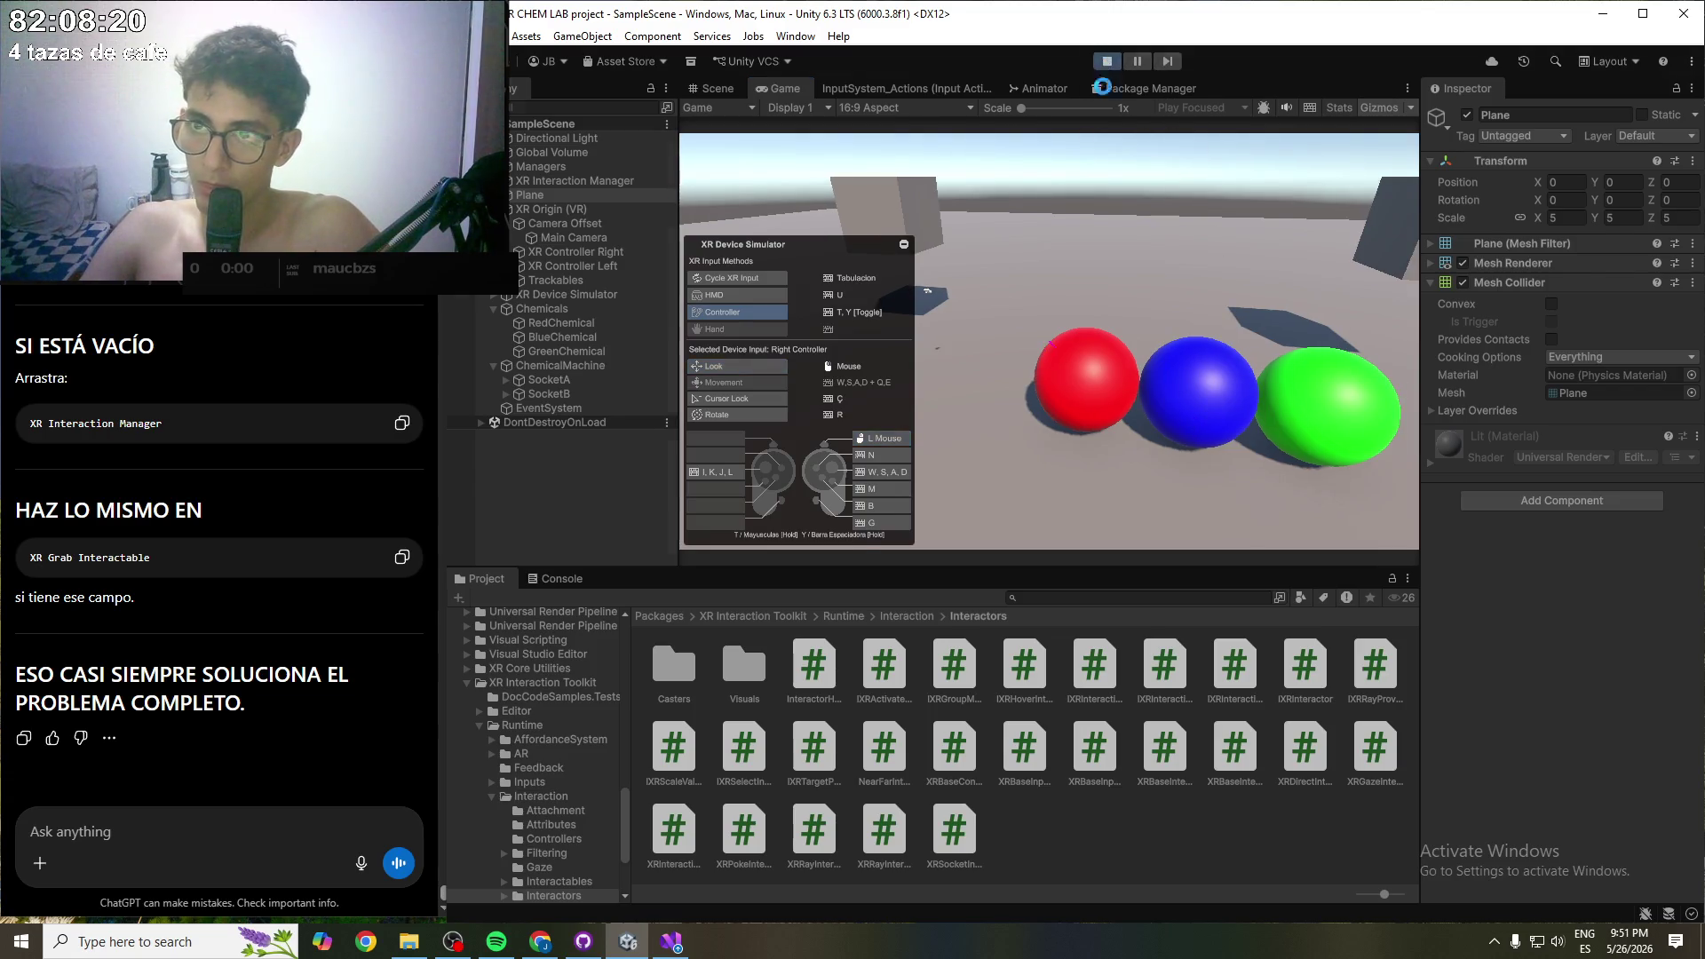
- Tell ChatGPT the objects still don't change colour and read its XR Interaction Group advice
click(182, 821)
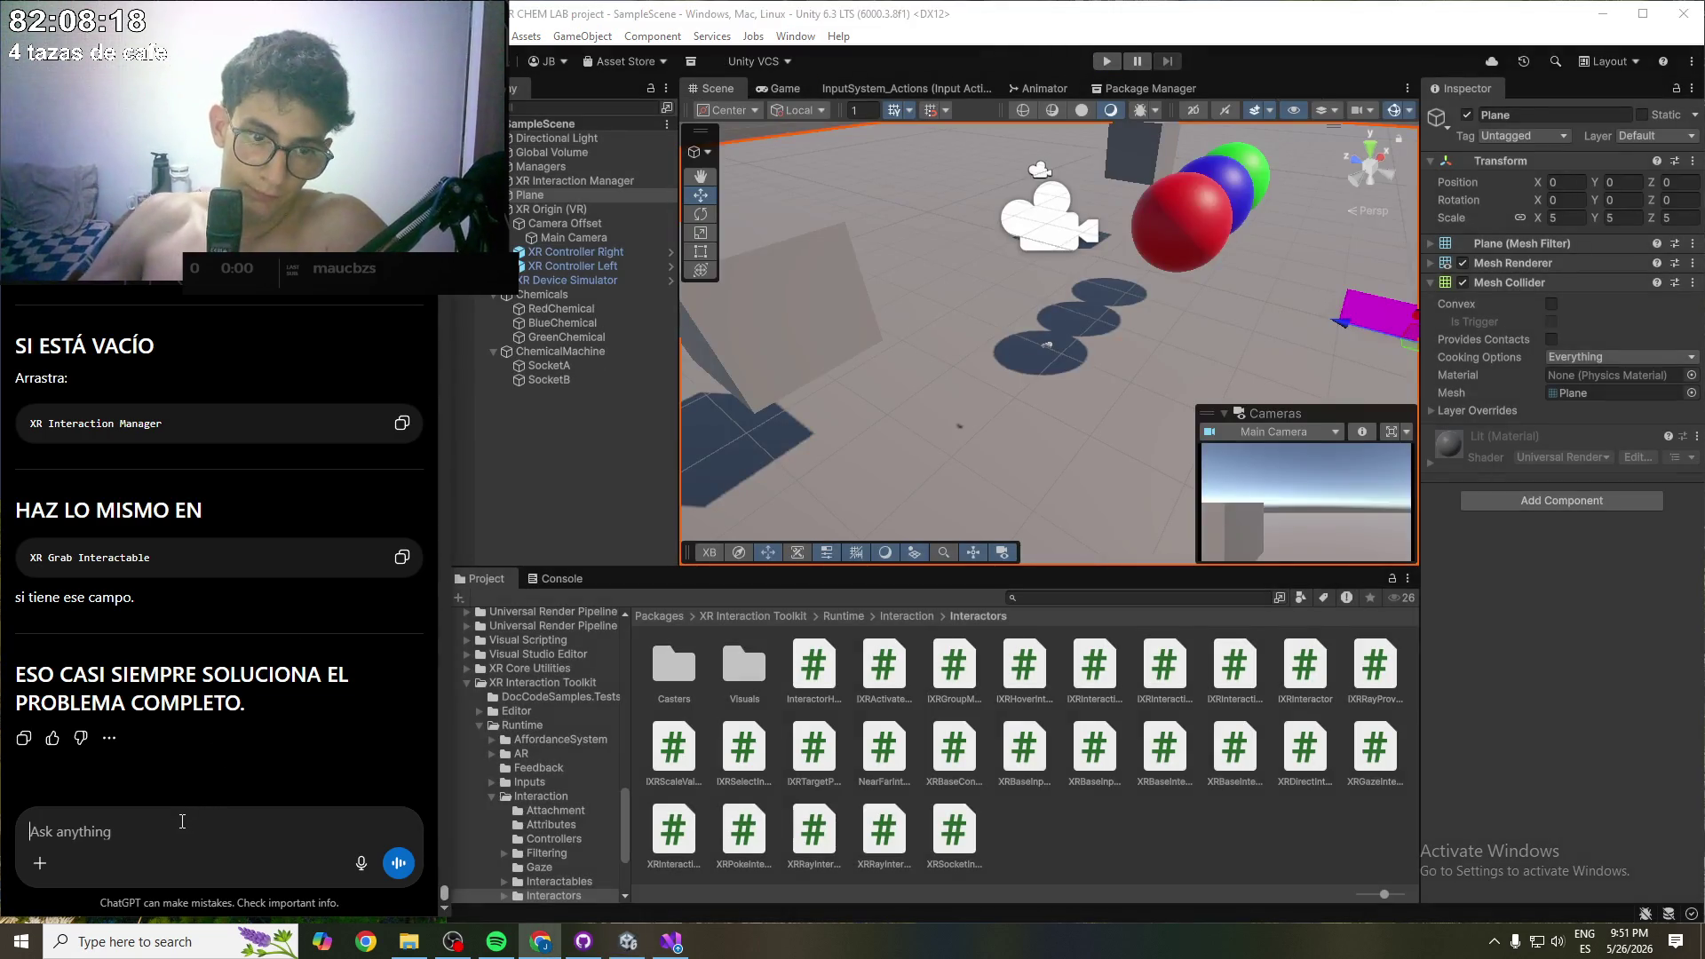
text(no funciona, sigue s)
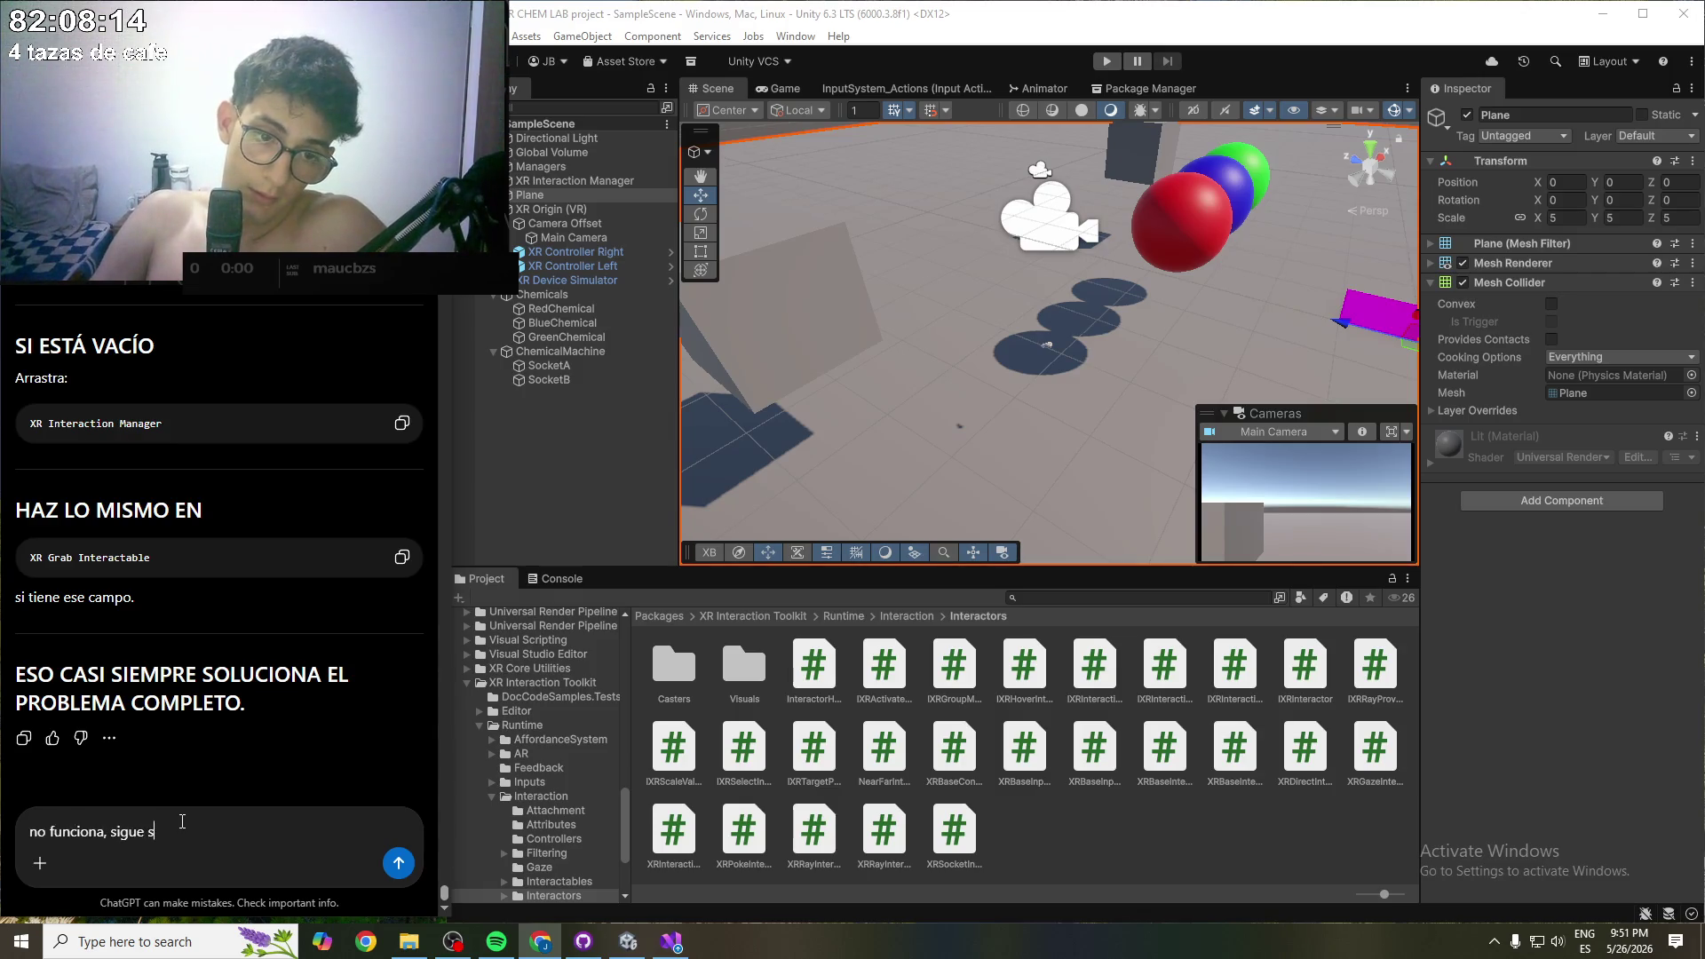
text( de color)
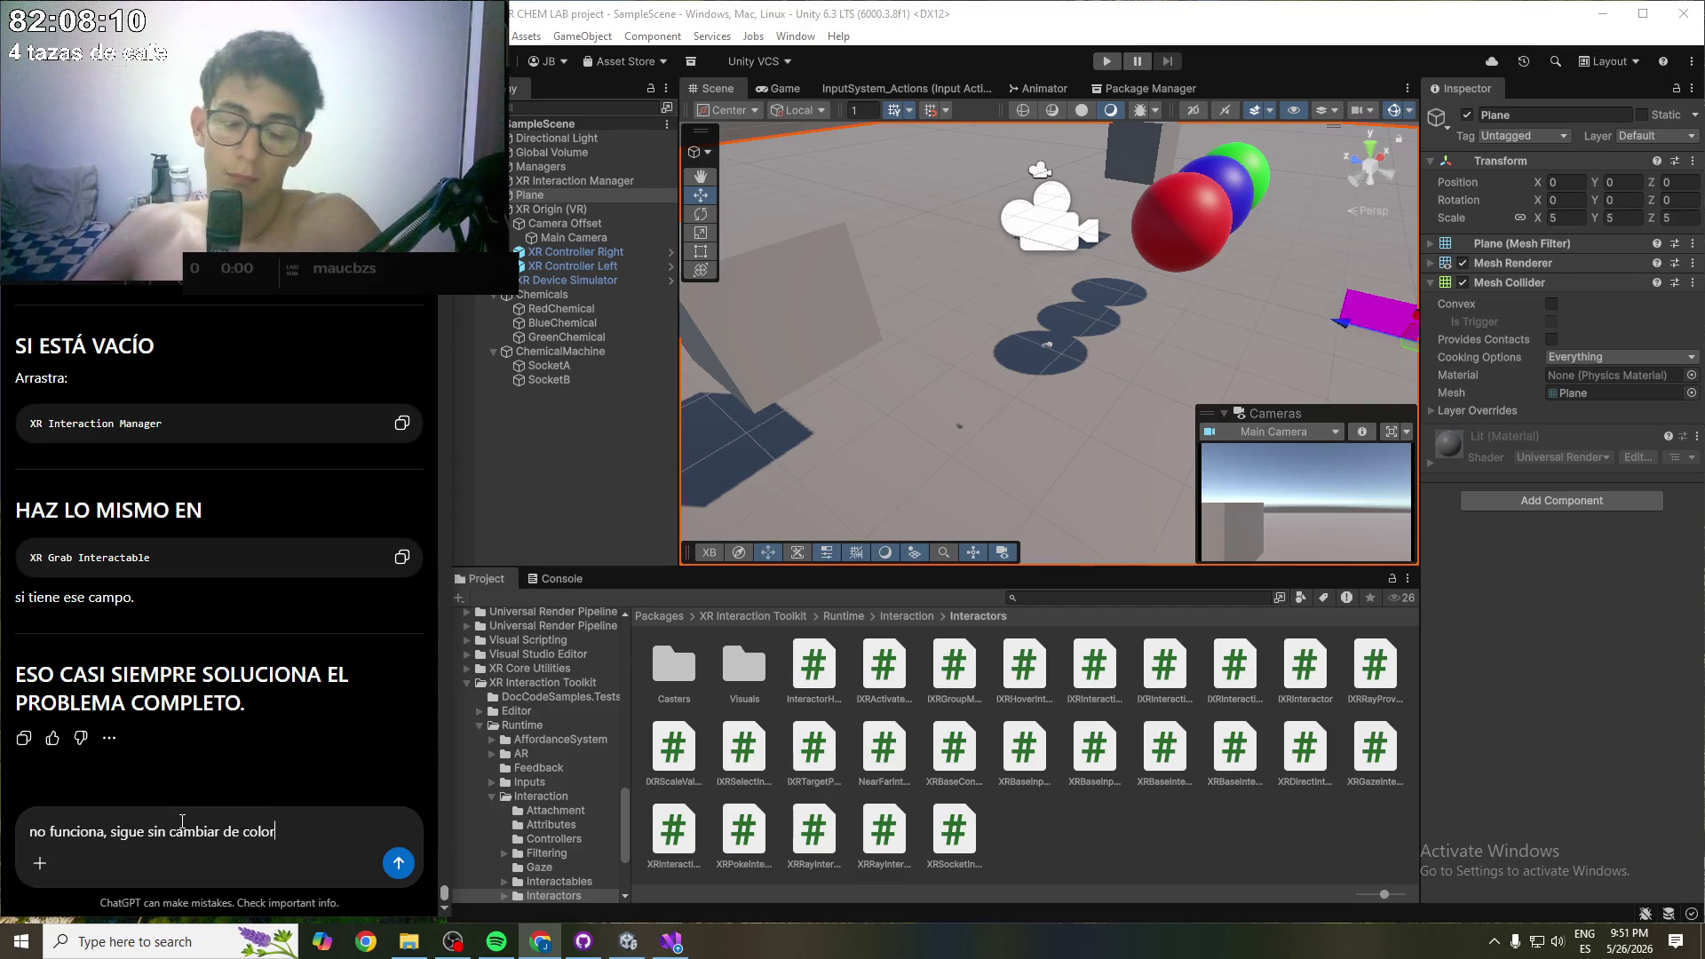
key(Return)
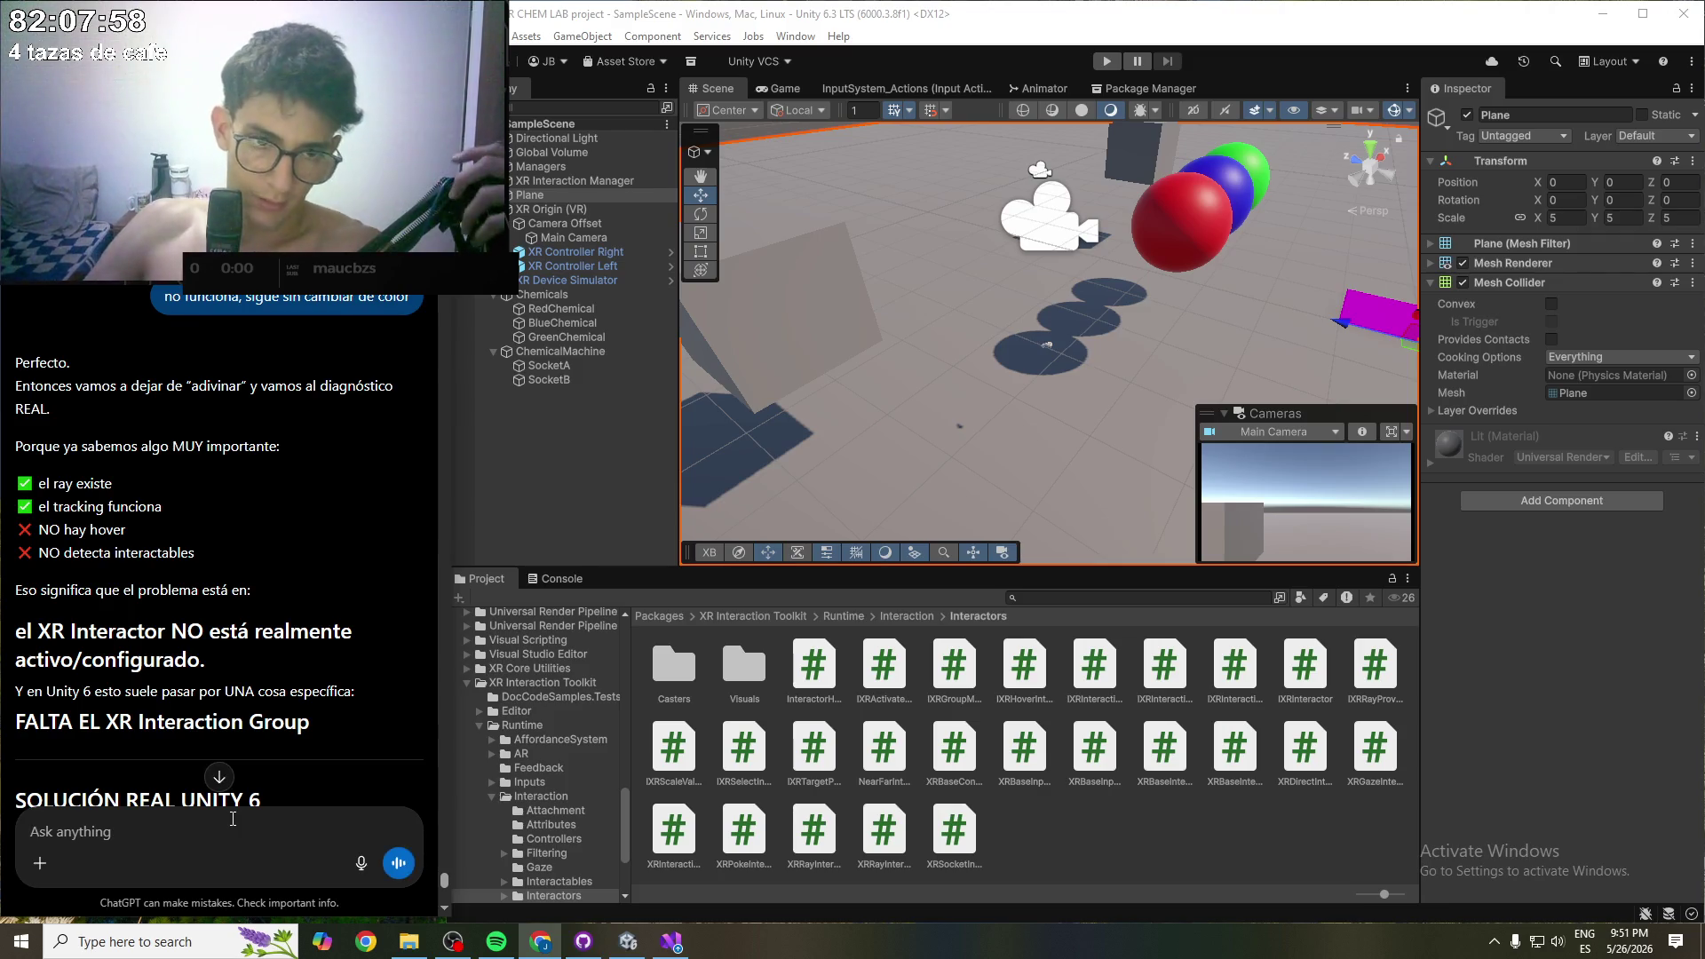
scroll(175, 692, down, 3)
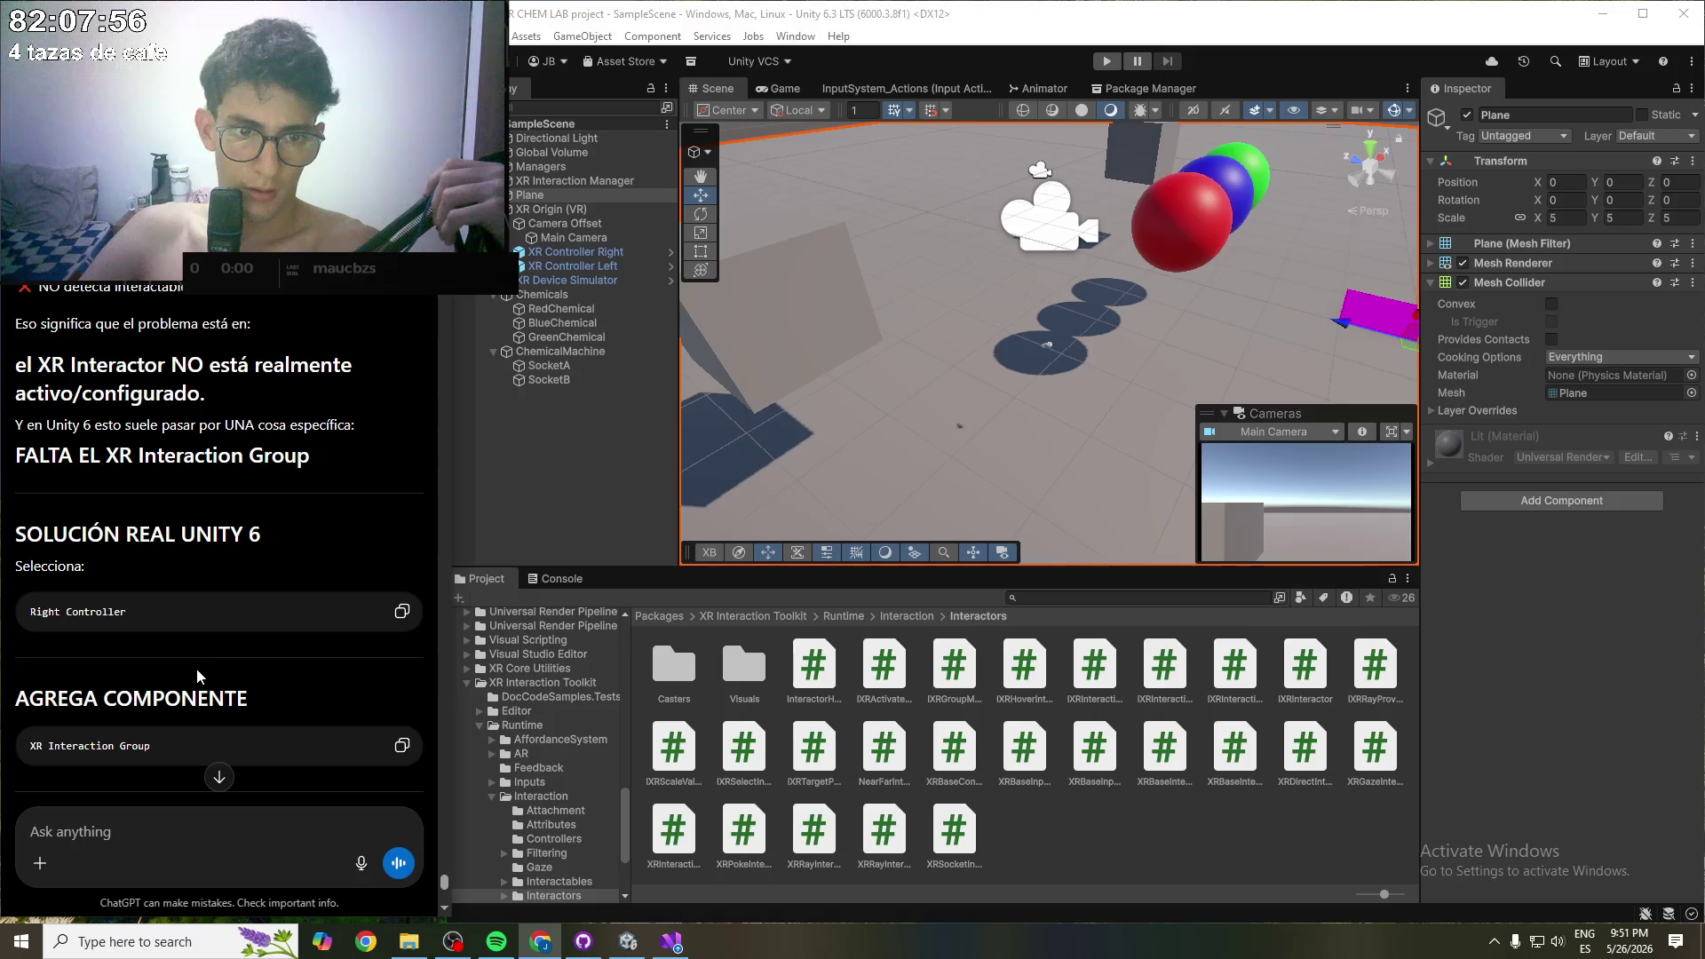
click(566, 253)
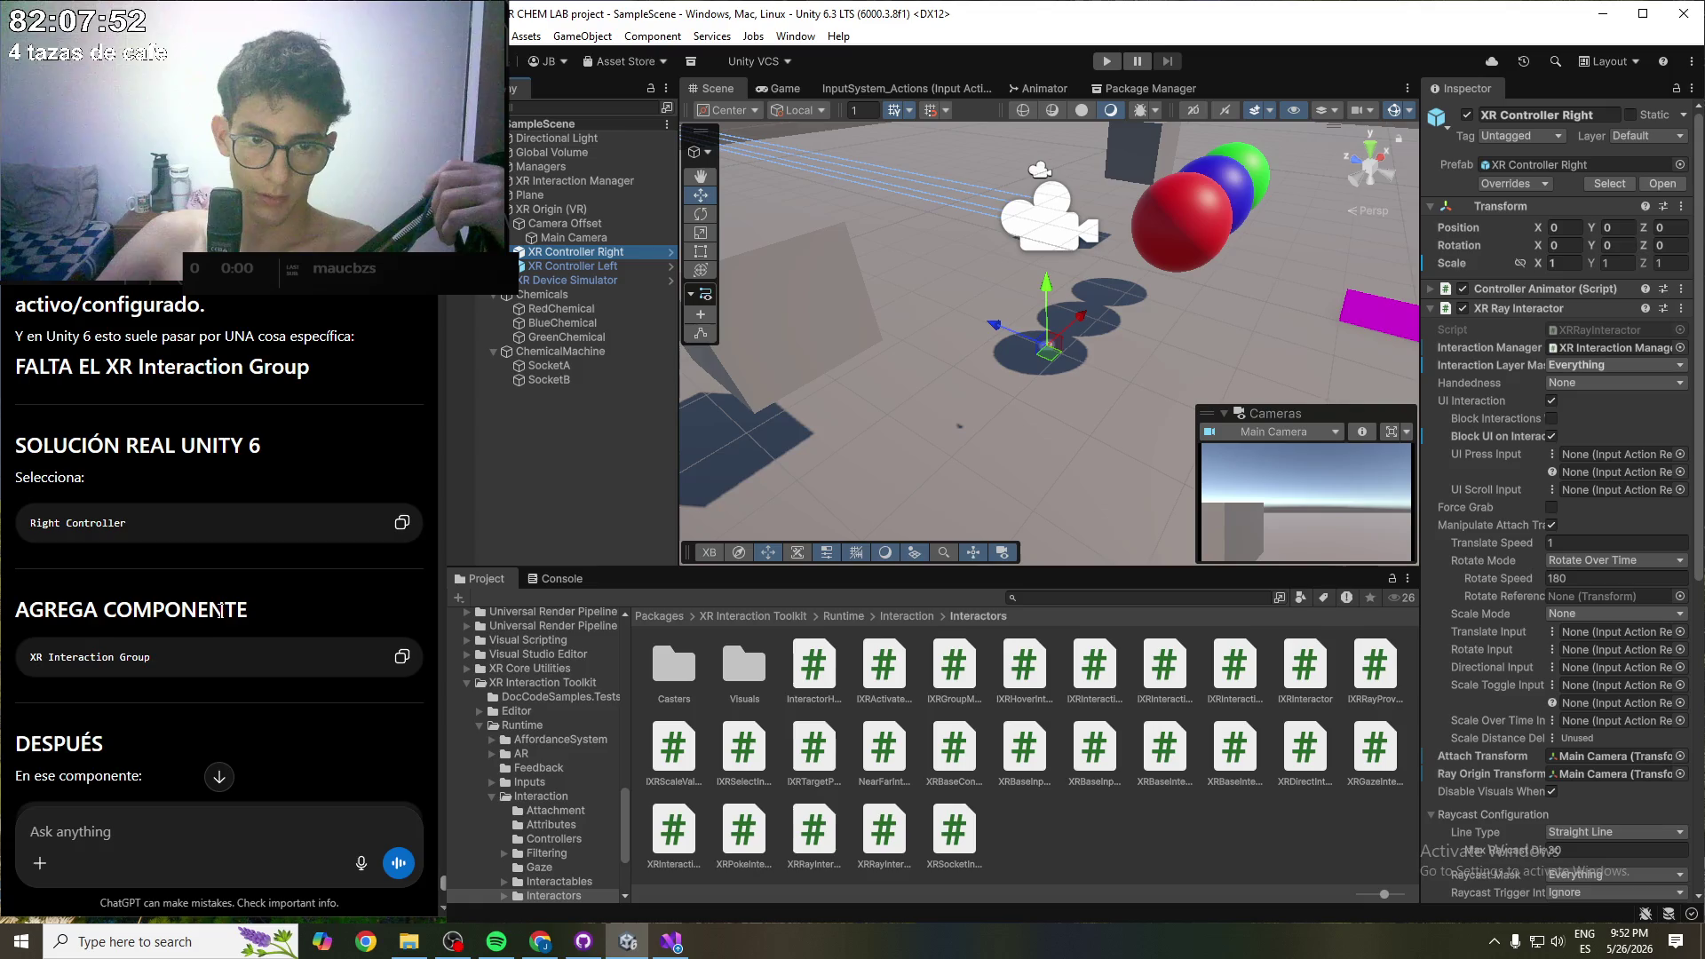
- Add an XR Interaction Group component to XR Controller Right and save the scene
scroll(1518, 648, down, 10)
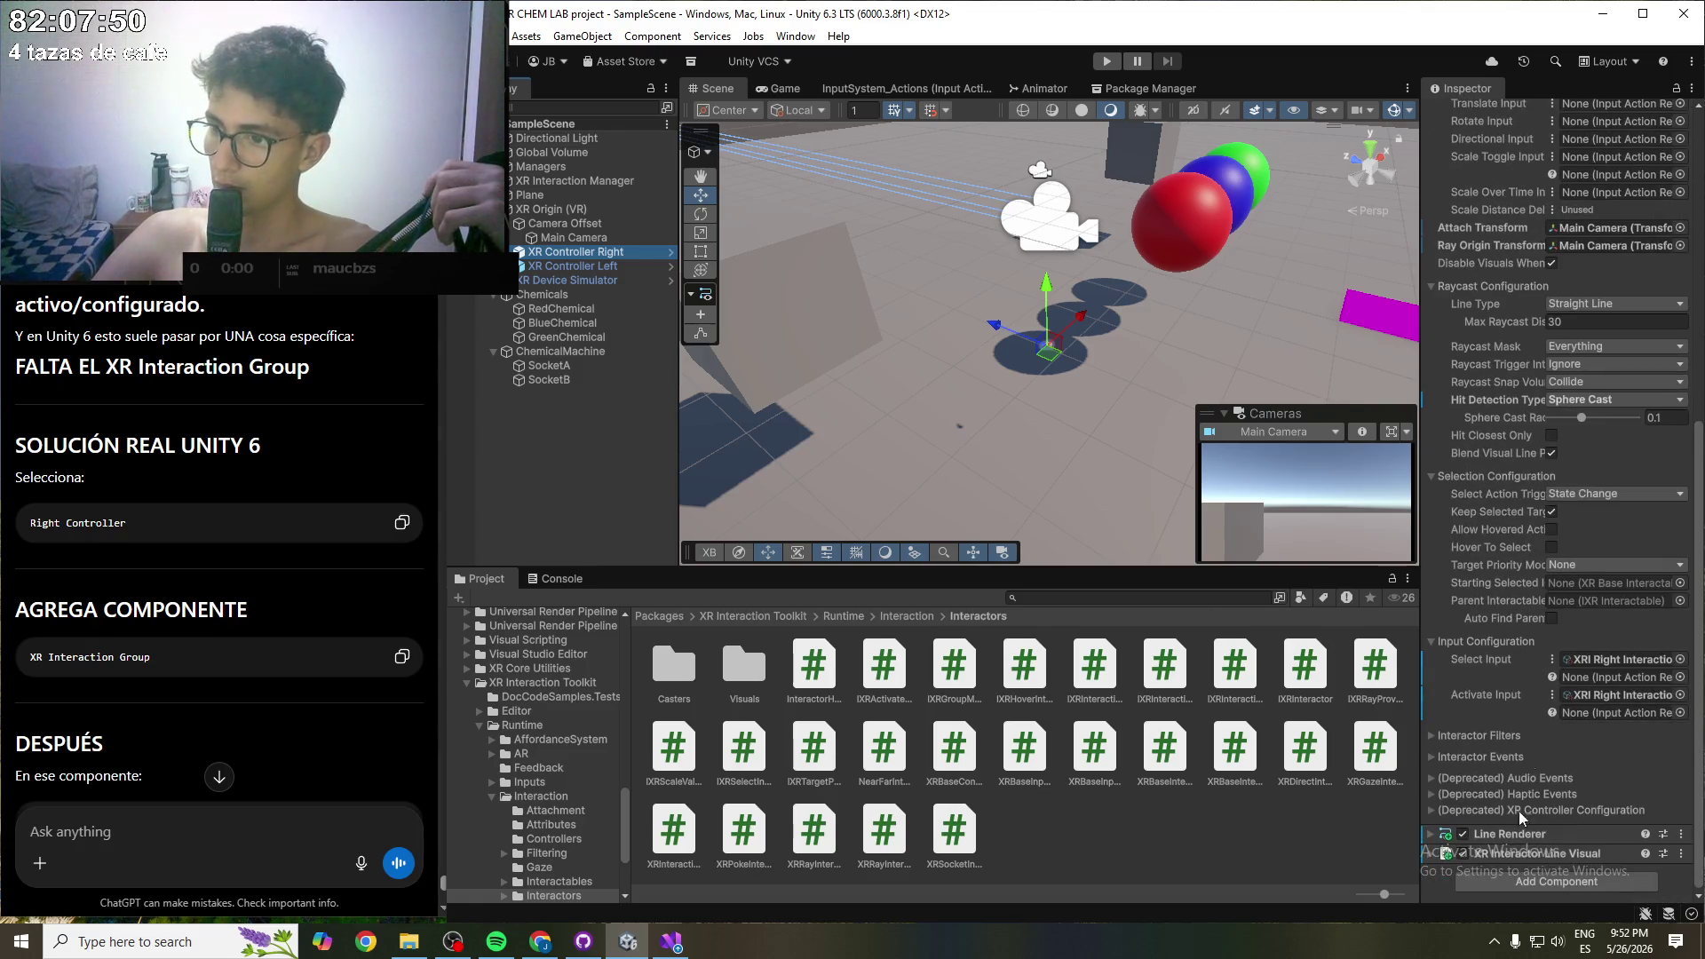
click(1543, 885)
text(X)
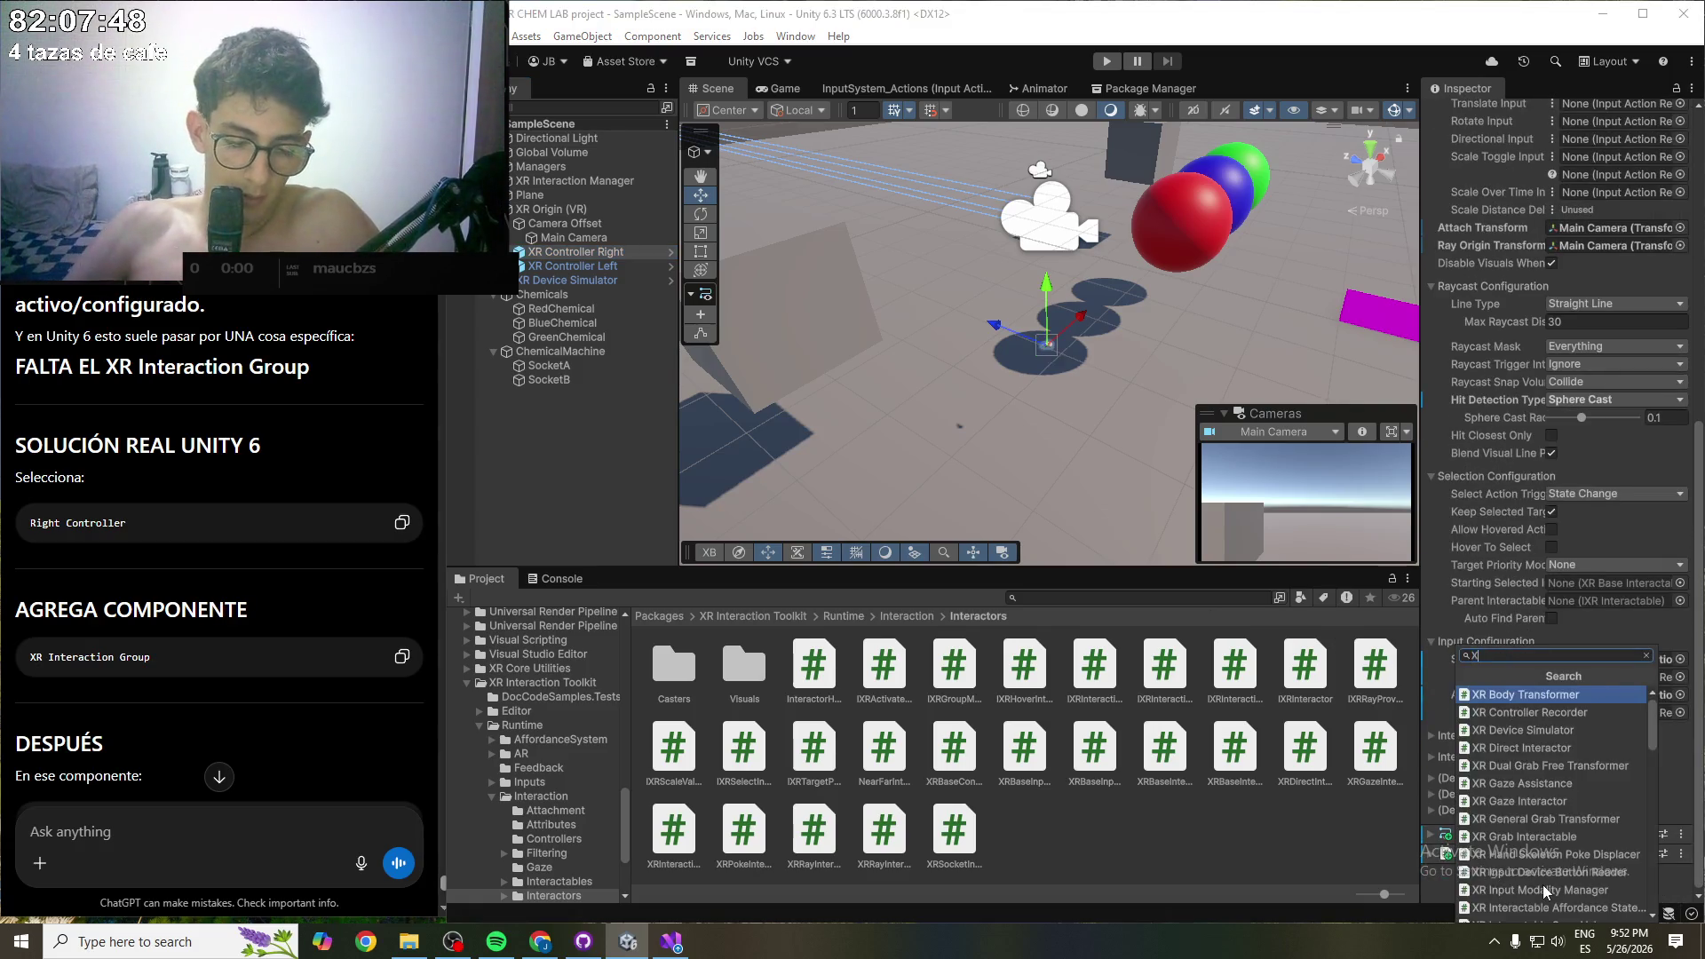
text(R interaction)
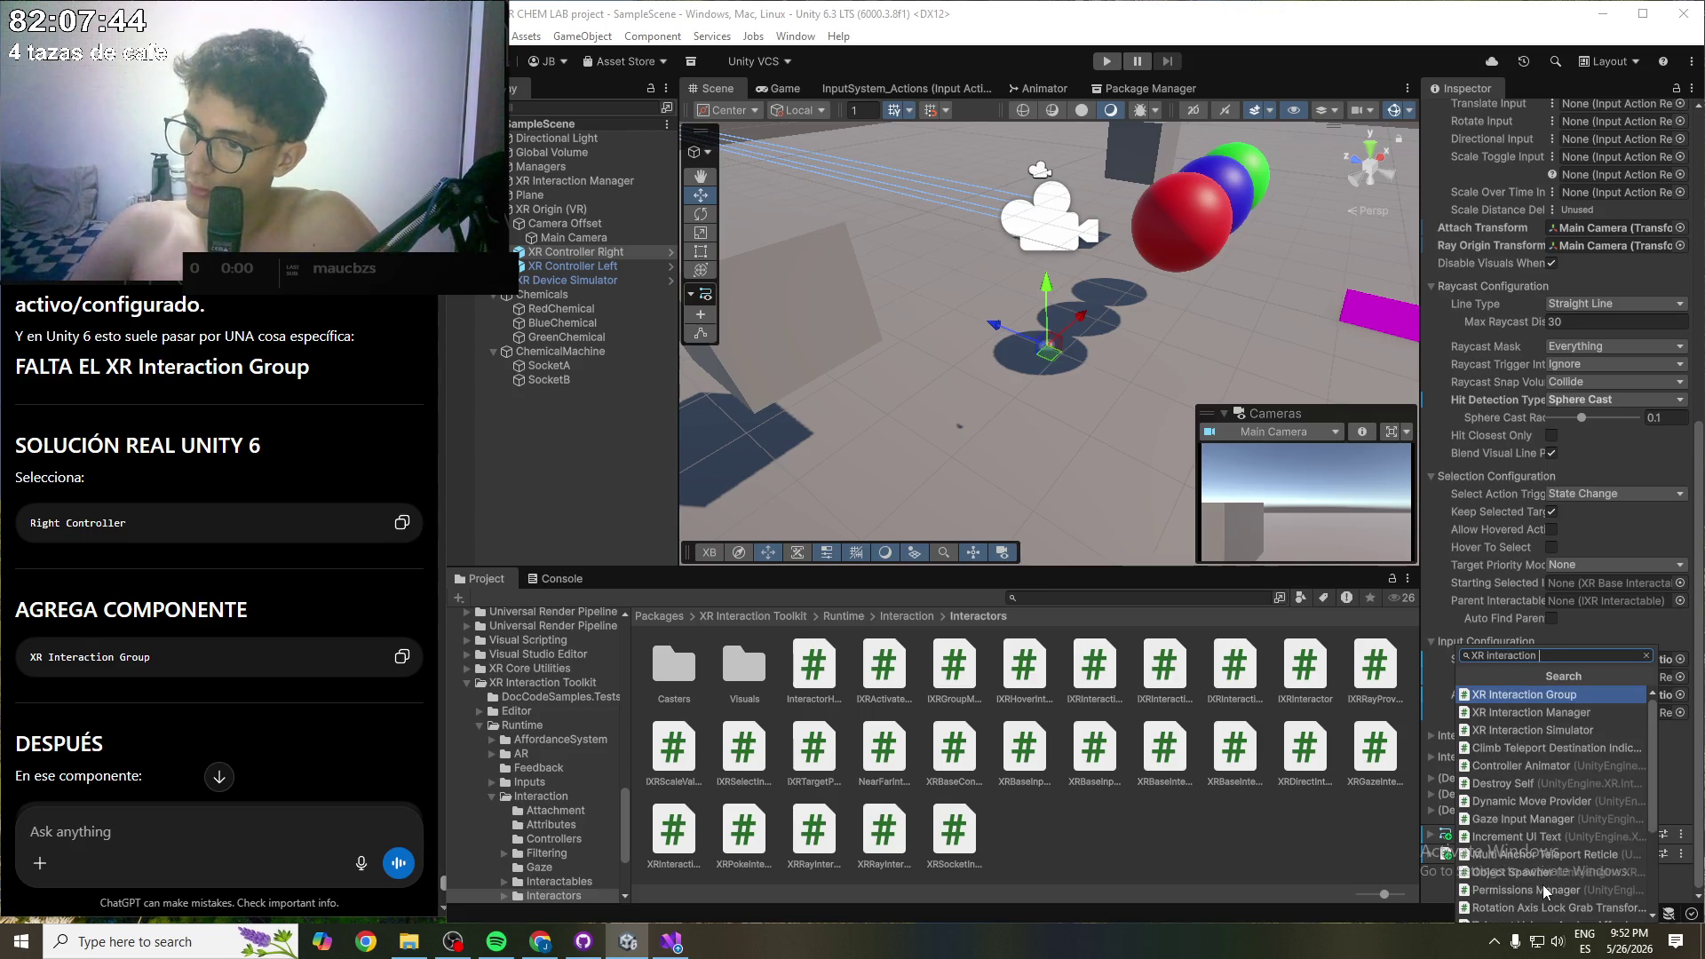
key(Return)
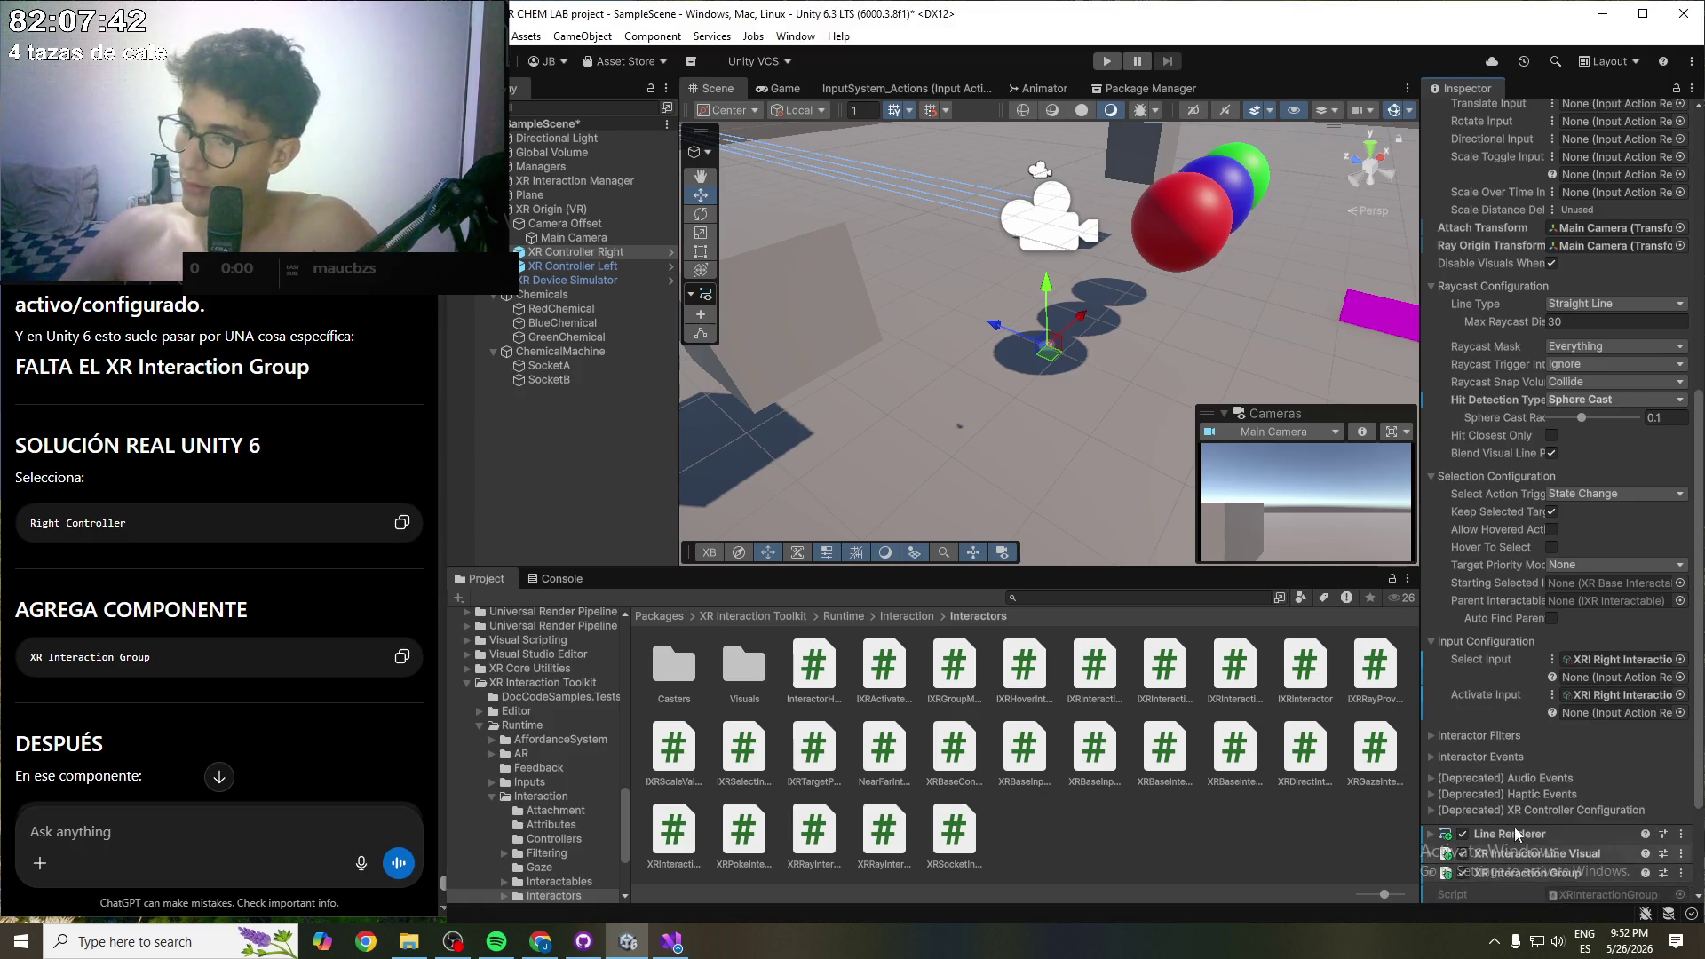
scroll(1513, 842, down, 4)
key(ctrl+s)
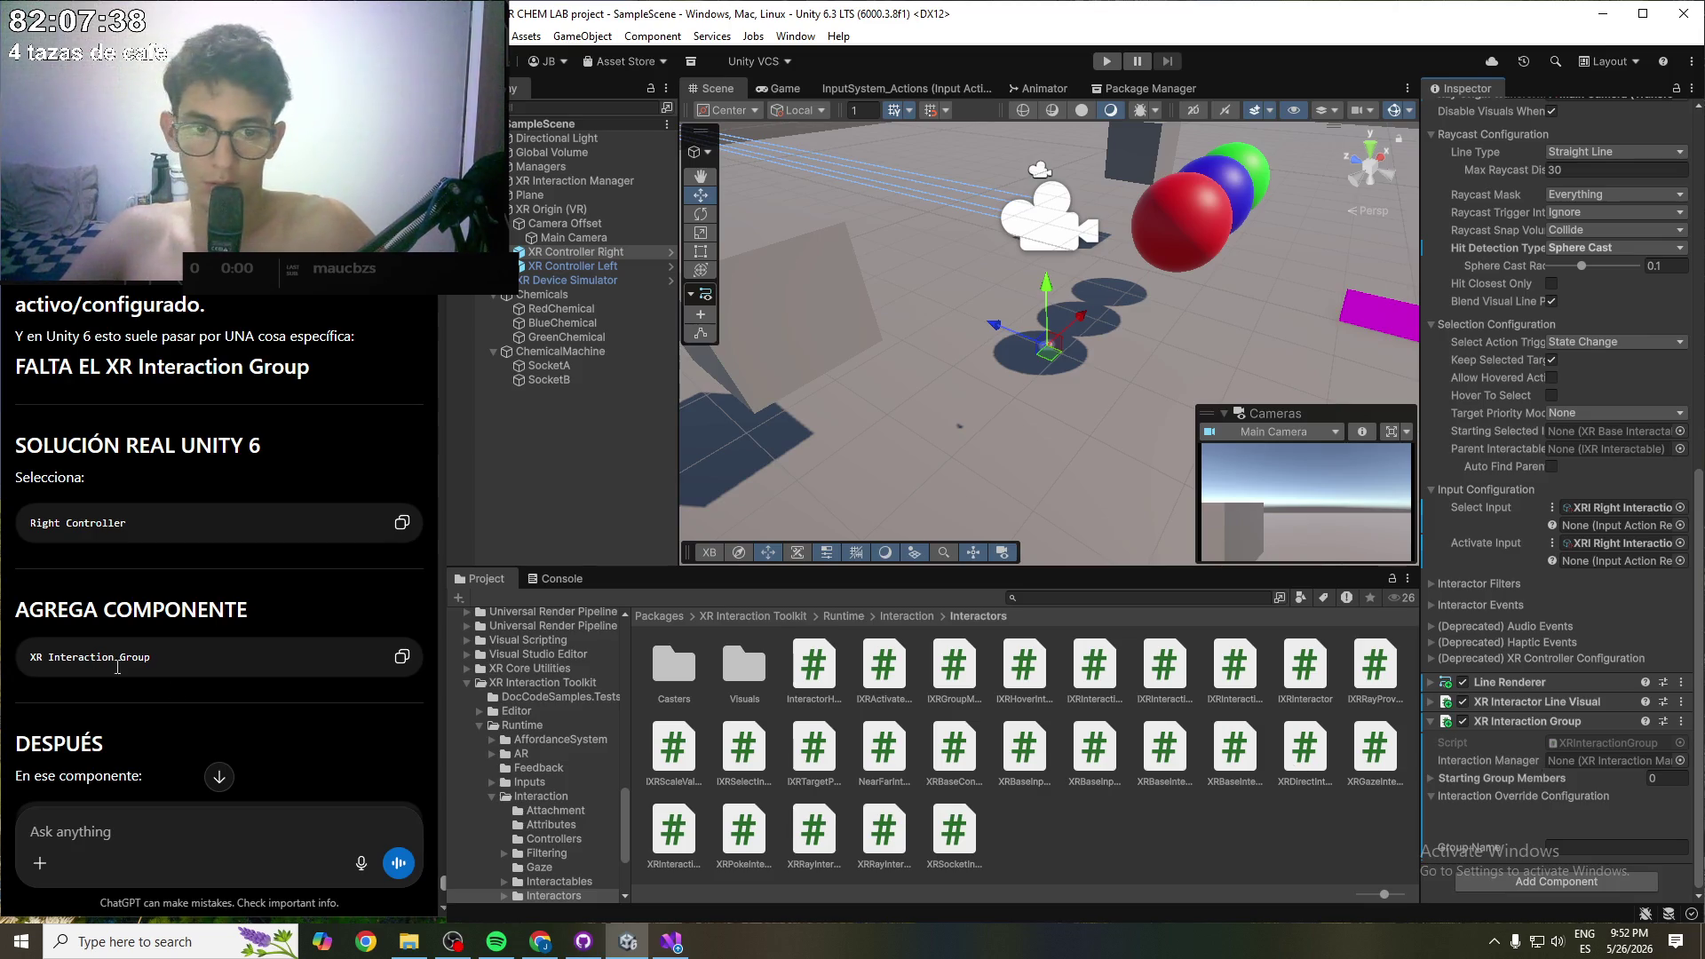
- Add an empty Element 0 to the group's Starting Group Members list
scroll(174, 691, down, 2)
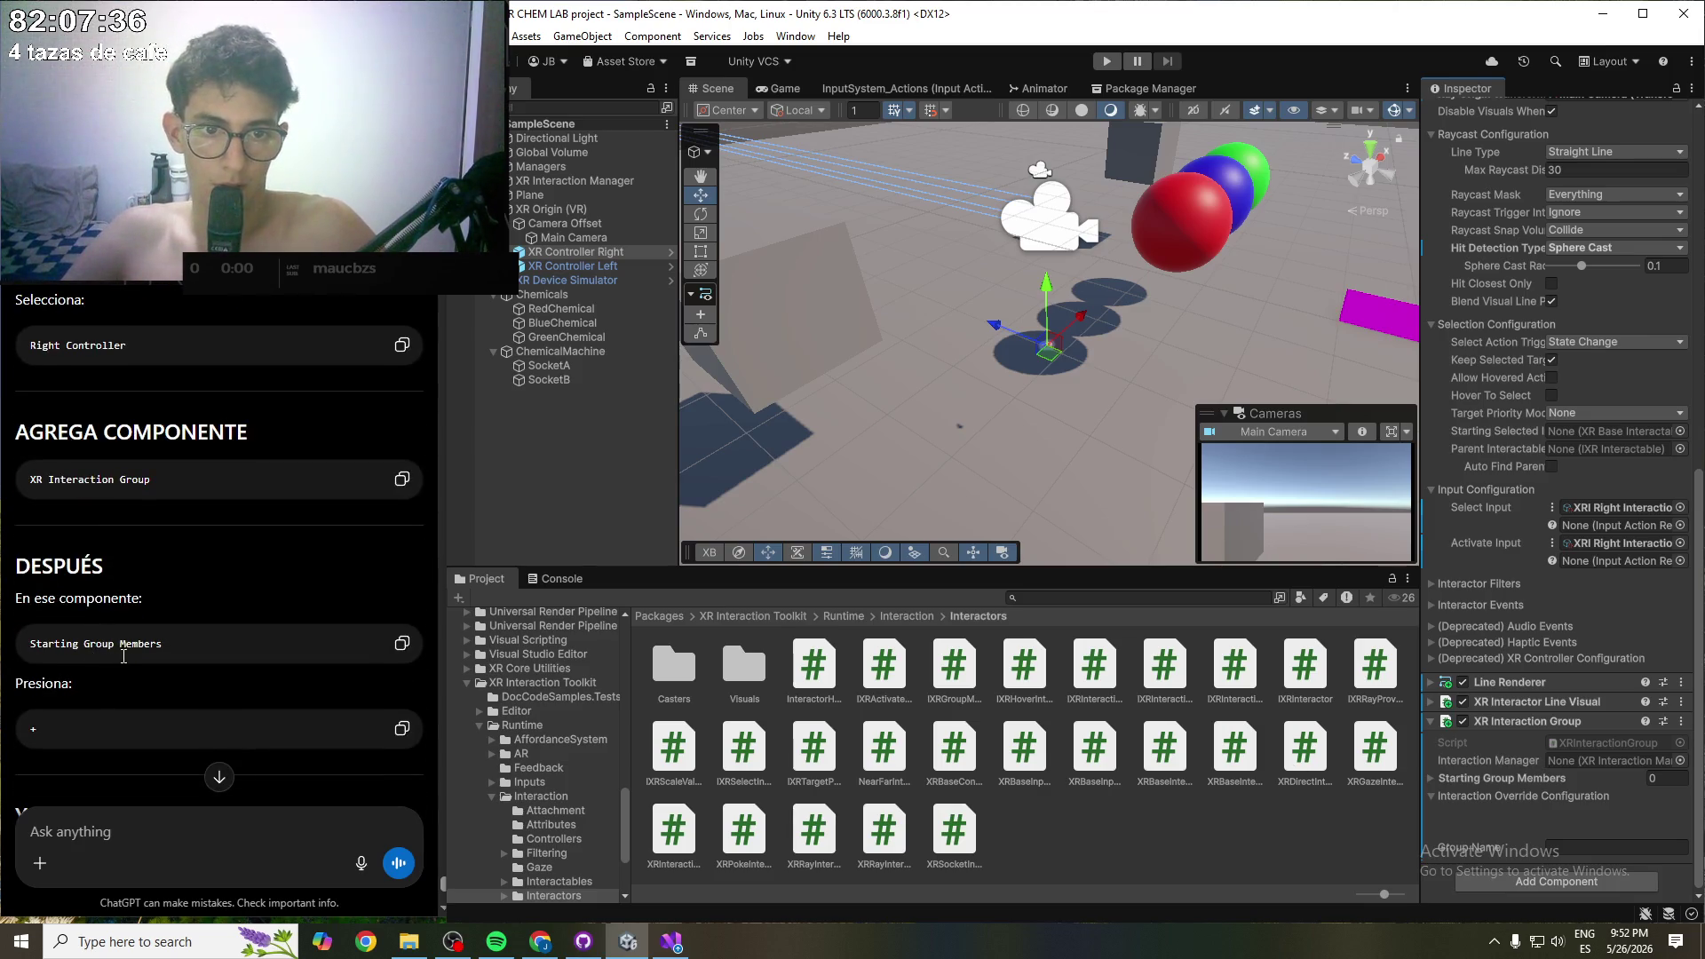
scroll(116, 645, down, 2)
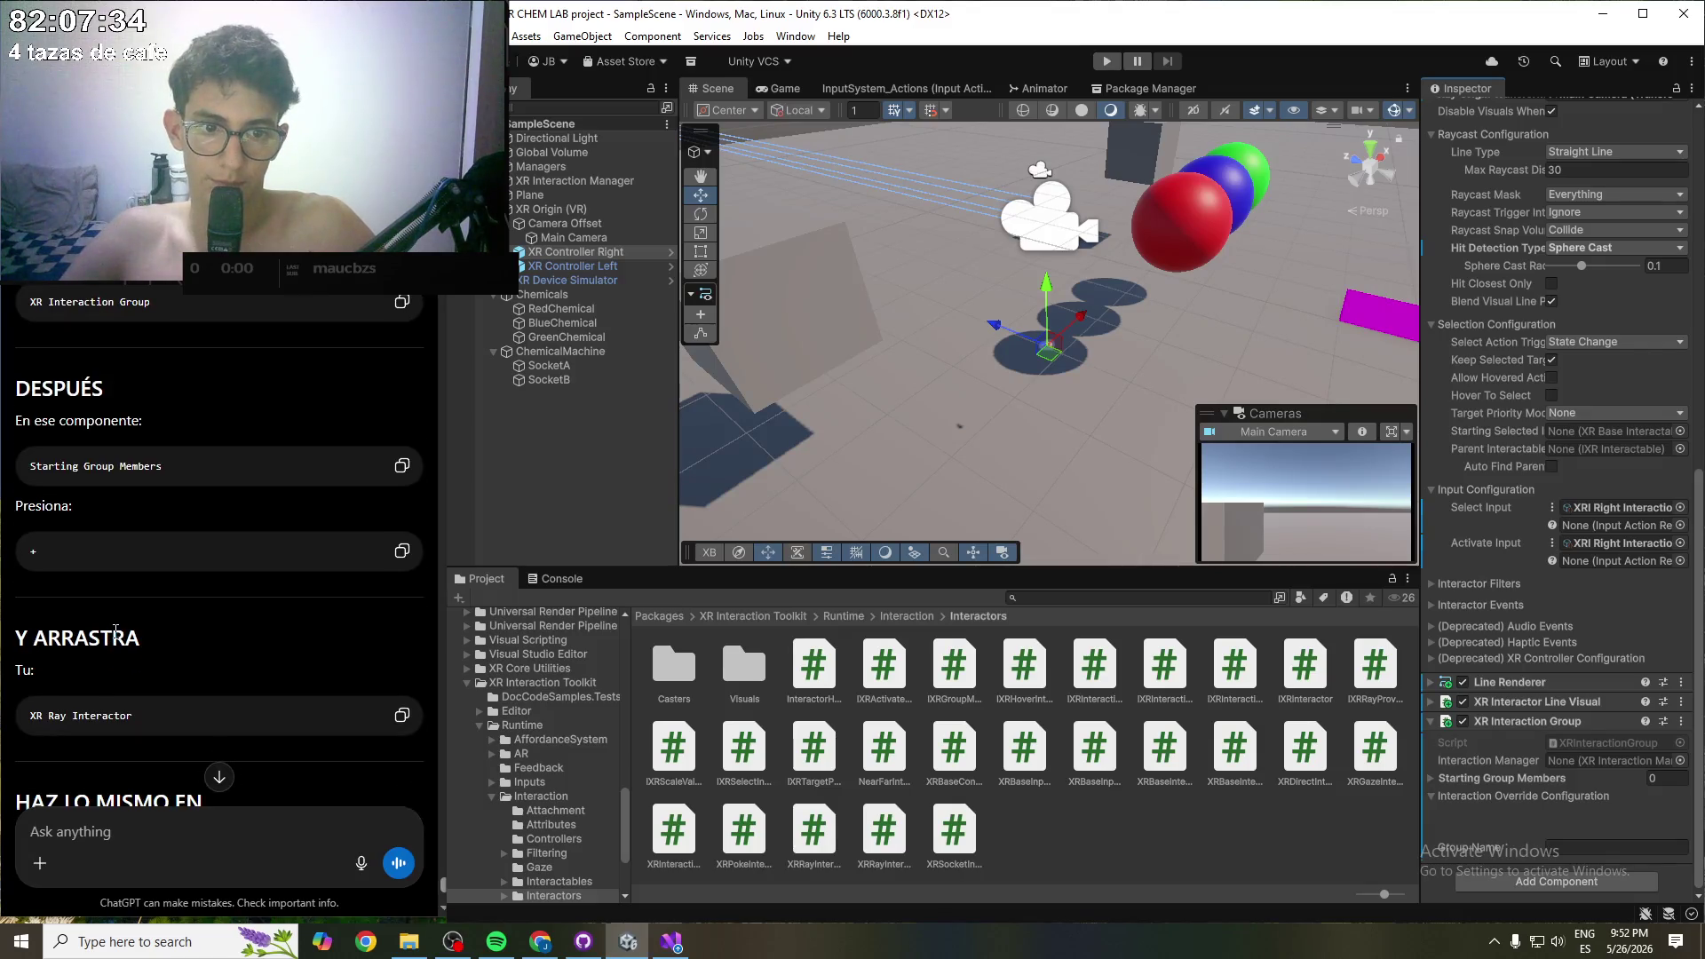
scroll(178, 666, down, 1)
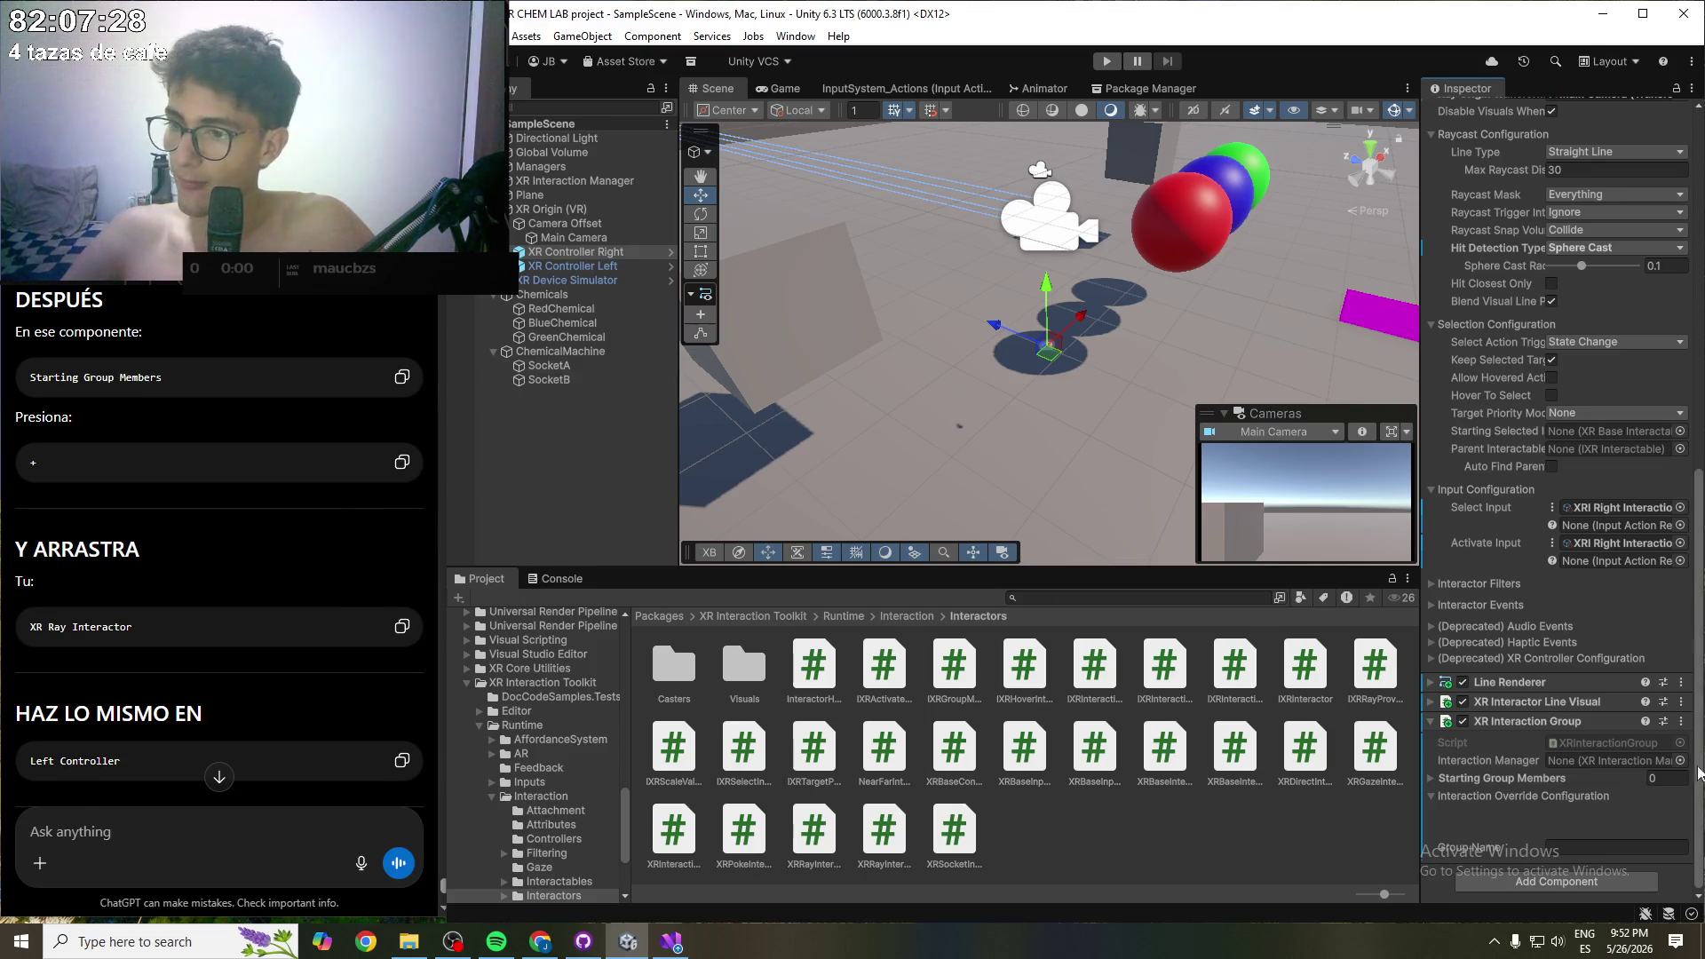
click(1469, 779)
click(1642, 821)
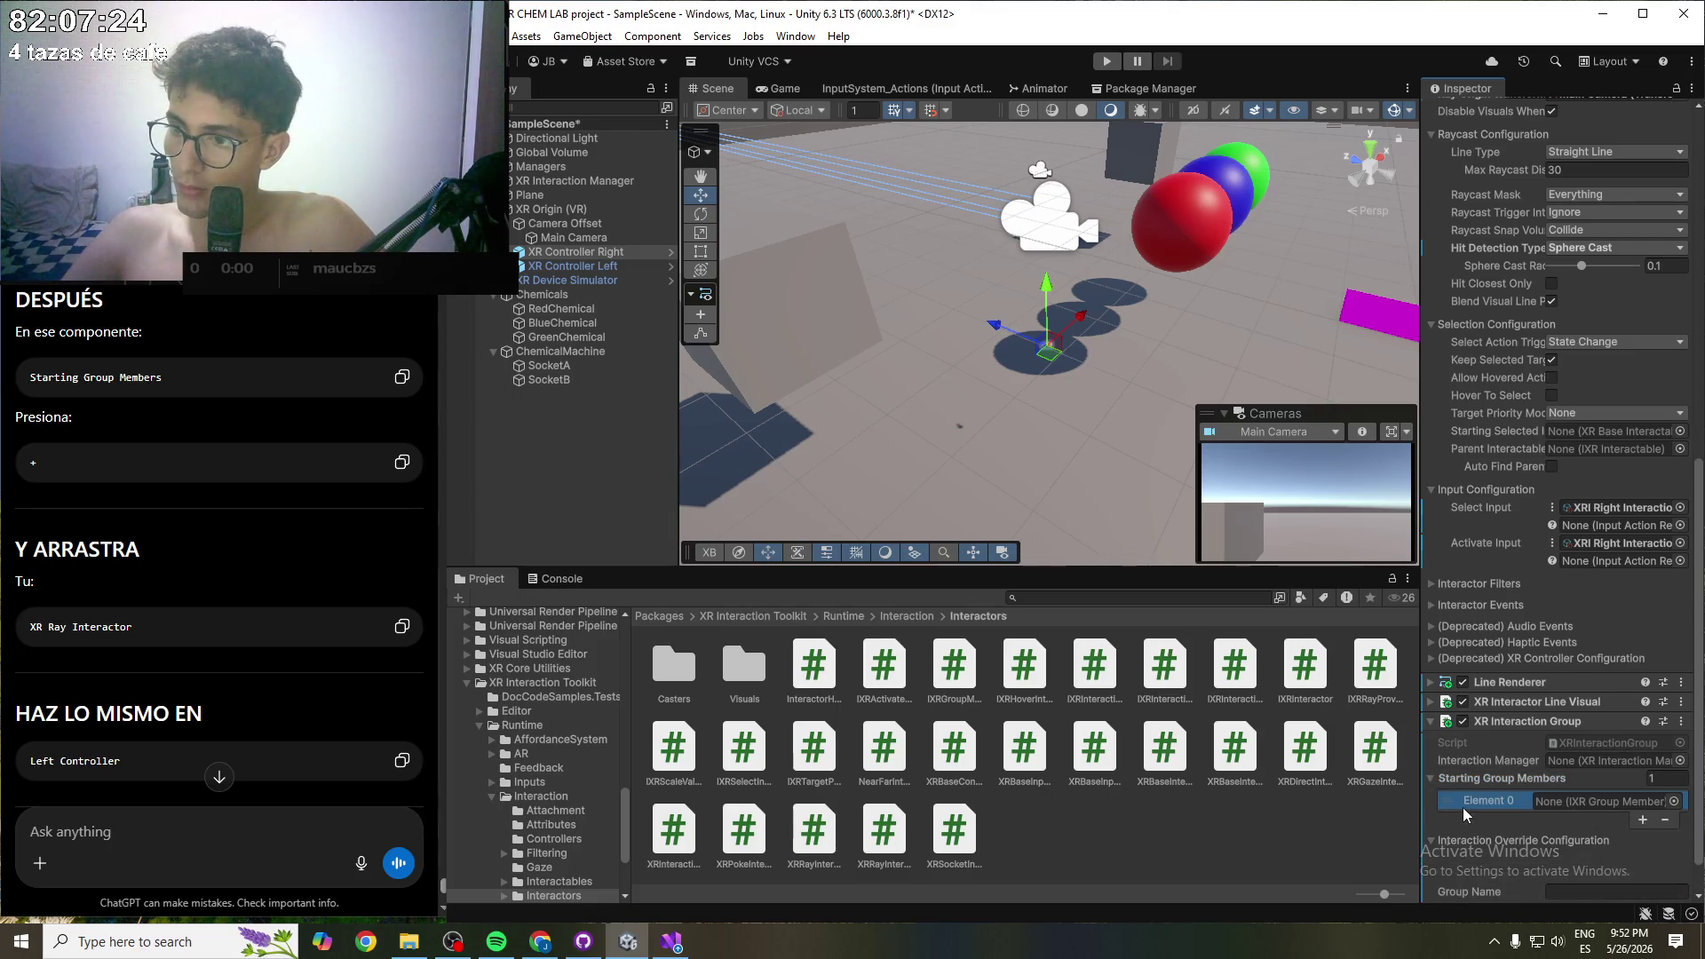
scroll(1642, 817, down, 1)
click(1673, 756)
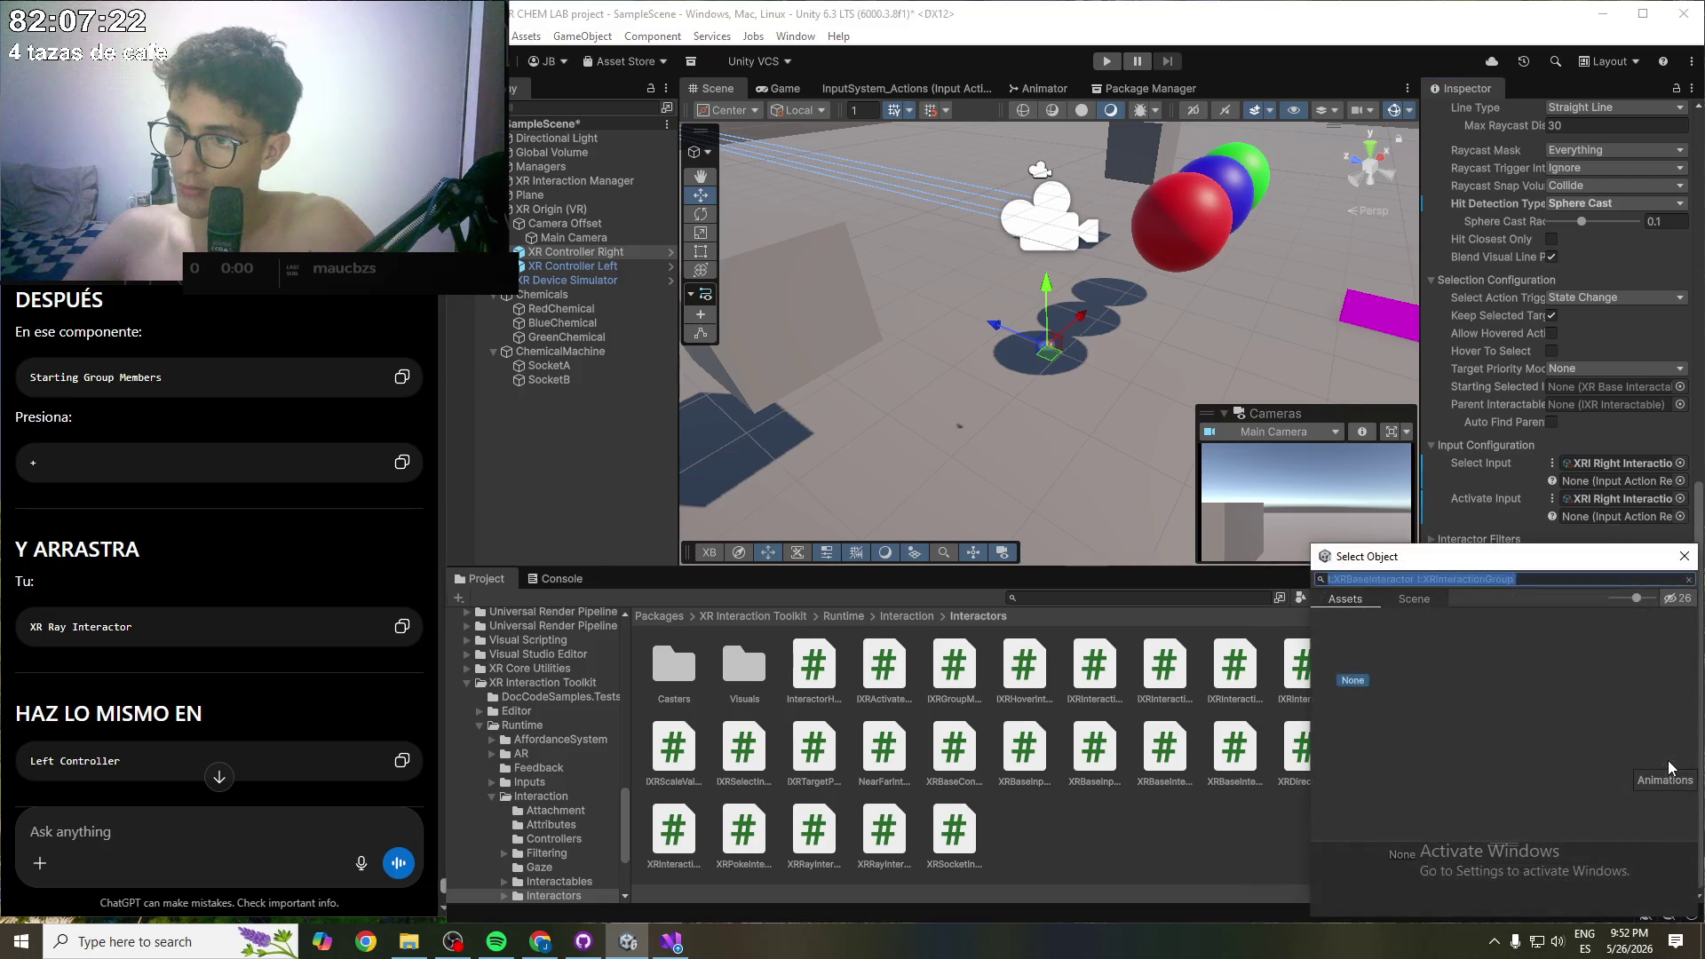
click(1683, 558)
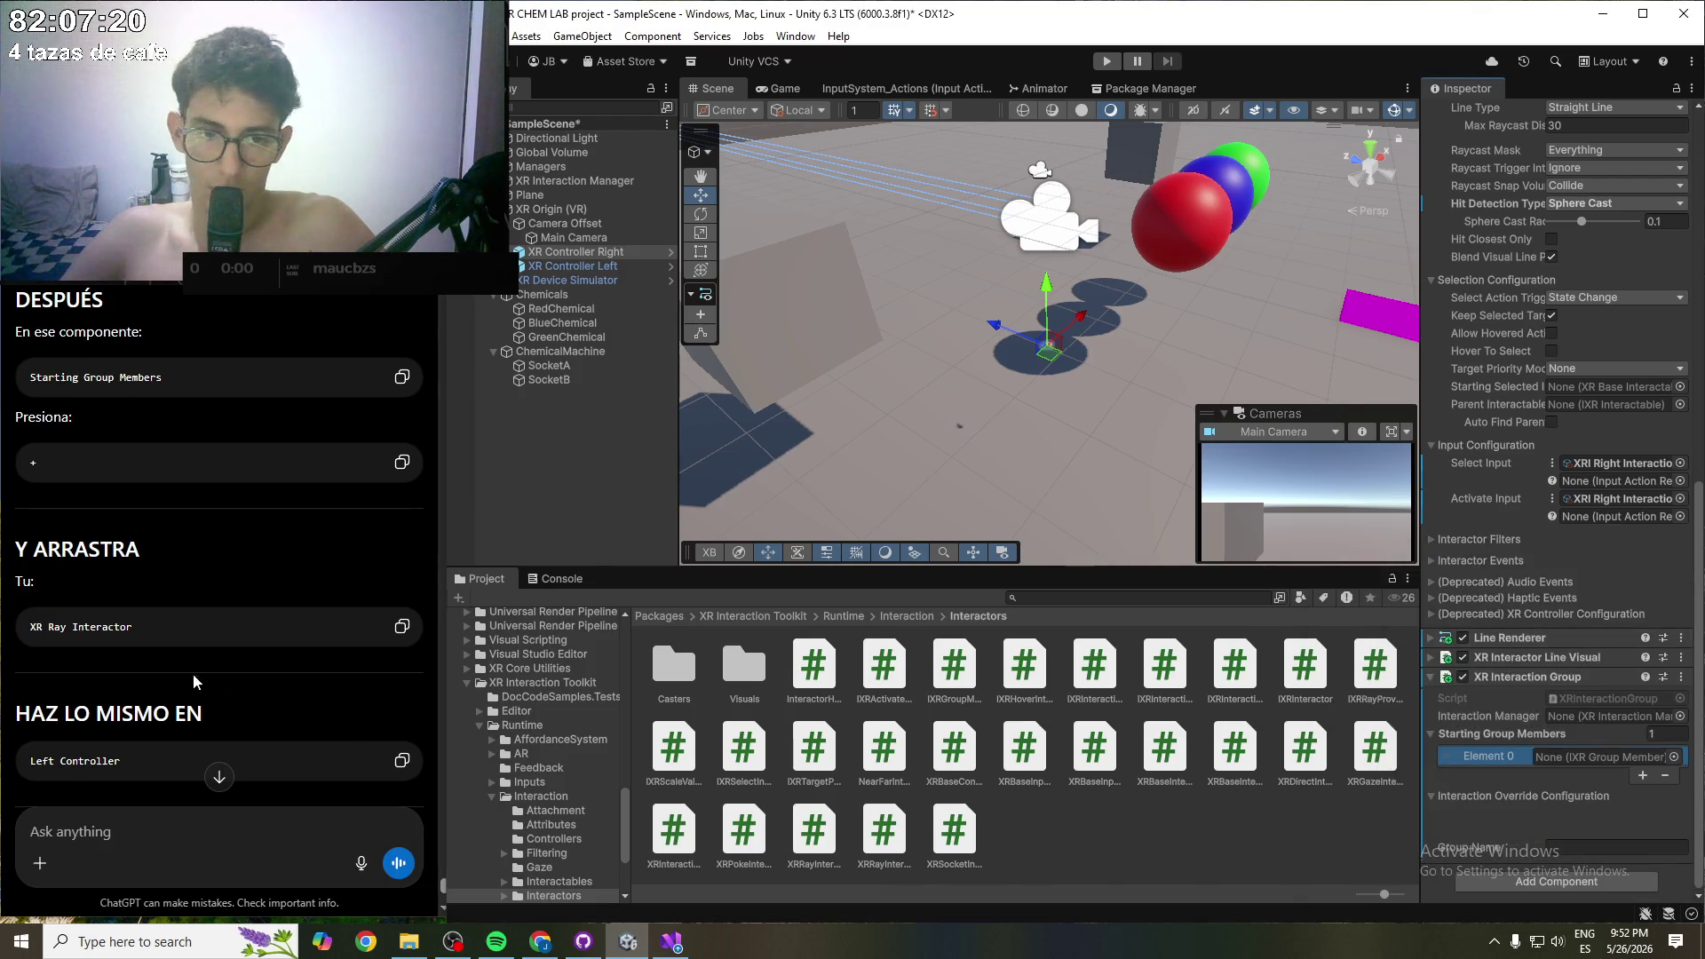
- Make the right XR Ray Interactor Element 0 of the Starting Group Members
scroll(174, 665, down, 1)
scroll(183, 650, up, 2)
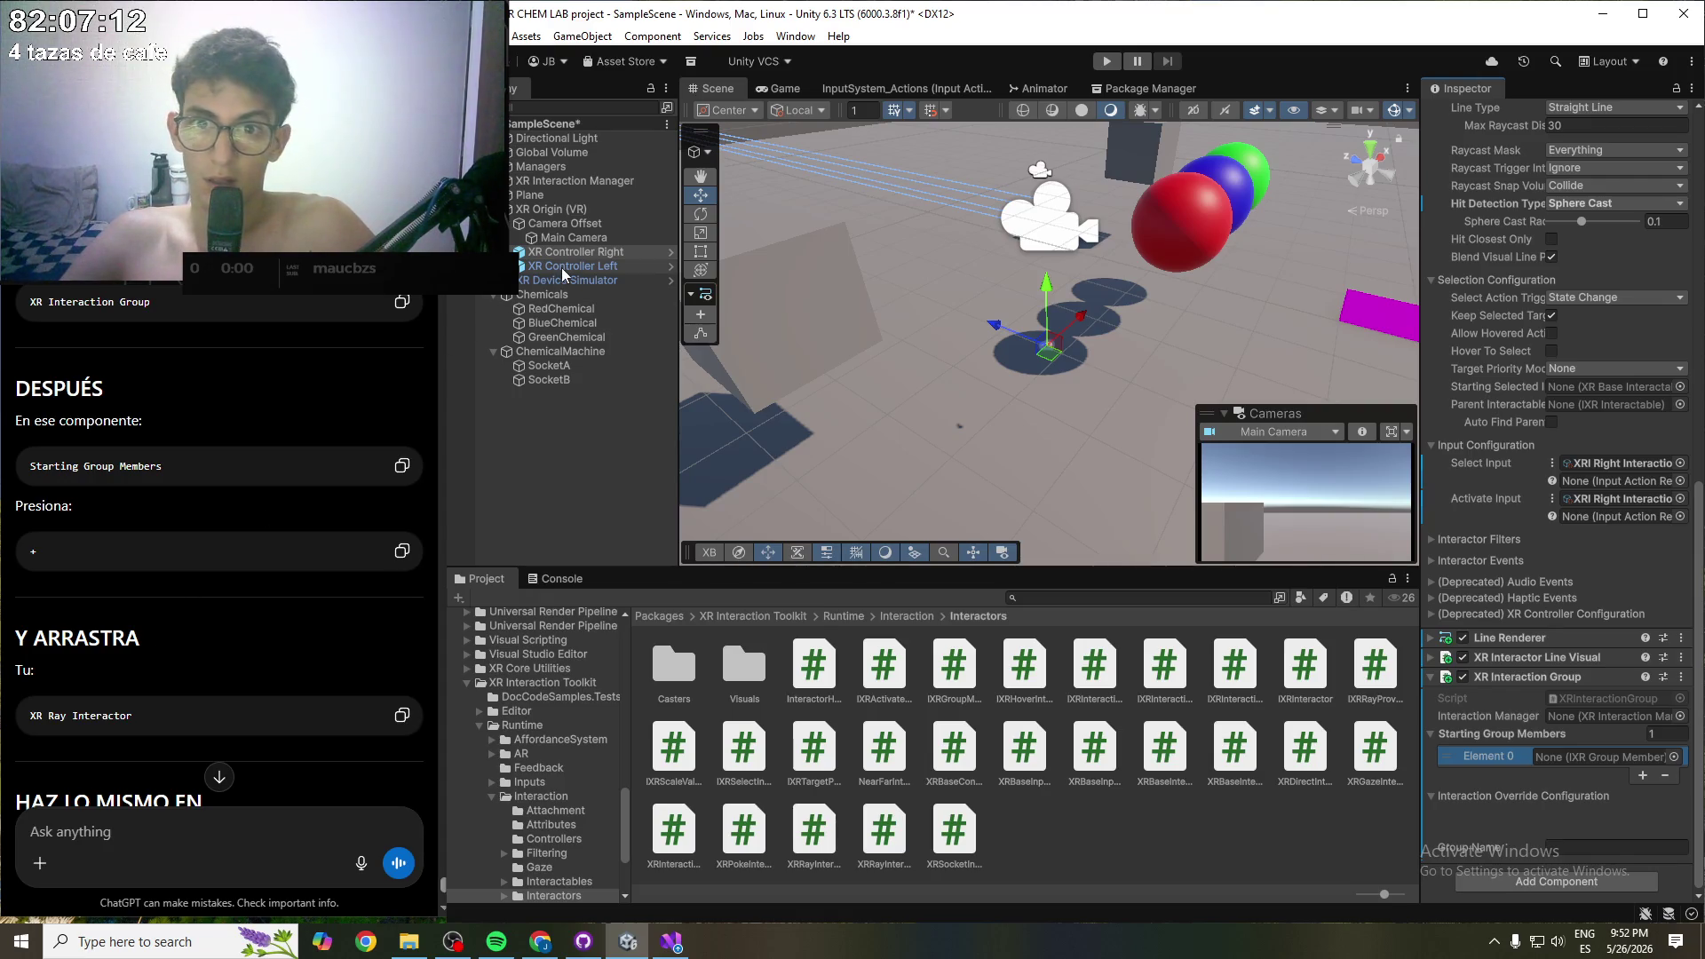
scroll(1506, 407, up, 15)
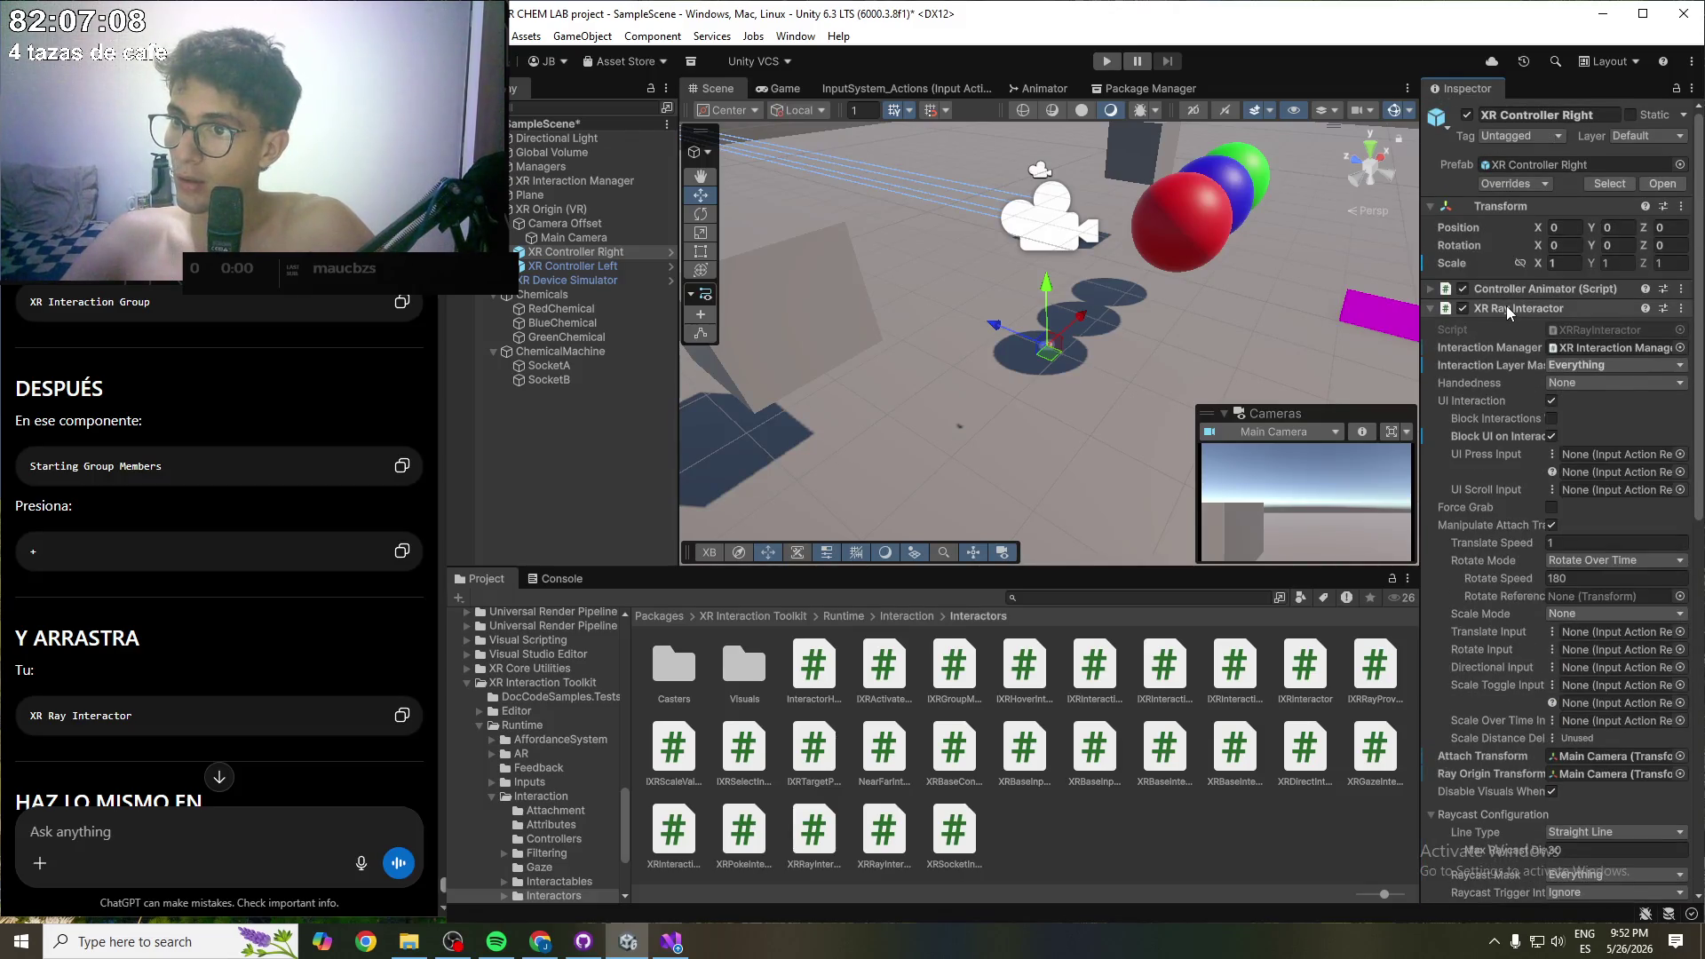
click(1431, 308)
drag(1508, 311, 1603, 449)
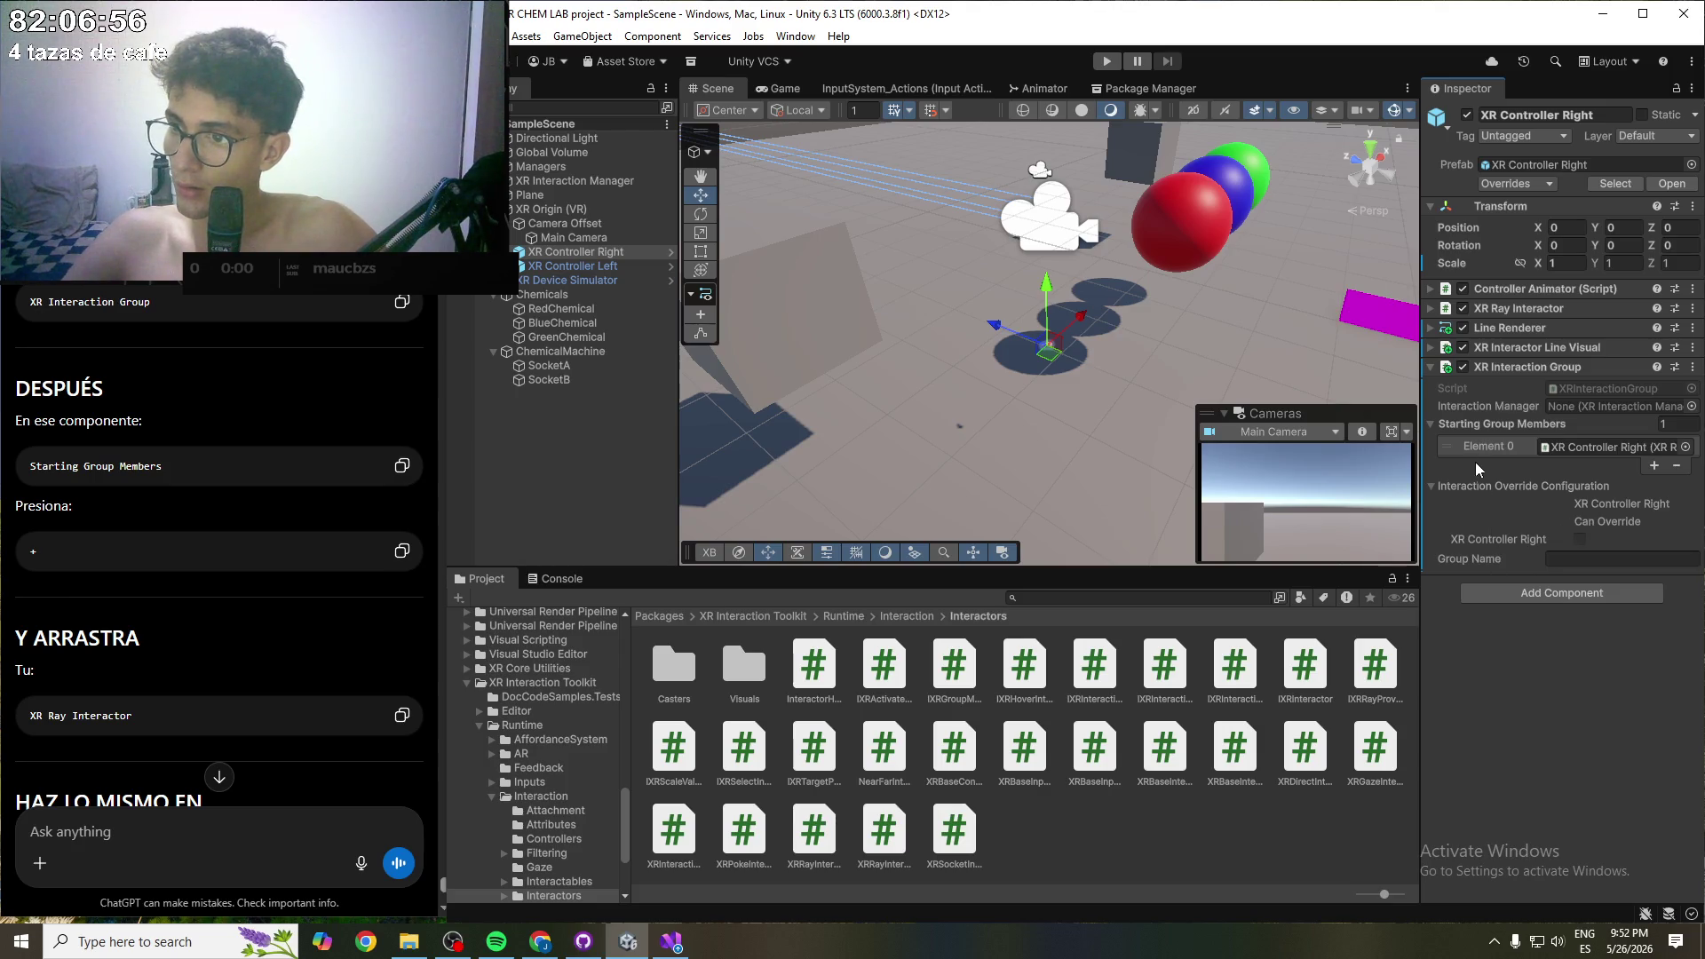
click(1434, 424)
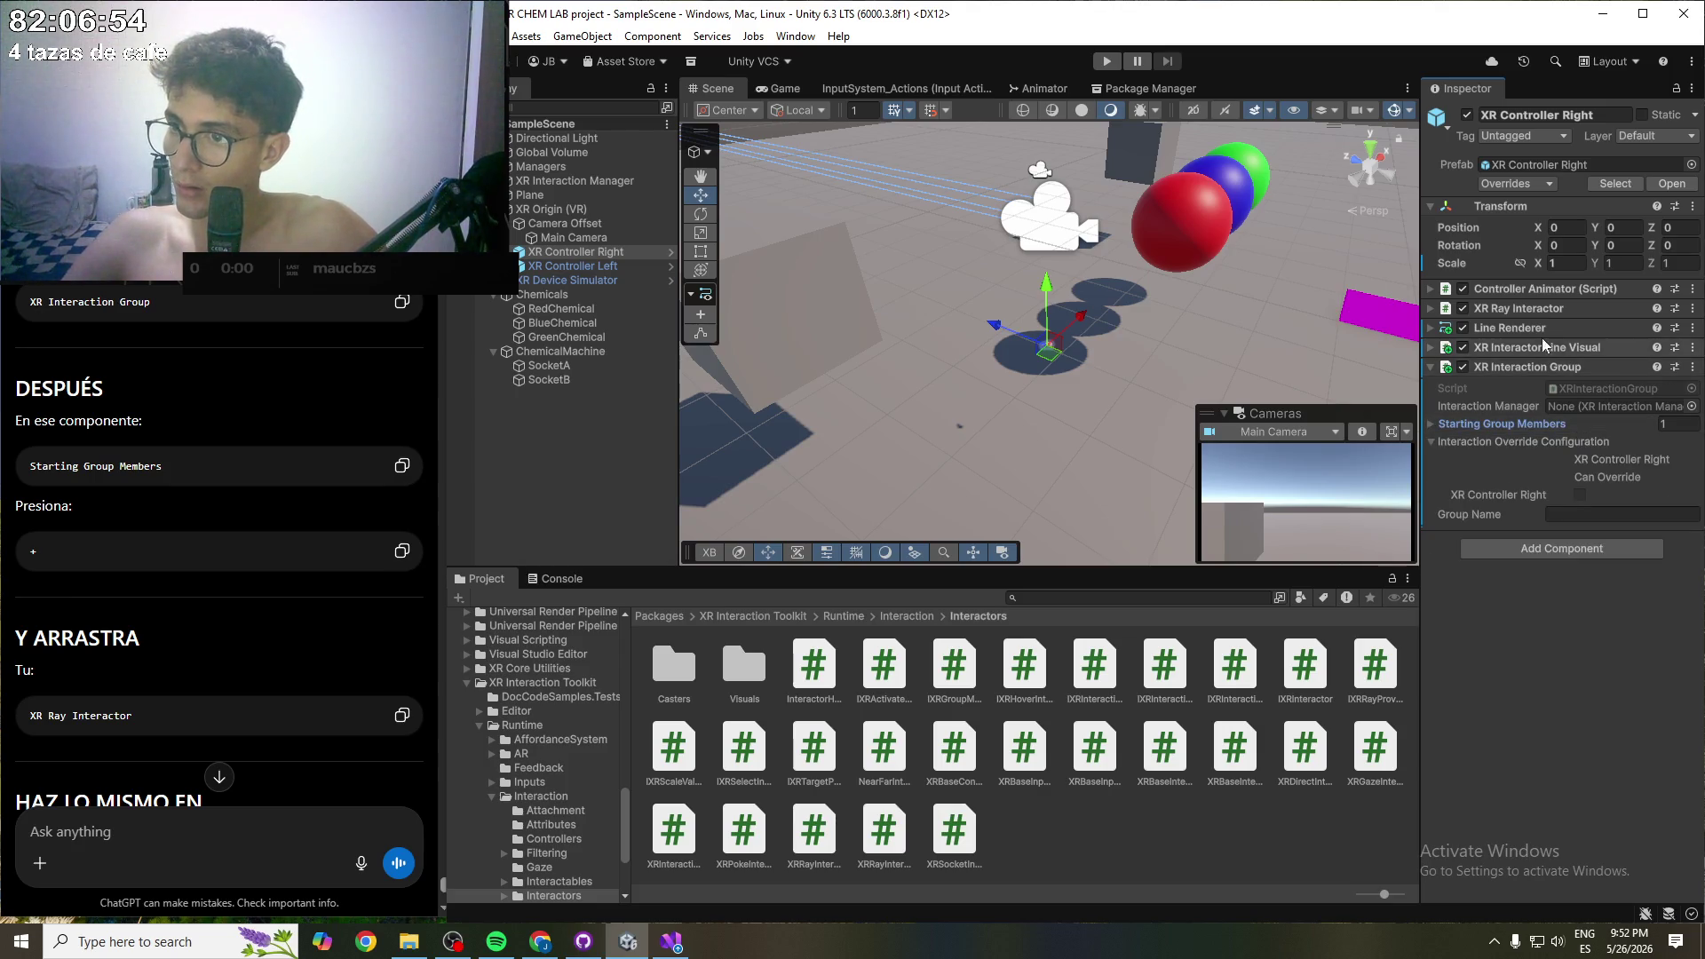
- Apply the added Line Renderer, line visual and XR Interaction Group to the prefab, and save
click(1693, 328)
mouse_move(1620, 368)
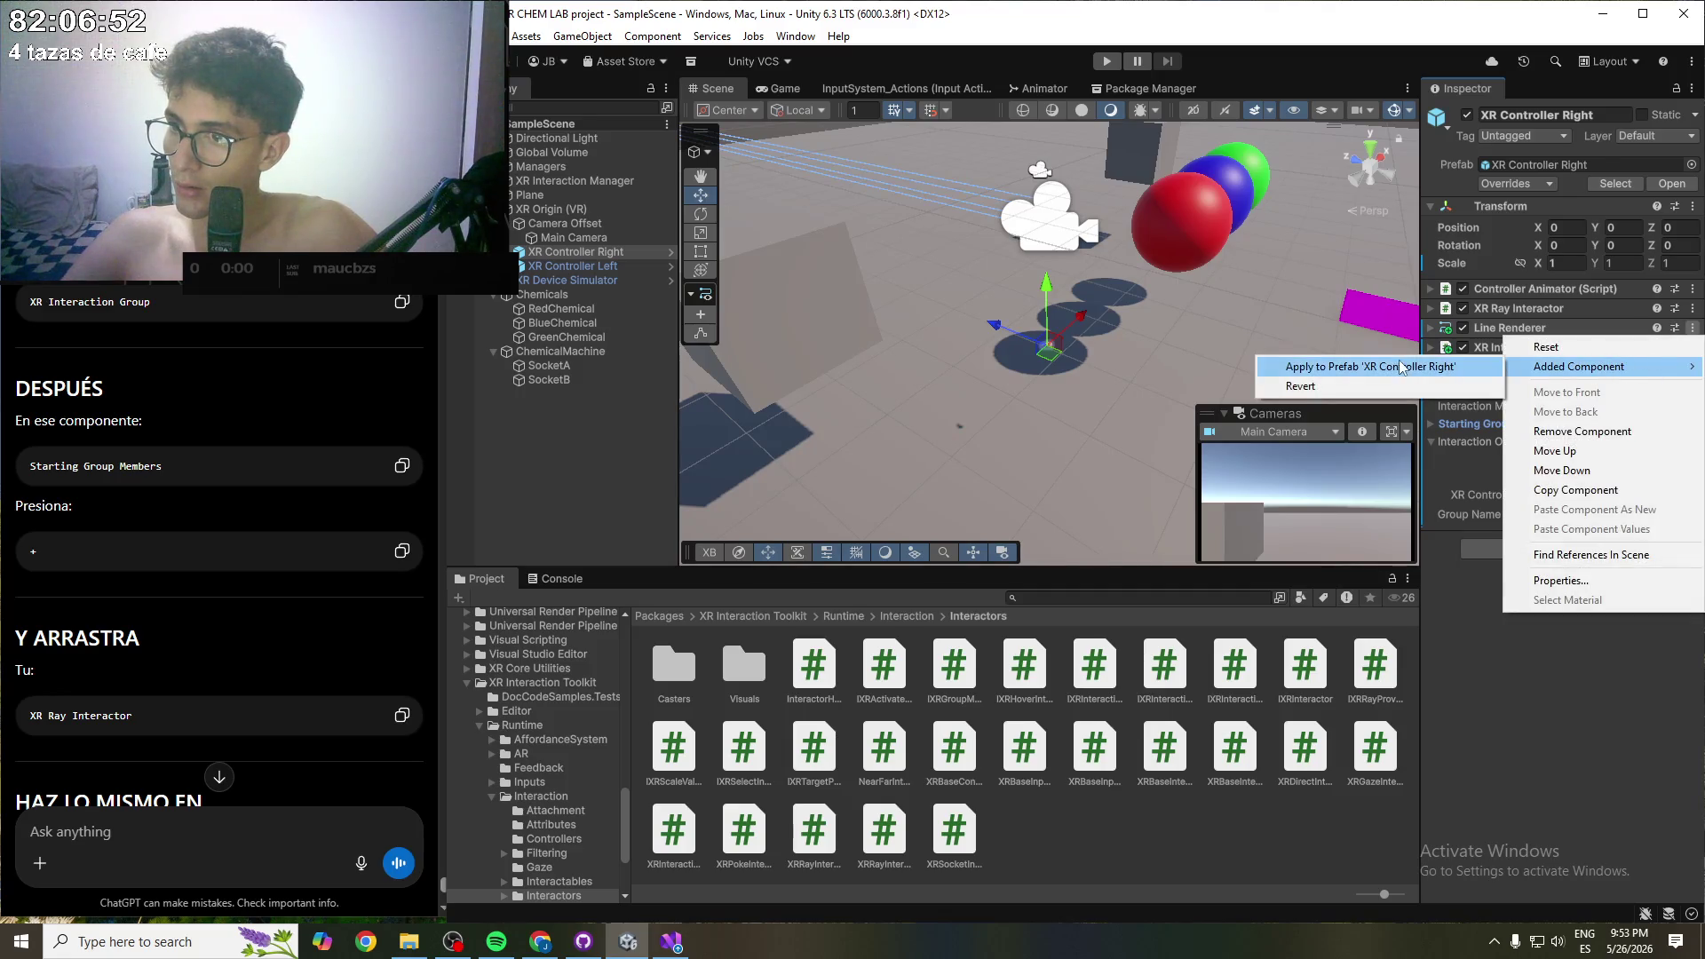
click(1401, 367)
click(1693, 347)
mouse_move(1610, 391)
click(1385, 388)
click(1692, 367)
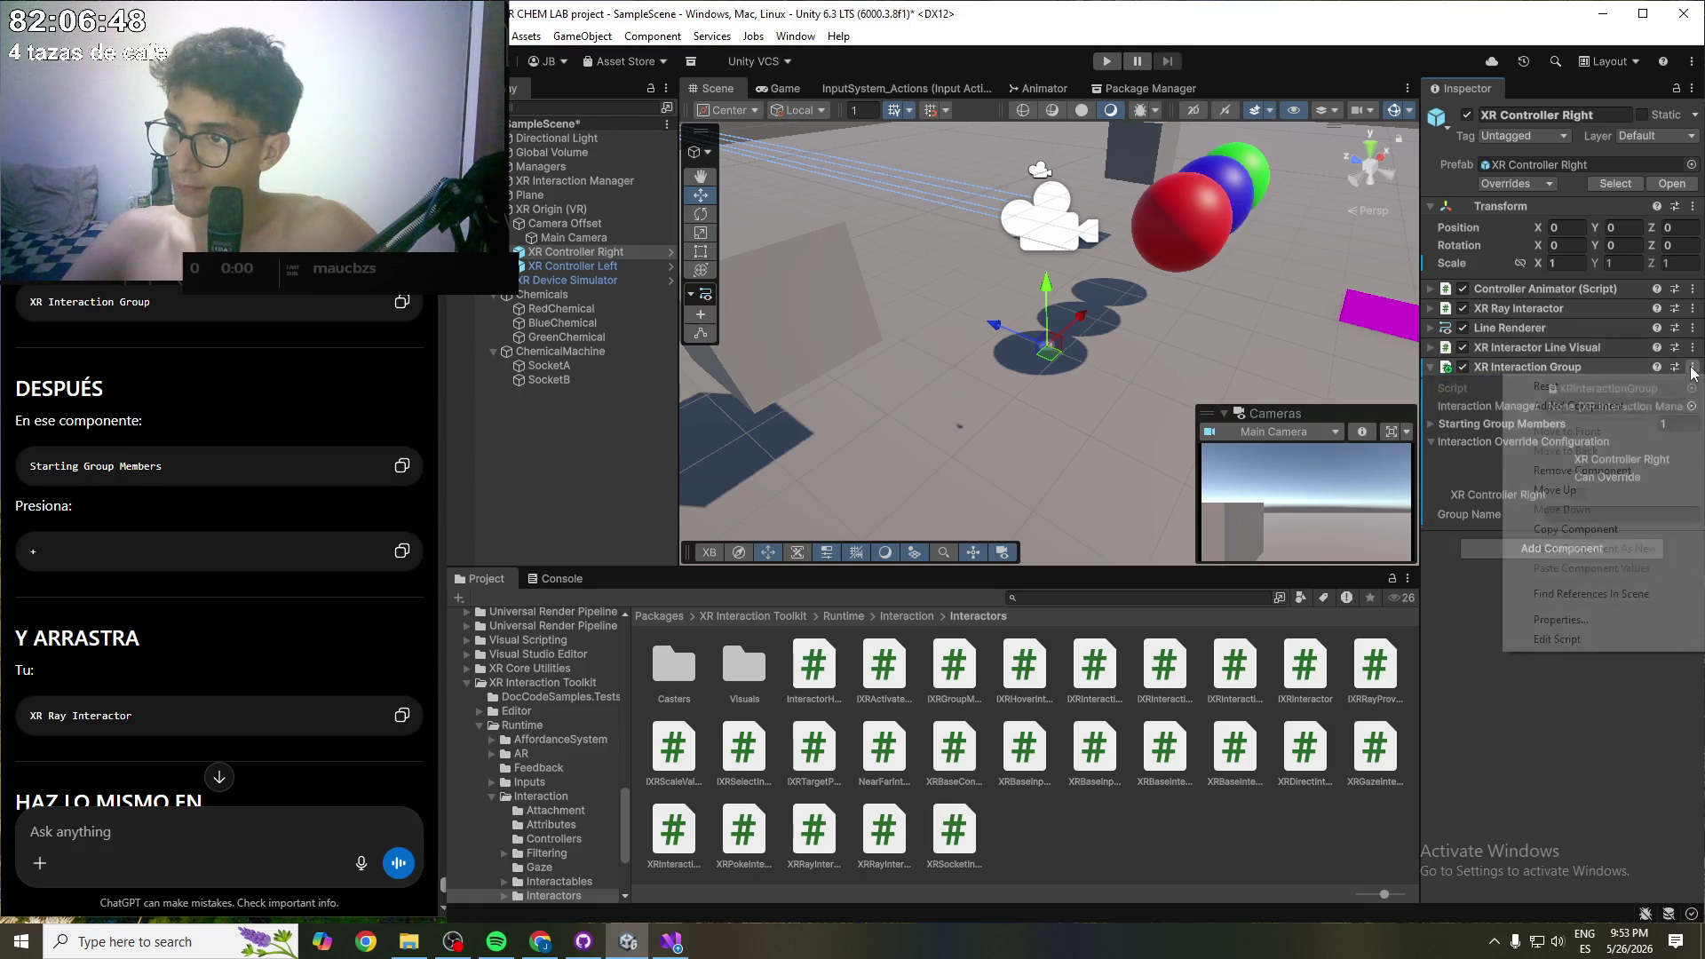
mouse_move(1610, 407)
click(1394, 405)
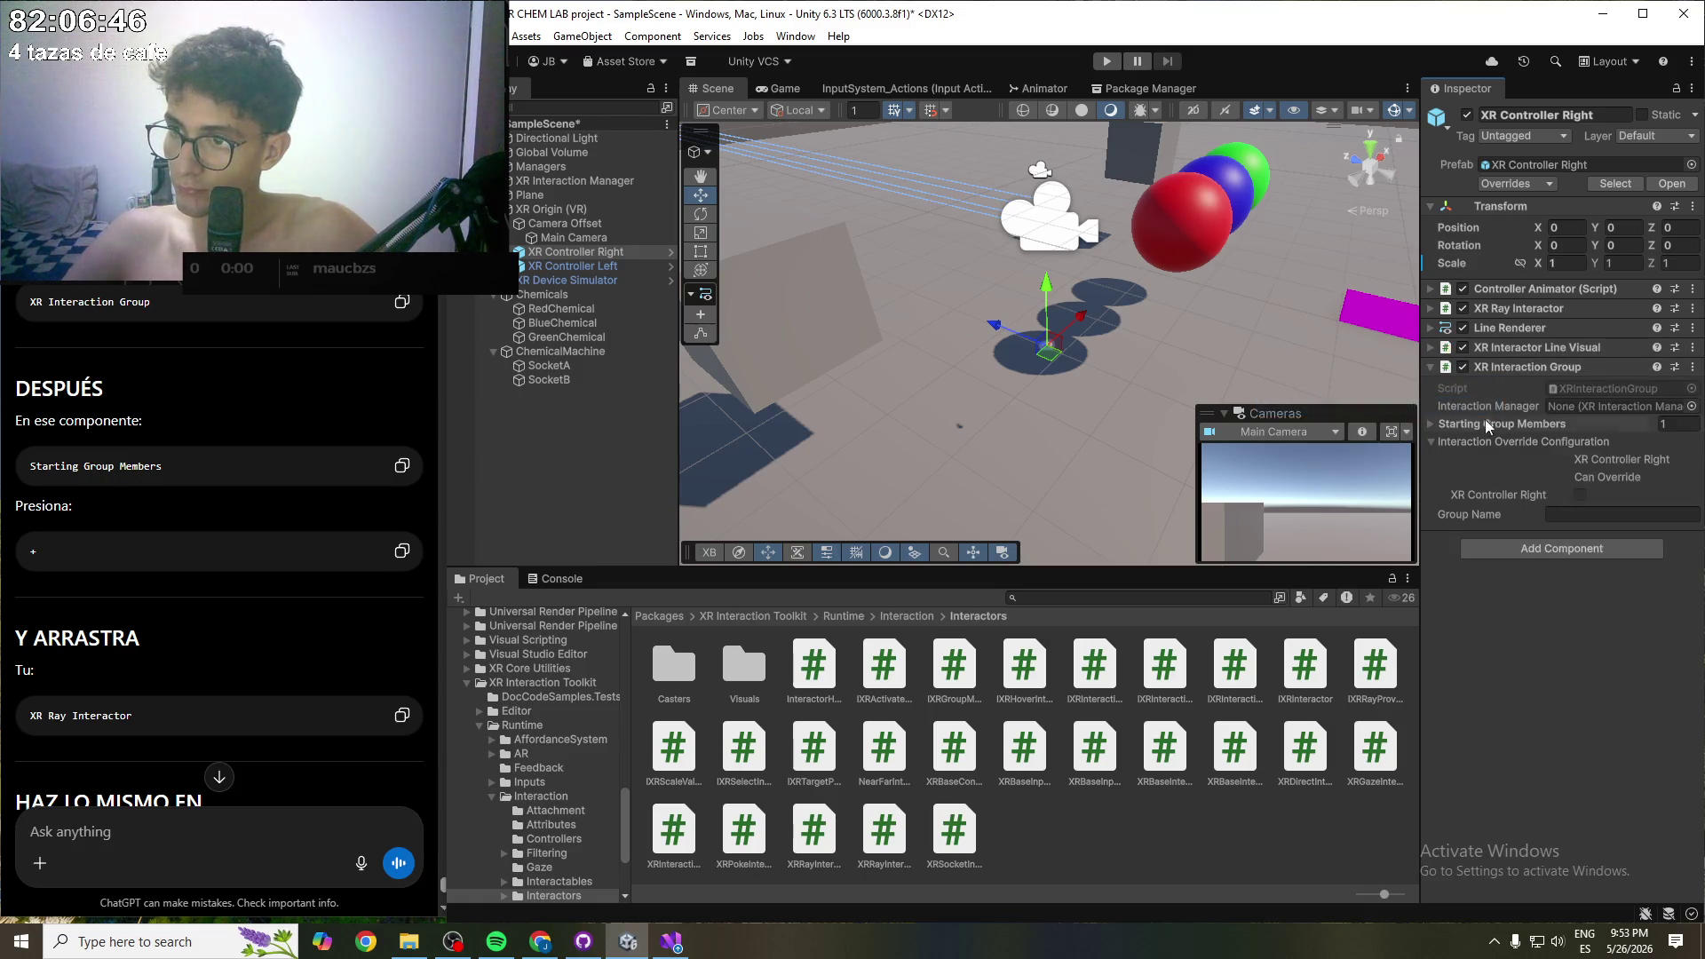
key(ctrl+s)
click(624, 270)
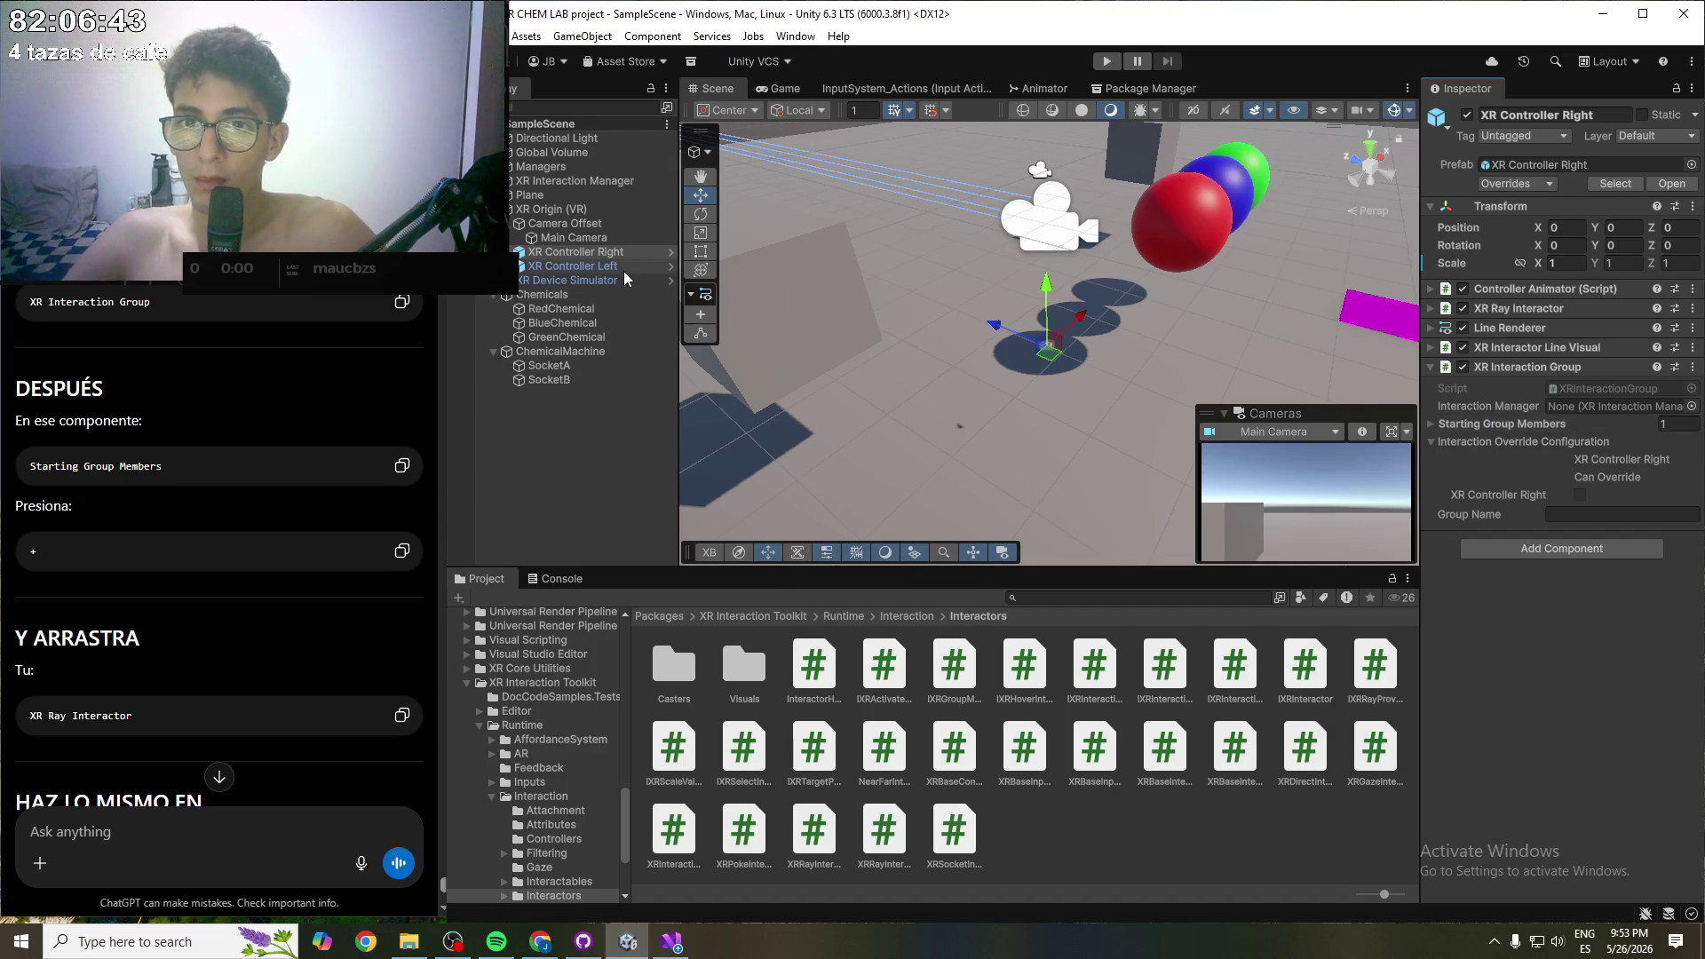
- Apply XR Controller Left's added Line Renderer and line visual to its prefab
click(1696, 334)
mouse_move(1527, 362)
click(1385, 369)
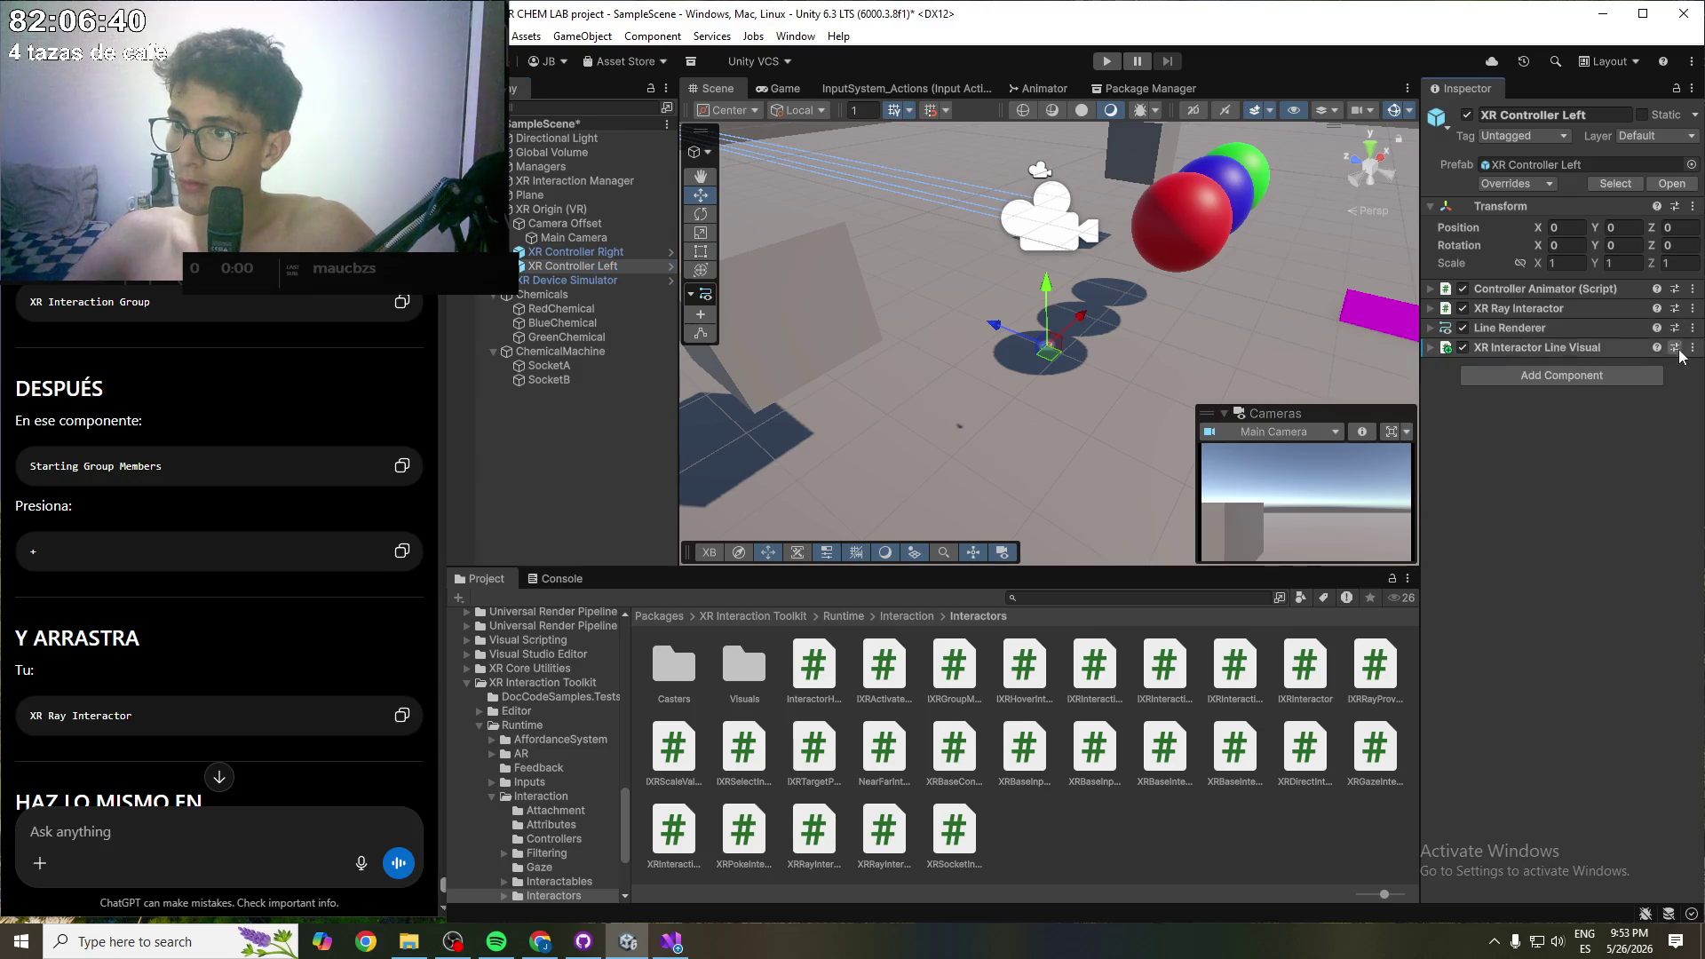
click(1693, 348)
mouse_move(1621, 382)
click(1474, 388)
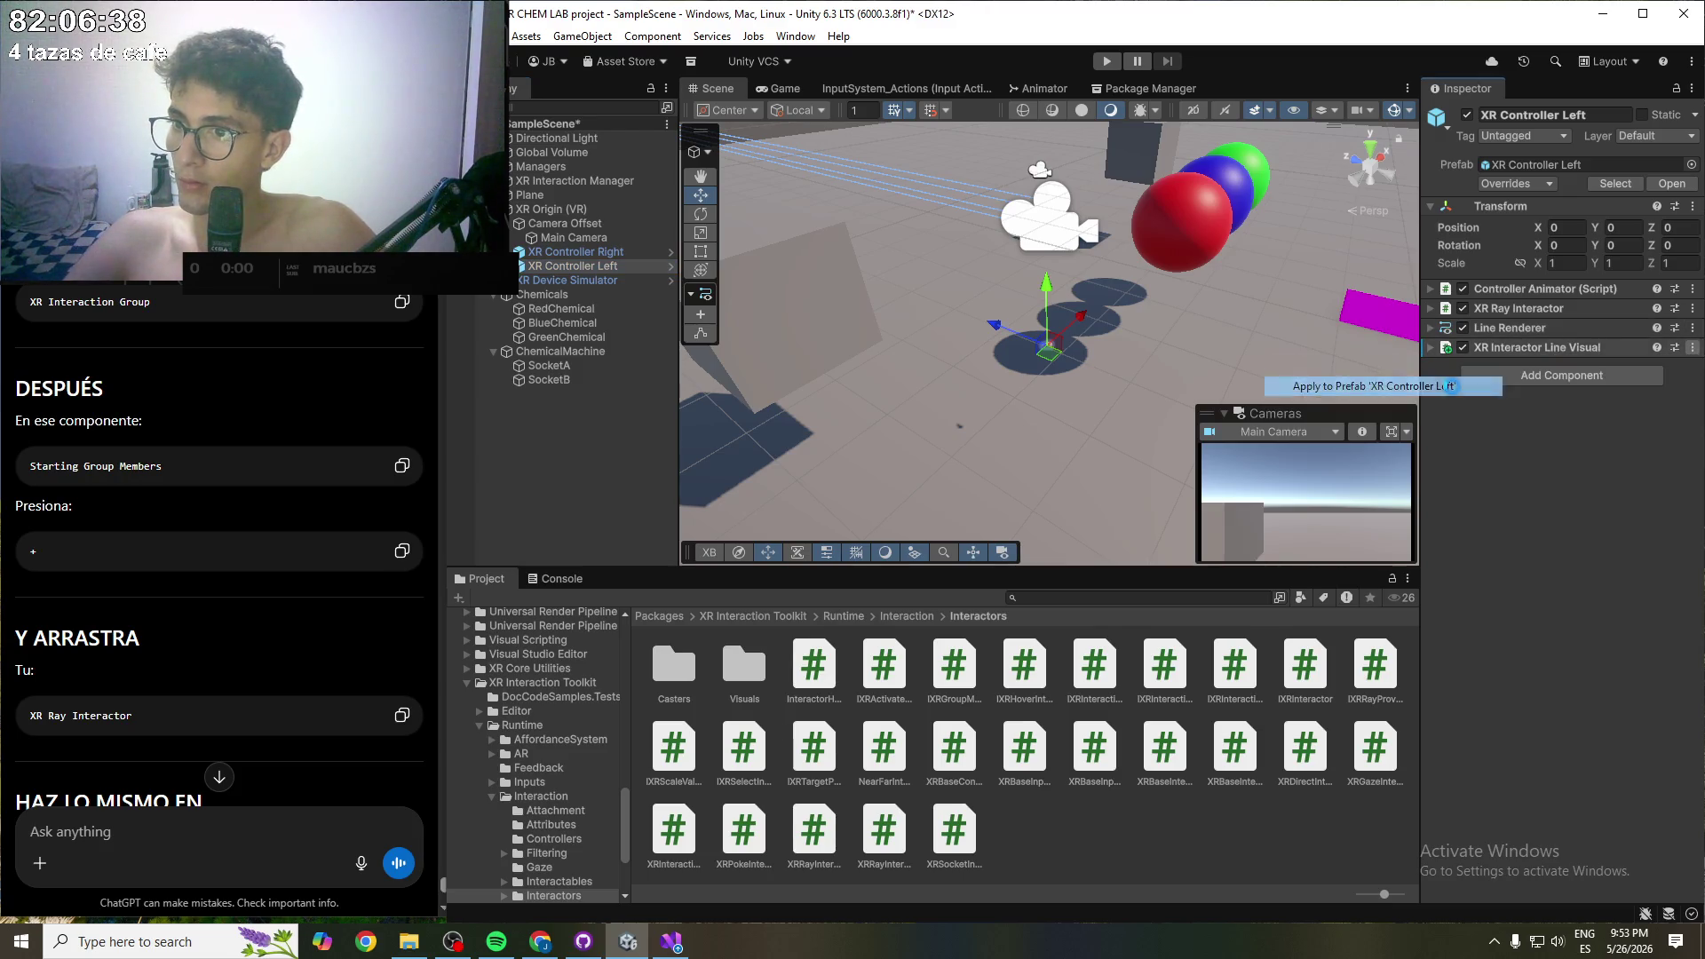
- Add an XR Interaction Group to the left controller with XR Interaction Manager and its ray interactor as Element 0
click(1596, 380)
click(1557, 435)
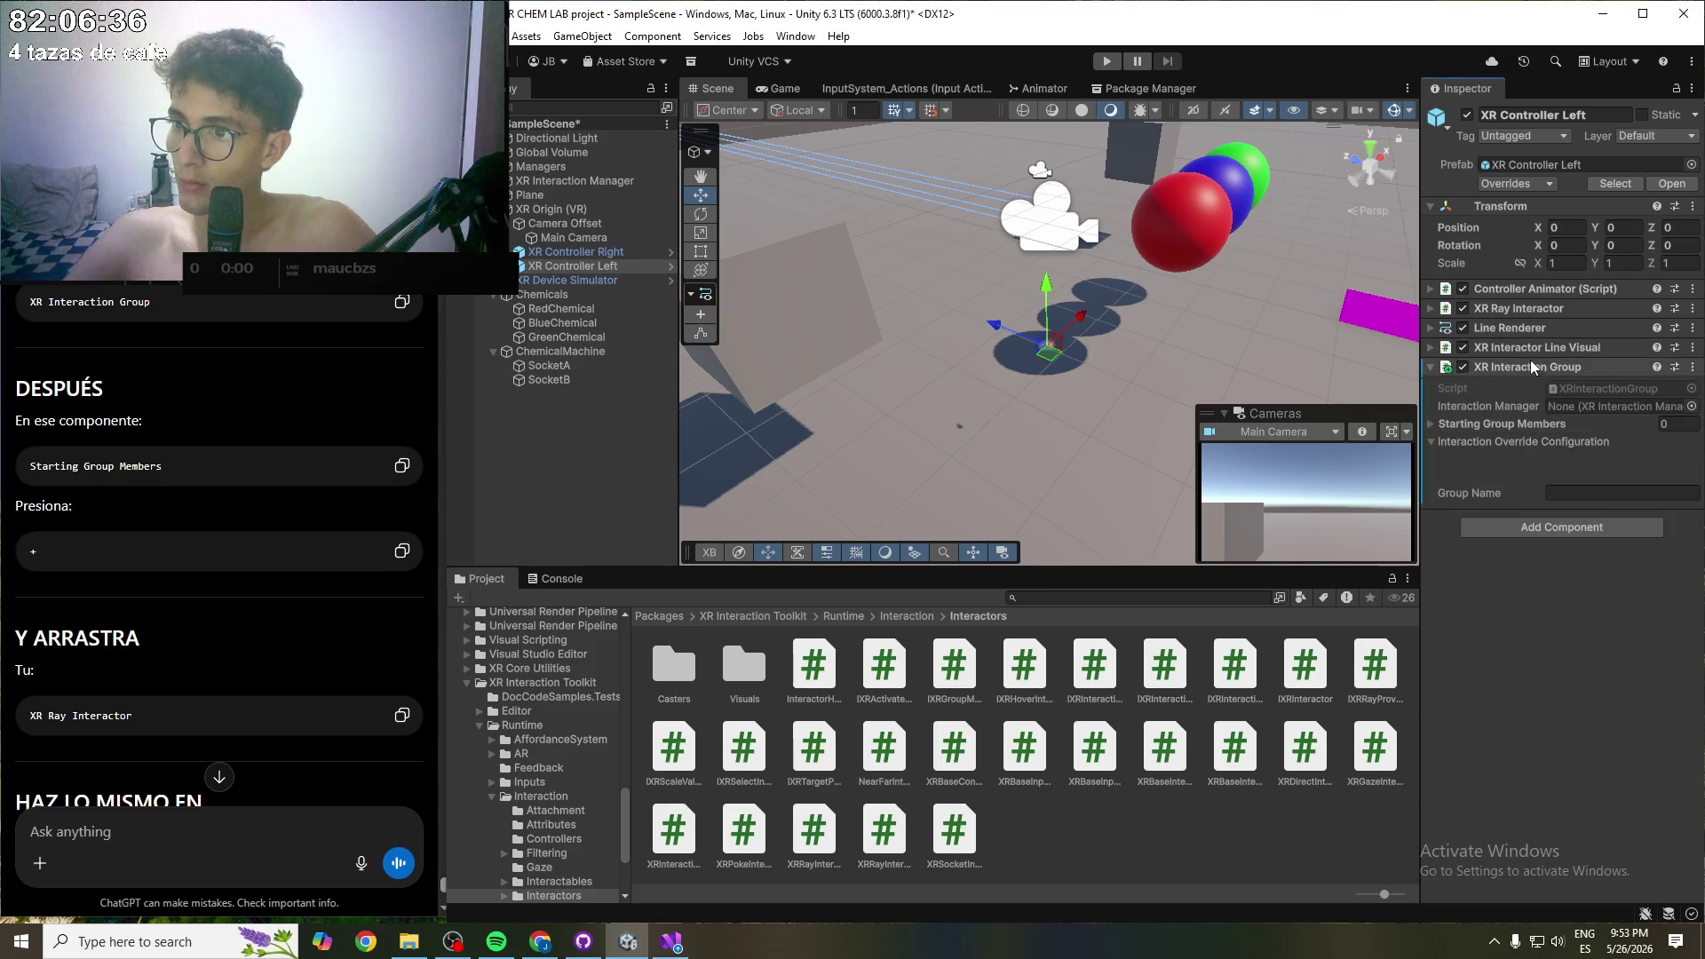
click(1692, 406)
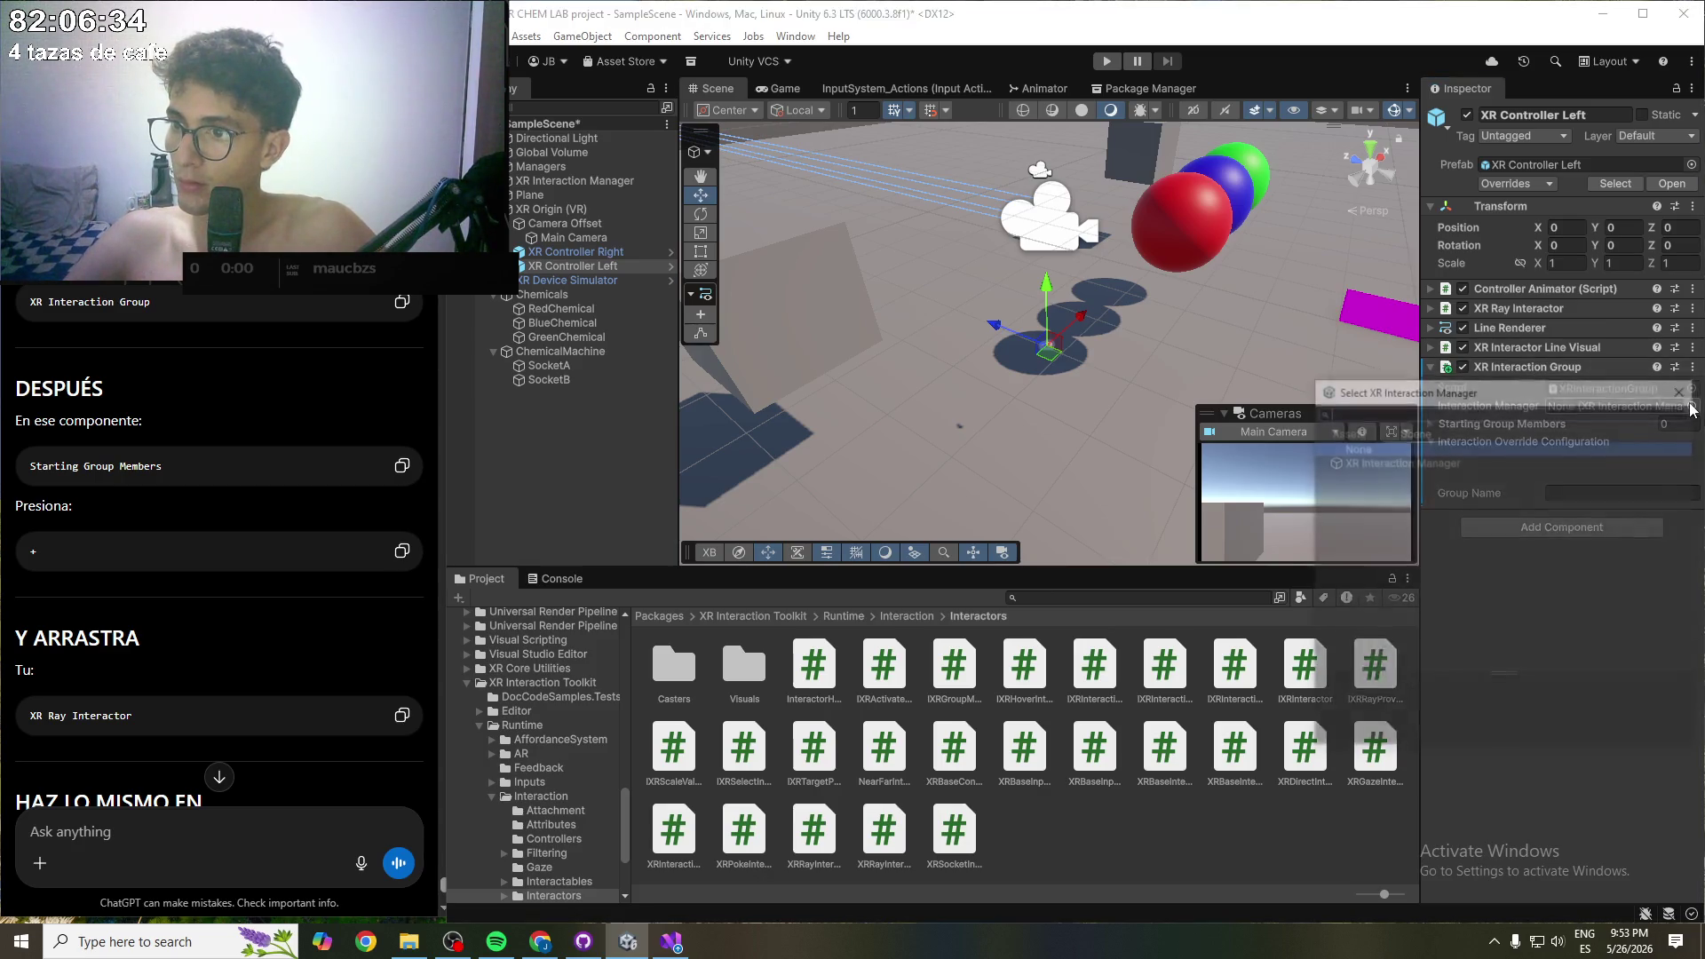
double_click(1491, 461)
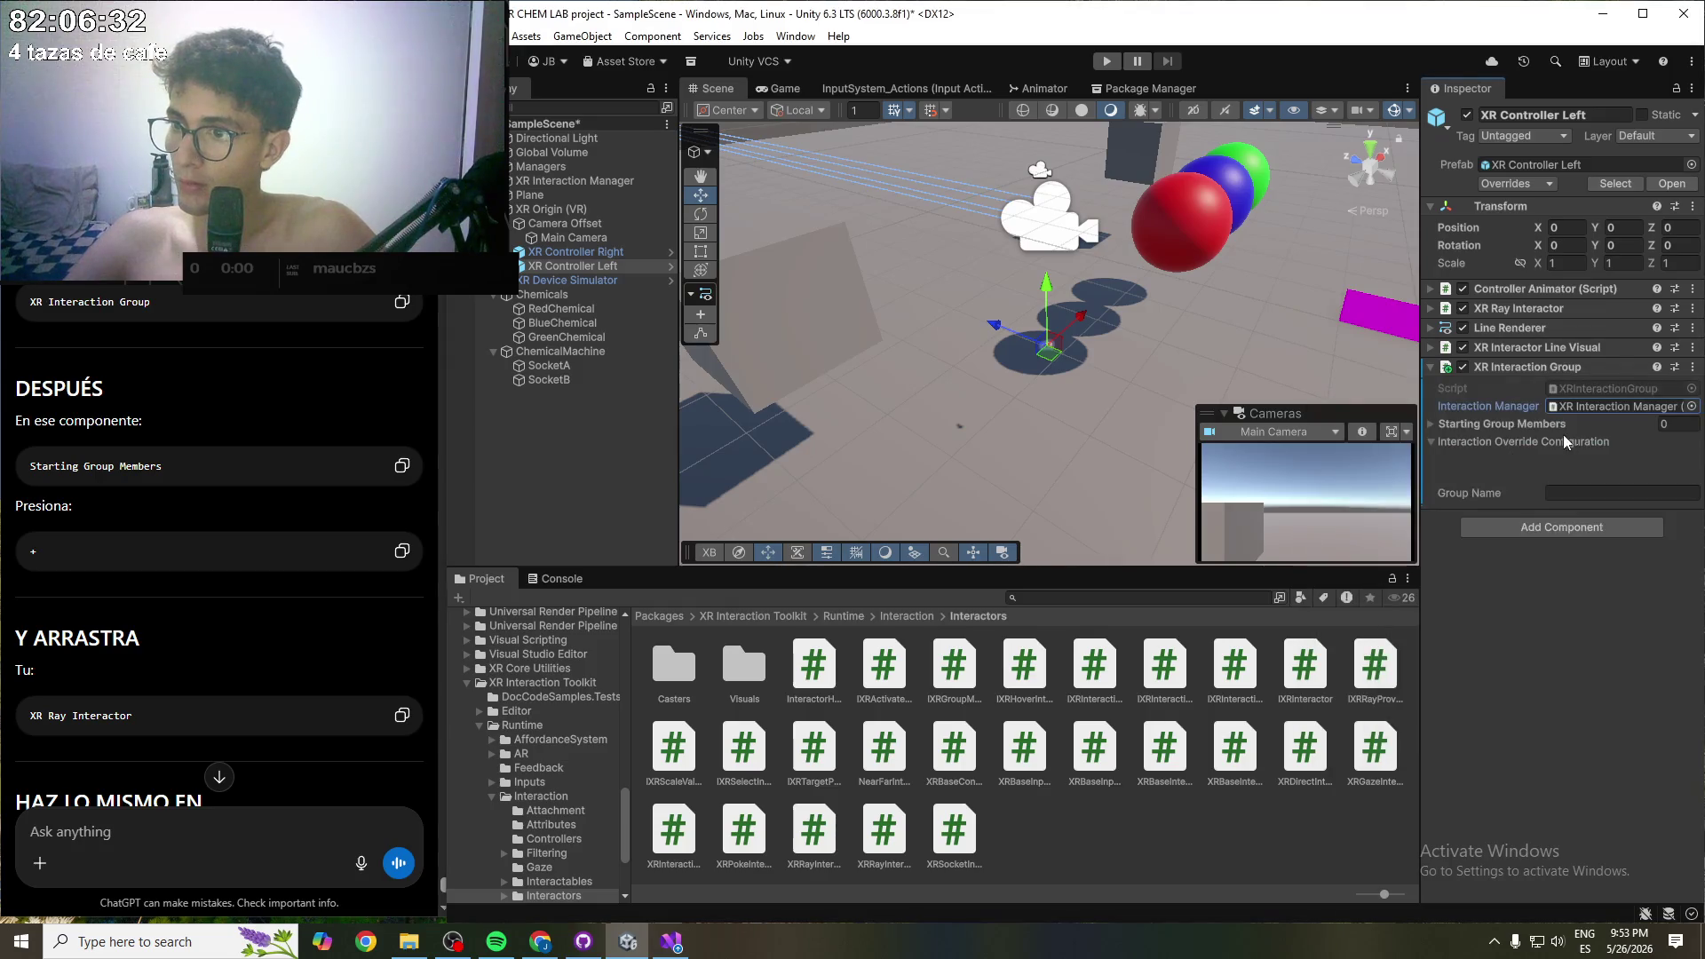
click(1676, 425)
text(1)
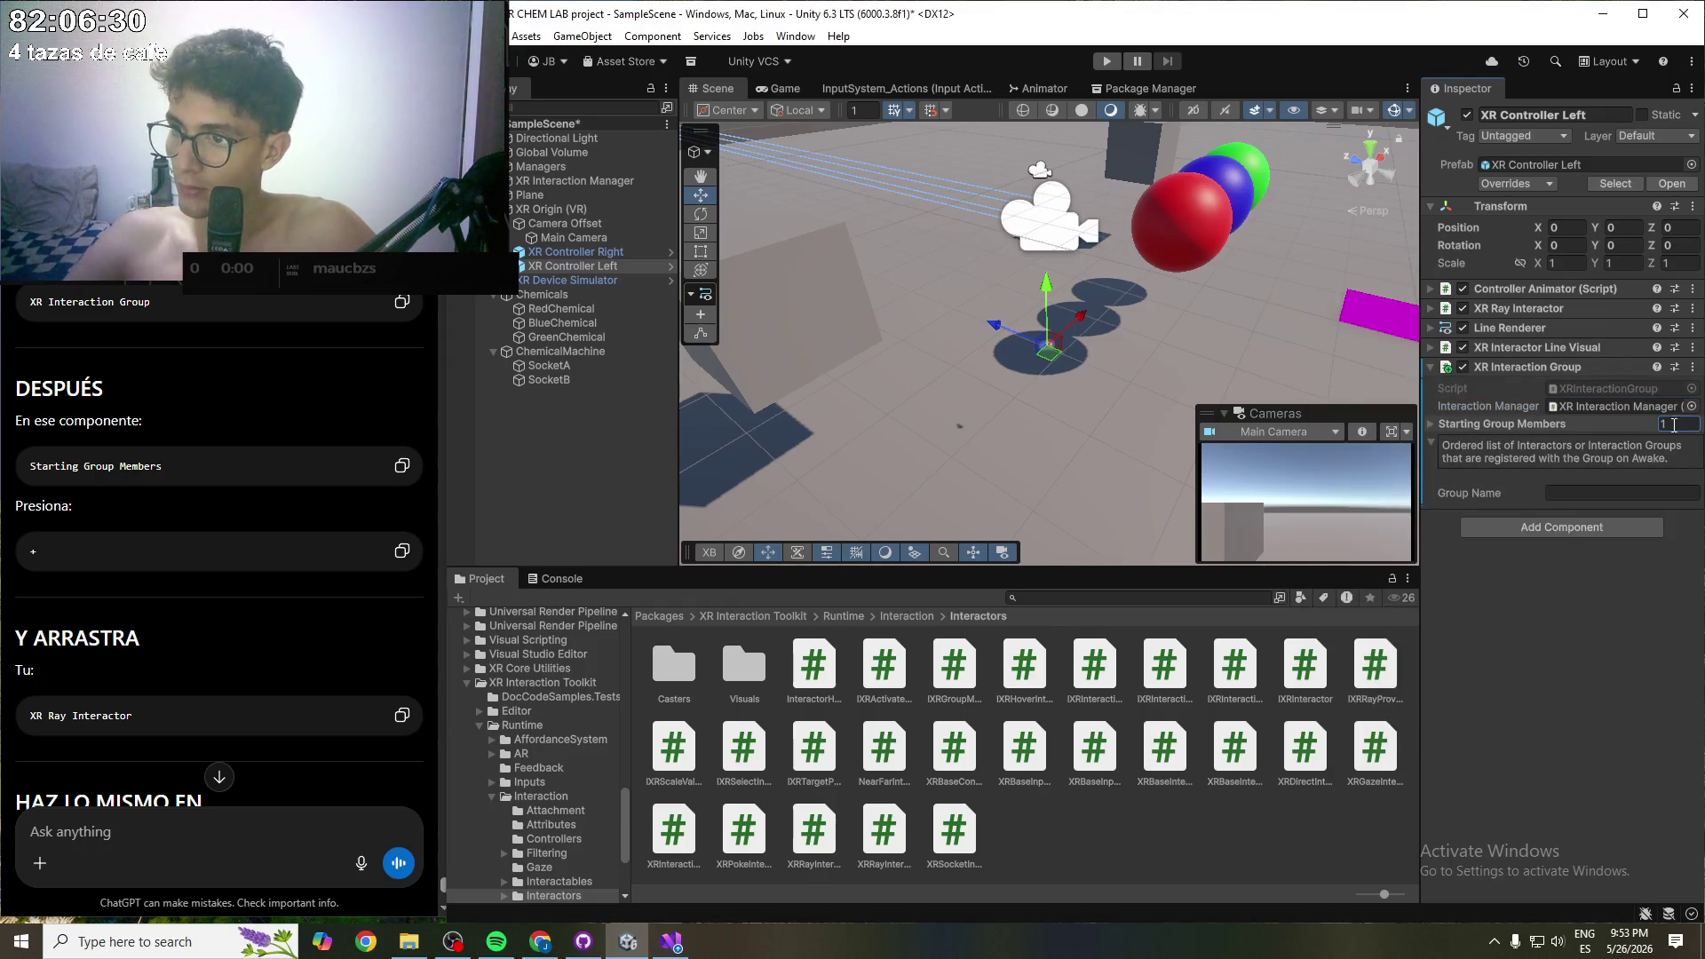
click(1449, 424)
click(1684, 447)
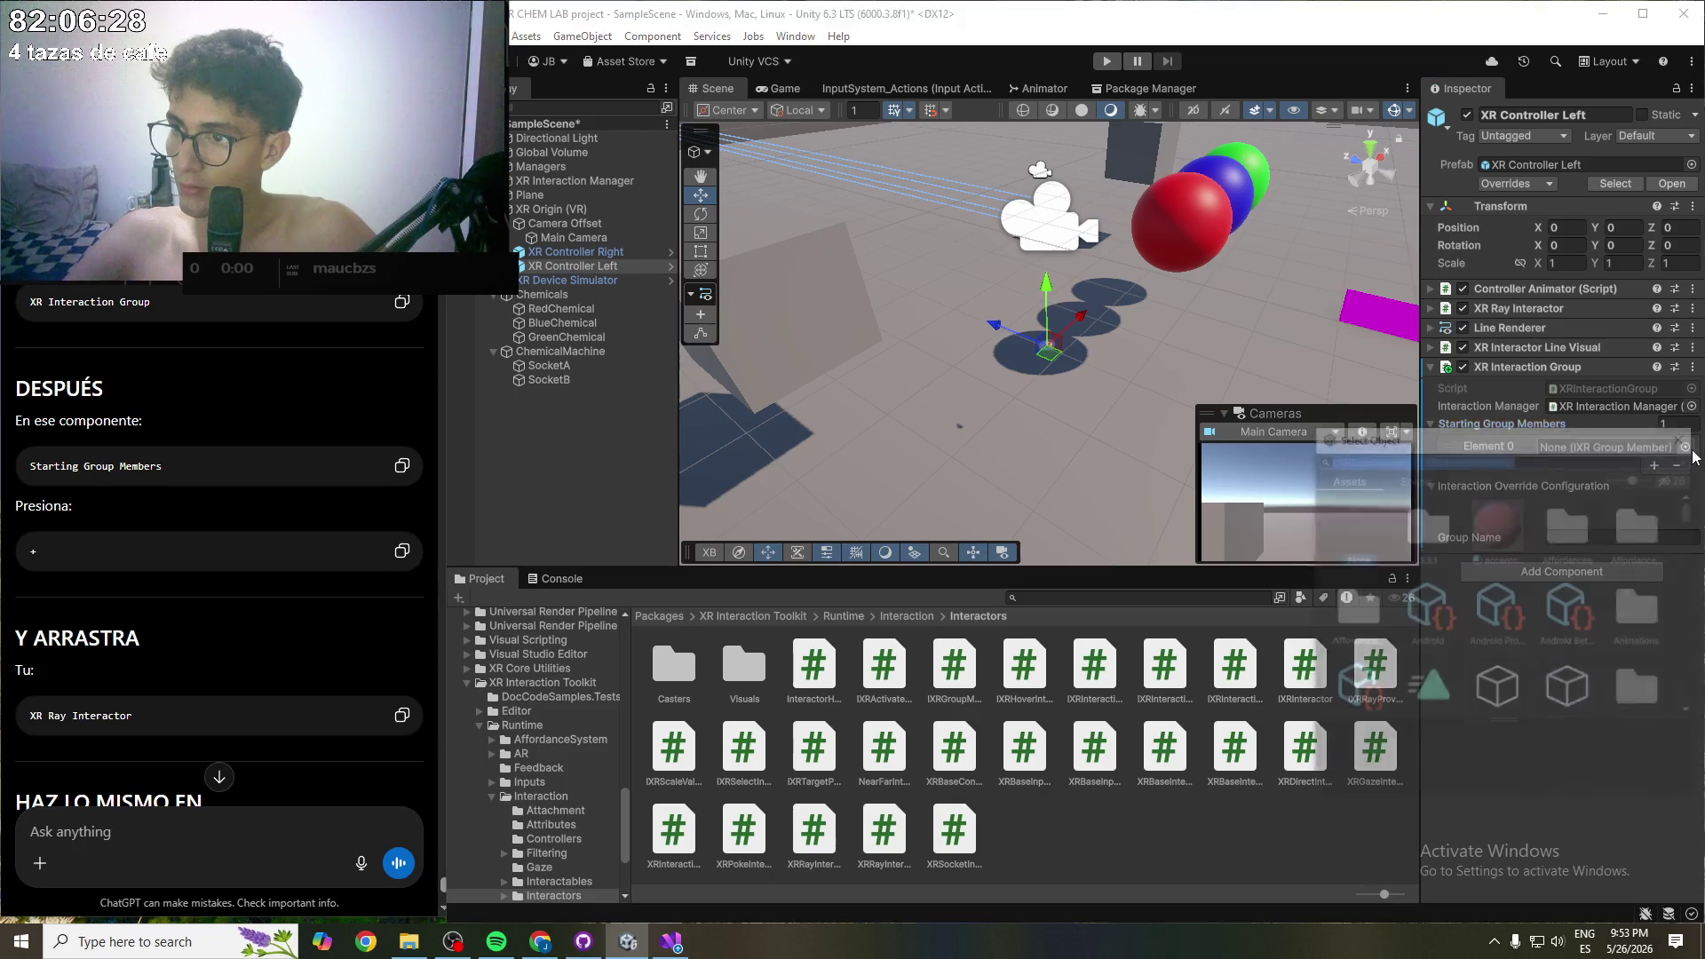
key(Escape)
drag(1528, 316, 1638, 449)
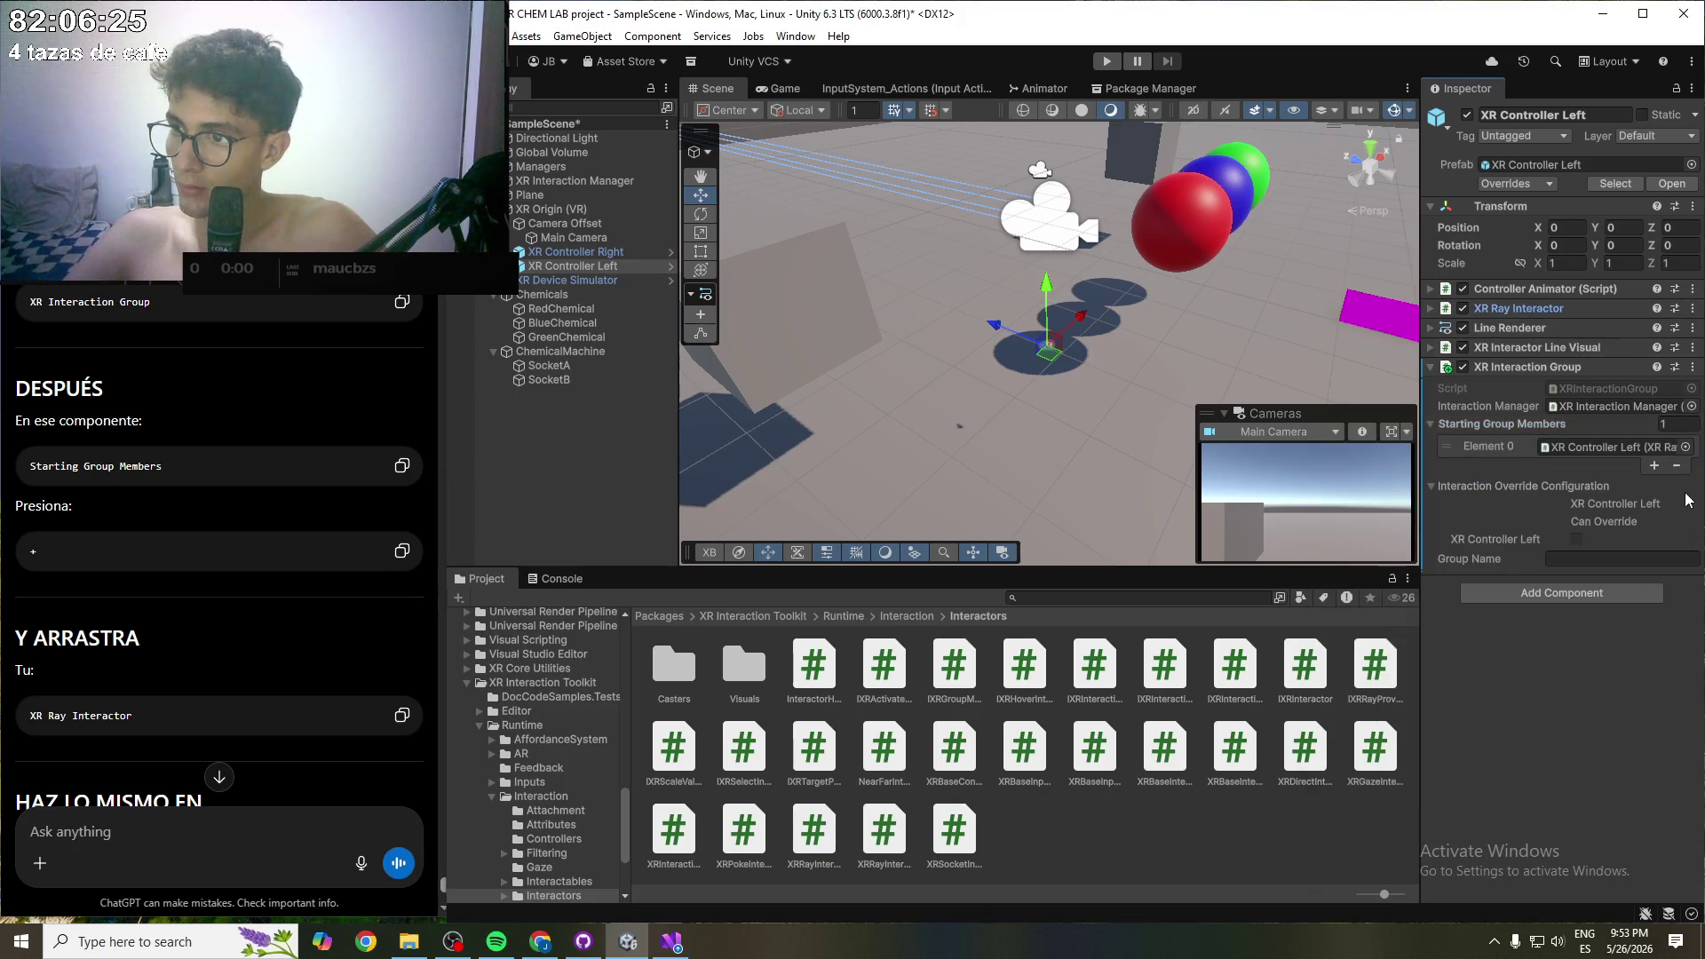
click(1433, 425)
- Apply the left XR Interaction Group to the left controller prefab
right_click(1675, 371)
mouse_move(1630, 405)
click(1465, 411)
- Assign XR Interaction Manager to XR Controller Right's interaction group and collapse the component
click(594, 253)
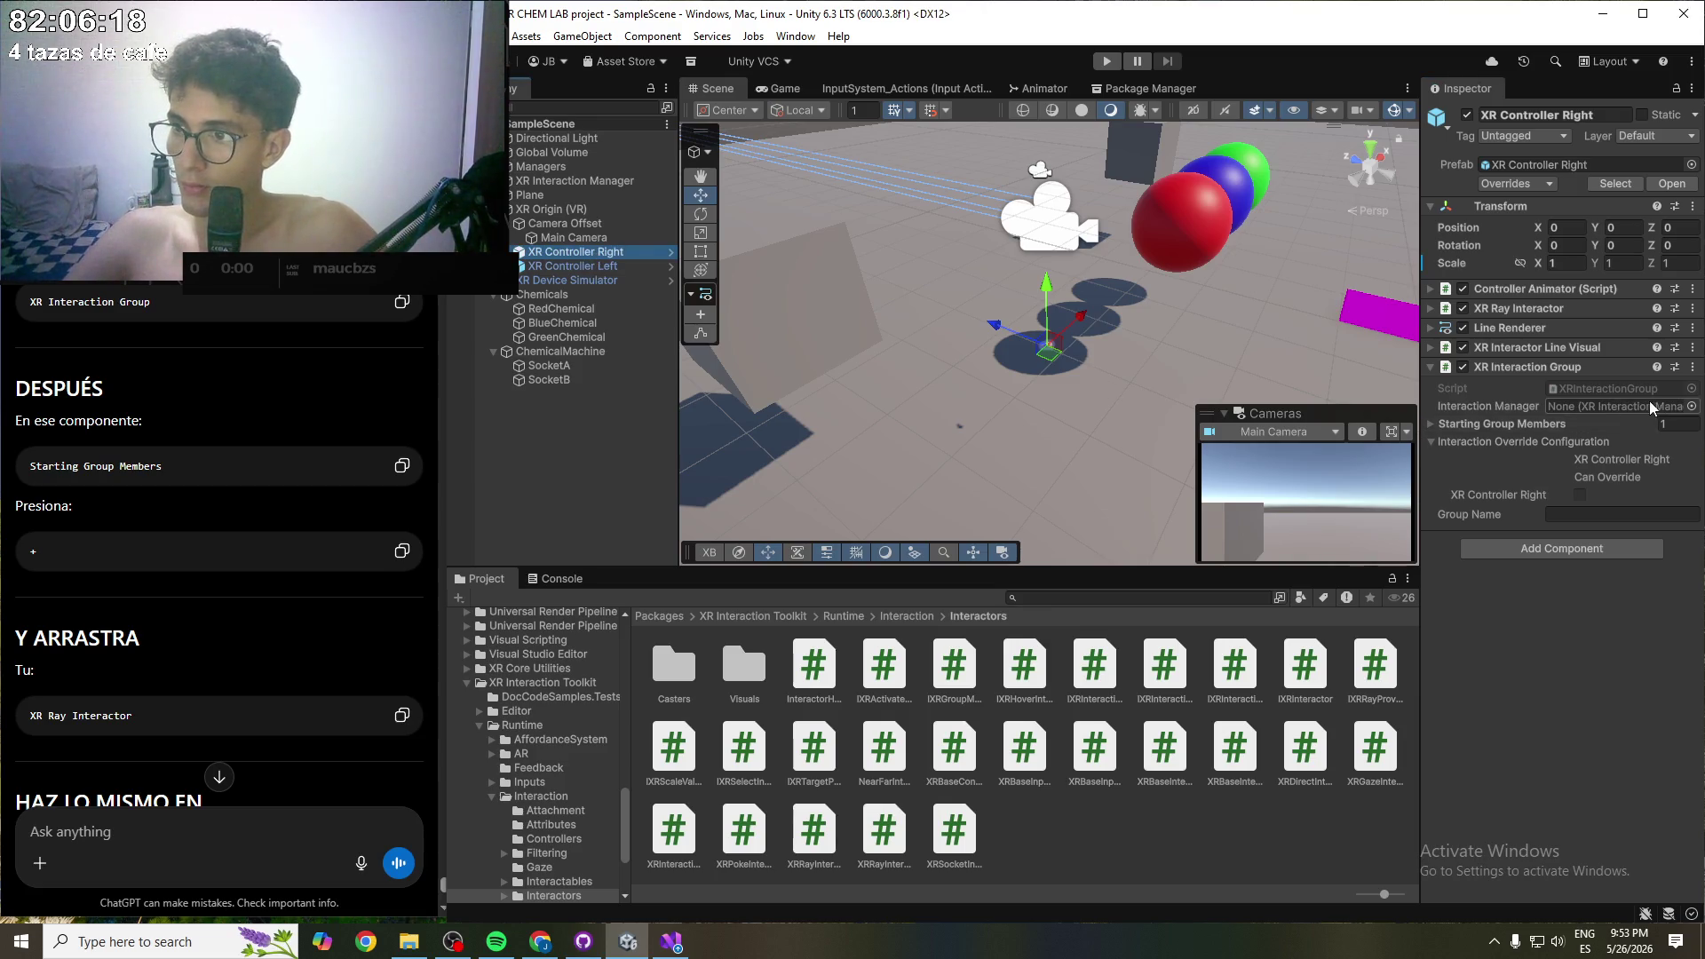
click(1692, 406)
double_click(1424, 464)
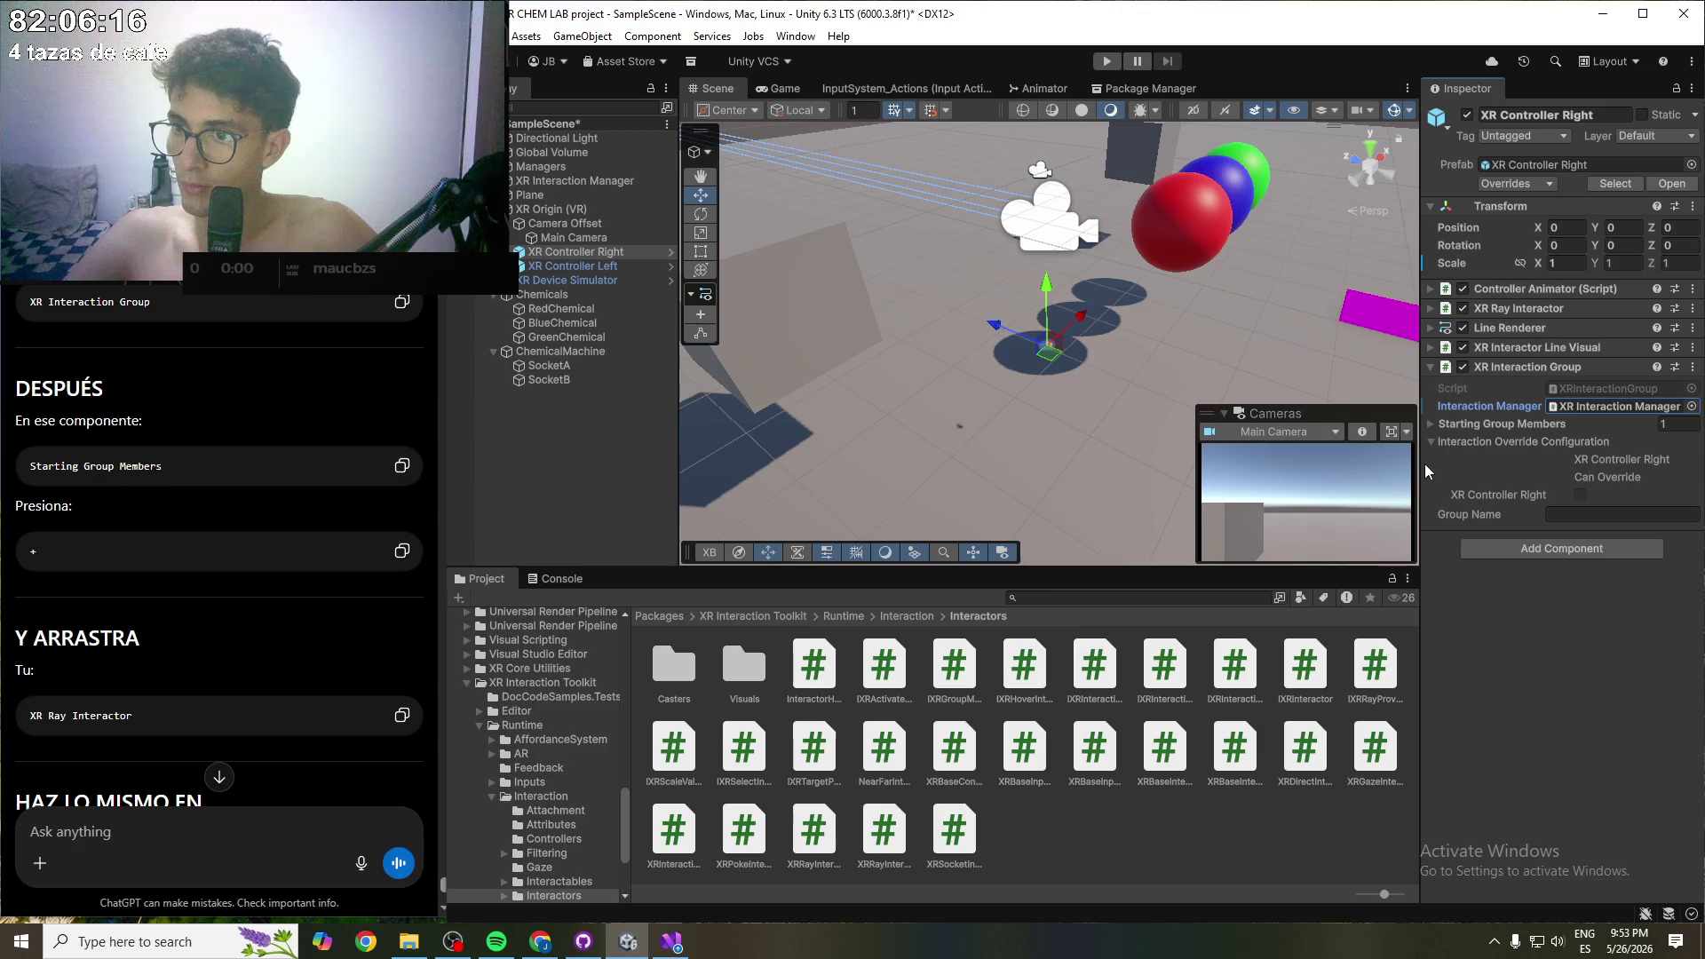
click(1435, 366)
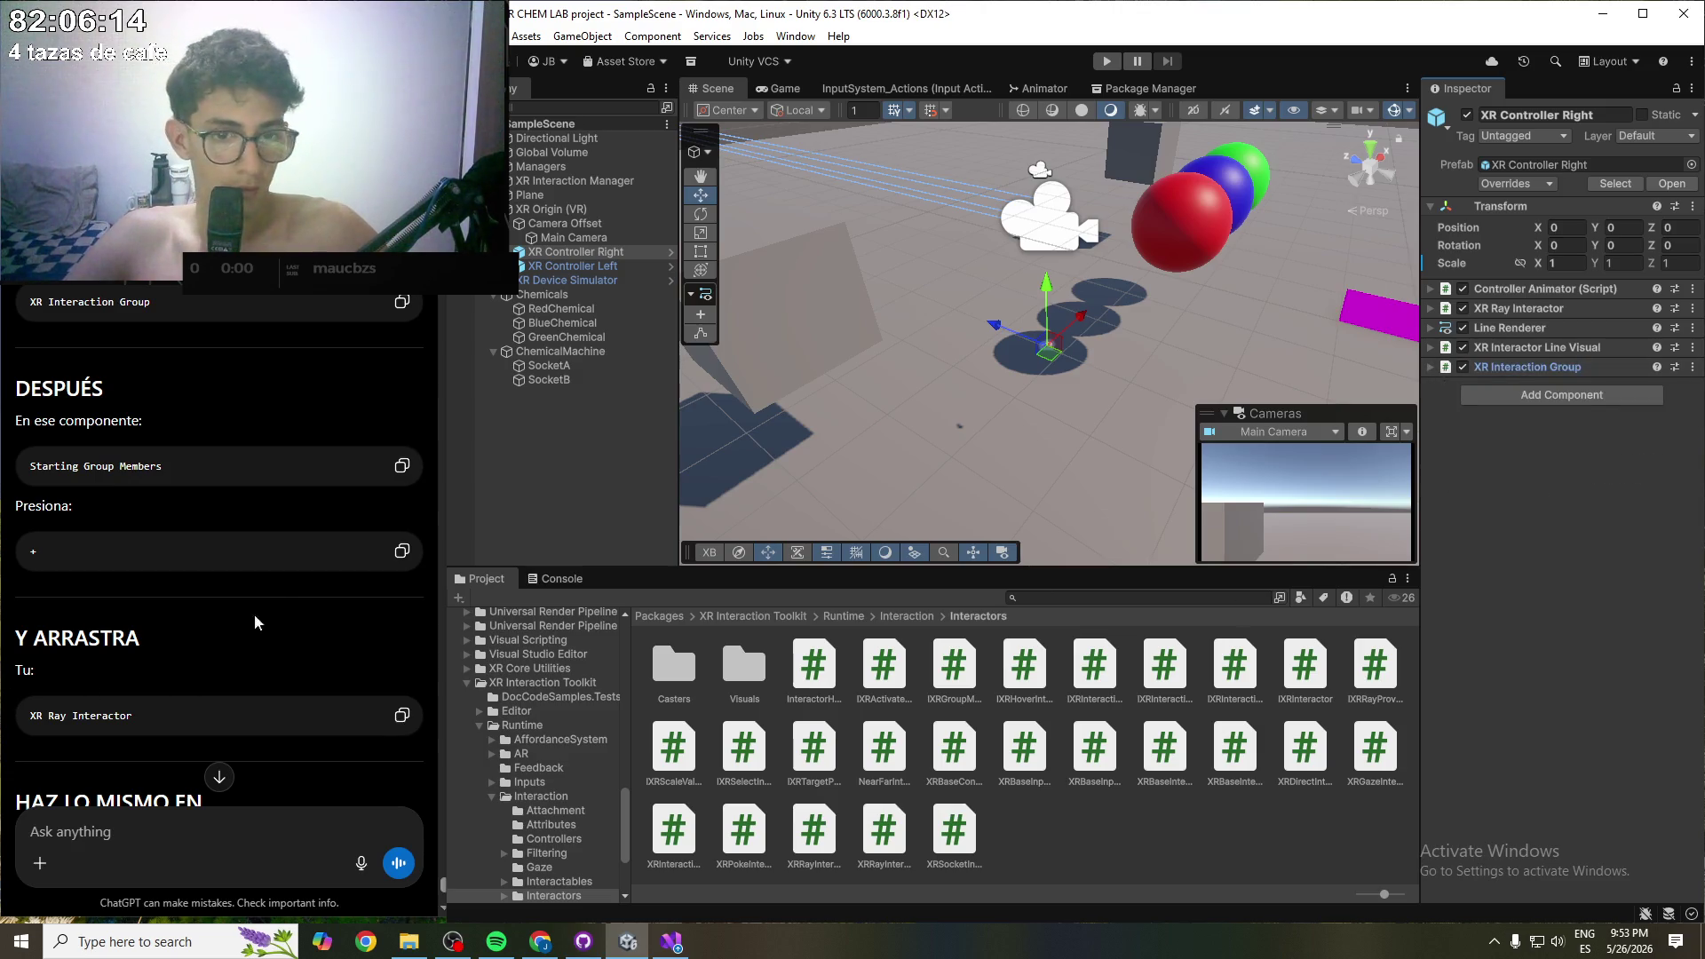
- Dismiss a stray web page save dialog, select the Plane and enter Play mode
scroll(222, 636, down, 7)
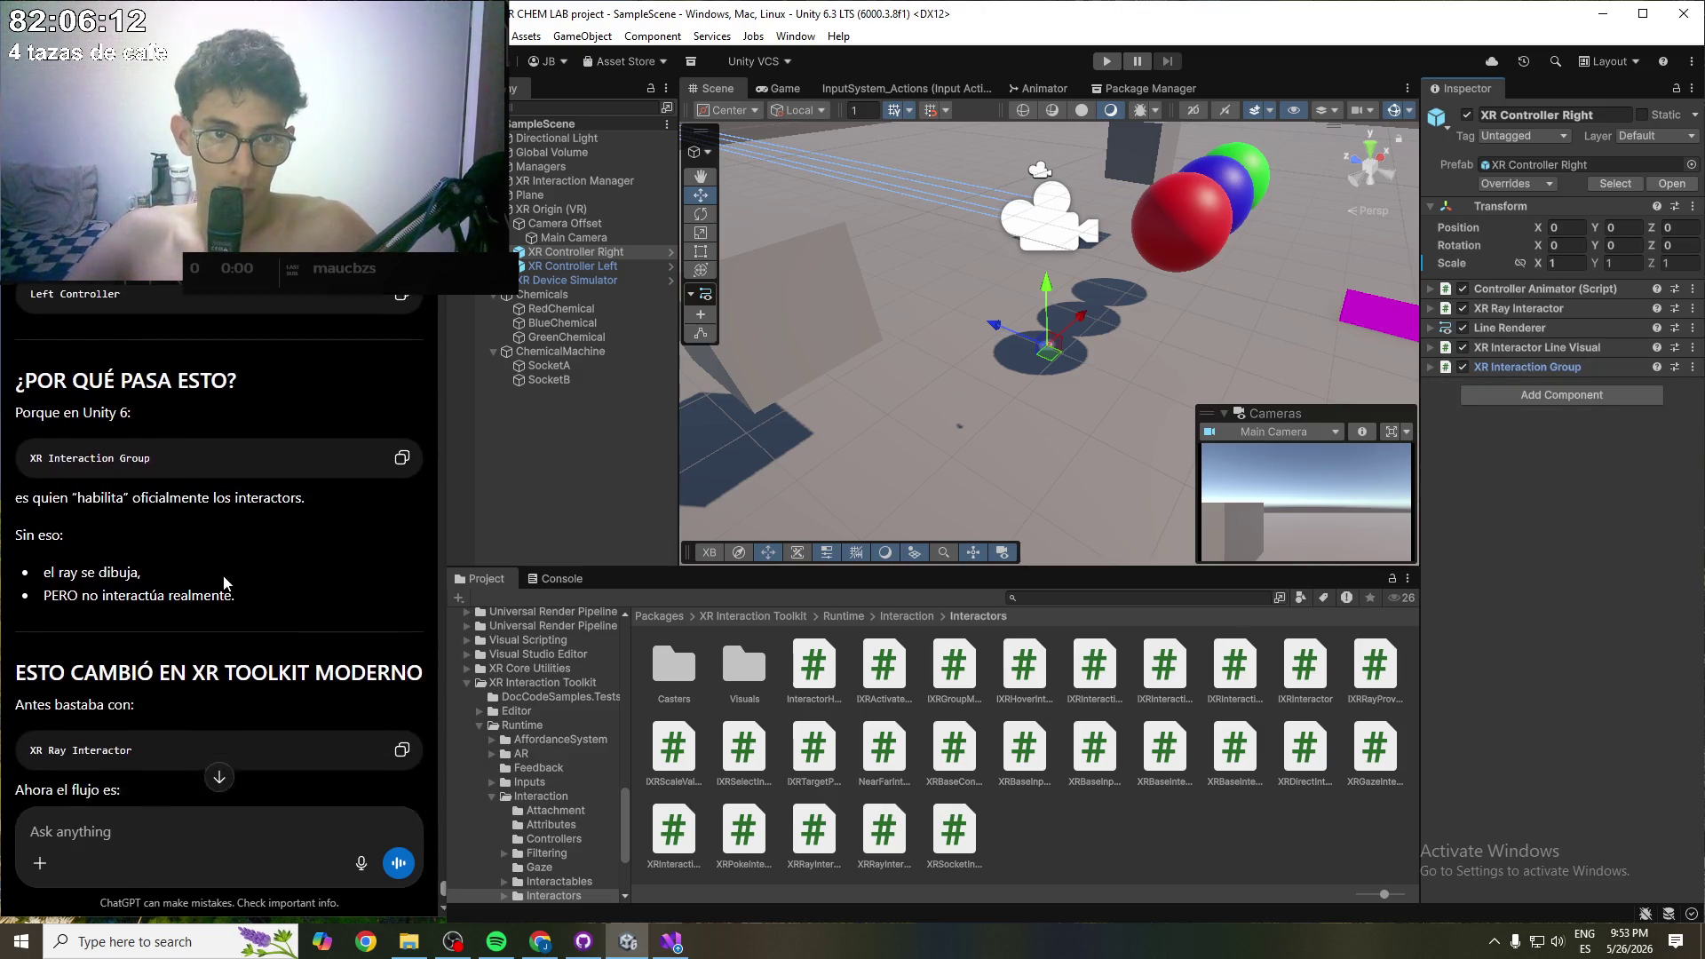
scroll(215, 567, down, 2)
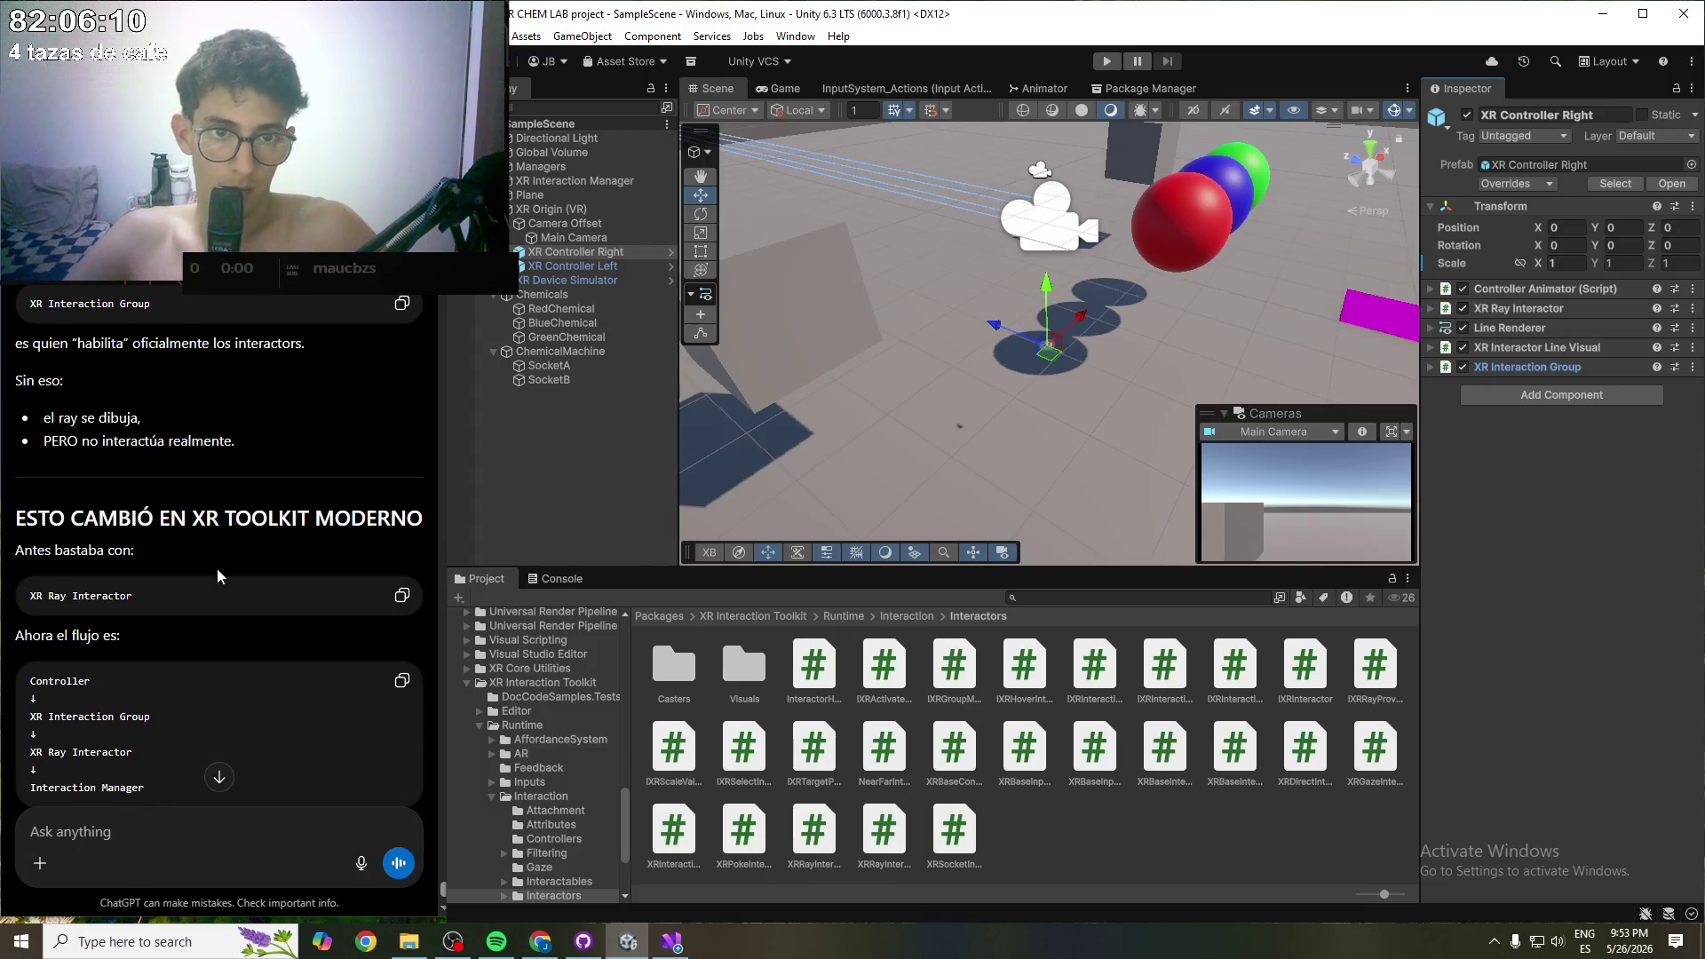
scroll(217, 576, down, 1)
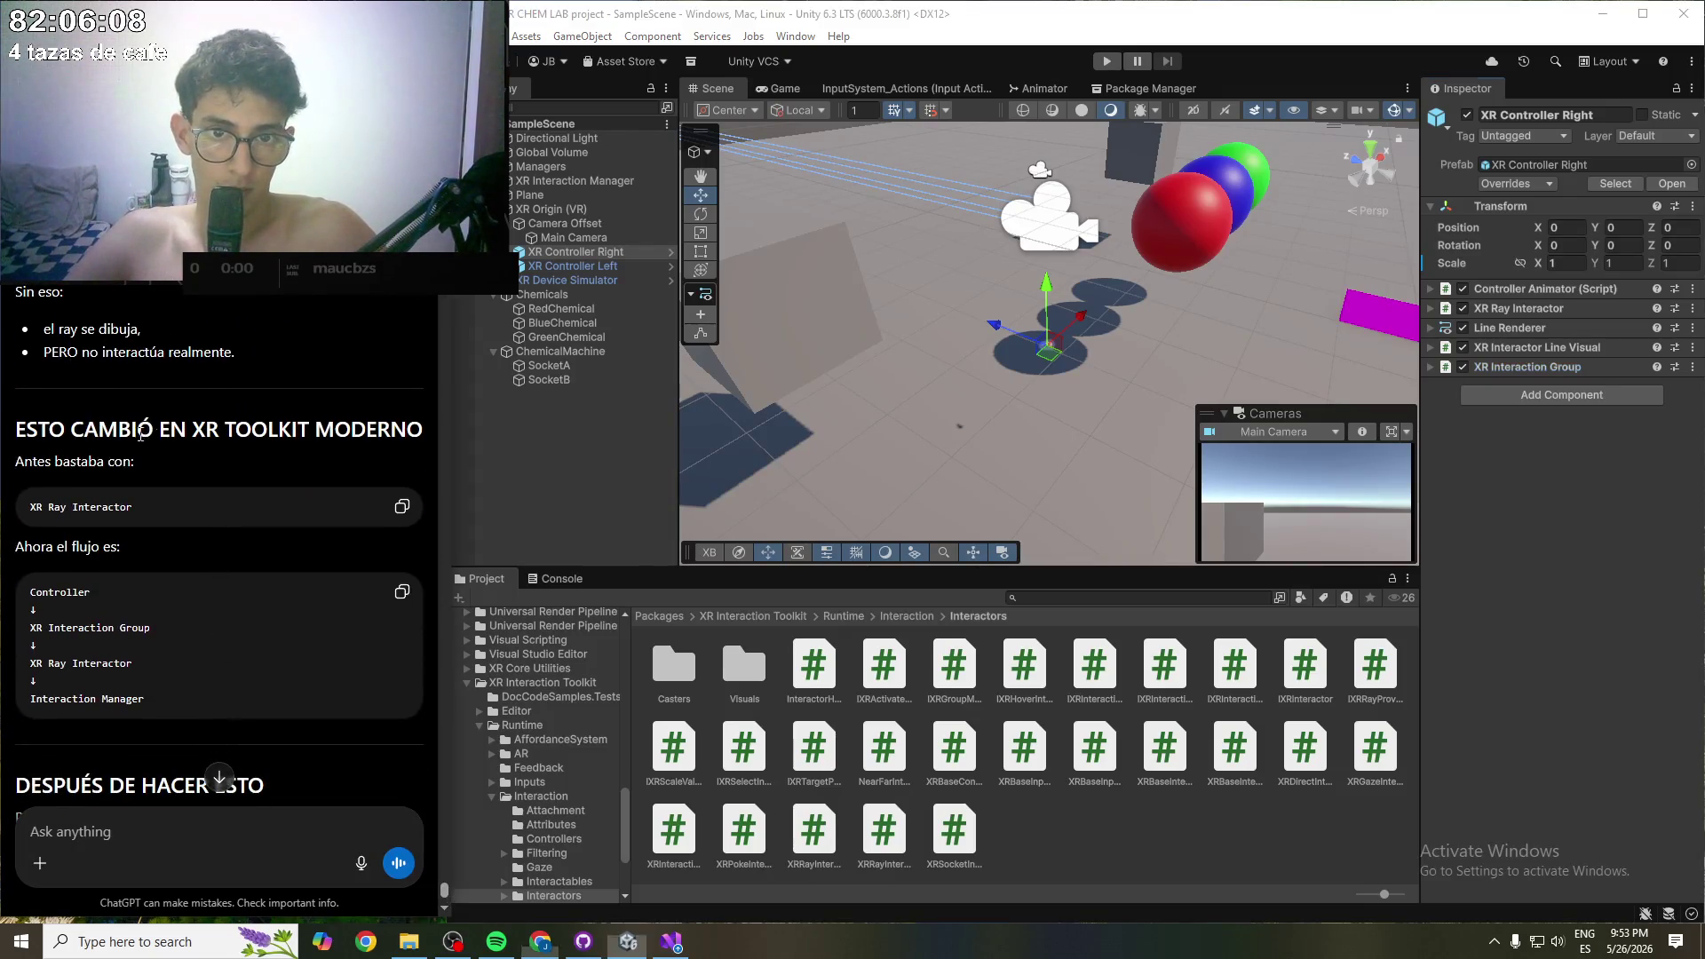
scroll(326, 451, down, 3)
scroll(311, 470, down, 1)
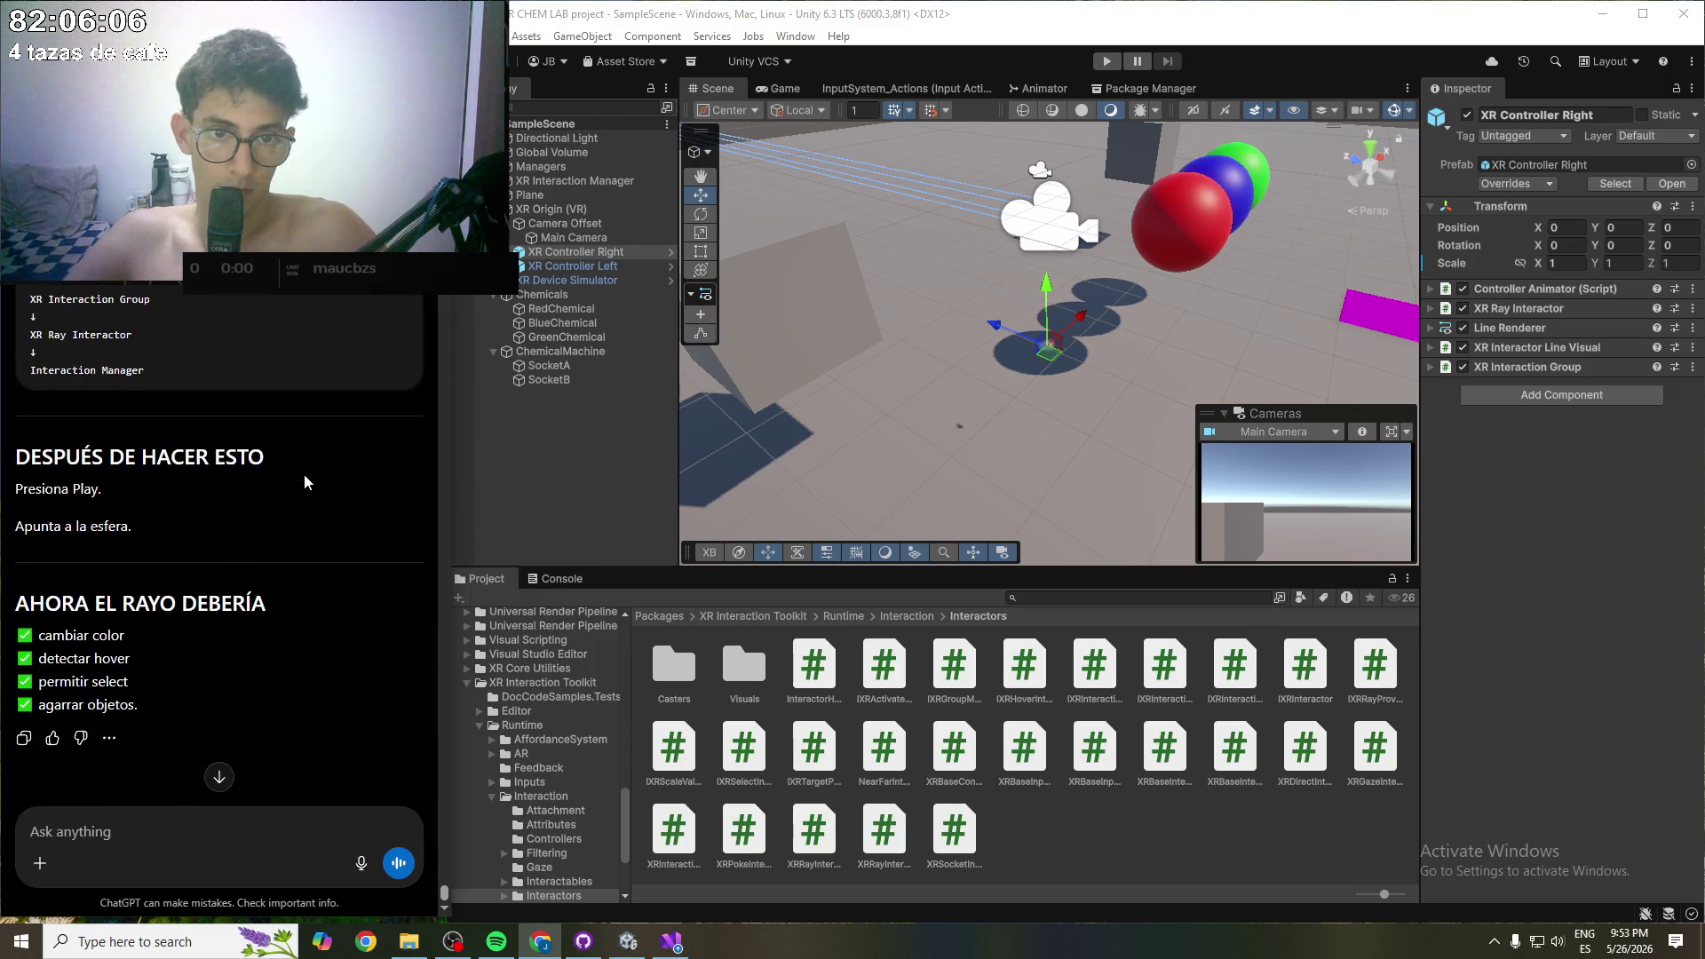
key(ctrl+s)
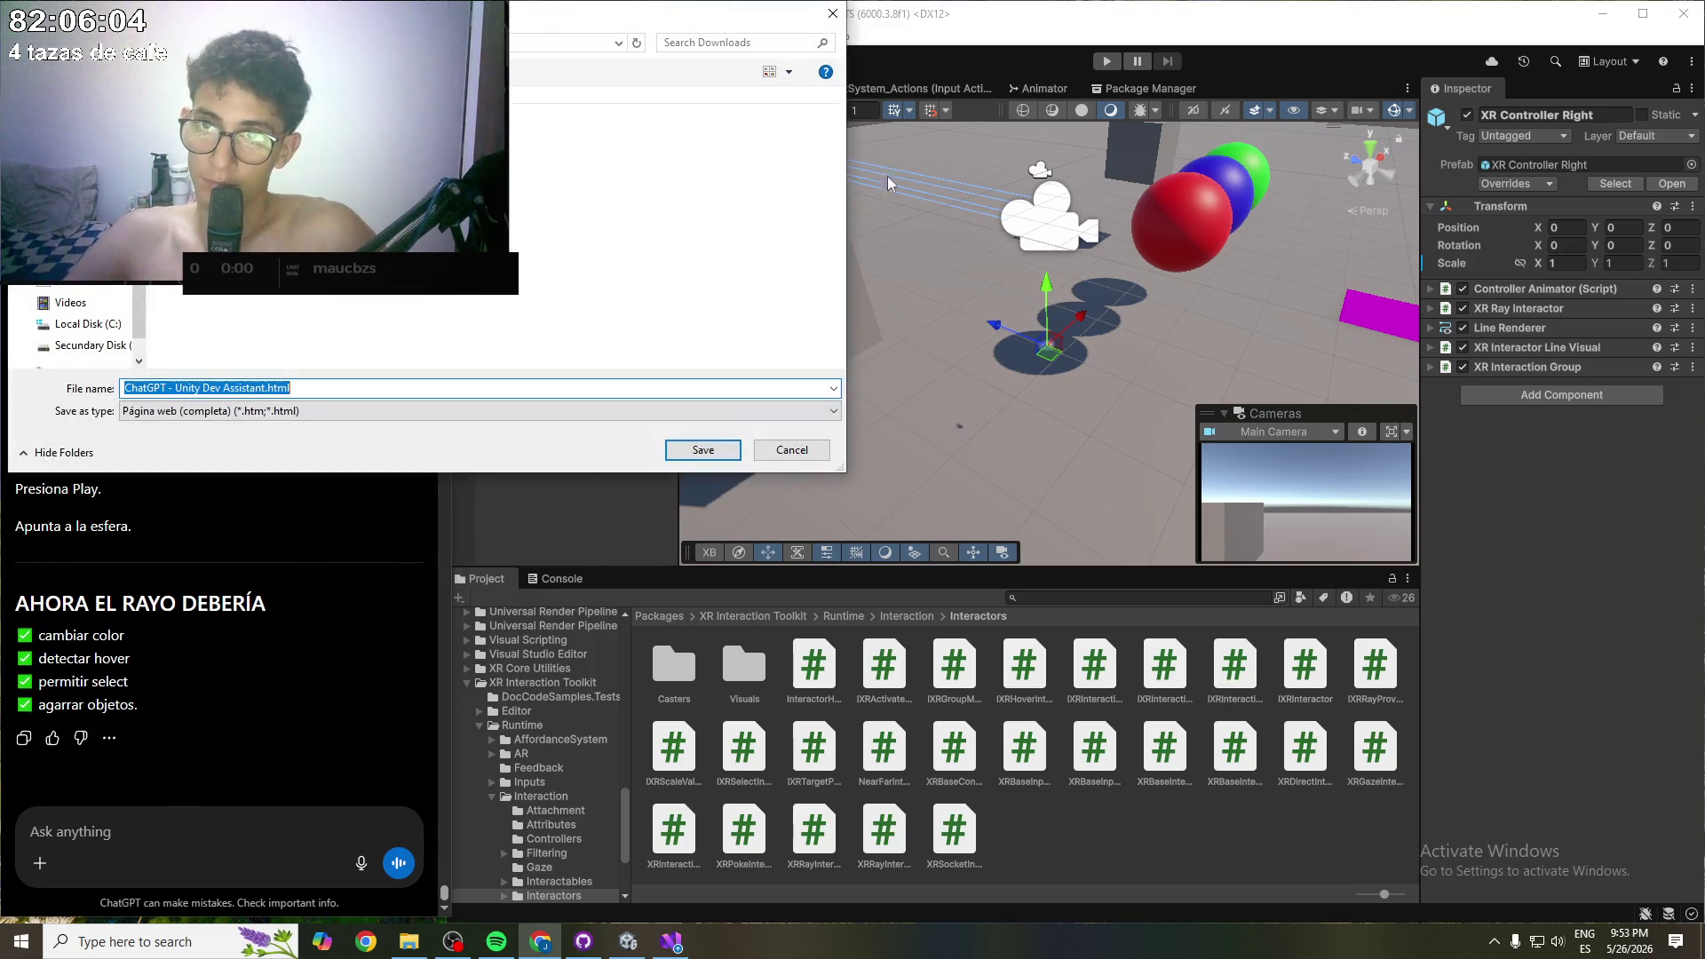
click(789, 458)
click(1058, 428)
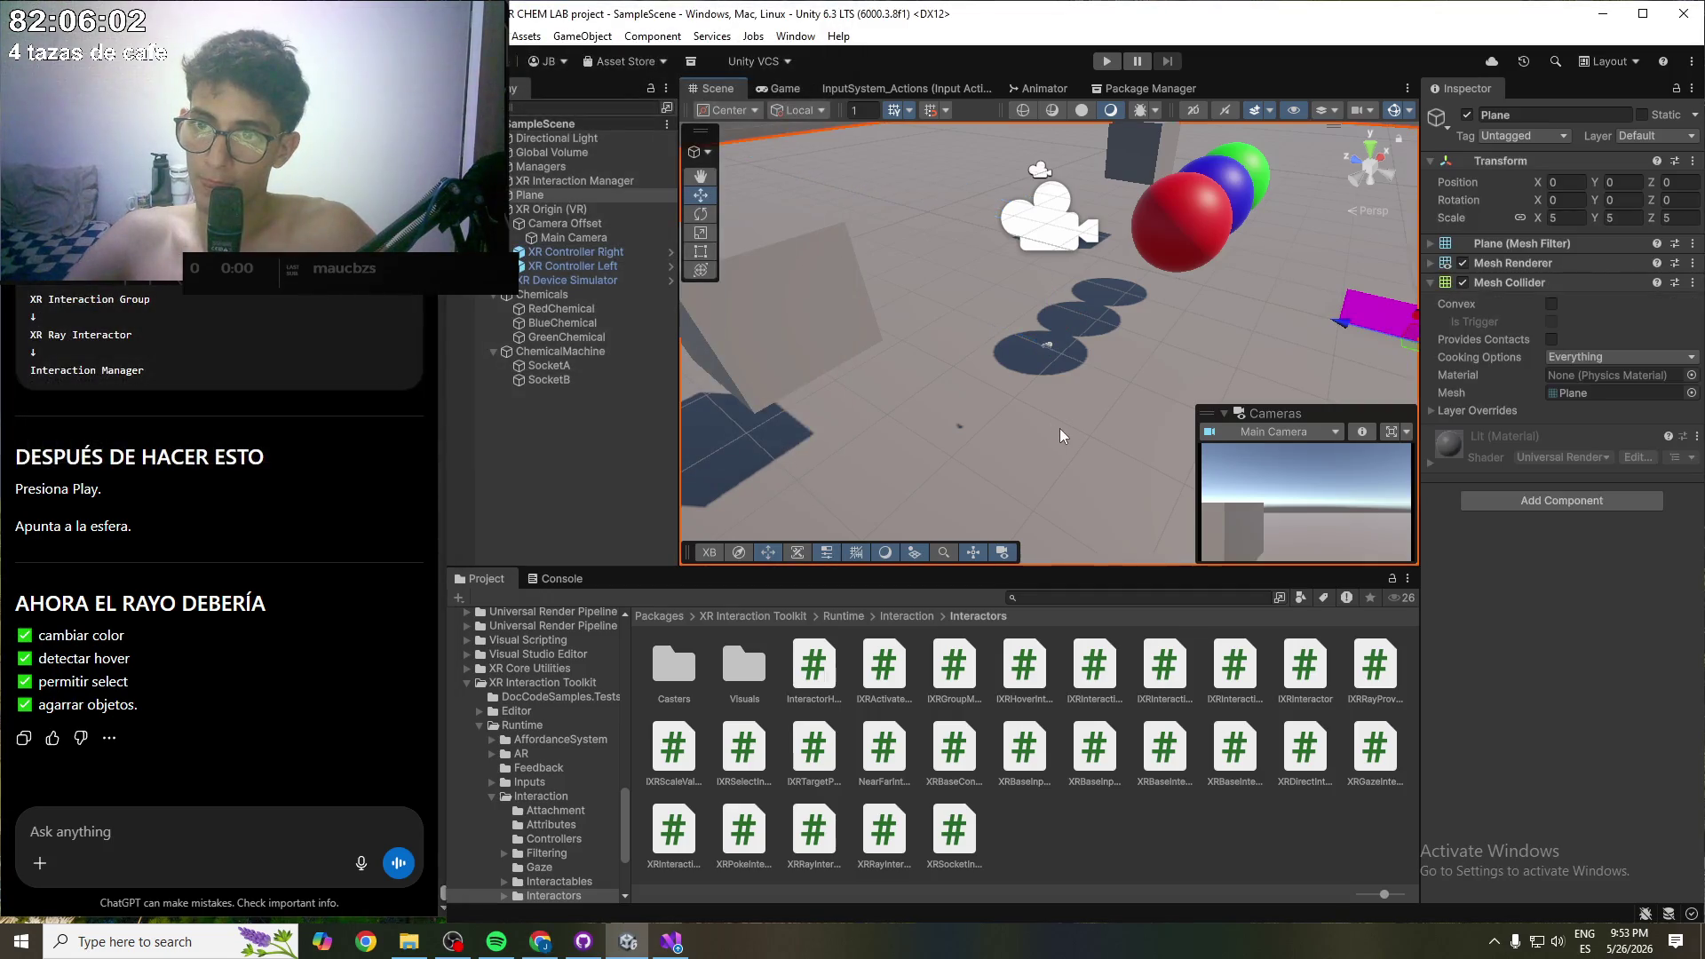
click(1108, 62)
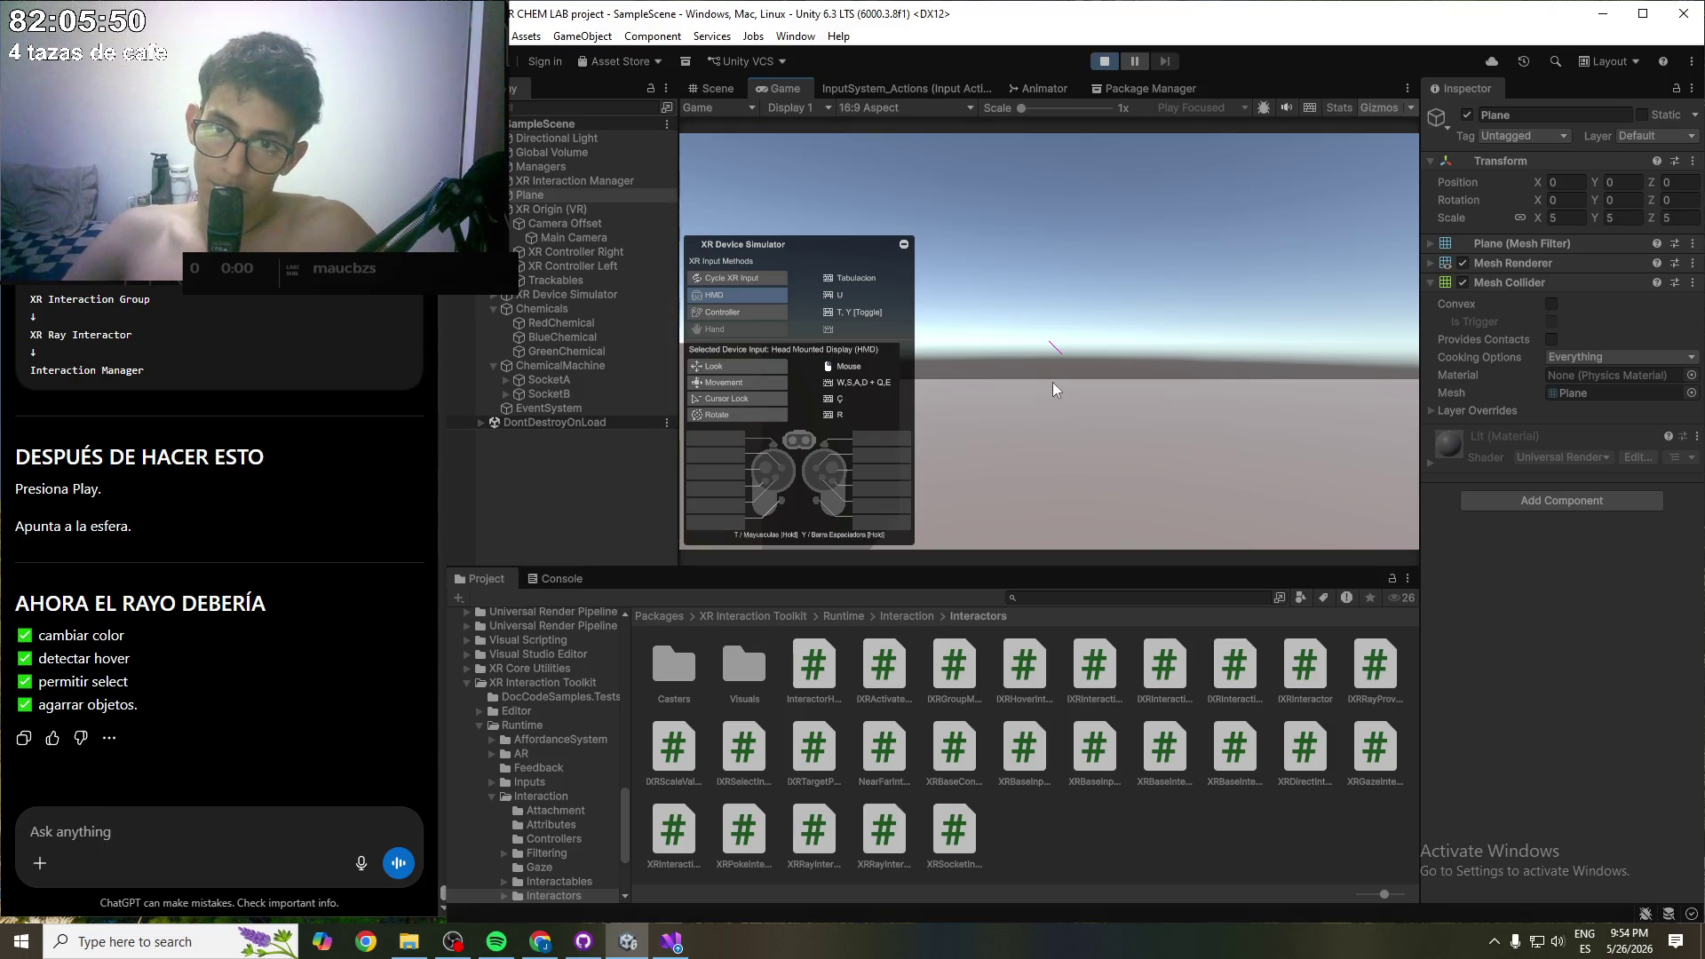
- Move toward the coloured spheres, switch to the left controller to face them, then exit Play mode
key(w)
mouse_move(1152, 465)
mouse_down()
mouse_move(1090, 499)
mouse_move(956, 521)
mouse_move(1120, 371)
mouse_move(1187, 386)
mouse_move(1172, 483)
mouse_move(1117, 483)
mouse_move(1149, 487)
mouse_move(1142, 518)
mouse_move(1077, 482)
mouse_move(1101, 487)
mouse_move(1062, 431)
mouse_move(1141, 494)
mouse_move(1046, 439)
mouse_move(1240, 528)
mouse_move(1138, 446)
mouse_move(1339, 535)
mouse_move(1330, 567)
mouse_move(1245, 594)
mouse_move(1373, 519)
mouse_move(1447, 545)
mouse_move(1366, 526)
mouse_move(1380, 446)
mouse_move(1435, 471)
mouse_move(1351, 483)
mouse_move(1079, 457)
mouse_move(957, 409)
mouse_up()
key(w)
key(s)
key(t)
key(Tab)
mouse_move(1033, 426)
mouse_down()
mouse_move(1062, 361)
mouse_move(1141, 434)
mouse_move(1178, 515)
mouse_move(1077, 380)
mouse_move(1132, 284)
mouse_move(1130, 377)
mouse_move(1164, 284)
mouse_move(1067, 326)
mouse_move(1071, 357)
mouse_up()
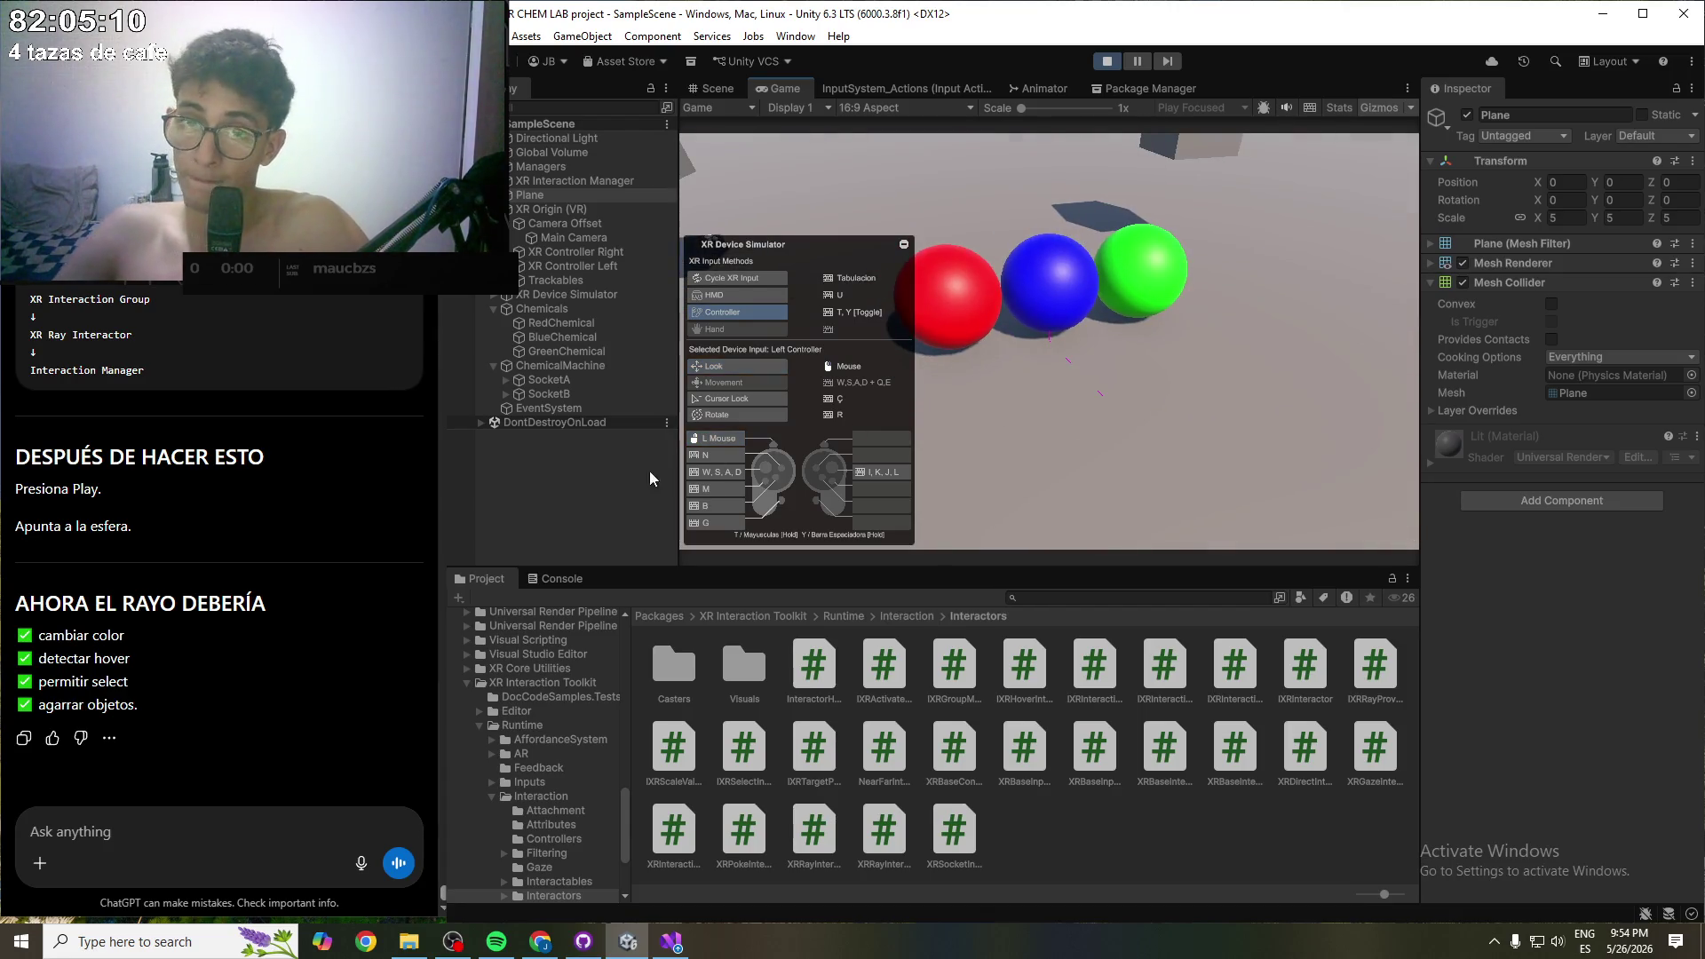
key(ctrl+s)
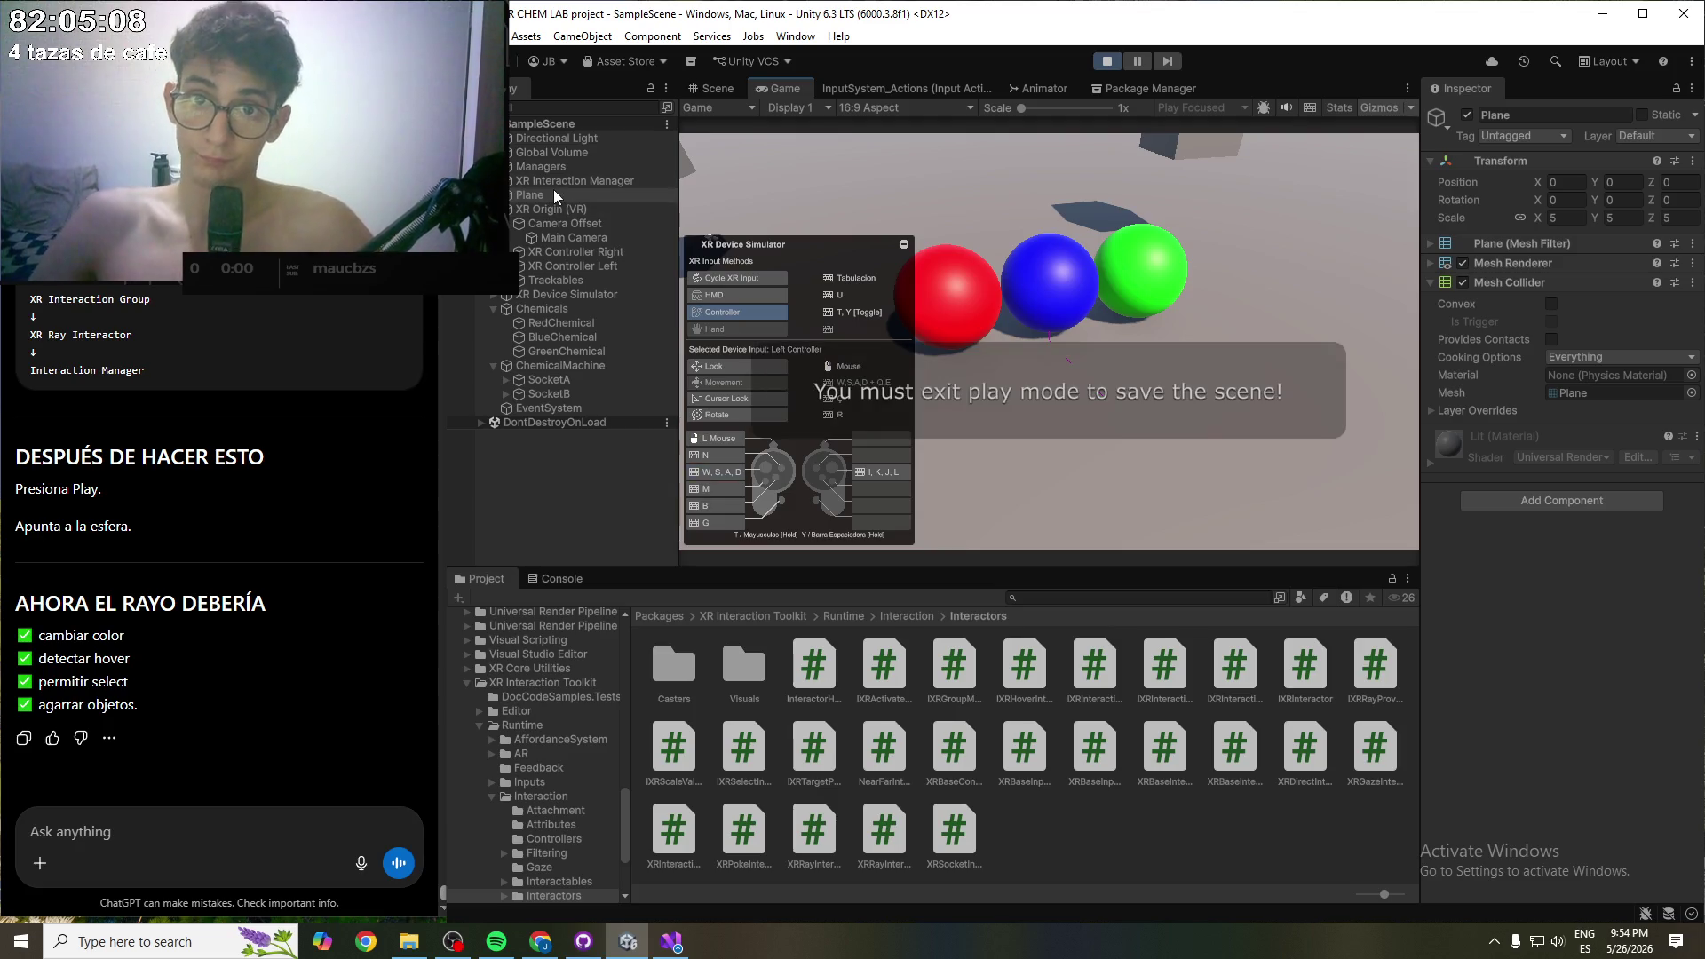
click(1106, 62)
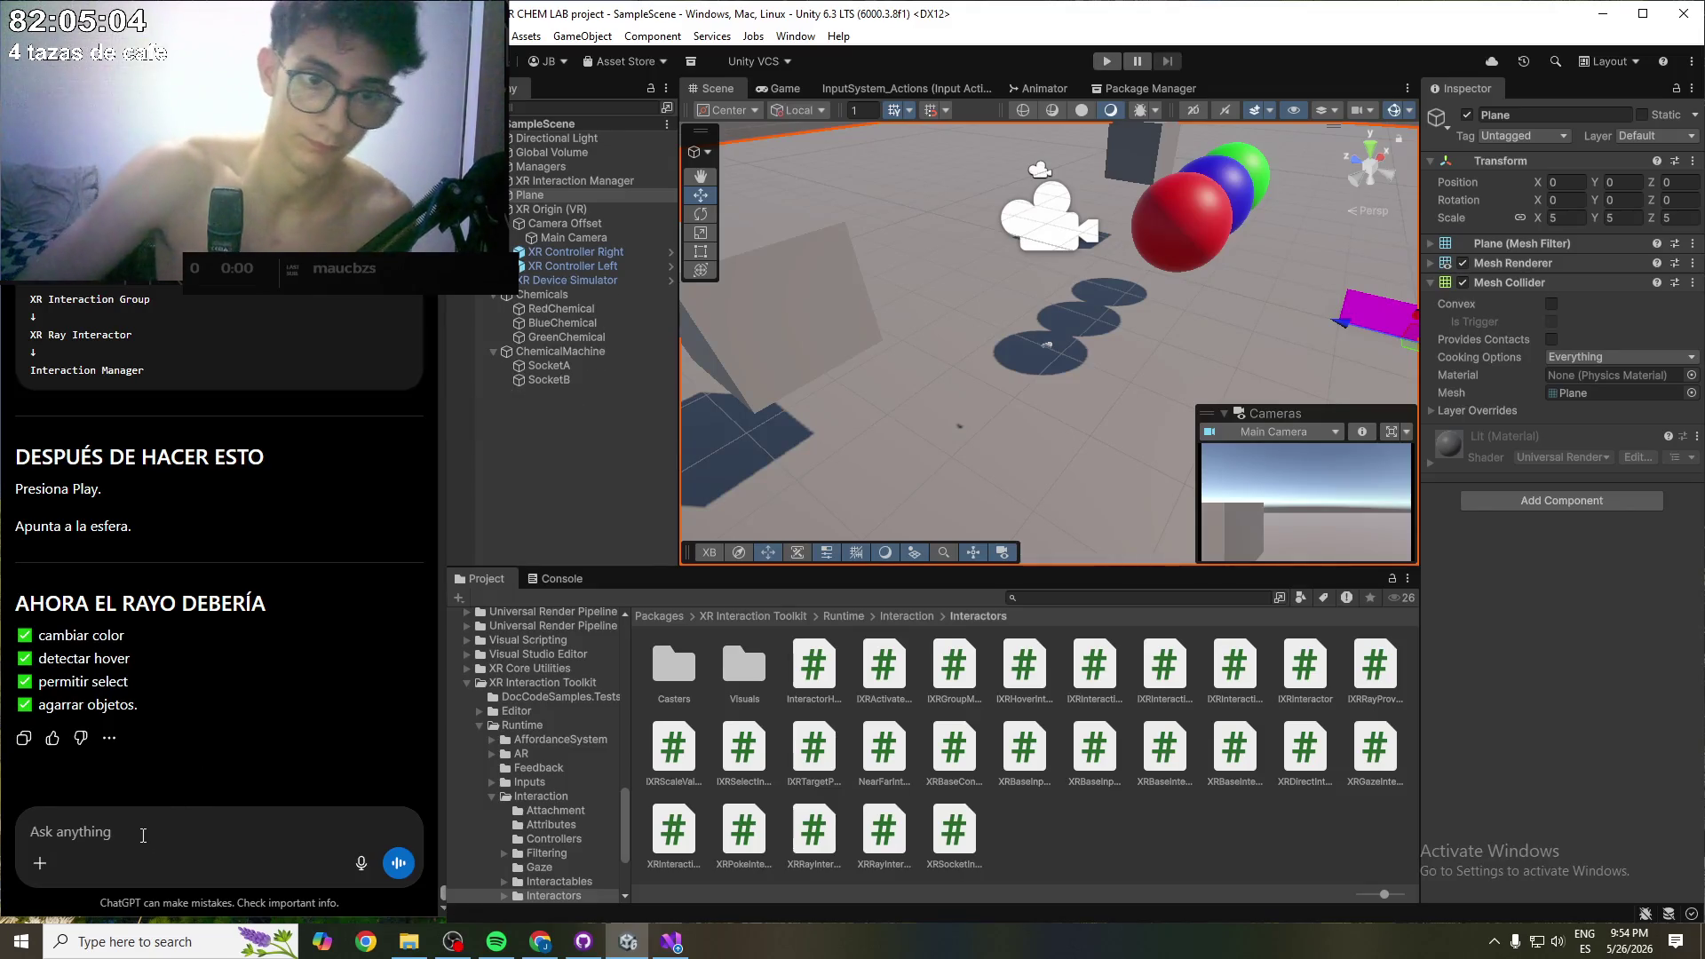
- Send ChatGPT 'nop, sigue sin suceder' to report the ray still doesn't interact
click(146, 824)
text(nop, sigue)
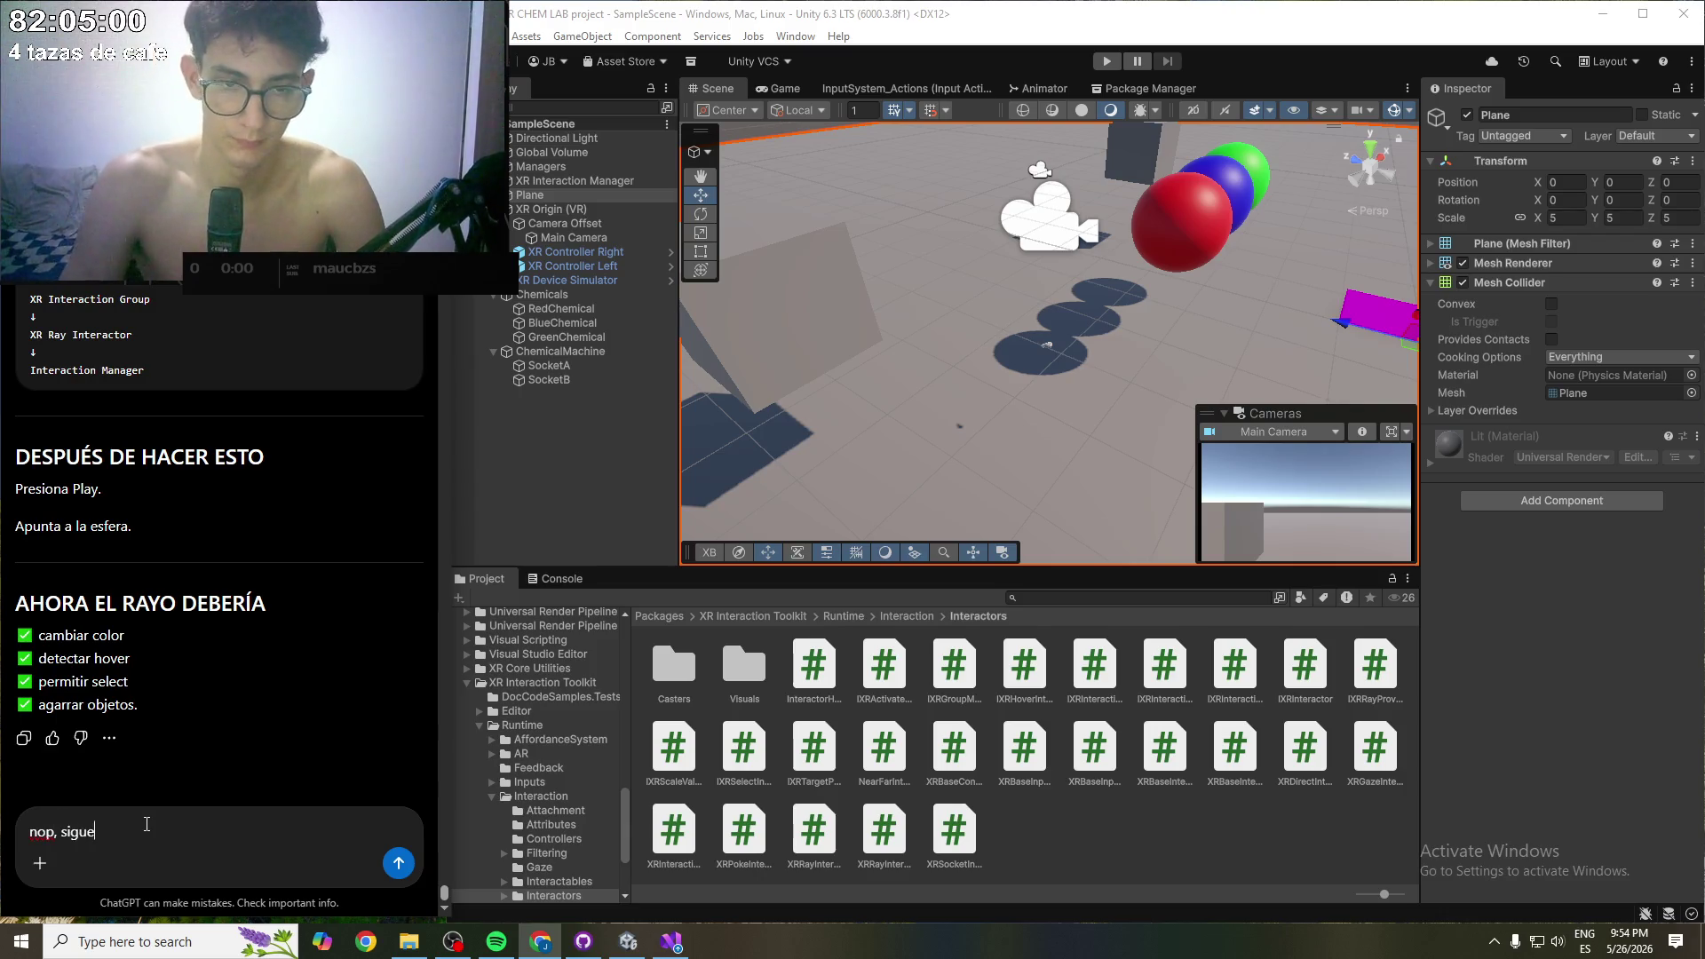
text( sin suceder)
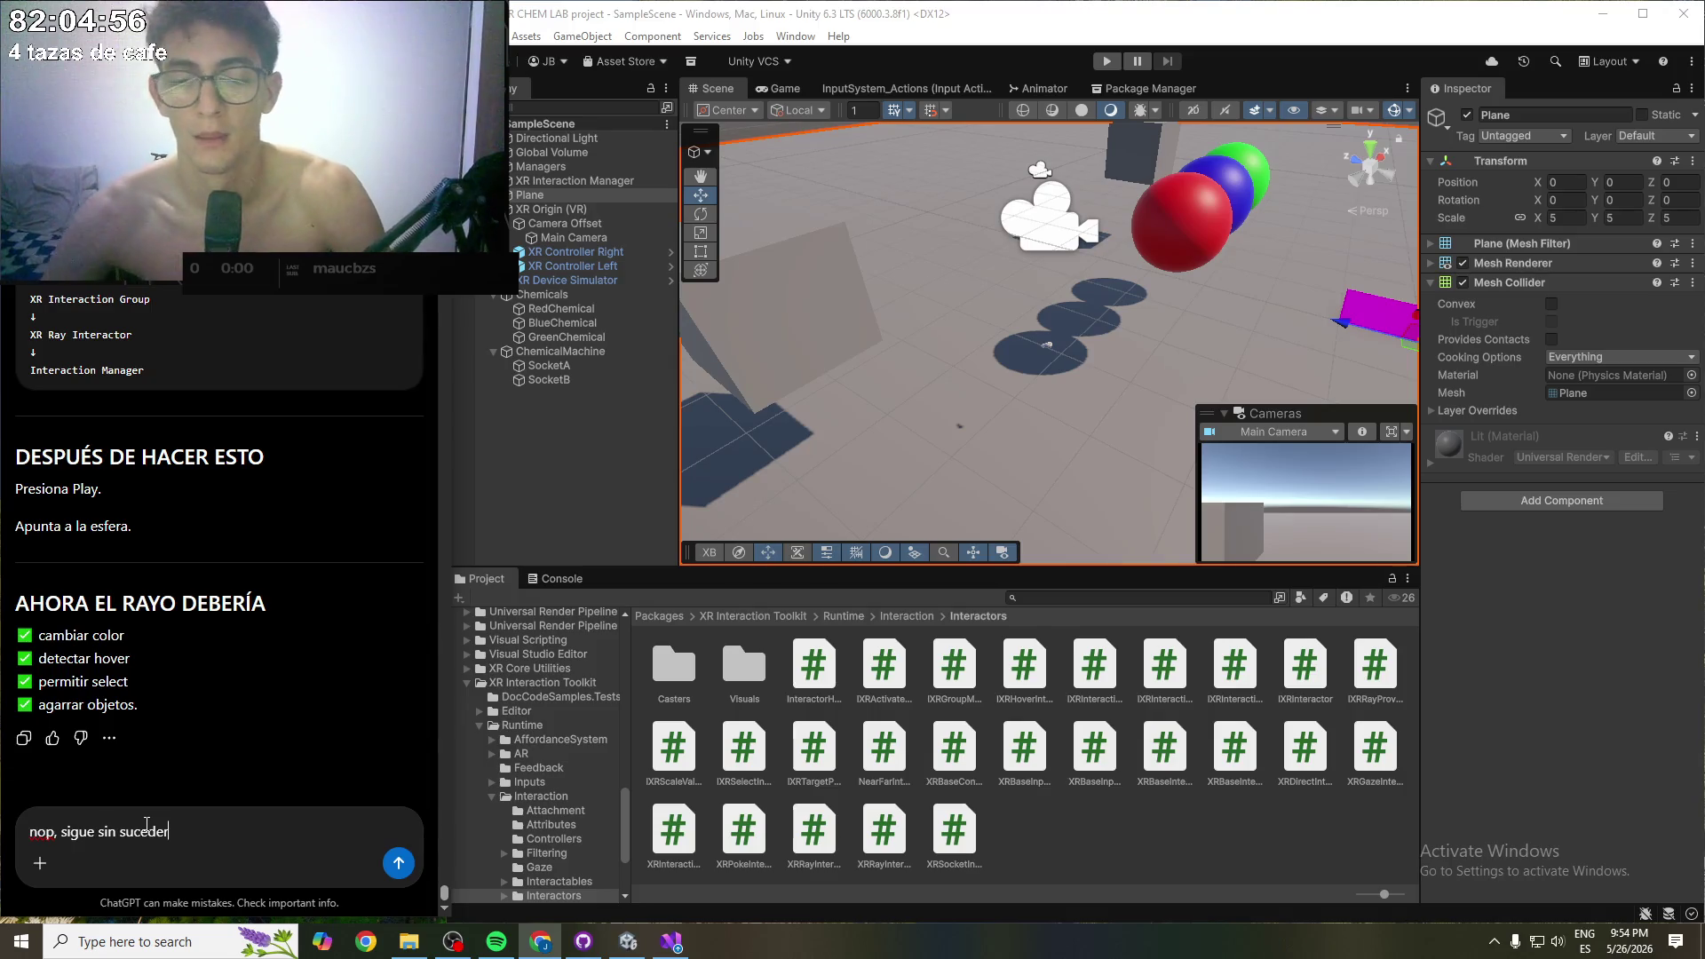
key(Return)
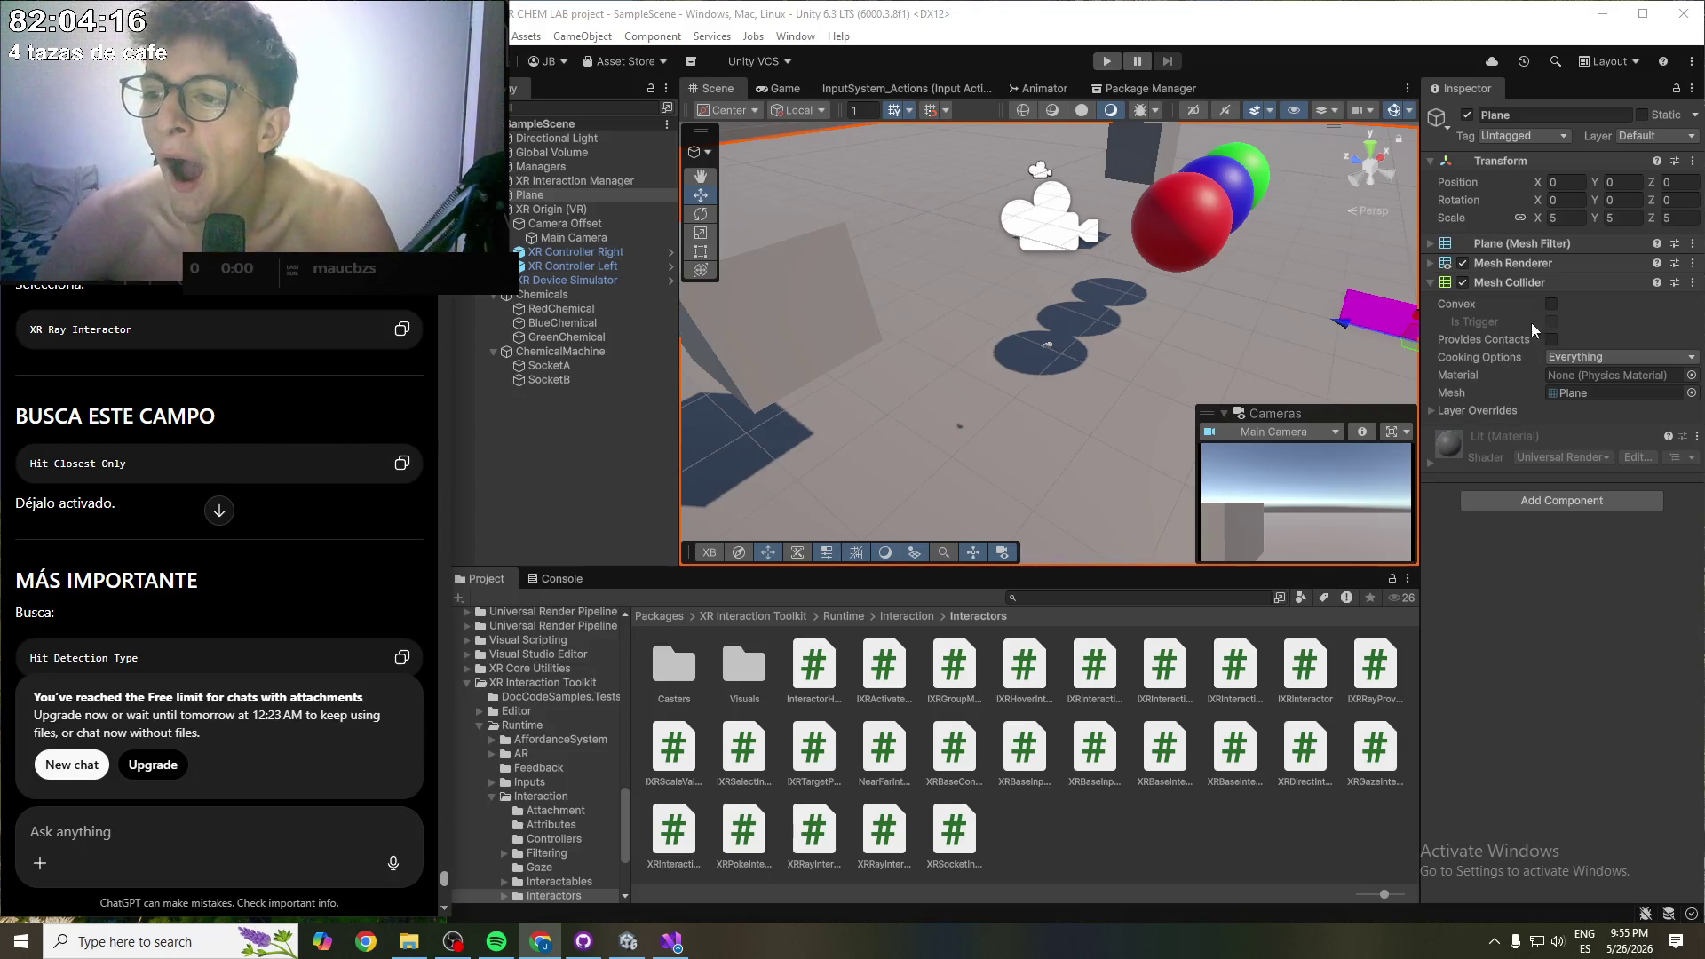
click(582, 252)
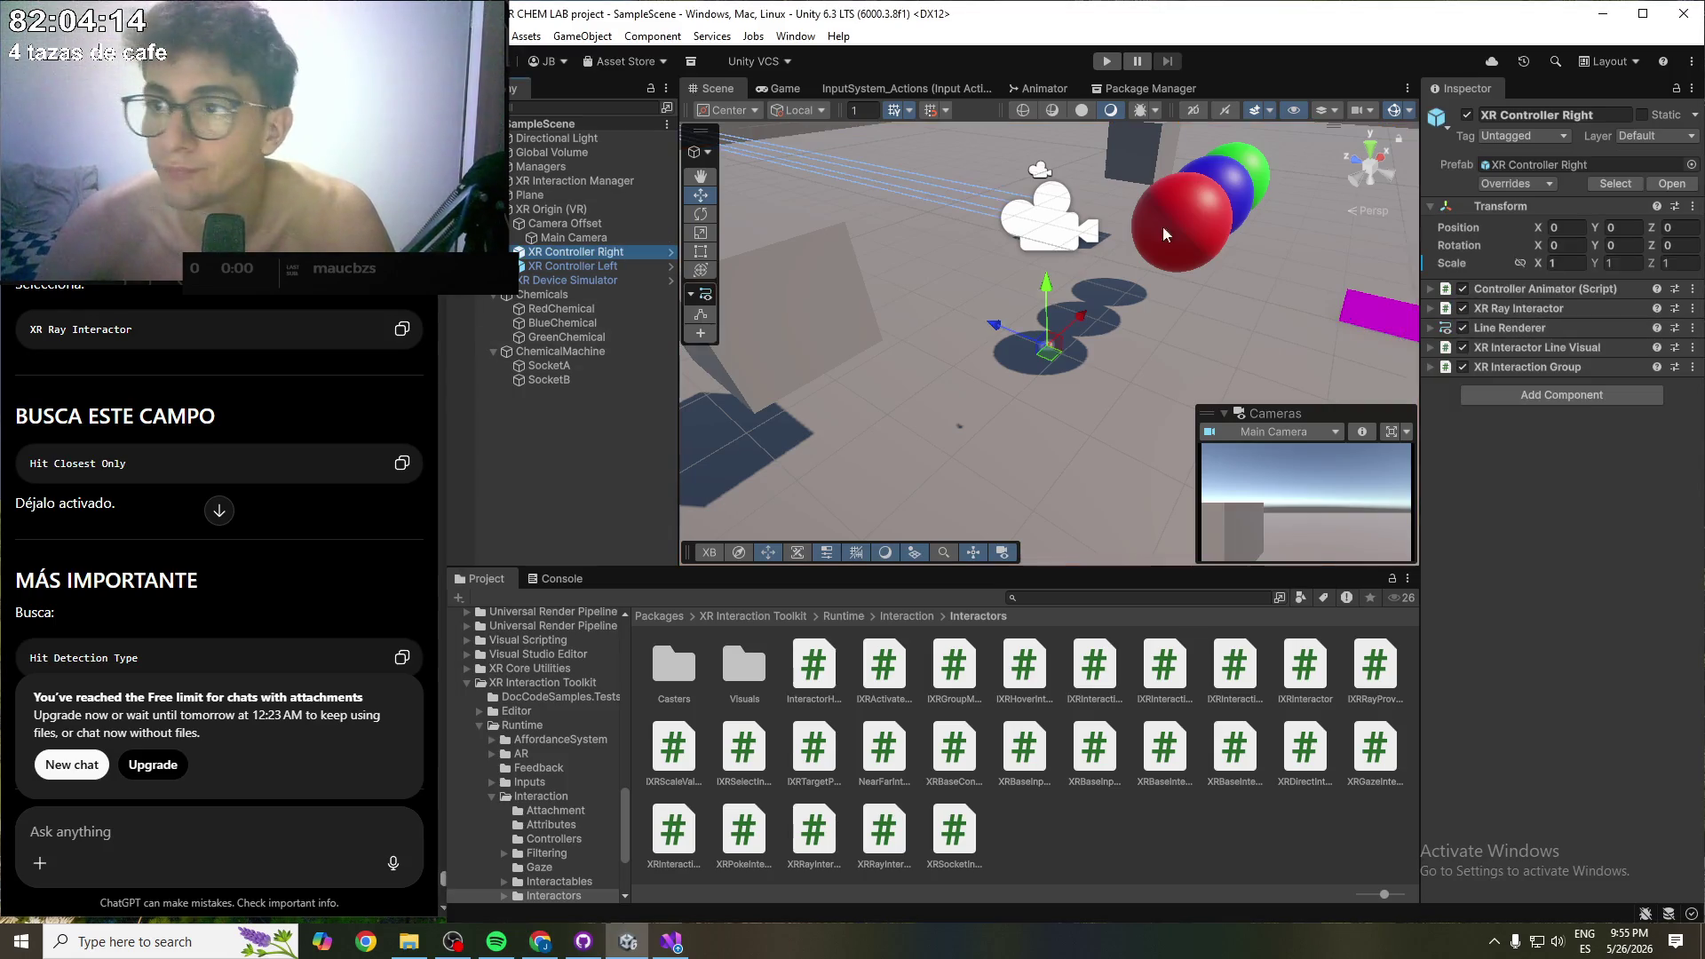
click(1432, 308)
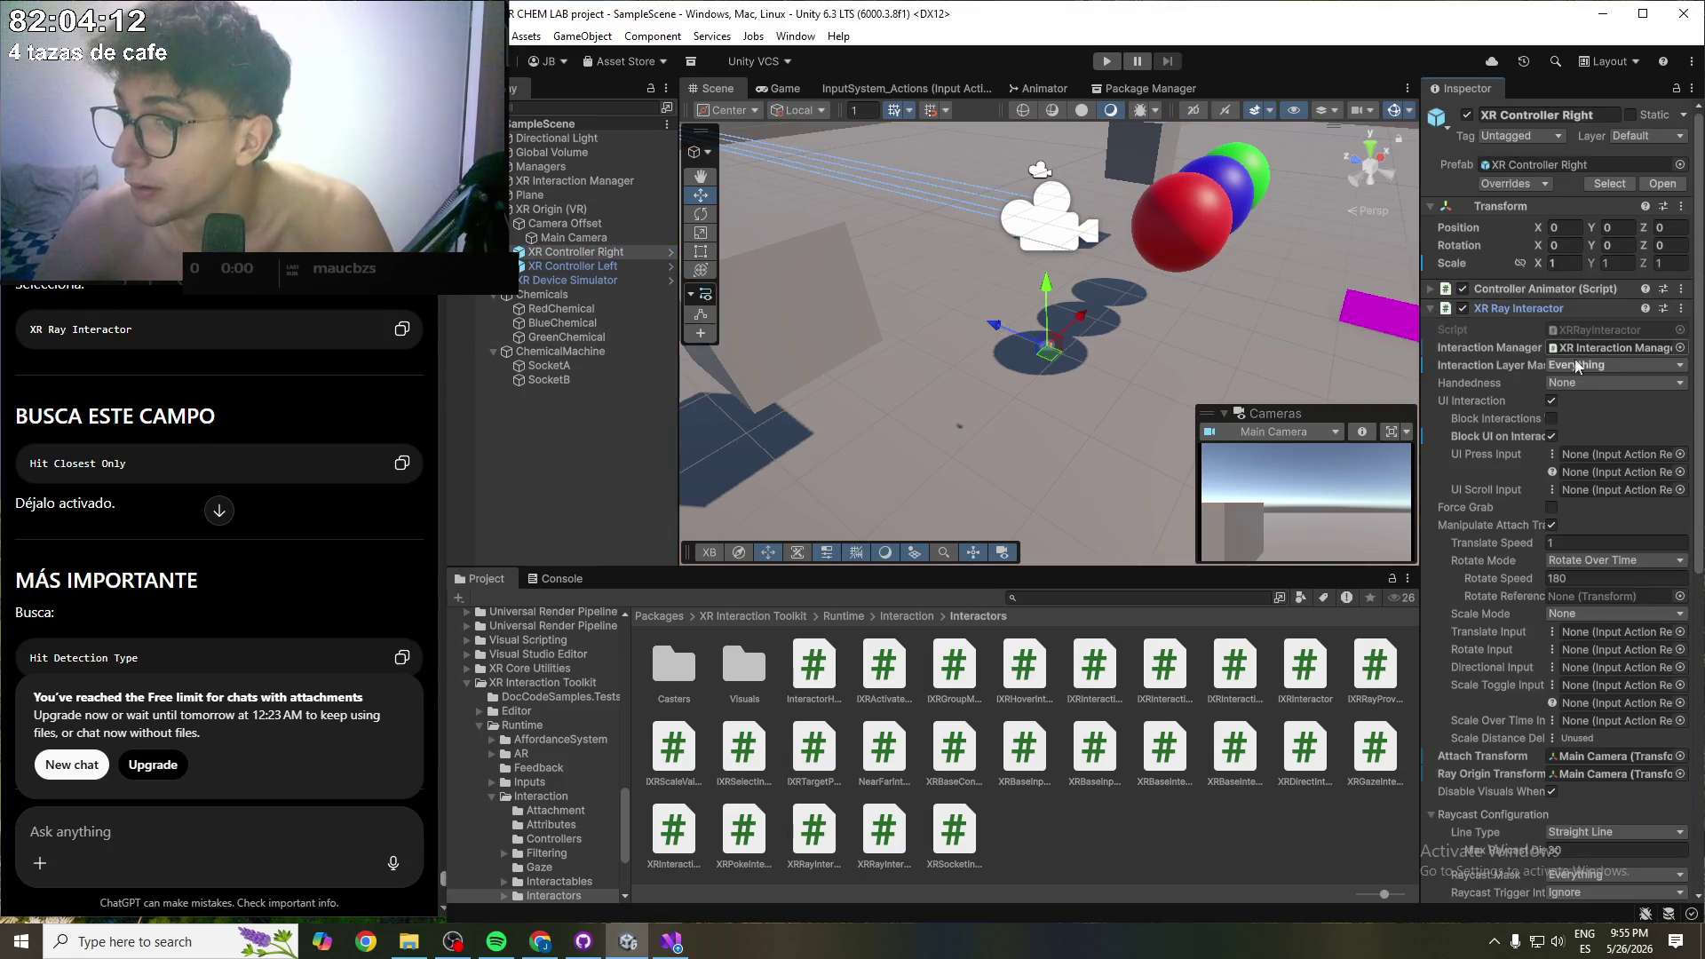
scroll(1590, 423, down, 2)
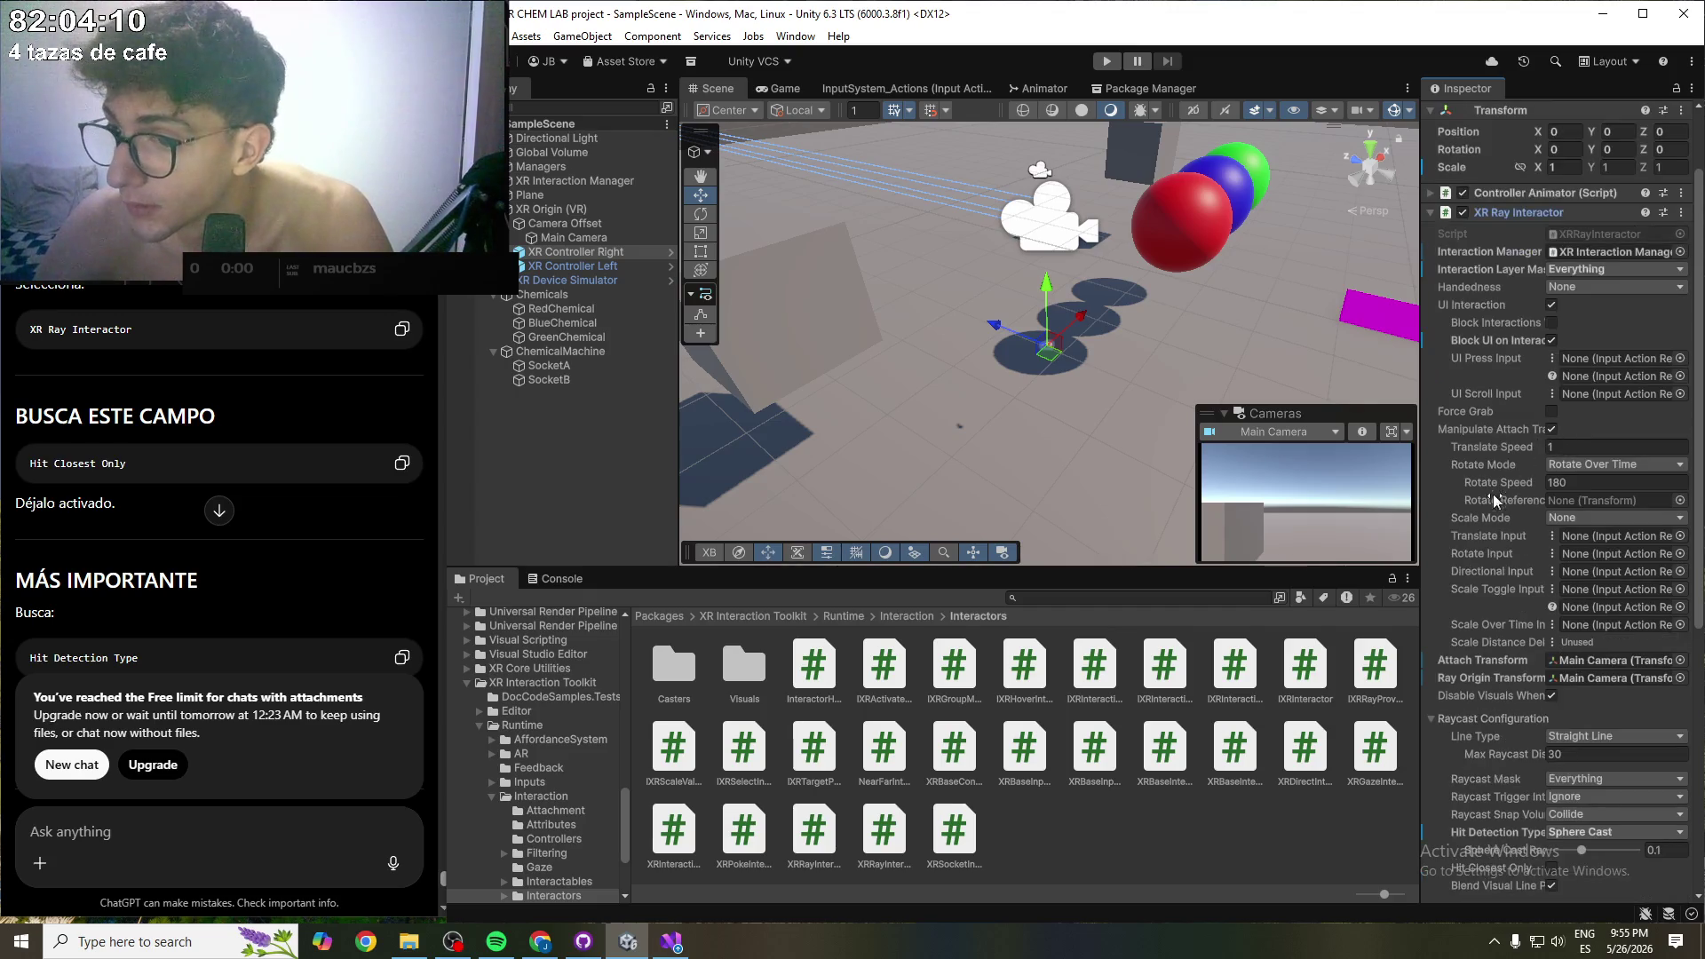
scroll(1500, 681, down, 3)
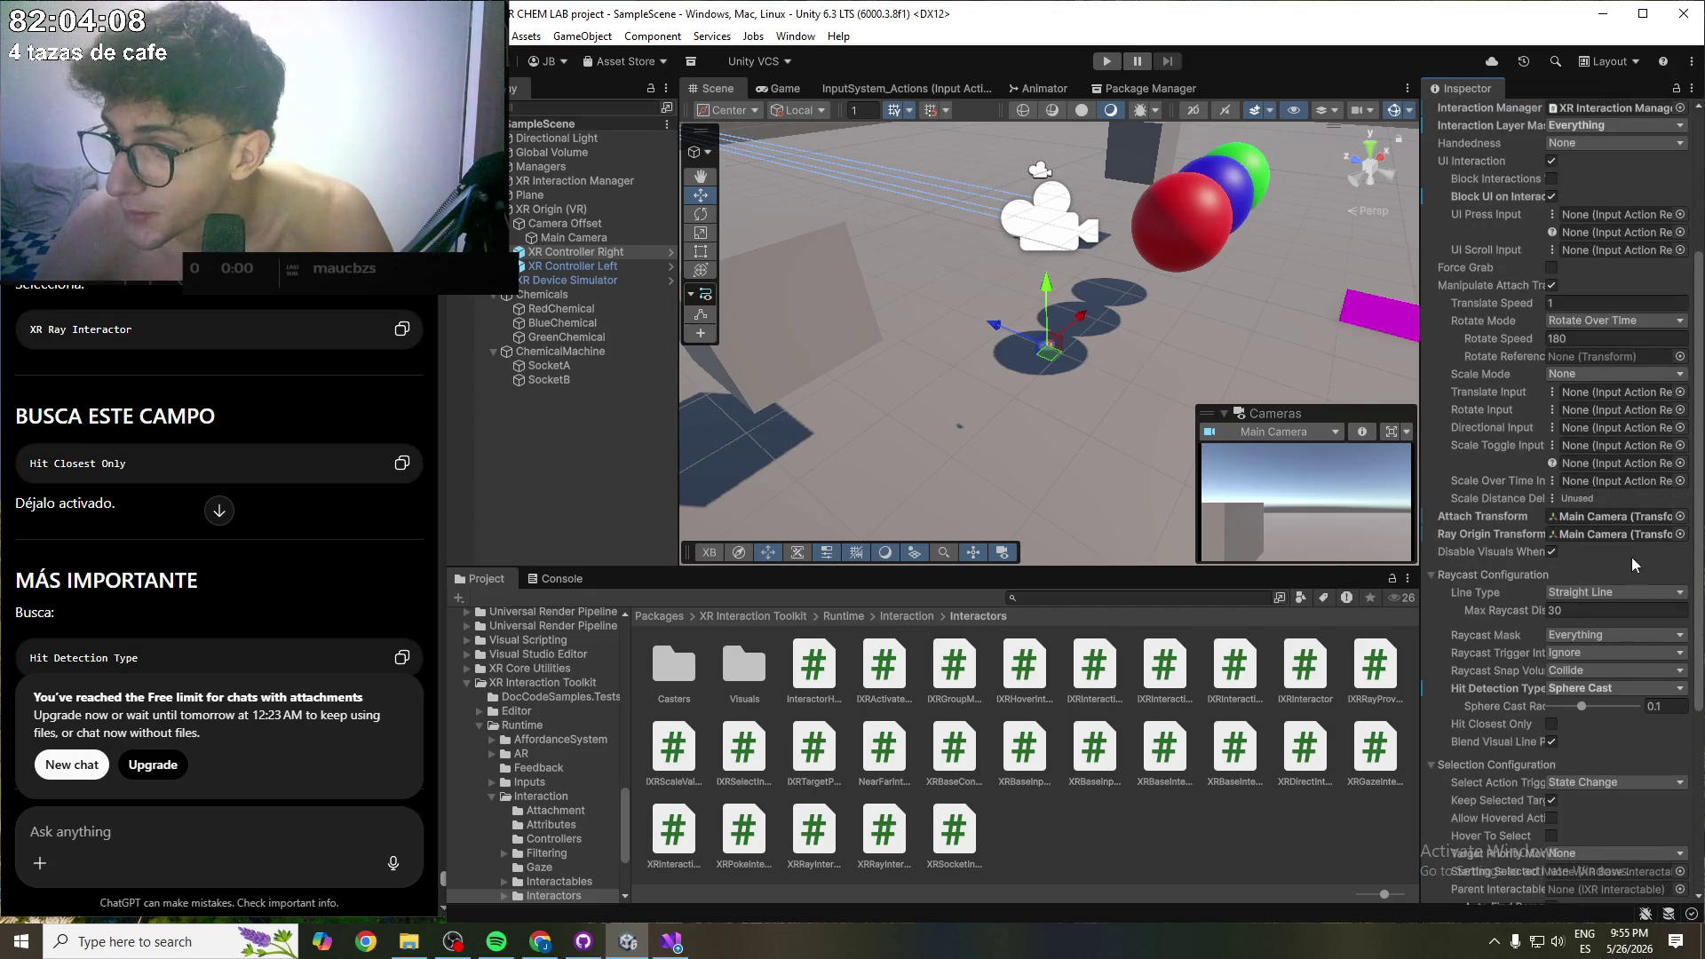
click(1551, 725)
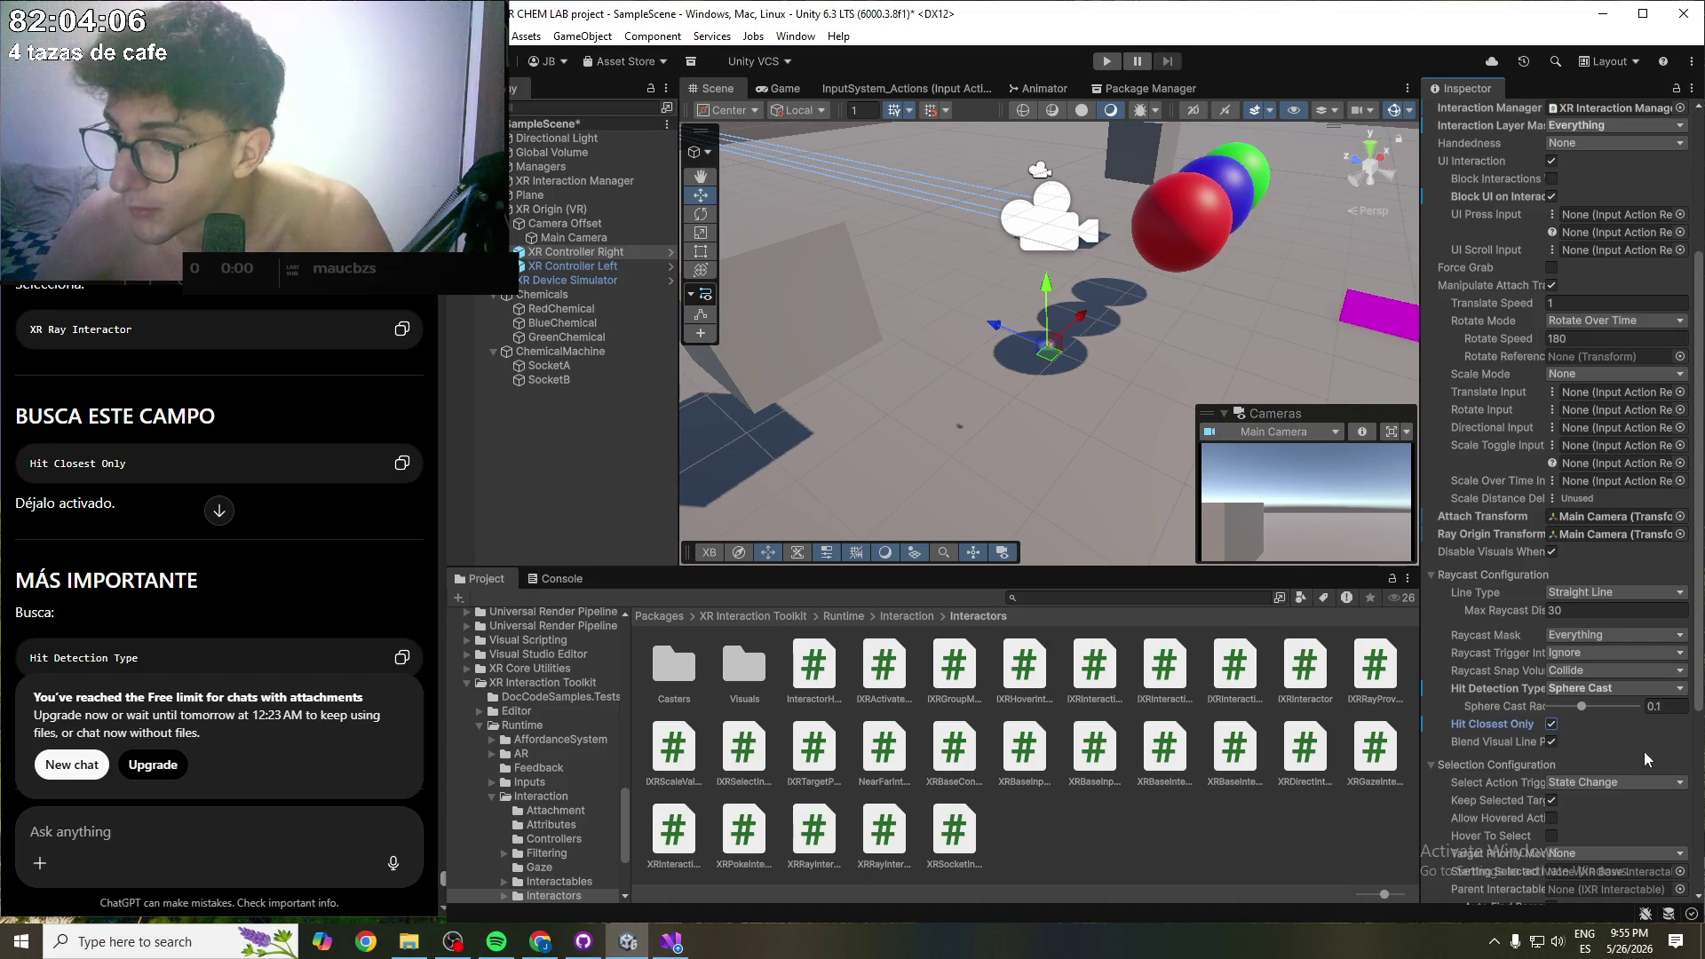
click(631, 265)
click(1551, 725)
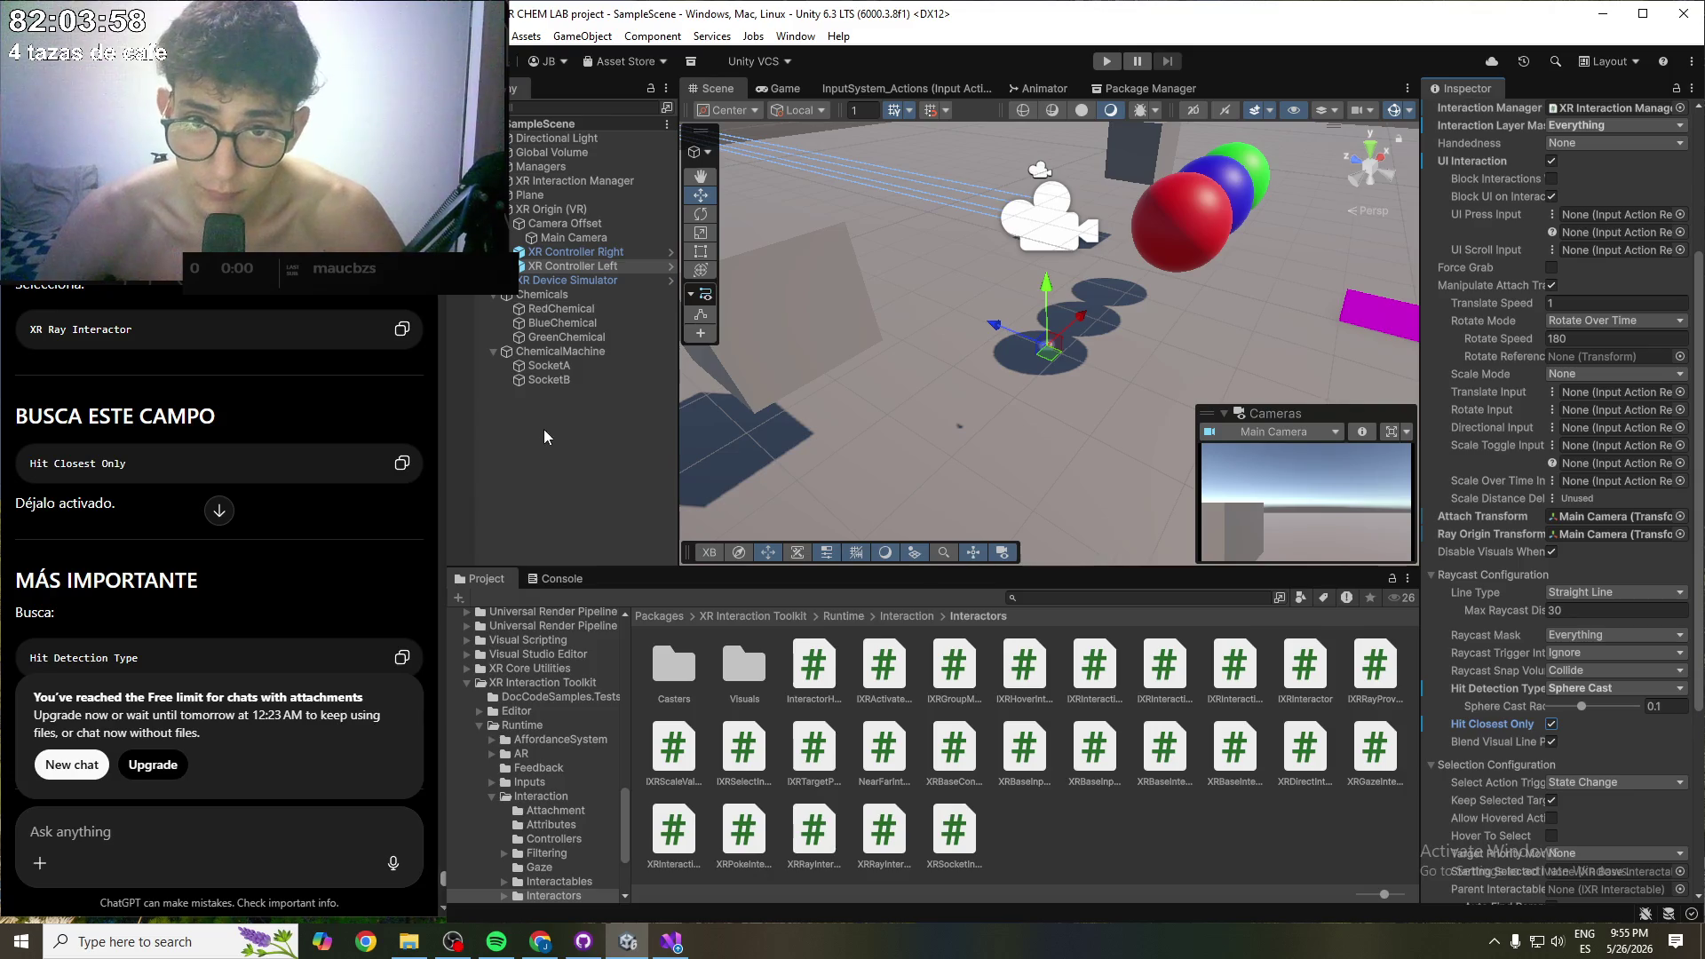
scroll(268, 579, down, 2)
scroll(135, 544, down, 1)
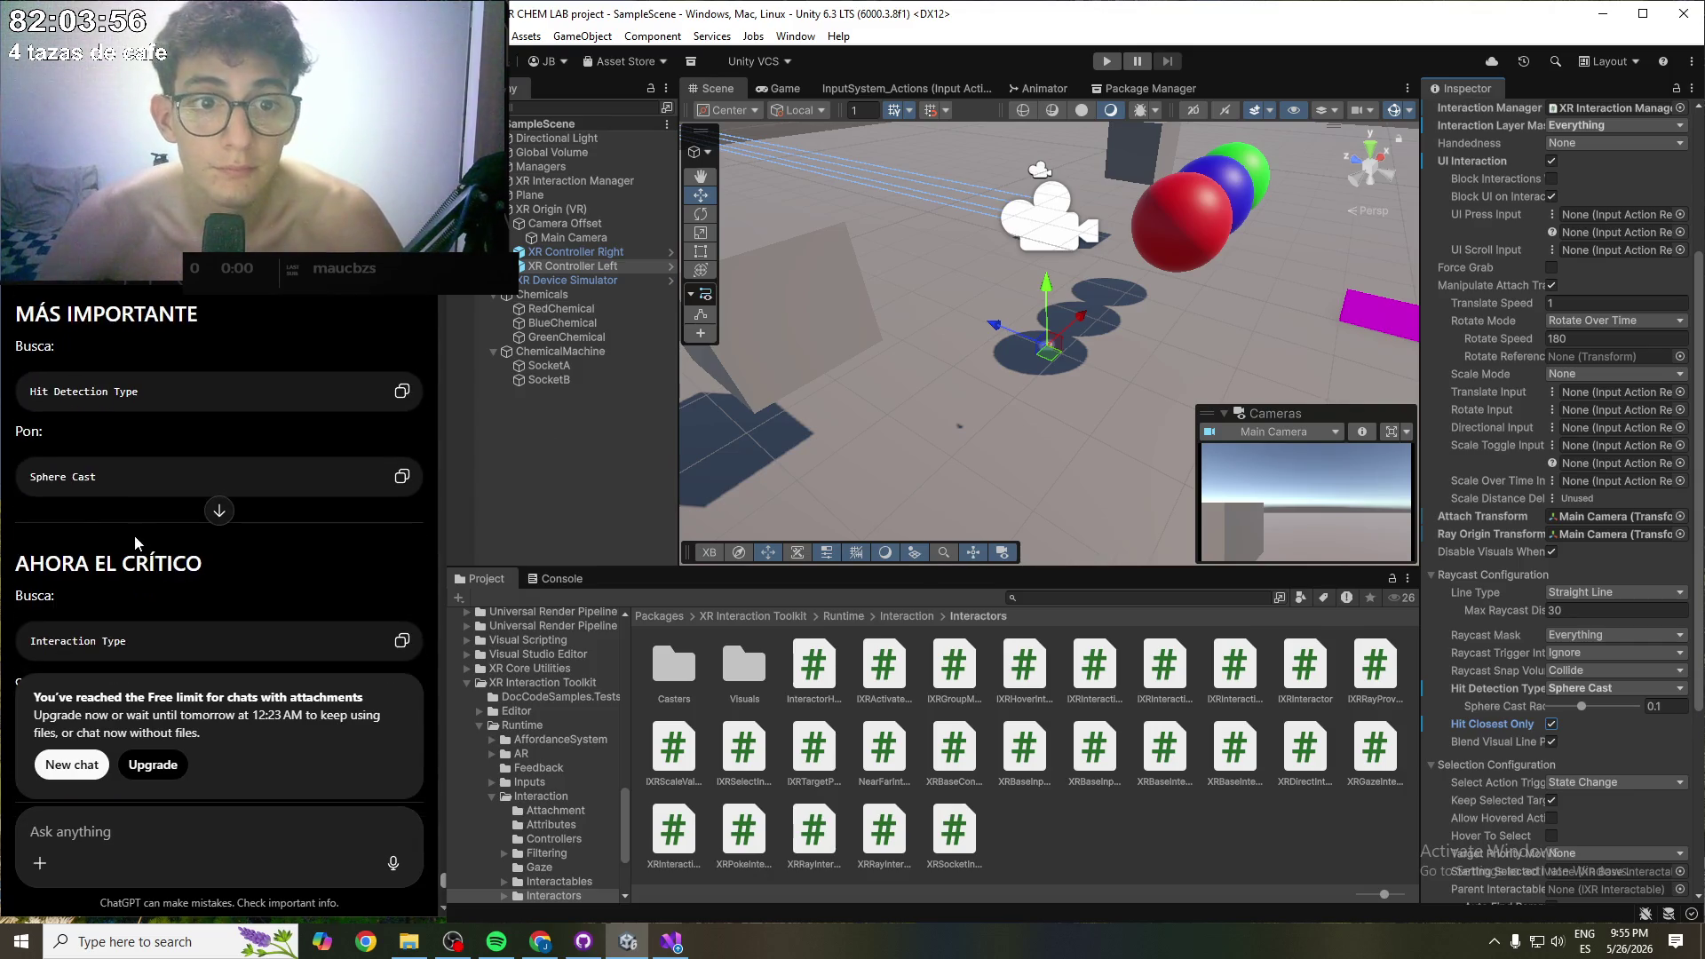
scroll(56, 434, down, 1)
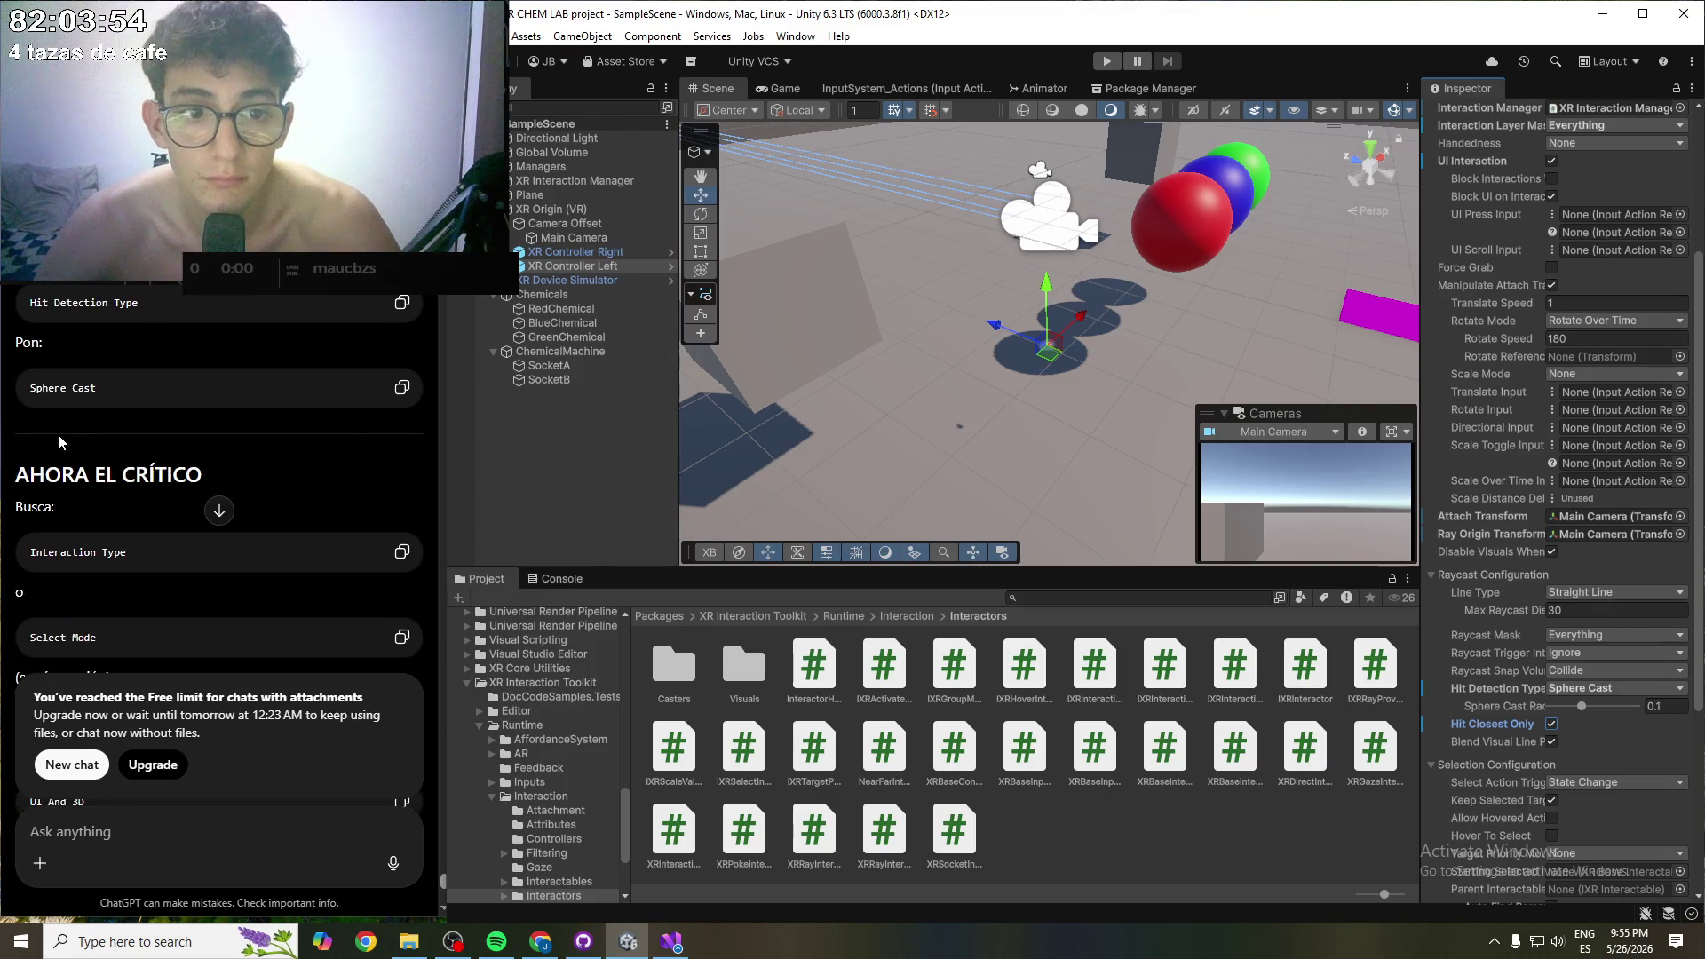
scroll(57, 434, down, 1)
scroll(57, 433, down, 1)
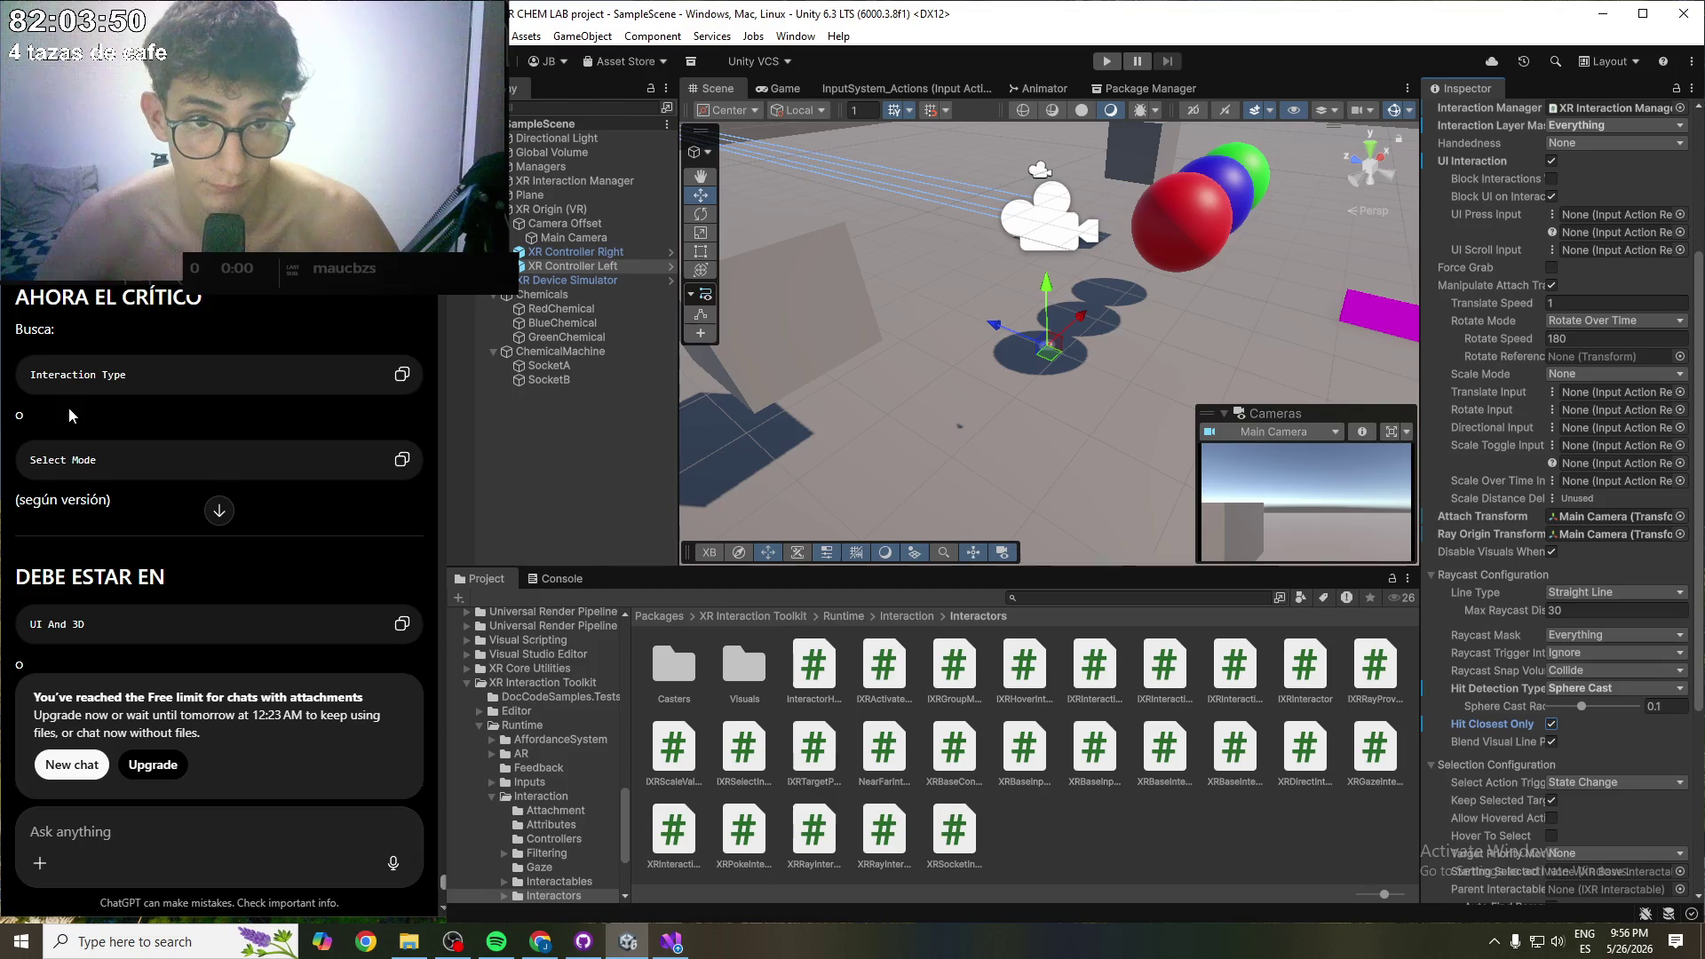
scroll(69, 408, down, 1)
scroll(71, 412, down, 1)
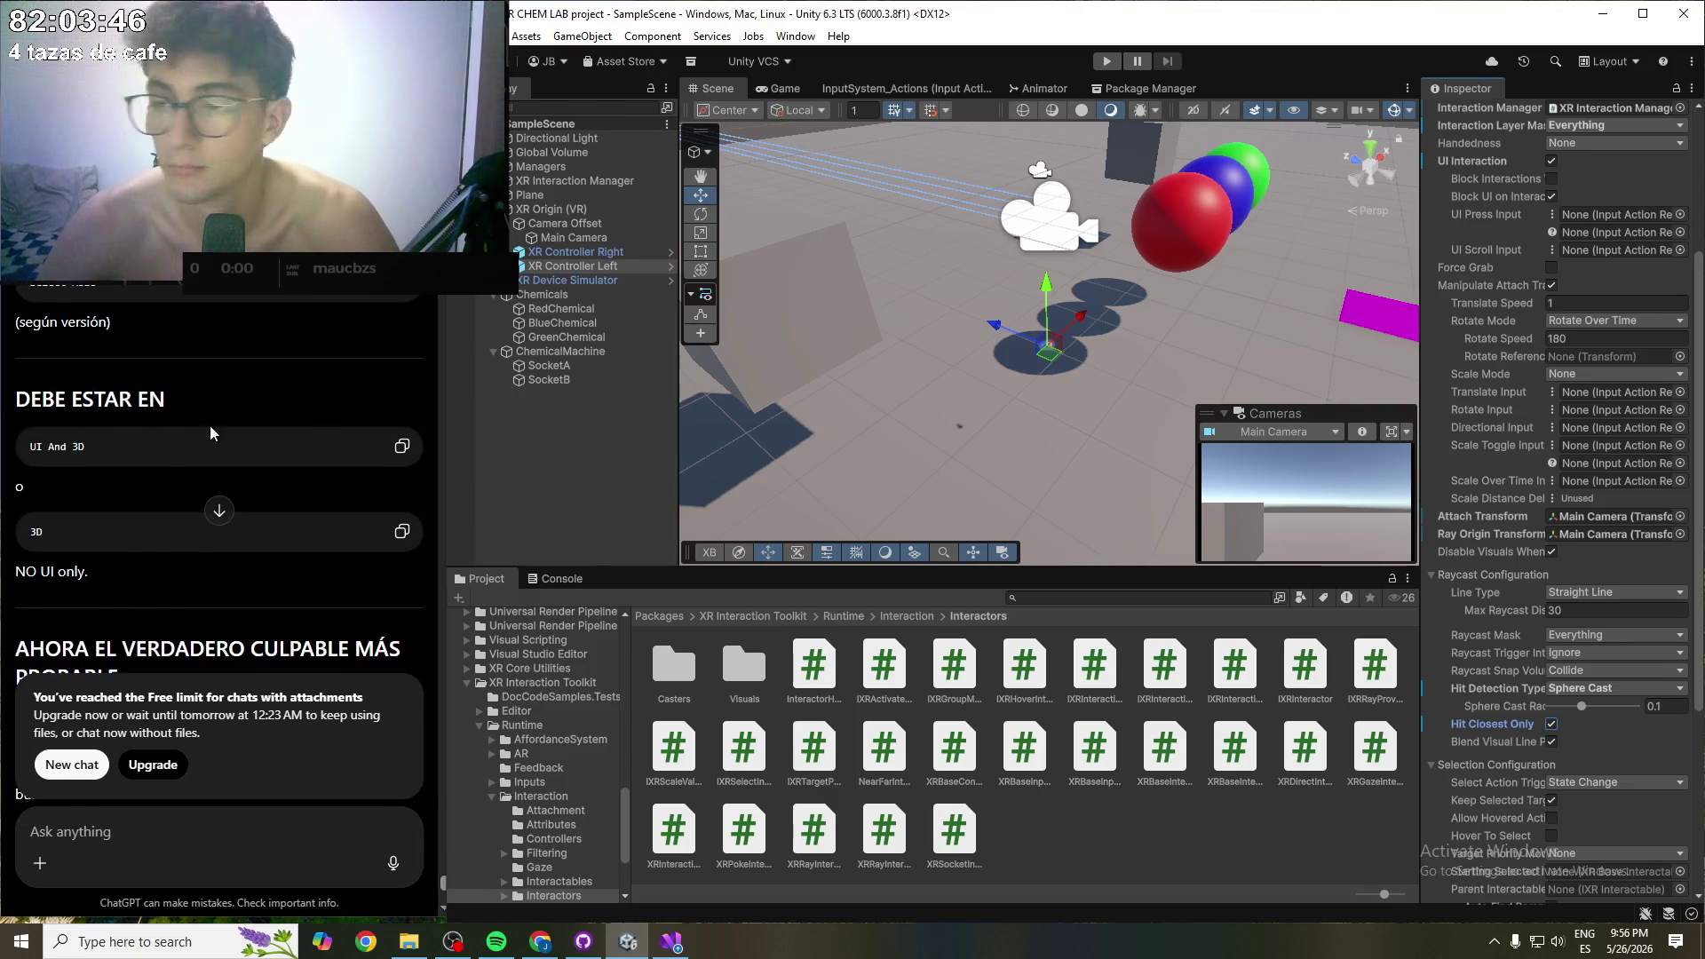
scroll(1500, 667, up, 3)
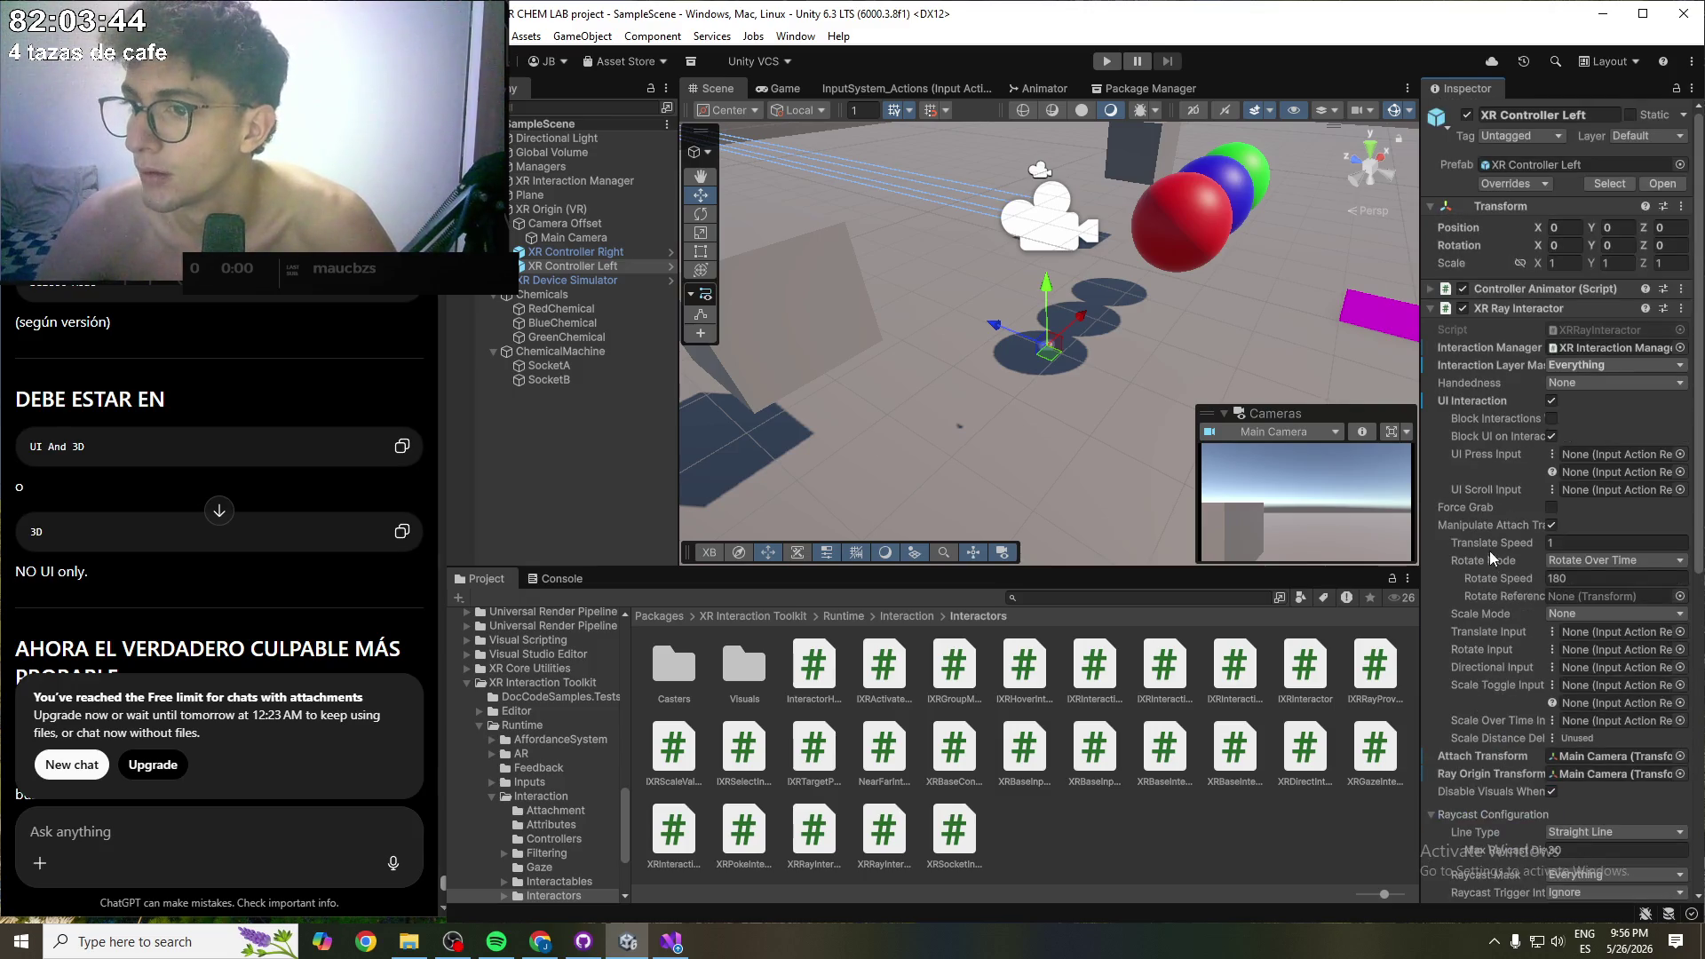
scroll(1489, 551, down, 1)
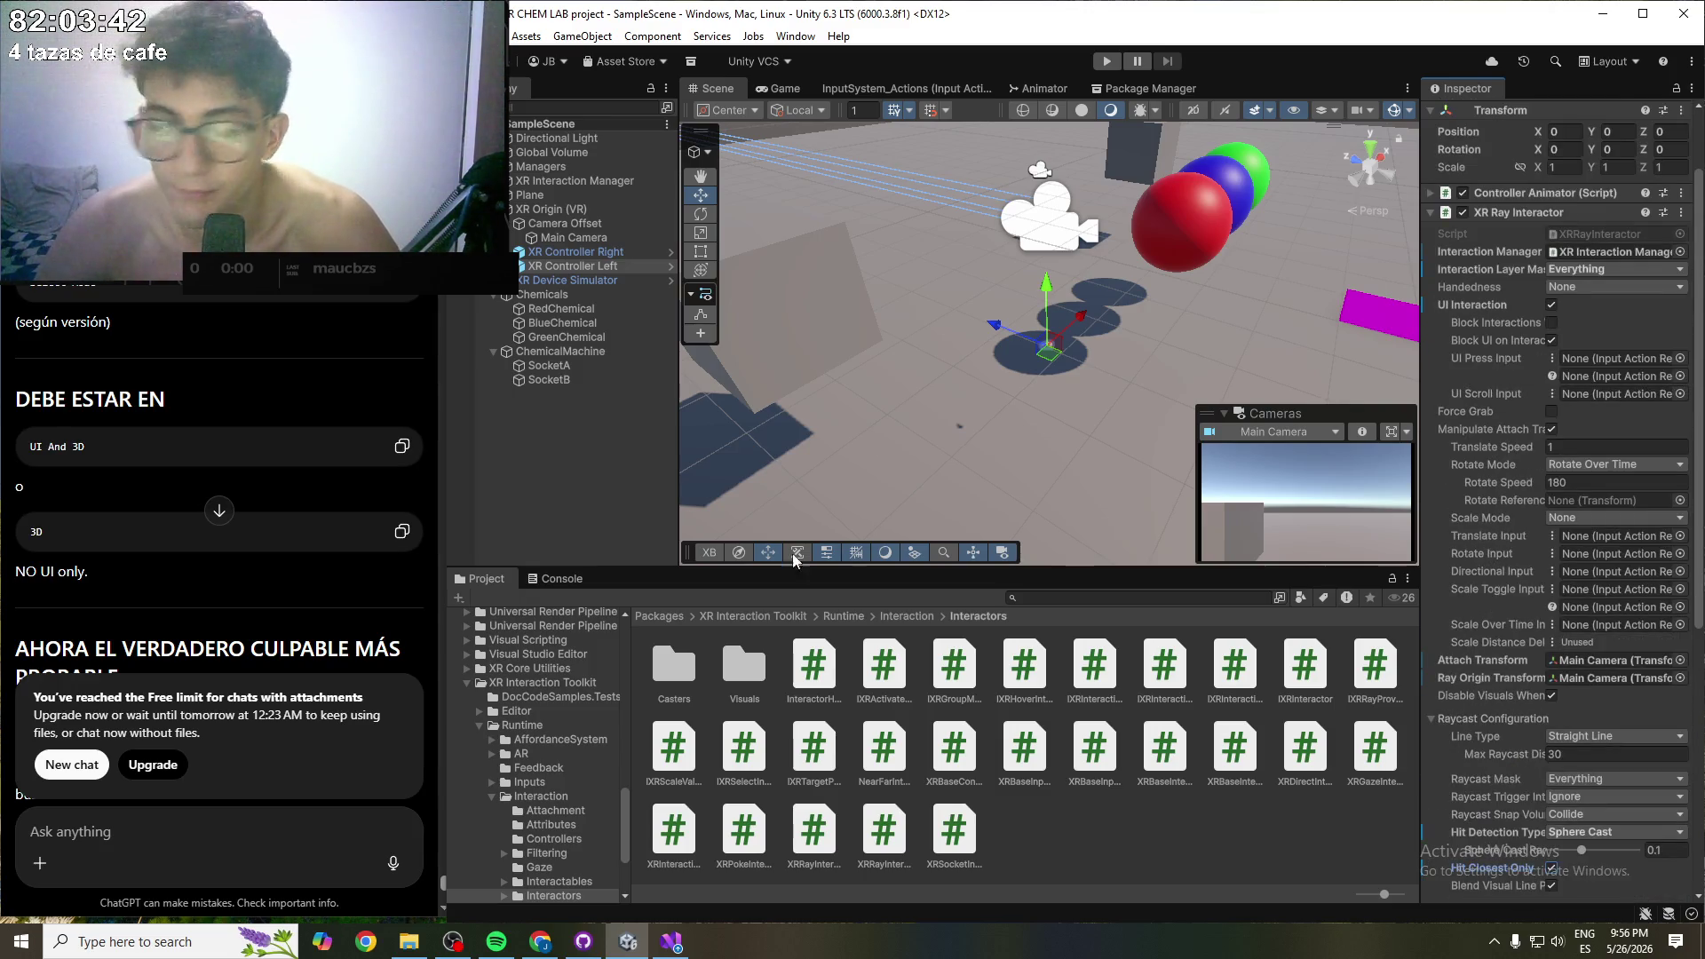
scroll(254, 396, up, 1)
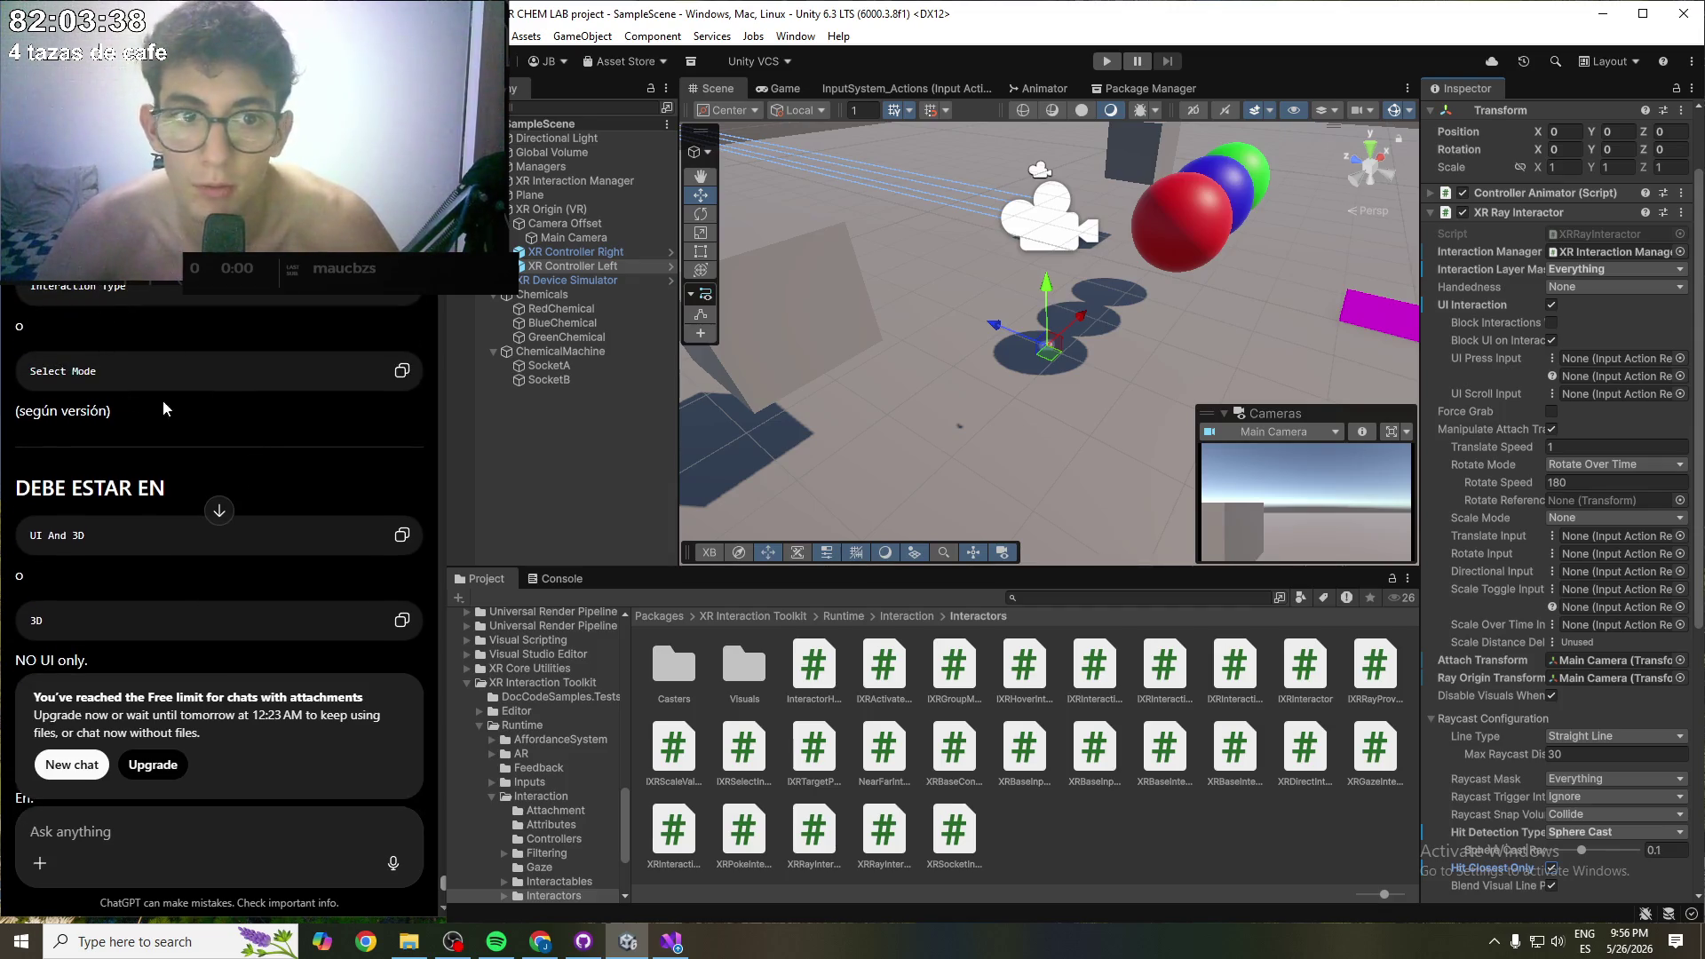
mouse_move(1488, 552)
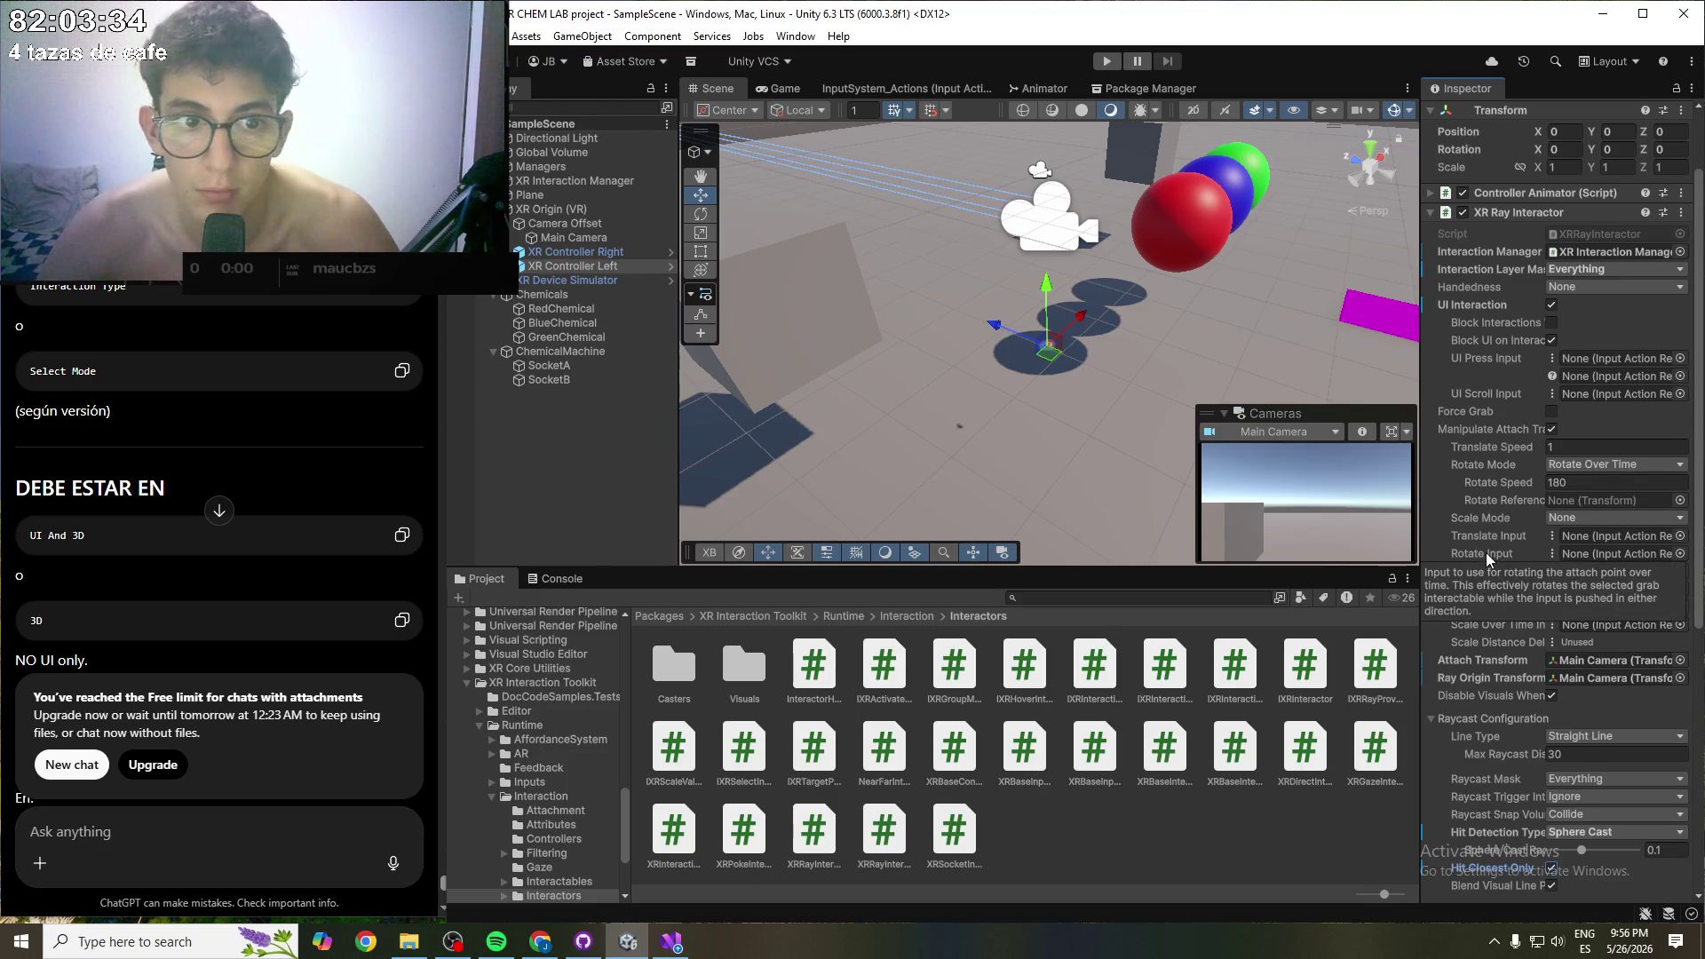
scroll(1483, 533, down, 1)
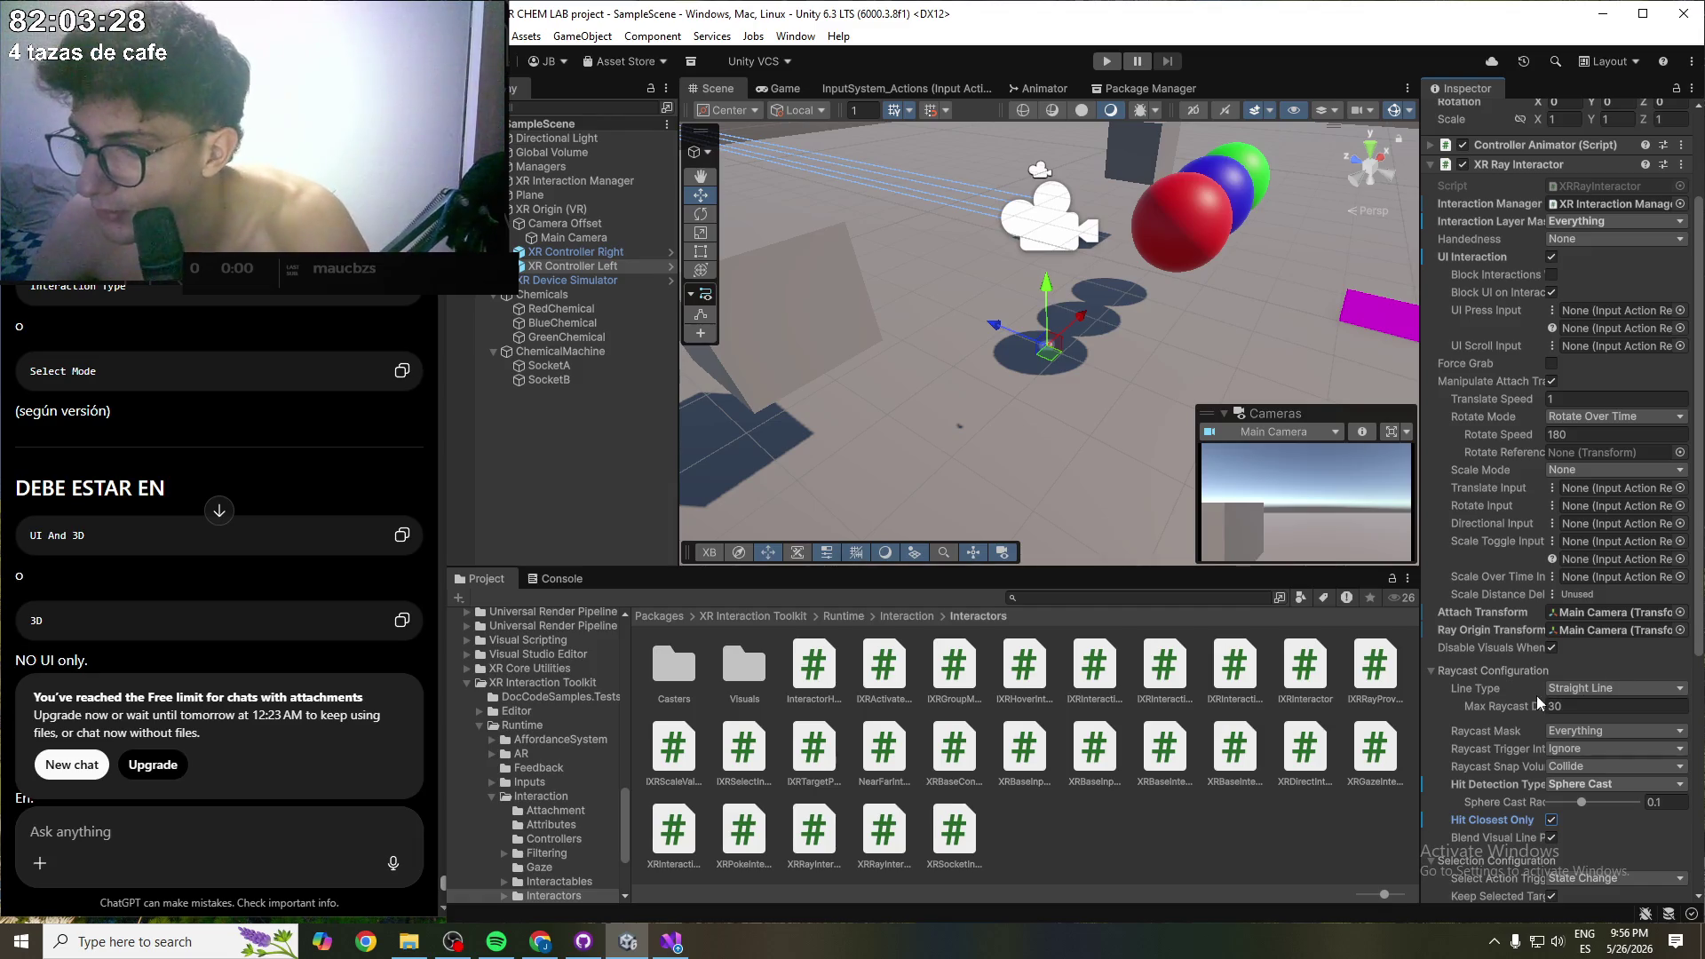
scroll(1520, 695, down, 3)
scroll(1556, 745, down, 4)
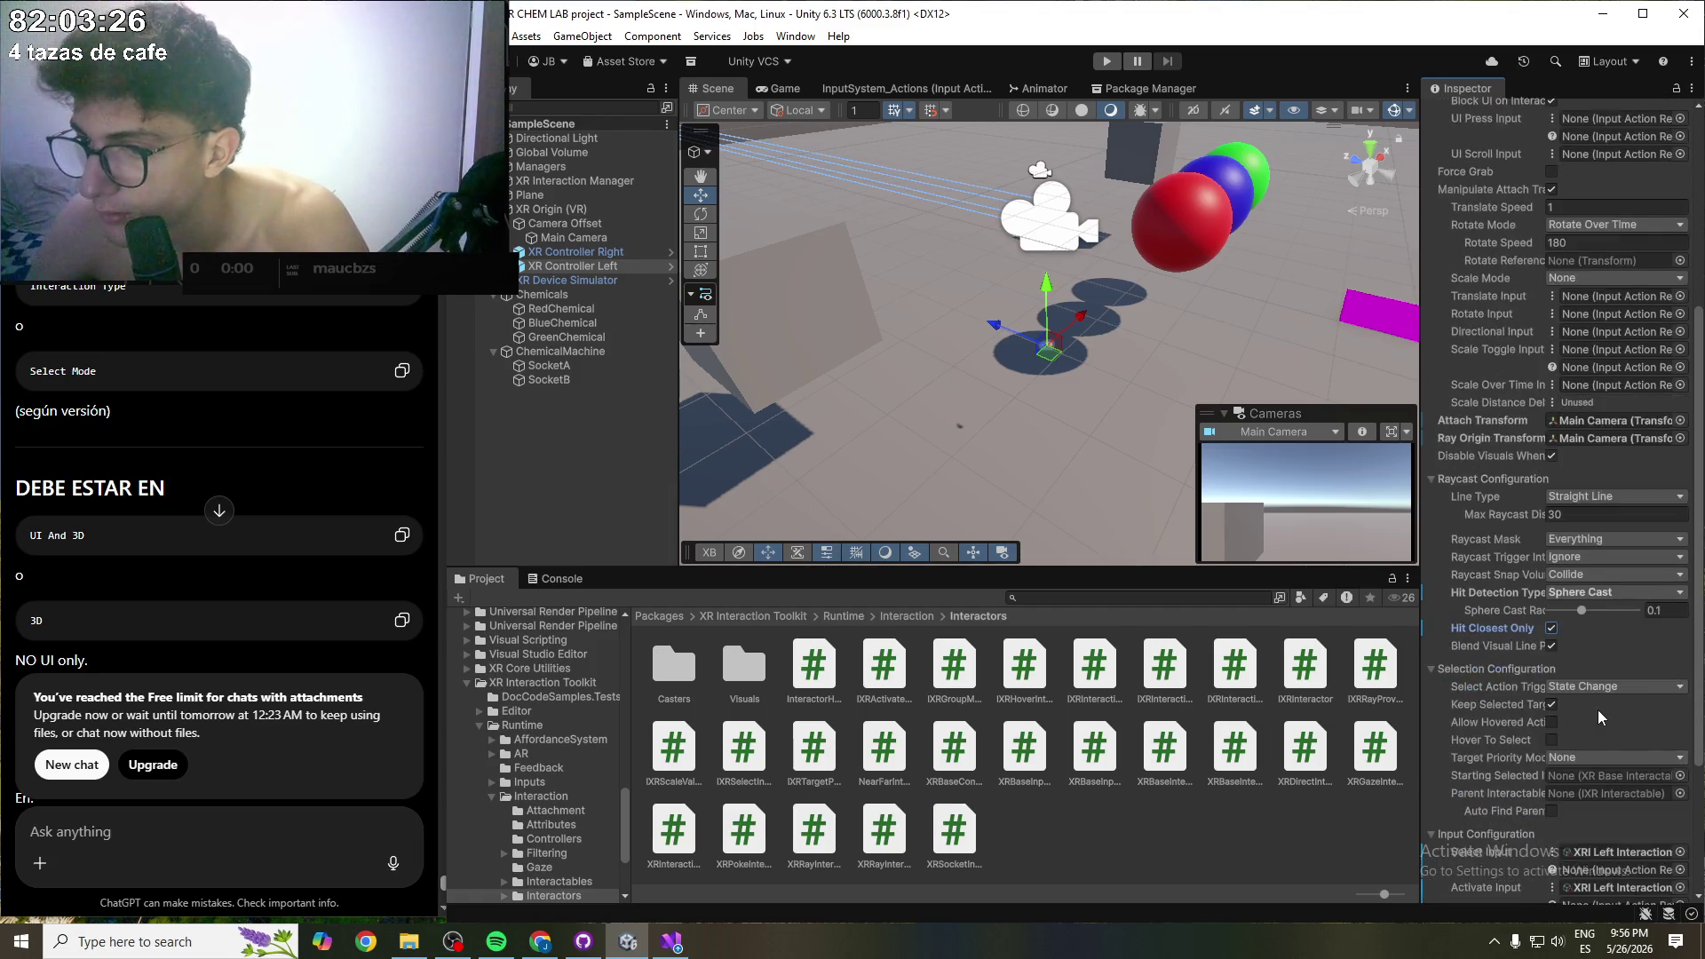
scroll(1479, 756, down, 2)
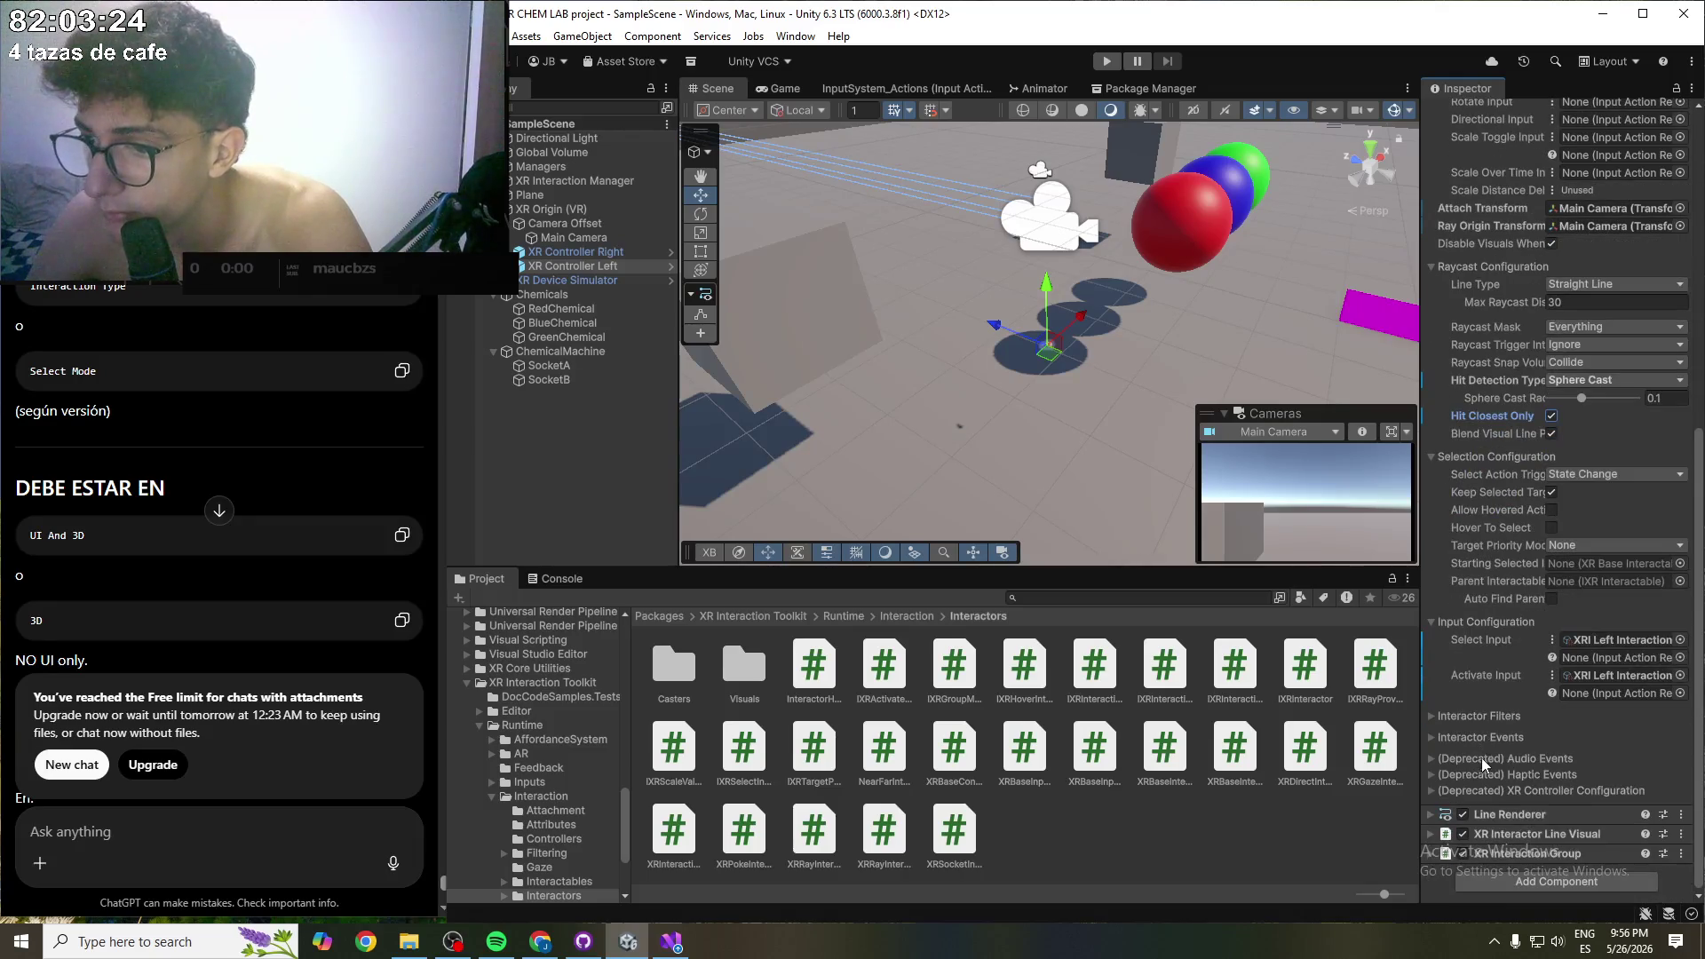
click(1497, 717)
scroll(1492, 702, down, 3)
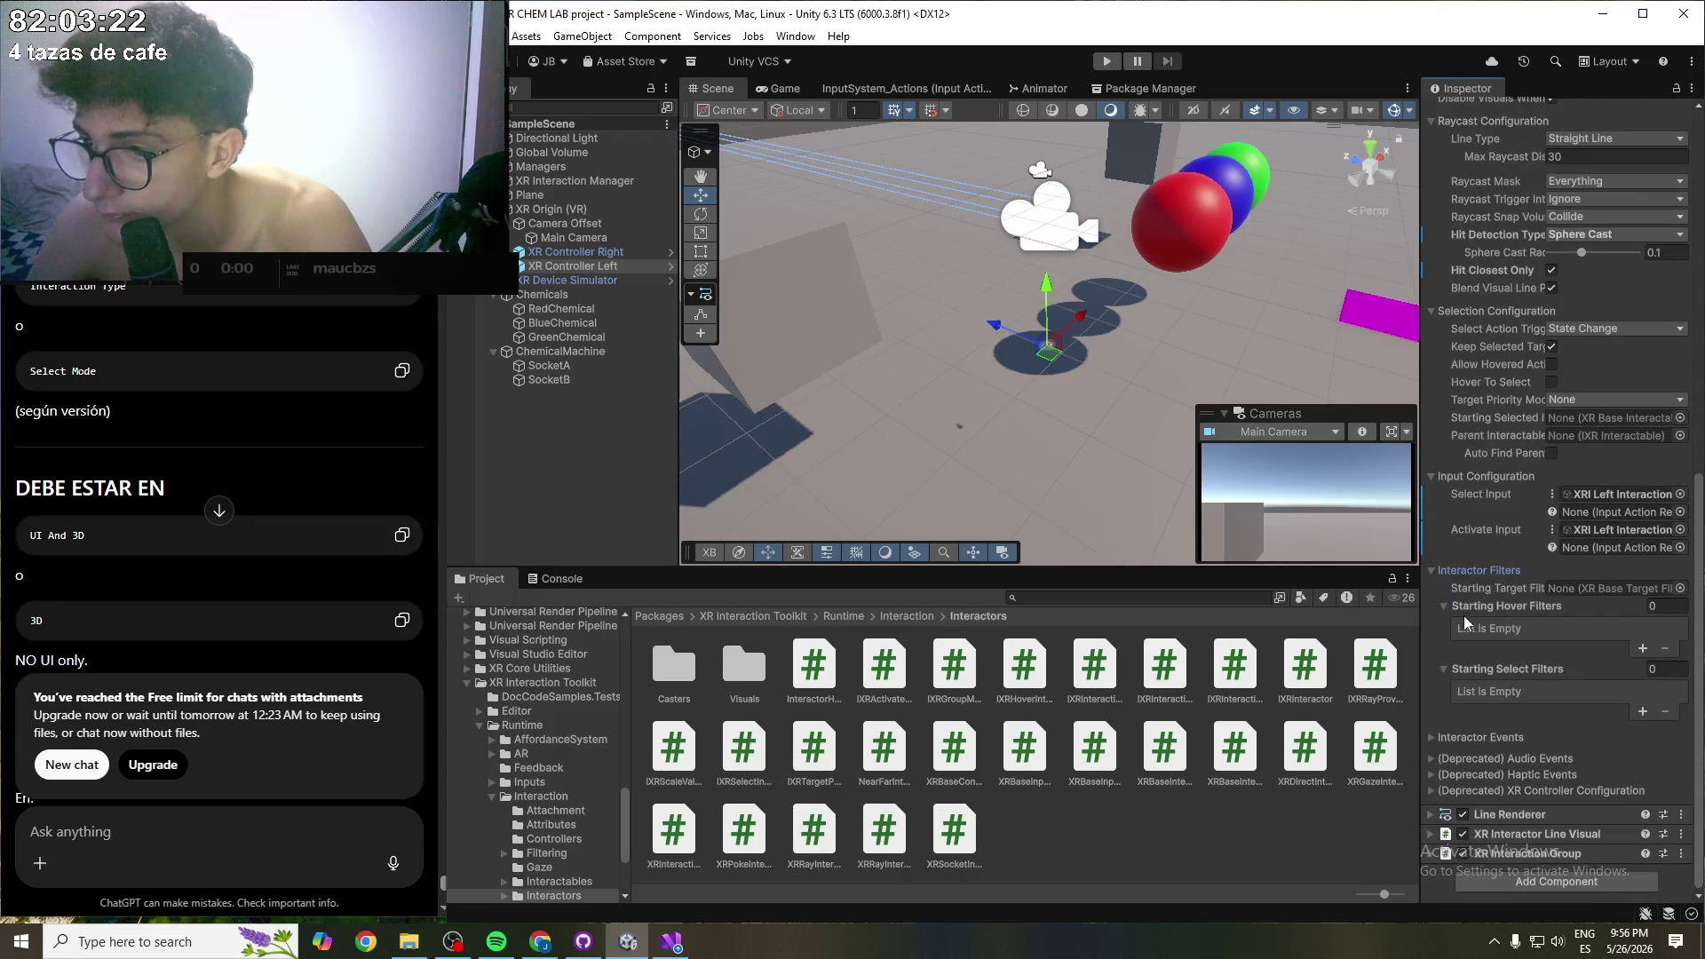
click(1441, 573)
click(1447, 642)
click(1447, 641)
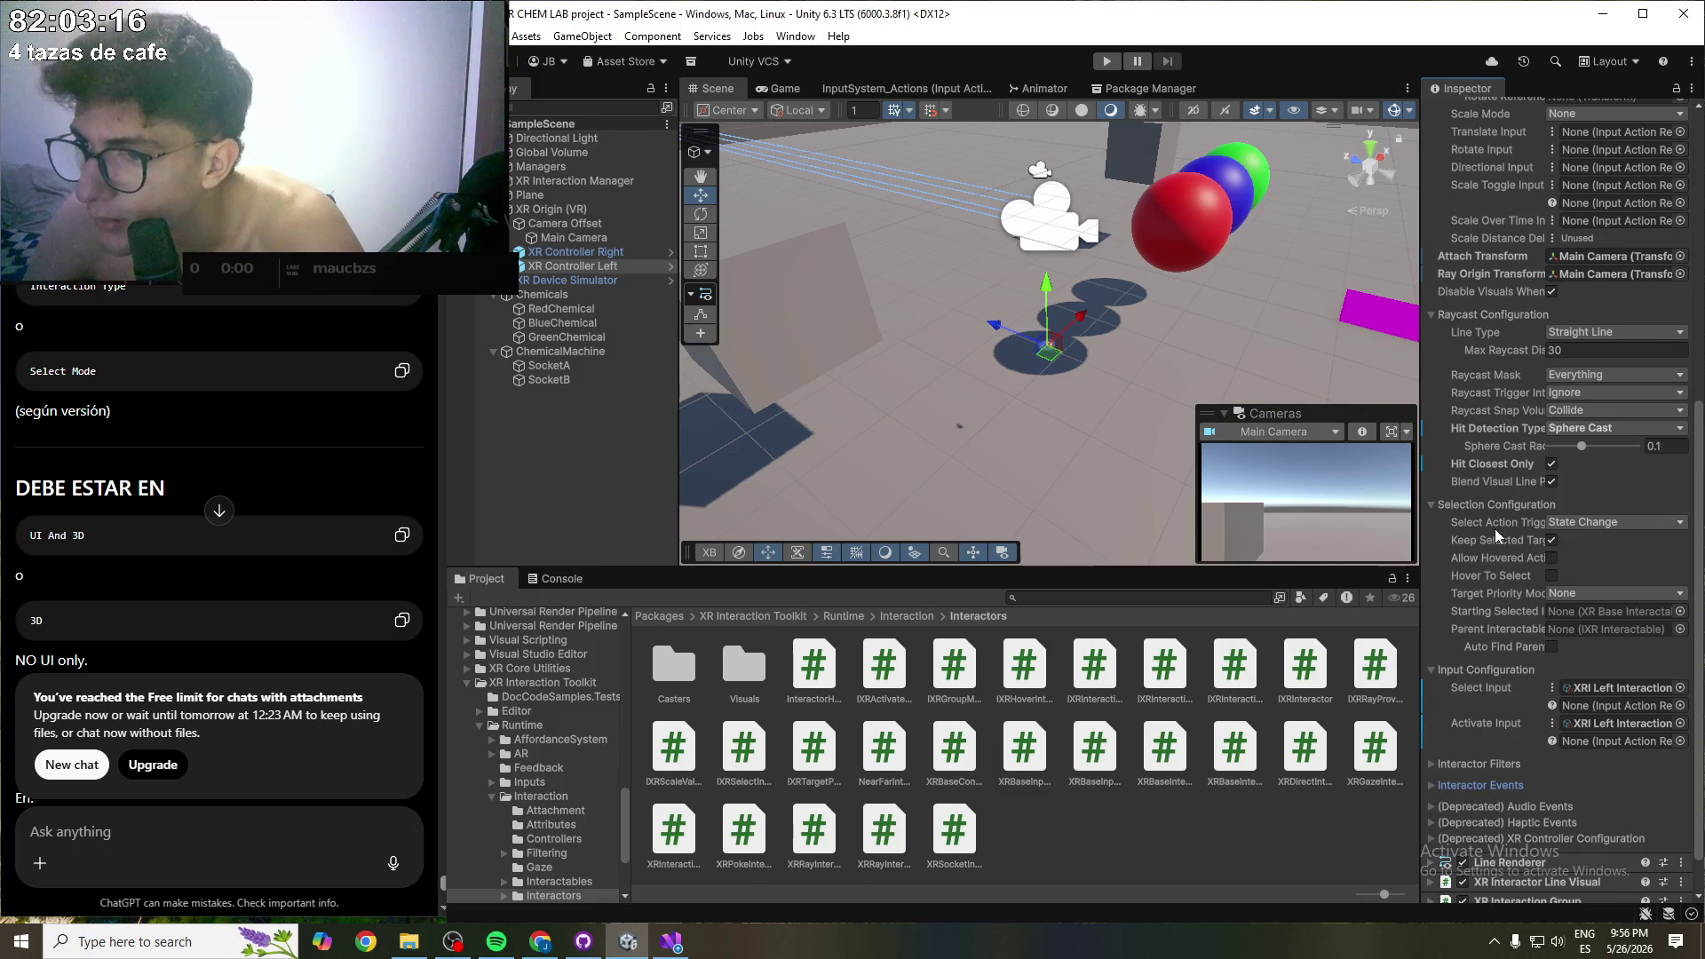
click(1578, 522)
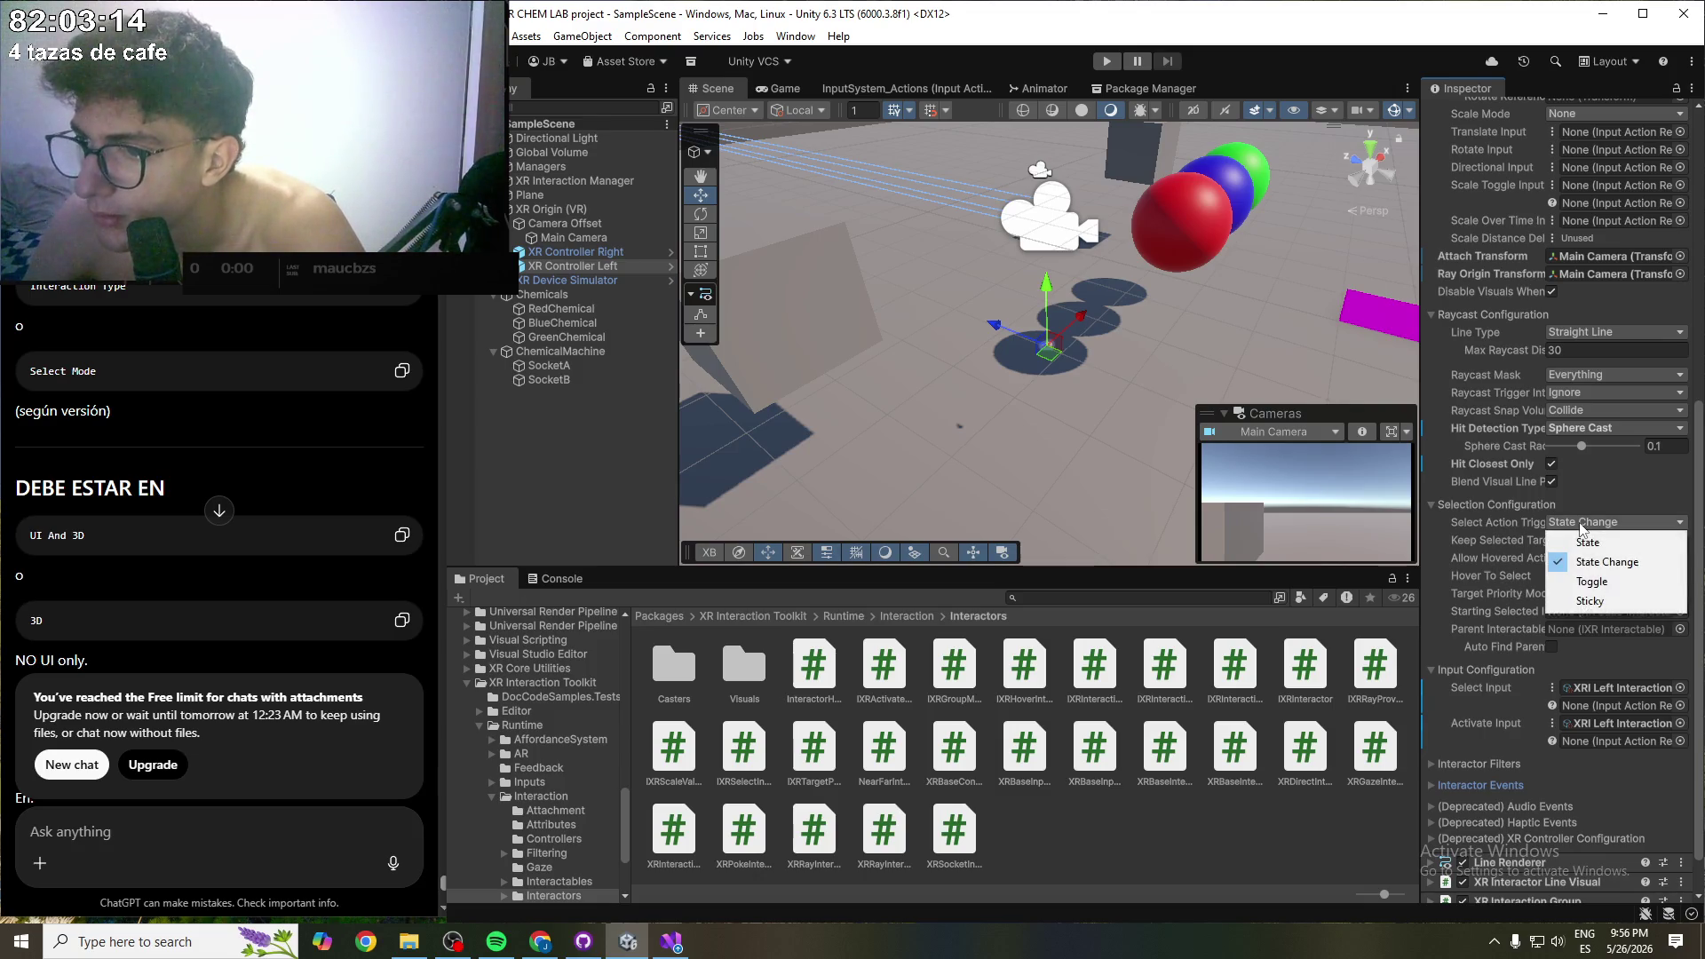
click(1627, 503)
click(1627, 504)
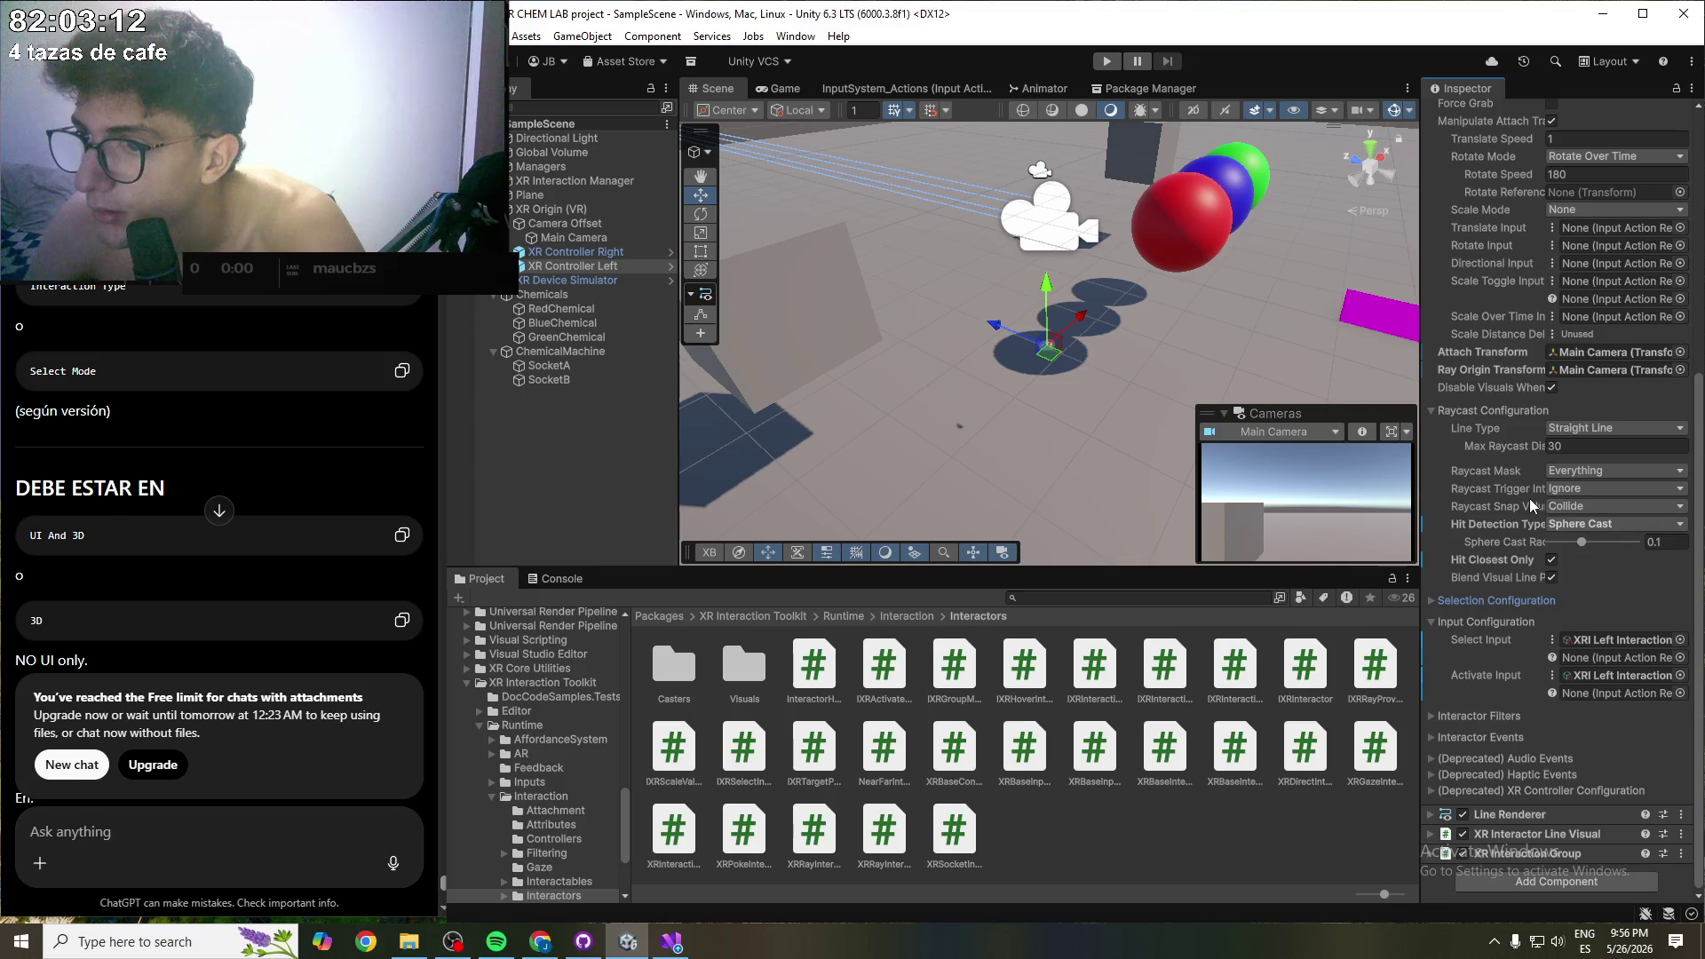
click(1467, 601)
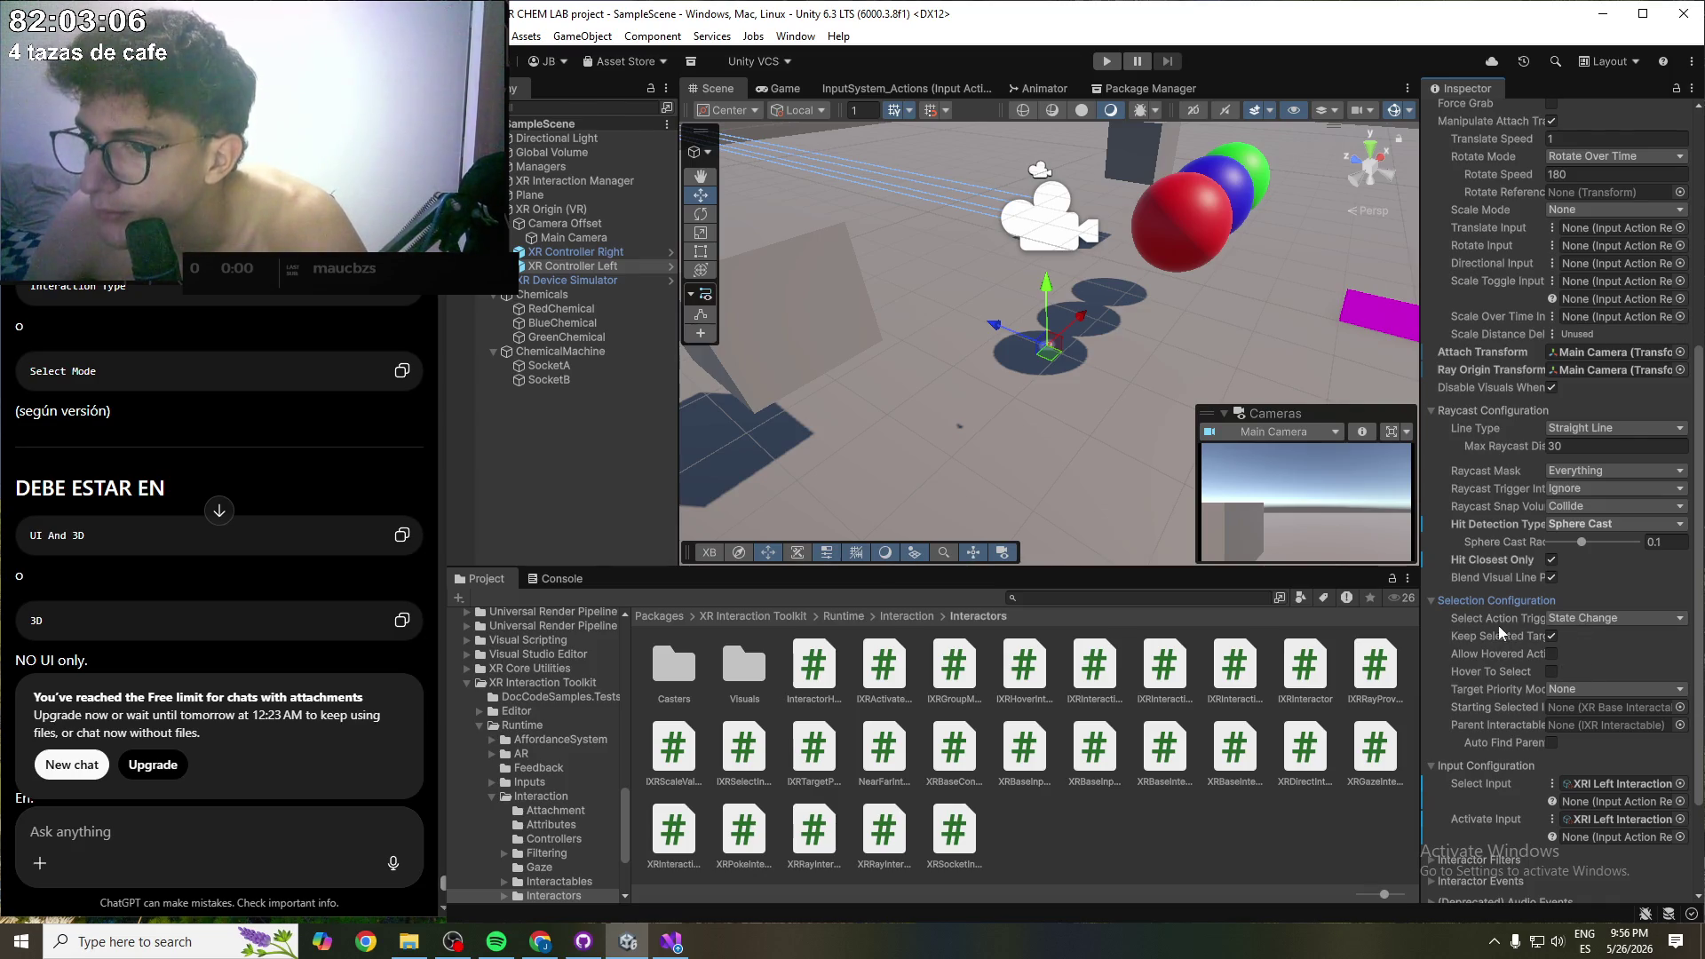
scroll(1487, 628, up, 2)
mouse_move(1474, 589)
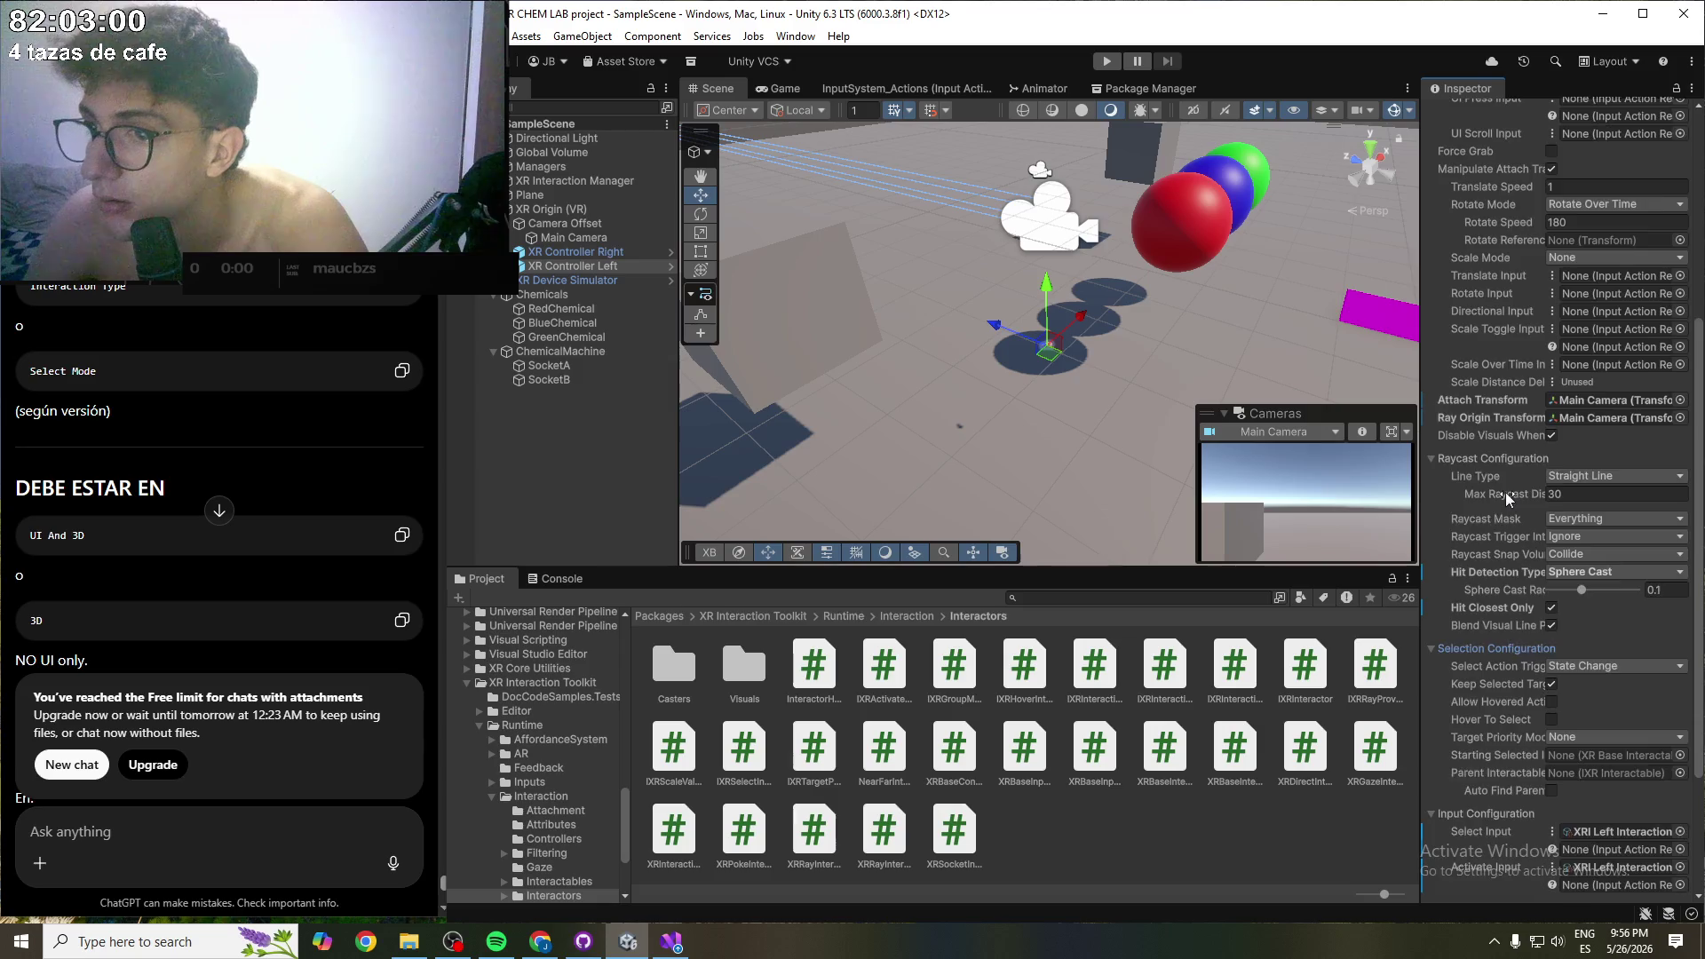
scroll(1505, 491, up, 2)
scroll(1497, 493, up, 2)
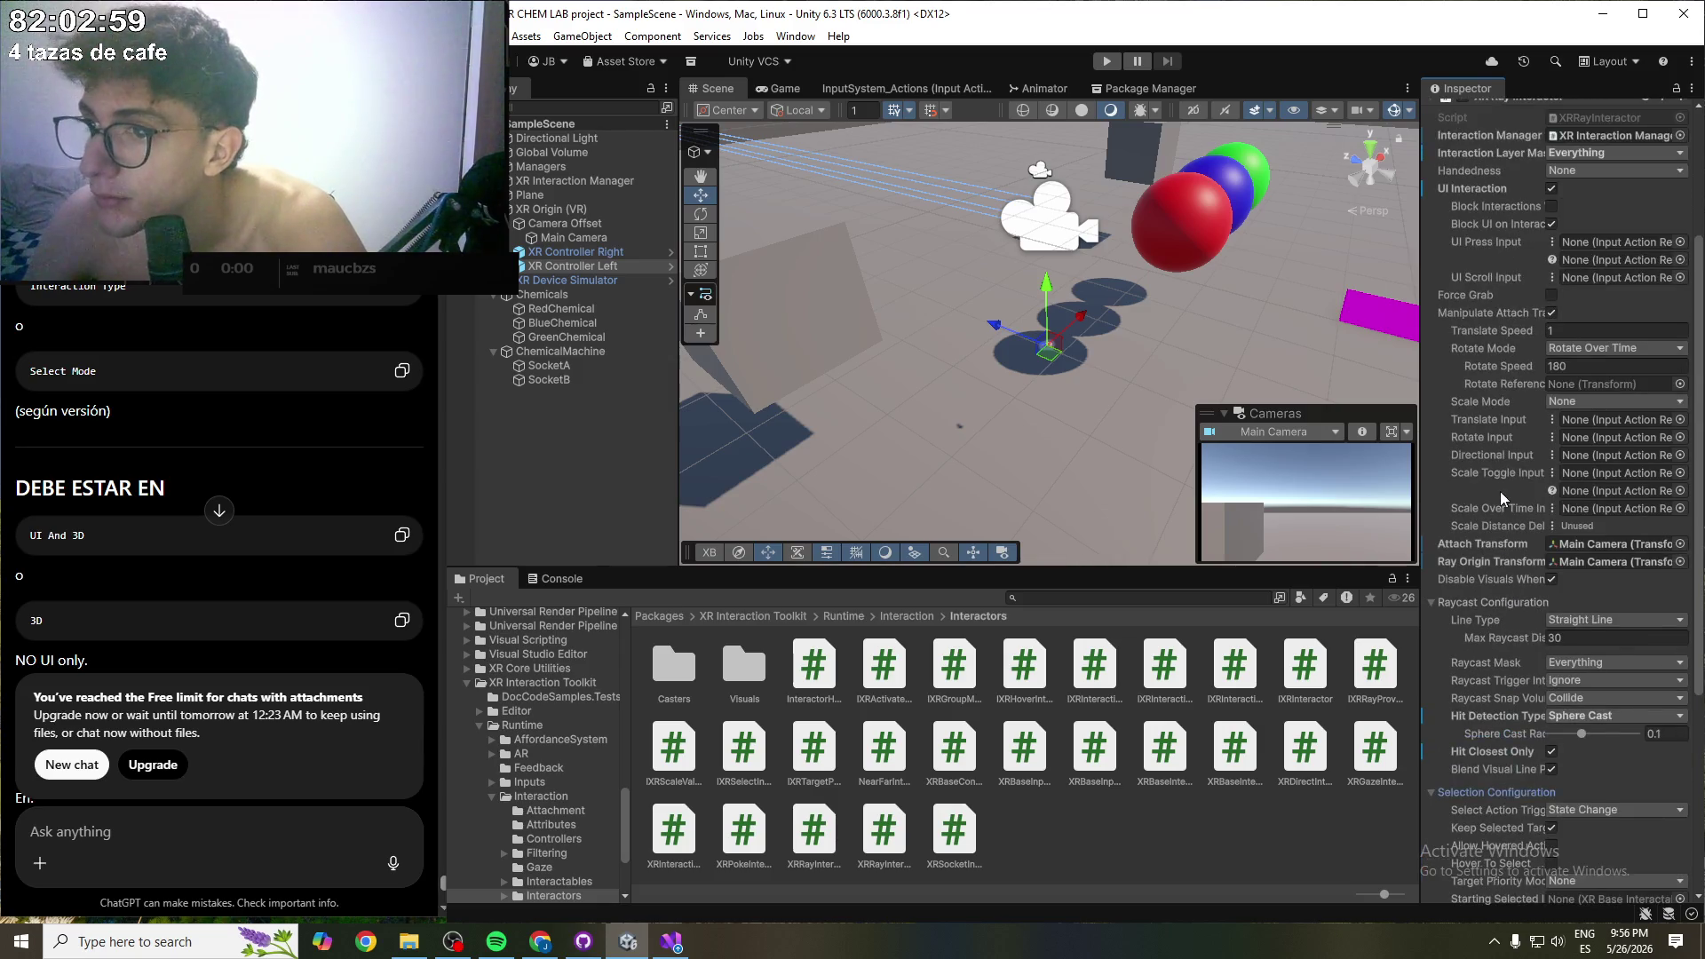
click(1563, 403)
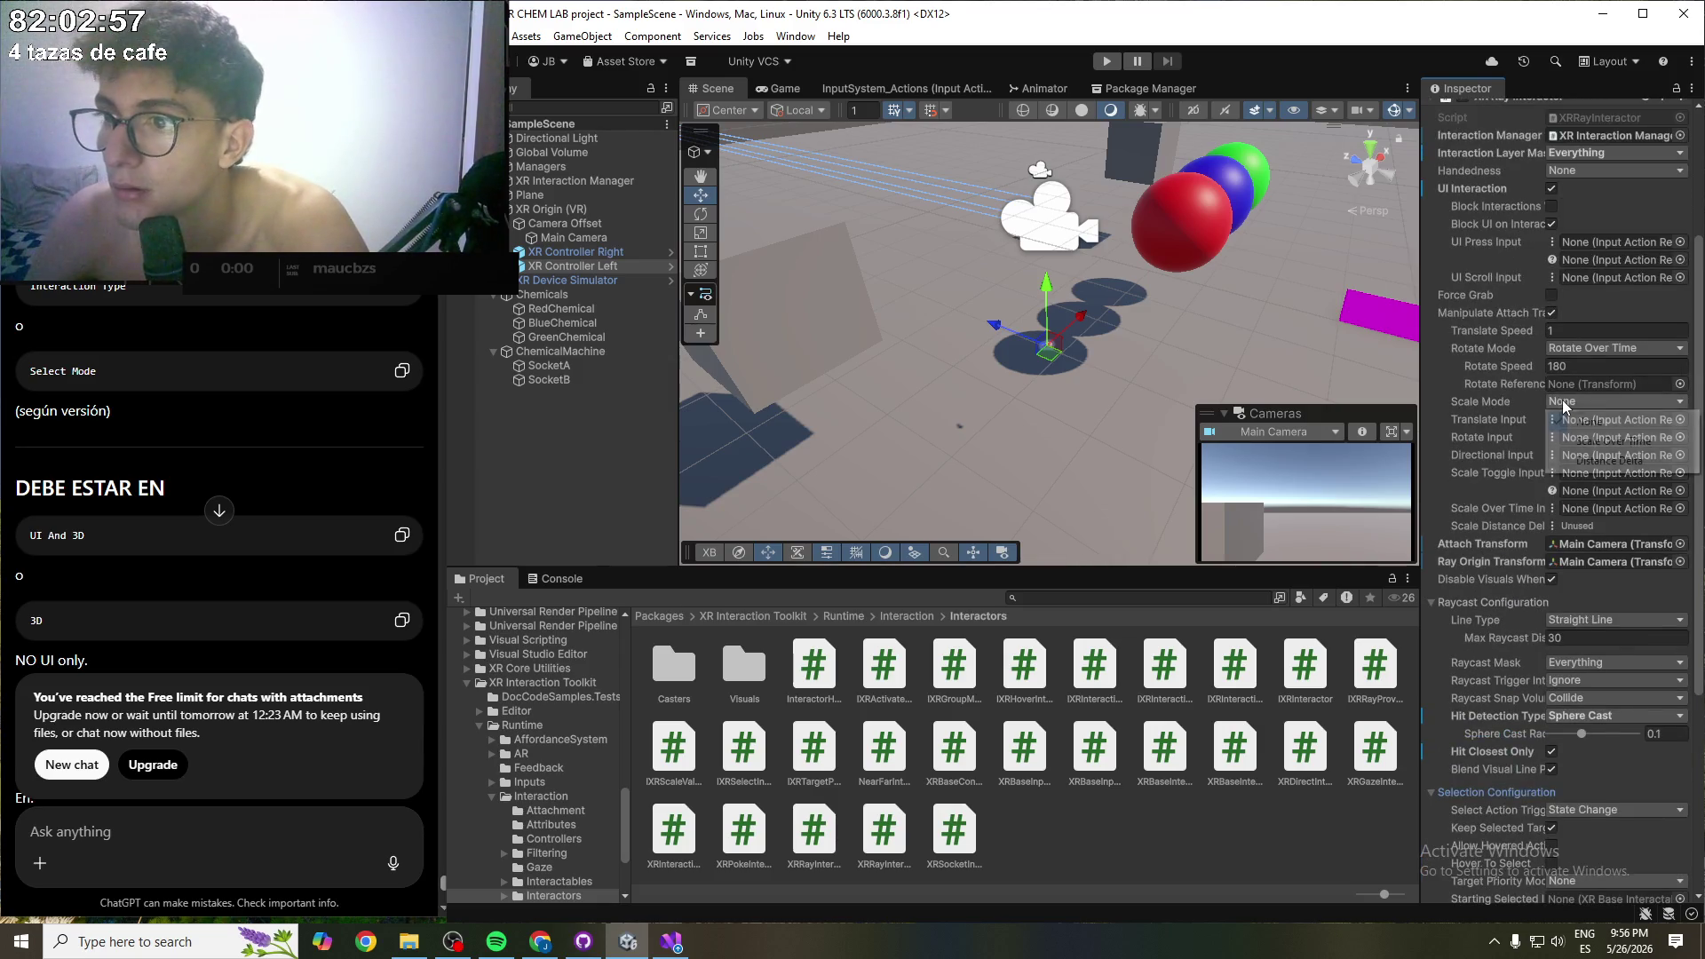
click(1435, 406)
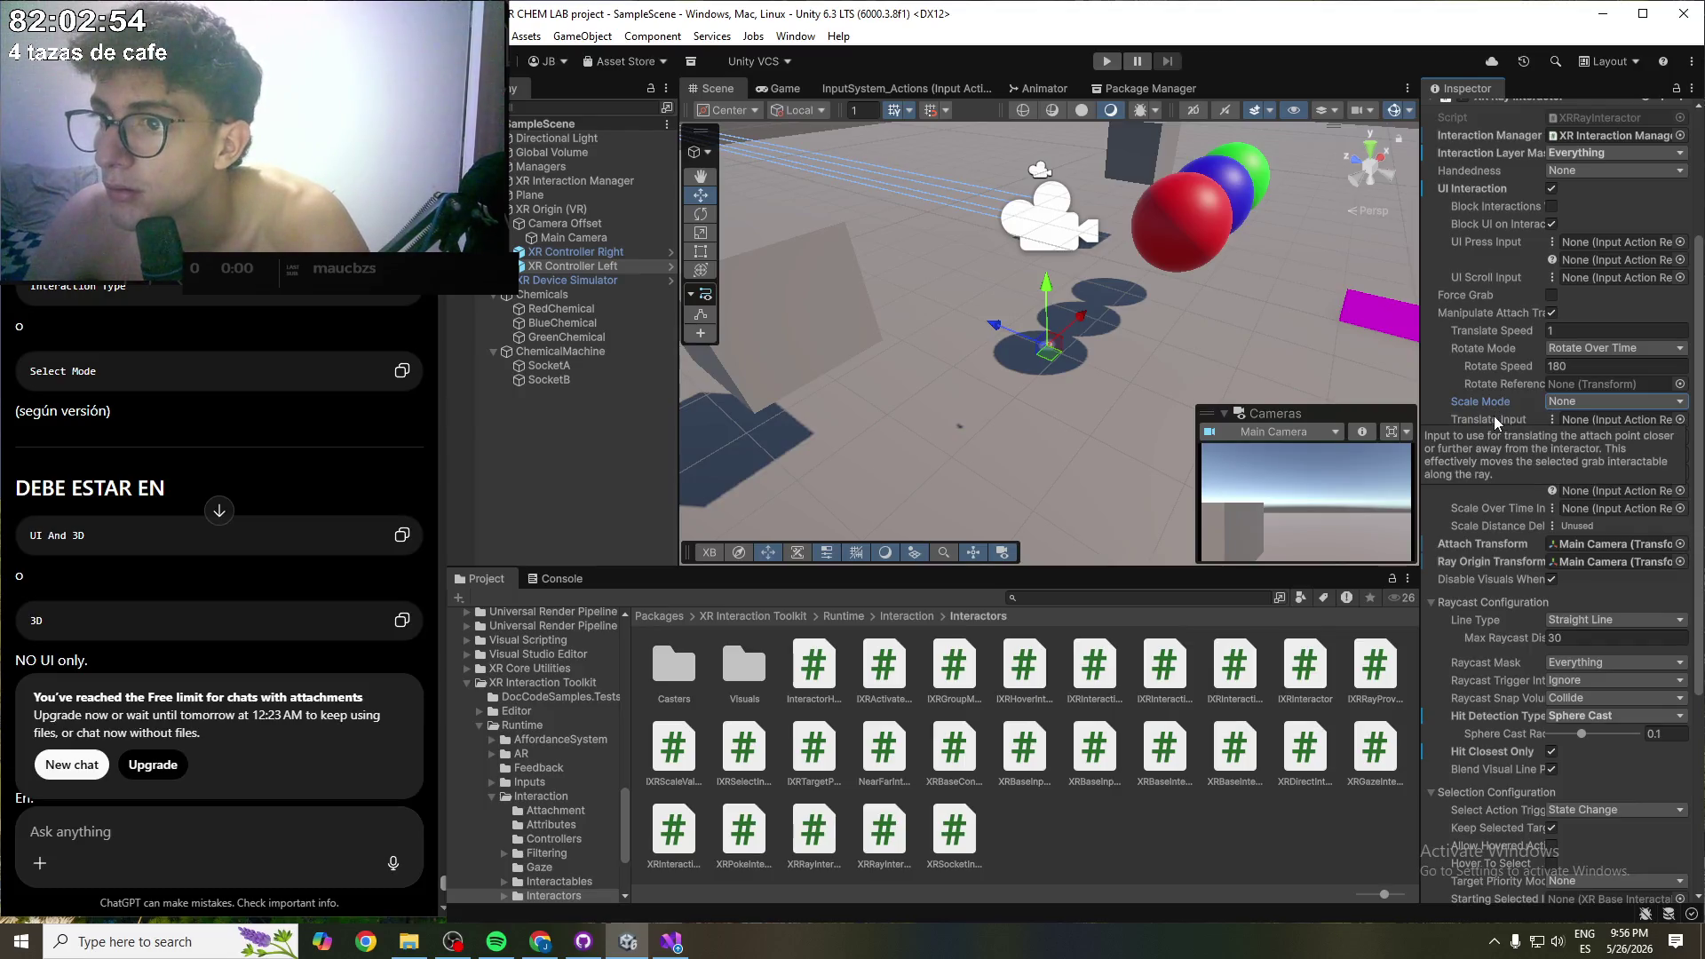
scroll(1494, 415, up, 2)
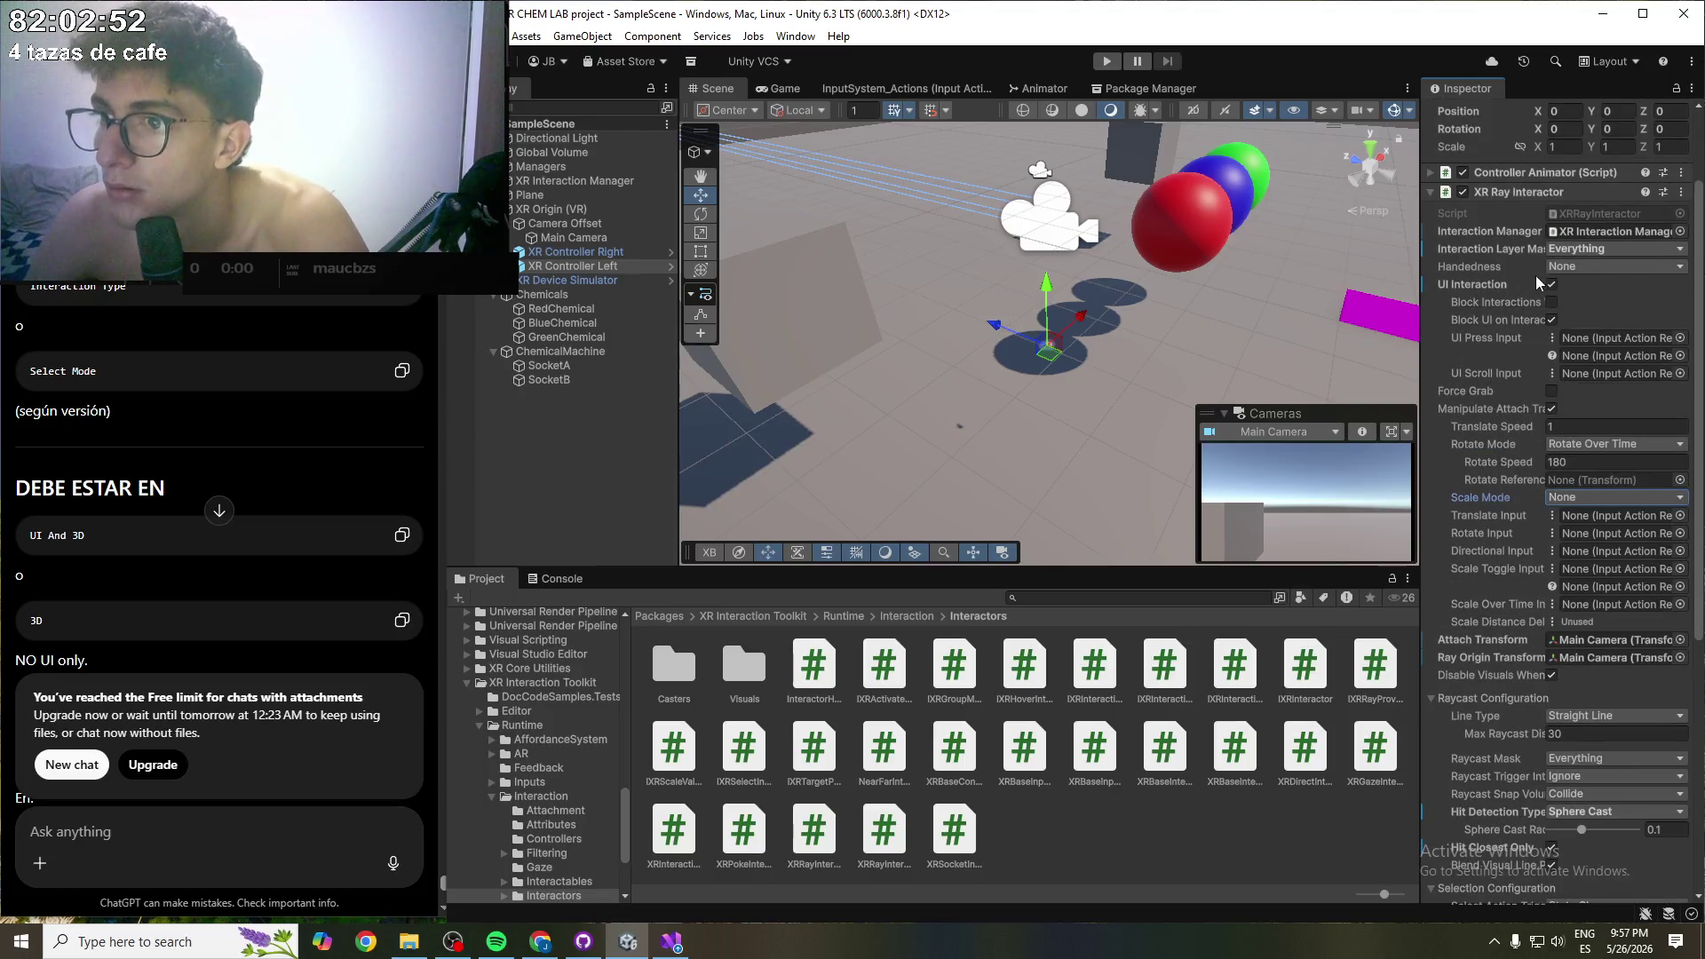
scroll(1529, 289, up, 1)
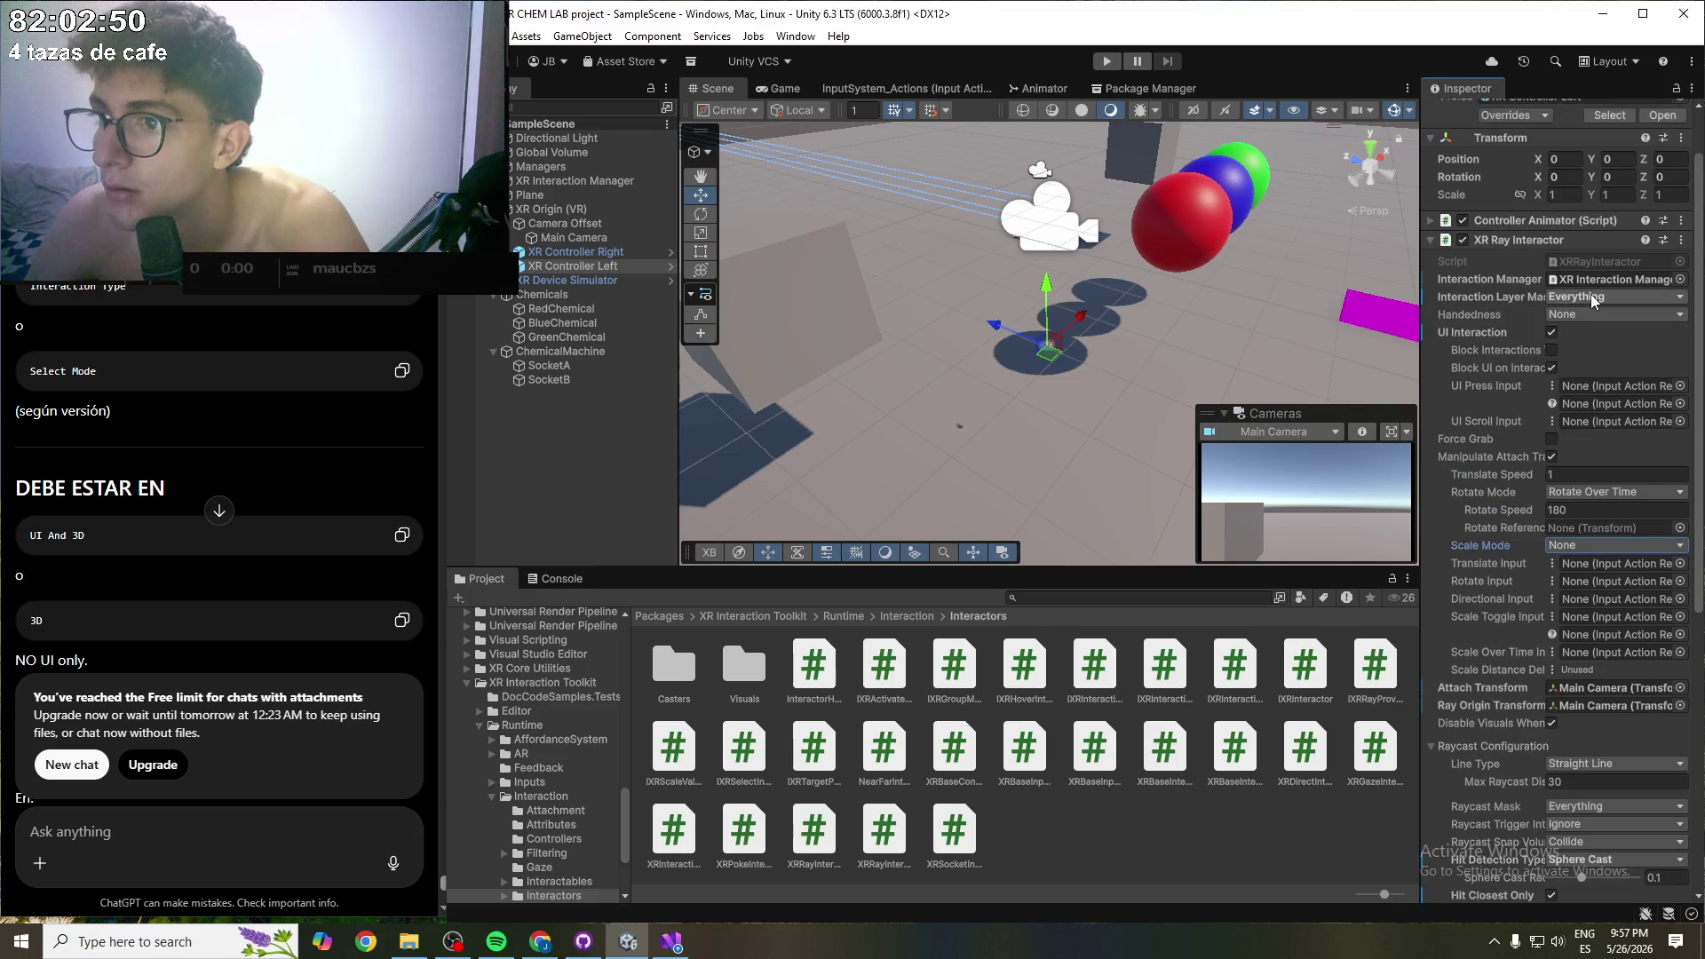
scroll(1489, 327, up, 2)
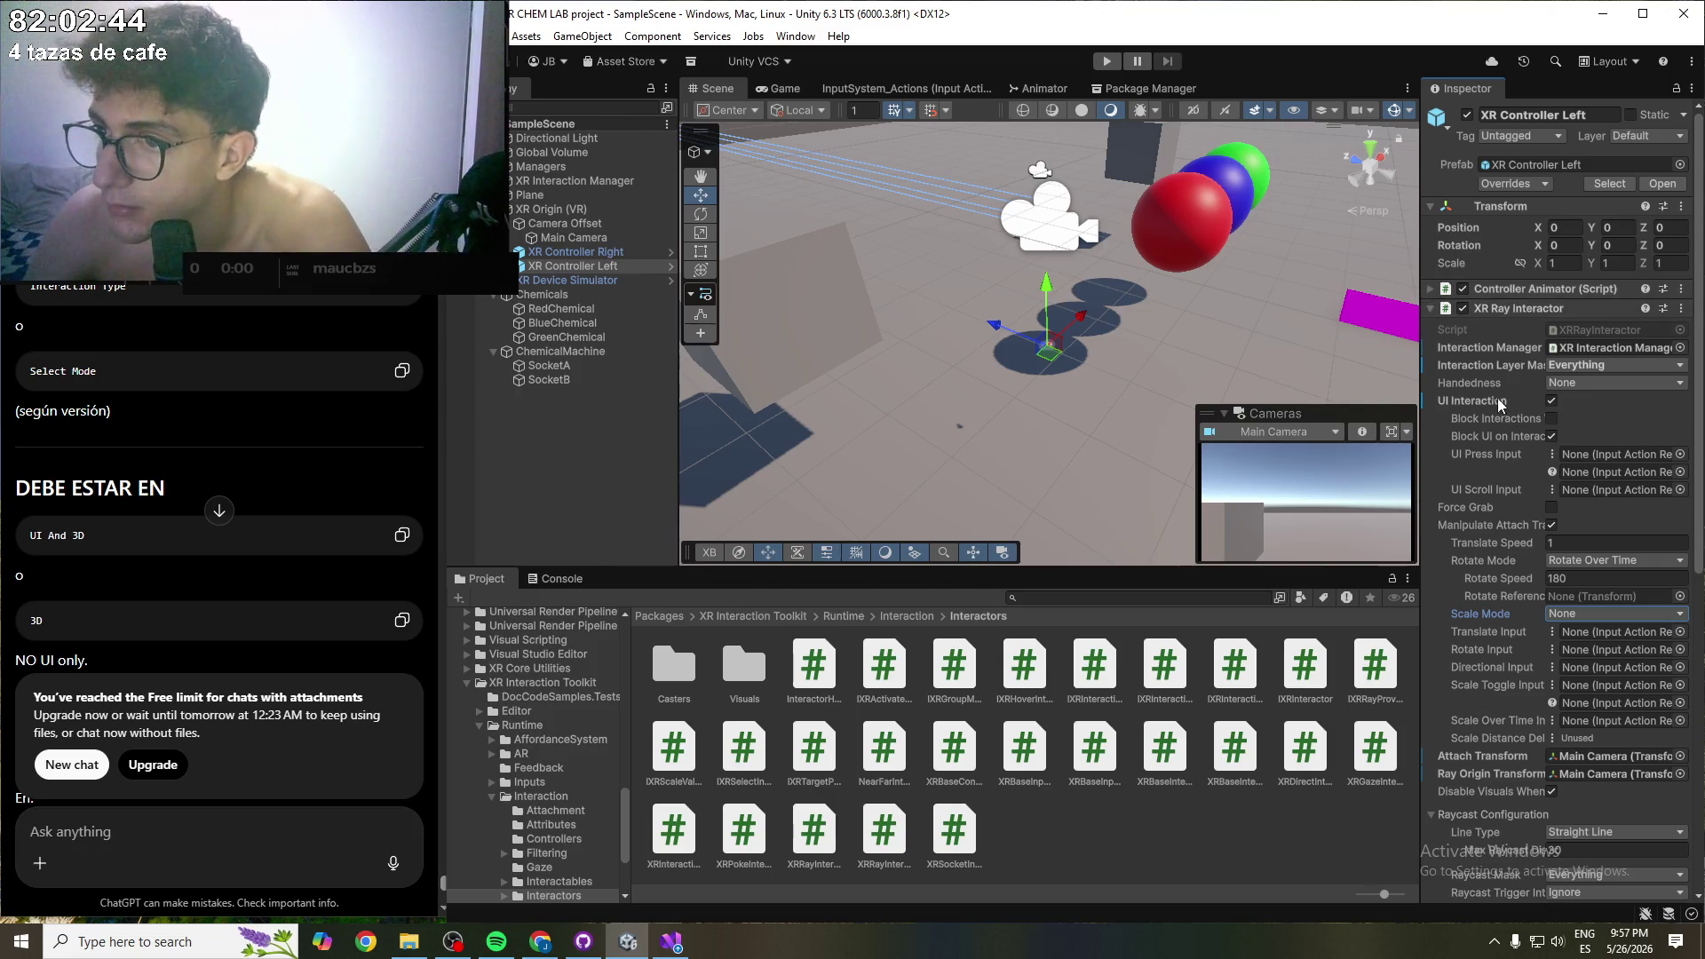
scroll(1499, 497, down, 1)
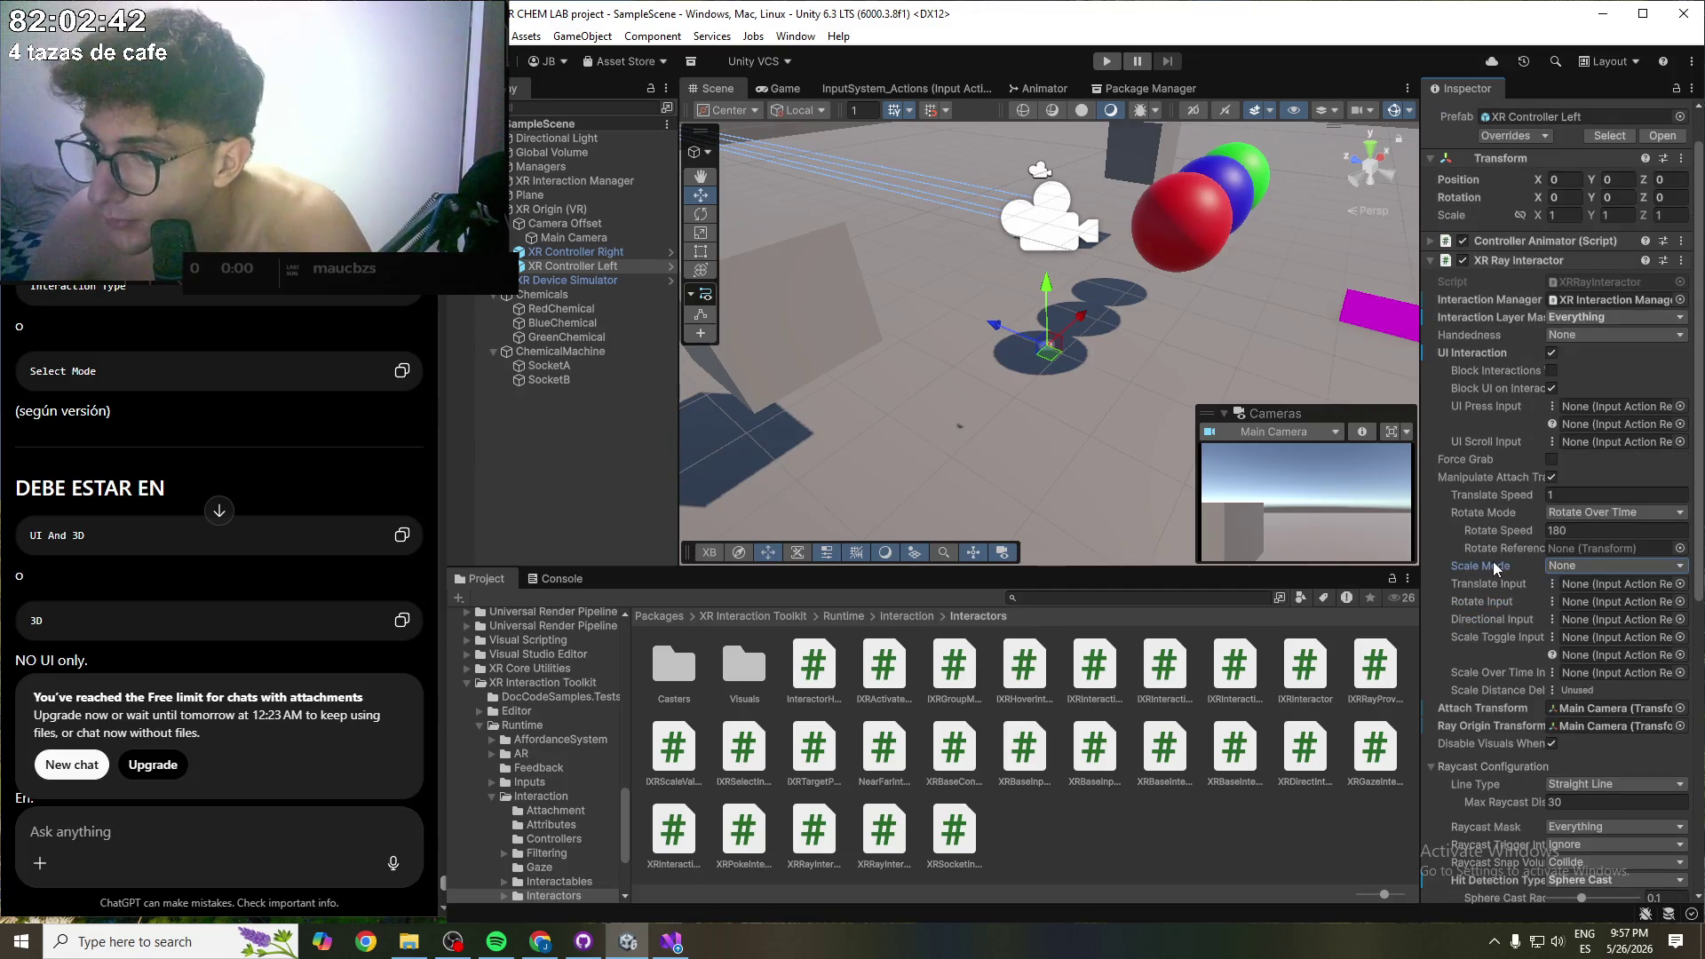
scroll(1499, 583, down, 1)
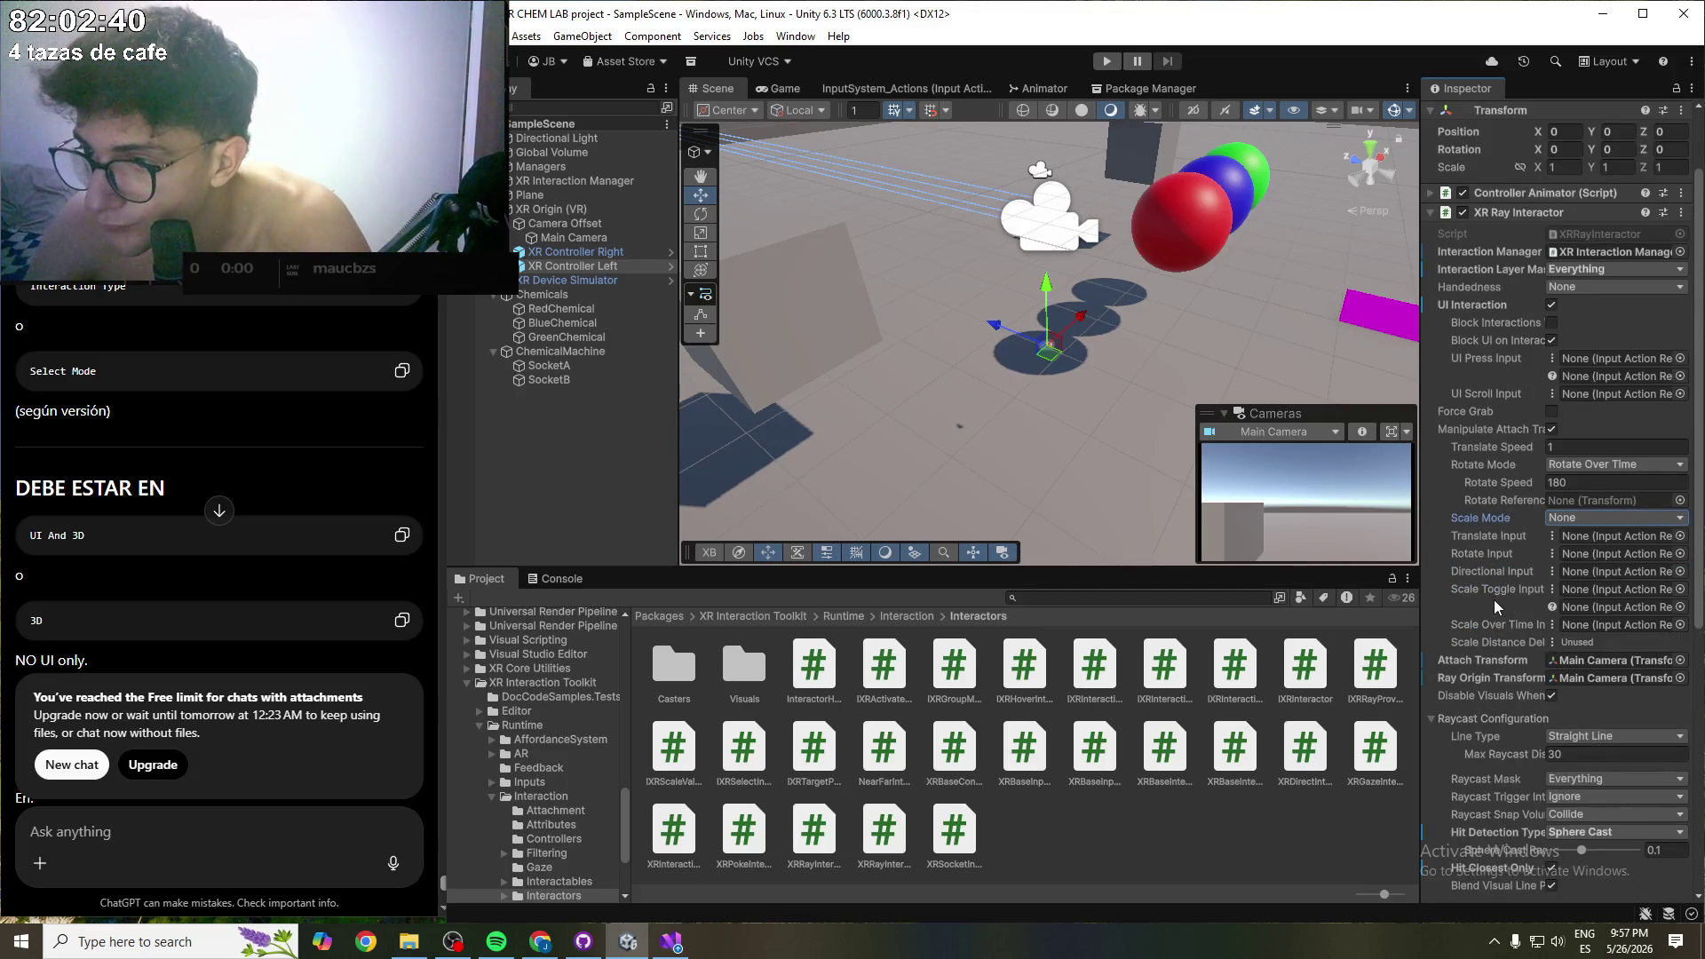
scroll(1493, 599, down, 2)
scroll(1484, 646, down, 2)
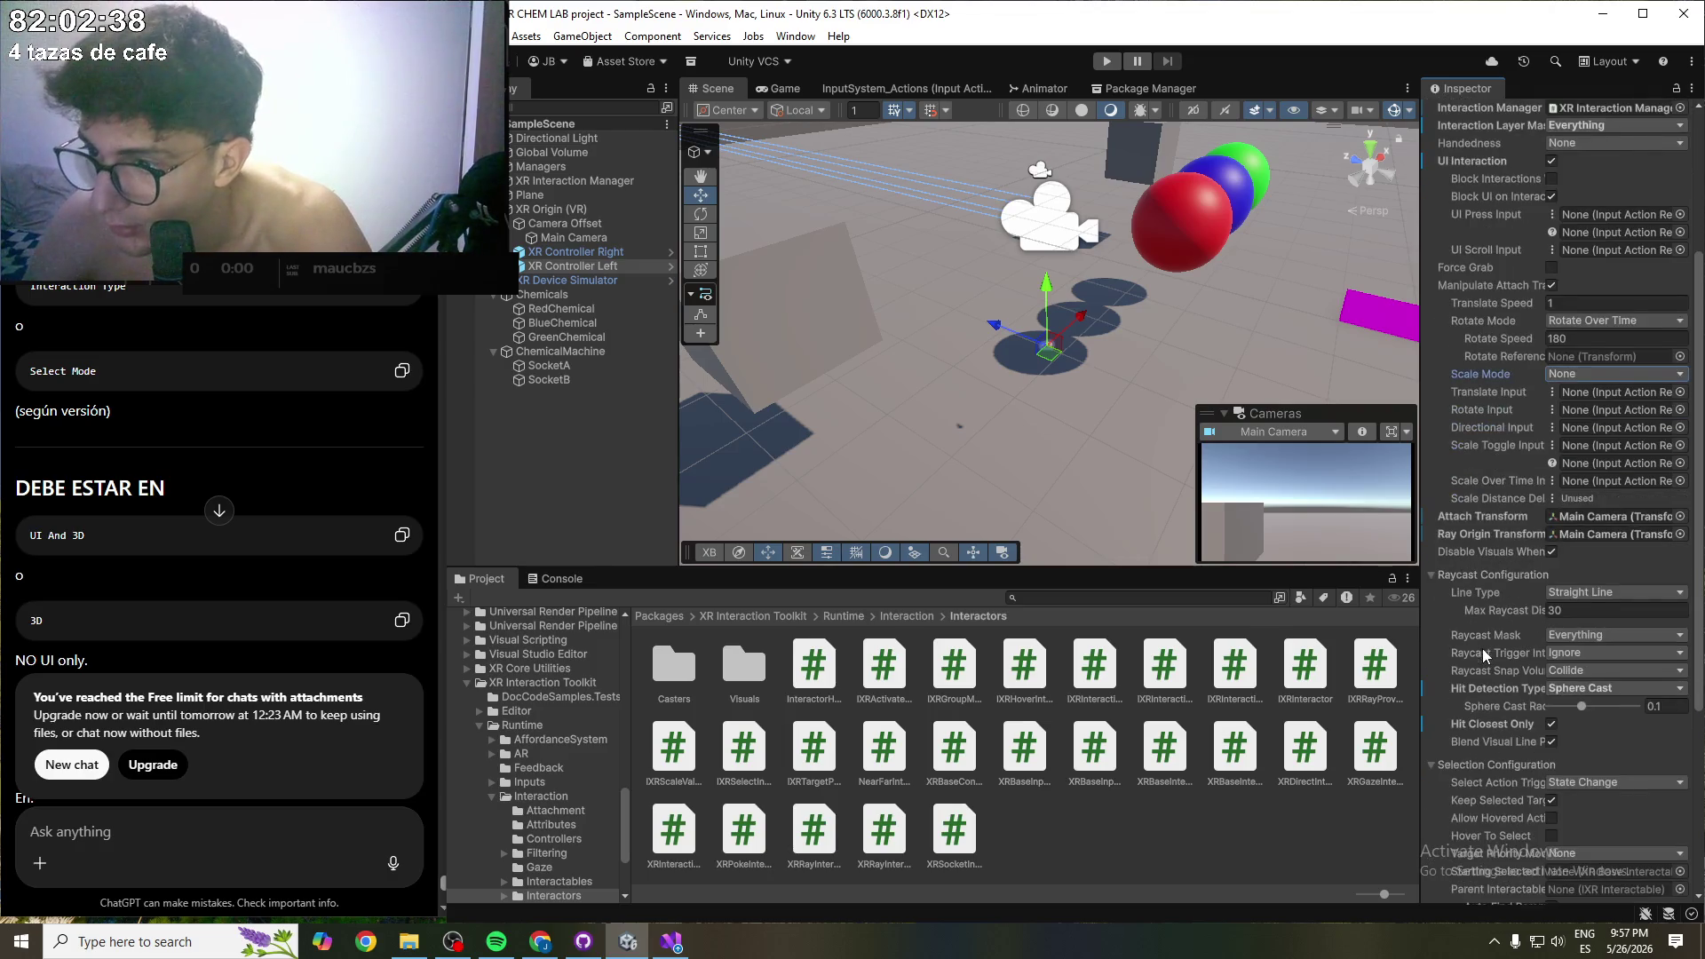
scroll(1486, 657, down, 1)
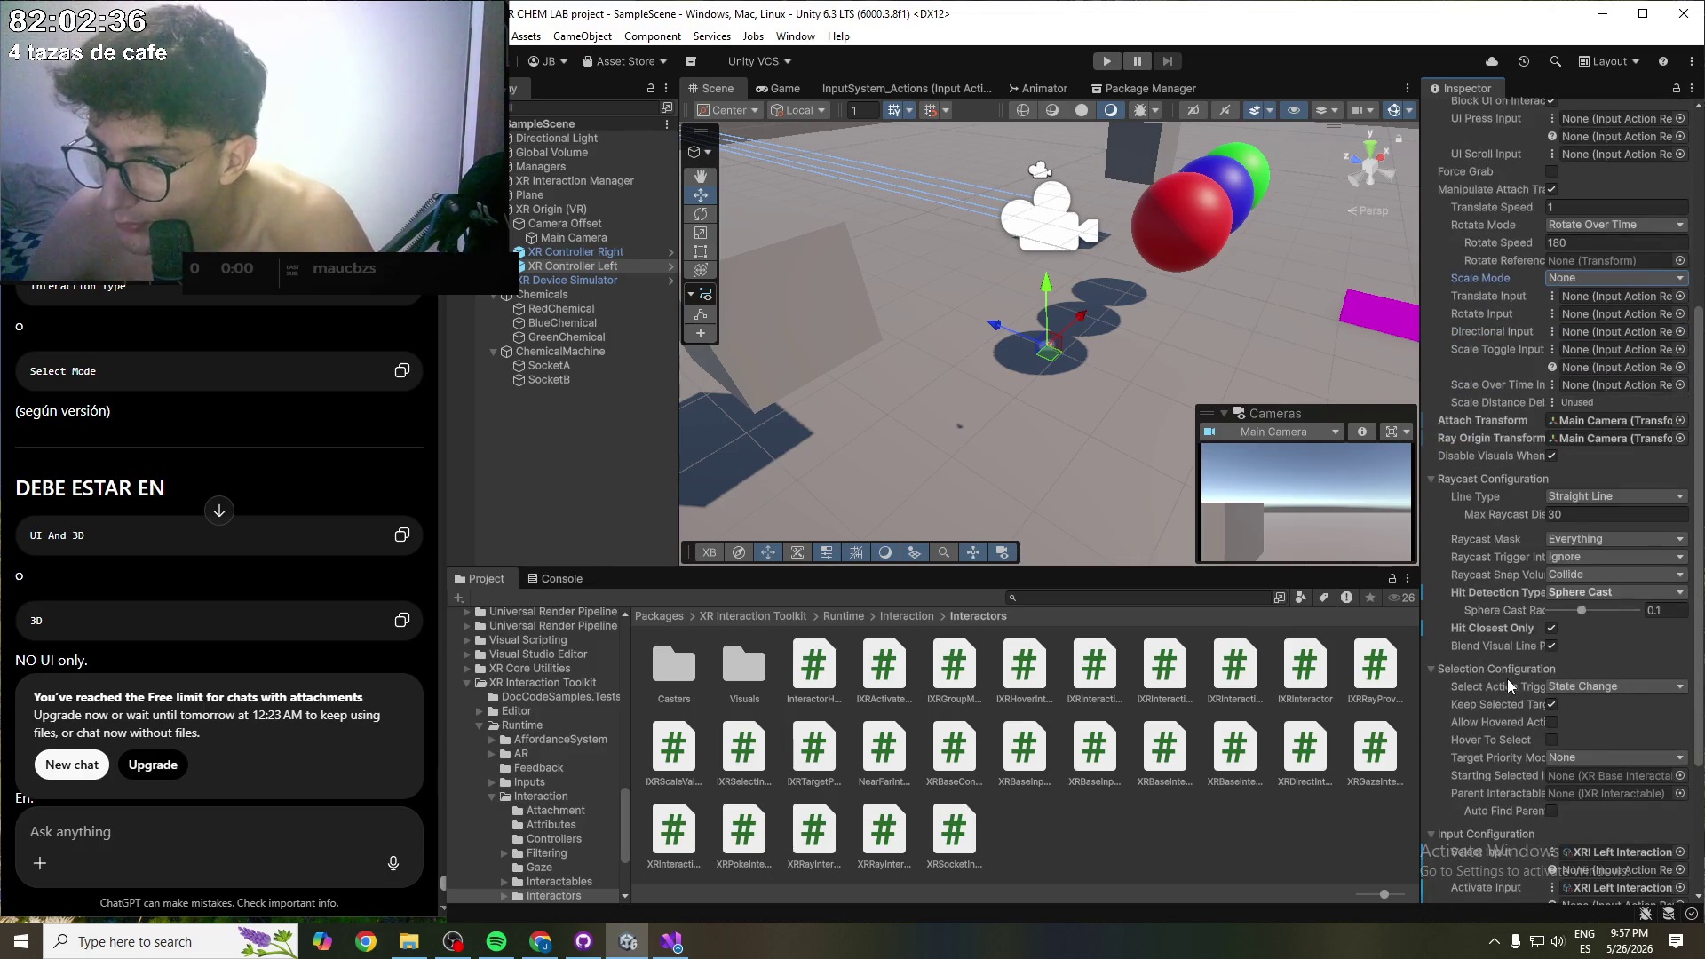
scroll(1506, 679, down, 1)
scroll(1601, 772, down, 3)
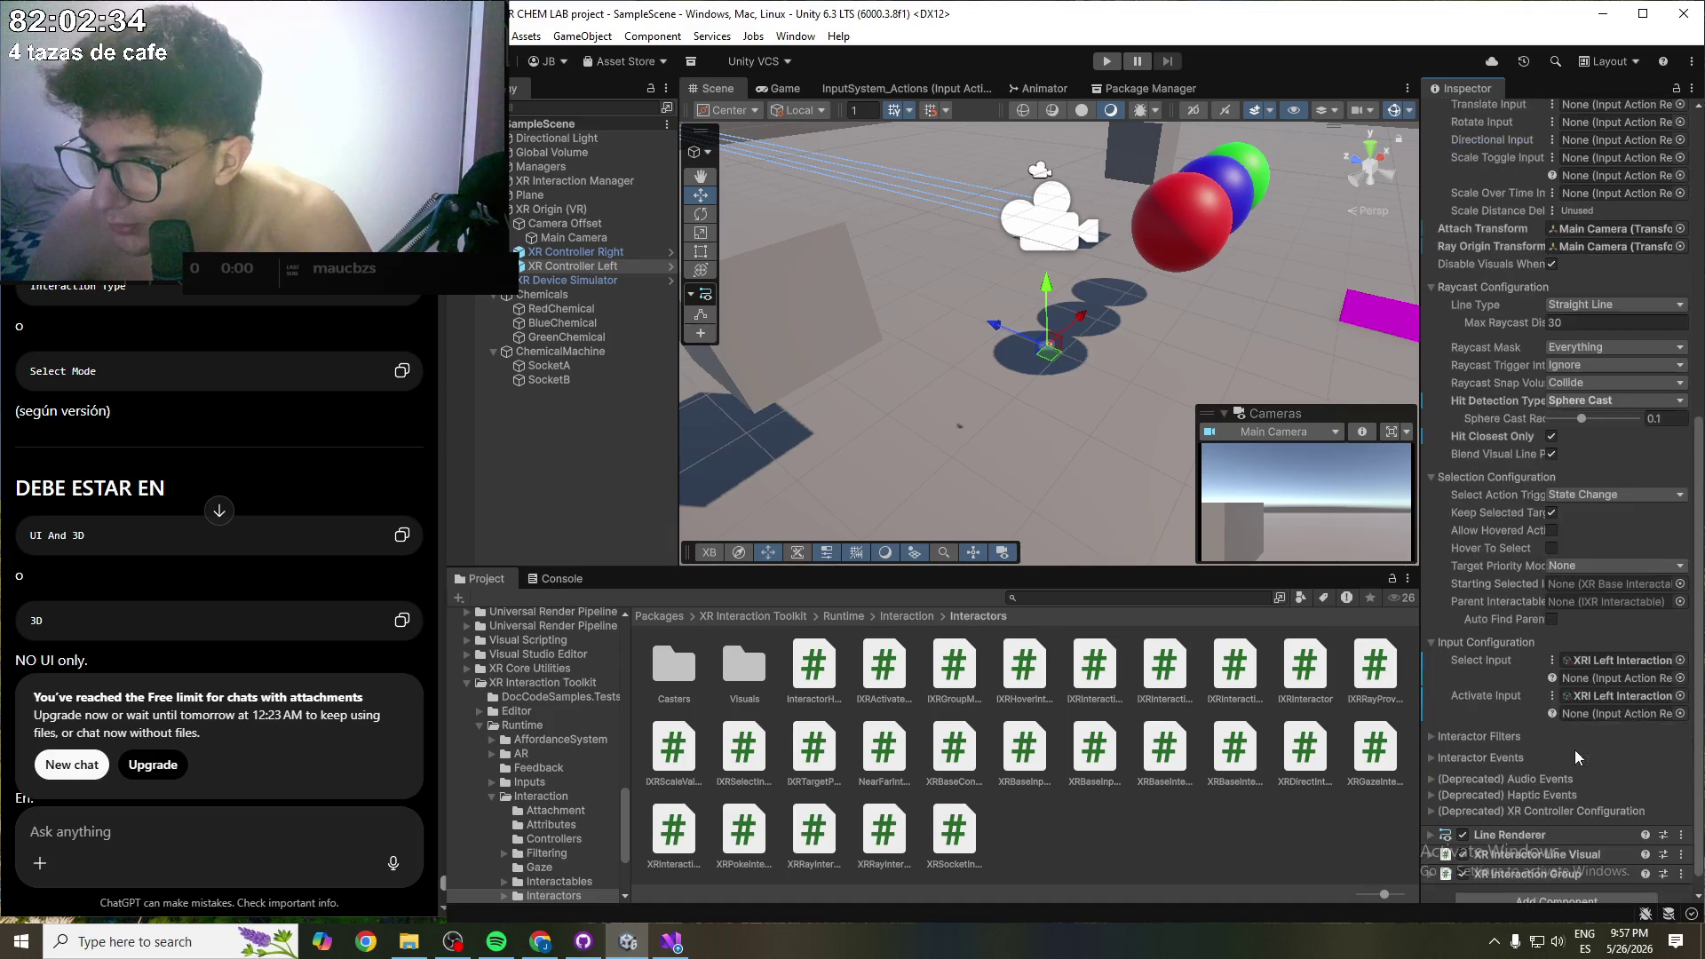
click(1452, 718)
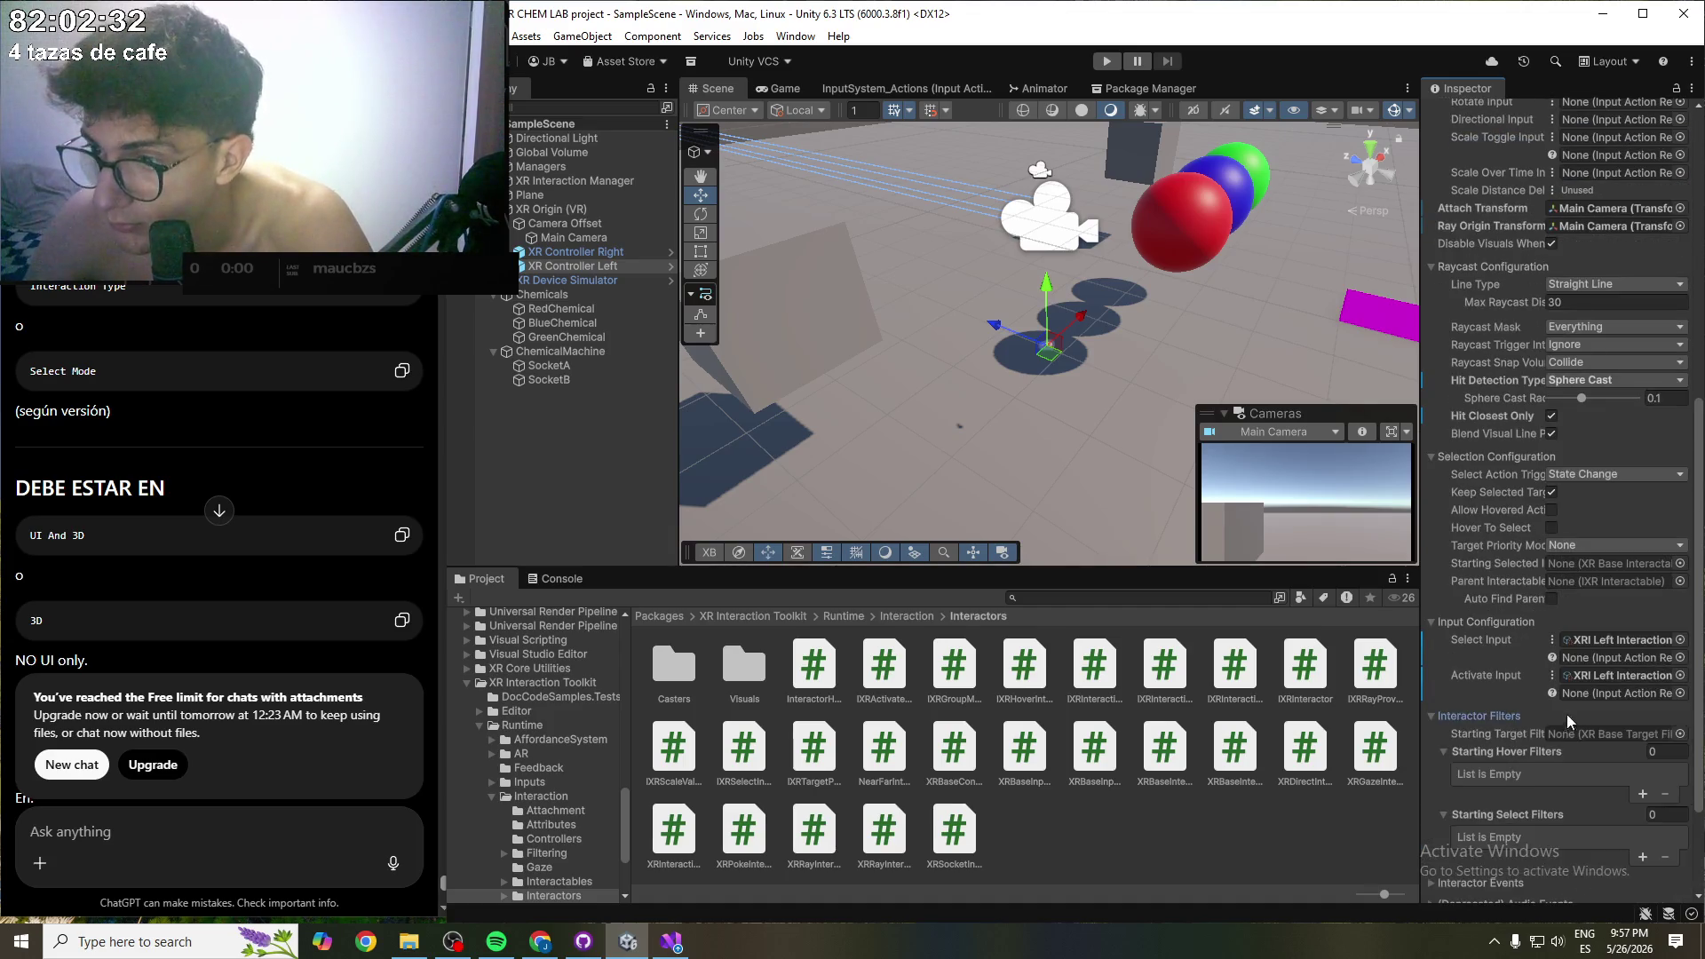
scroll(1566, 714, down, 3)
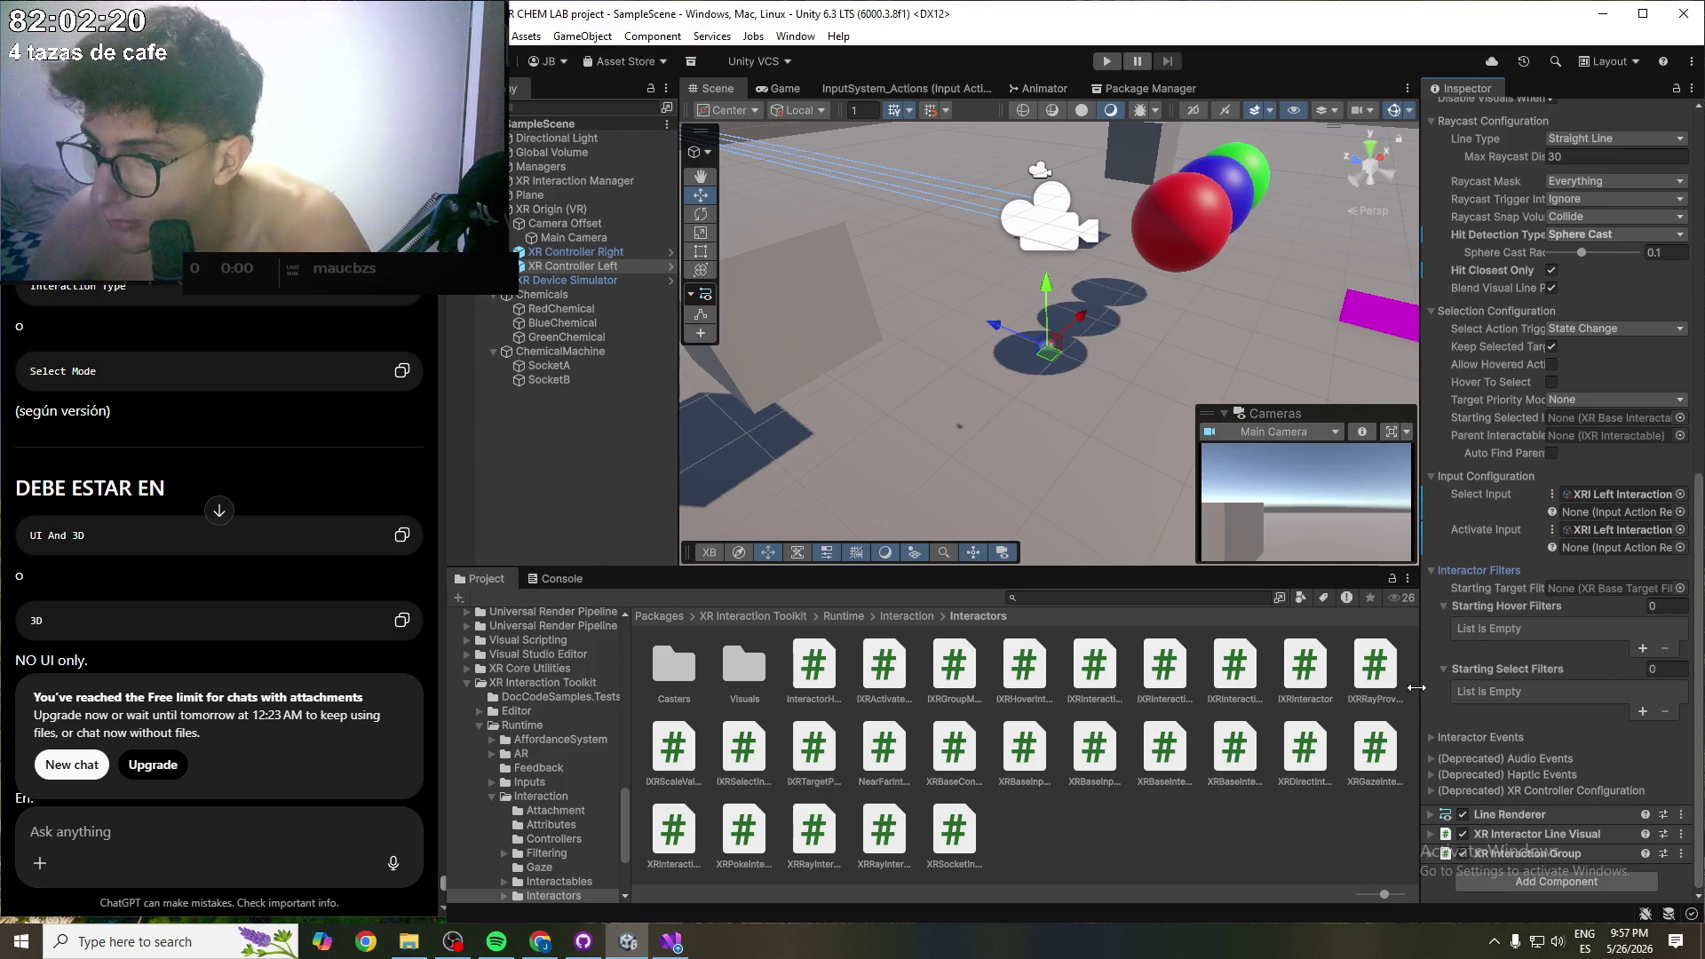
click(1455, 739)
scroll(1438, 675, down, 3)
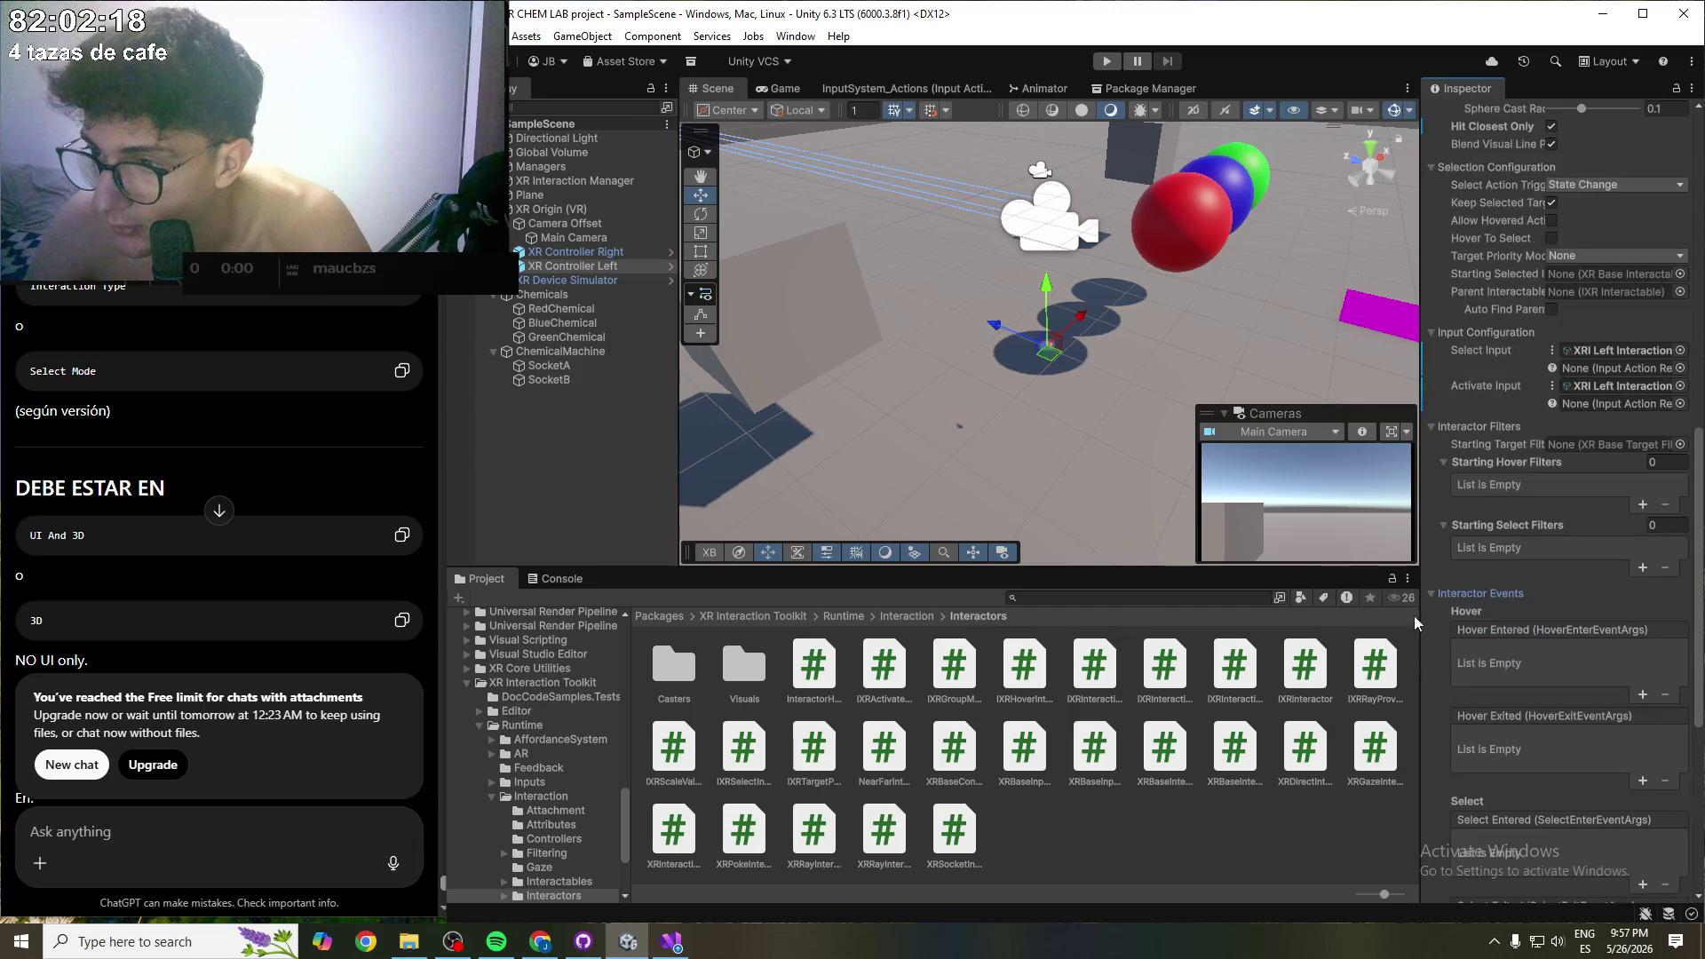
click(1434, 591)
click(1445, 734)
click(1446, 733)
click(1444, 569)
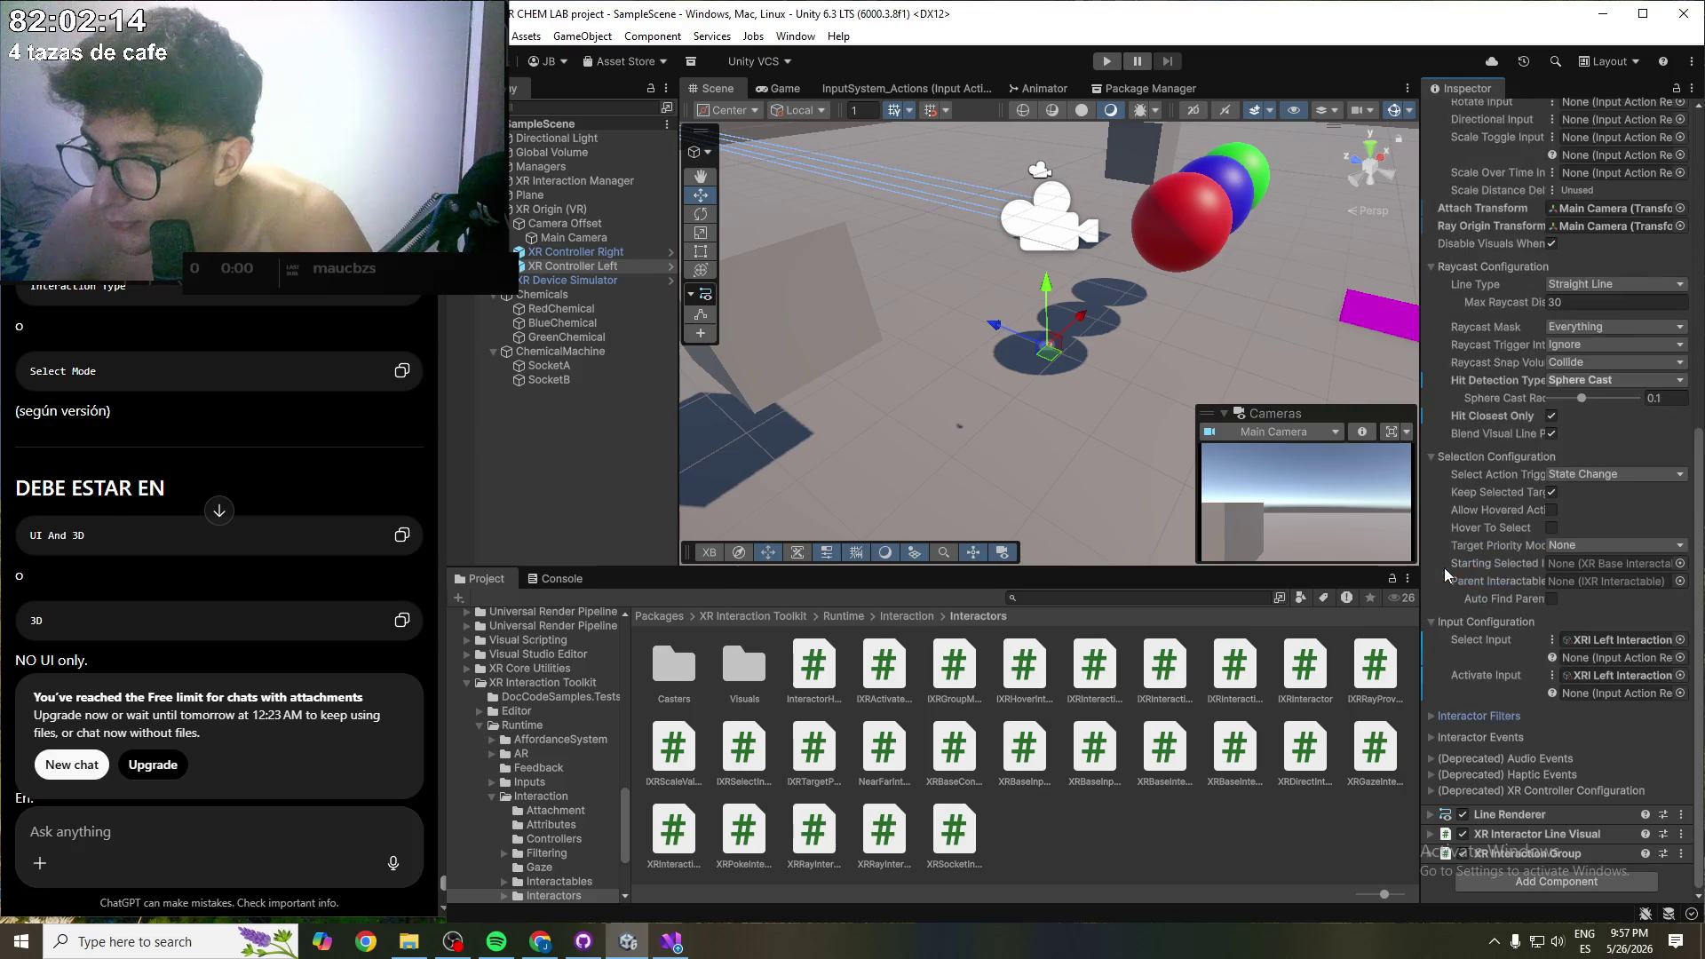
click(1576, 791)
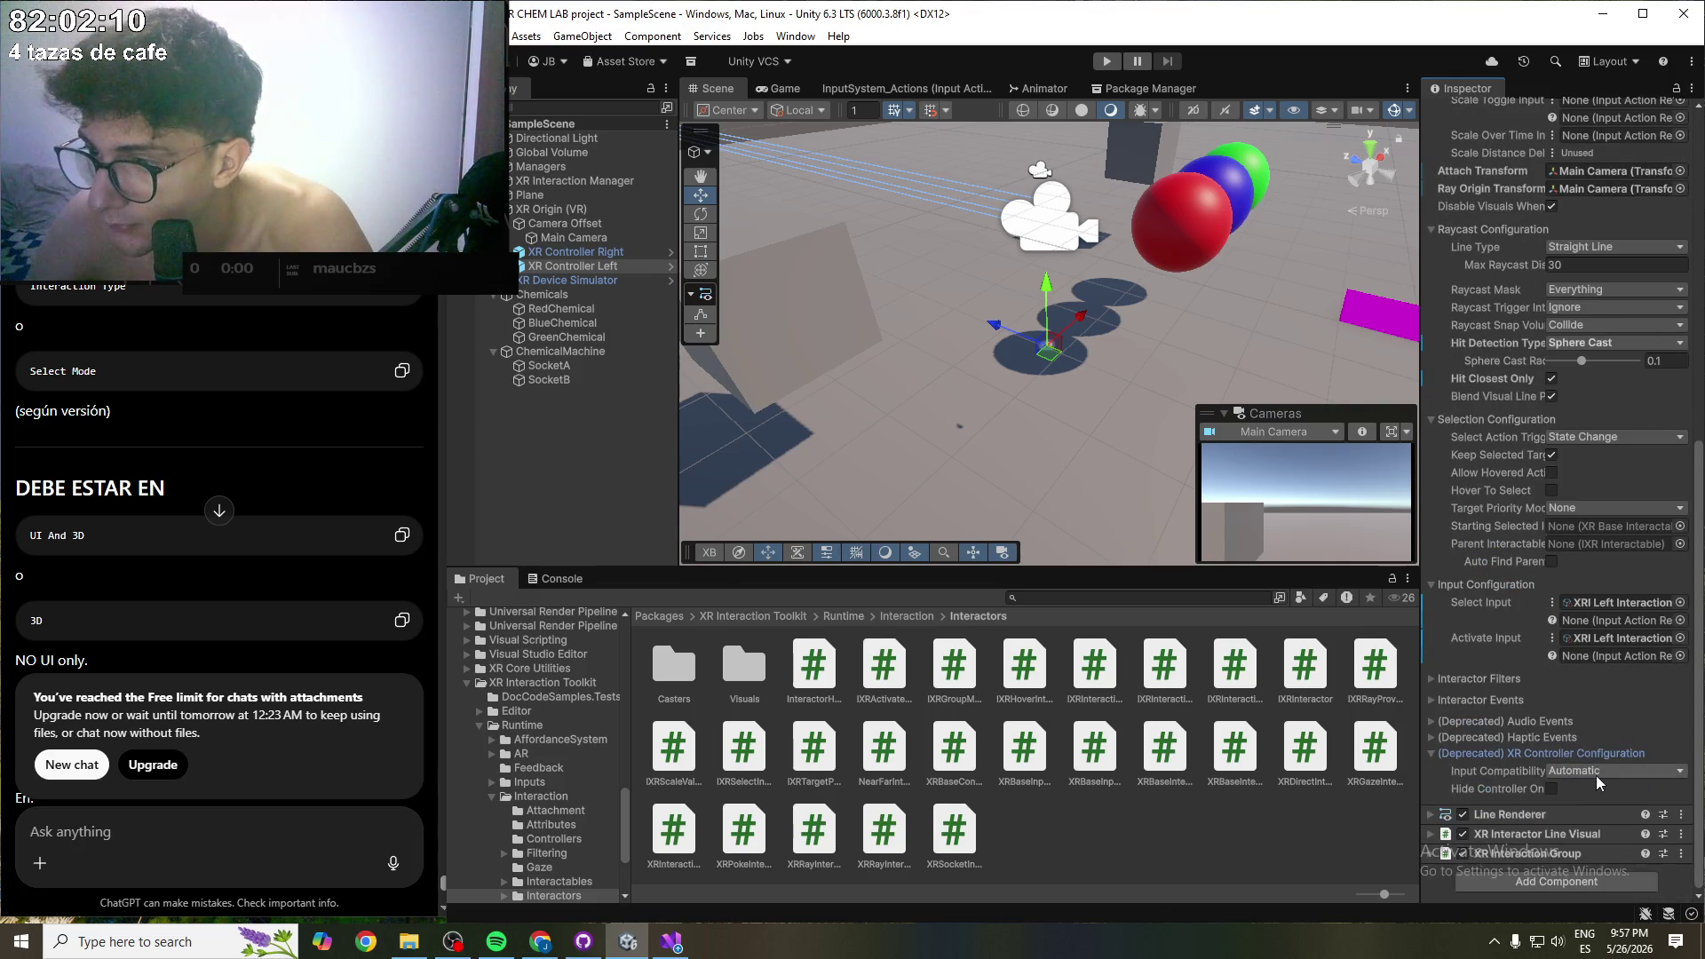
click(1597, 771)
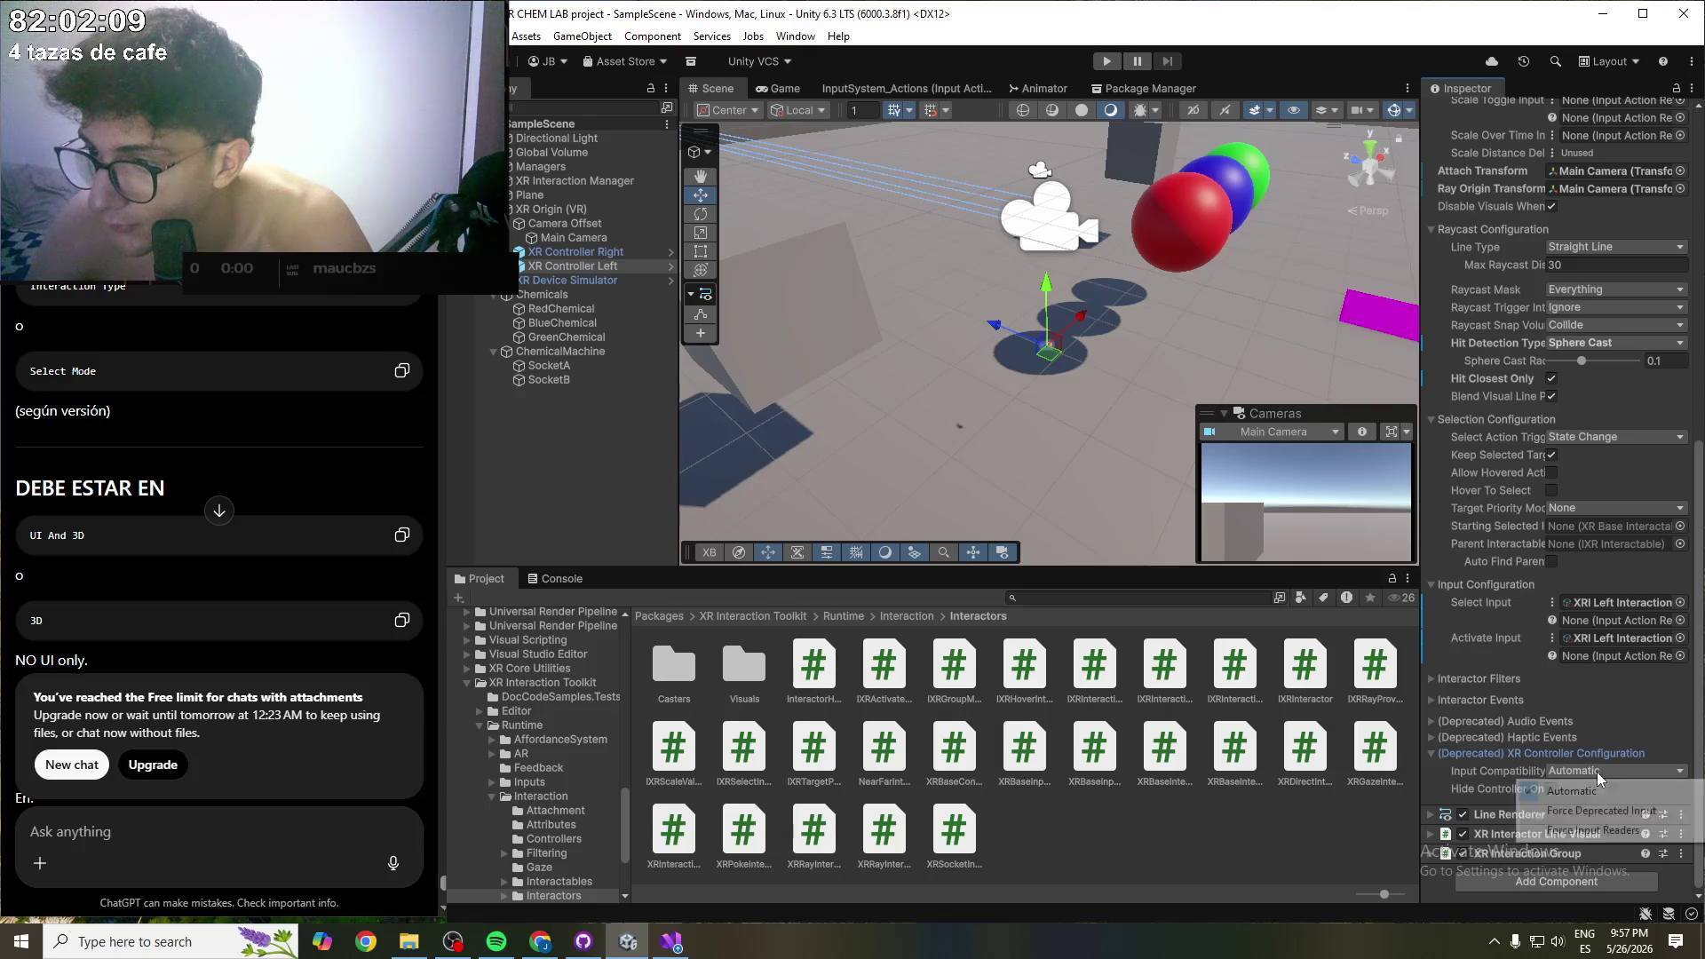
click(1441, 776)
click(1433, 756)
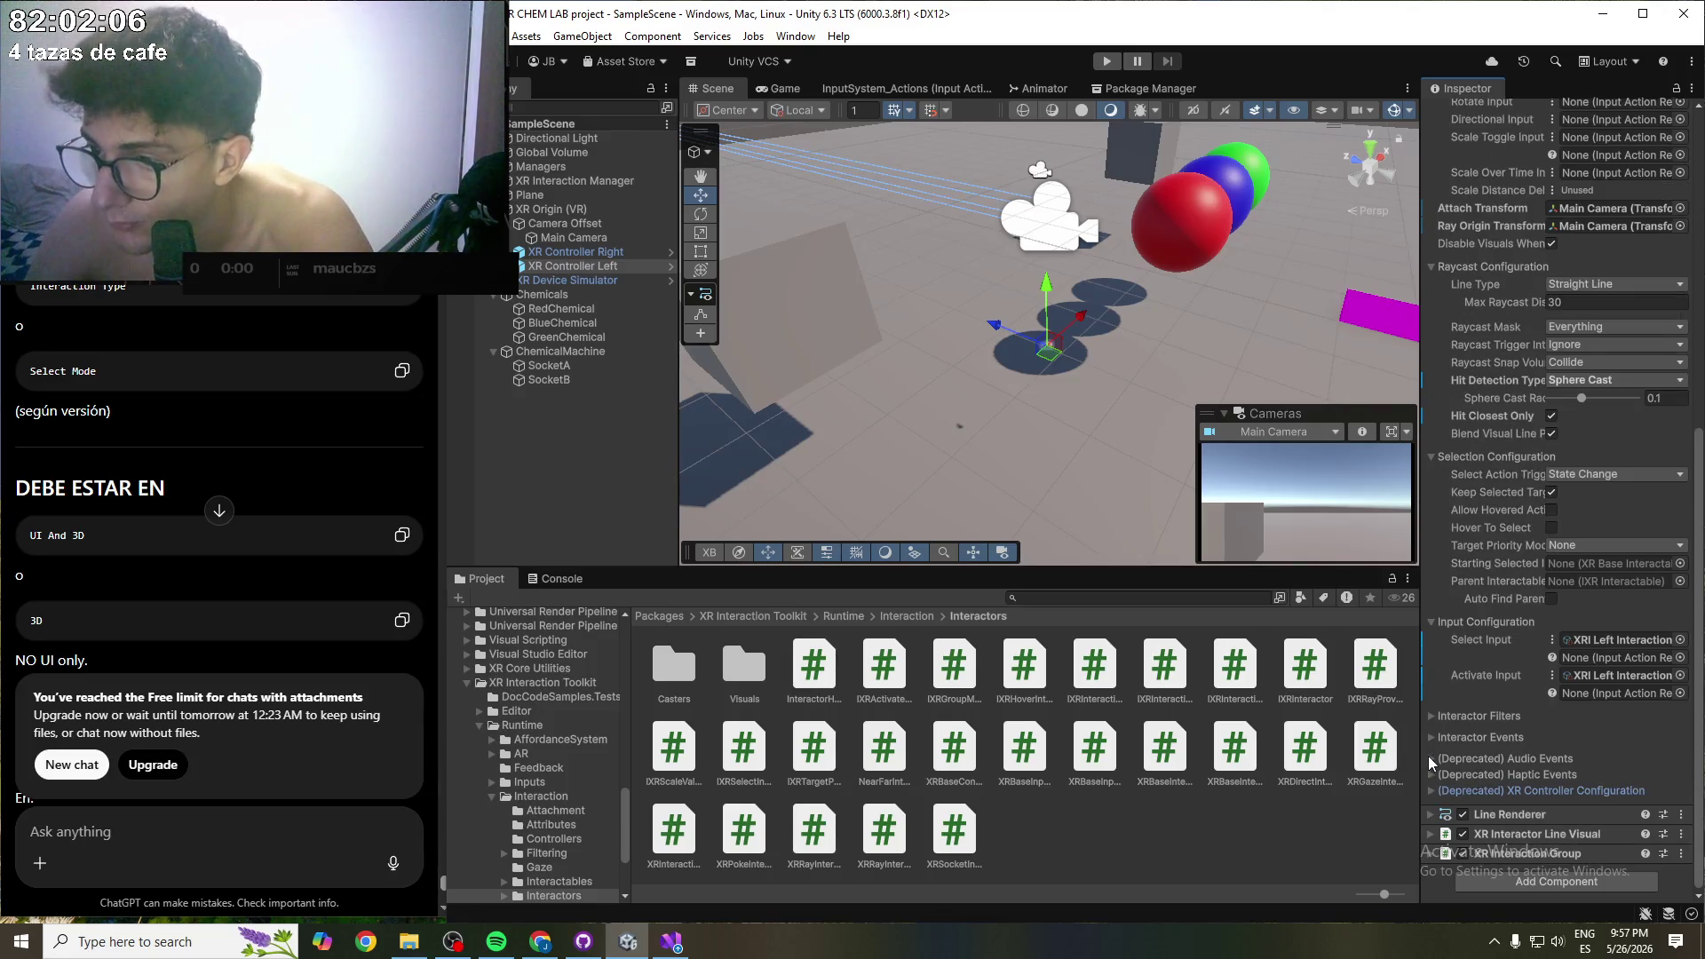
scroll(1501, 749, up, 10)
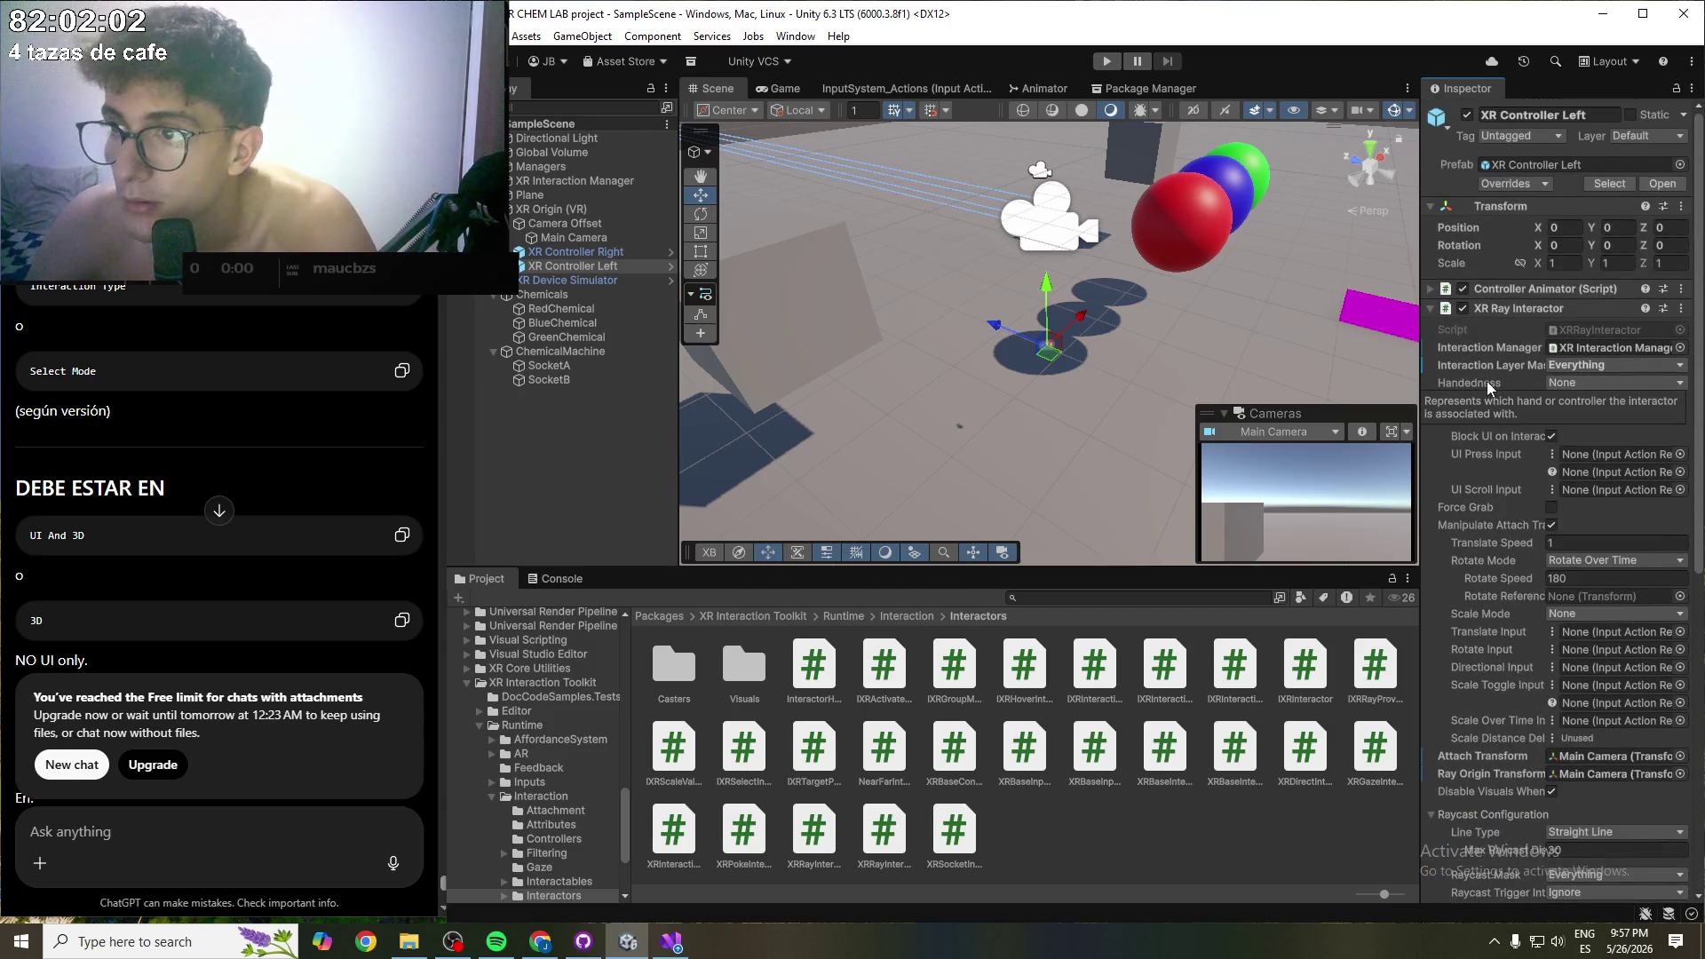
click(1430, 290)
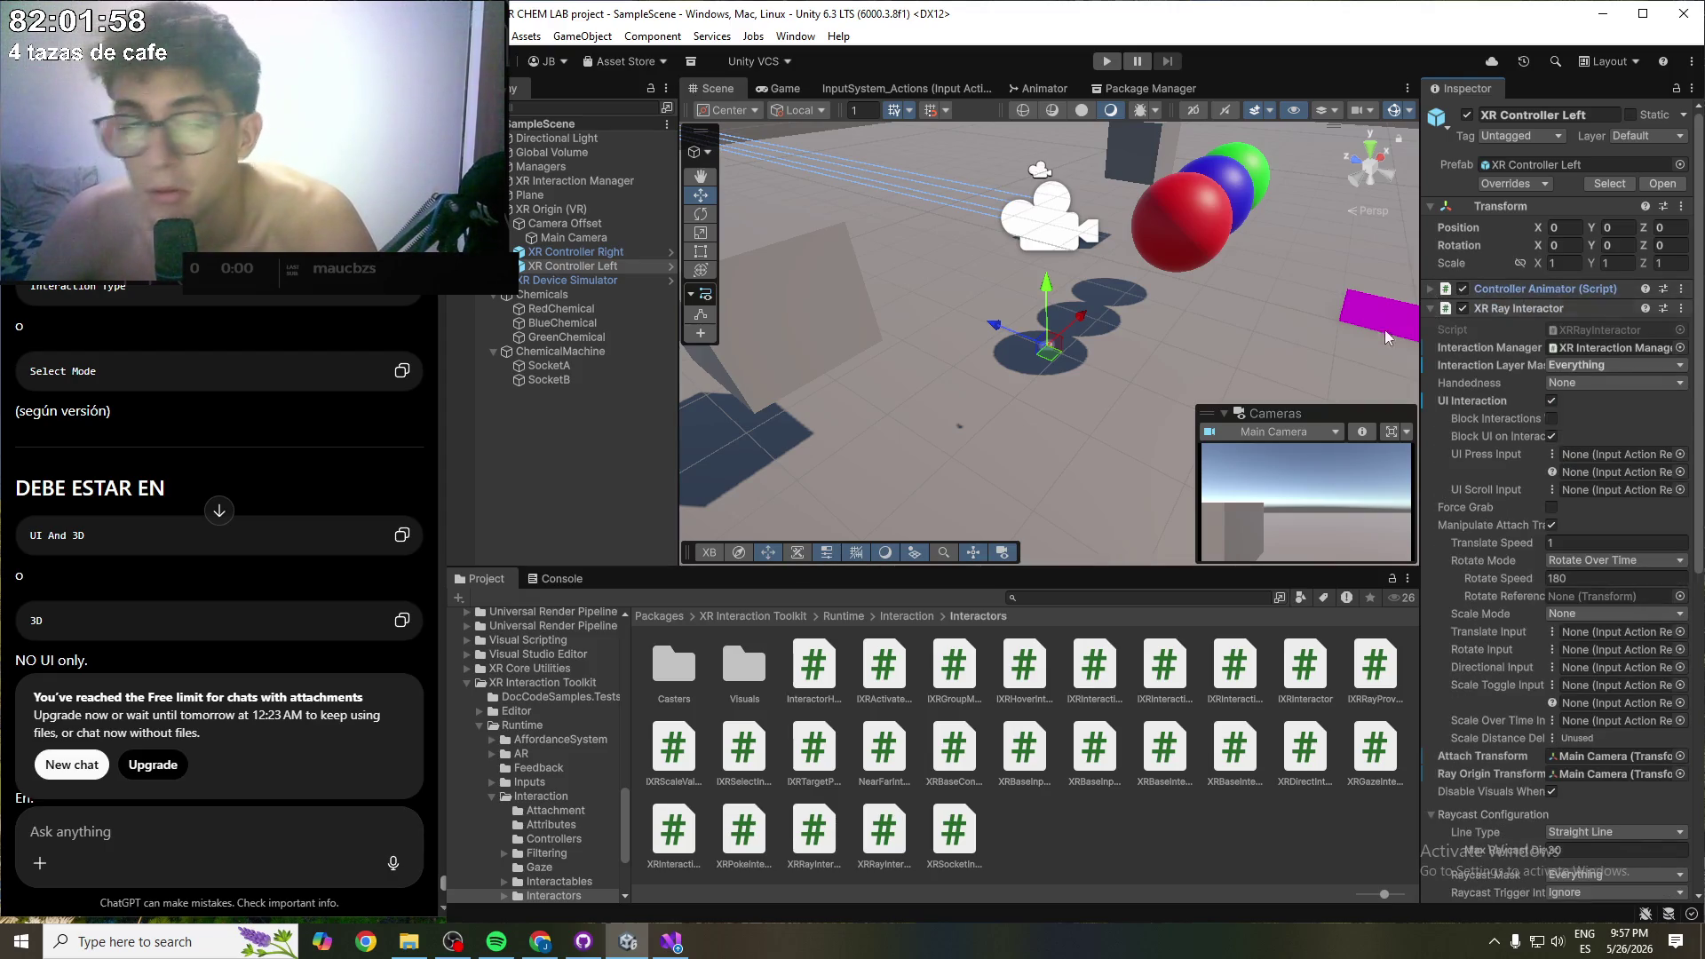
scroll(301, 389, up, 2)
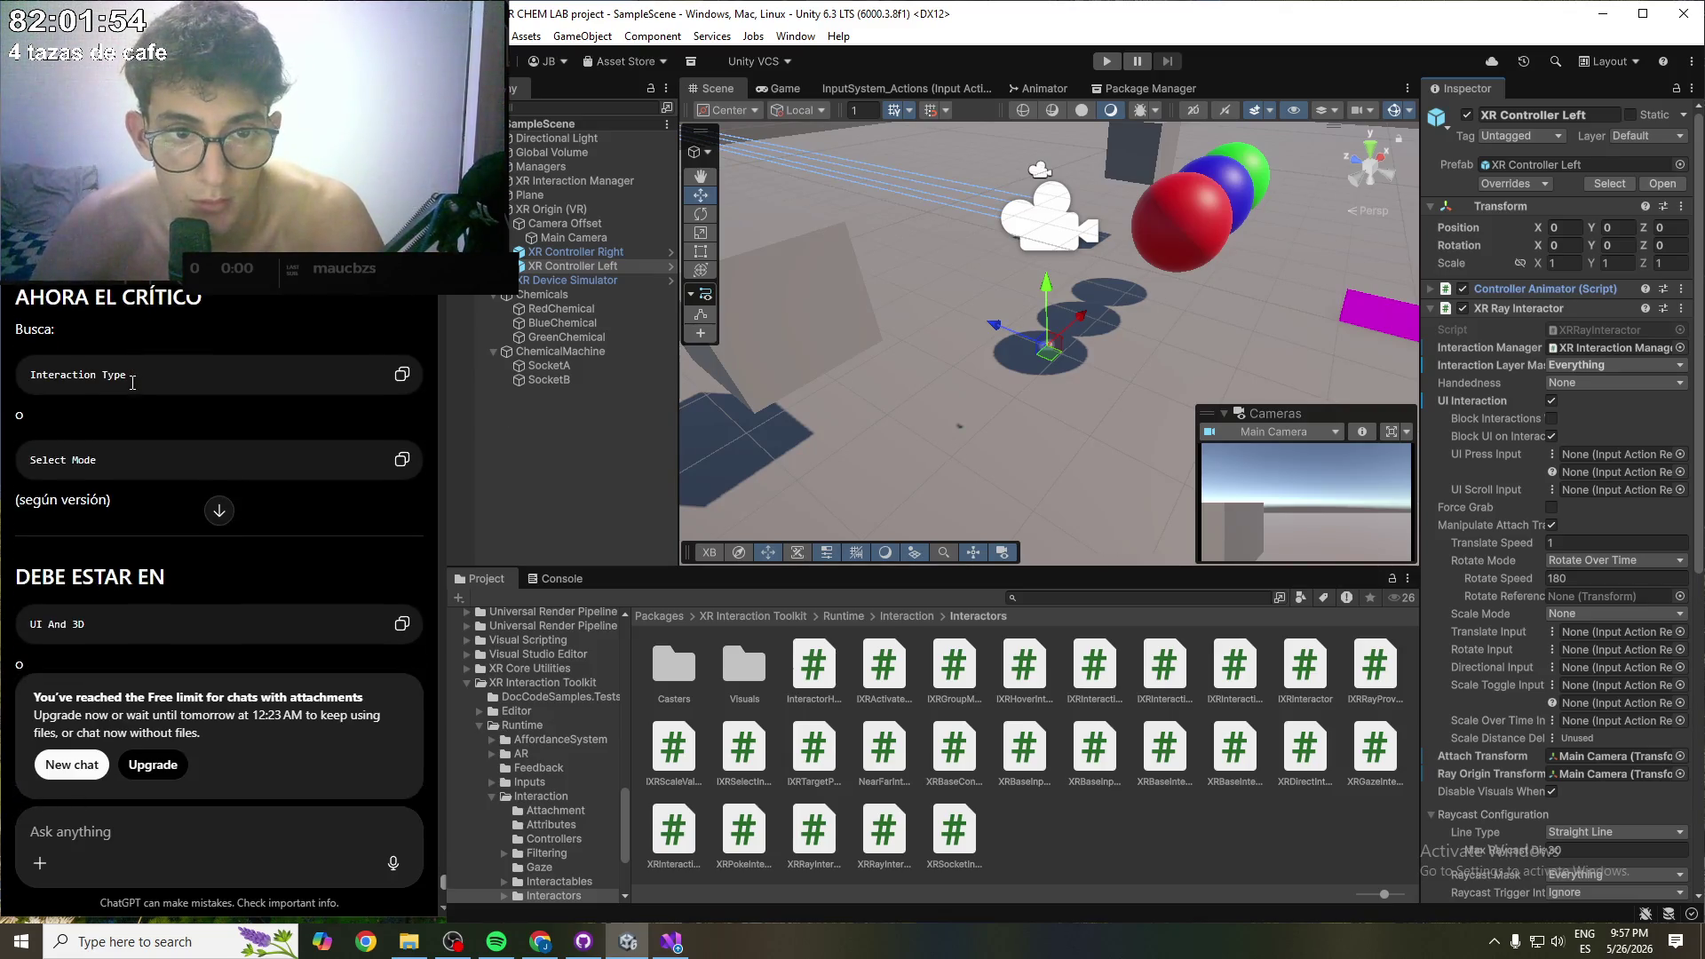
scroll(131, 383, down, 2)
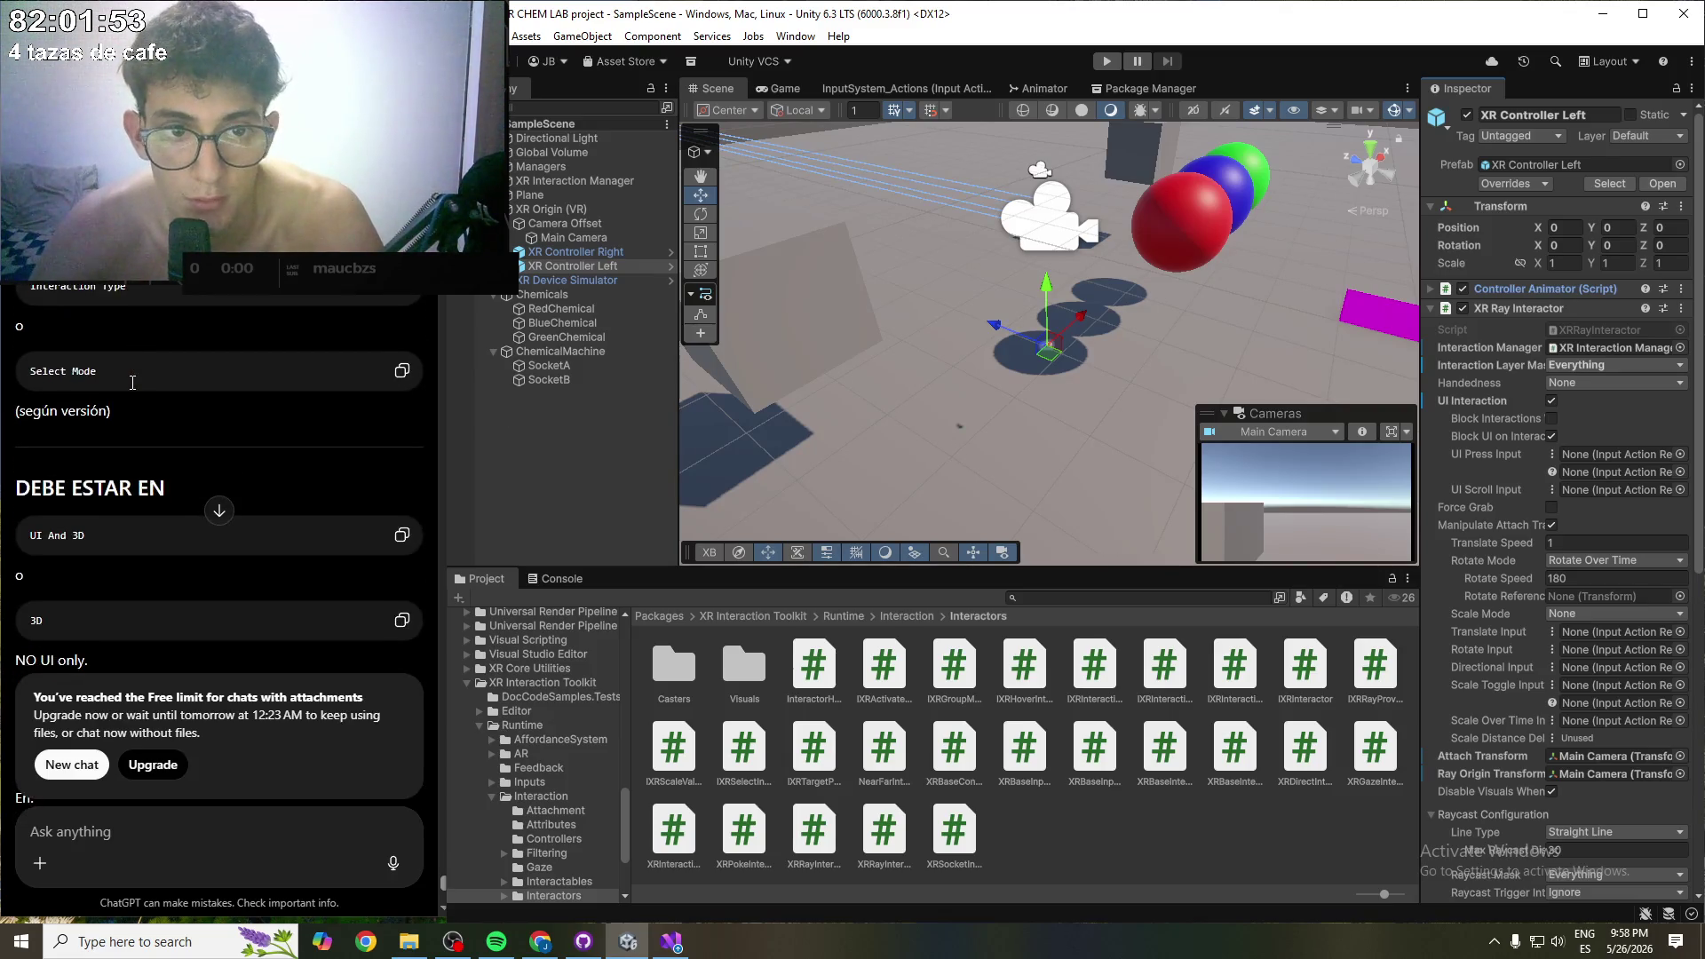
- Check the XR Interaction Manager's starting hover filters, then select the XR Device Simulator
click(543, 186)
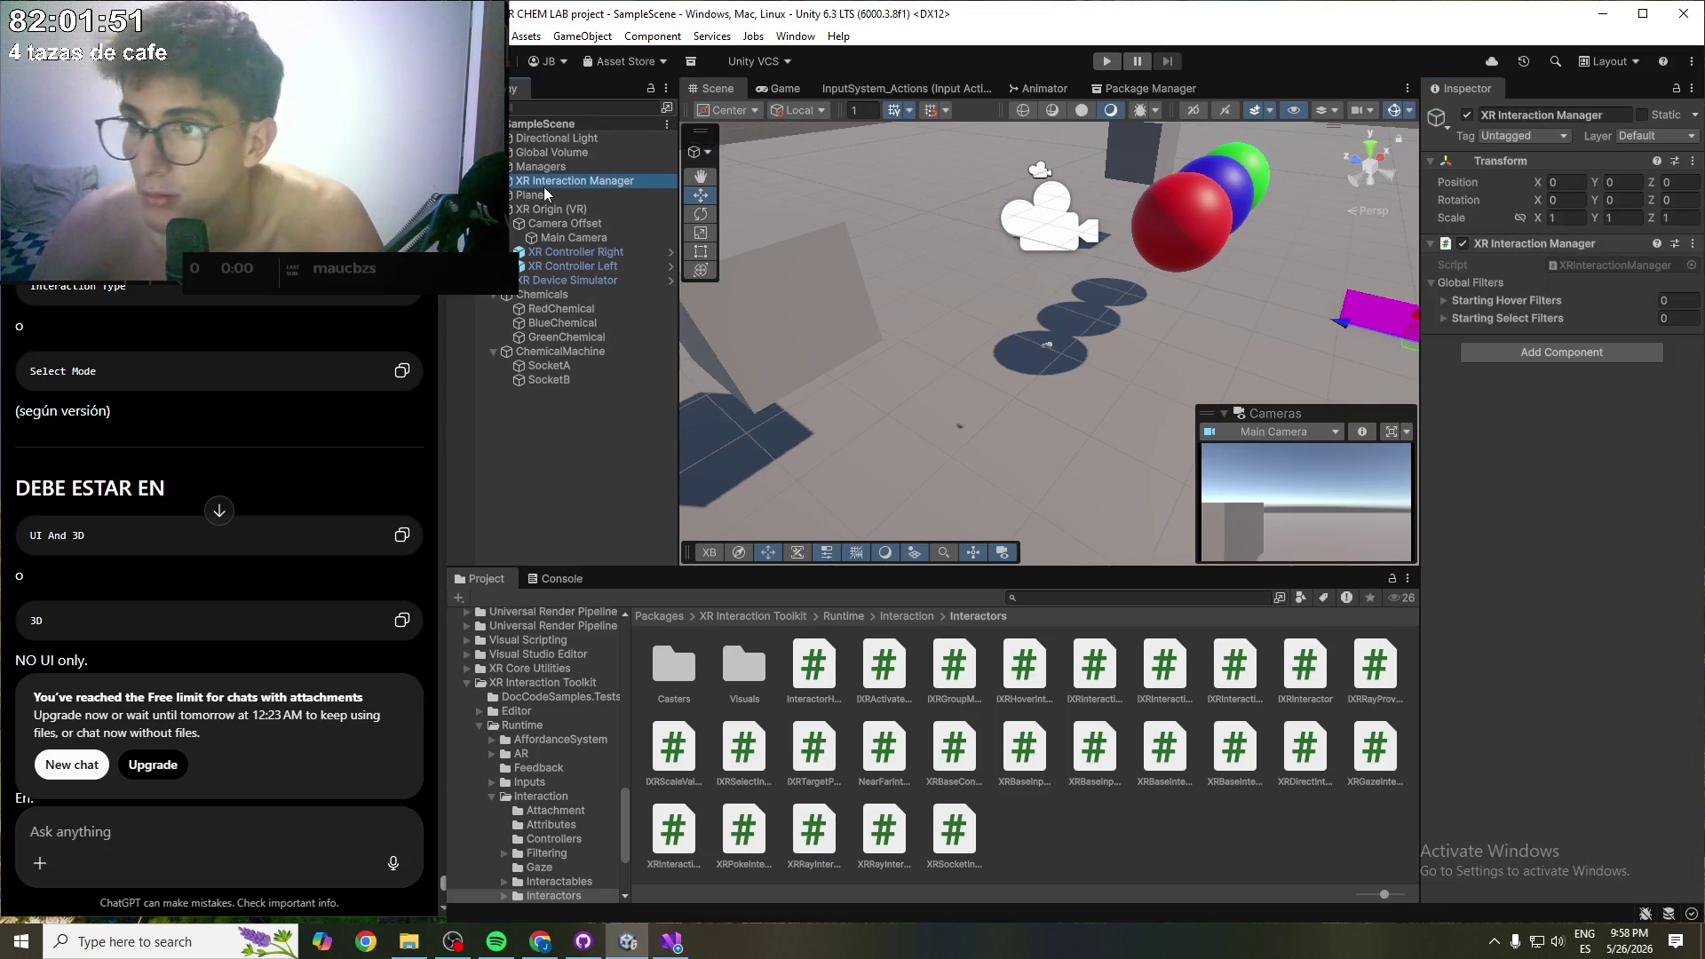
click(1468, 300)
click(1468, 300)
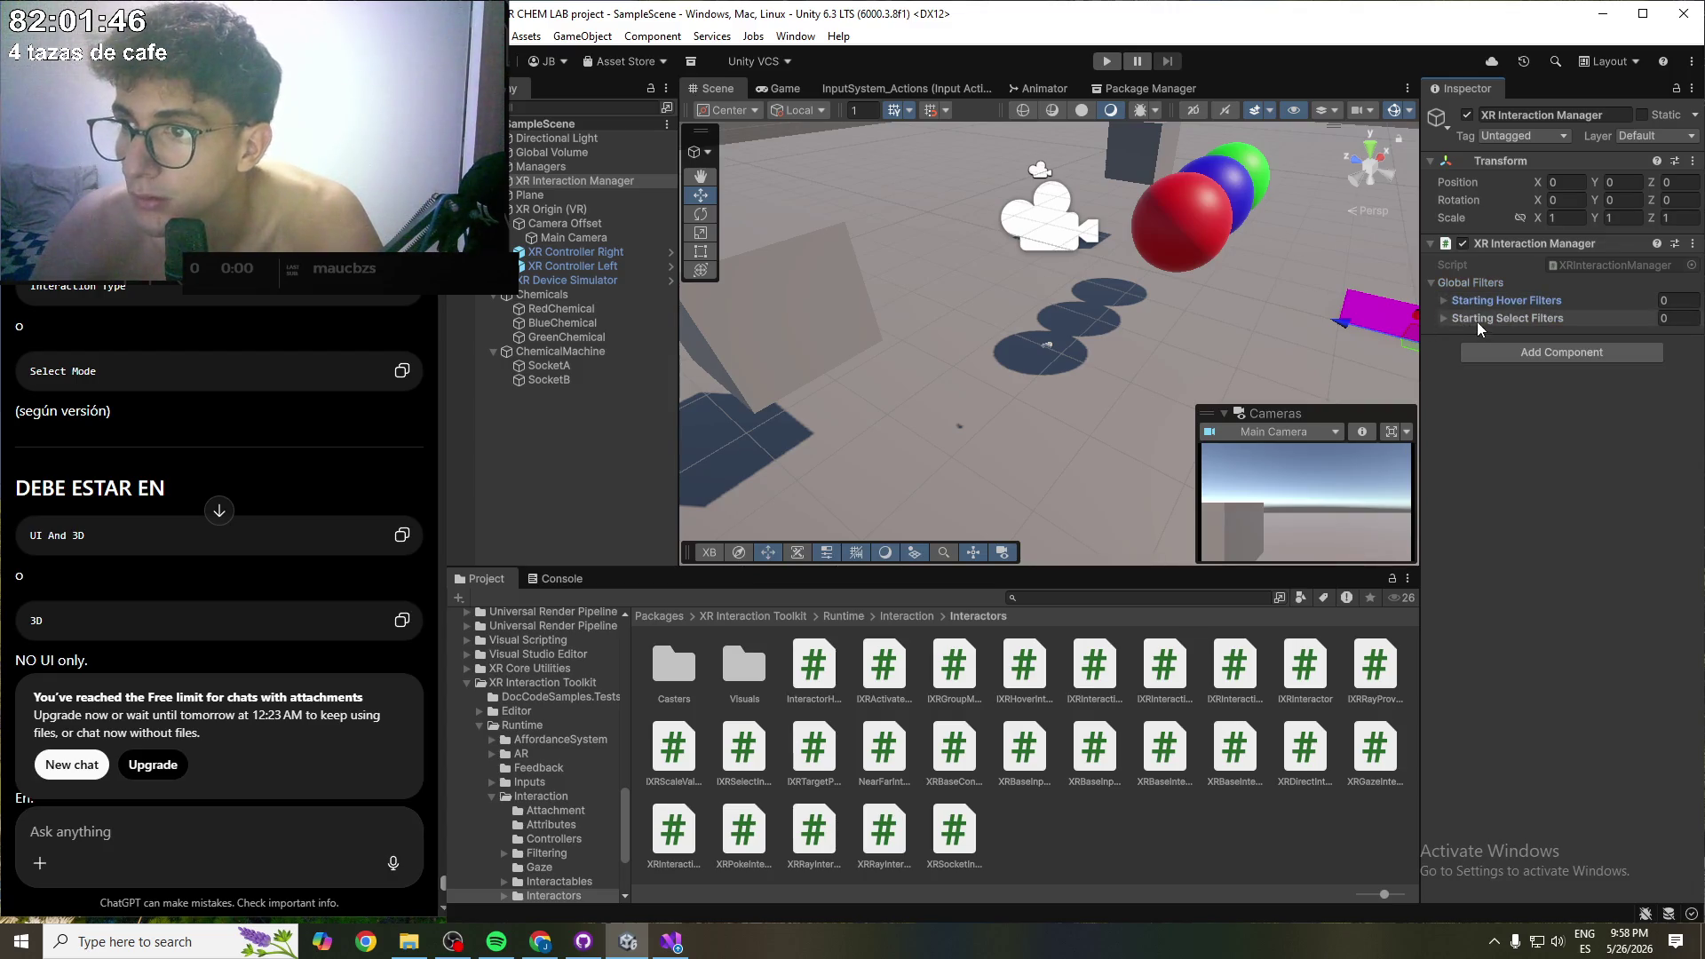
mouse_move(1472, 325)
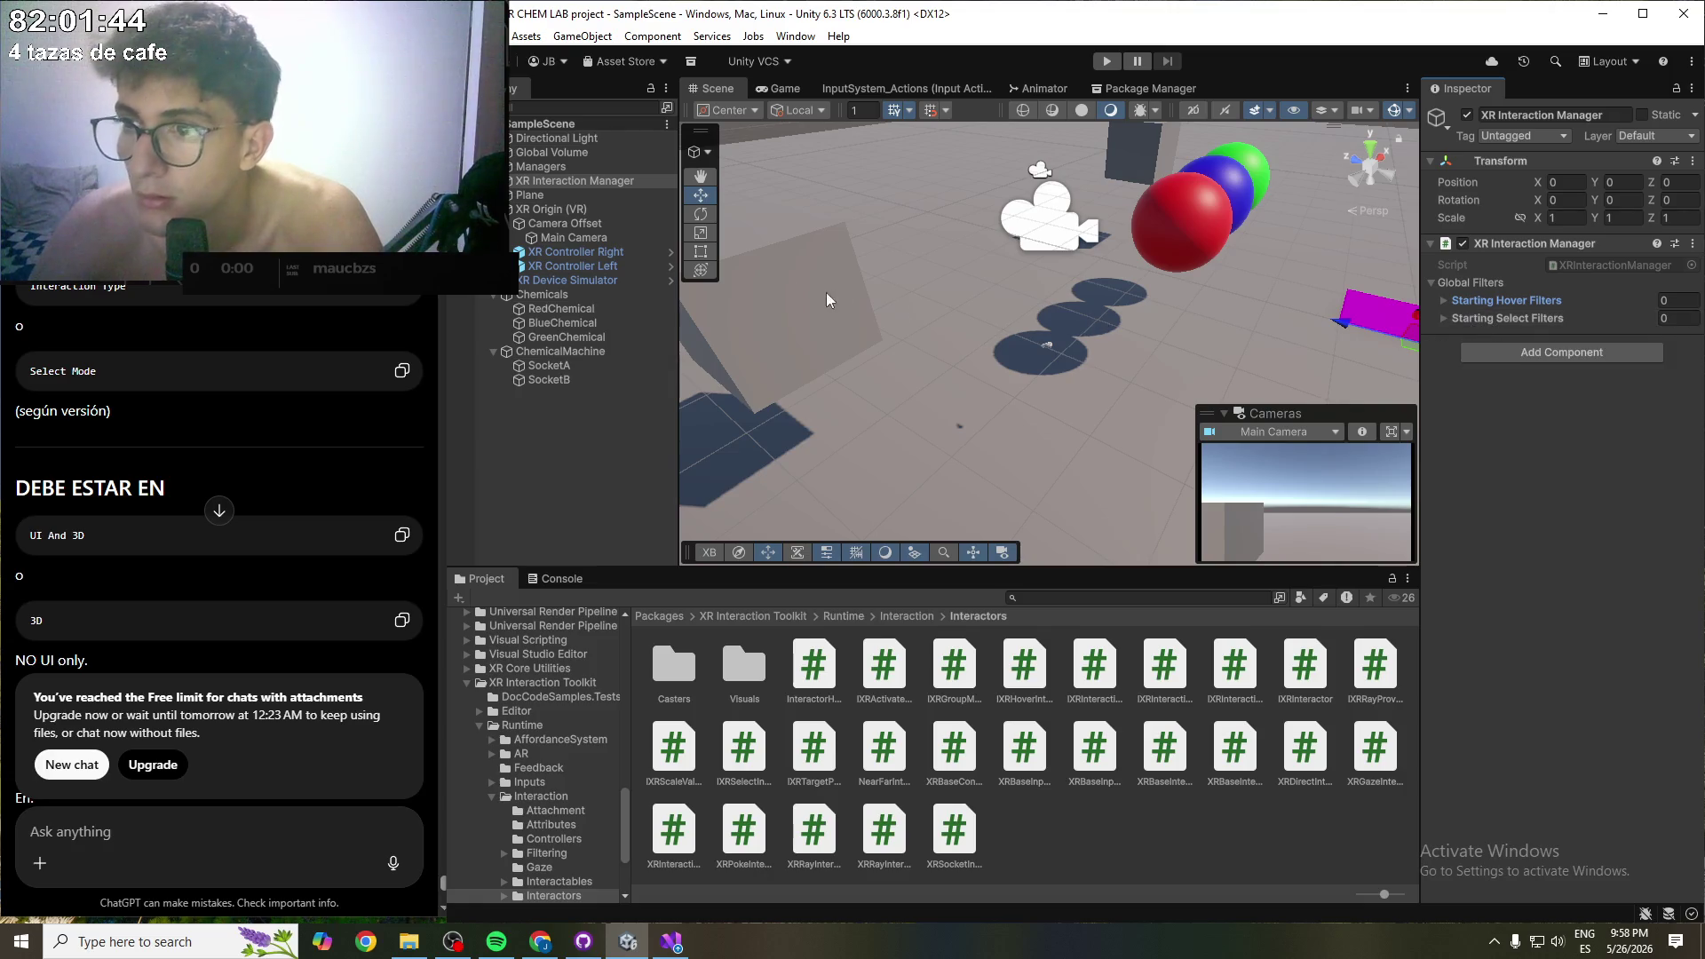
click(579, 279)
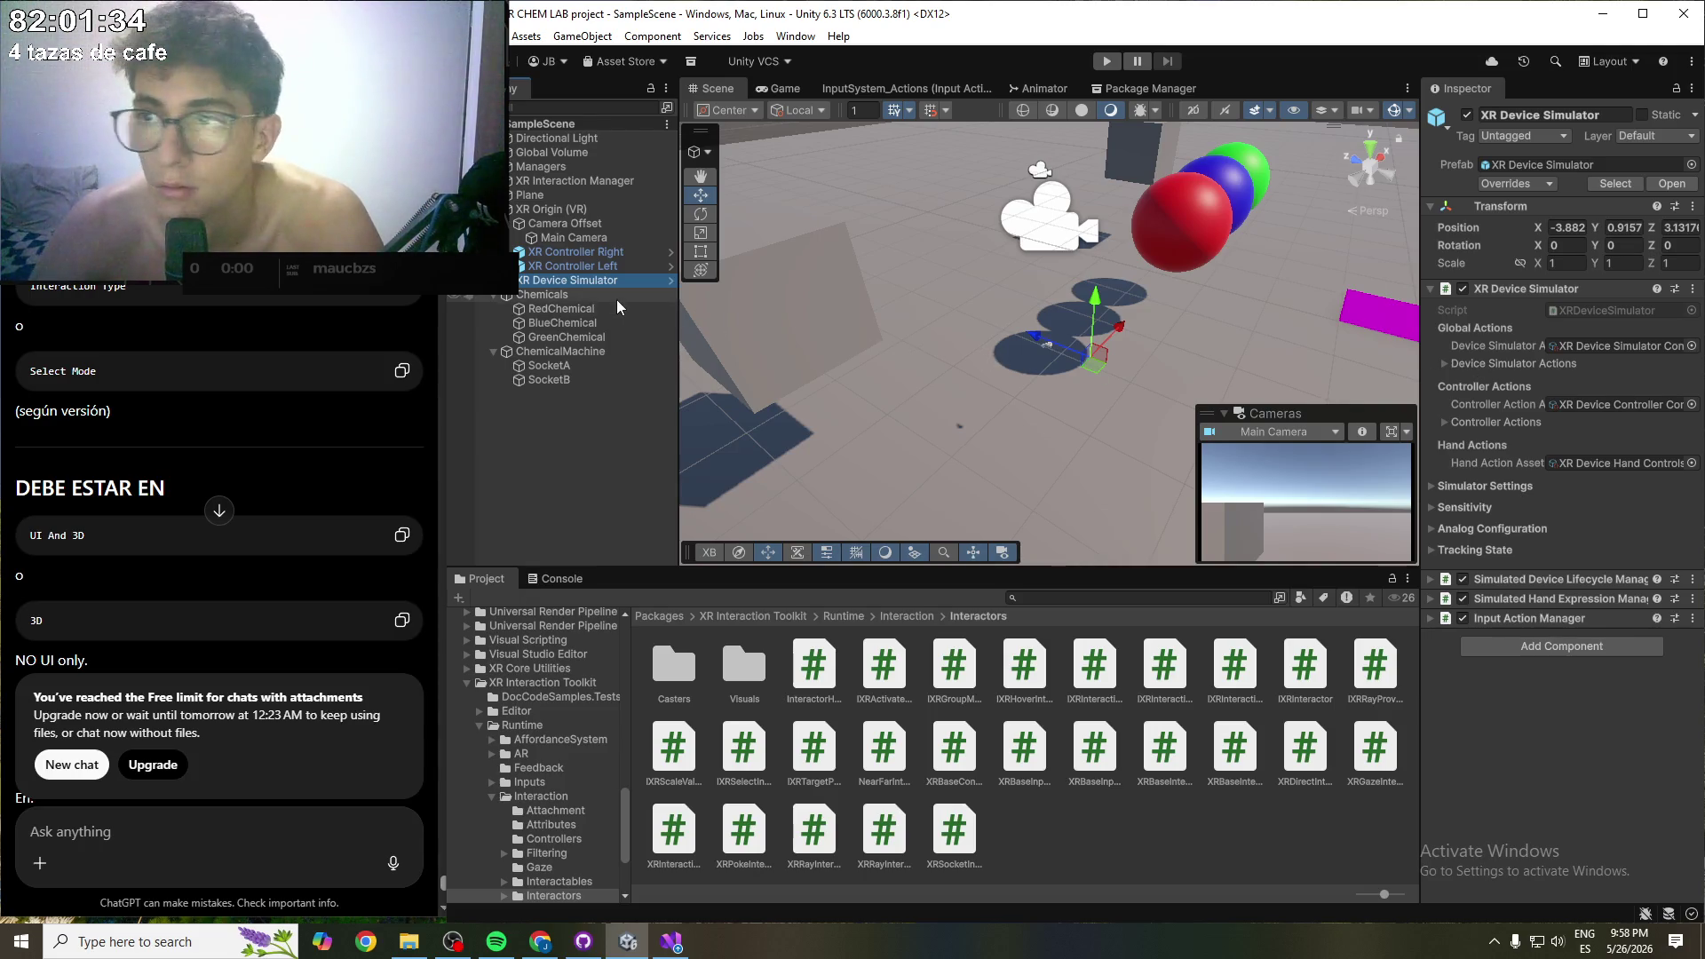
- Look over RedChemical's Chemical script fields, then fold away its XR Grab Interactable component
click(562, 309)
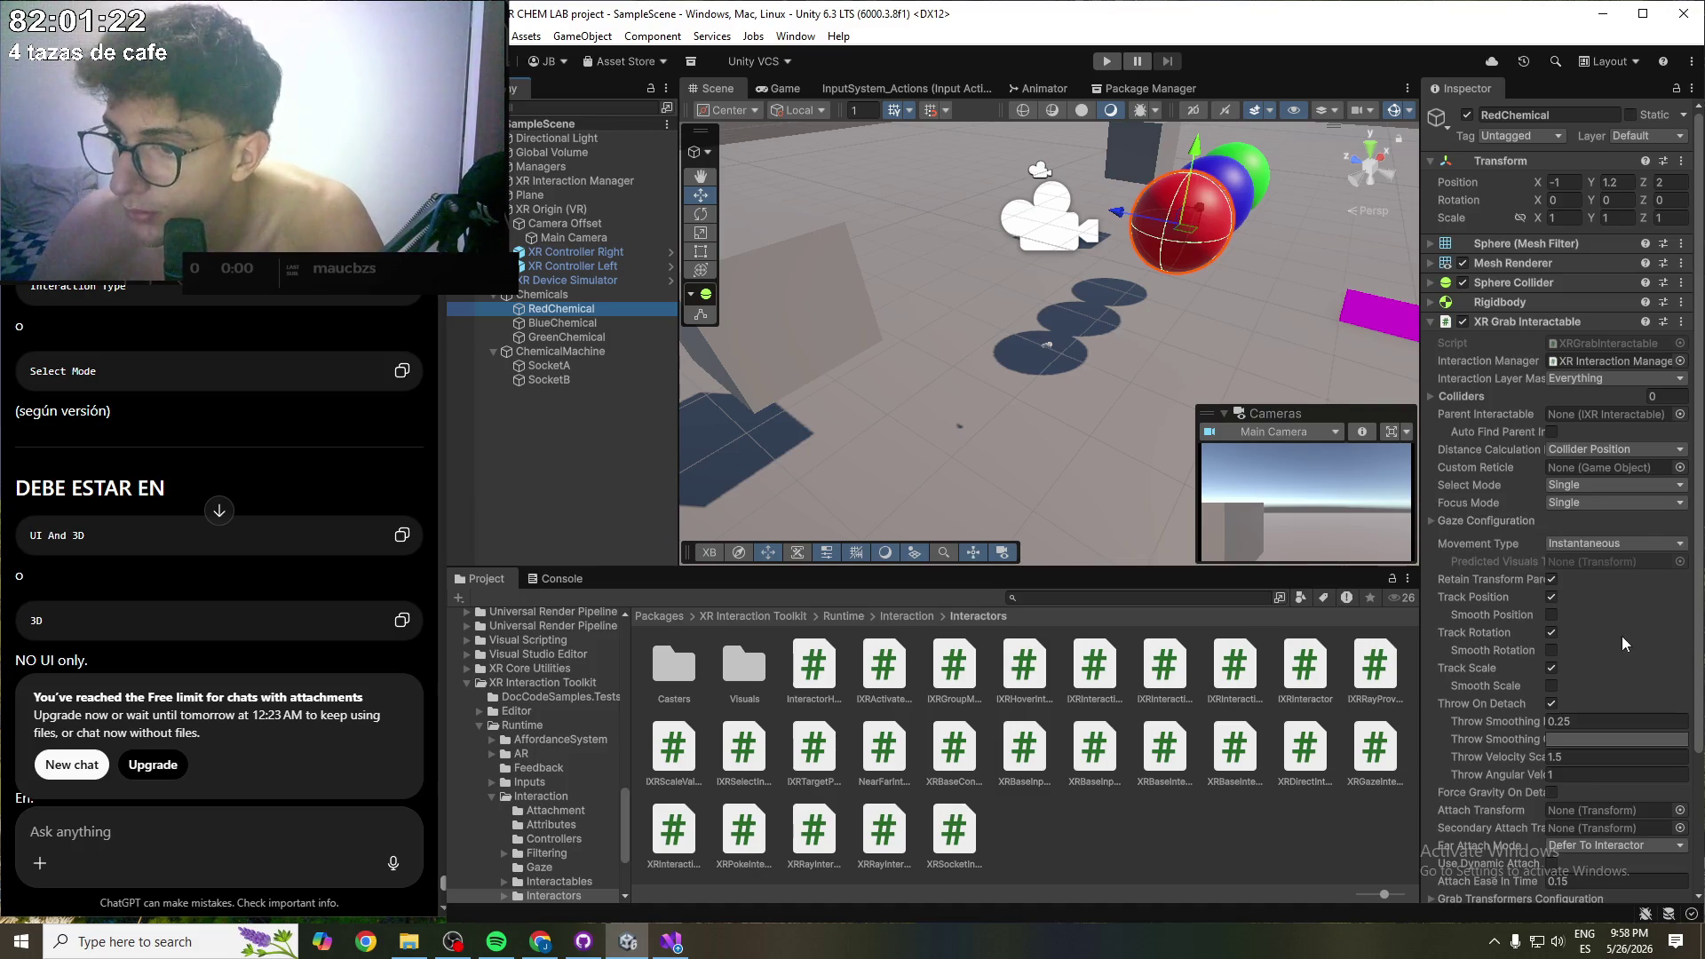
scroll(1482, 657, down, 5)
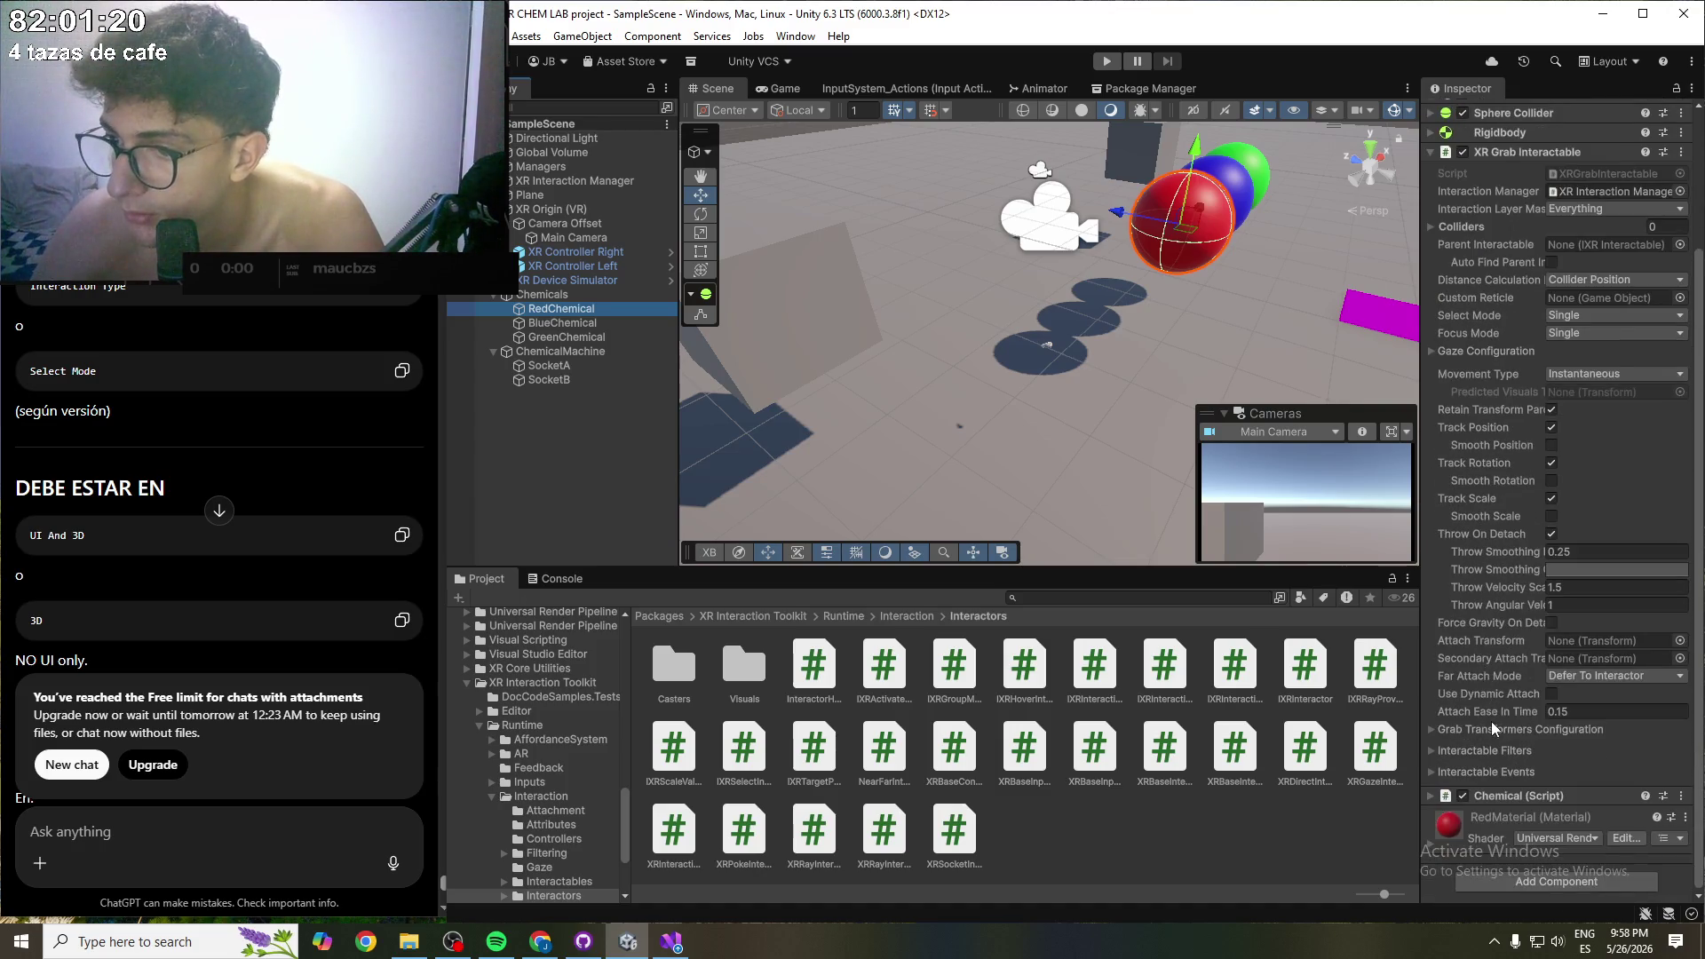
click(1433, 796)
click(1433, 795)
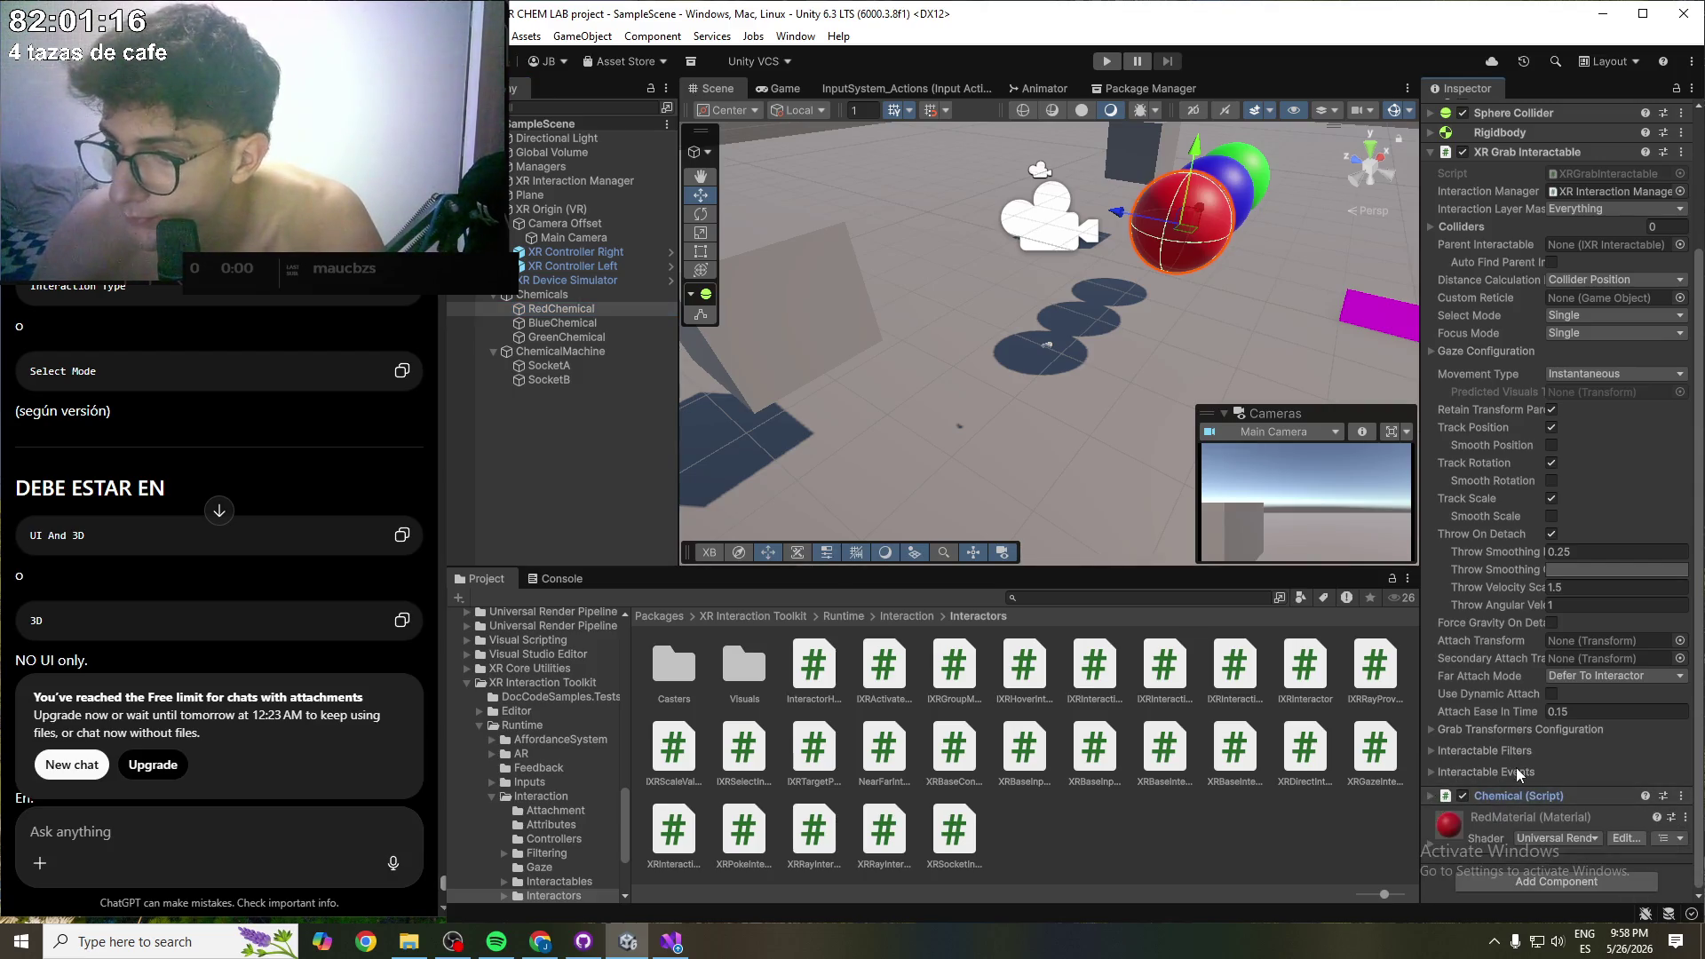
scroll(1503, 624, up, 5)
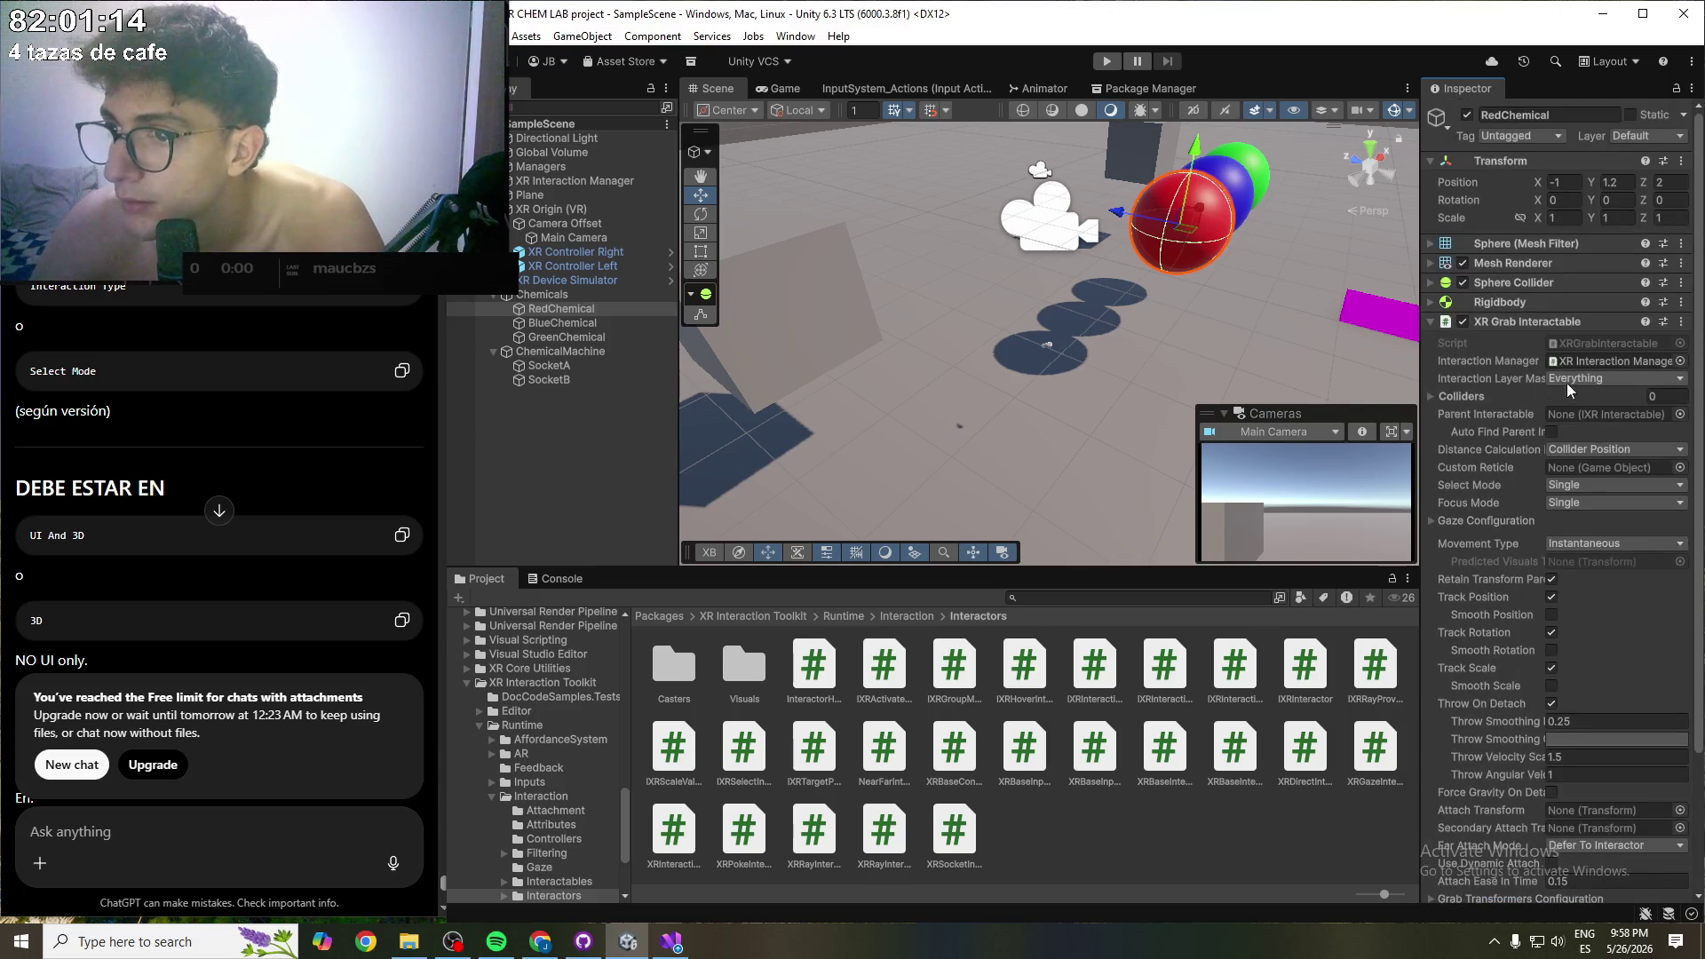
click(1430, 322)
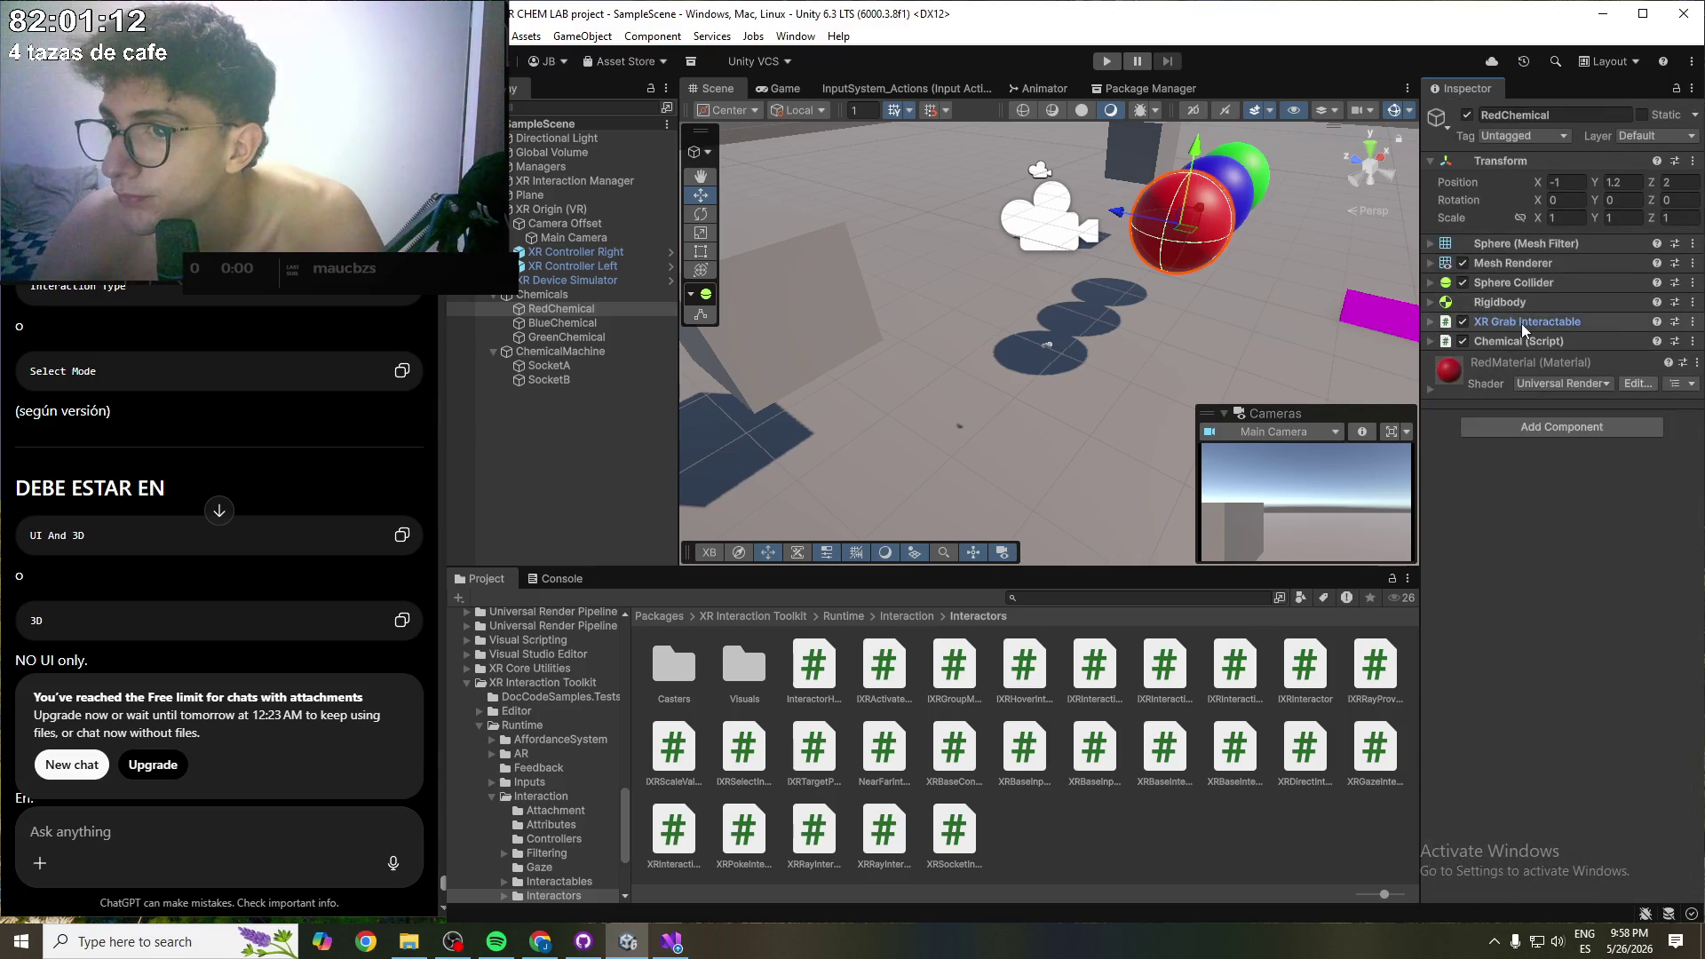
- Assign XR Controller Left and XR Controller Right to XR Origin (VR)'s Left and Right Controller fields
click(552, 210)
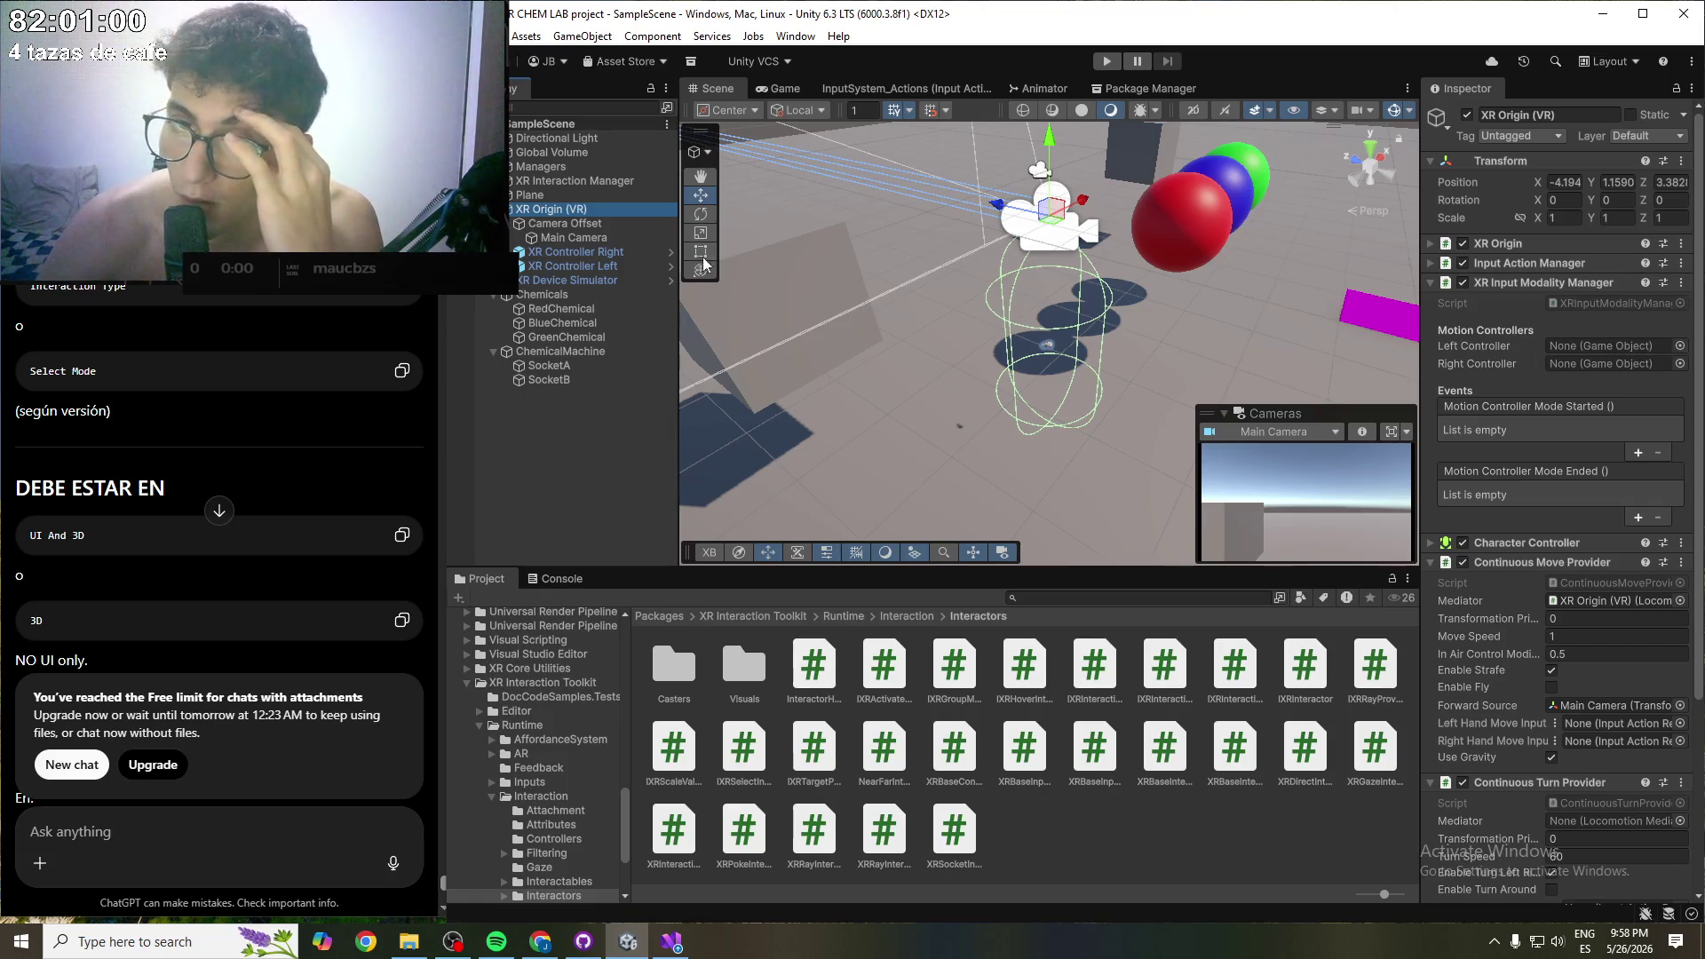
mouse_move(568, 266)
mouse_down()
mouse_move(1585, 333)
mouse_move(1594, 353)
mouse_up()
drag(590, 252, 1579, 362)
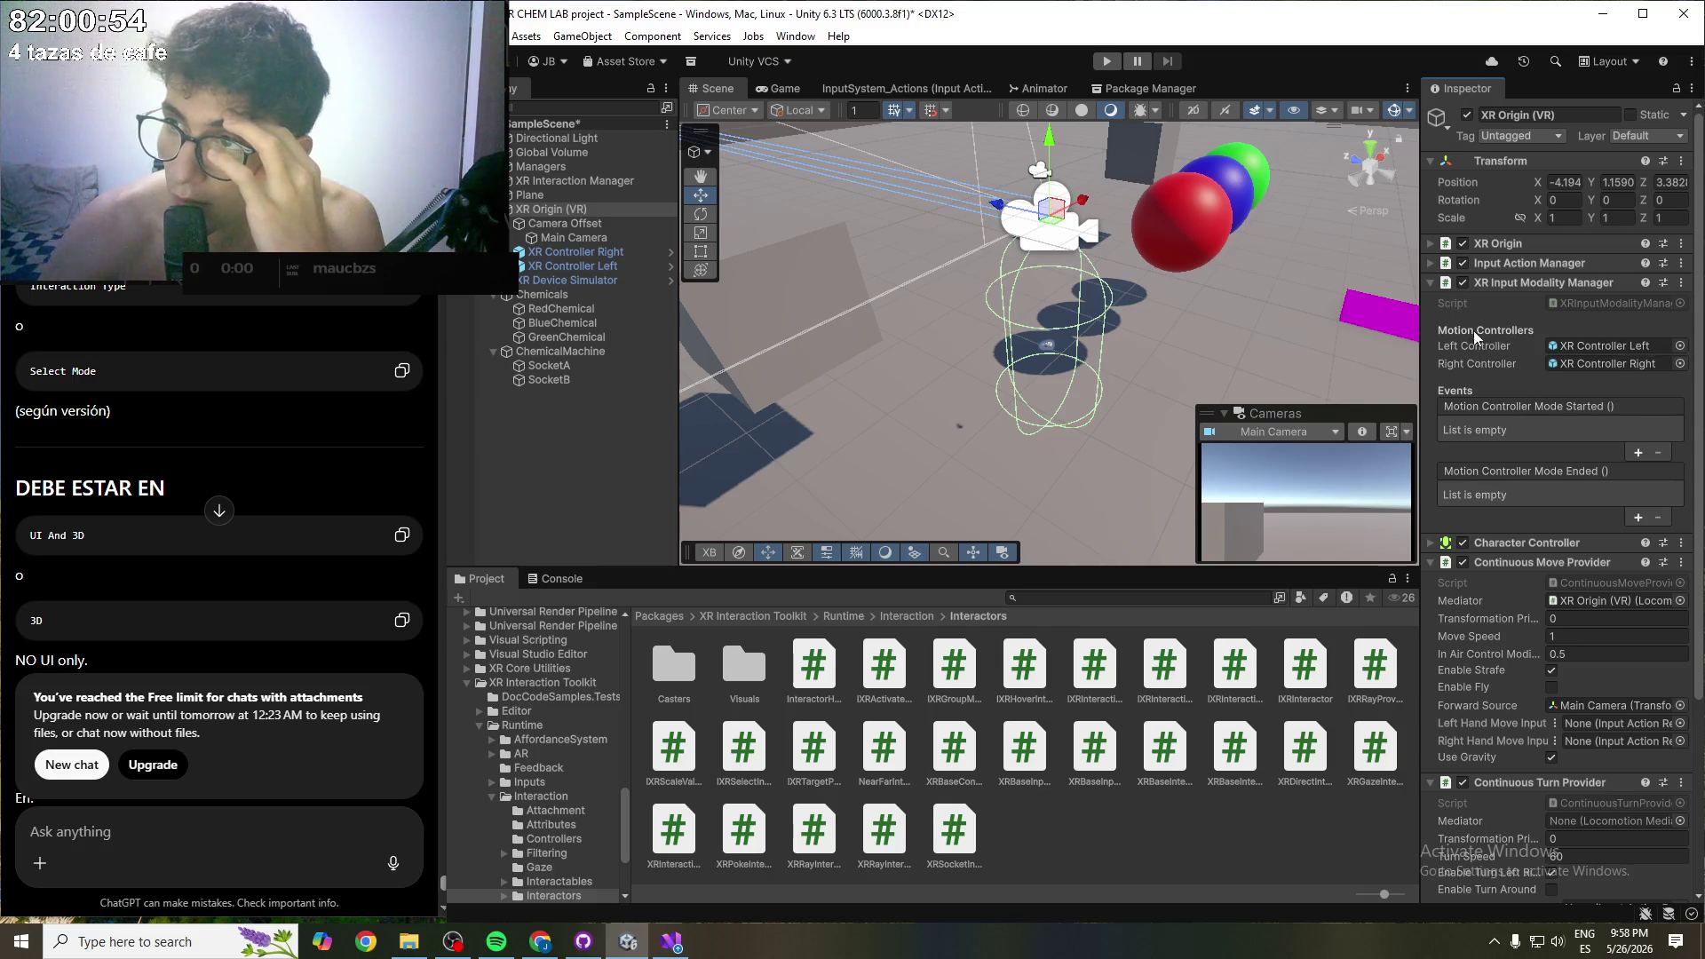
- Collapse the Locomotion Mediator, XR Body Transformer and Continuous Turn Provider components
scroll(1483, 366, down, 1)
scroll(1481, 529, down, 2)
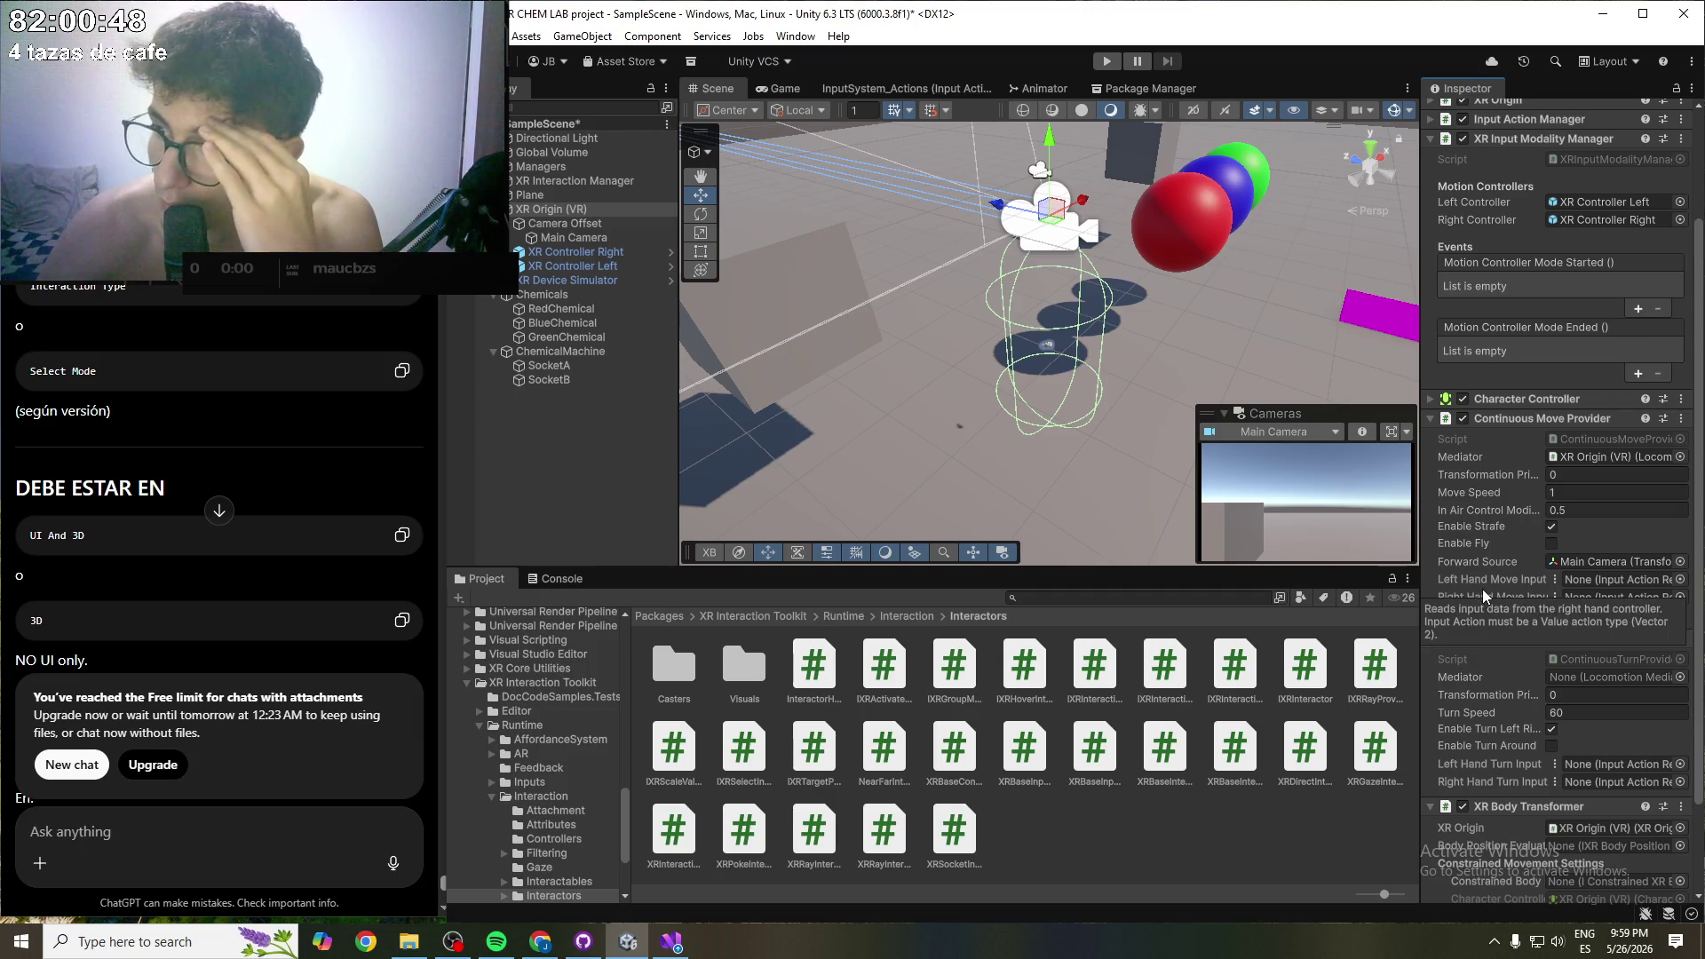
scroll(1483, 589, down, 2)
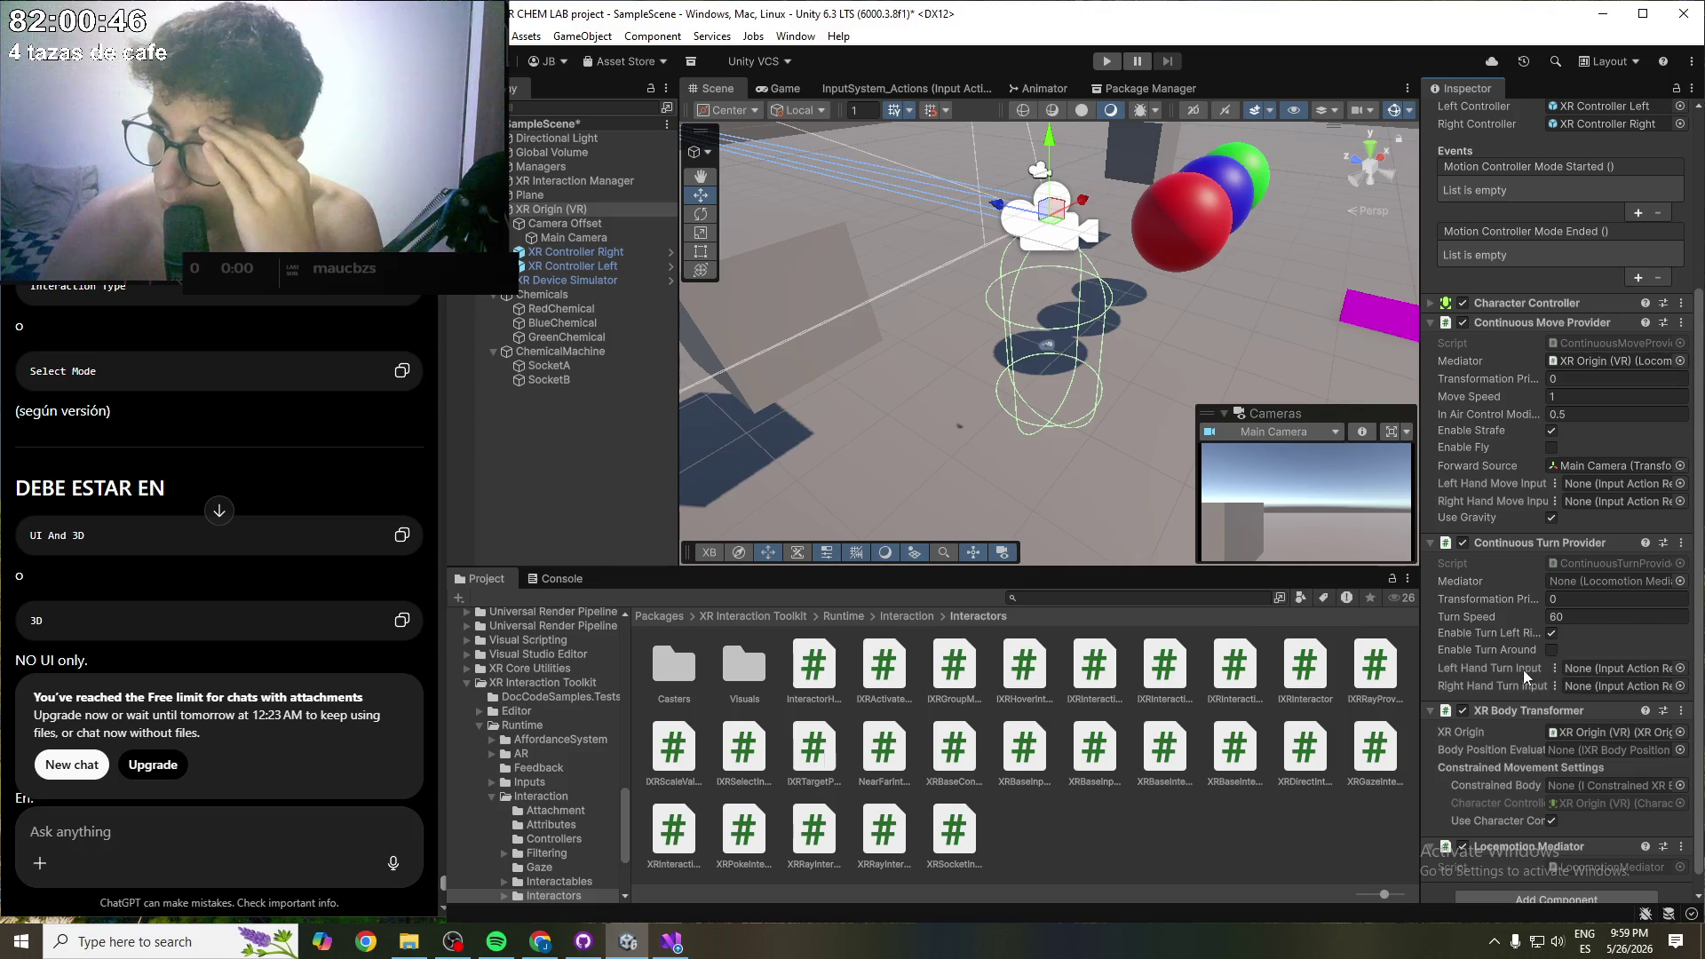
scroll(1522, 670, down, 1)
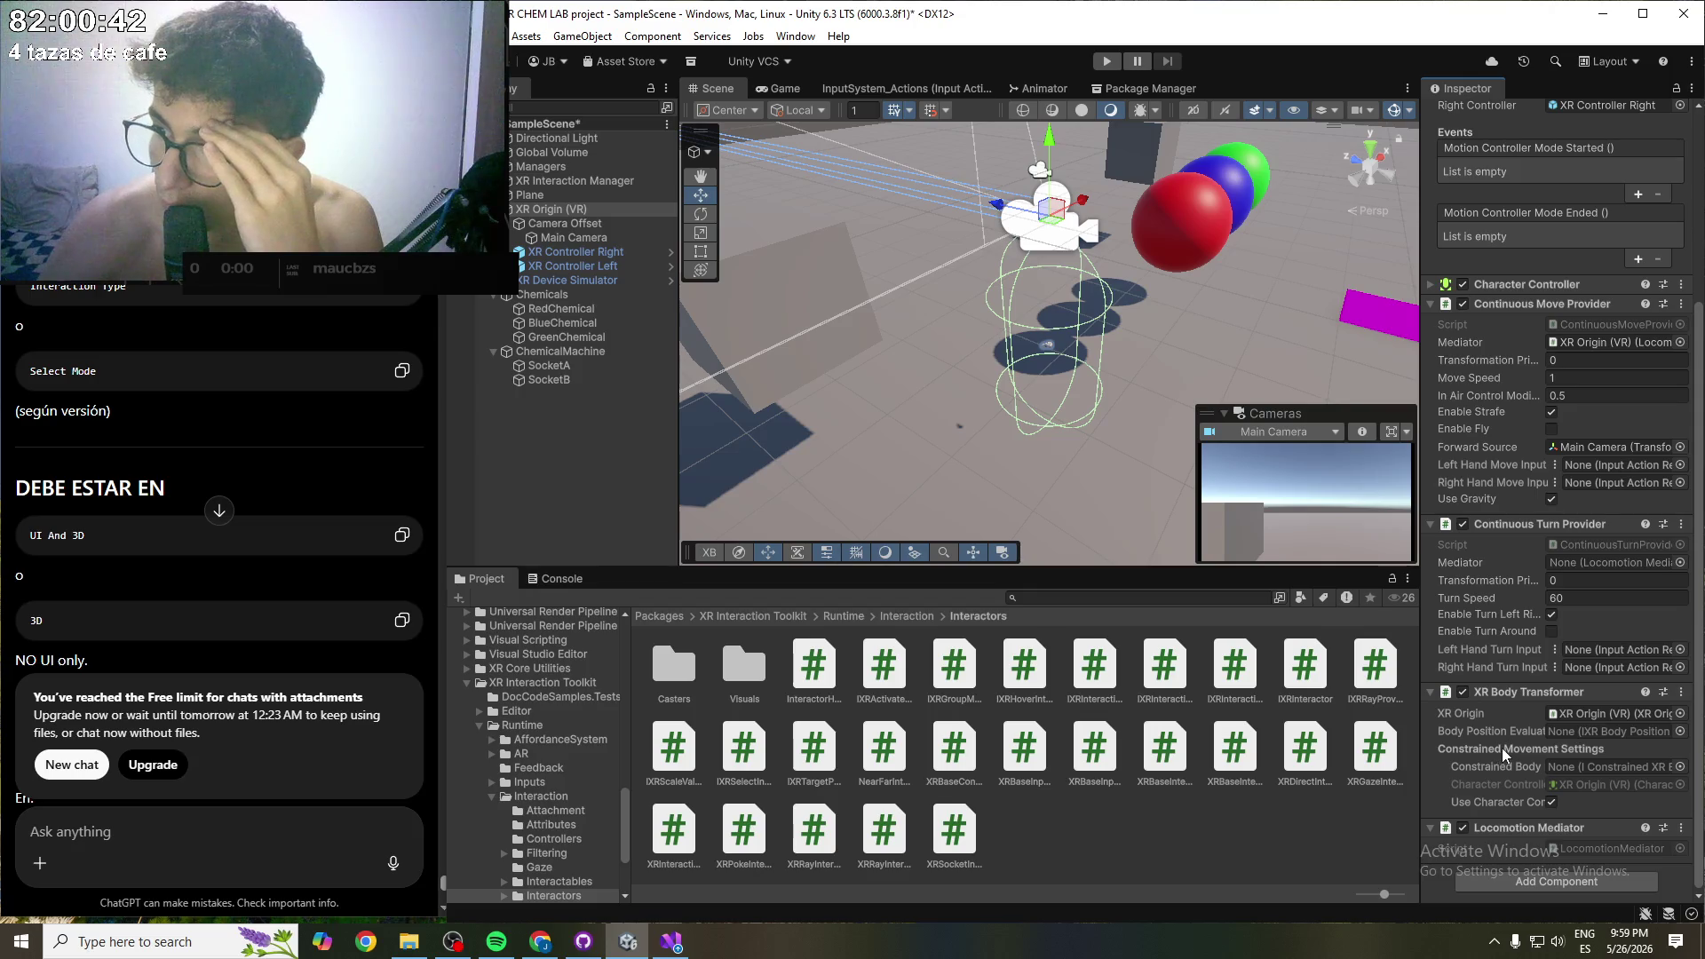
click(1433, 830)
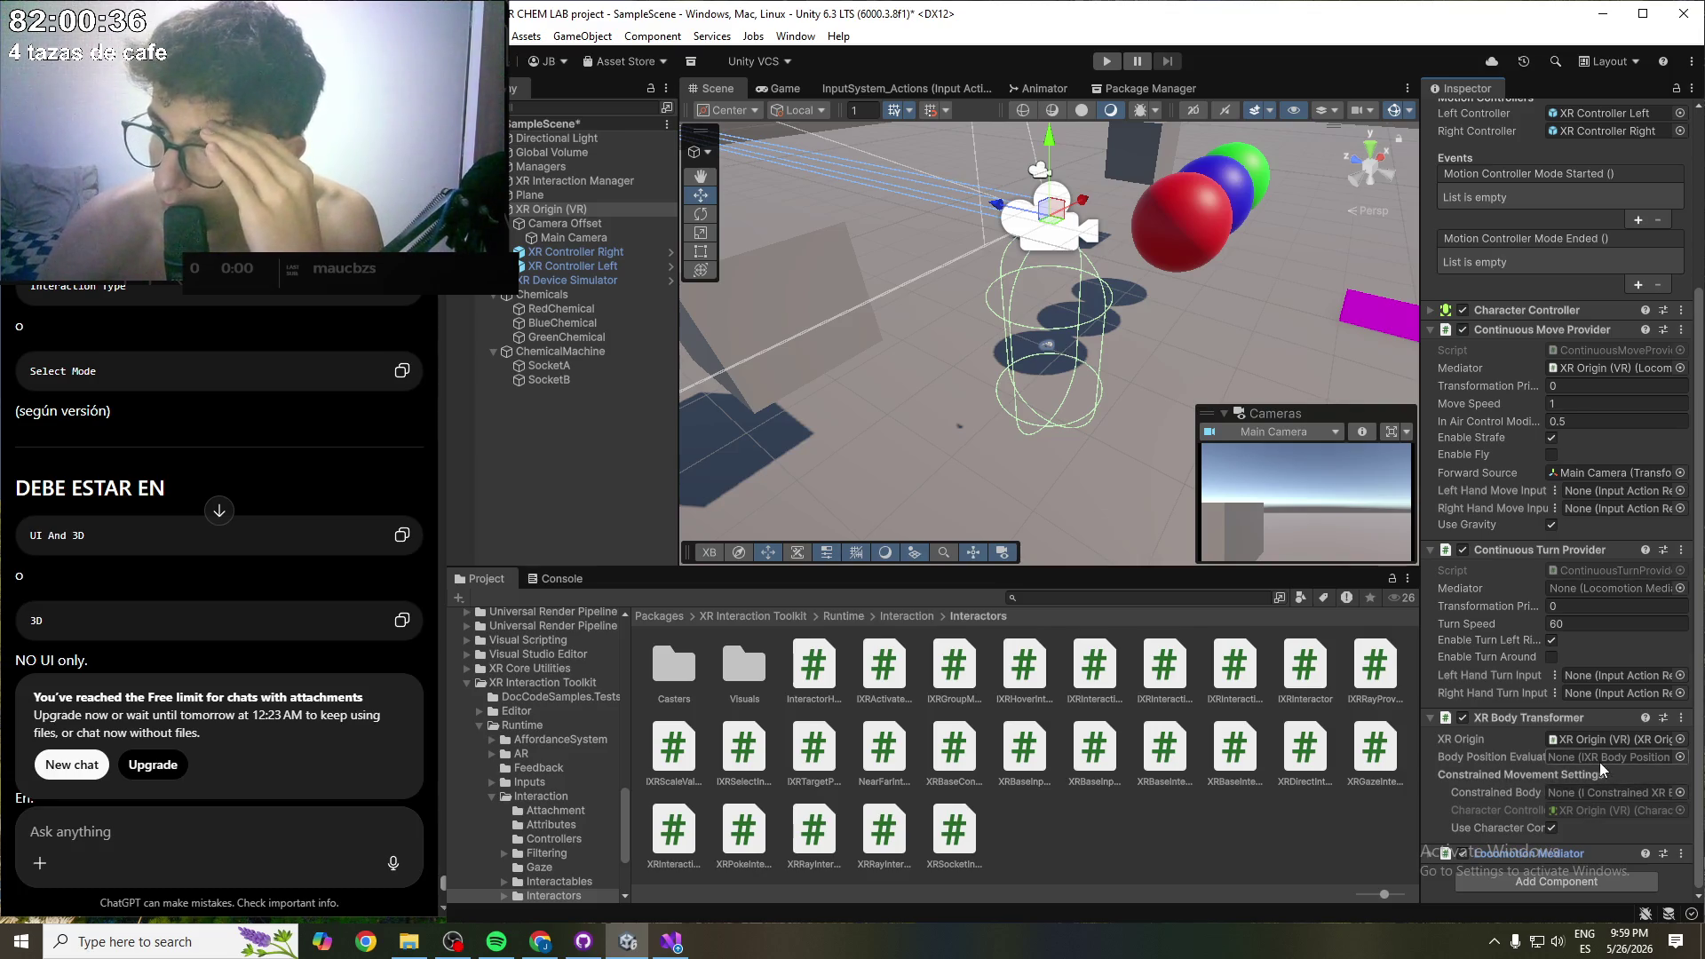
click(1429, 718)
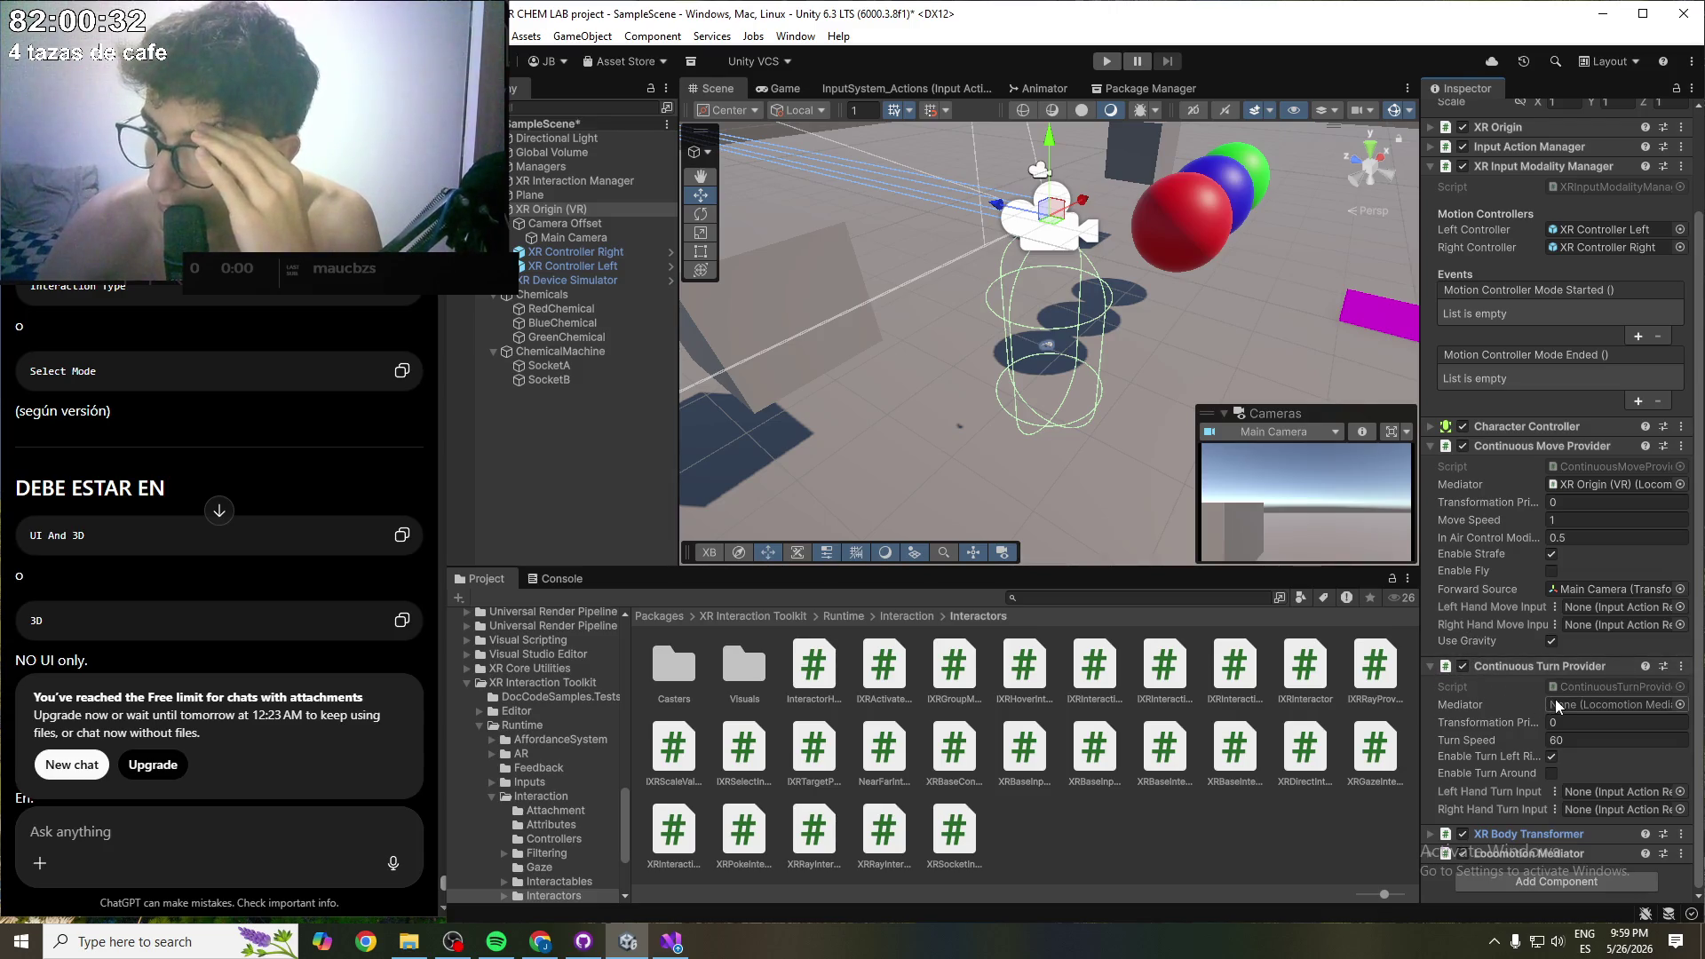
click(1433, 669)
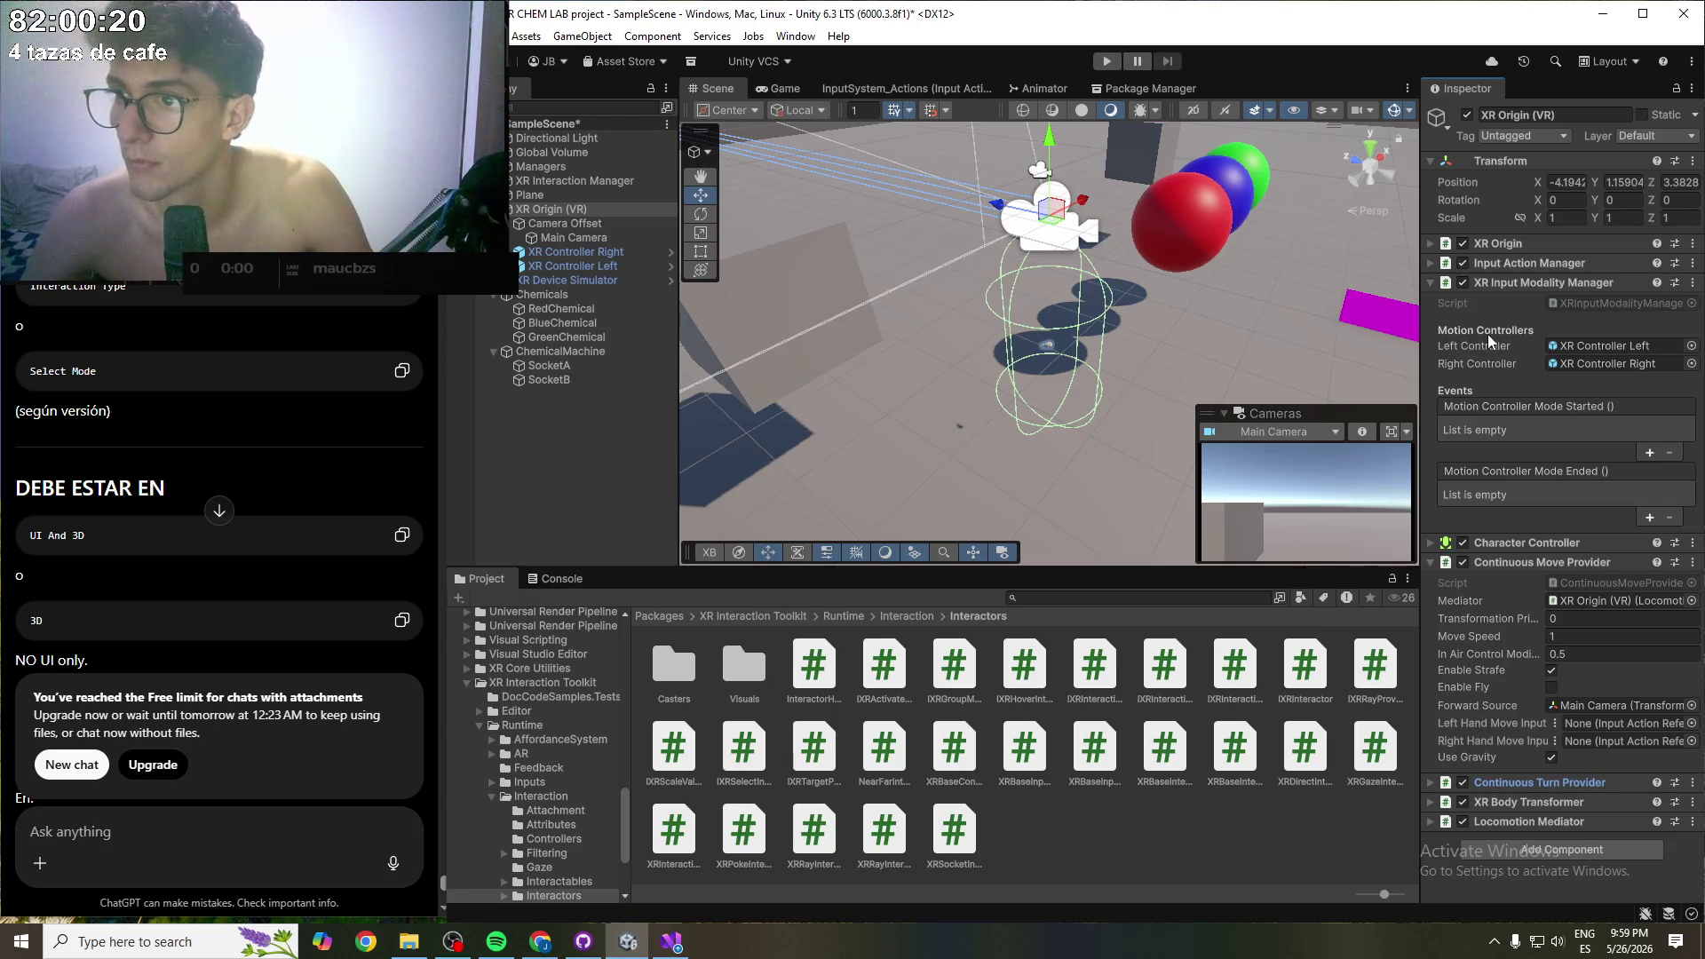
- Expand the XR Origin component, check the Input Action Manager, then select Camera Offset
click(1431, 245)
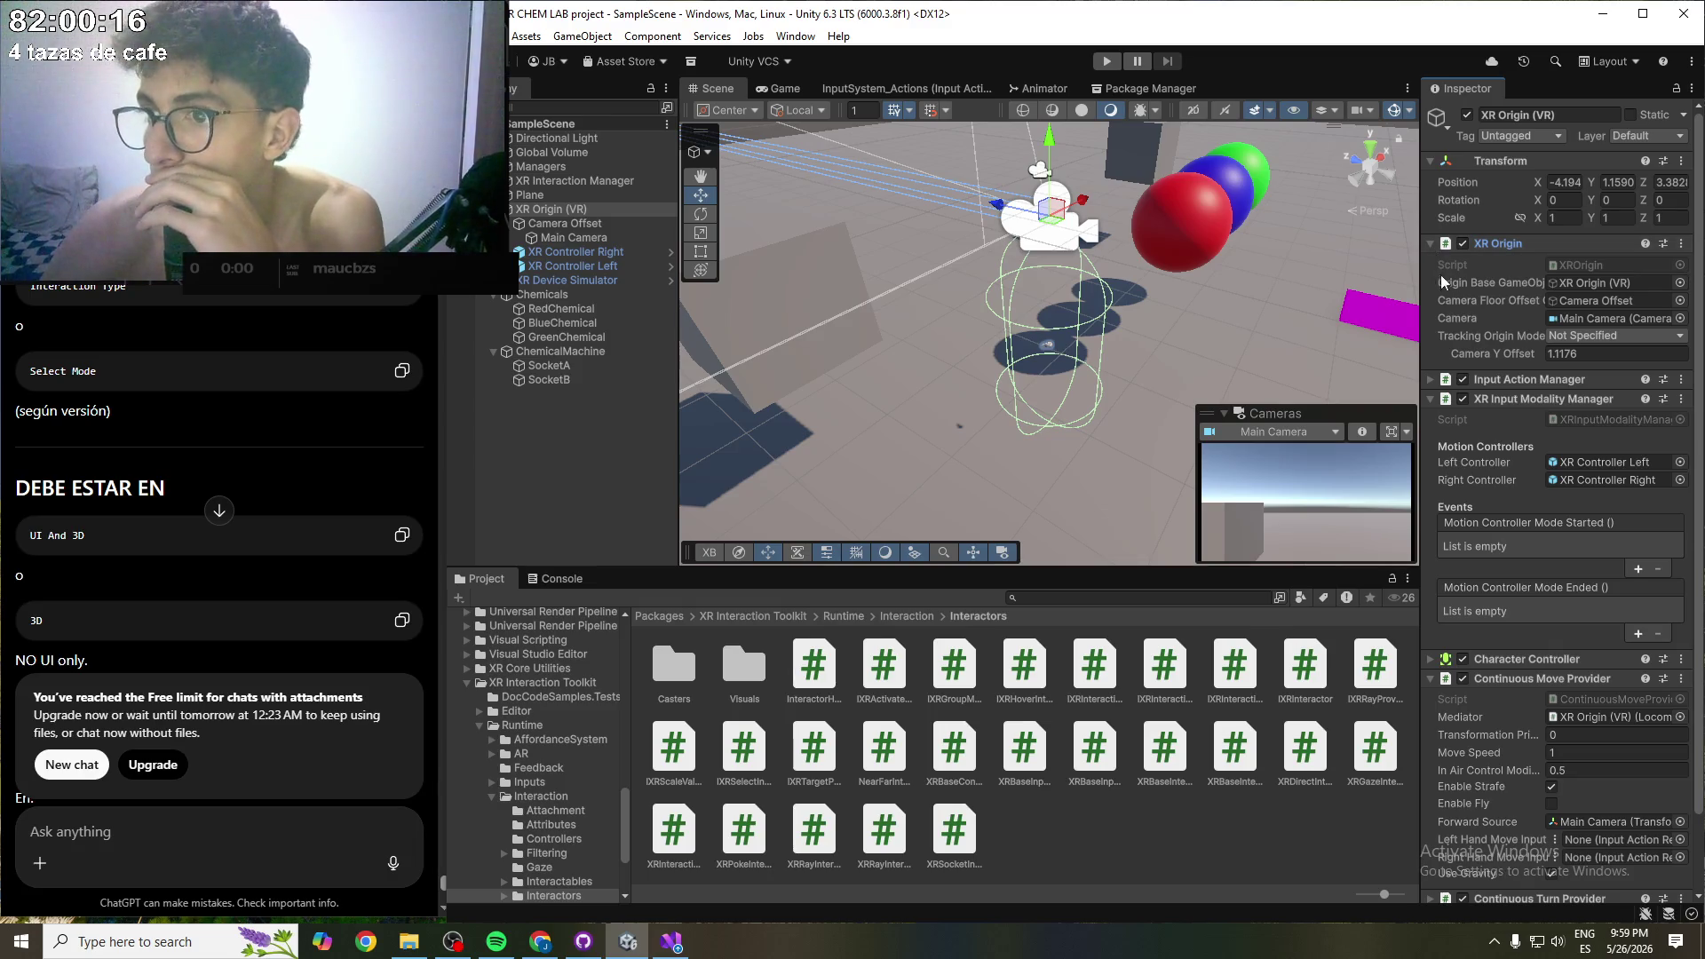
click(1431, 378)
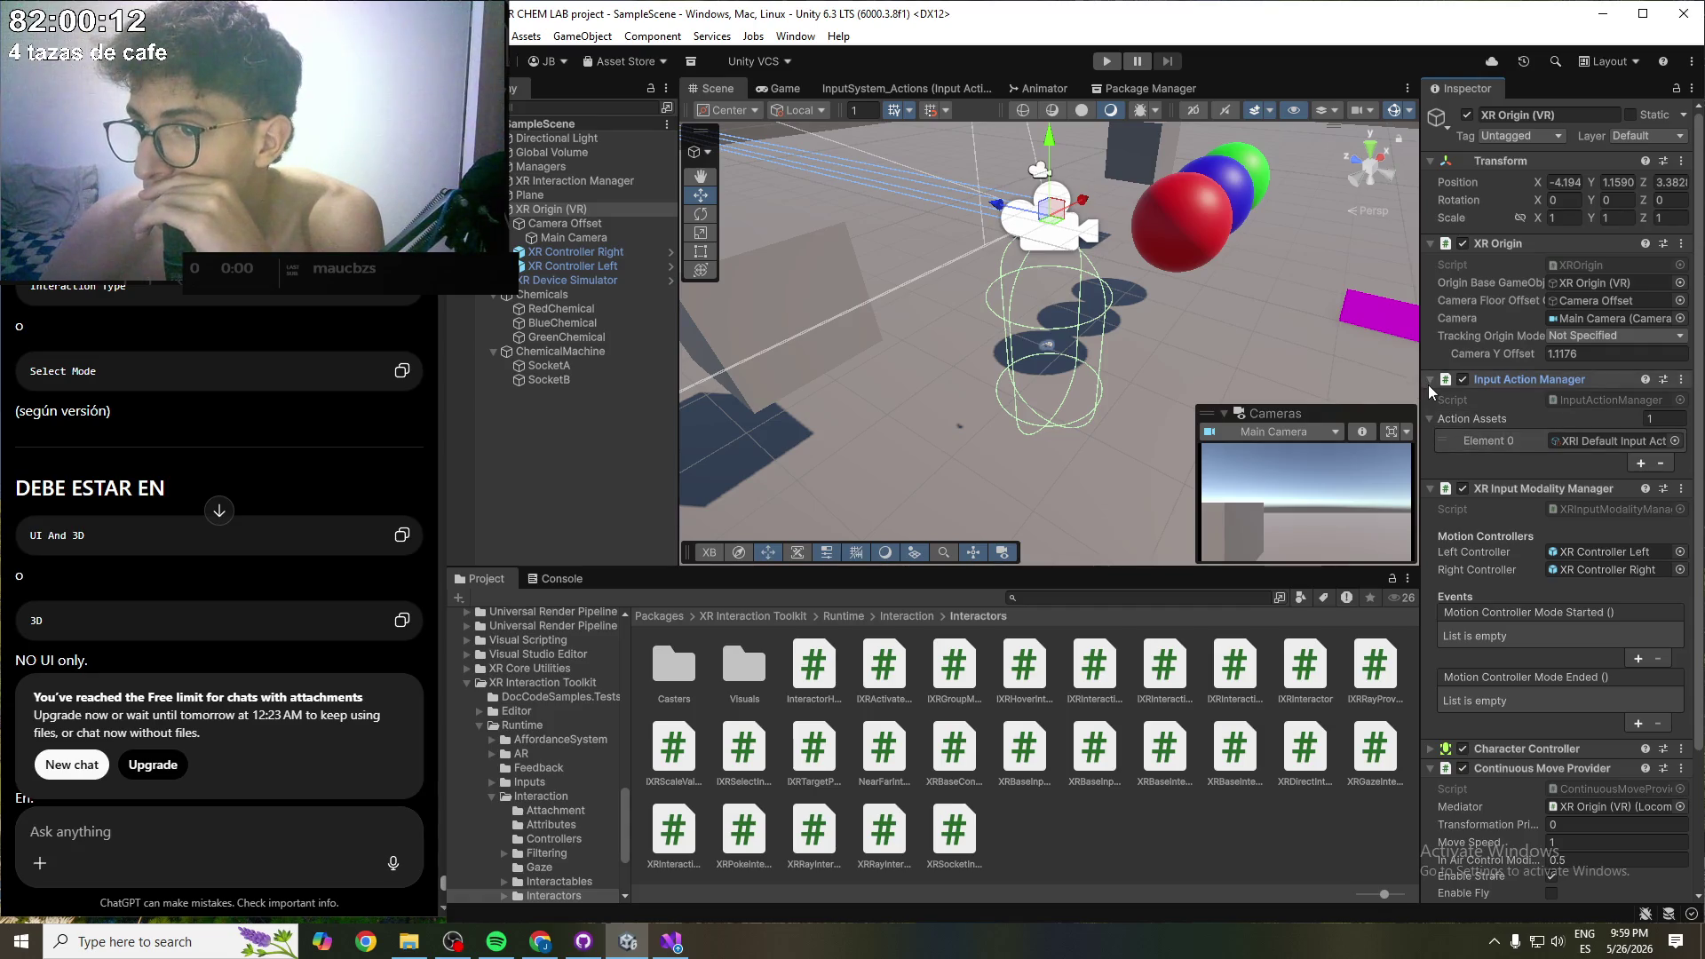
click(1429, 385)
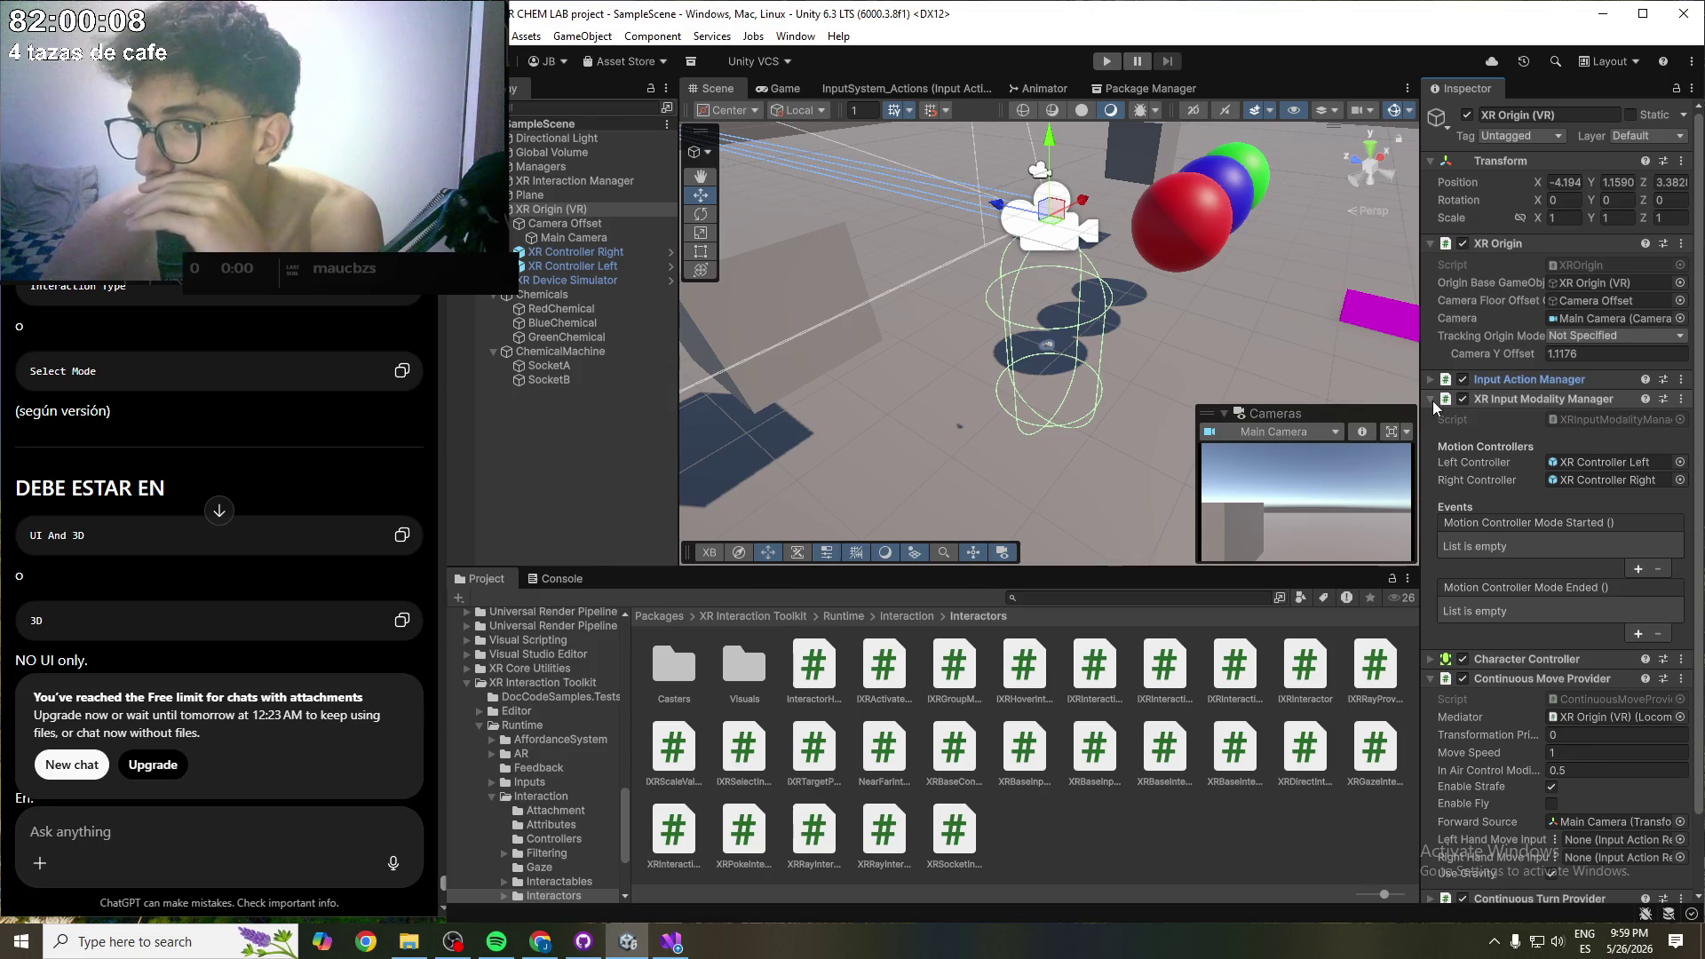
click(560, 225)
- Review Main Camera's Tracked Pose Driver, then find XR Controller Right's assigned interaction manager
click(559, 238)
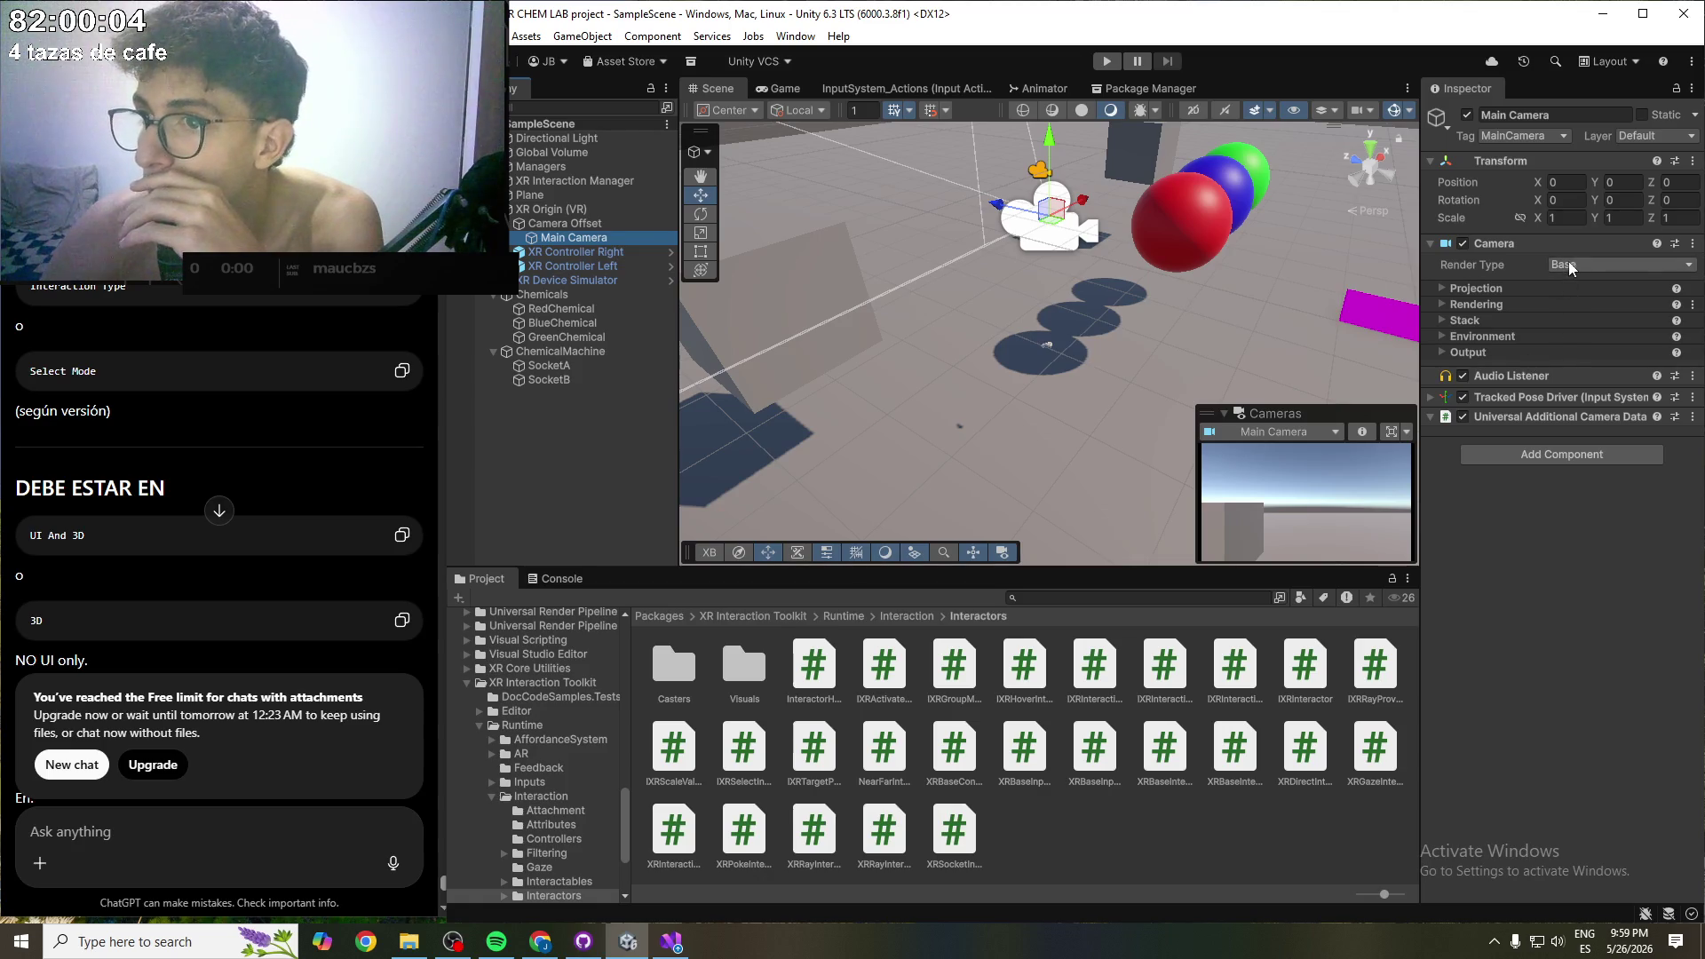
click(1431, 397)
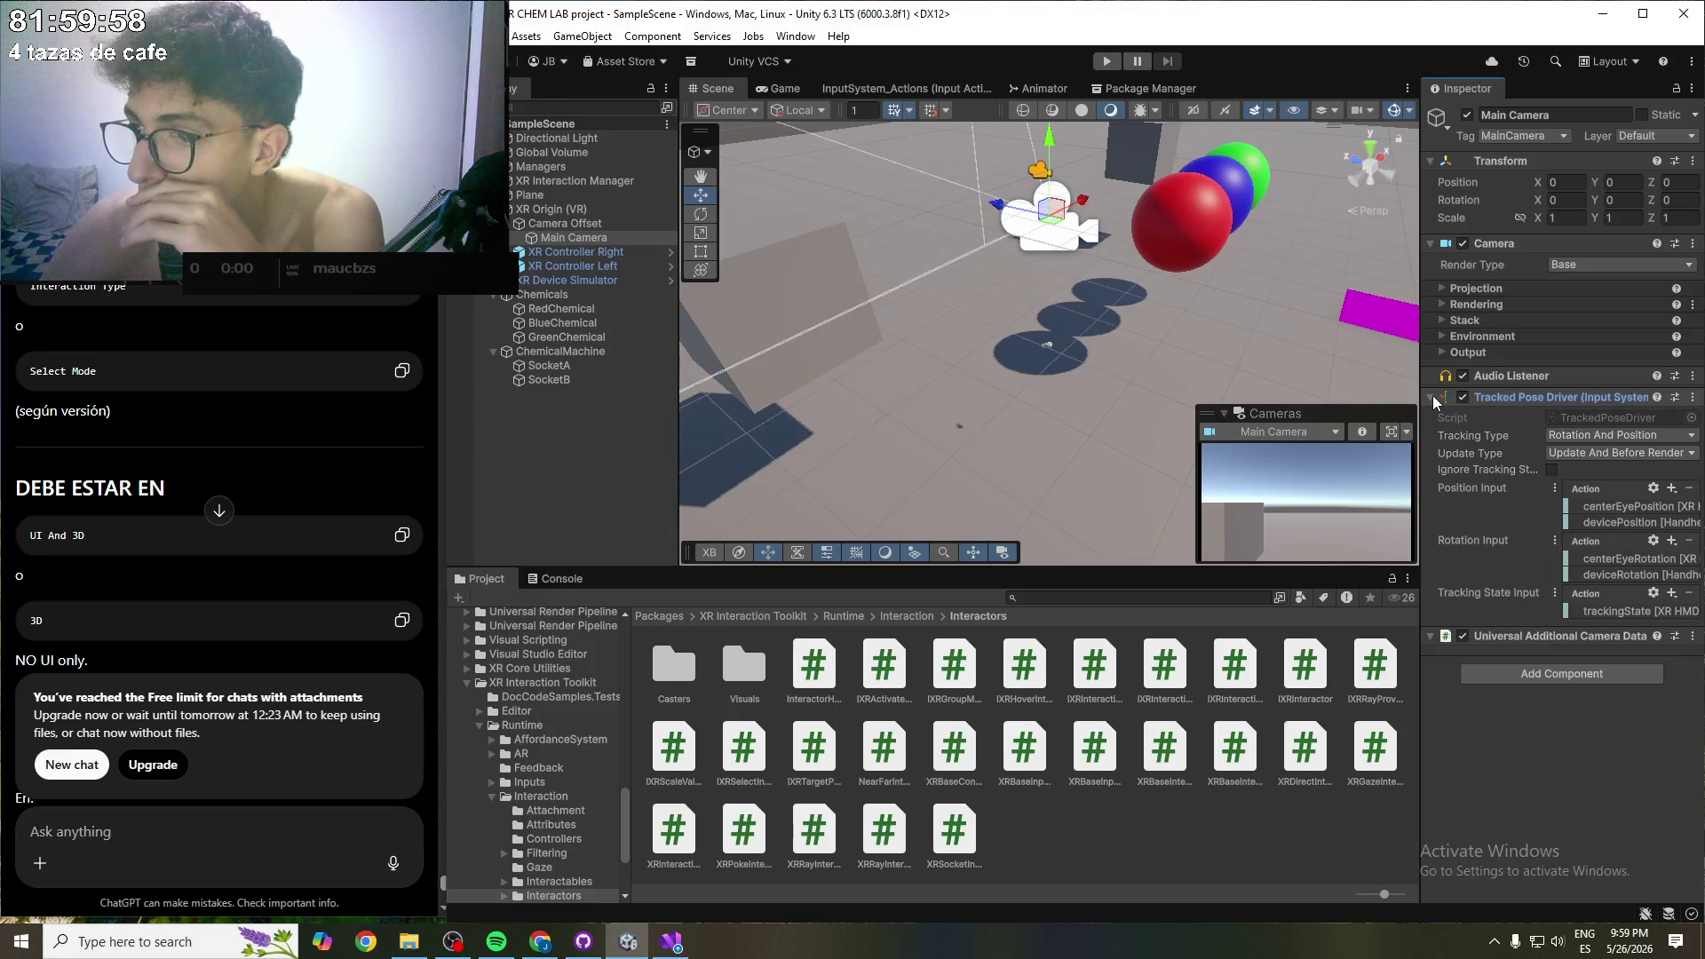
click(1431, 396)
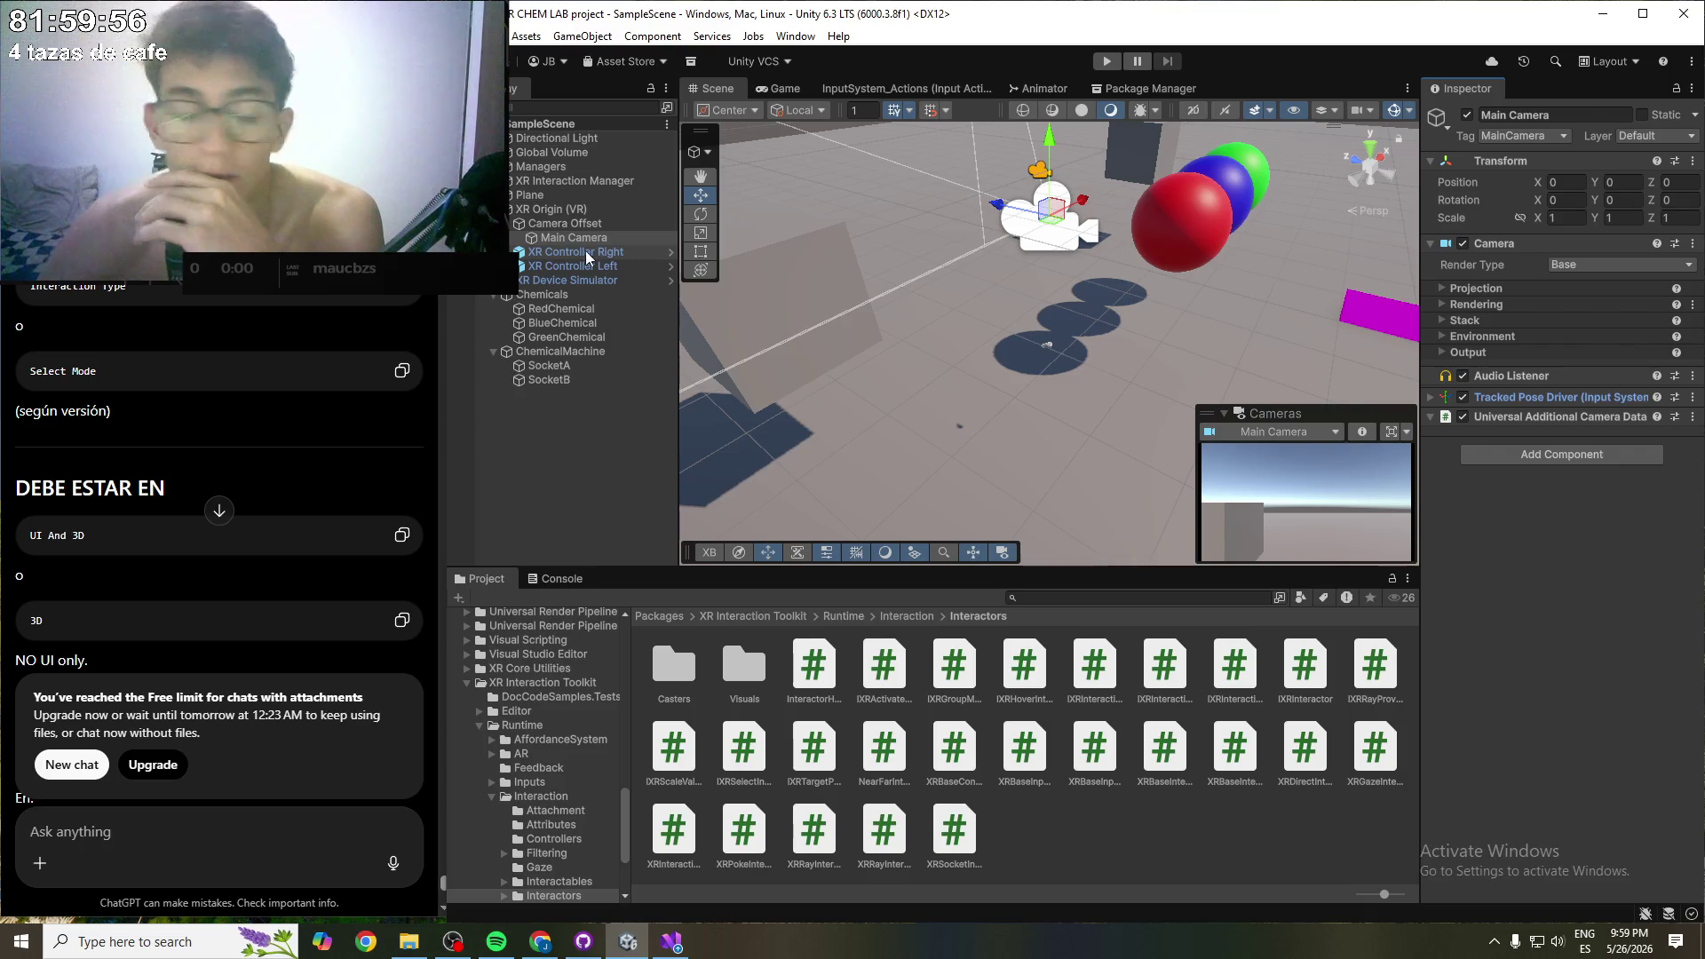
click(587, 253)
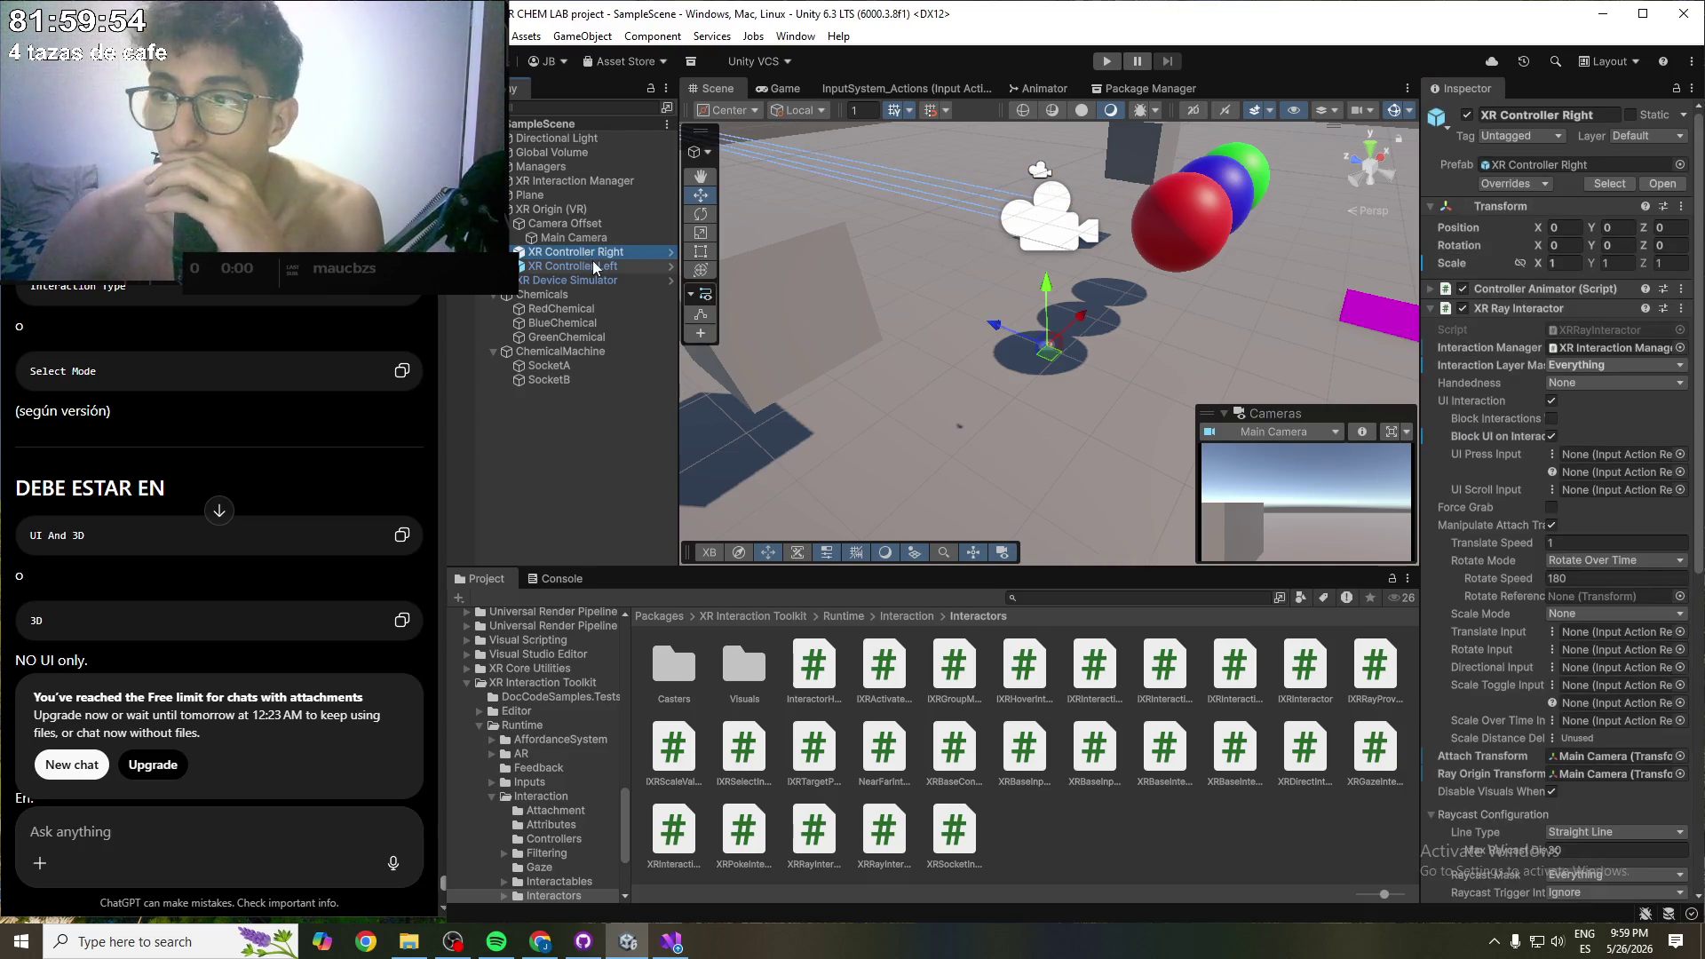
click(1602, 348)
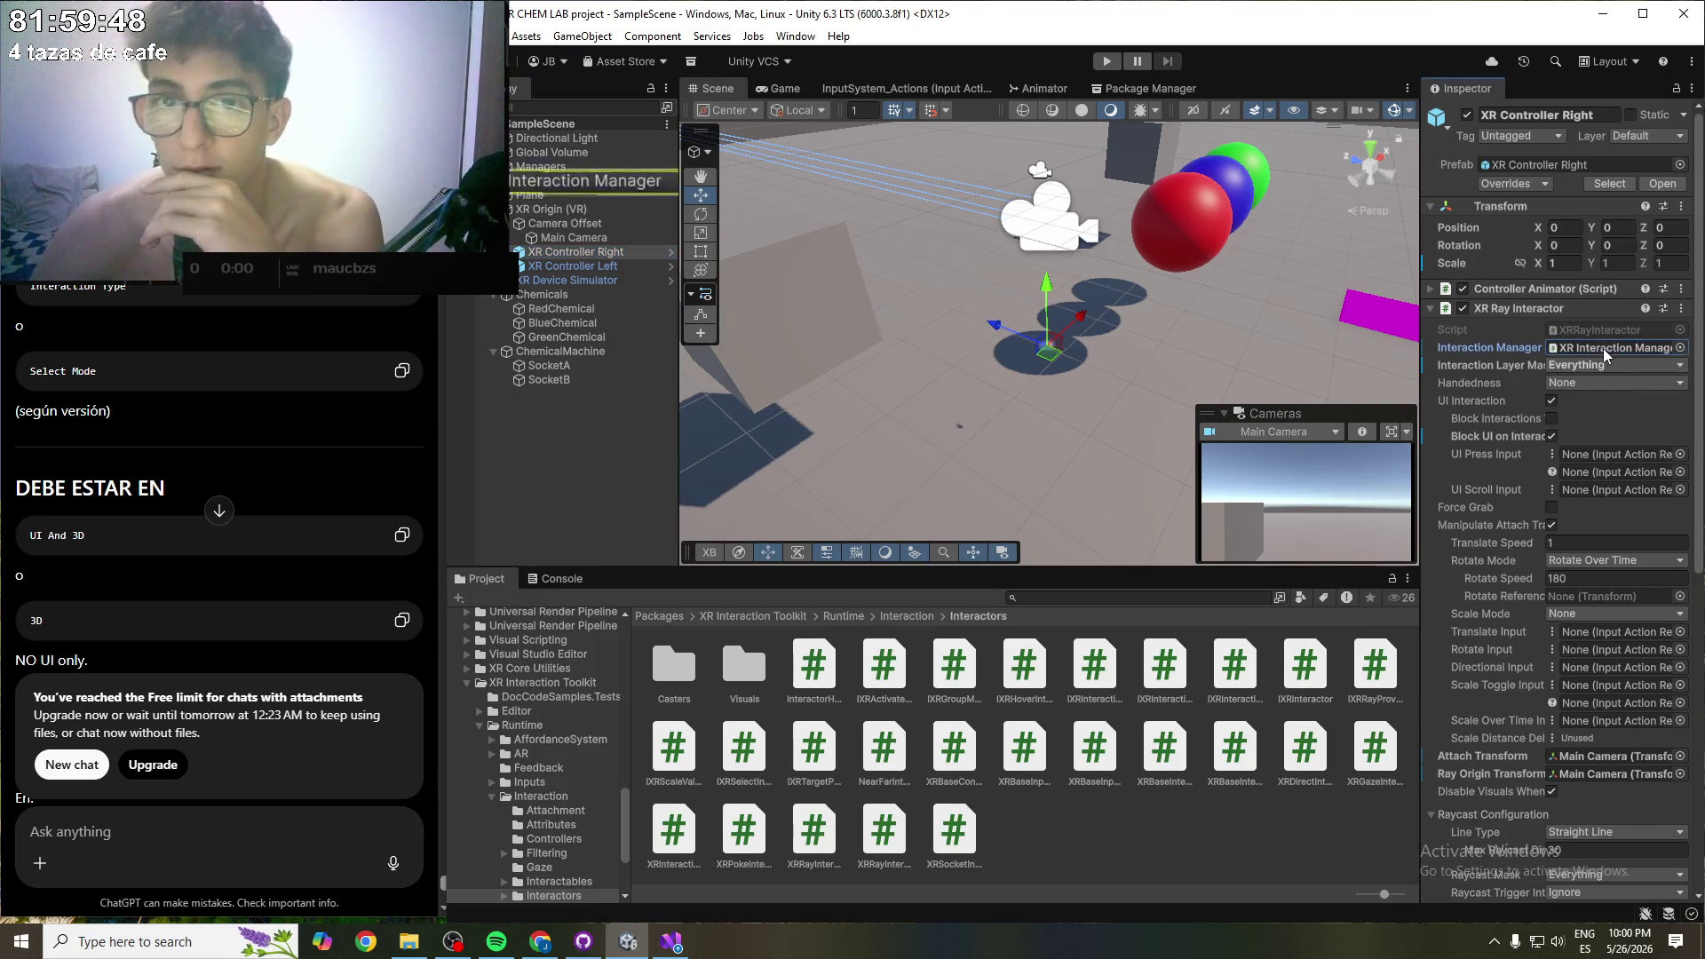
- Check the XR Interaction Manager's Global Filters, Managers and Plane, then return to XR Controller Right
double_click(566, 183)
click(1453, 284)
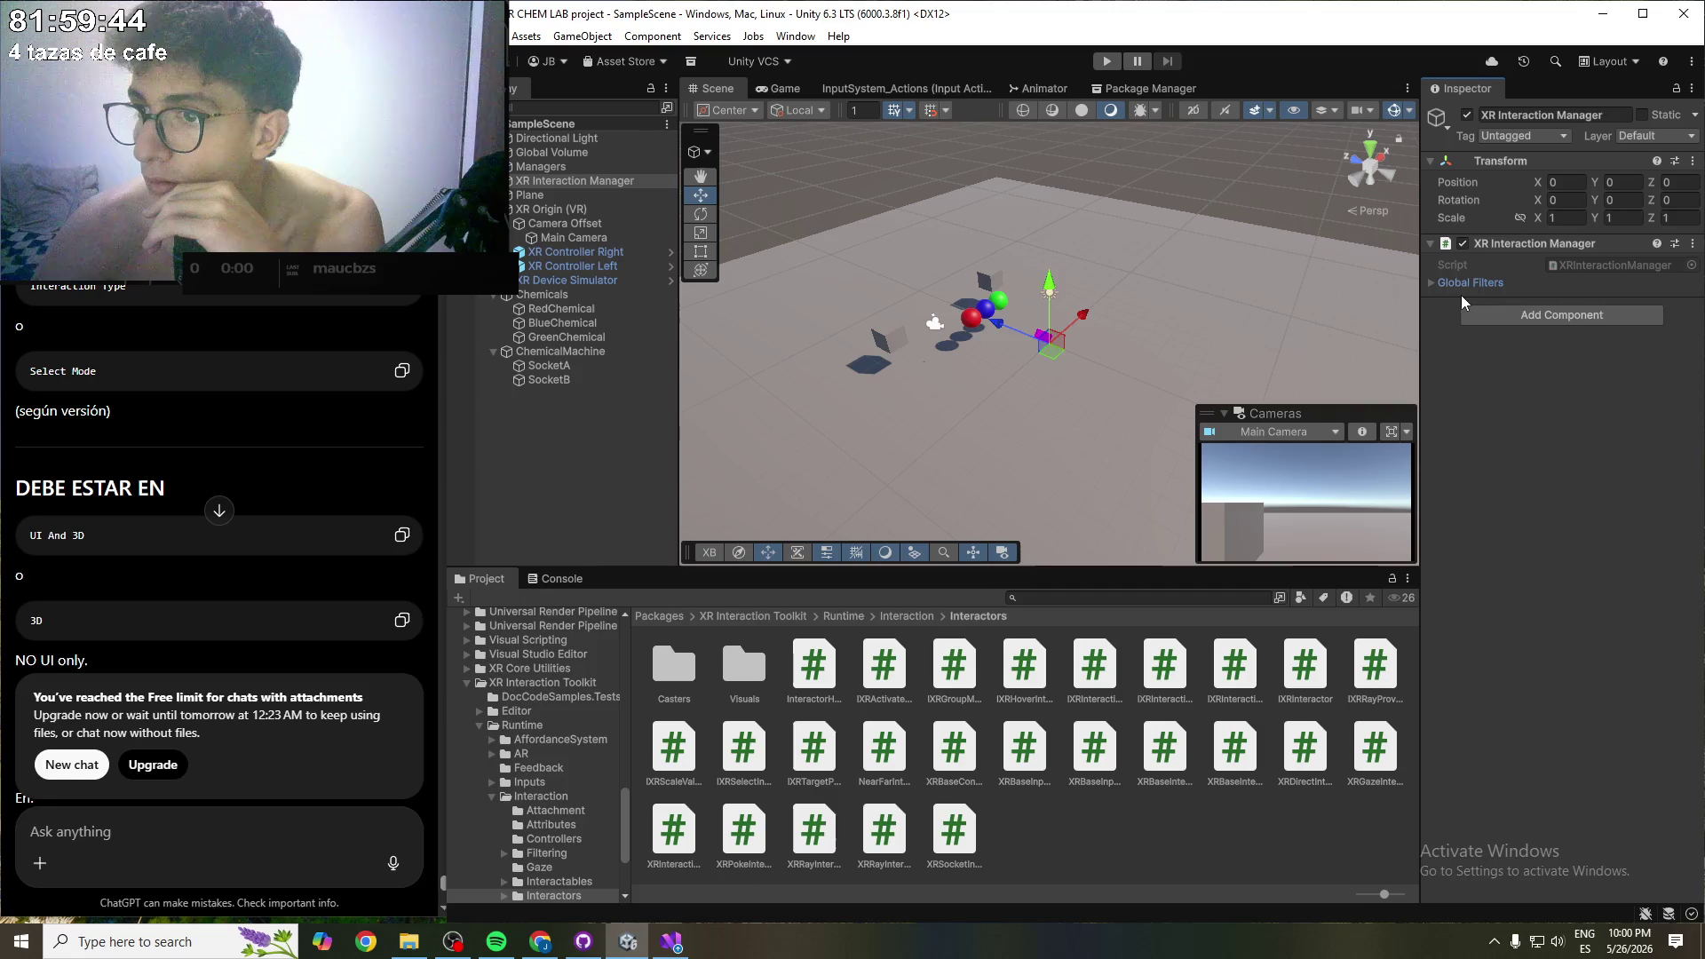
click(1459, 282)
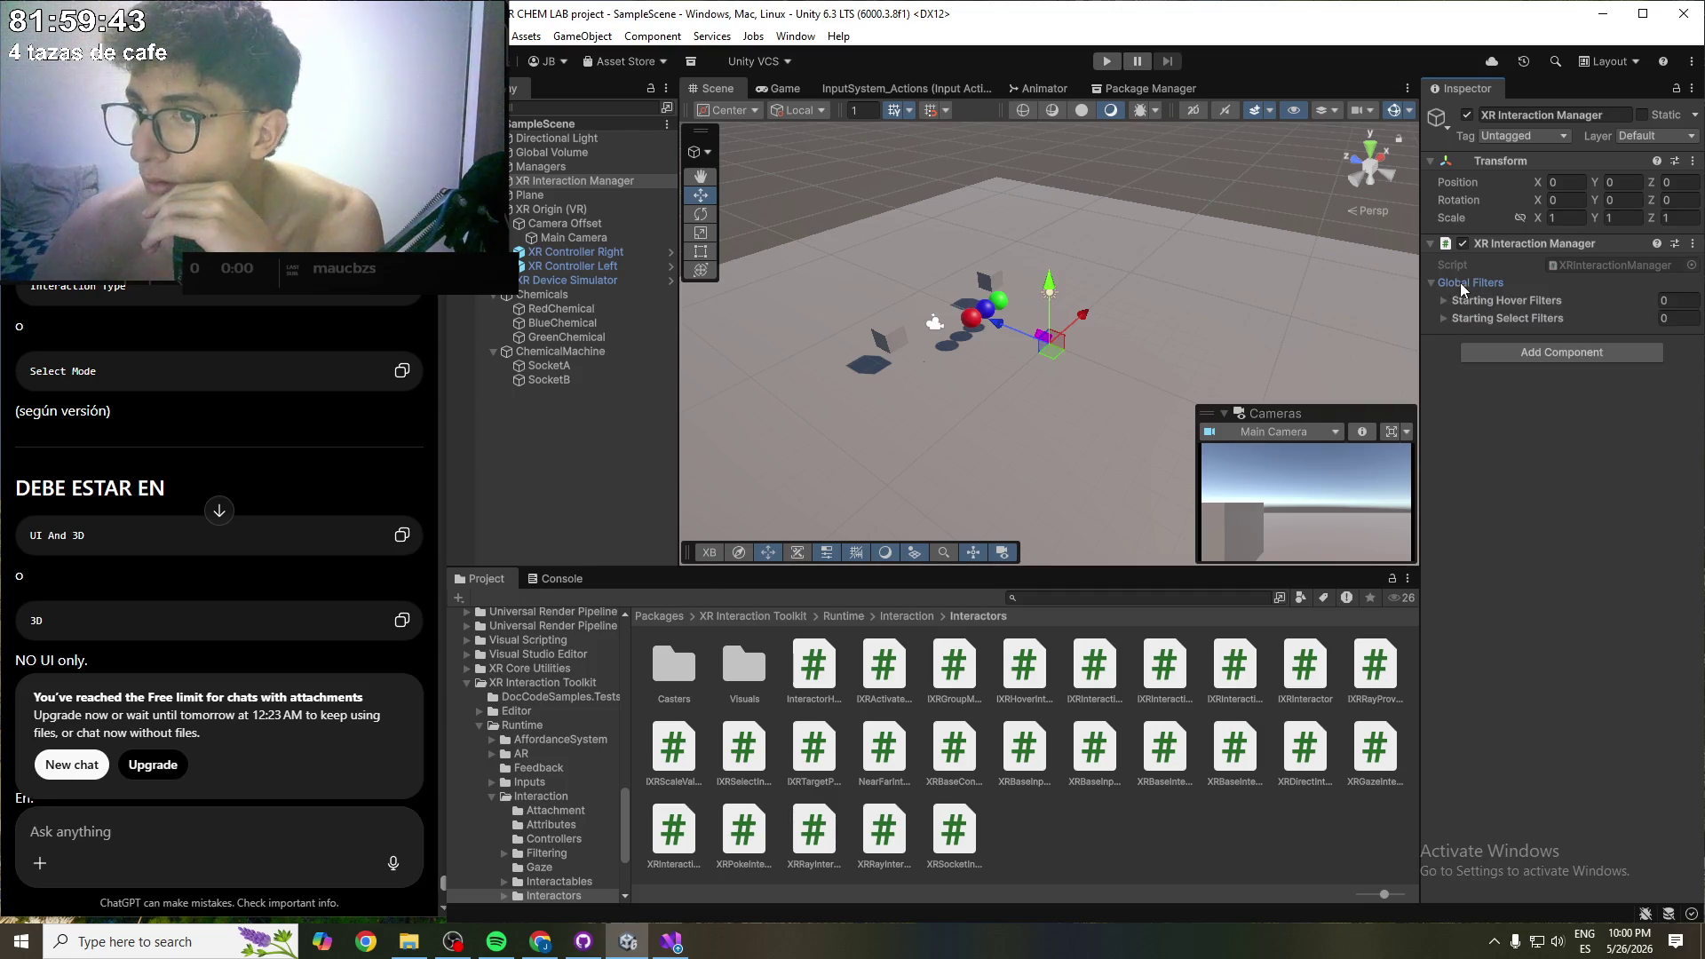
click(546, 167)
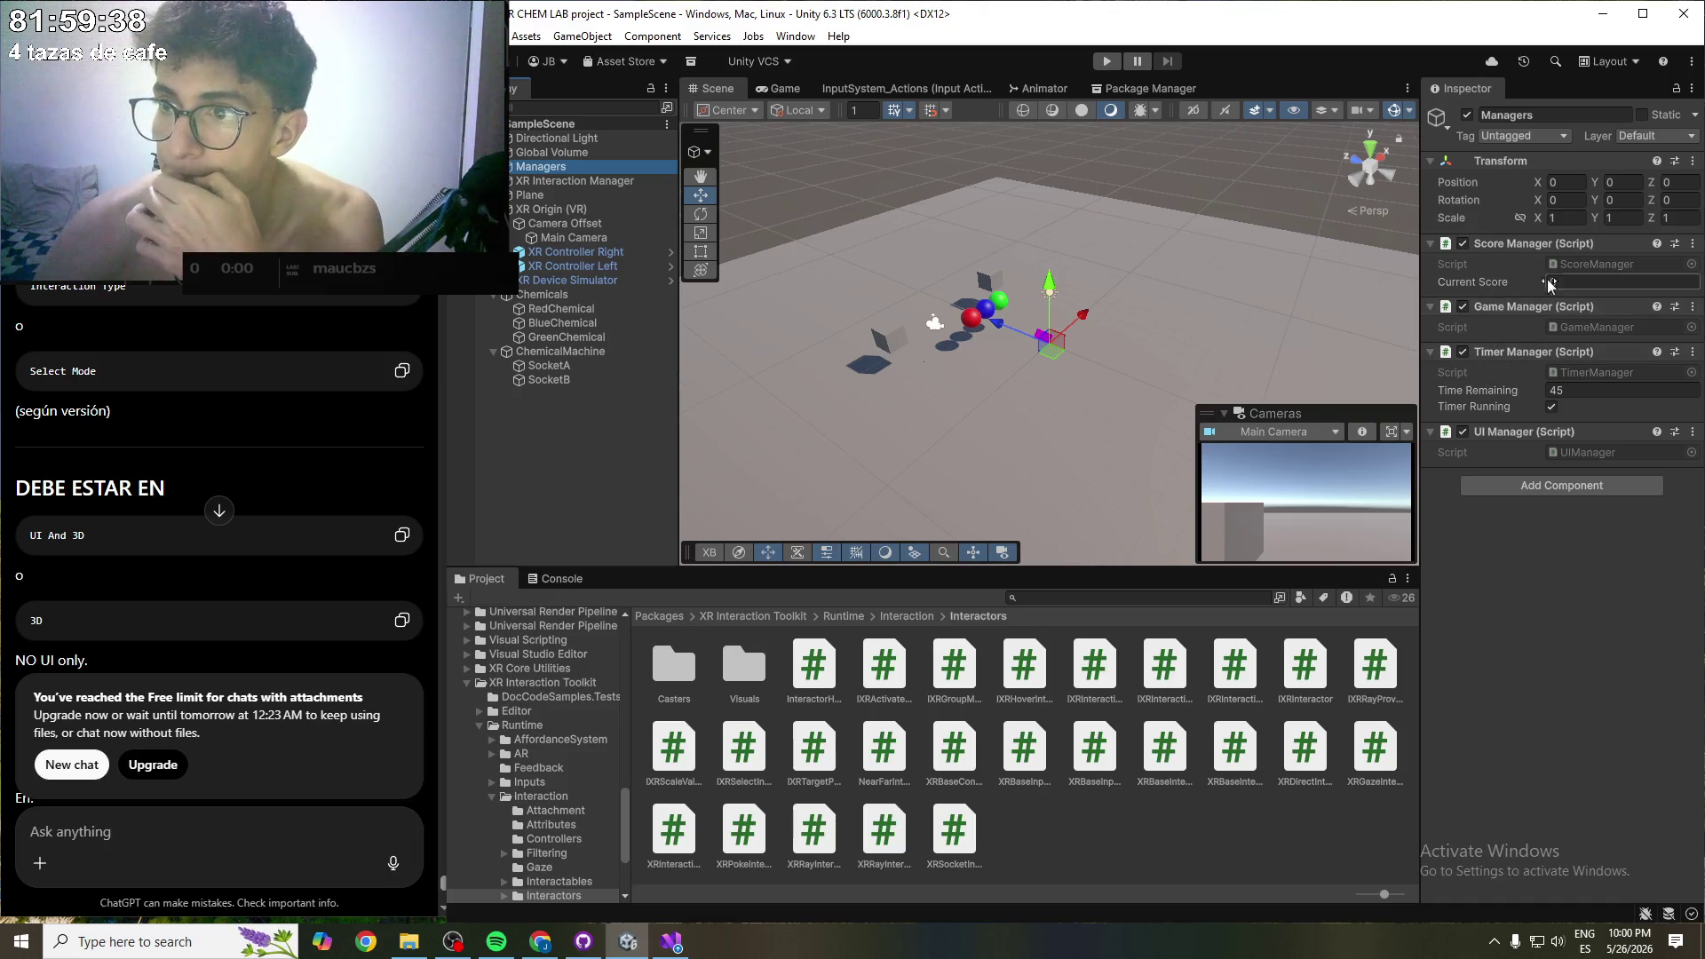
click(558, 199)
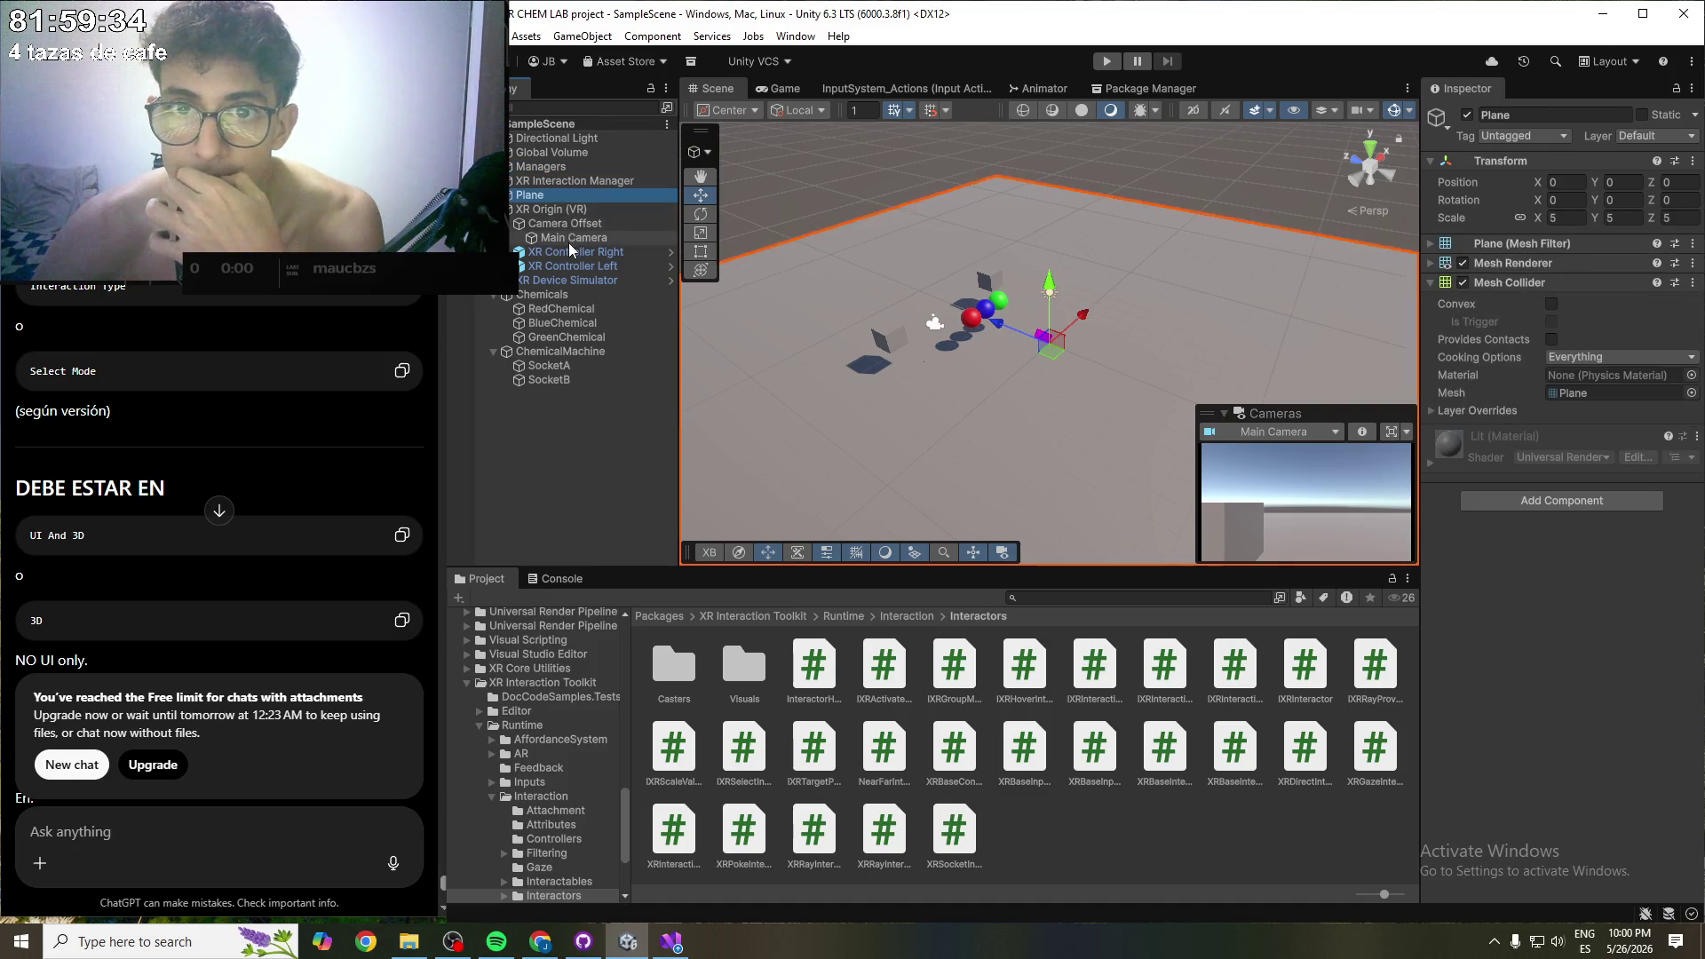
click(570, 249)
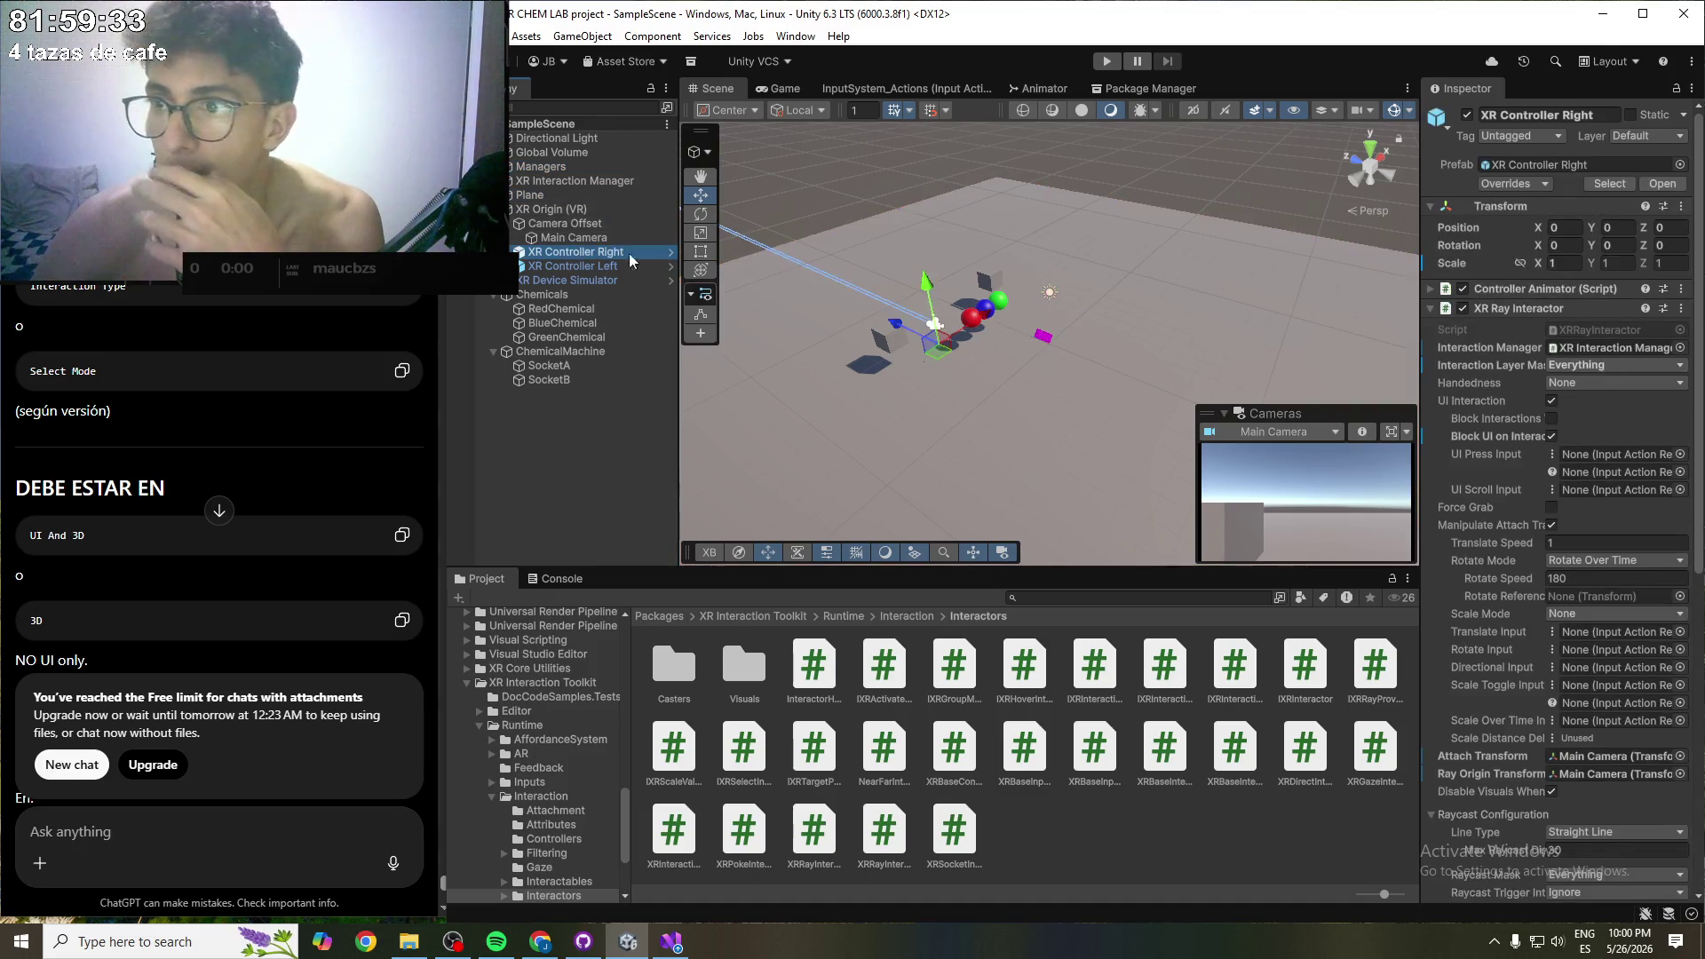
- Glance at the Controller Animator script and keep the XR Ray Interactor's Scale Mode at None
click(1432, 291)
click(1431, 291)
scroll(1483, 360, down, 1)
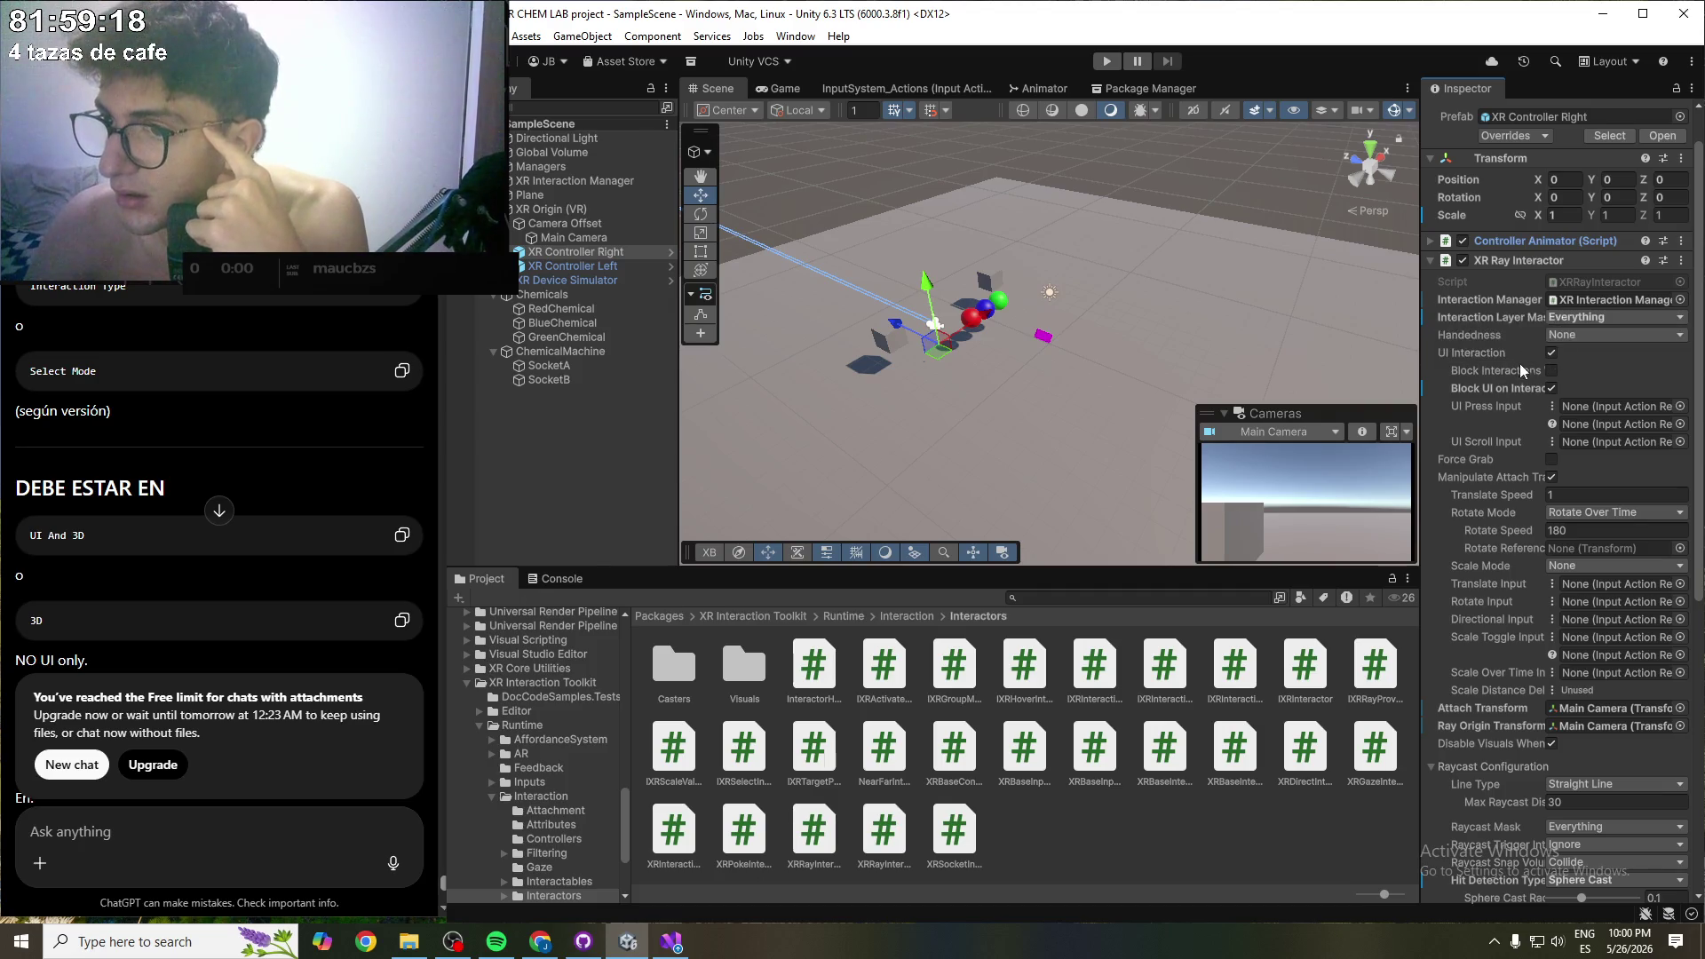
scroll(1518, 378, down, 3)
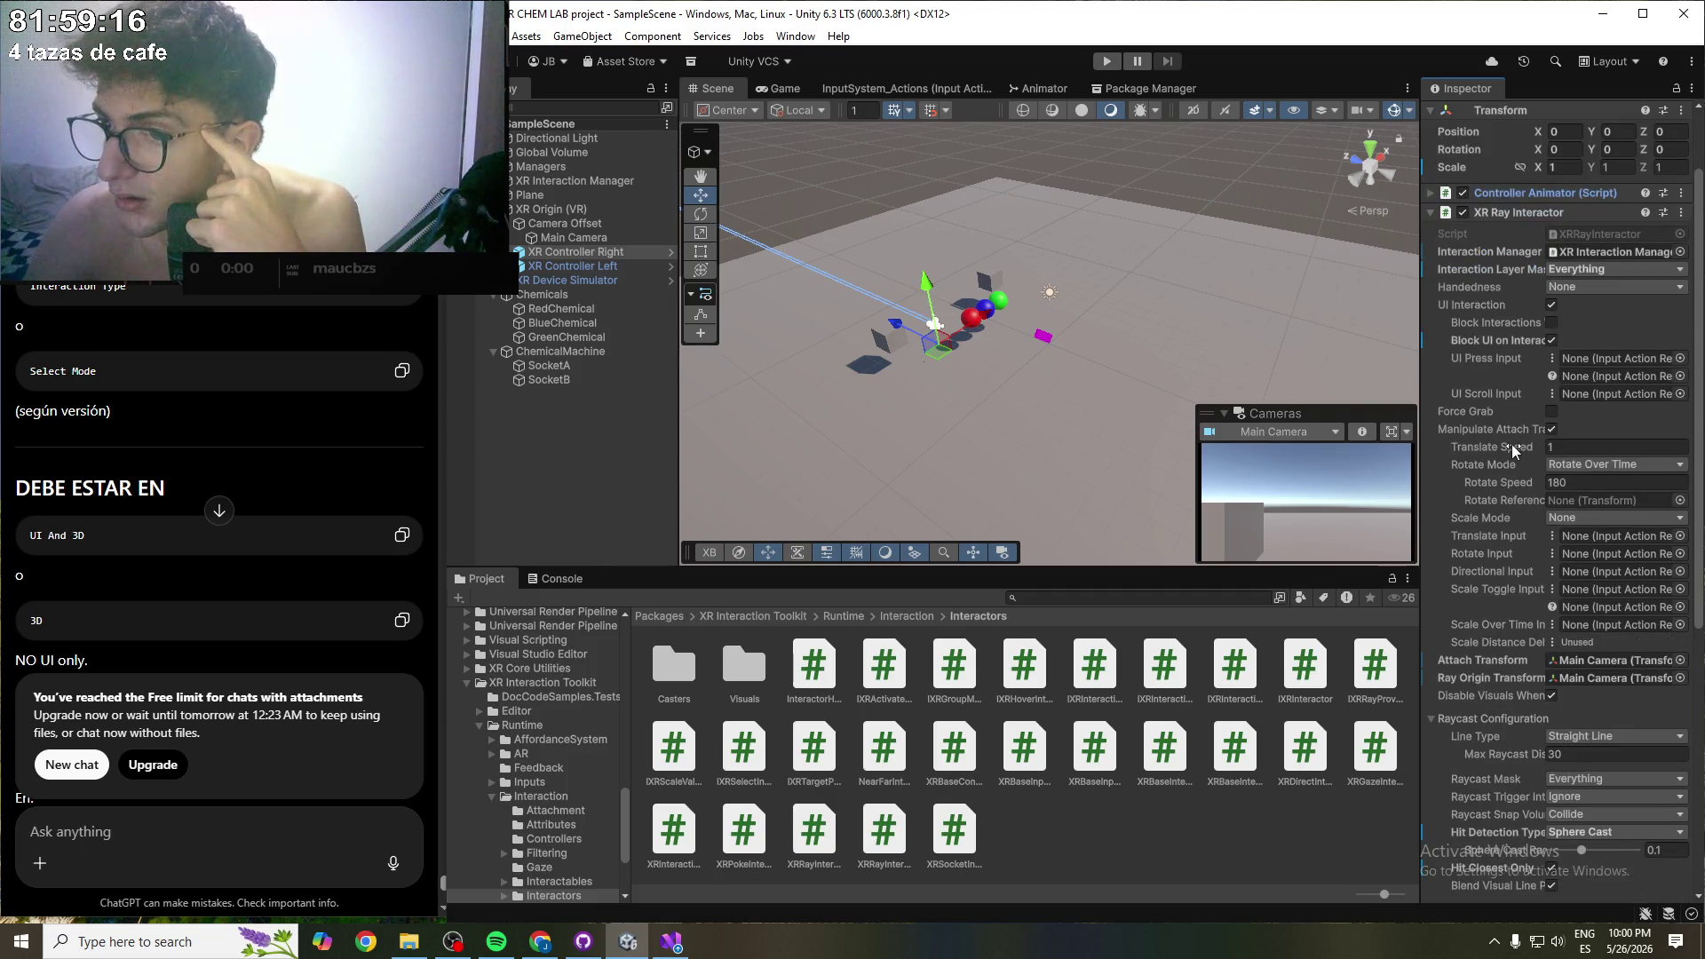
click(1575, 515)
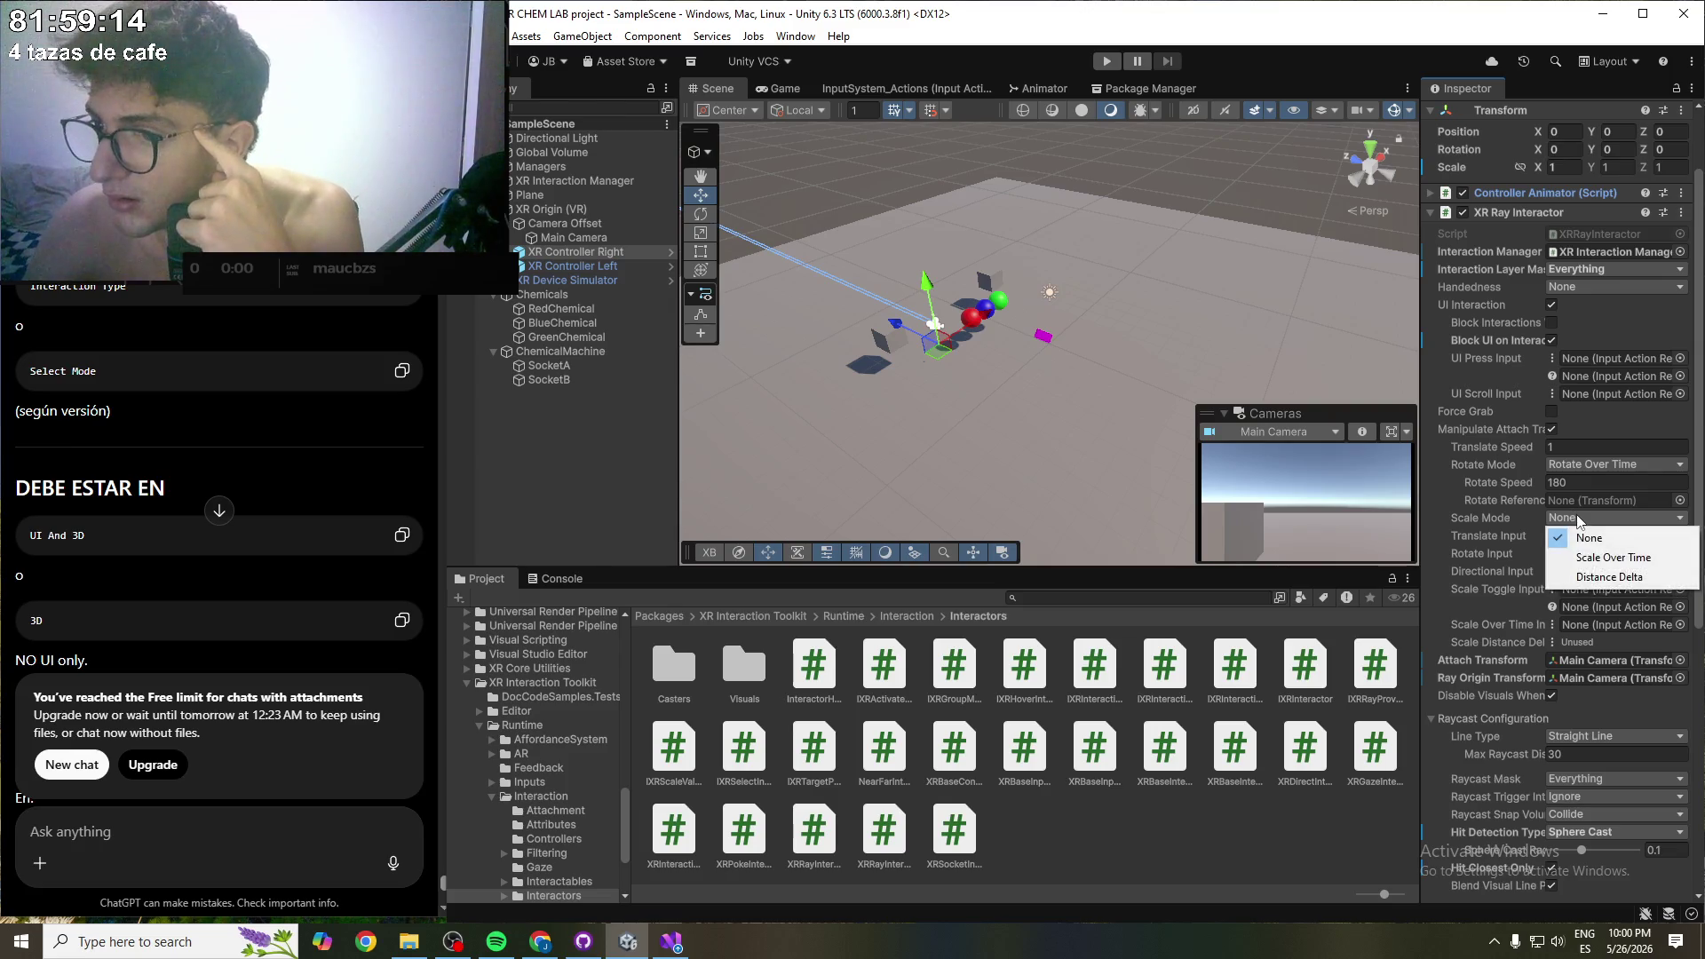
click(1467, 521)
- Expand XR Interaction Group to view Starting Group Members, then collapse its member and override foldouts
scroll(1467, 519, down, 3)
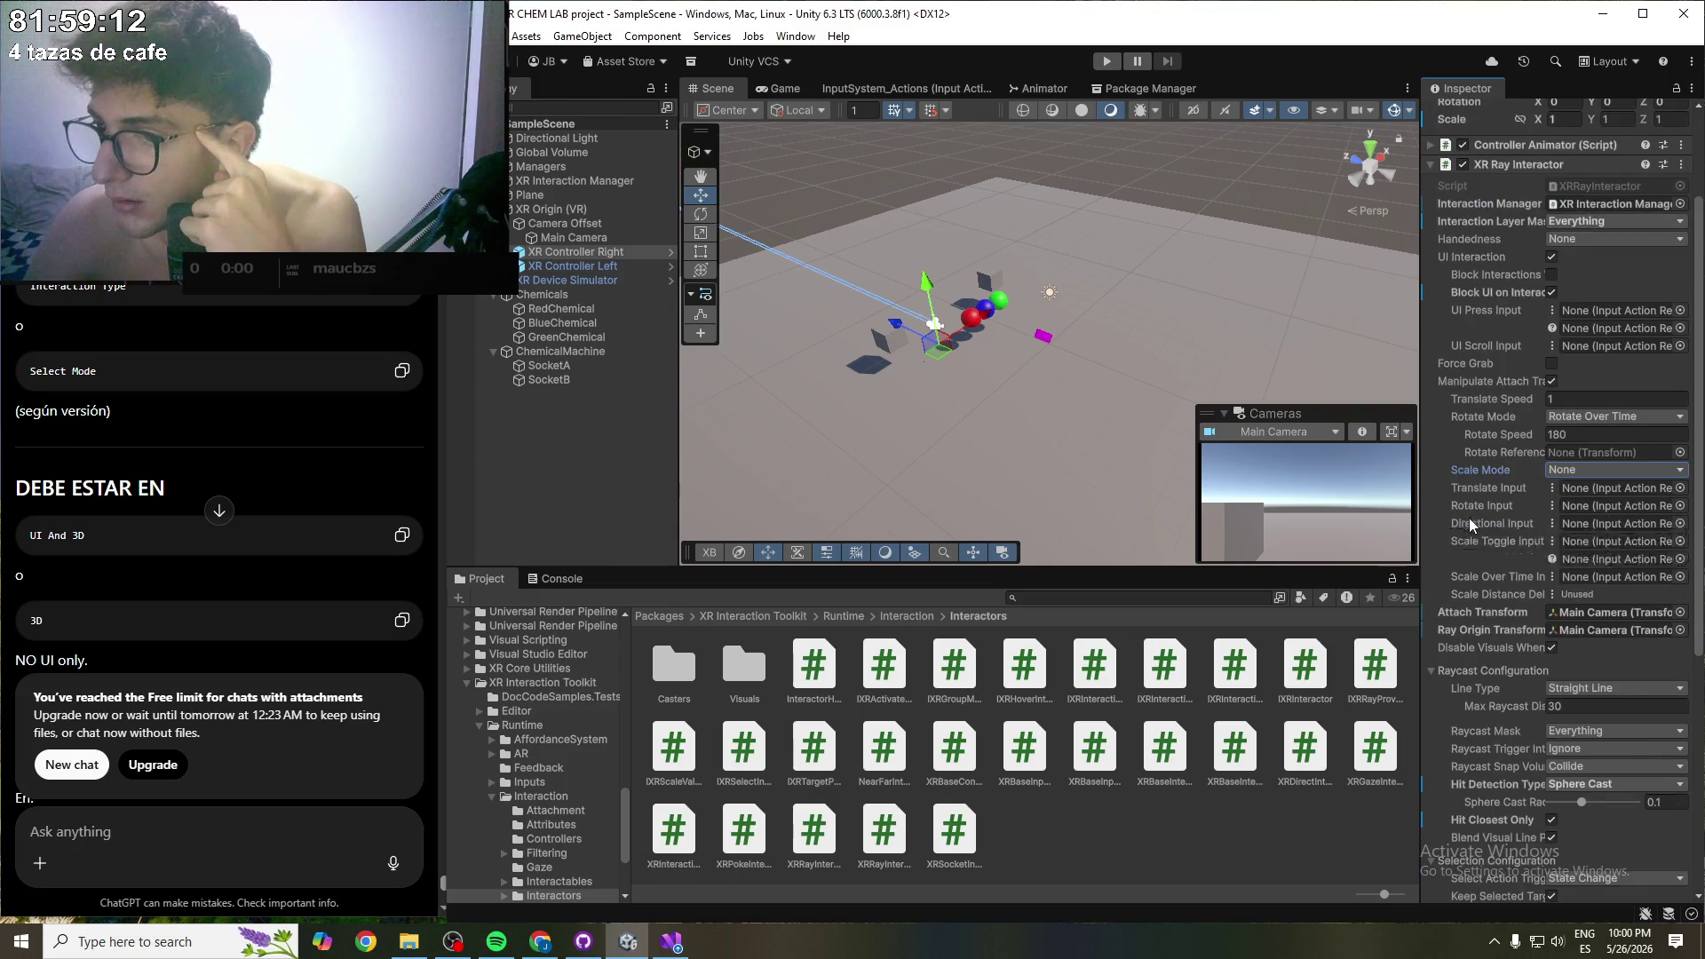
scroll(1494, 696, down, 10)
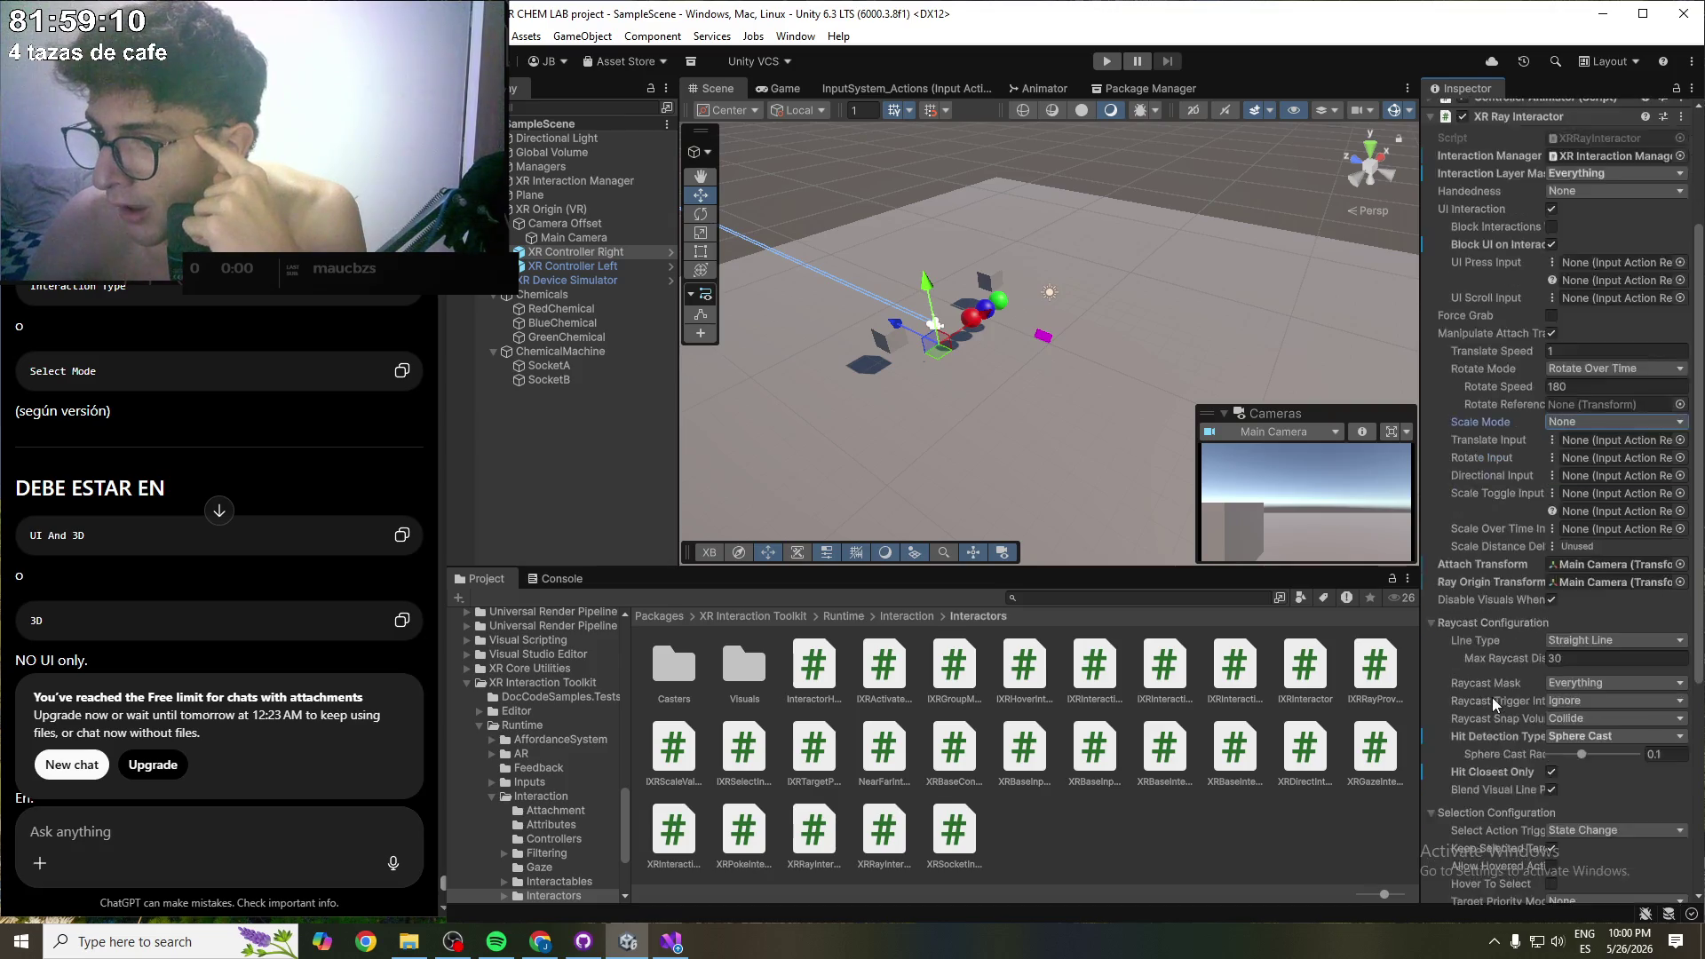
scroll(1506, 627, down, 5)
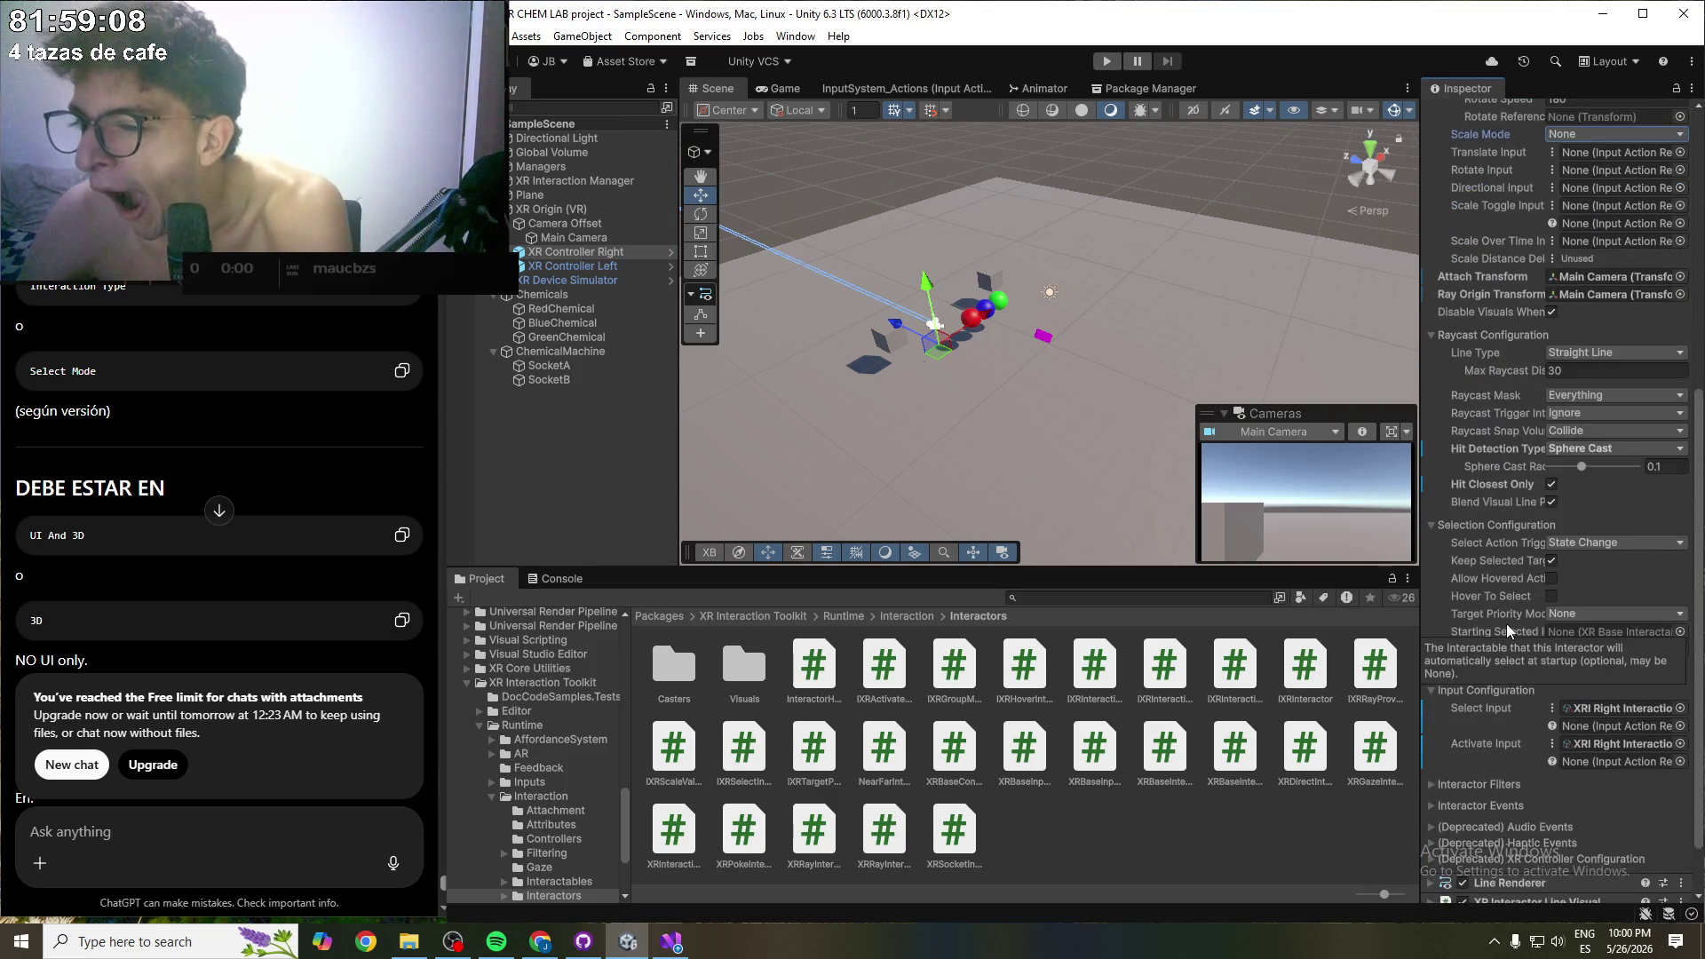
scroll(1505, 648, down, 5)
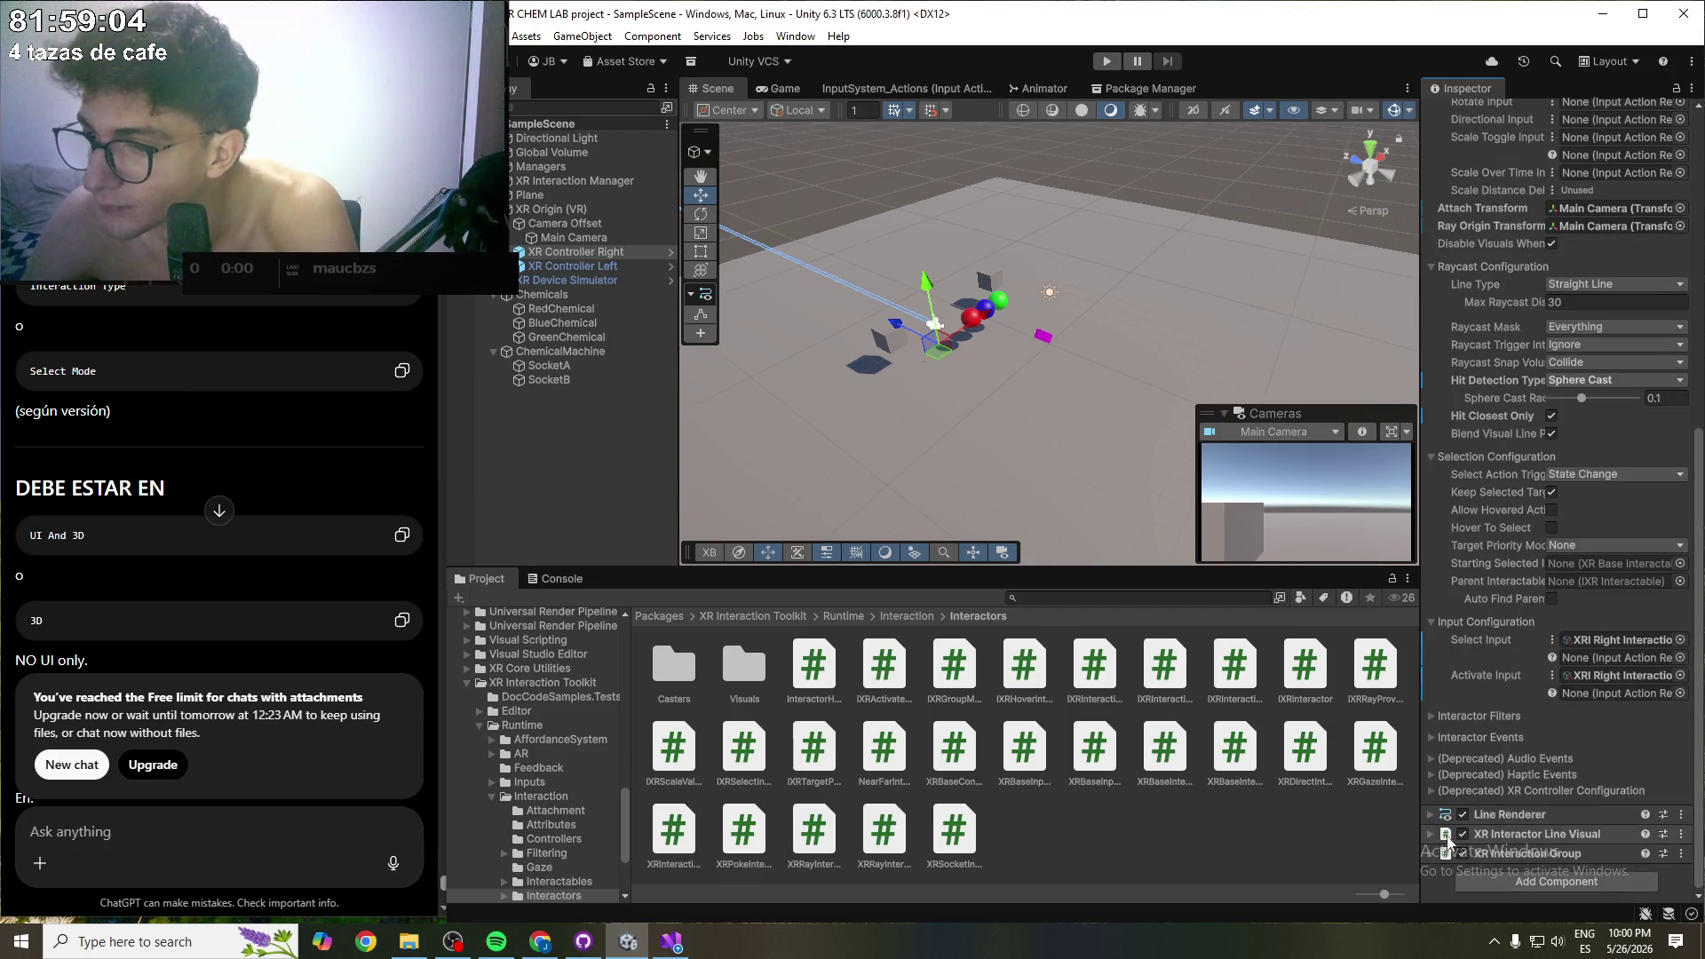
click(1431, 854)
scroll(1543, 742, down, 5)
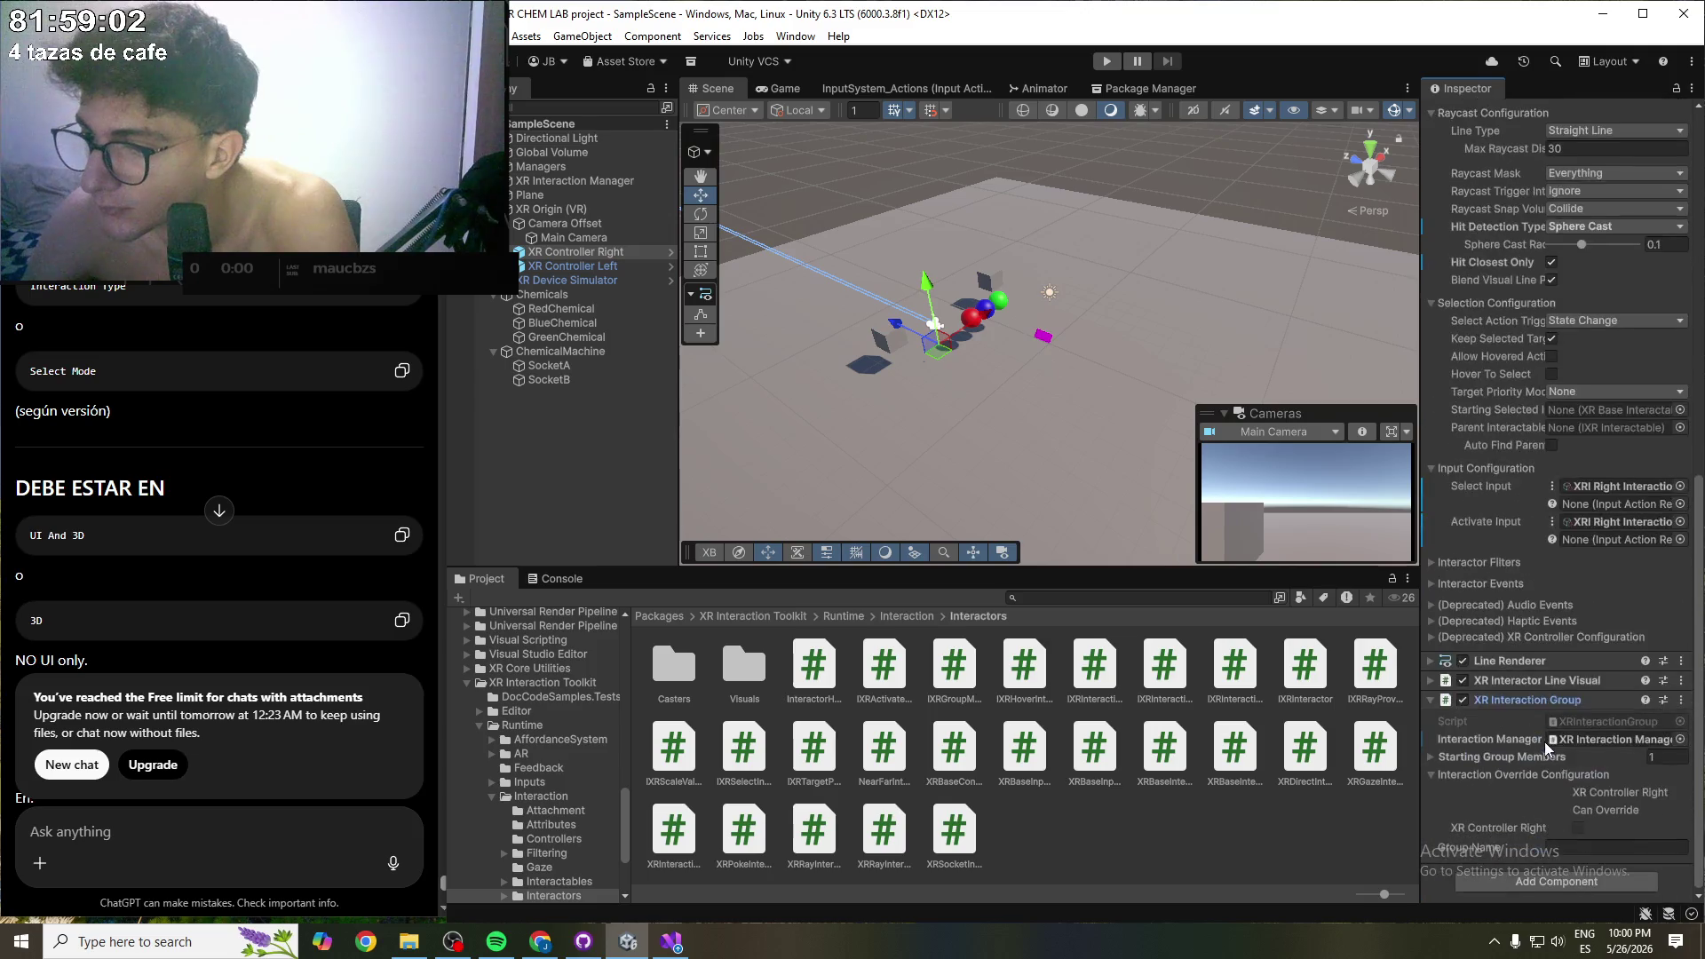
click(1458, 758)
scroll(1490, 823, down, 2)
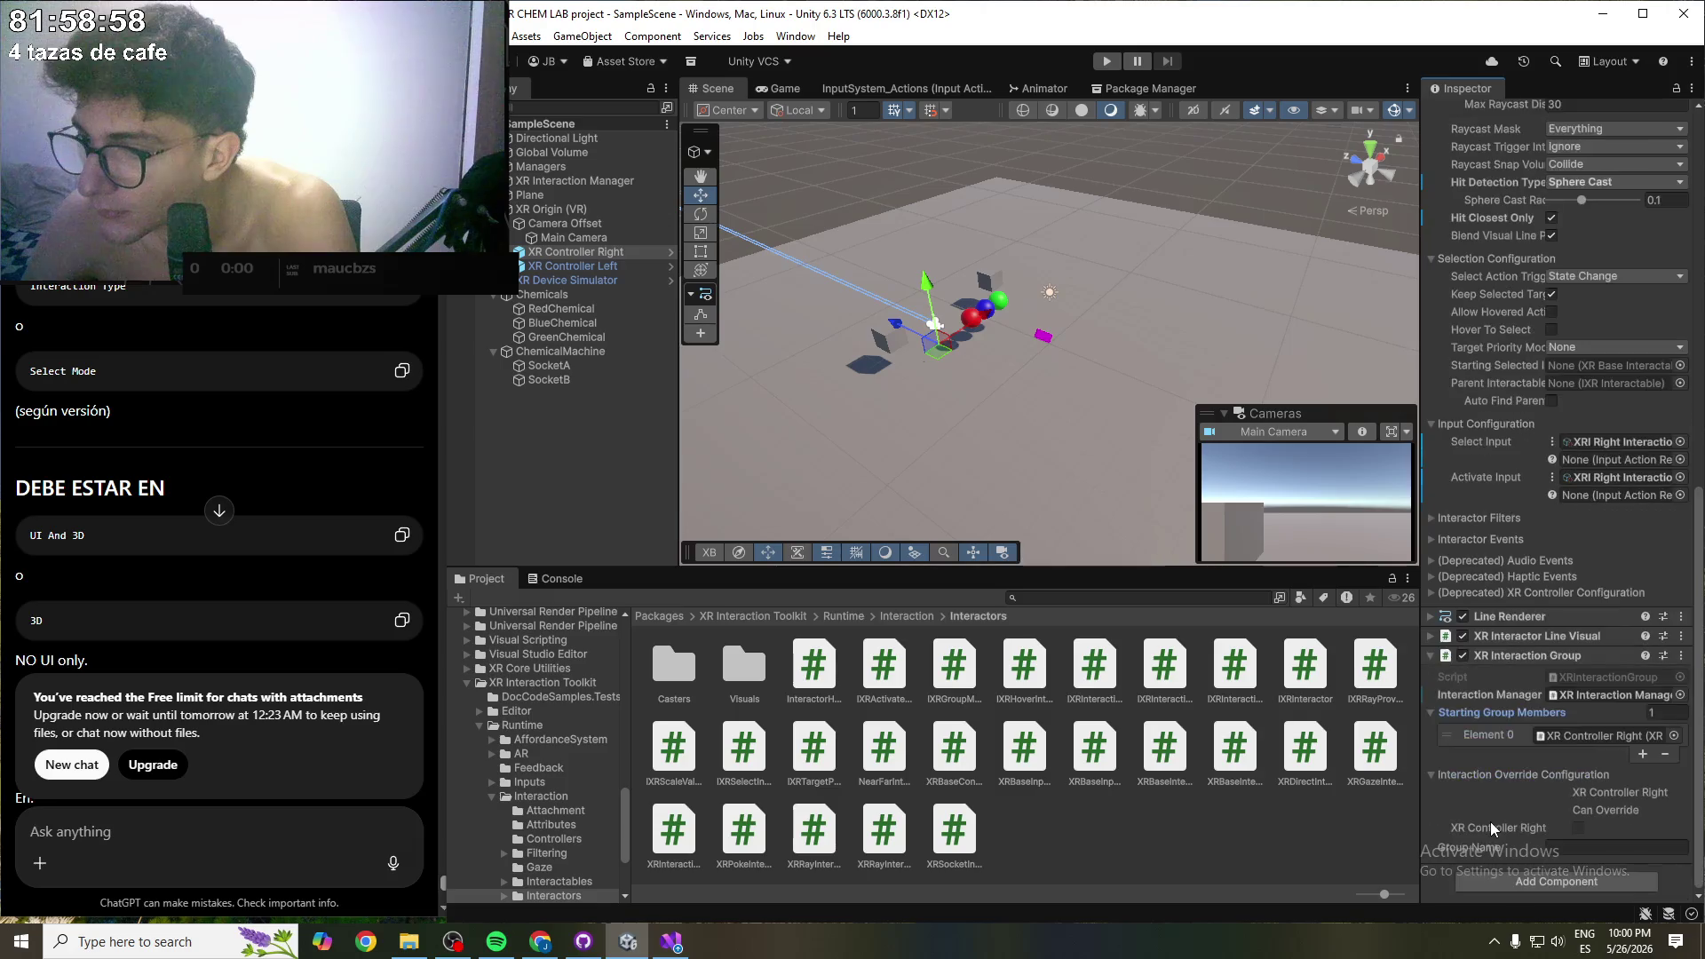
click(1461, 775)
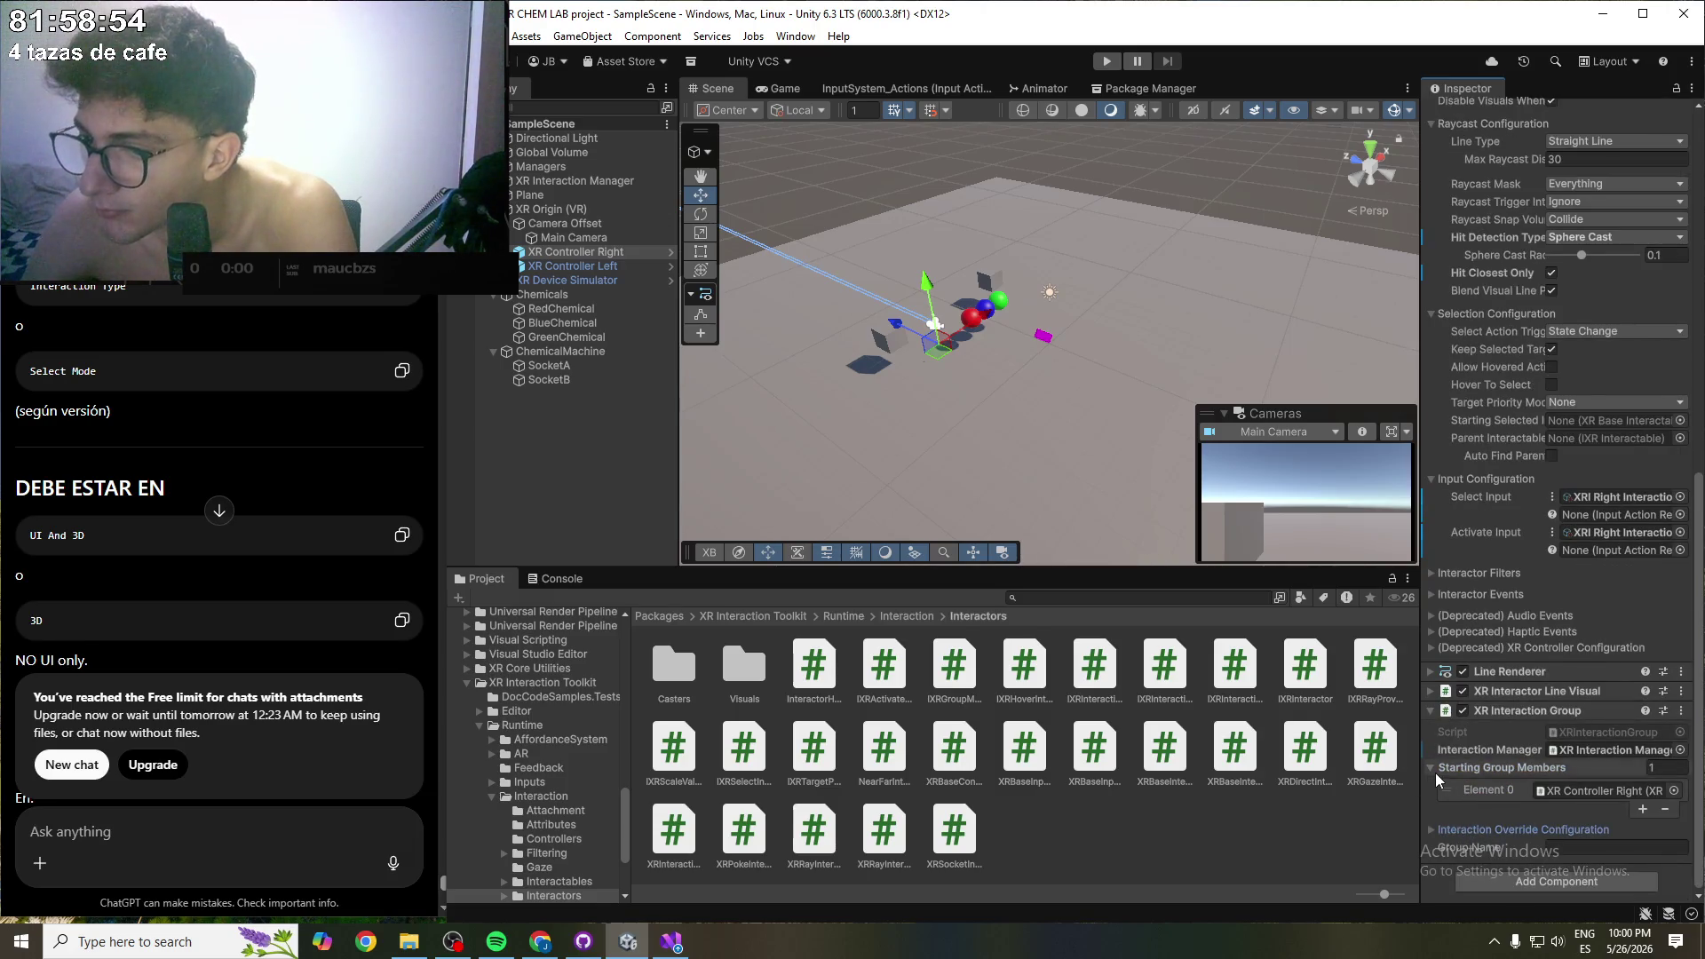
click(1435, 771)
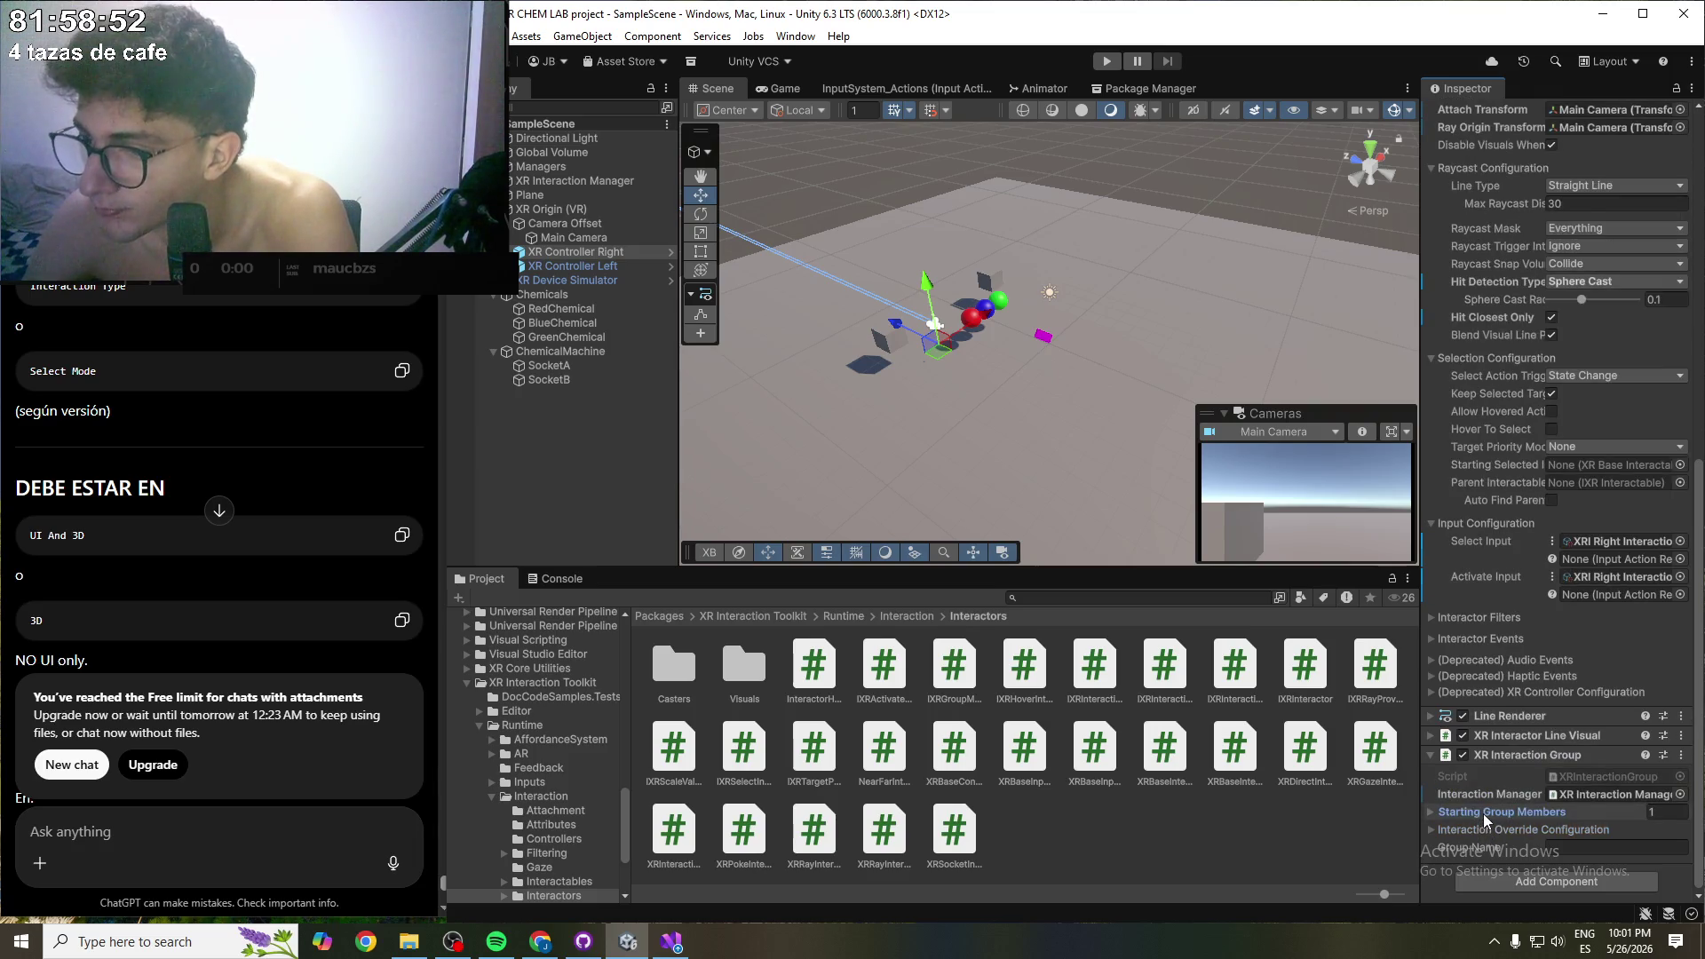
click(1425, 737)
scroll(1448, 769, down, 3)
scroll(1449, 754, down, 3)
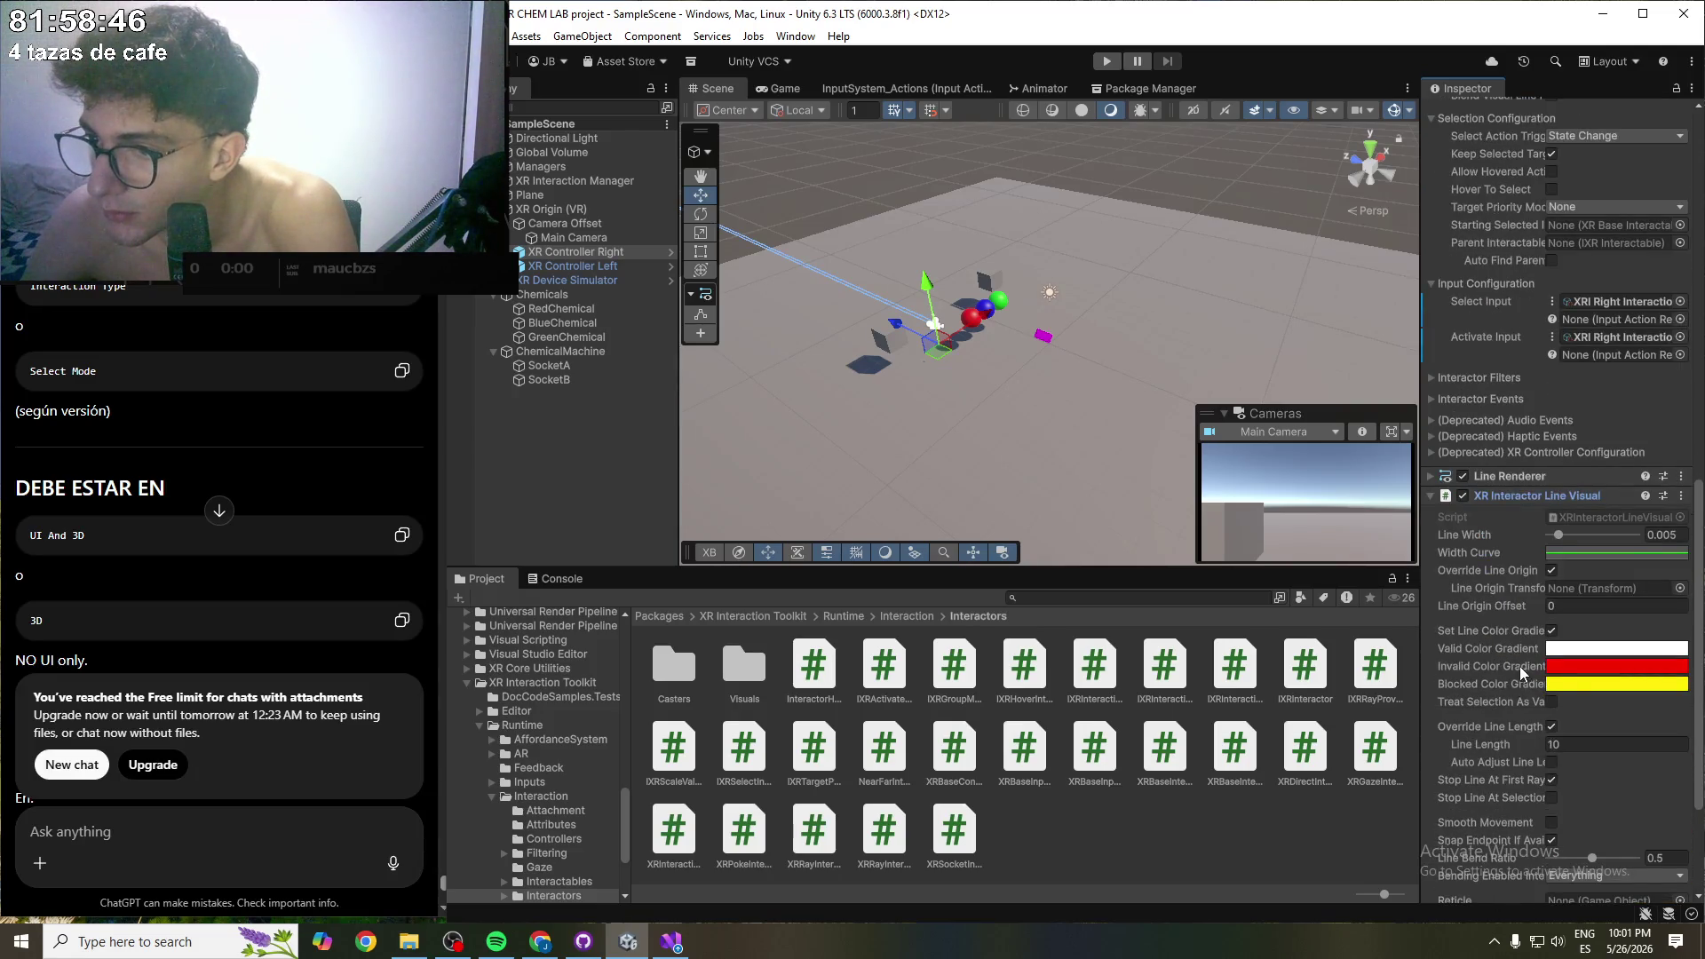
scroll(1506, 722, down, 1)
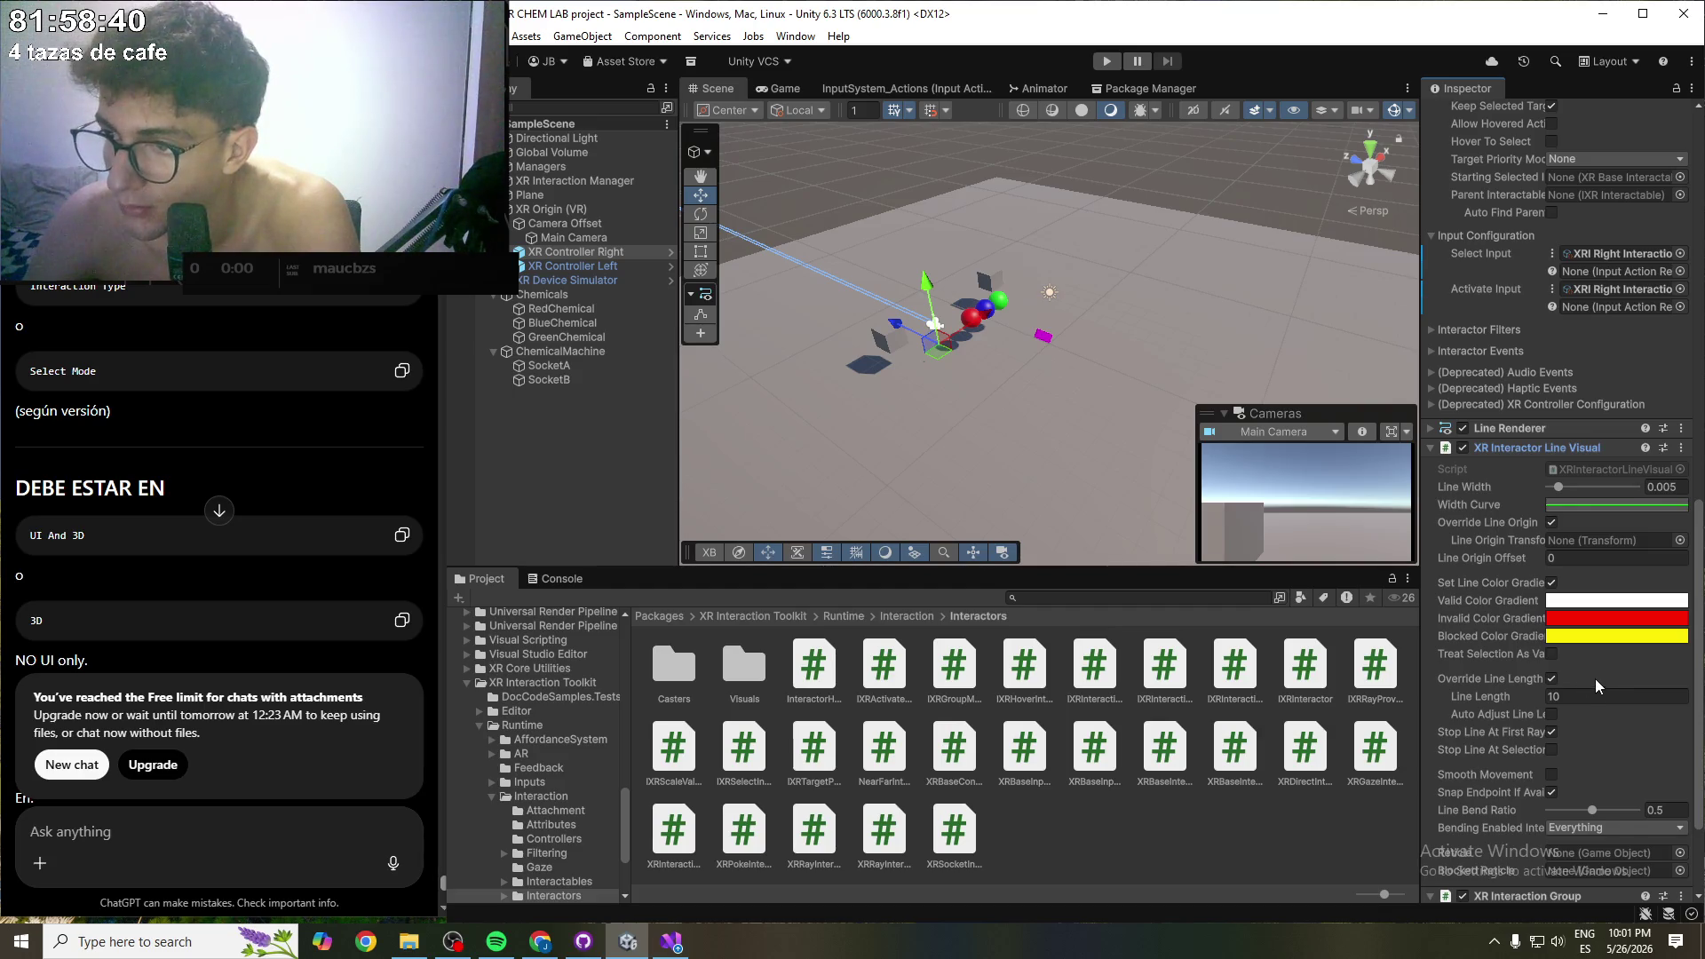
scroll(1485, 678, down, 1)
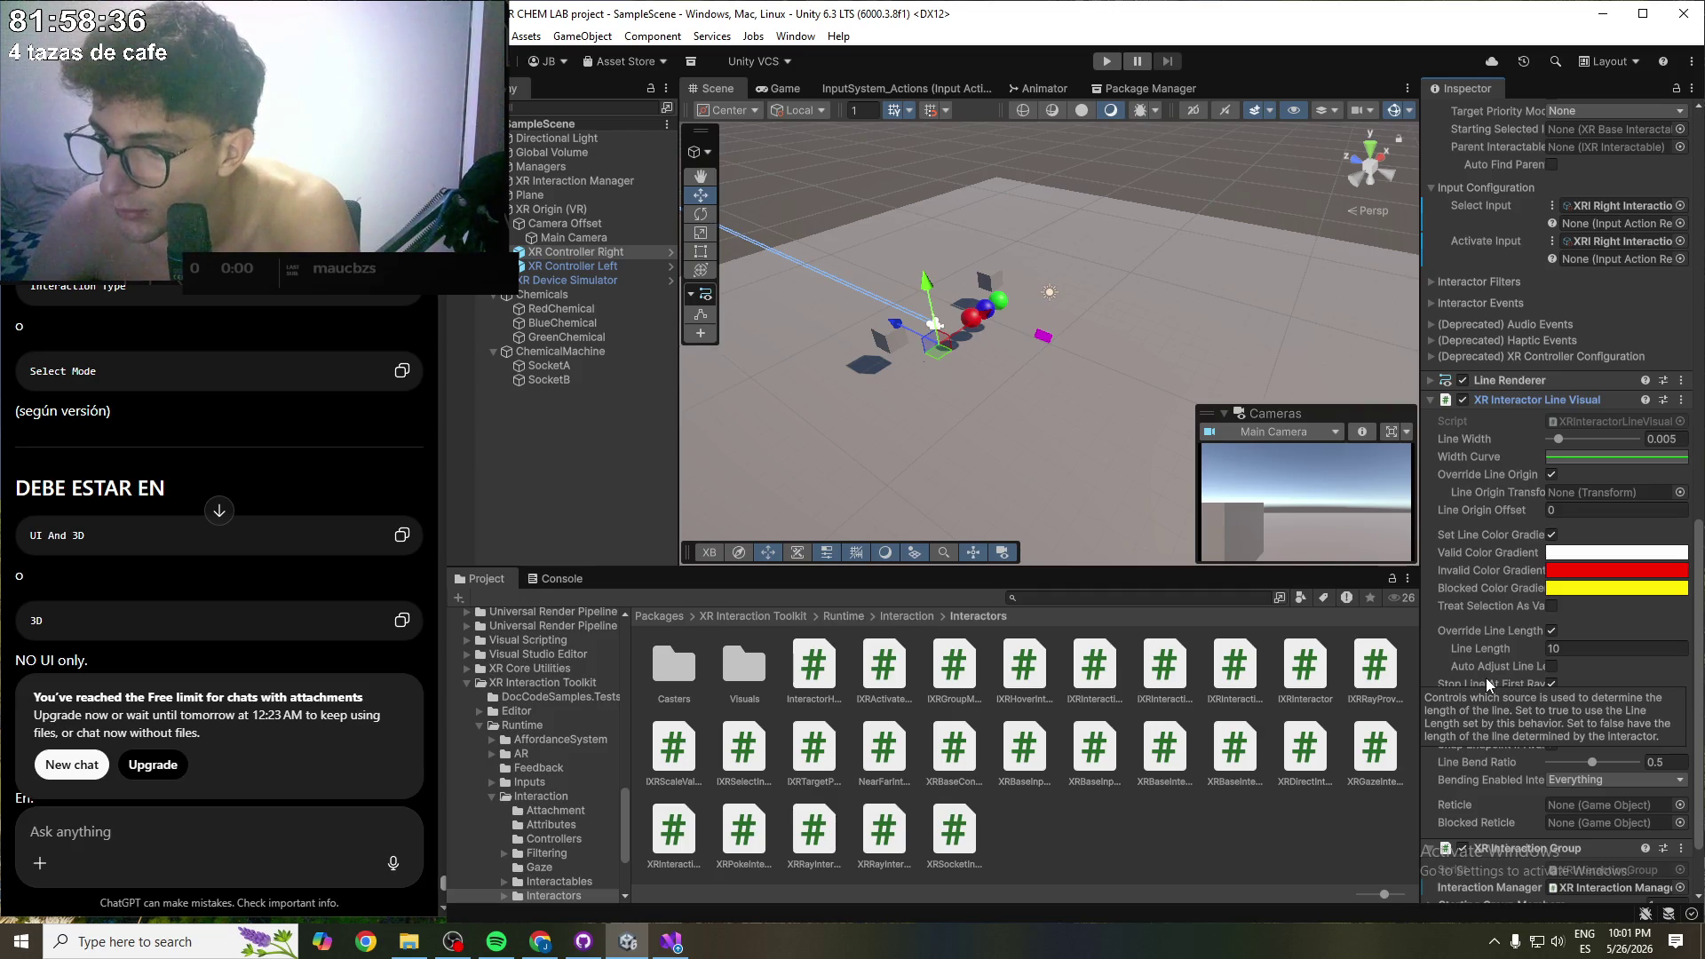
click(1429, 400)
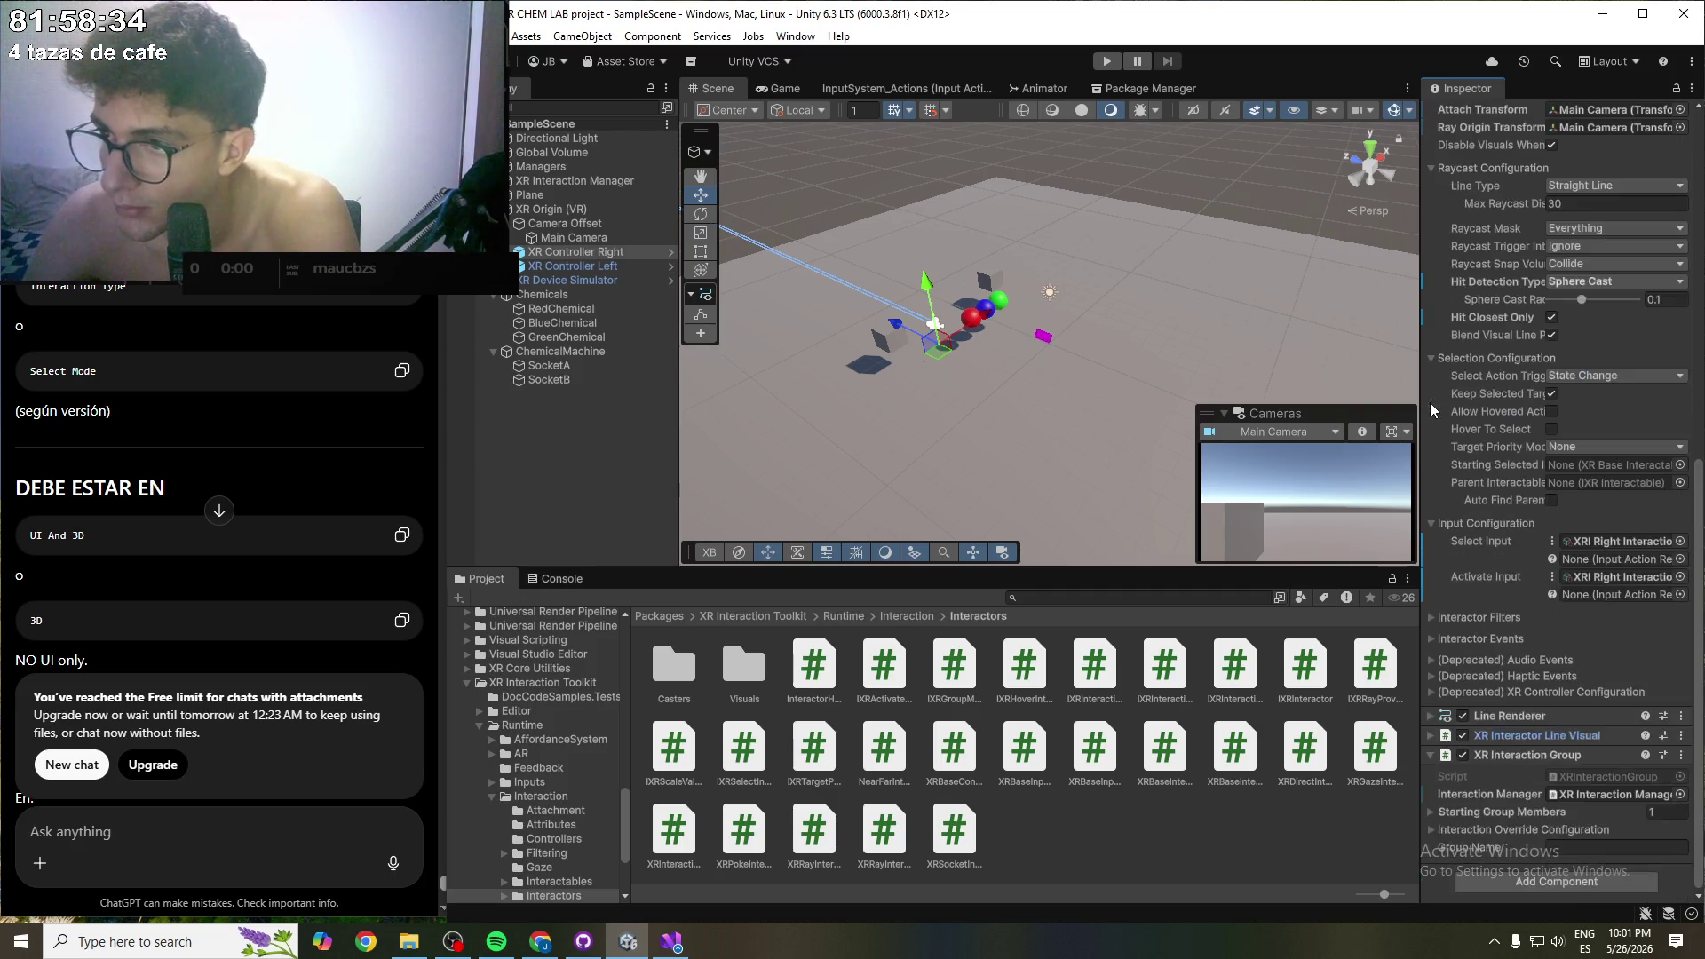
click(1429, 715)
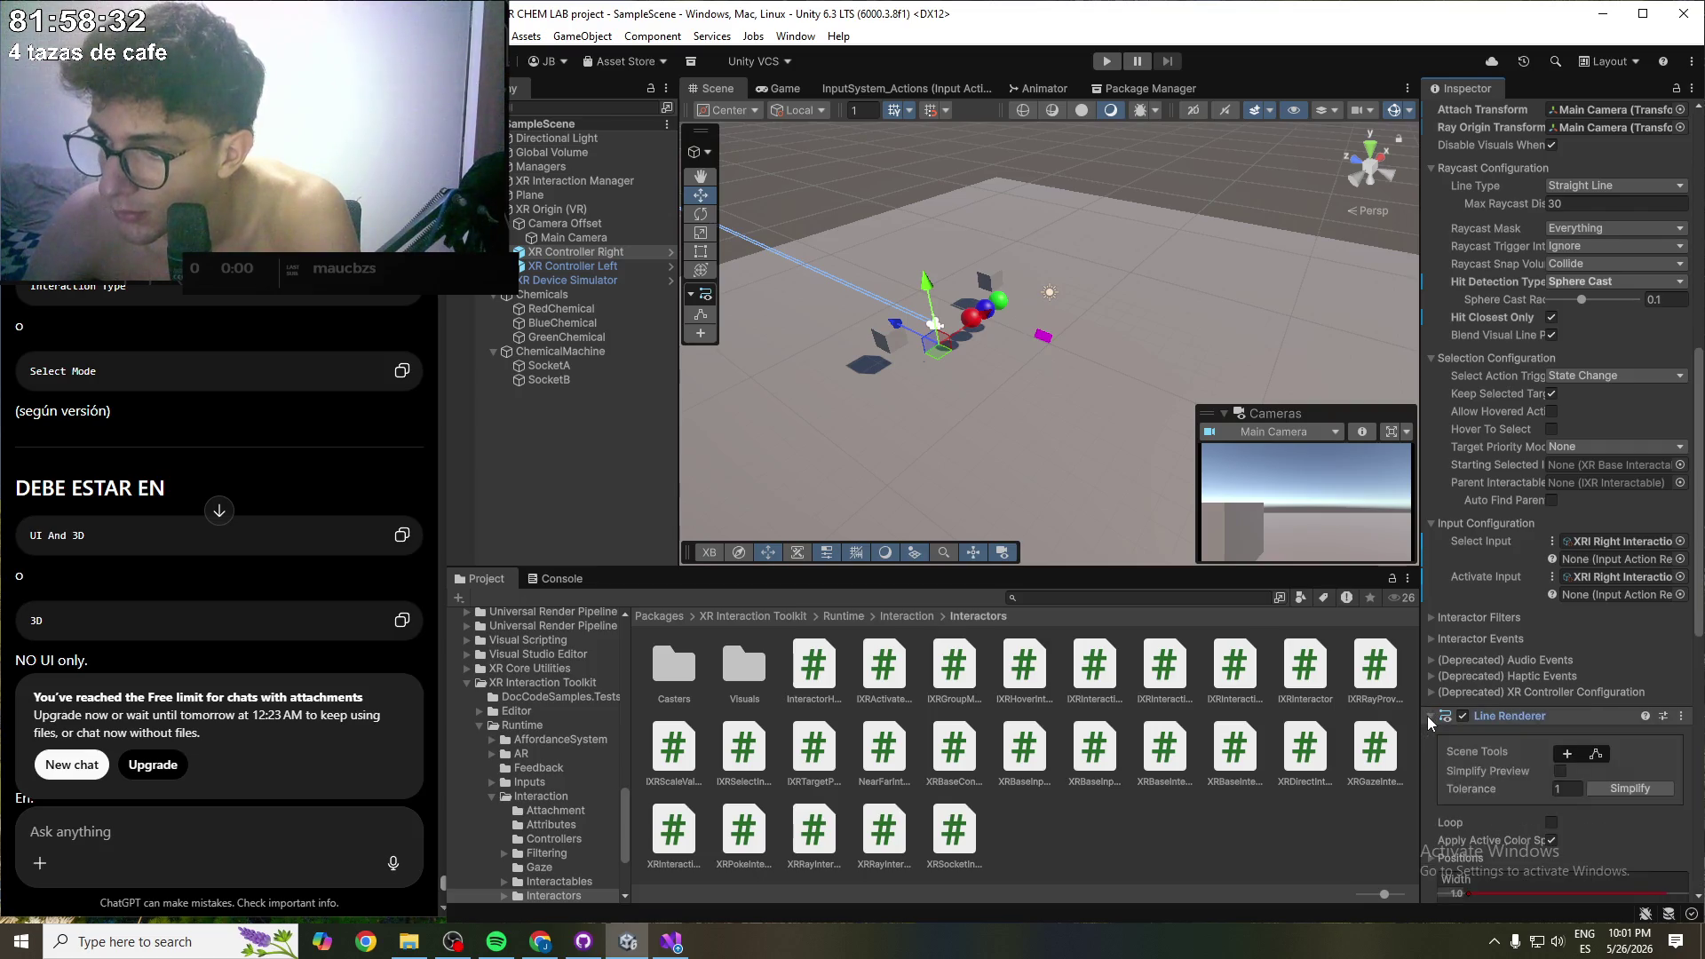
click(1430, 716)
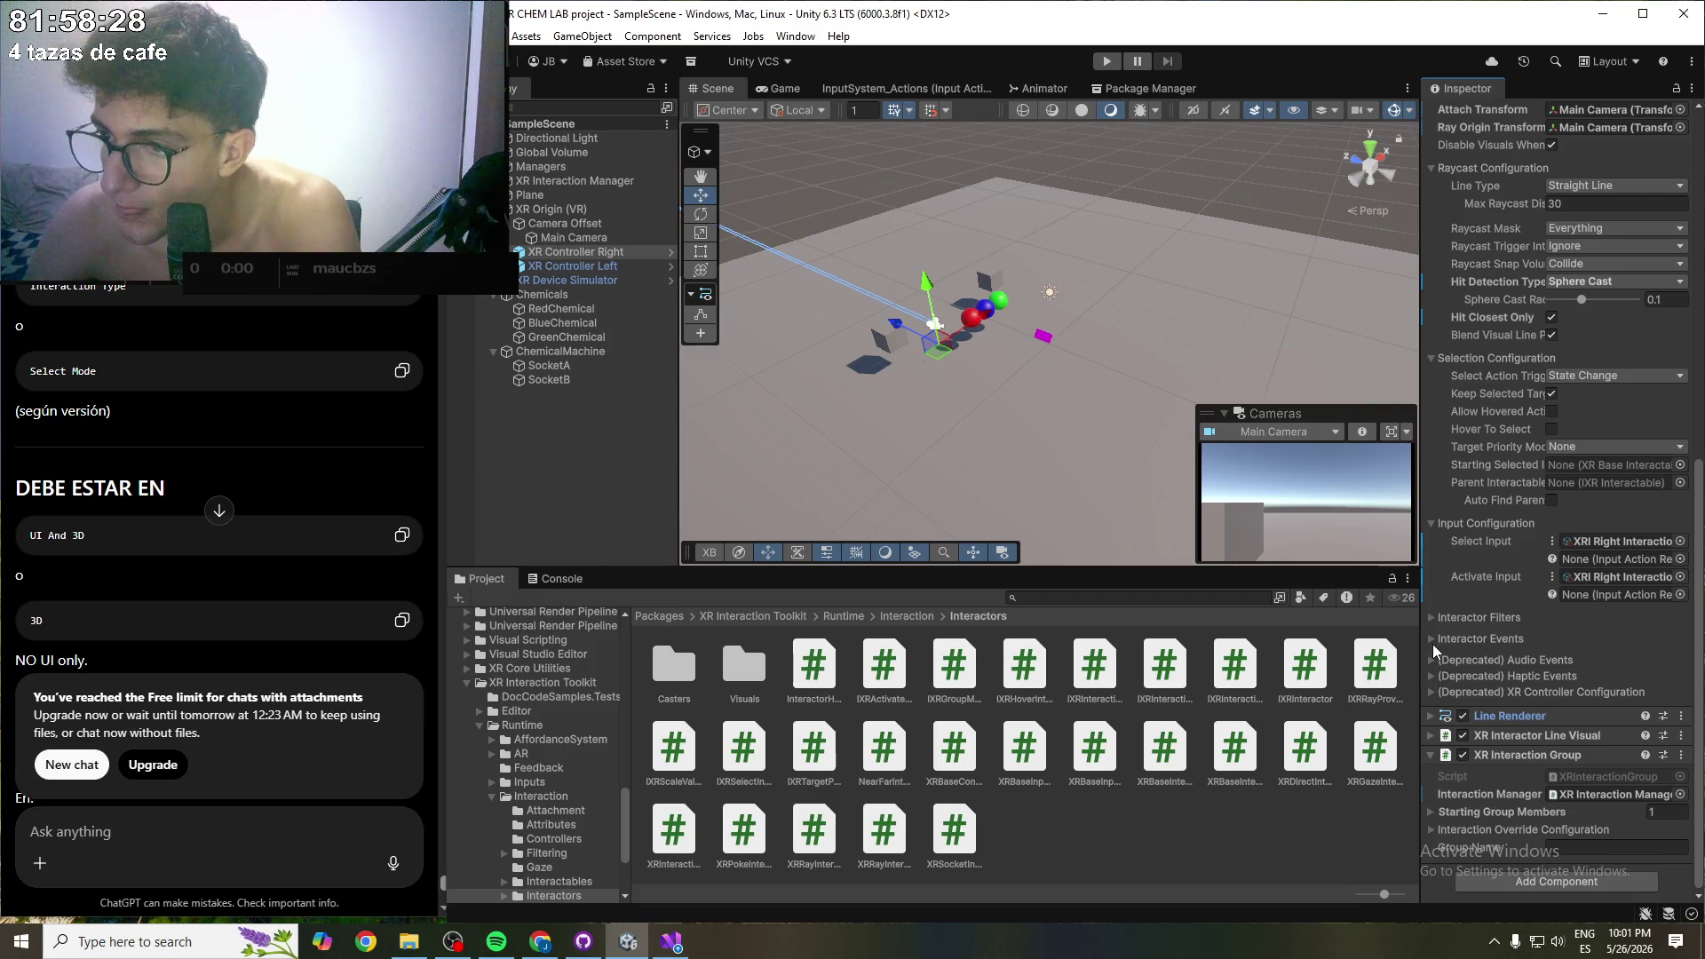
click(1431, 638)
click(1431, 637)
click(1429, 620)
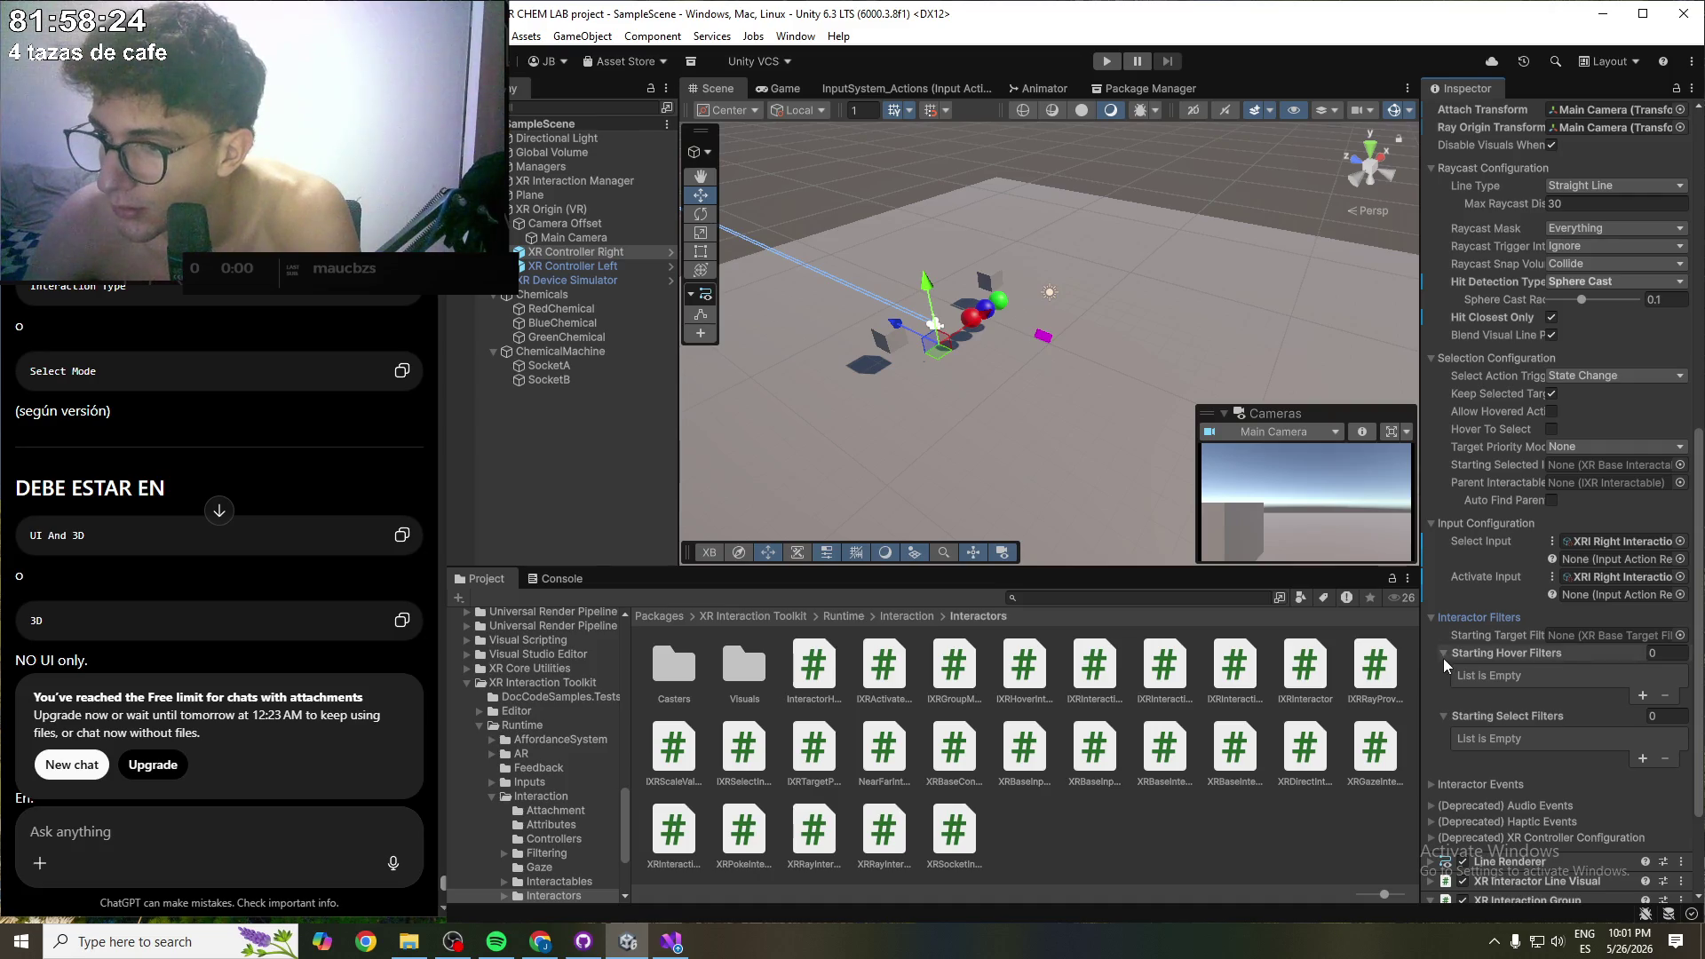
click(1442, 658)
click(1441, 674)
click(1441, 690)
click(1441, 690)
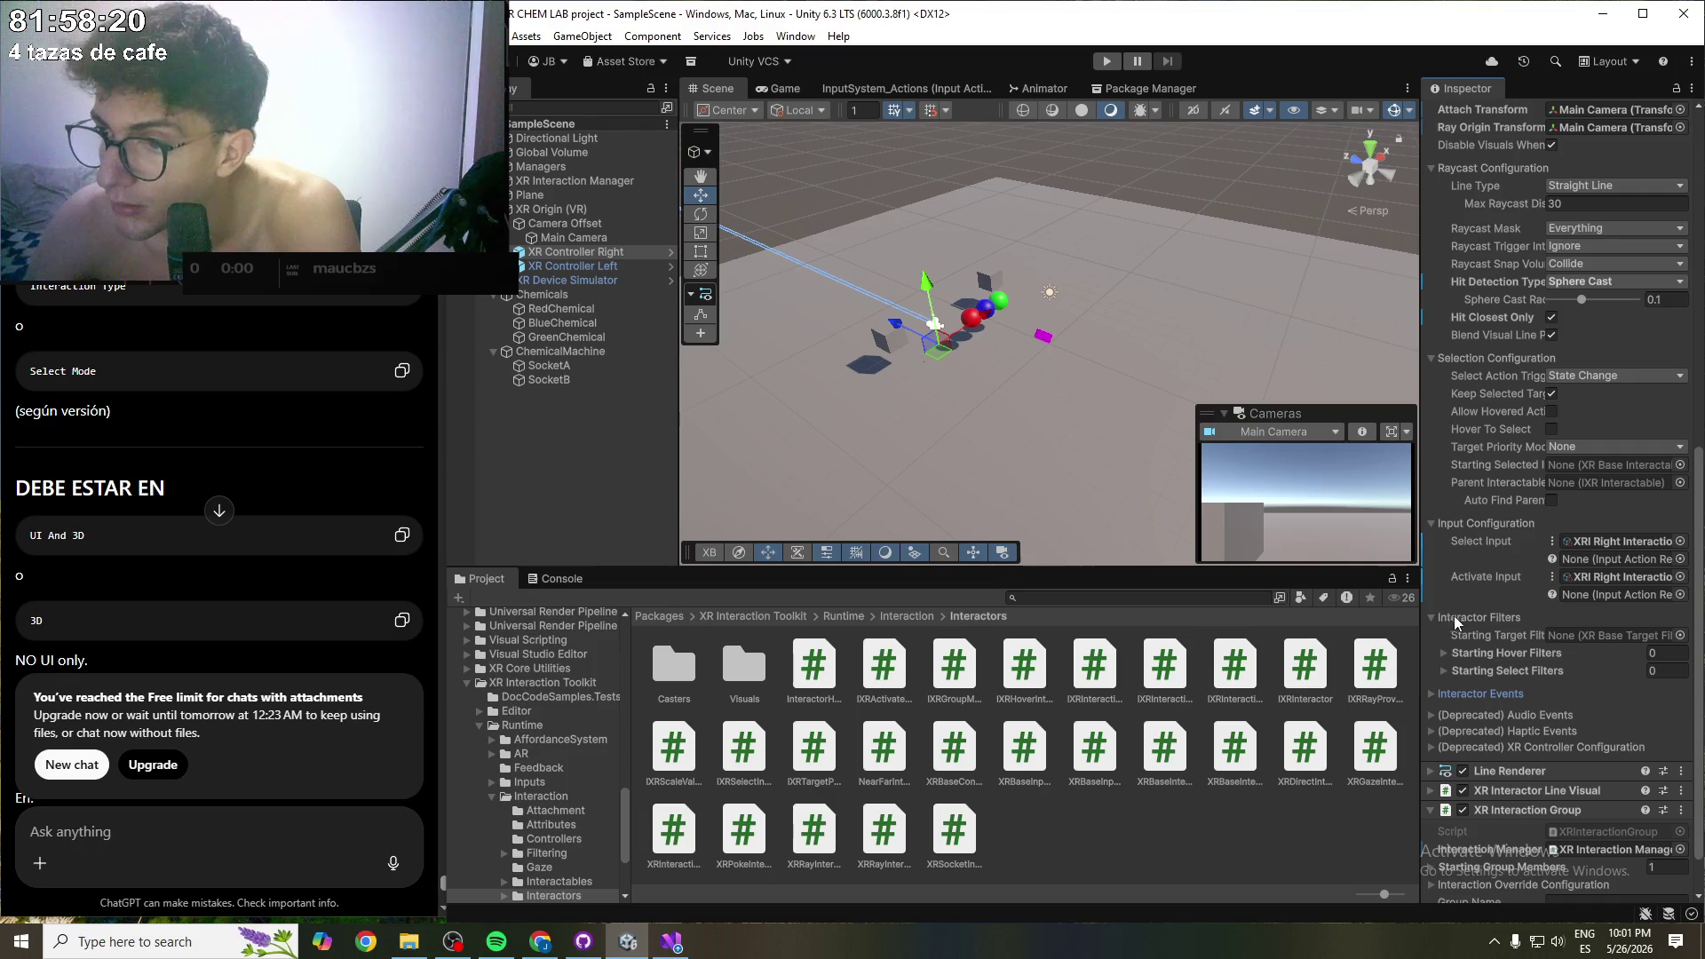
click(1485, 611)
scroll(1484, 548, up, 3)
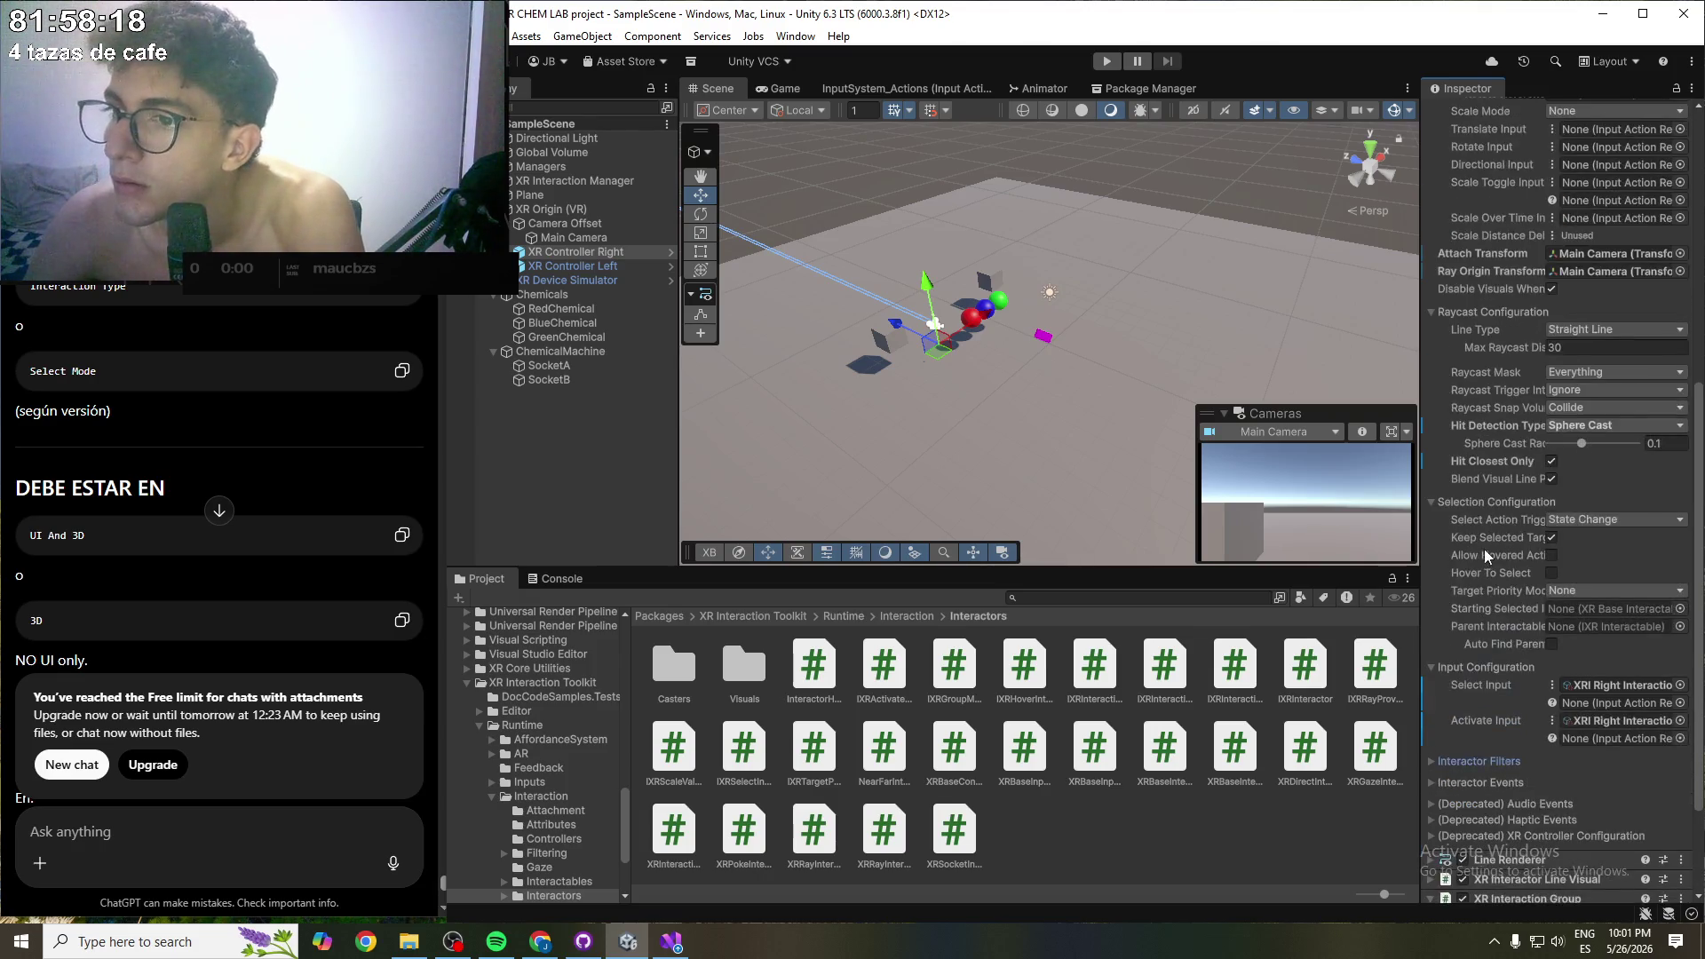
scroll(1492, 541, up, 5)
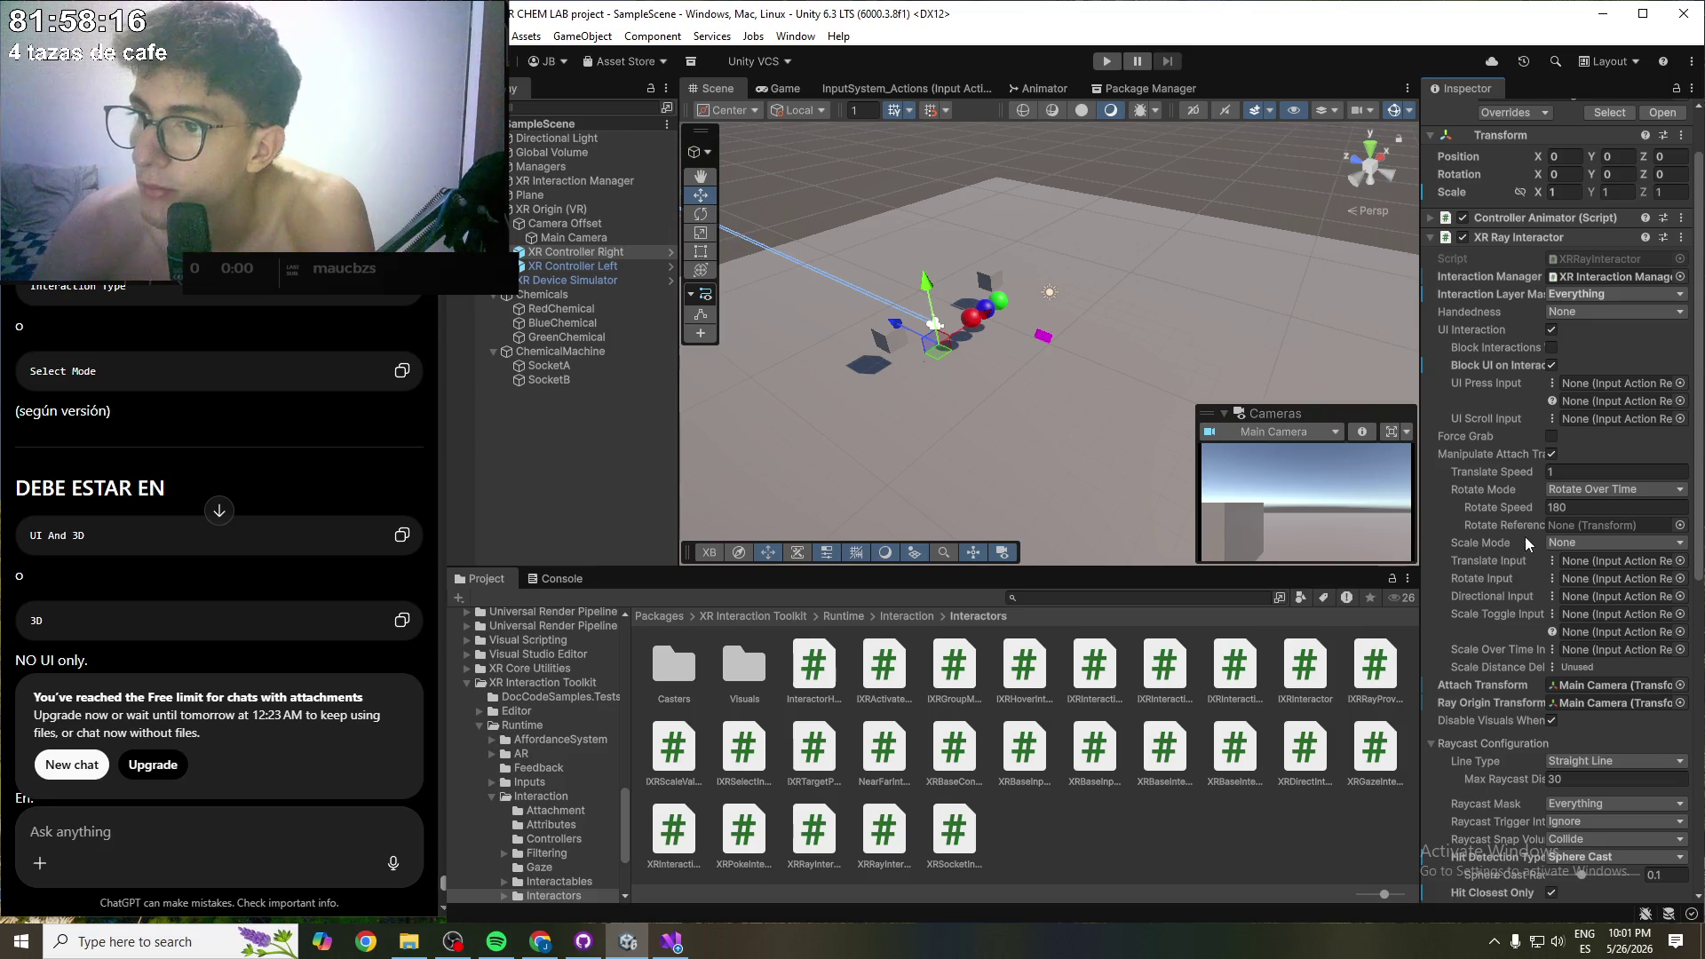
scroll(1526, 536, up, 1)
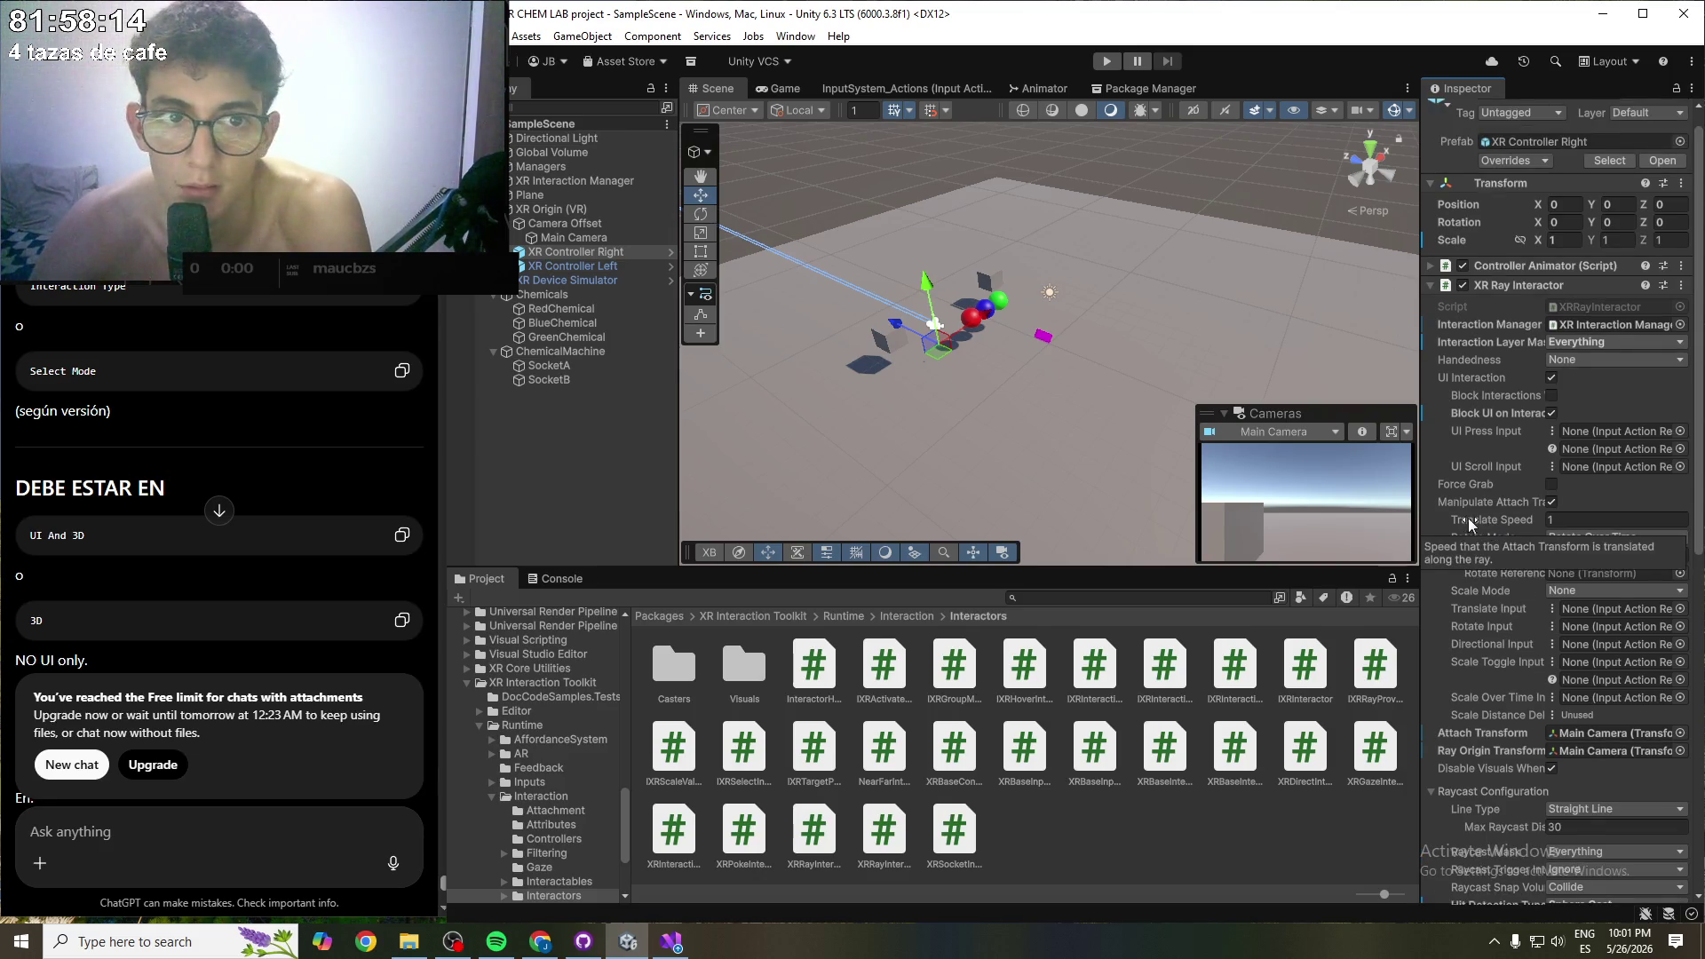
scroll(1512, 531, up, 1)
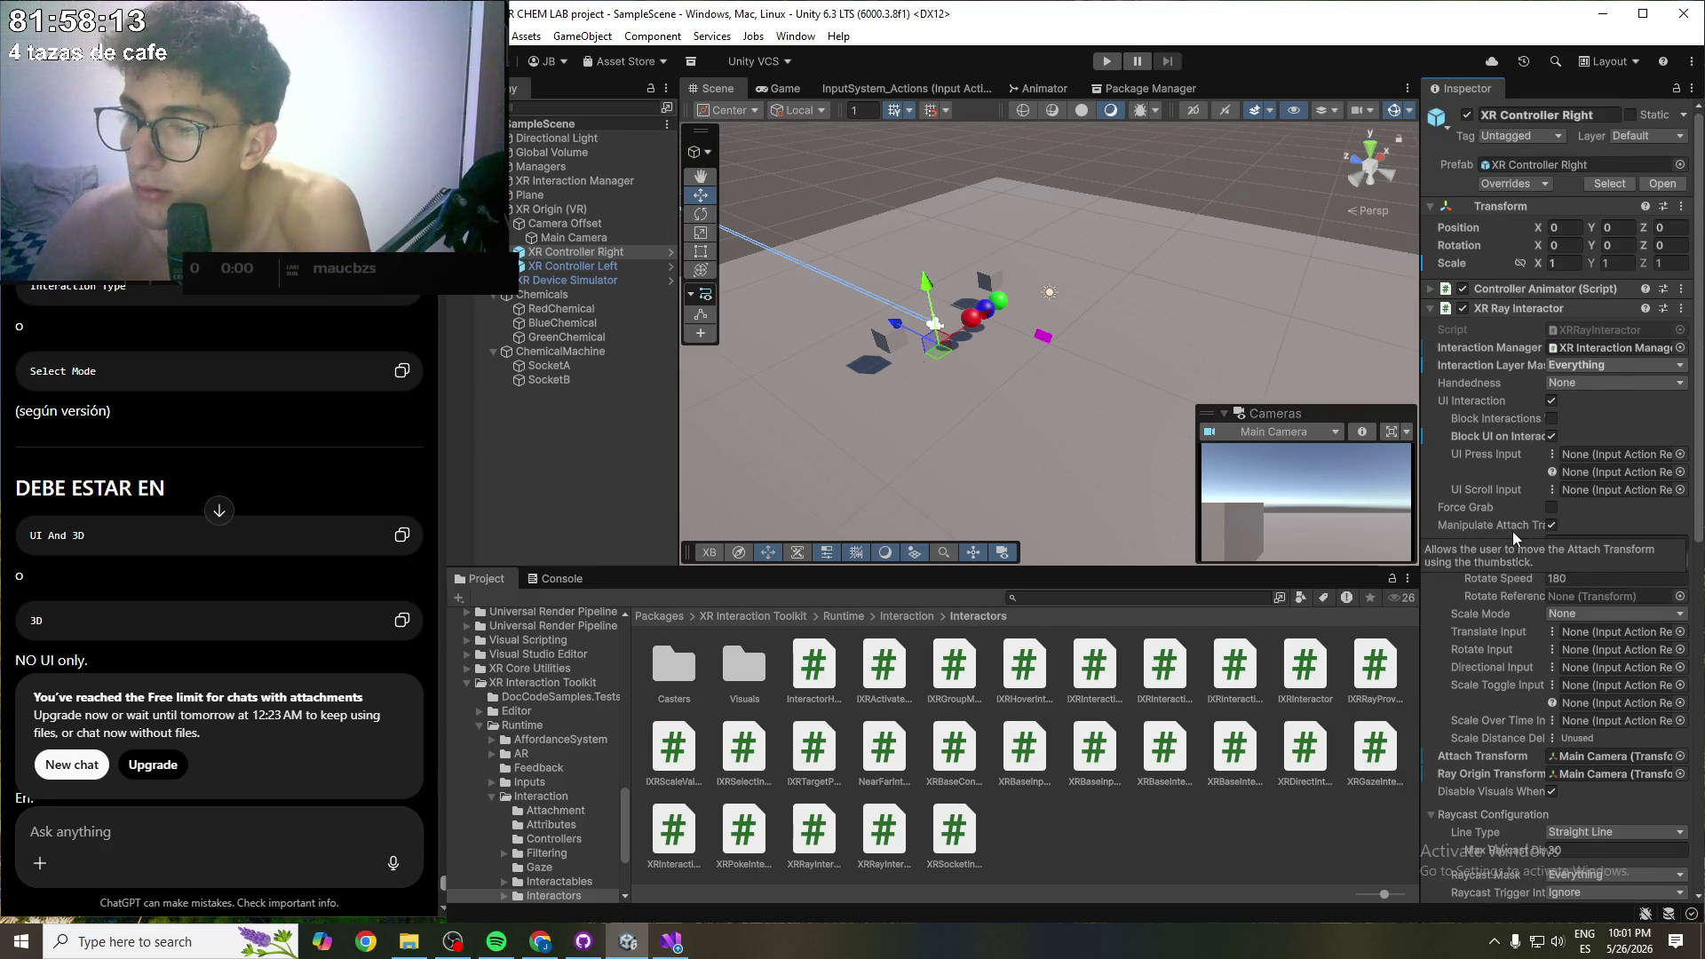
- Expand the XR Device Simulator's Lifecycle, Hand Expression and Input Action Manager components, then select RedChemical
click(572, 281)
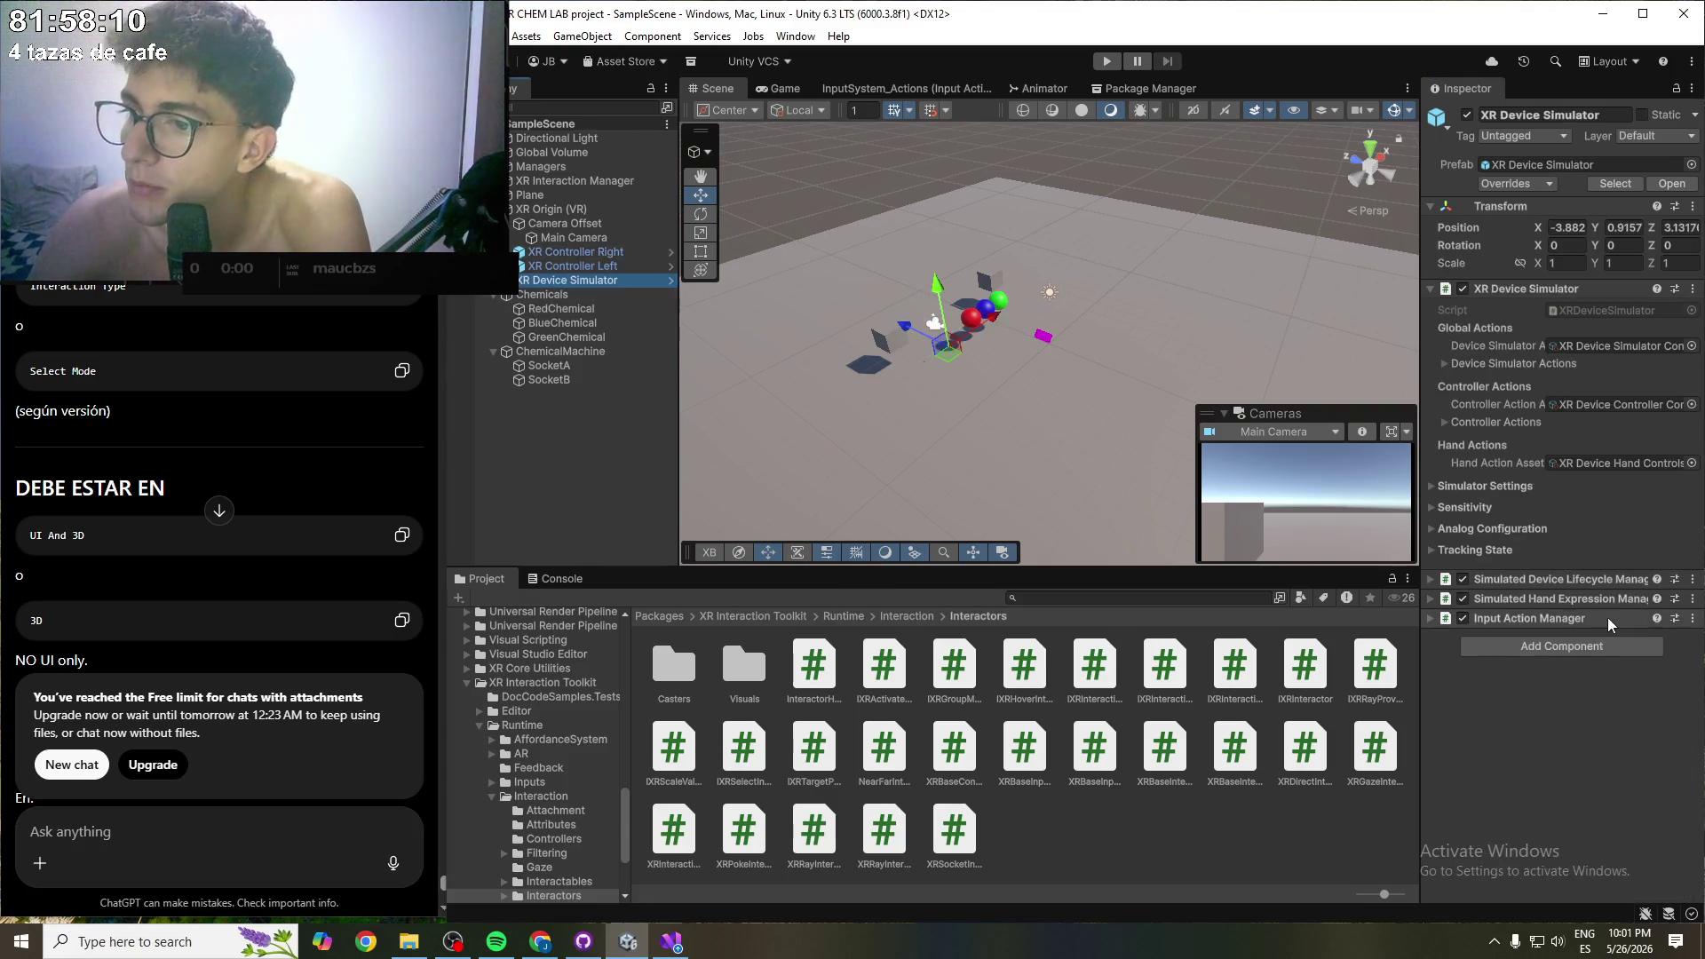
click(1432, 579)
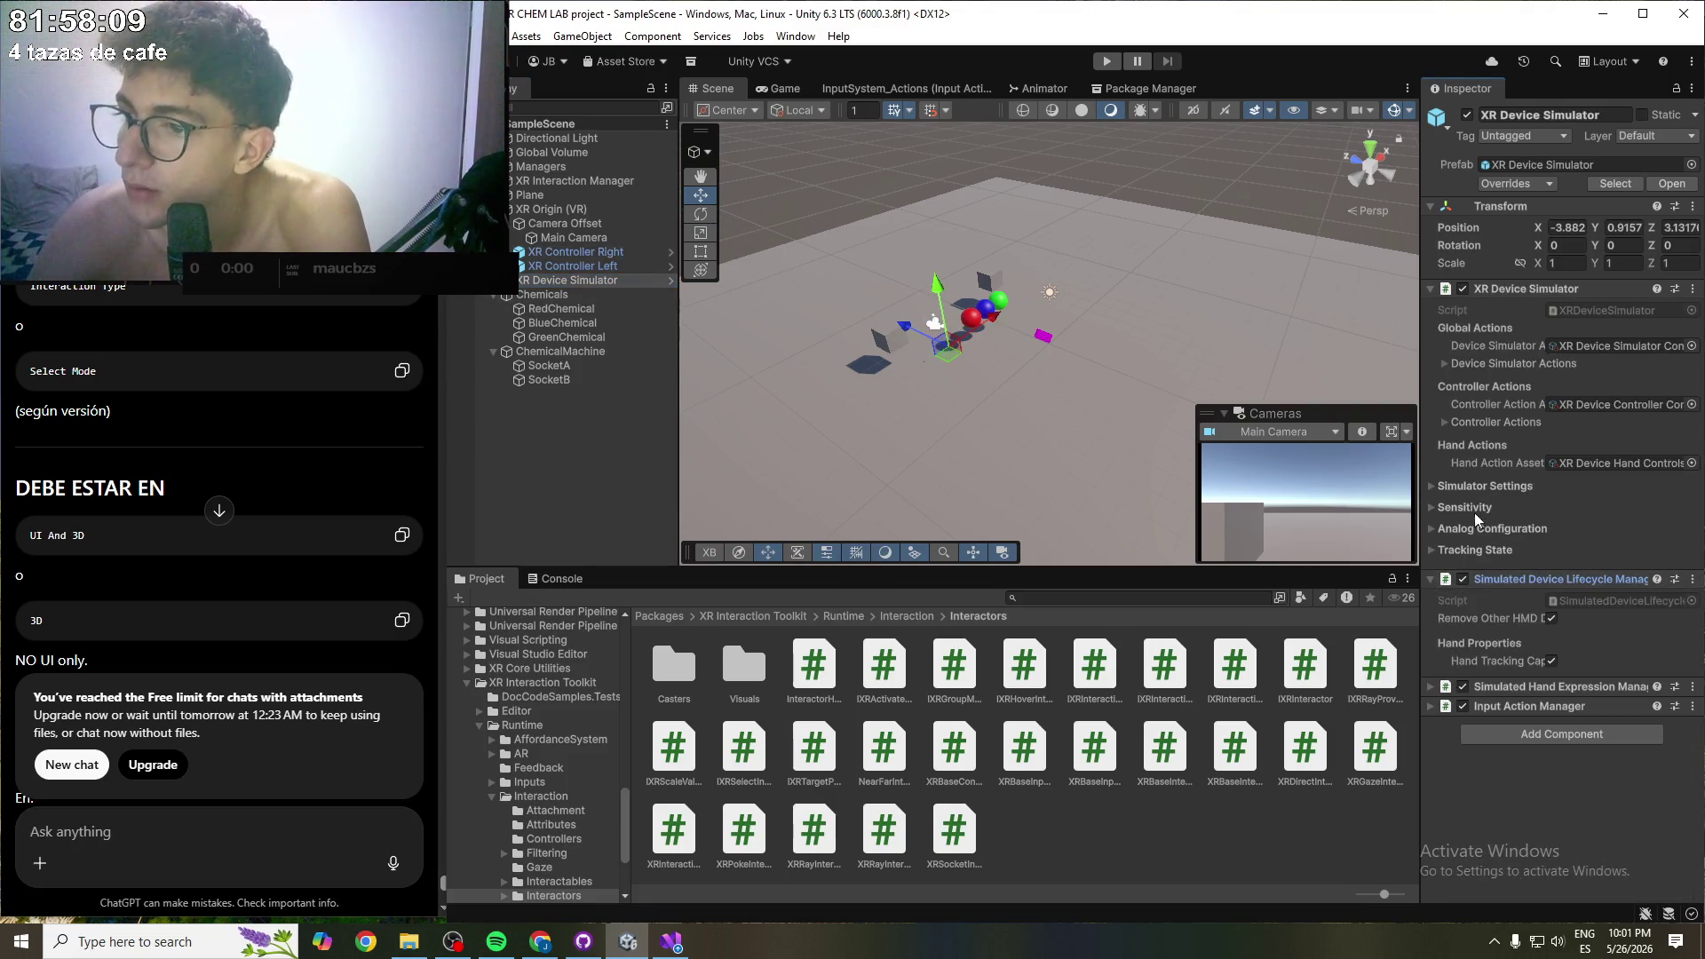
click(1431, 687)
click(1433, 770)
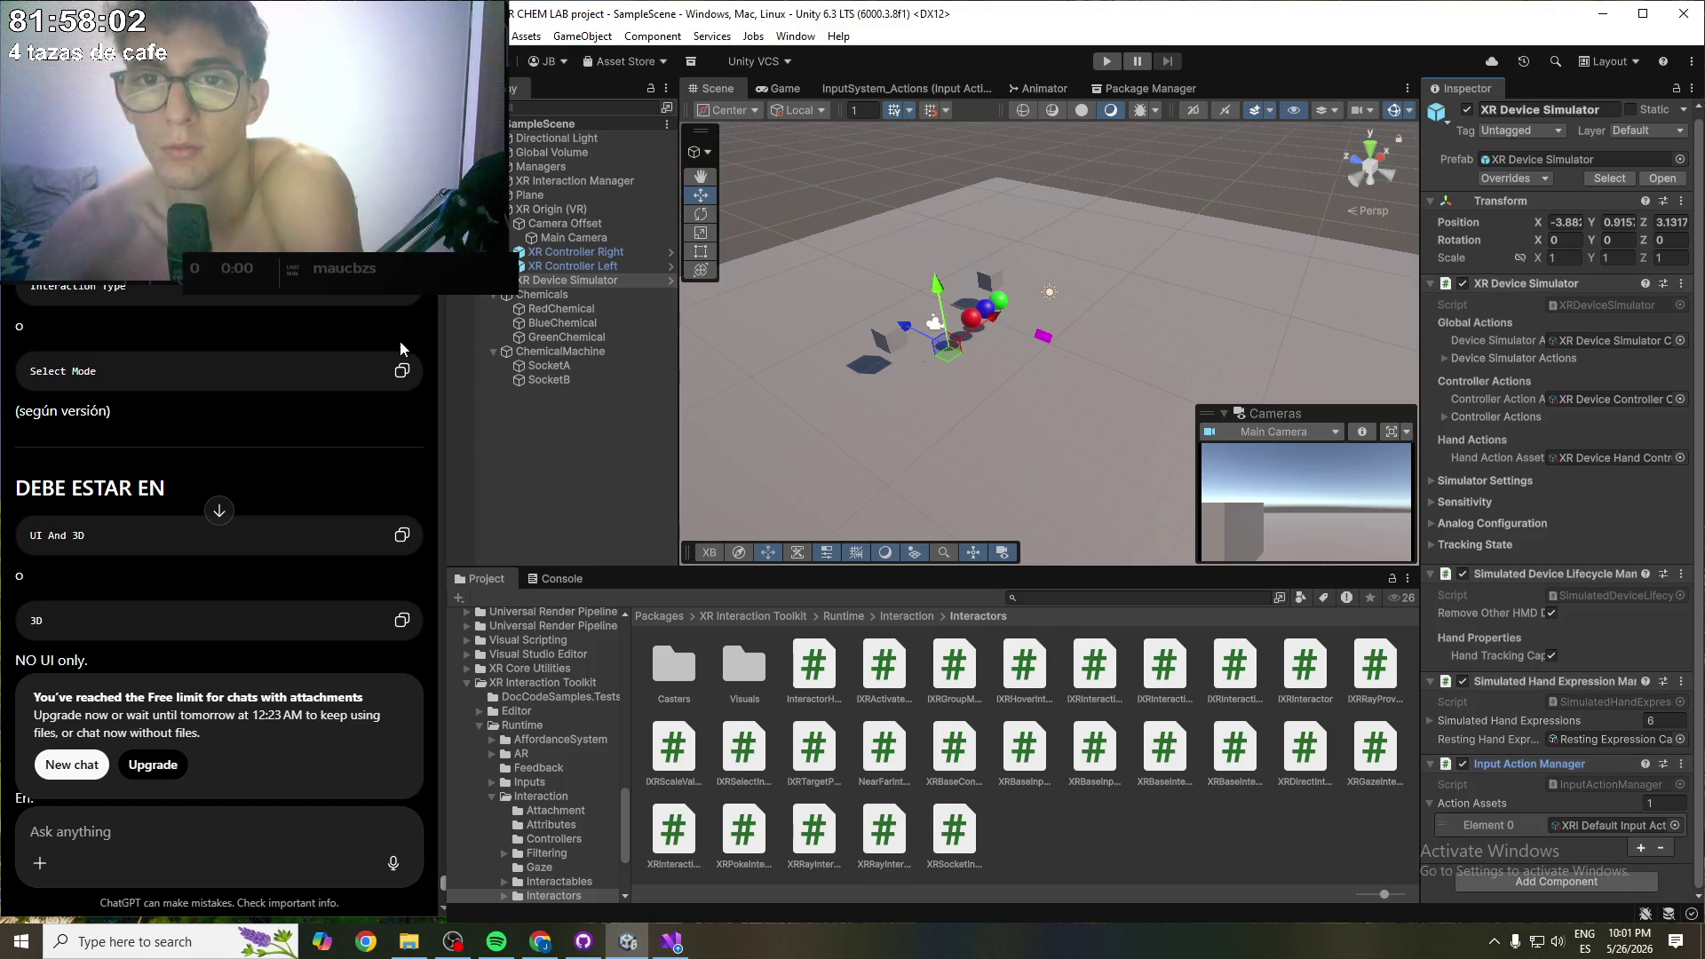
click(561, 310)
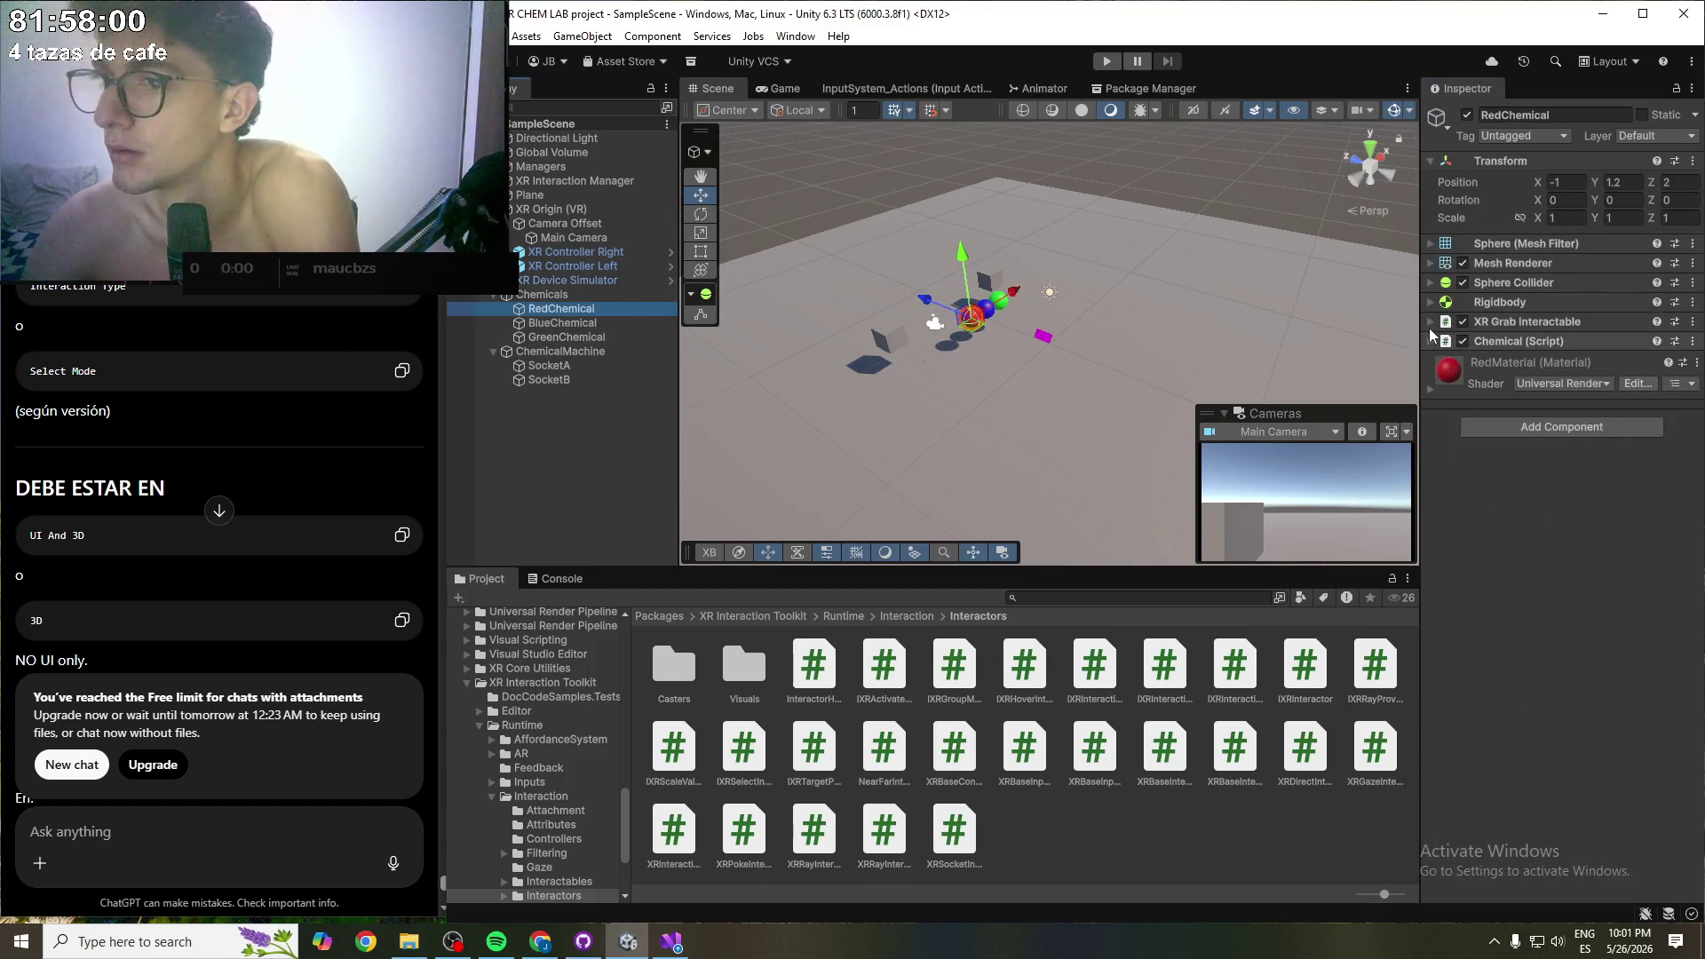
- Expand RedChemical's XR Grab Interactable and check its empty Colliders list
click(1430, 323)
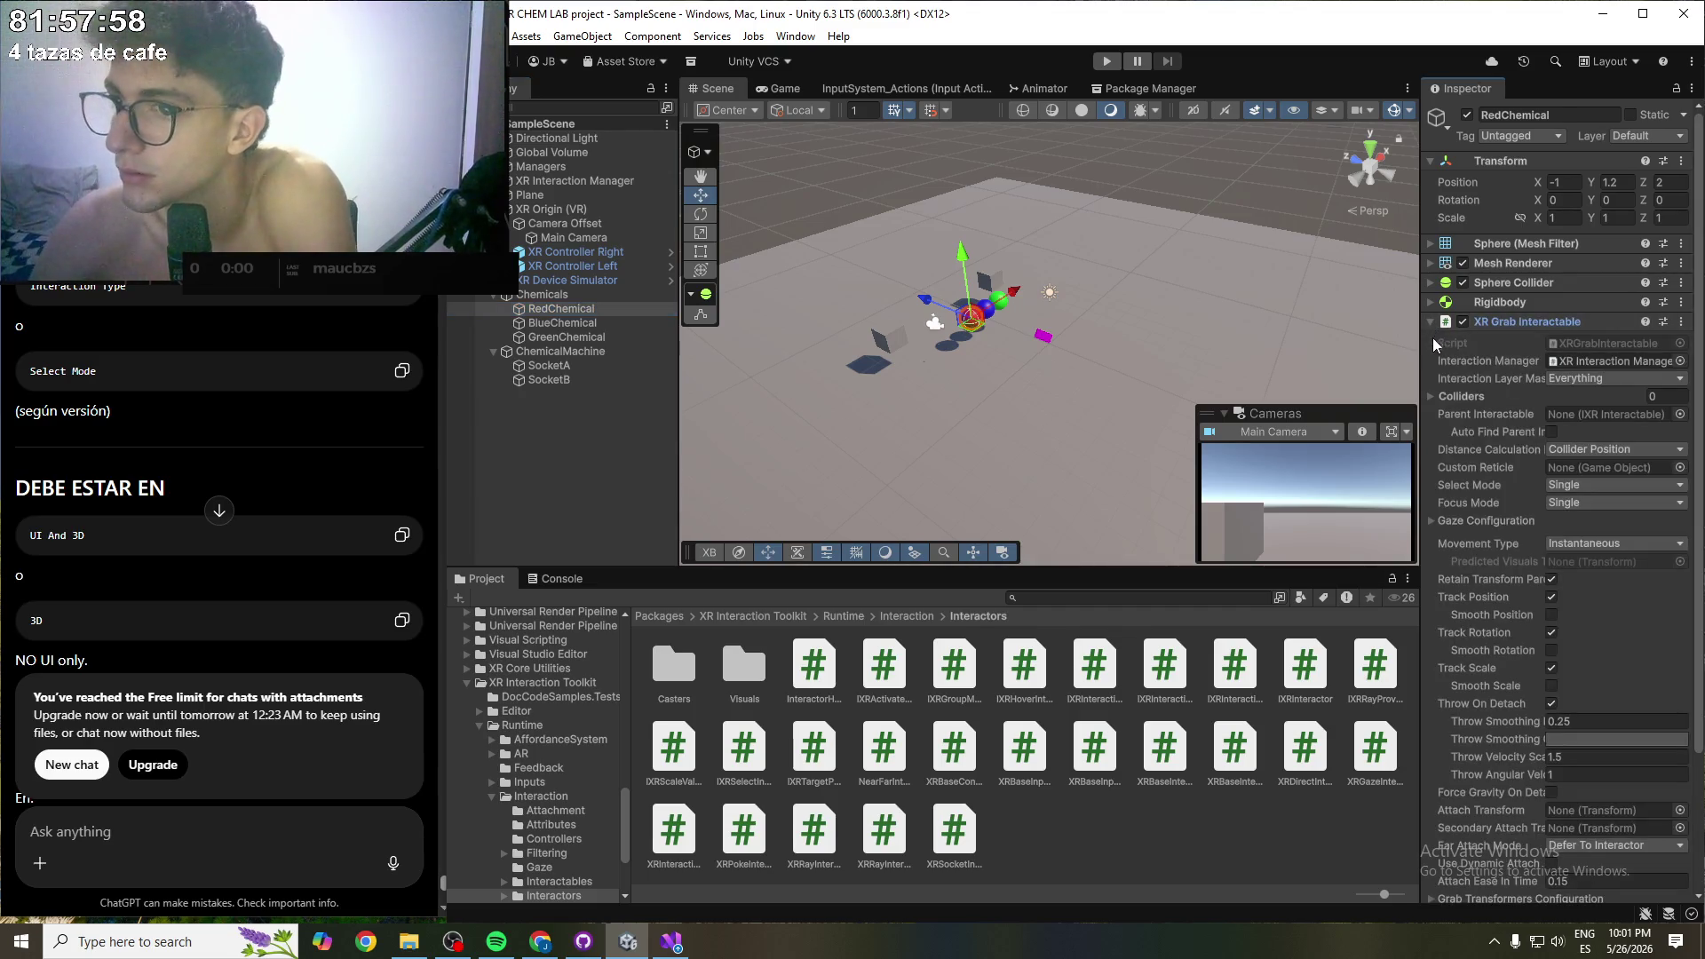
click(1437, 397)
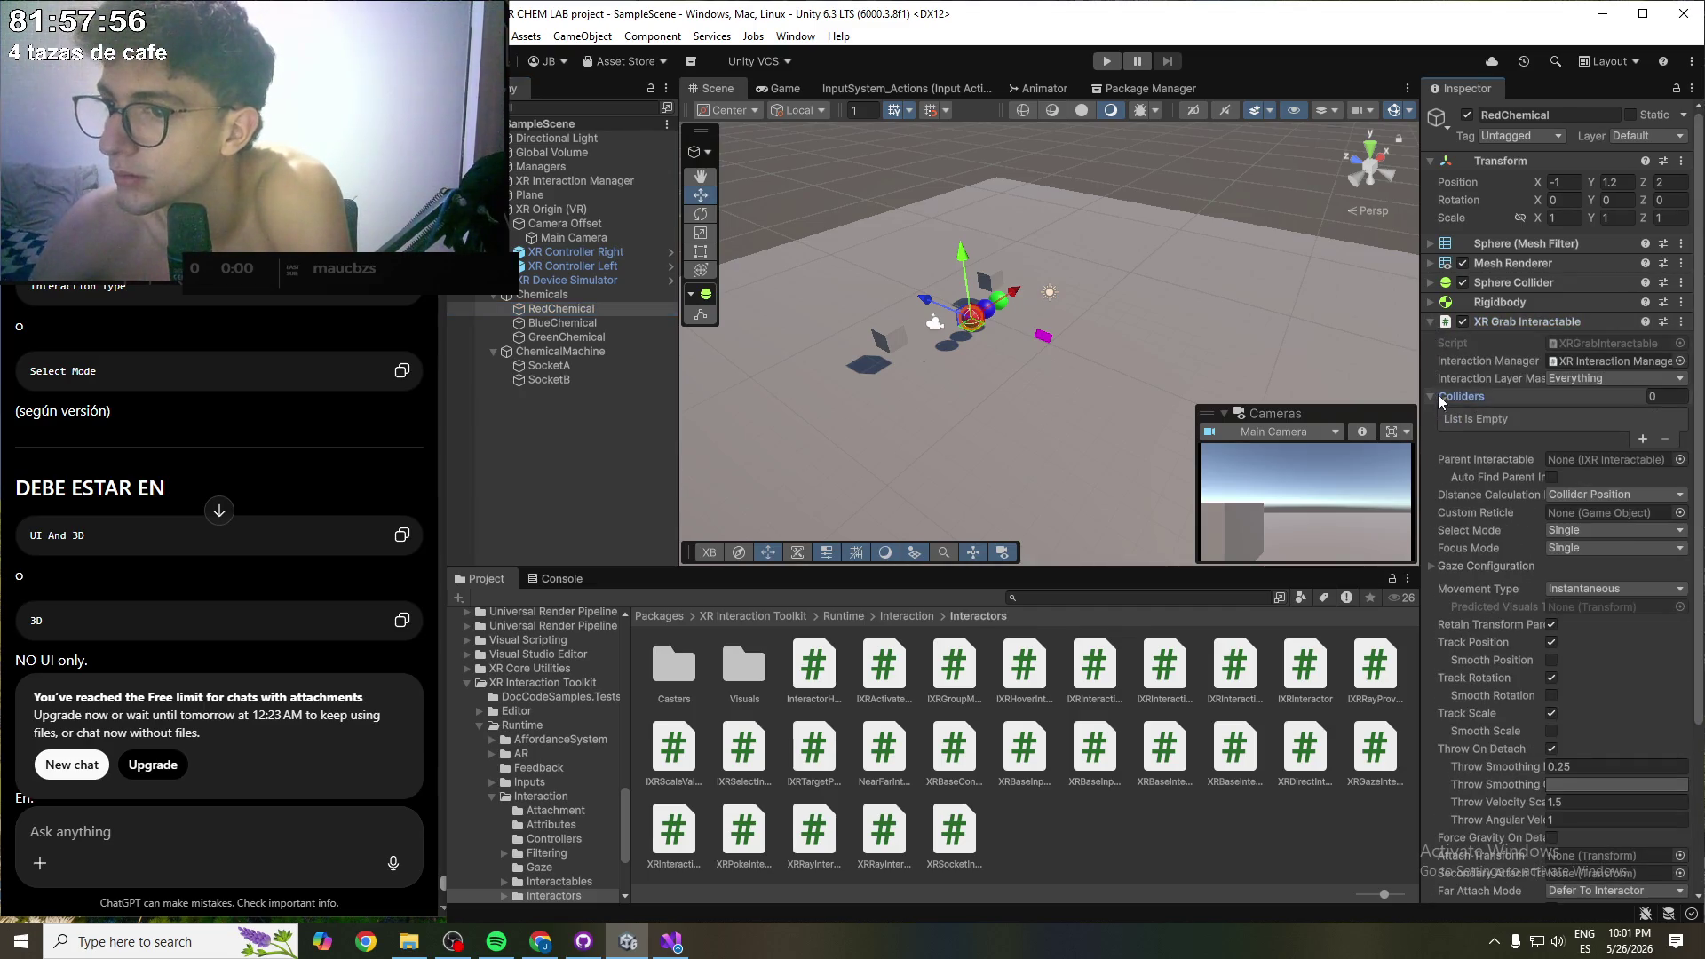
click(1437, 394)
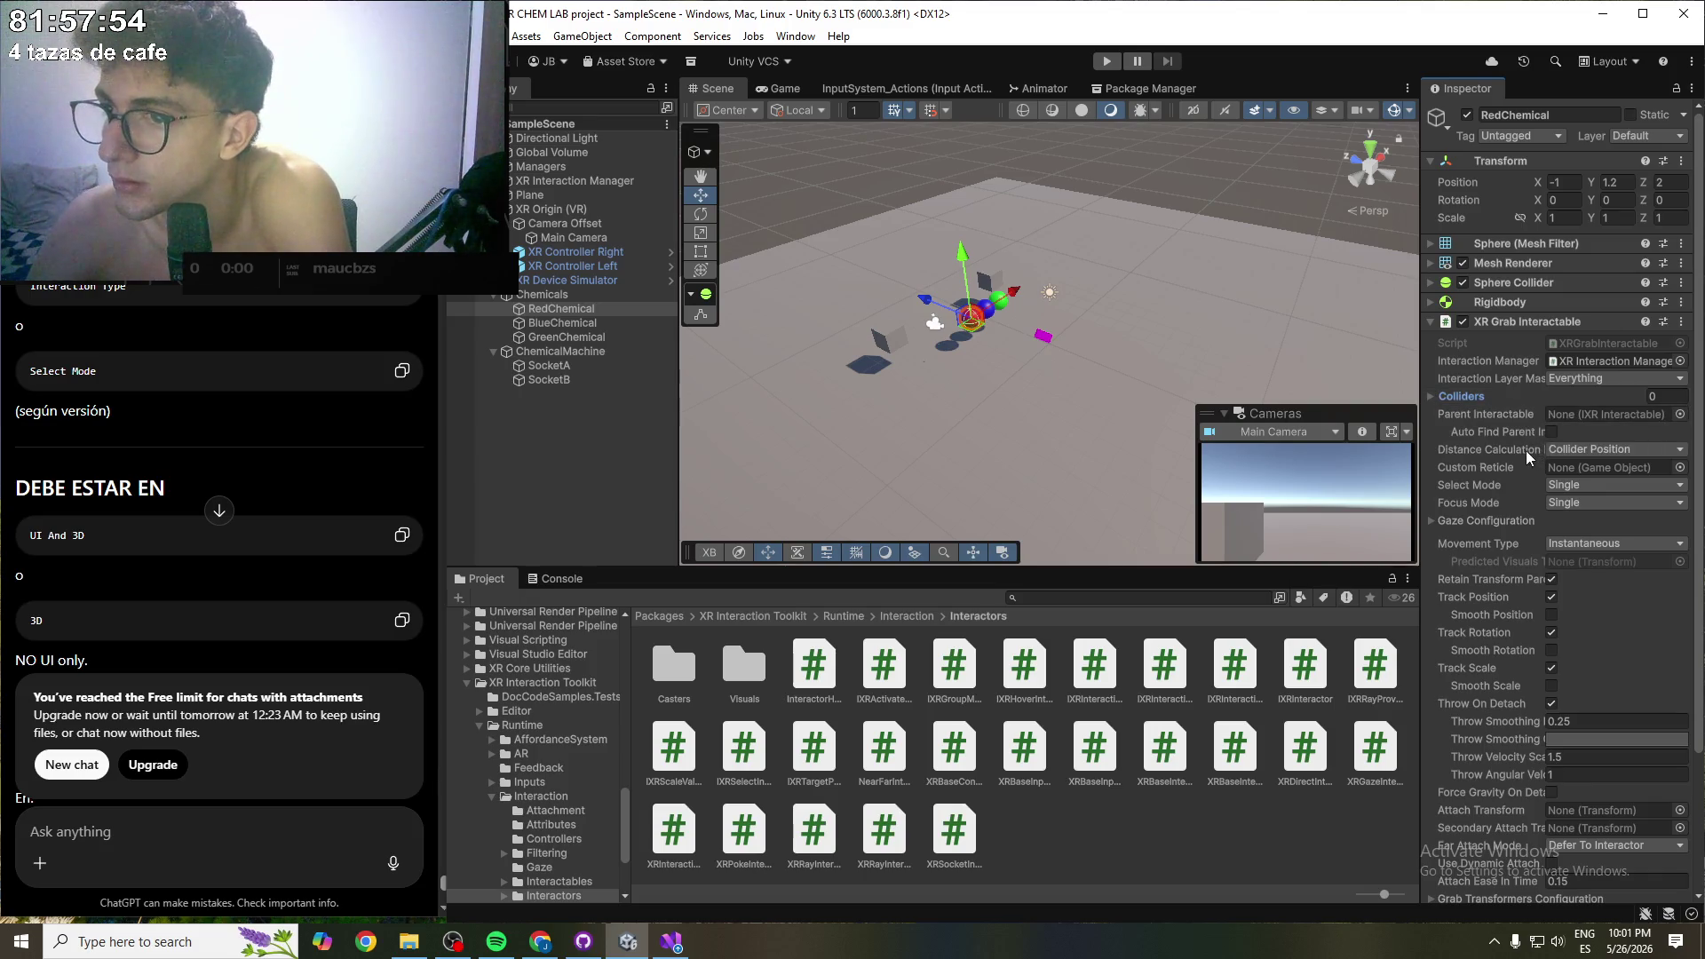
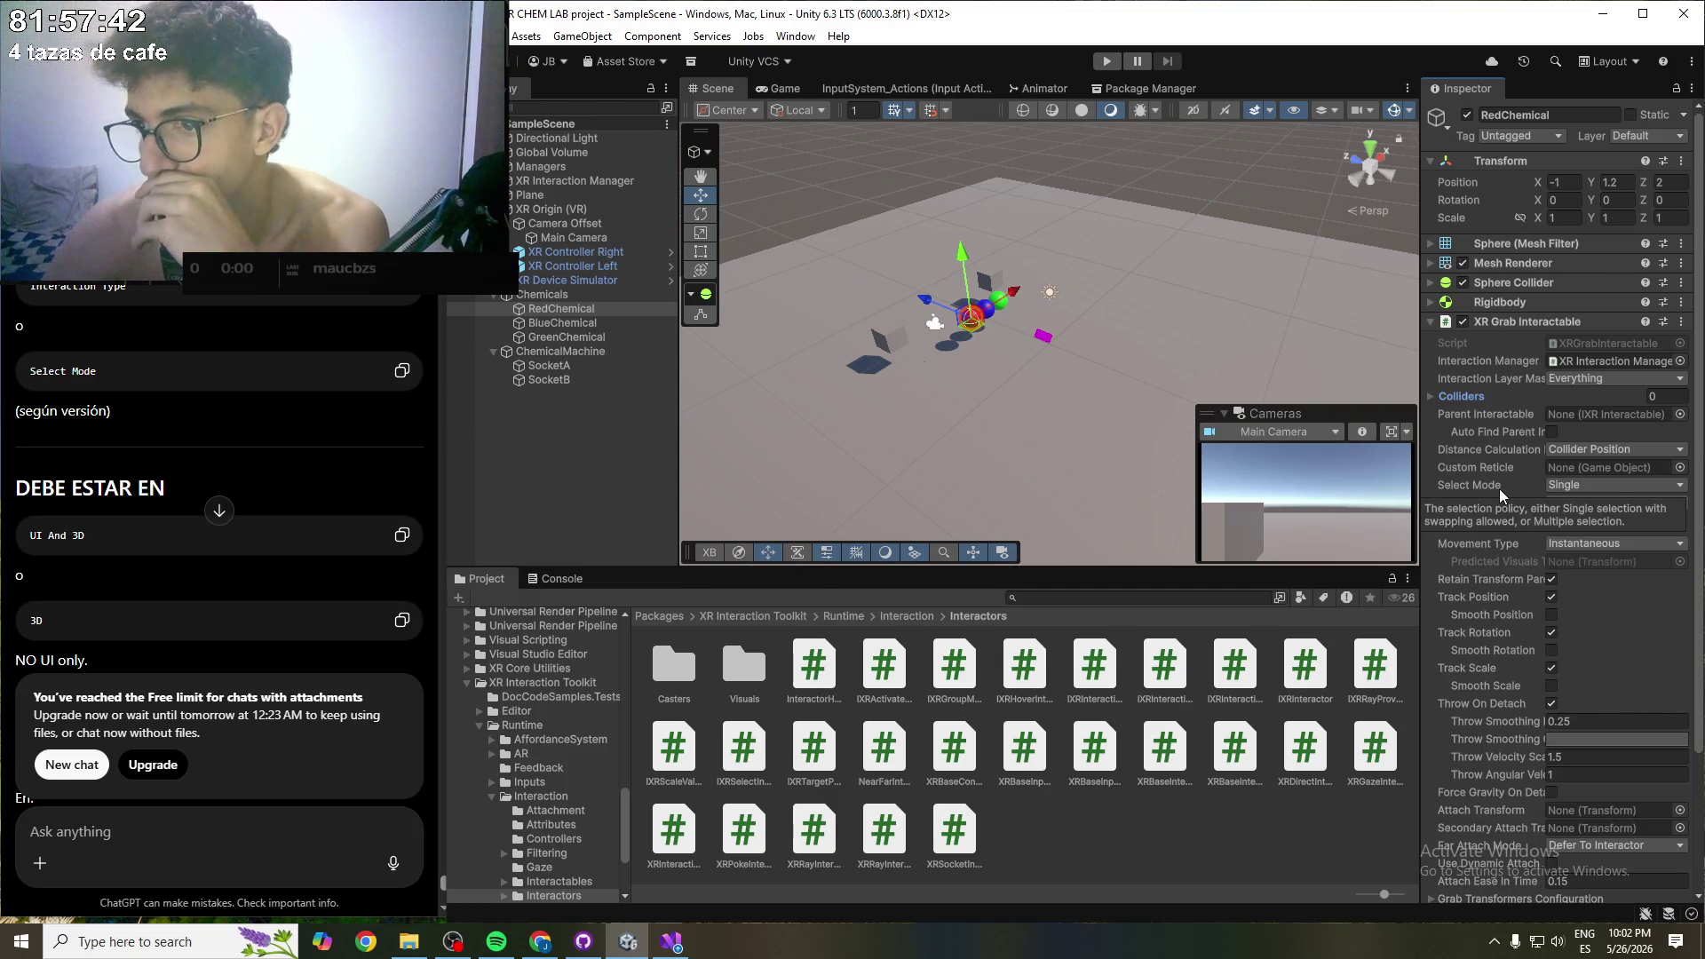
- Set RedChemical's XR Grab Interactable Select Mode to Multiple and save the scene
click(1609, 486)
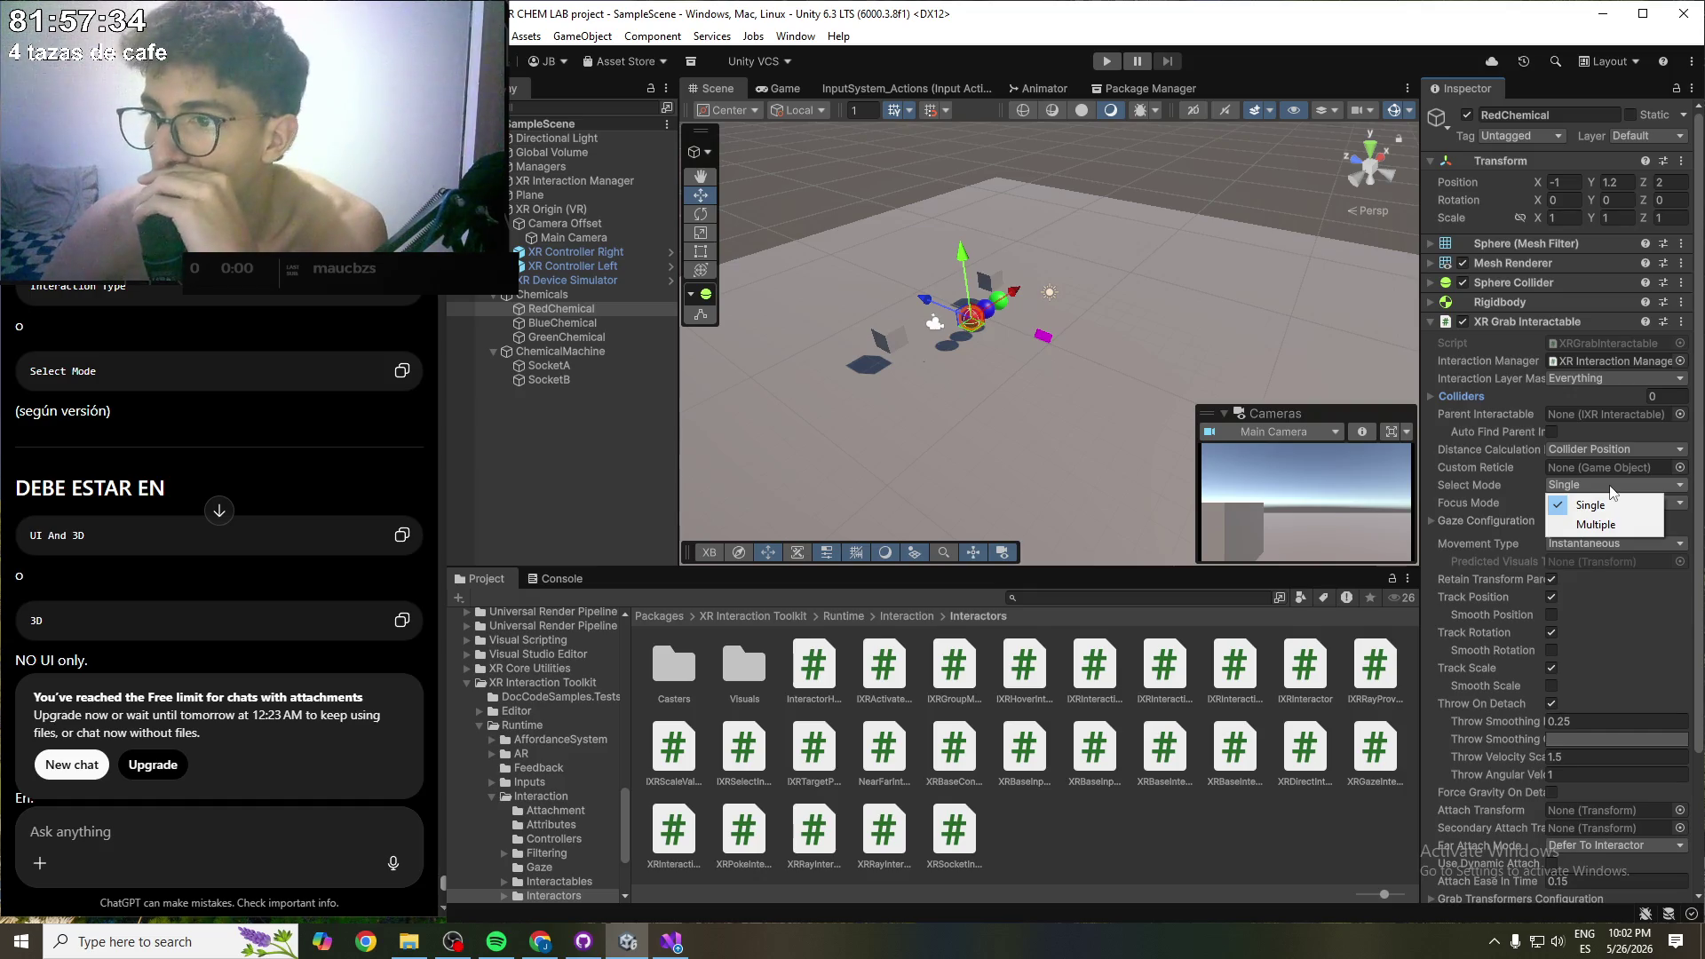
click(1596, 526)
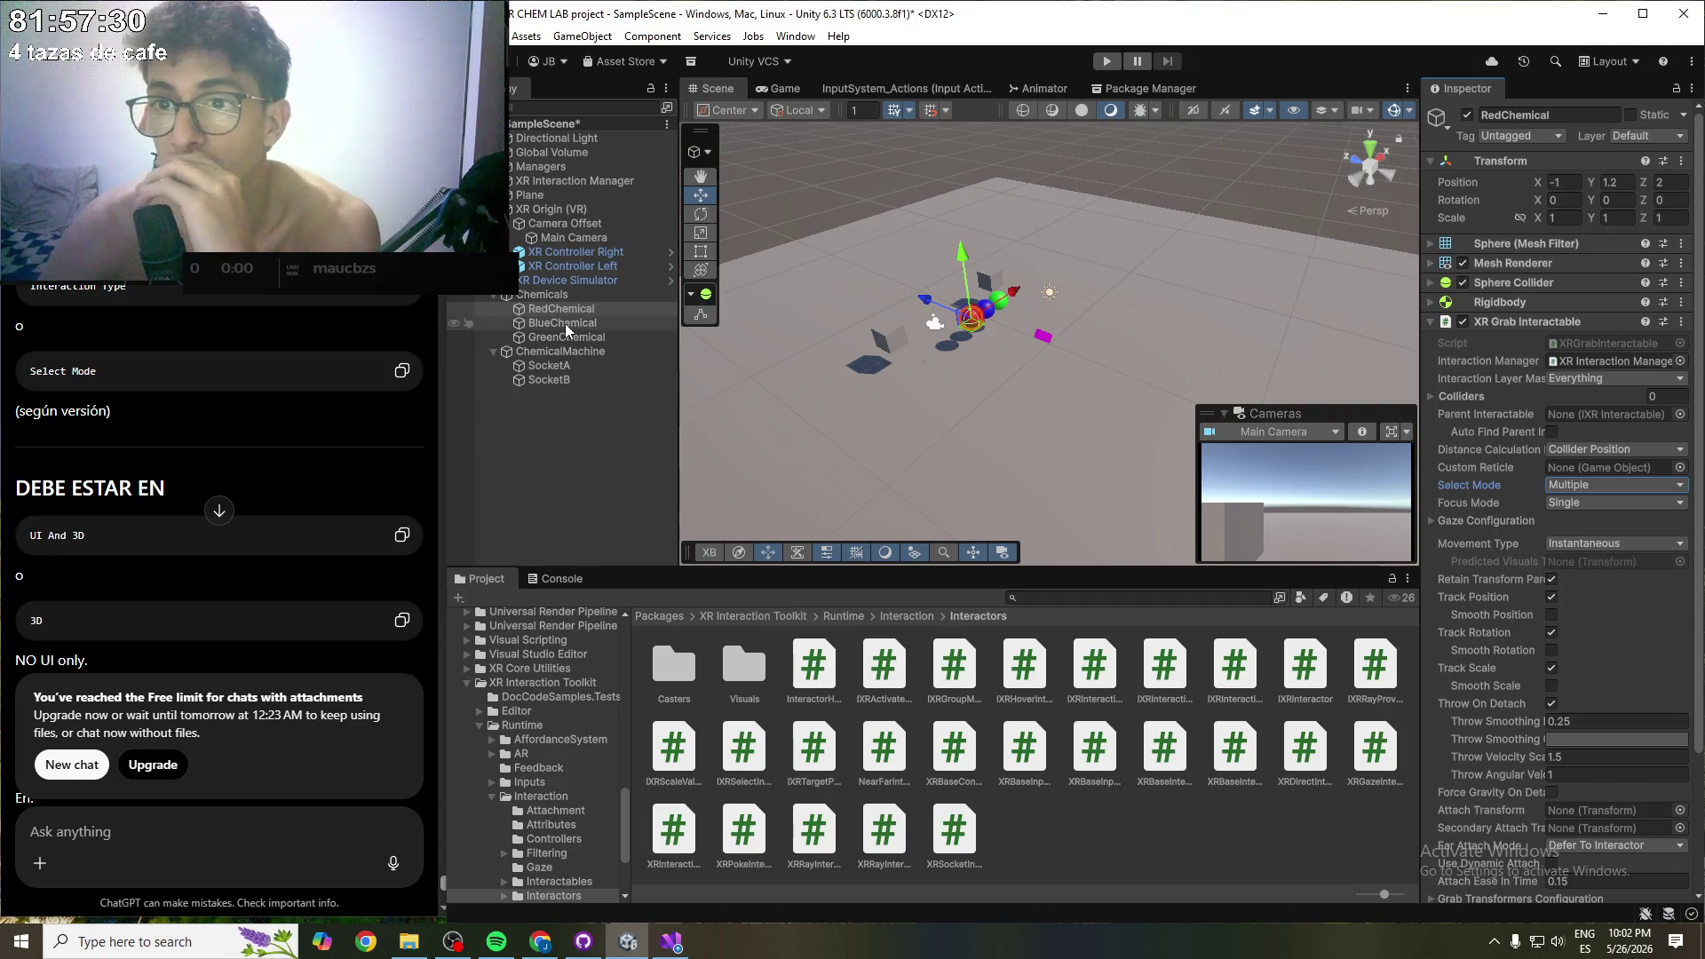
key(ctrl+s)
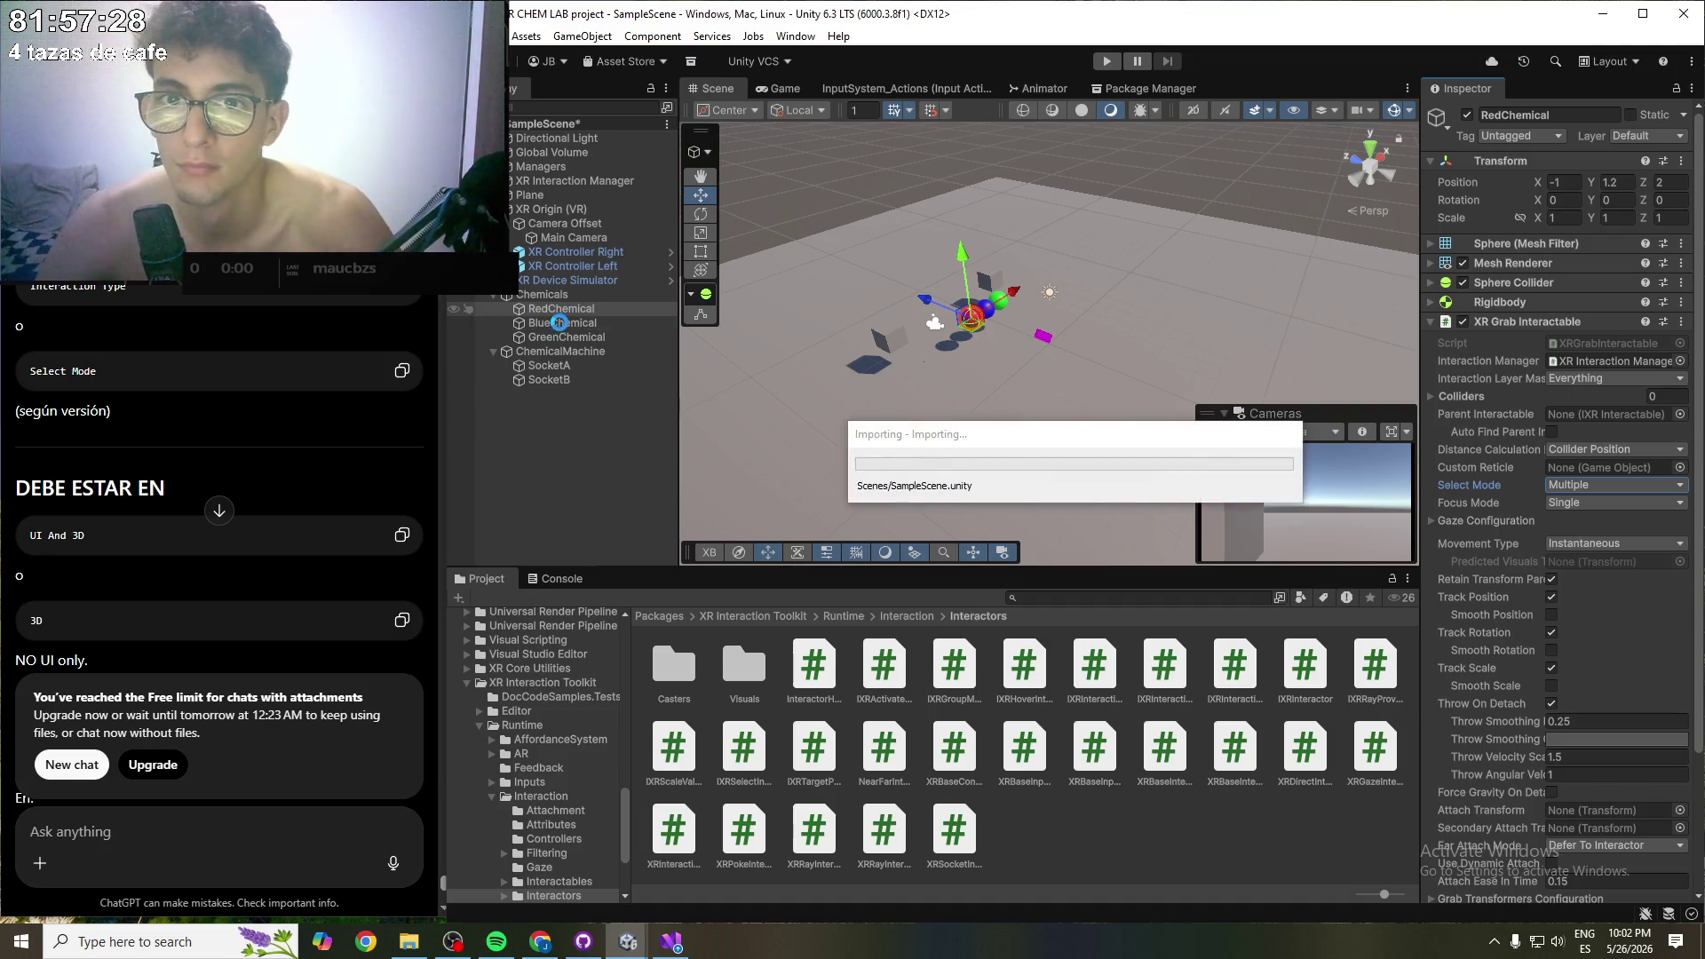
- Check BlueChemical's select mode options, leaving it at Single
click(560, 322)
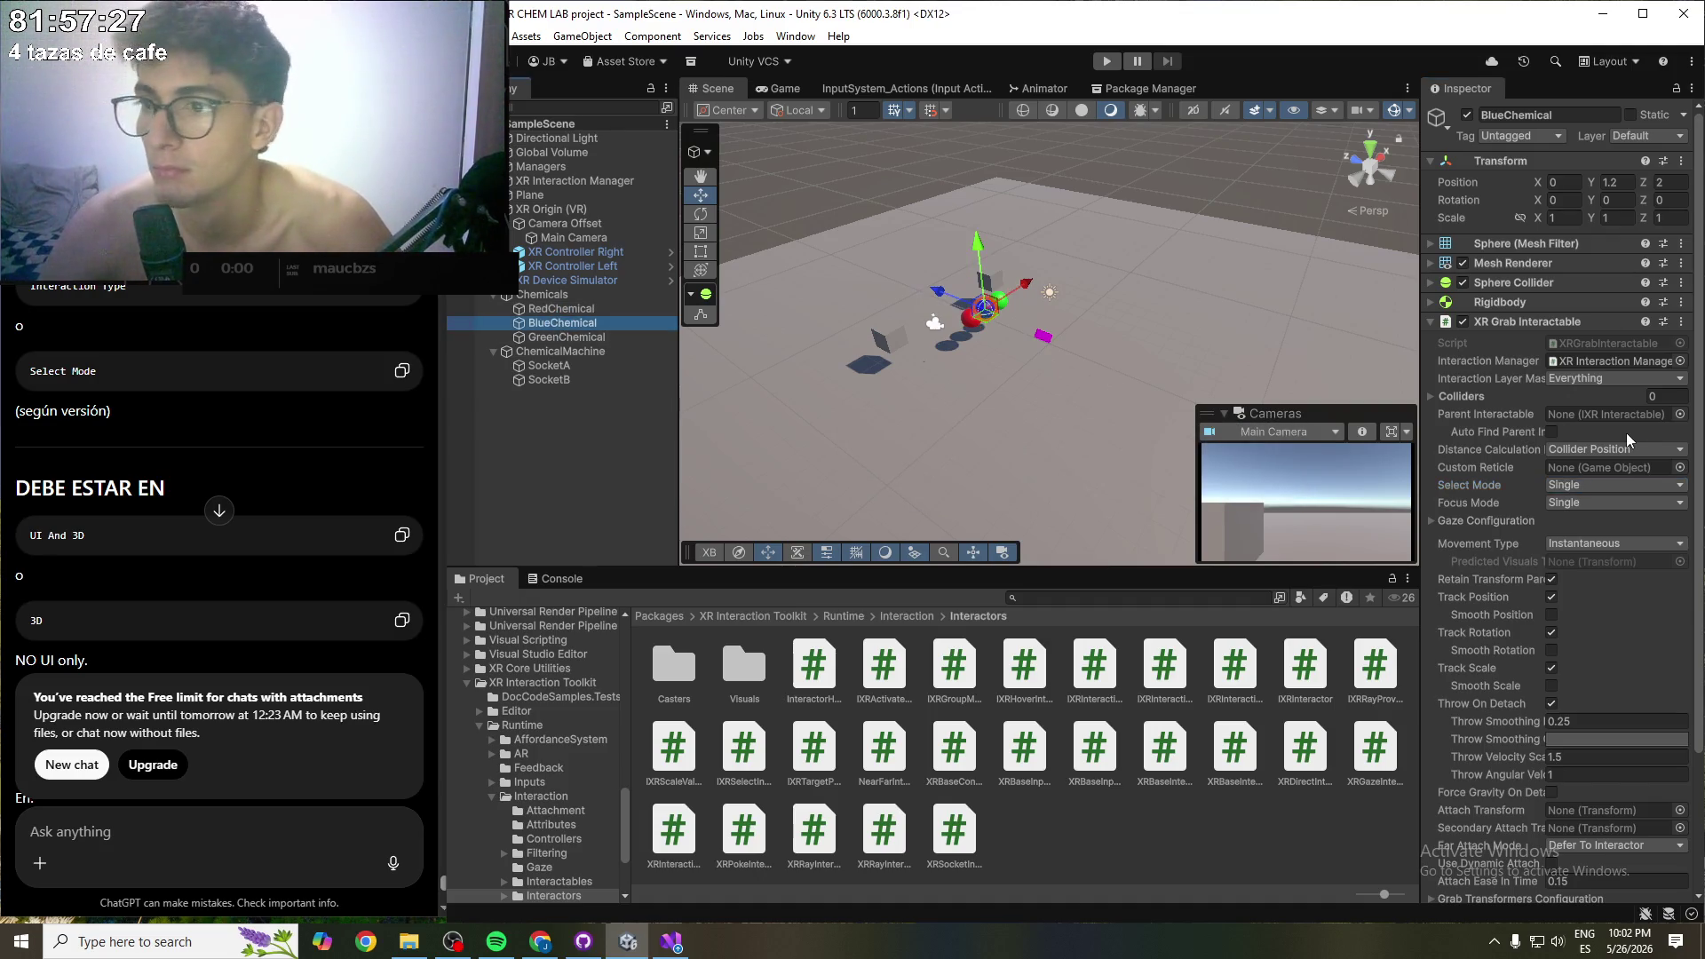
click(1609, 481)
click(1589, 499)
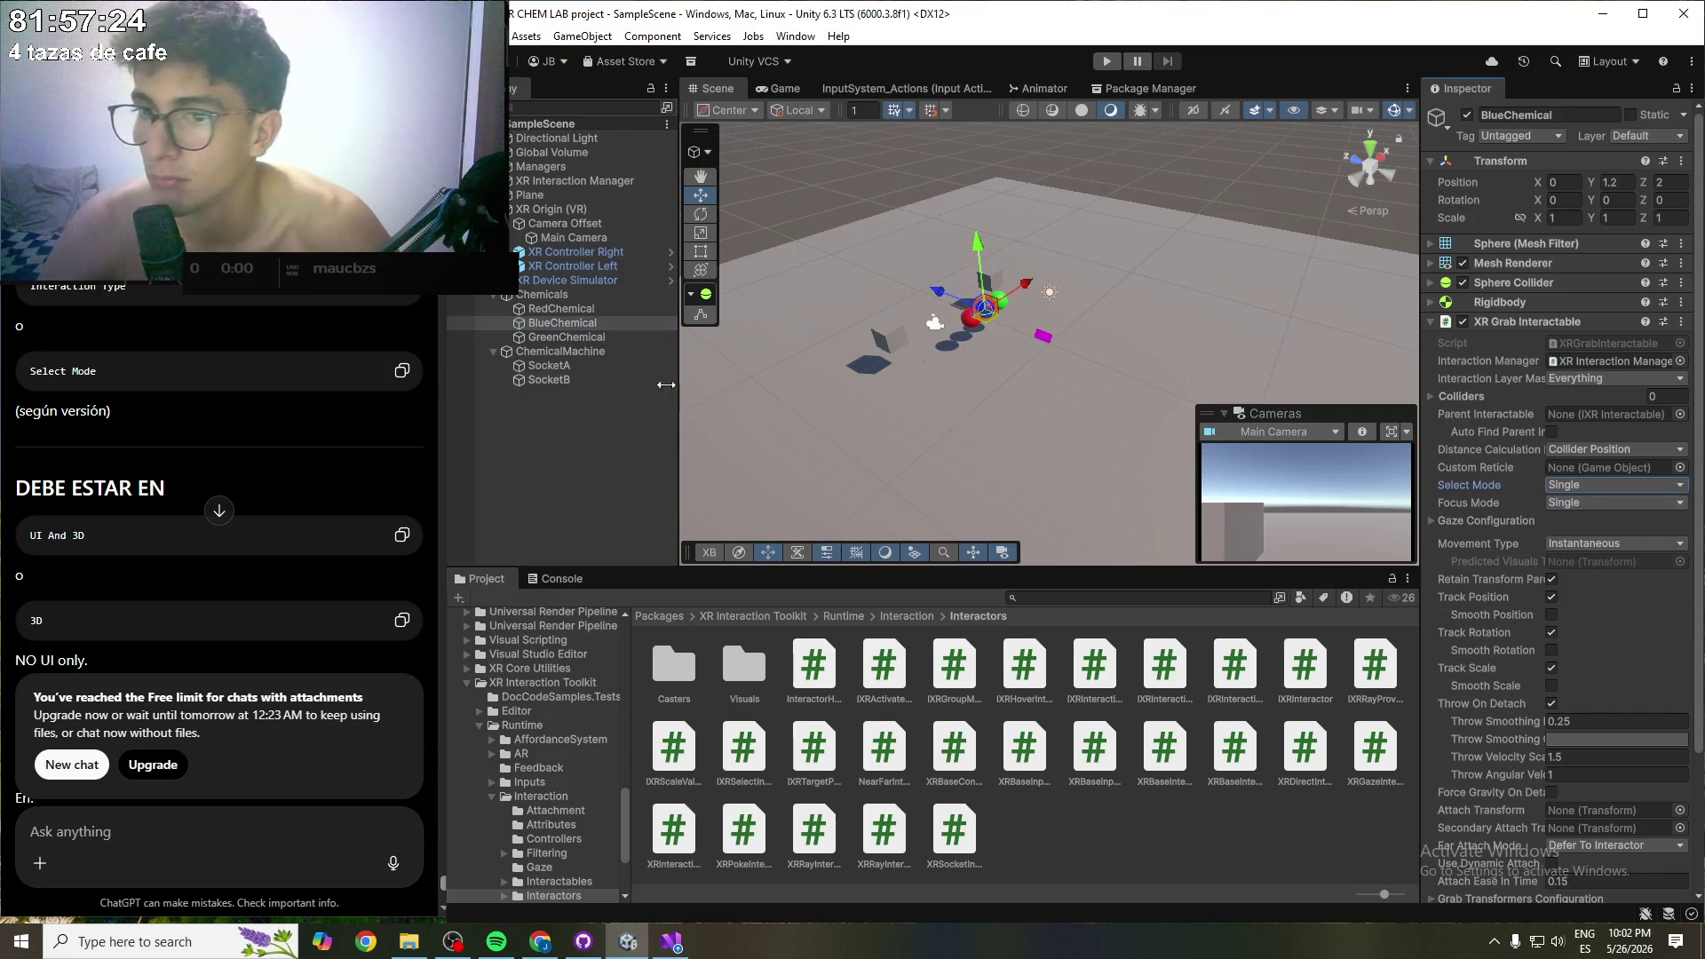
- Set GreenChemical's select mode to Multiple, then select SocketA in the Hierarchy
click(567, 336)
click(1600, 482)
click(1588, 515)
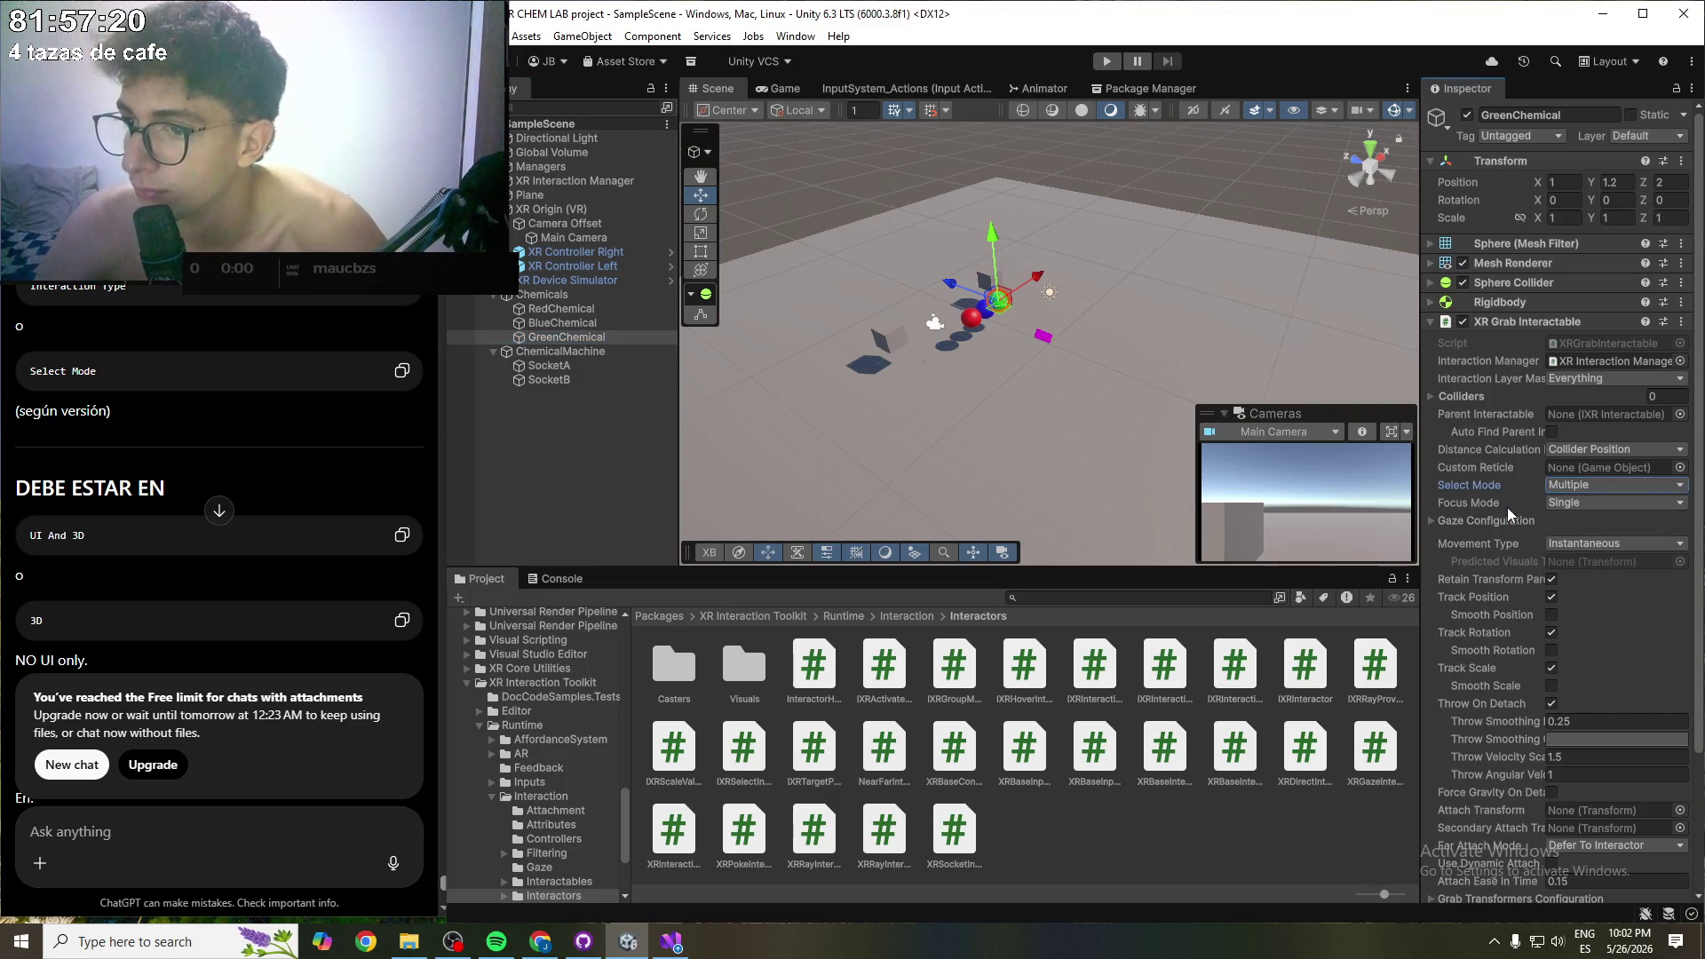
scroll(1492, 586, down, 4)
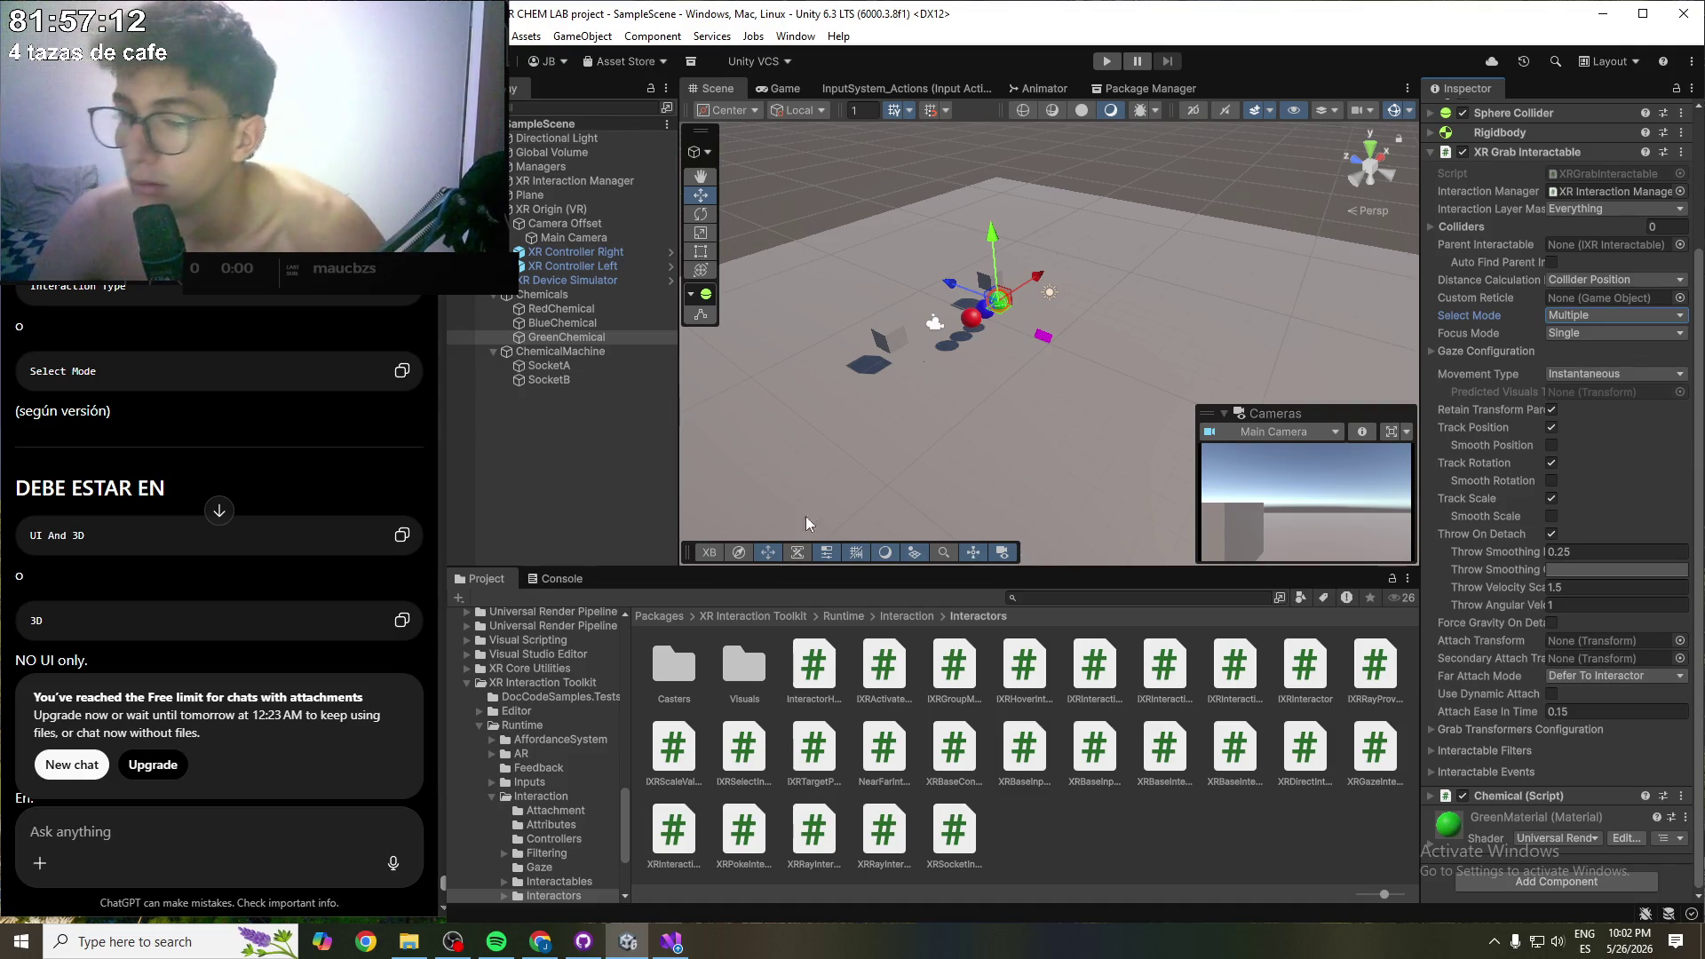
click(551, 366)
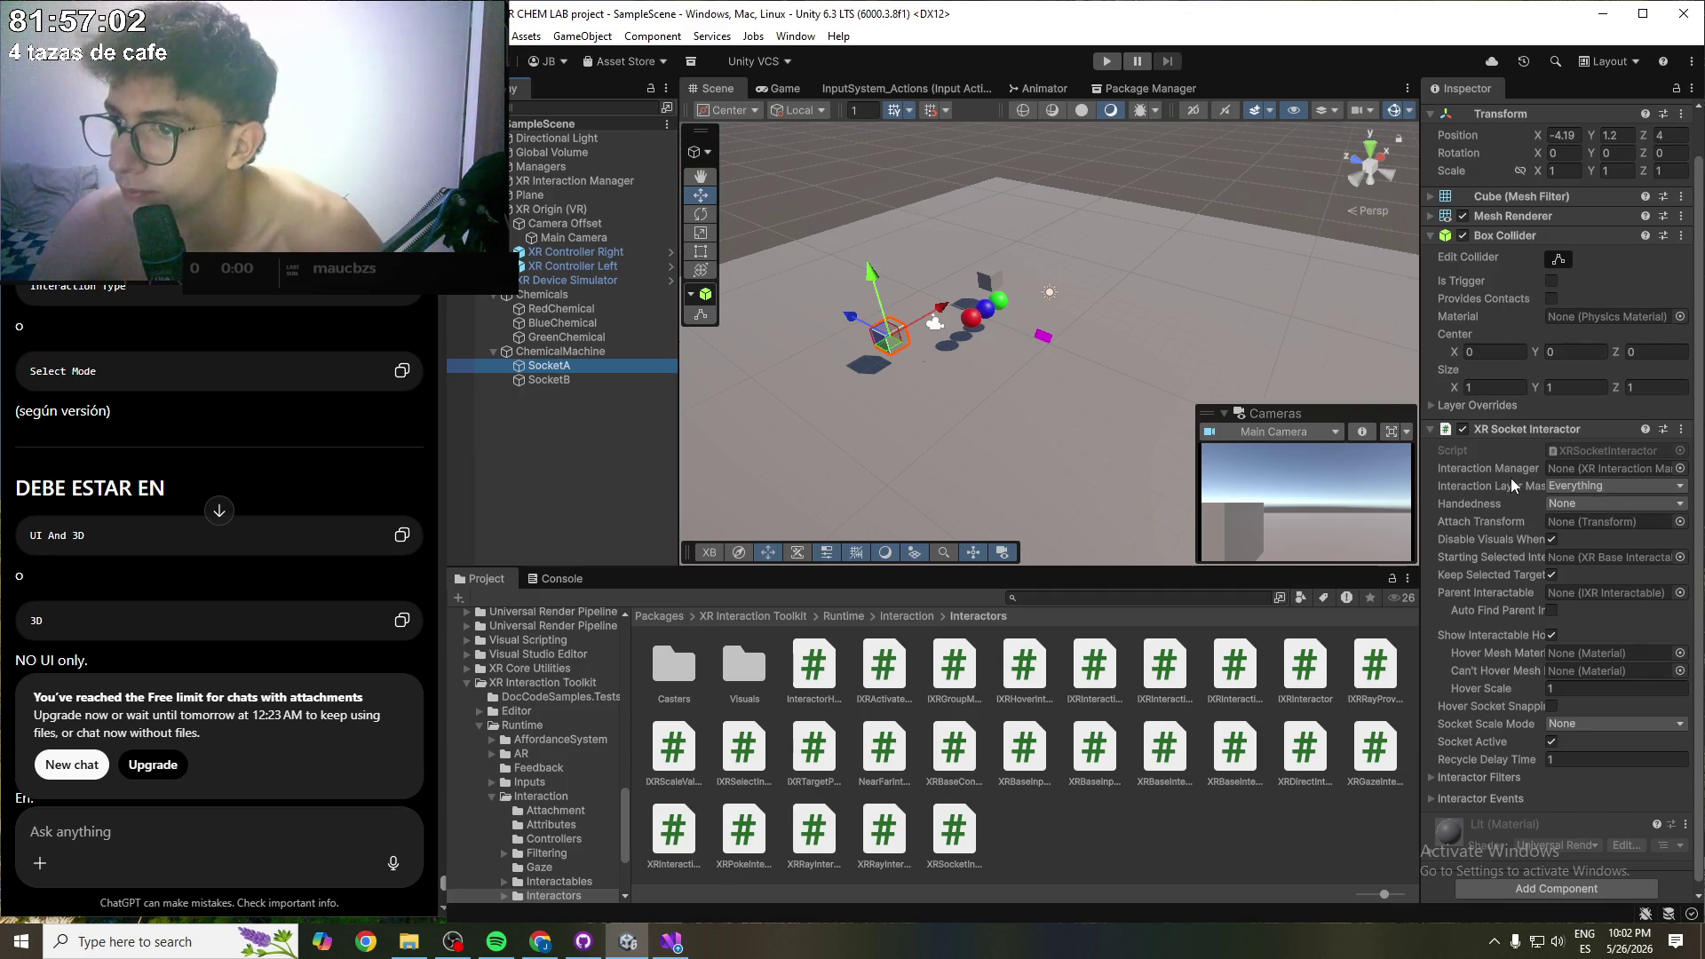
- Select ChemicalMachine, then GreenChemical, then the XR Device Simulator in the Hierarchy
scroll(1510, 477, down, 1)
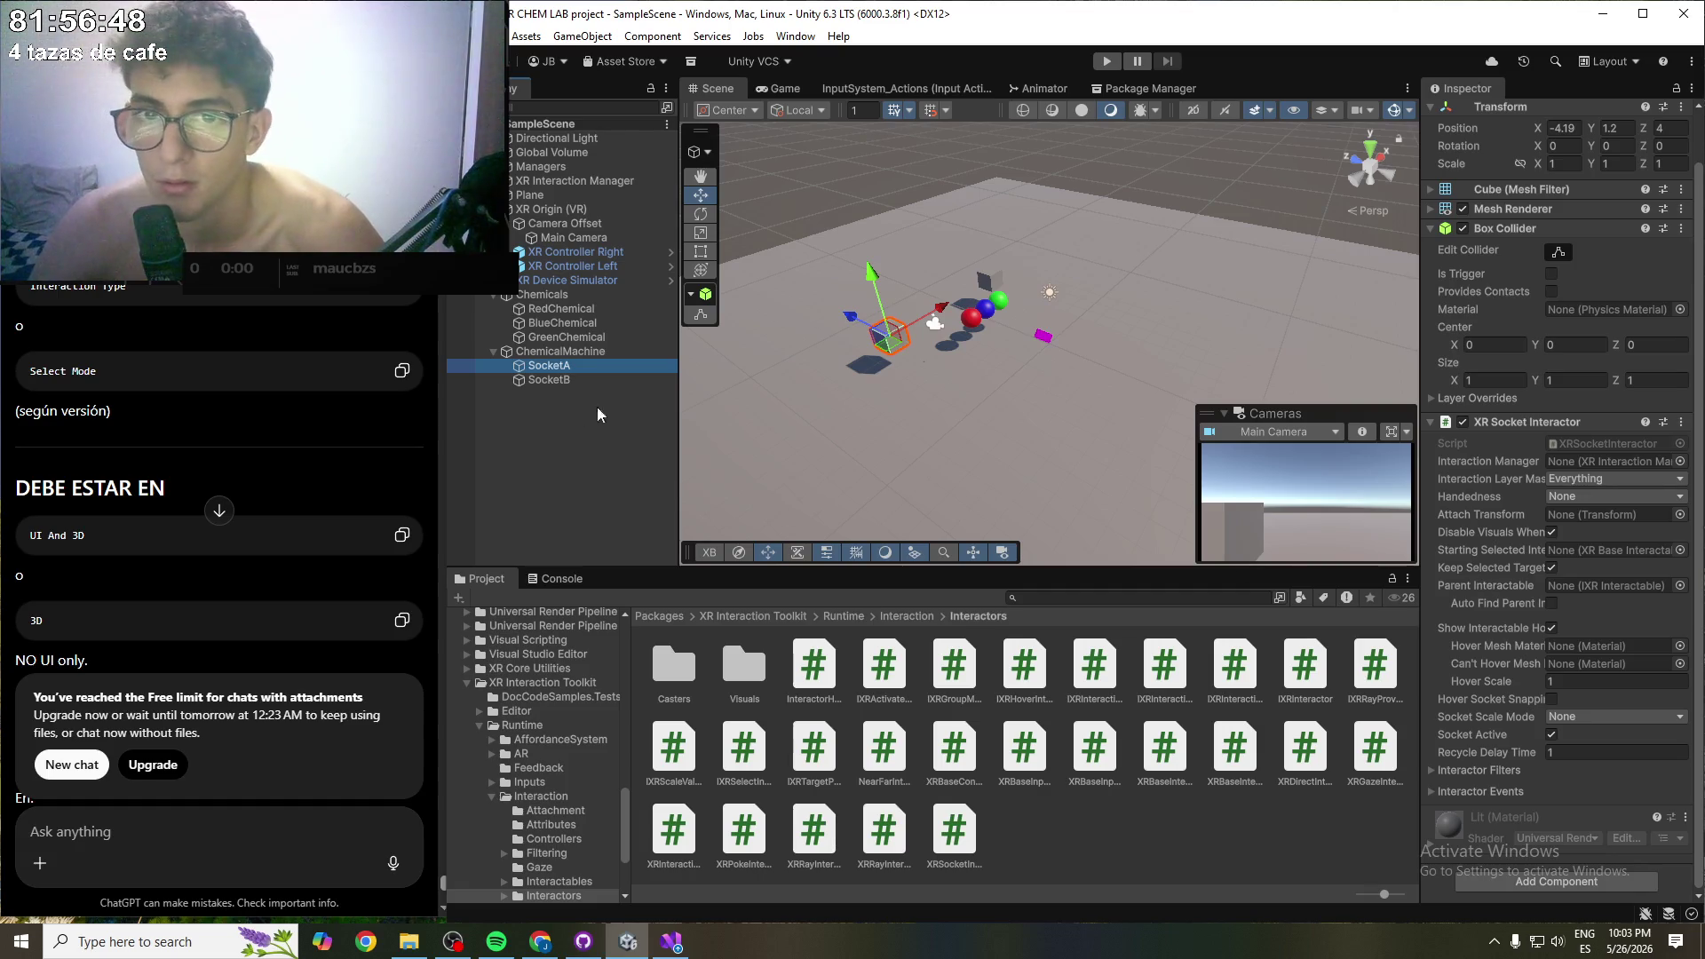
click(590, 351)
click(593, 339)
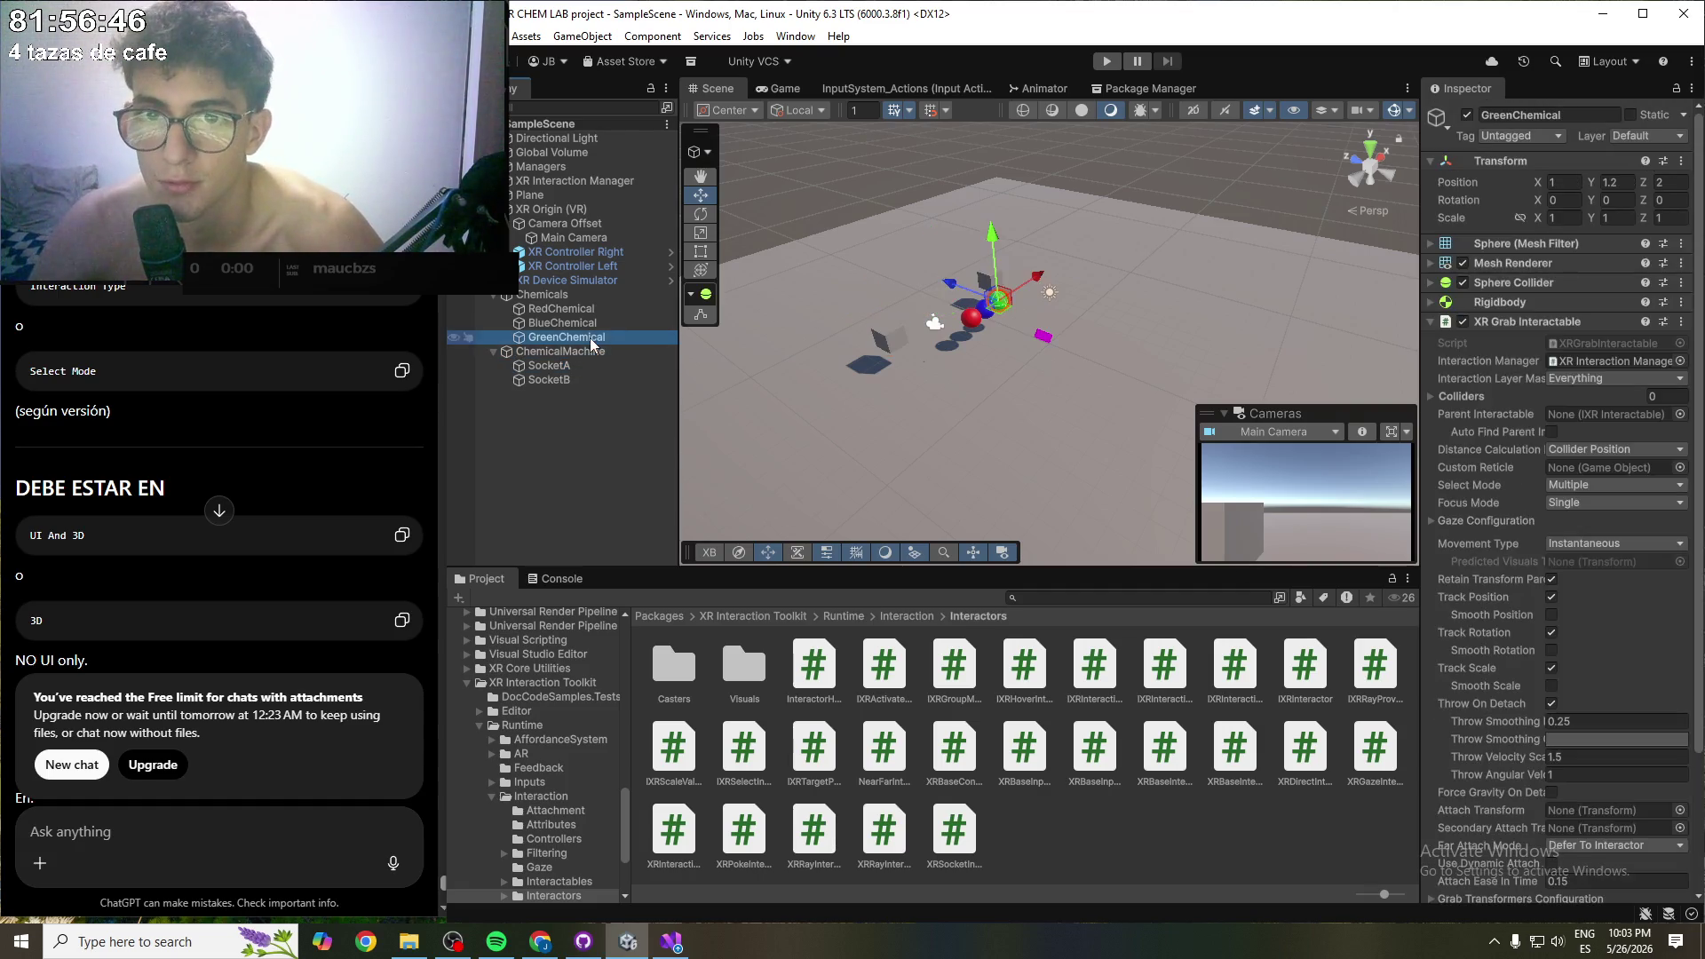
click(588, 282)
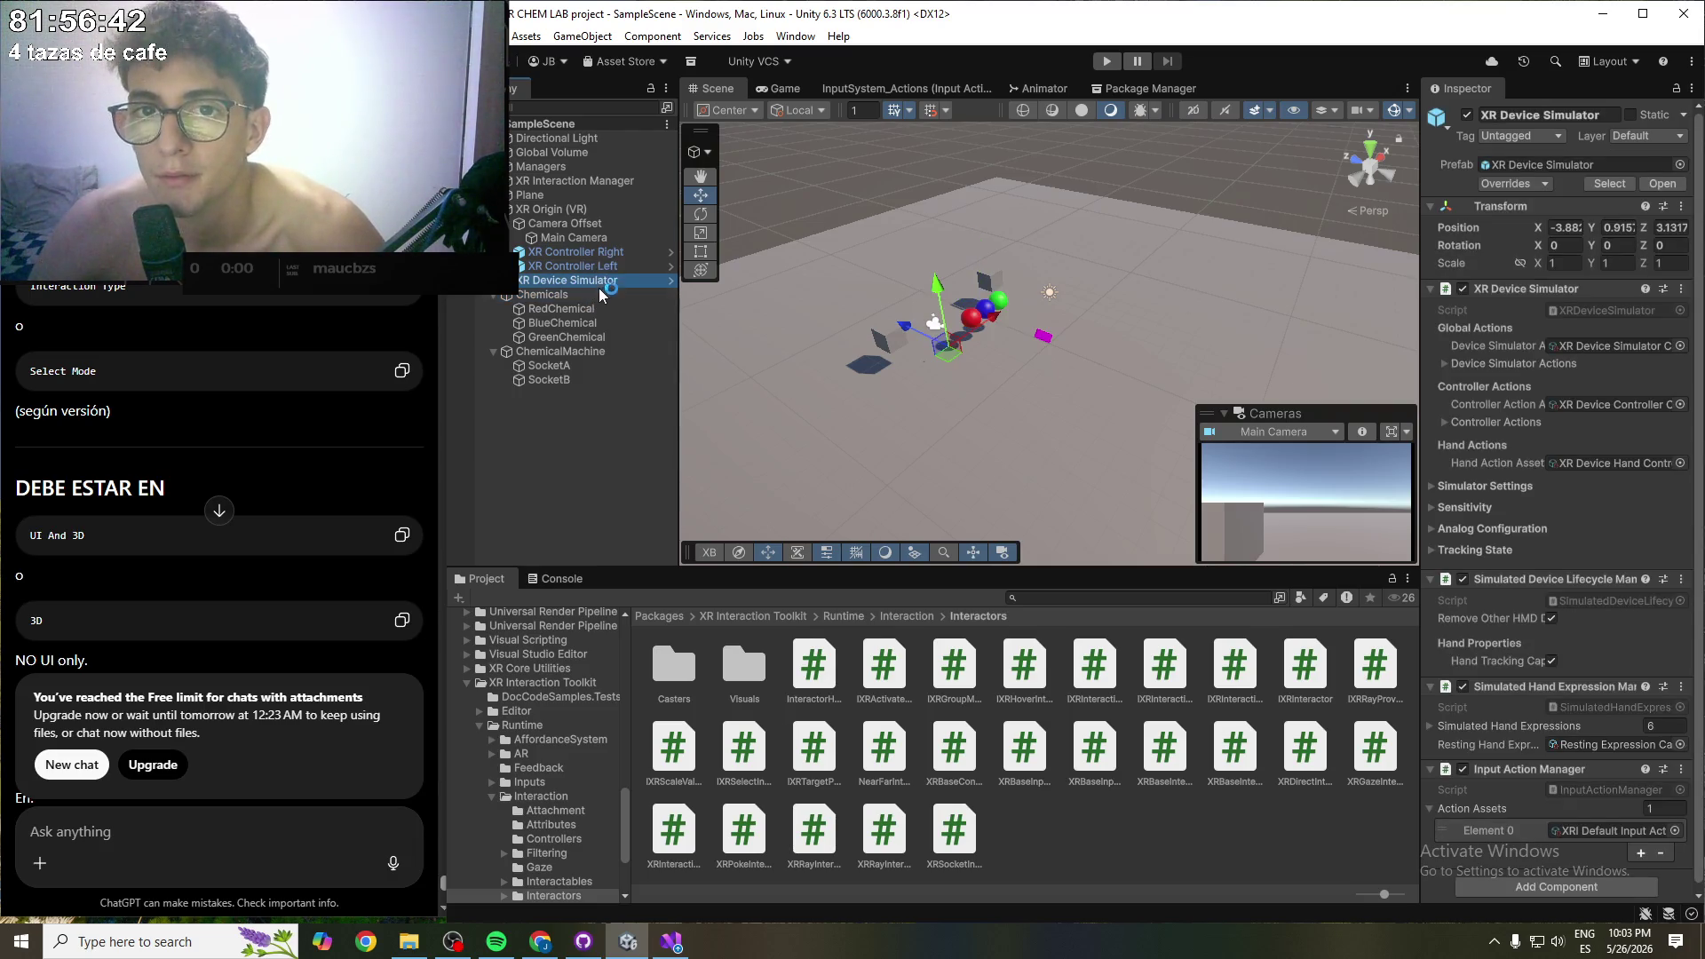
- Review the simulator's analog, tracking state and simulator foldouts, then expand XR Controller Left
click(597, 295)
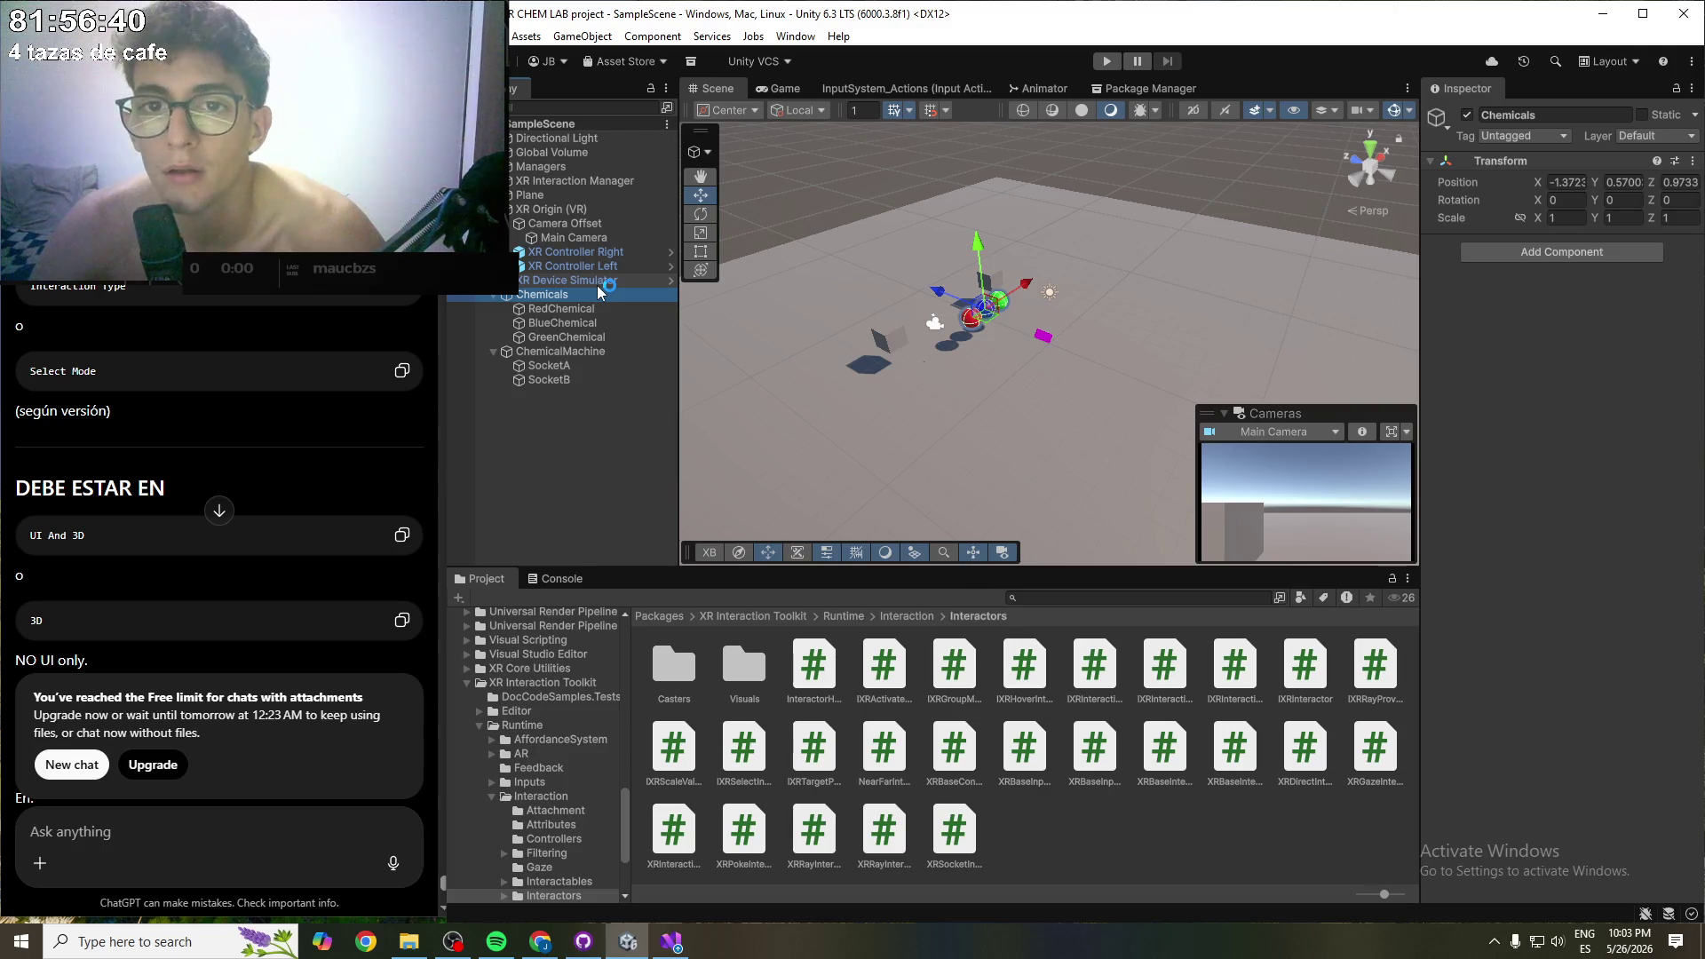
click(597, 285)
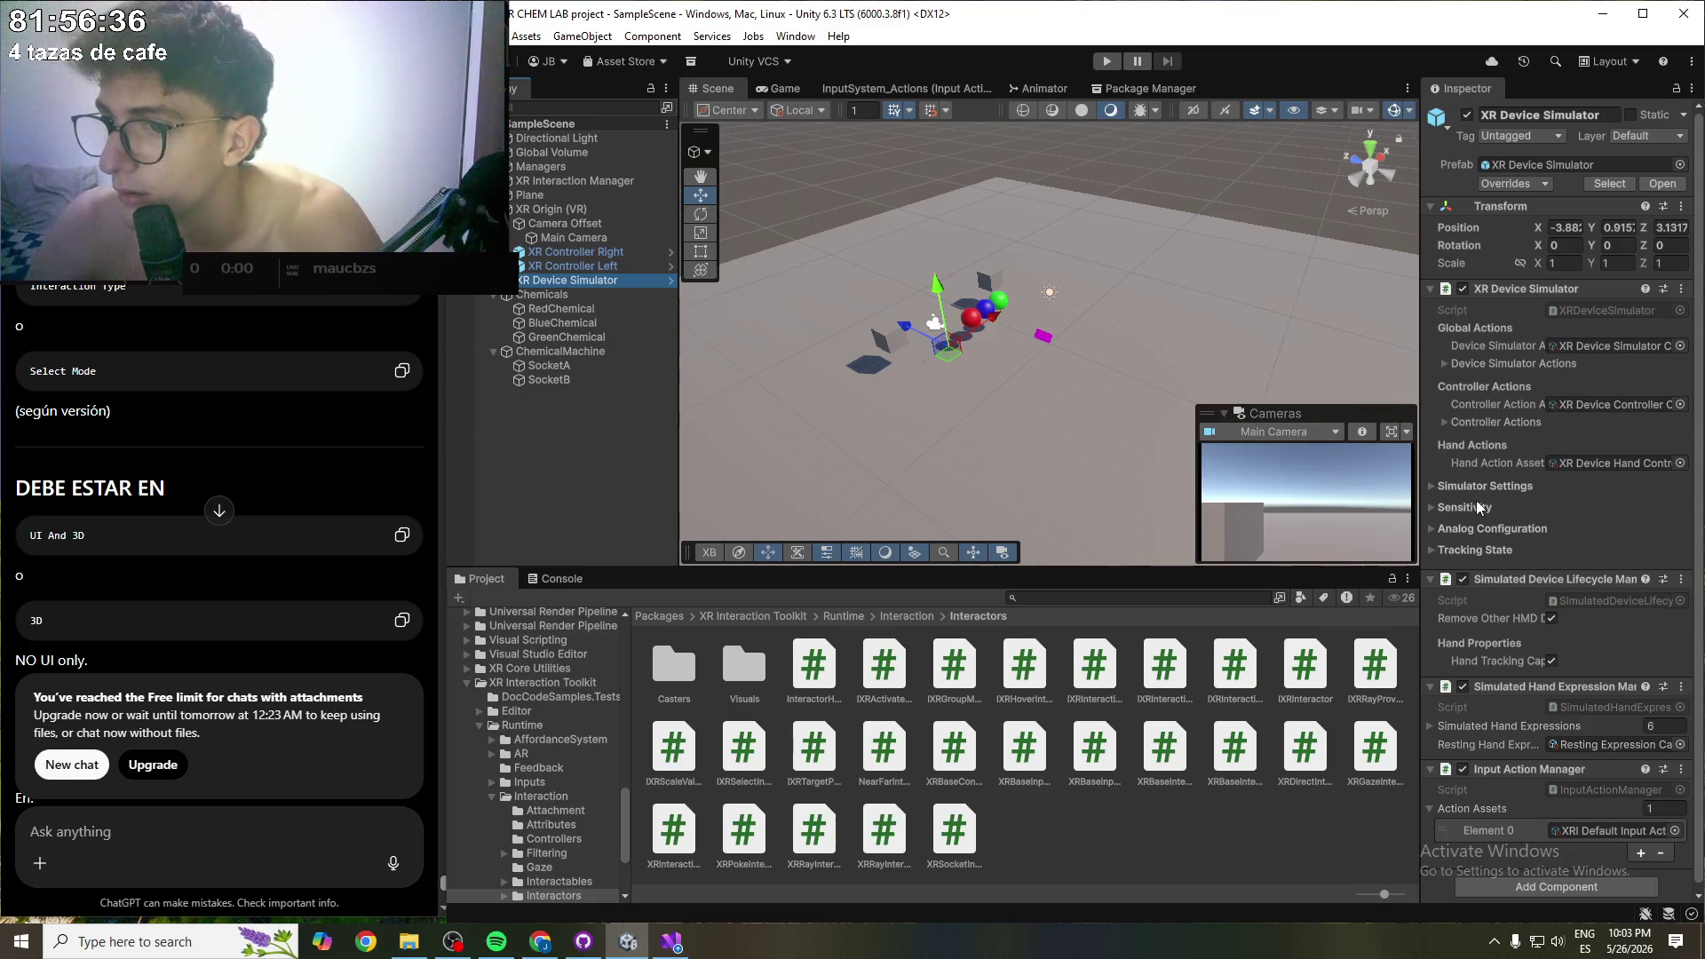
click(1473, 530)
click(1472, 526)
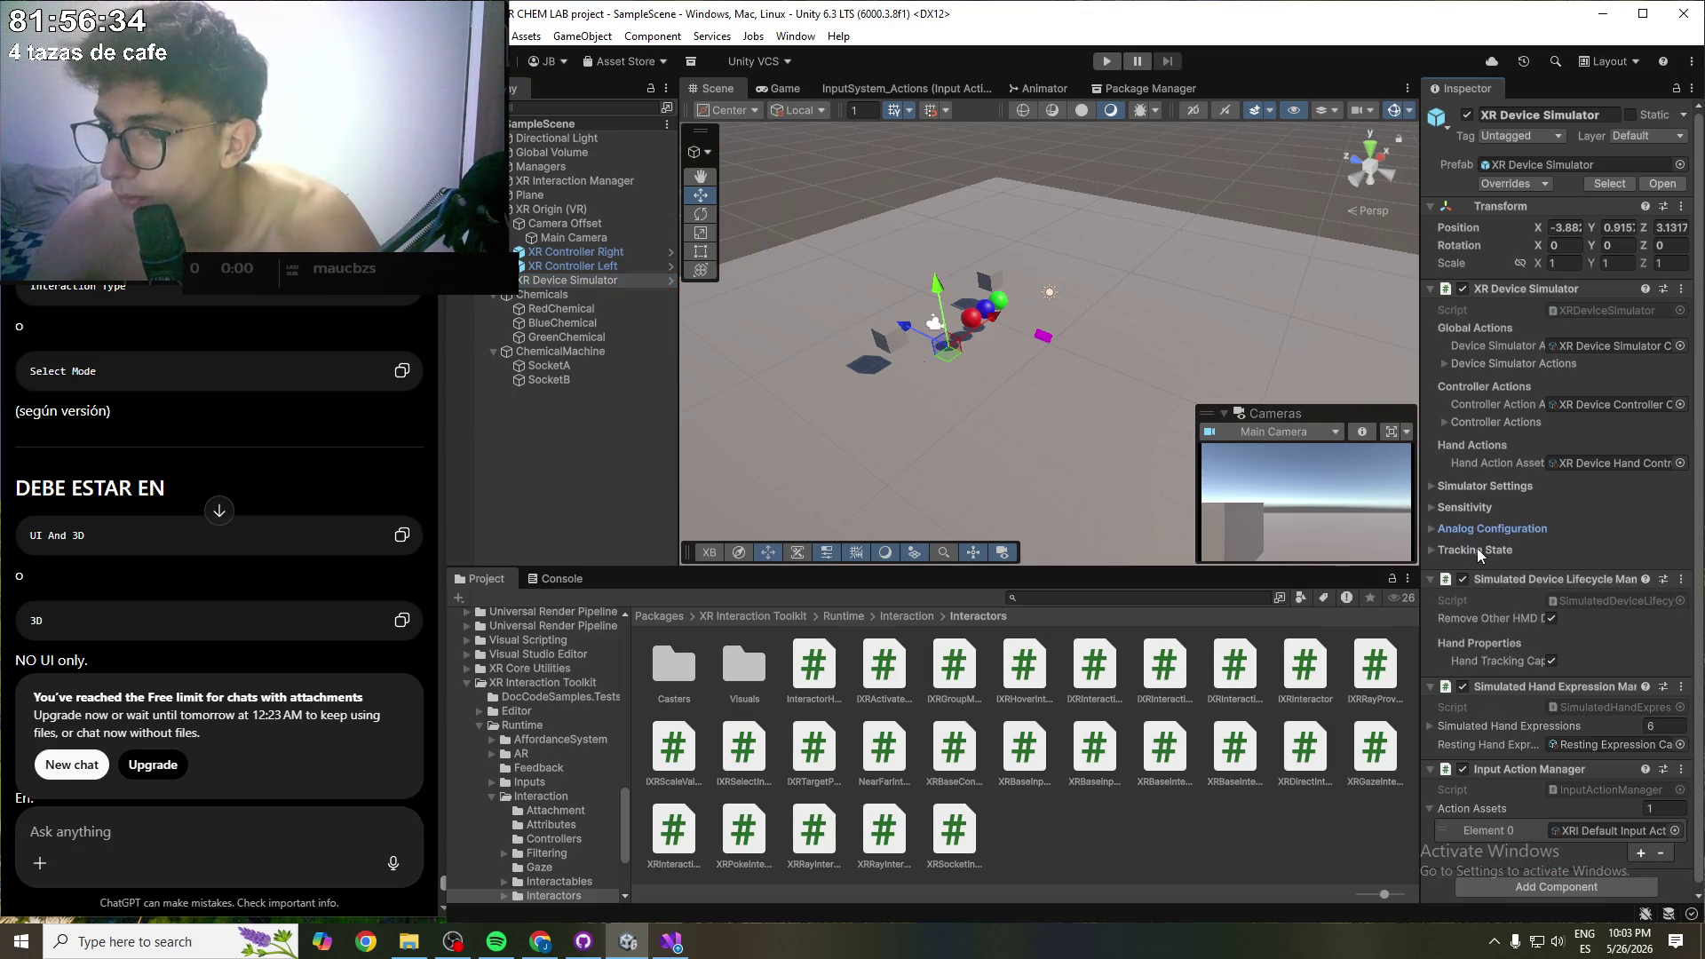
click(1478, 549)
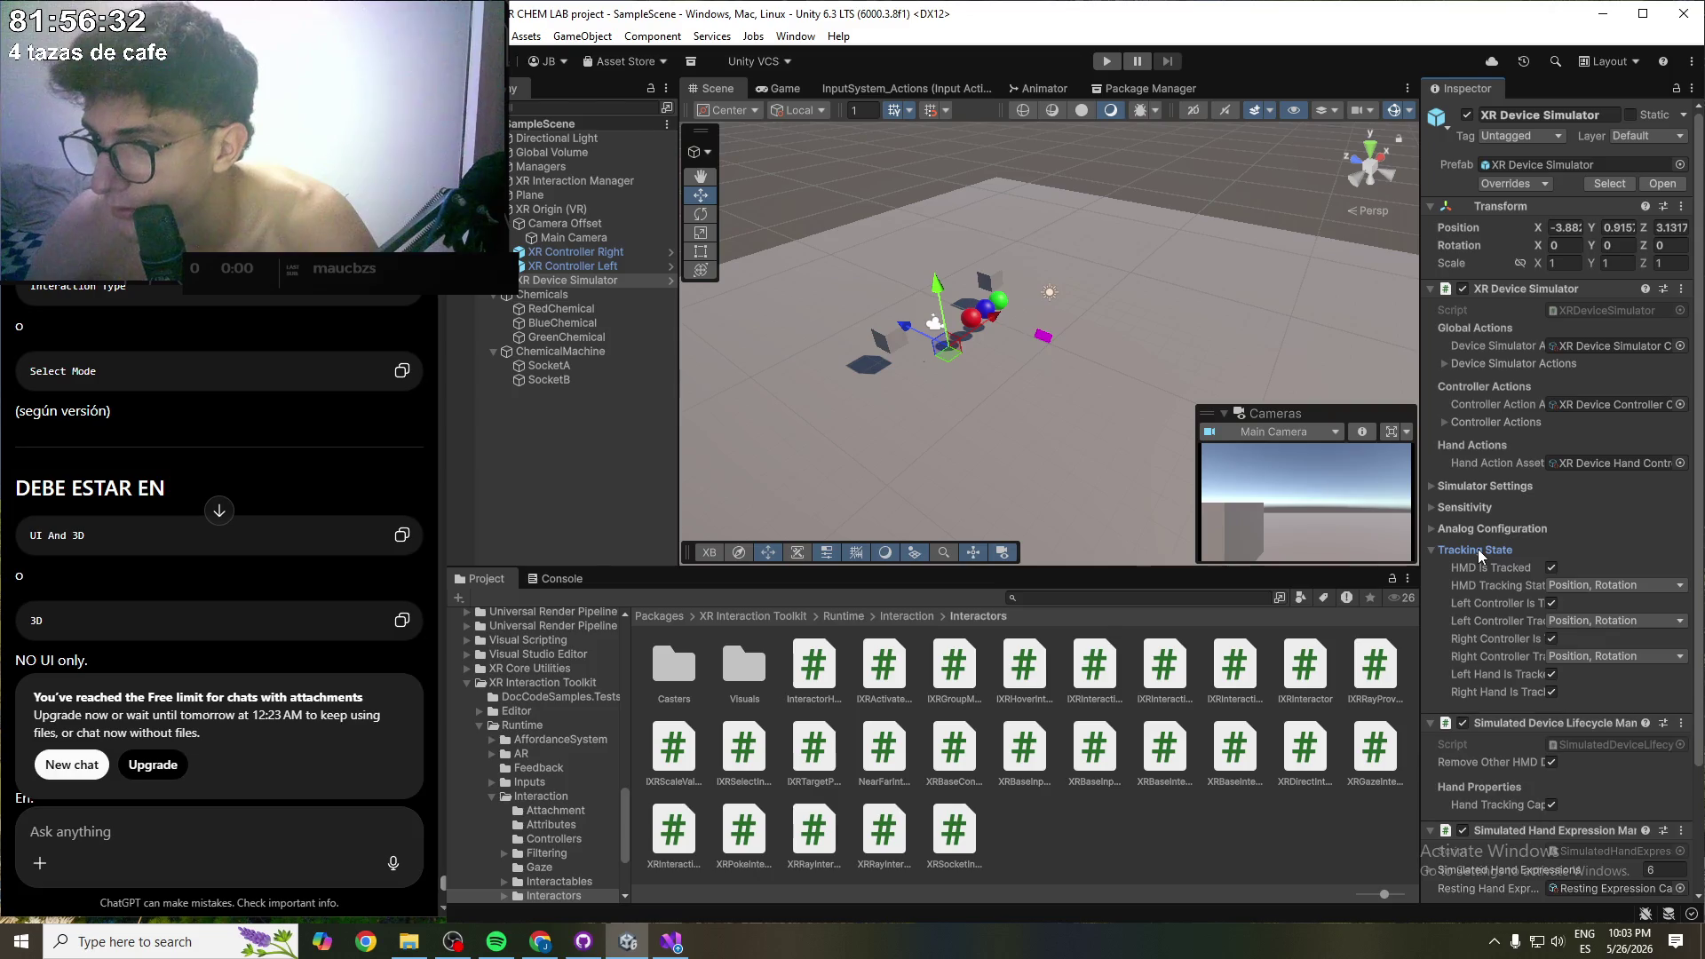
click(1478, 549)
click(1475, 486)
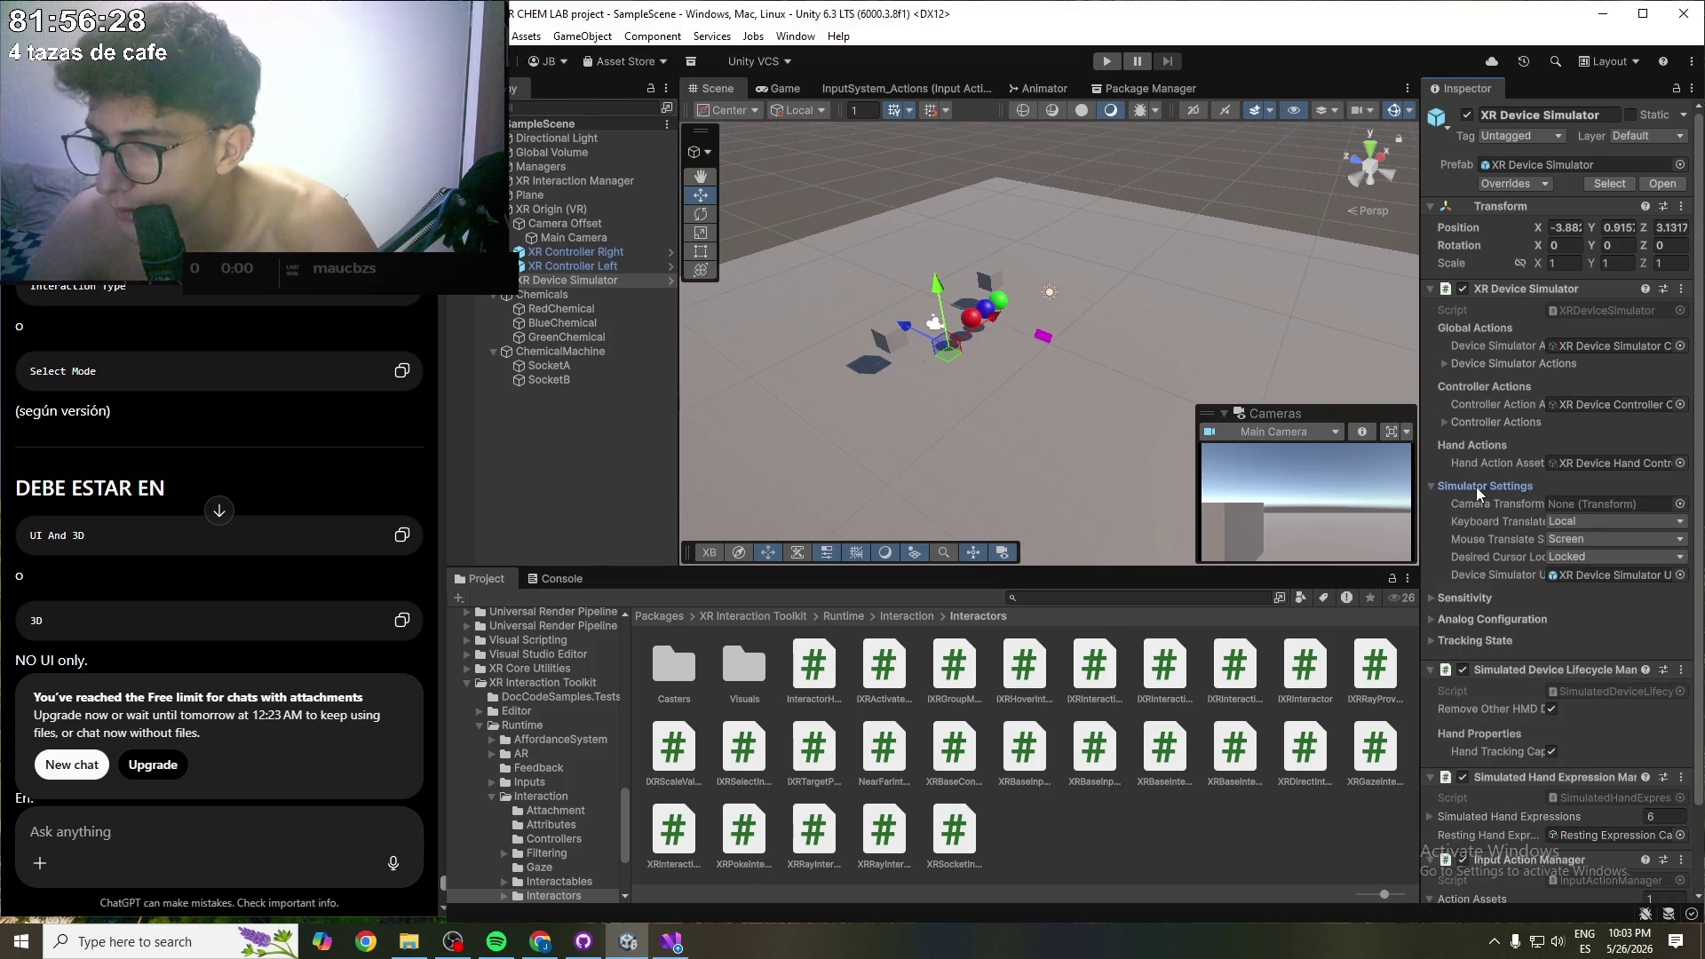
click(1476, 487)
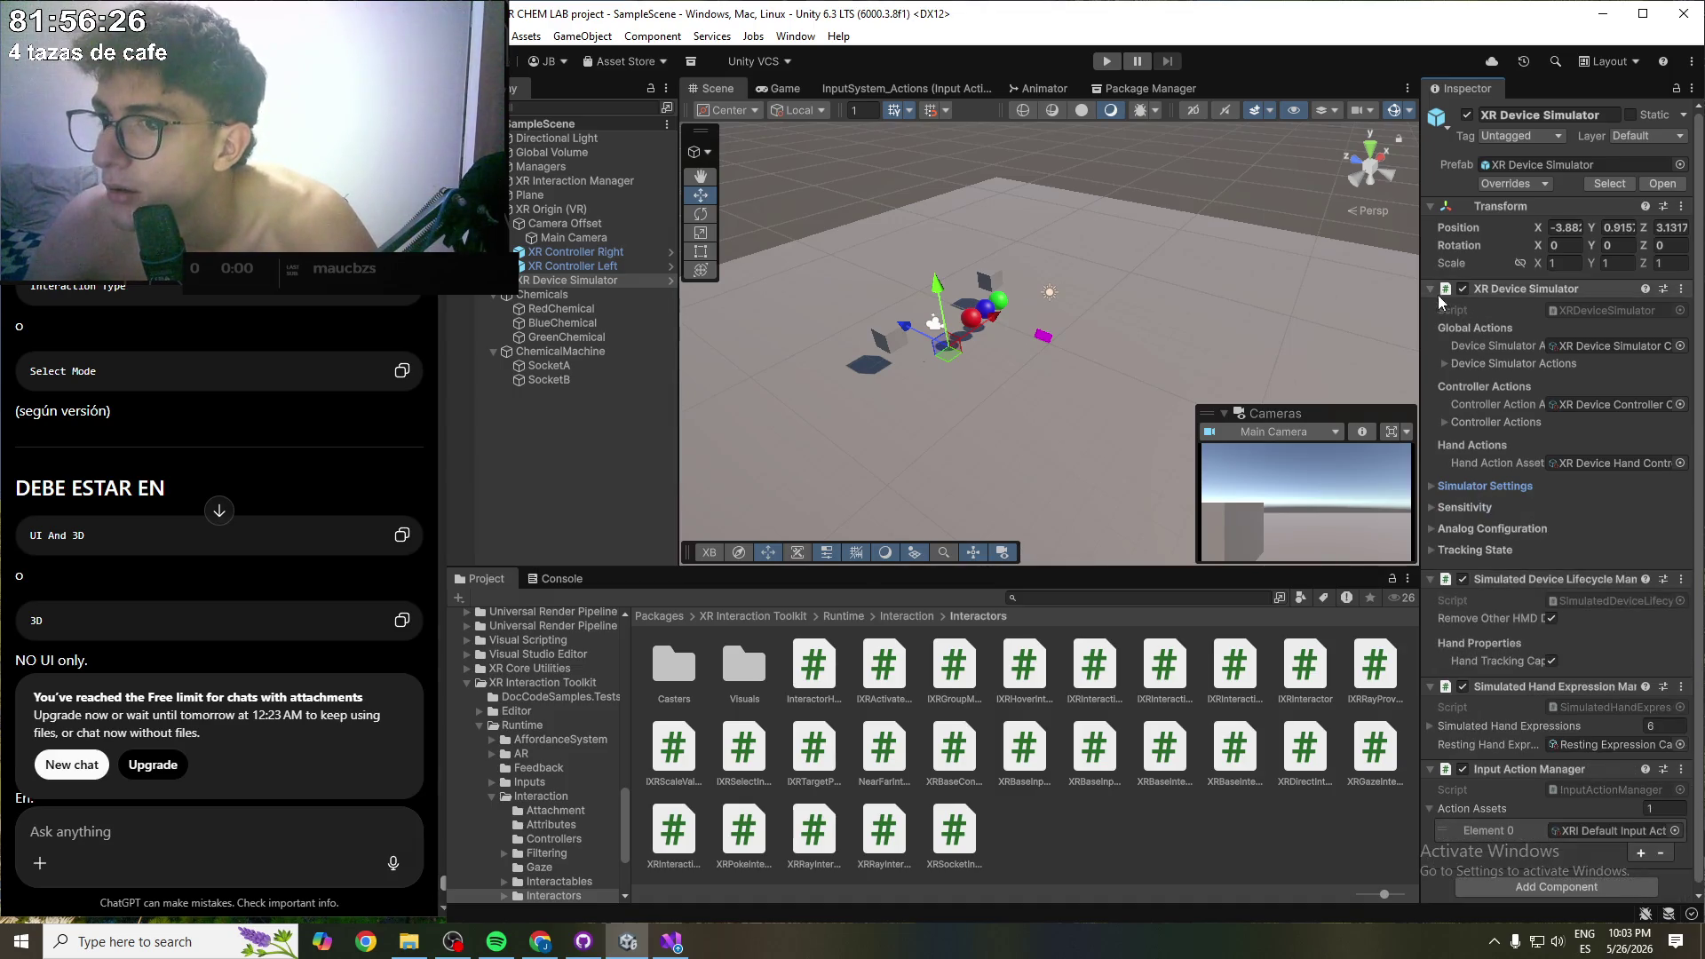
click(525, 268)
click(520, 266)
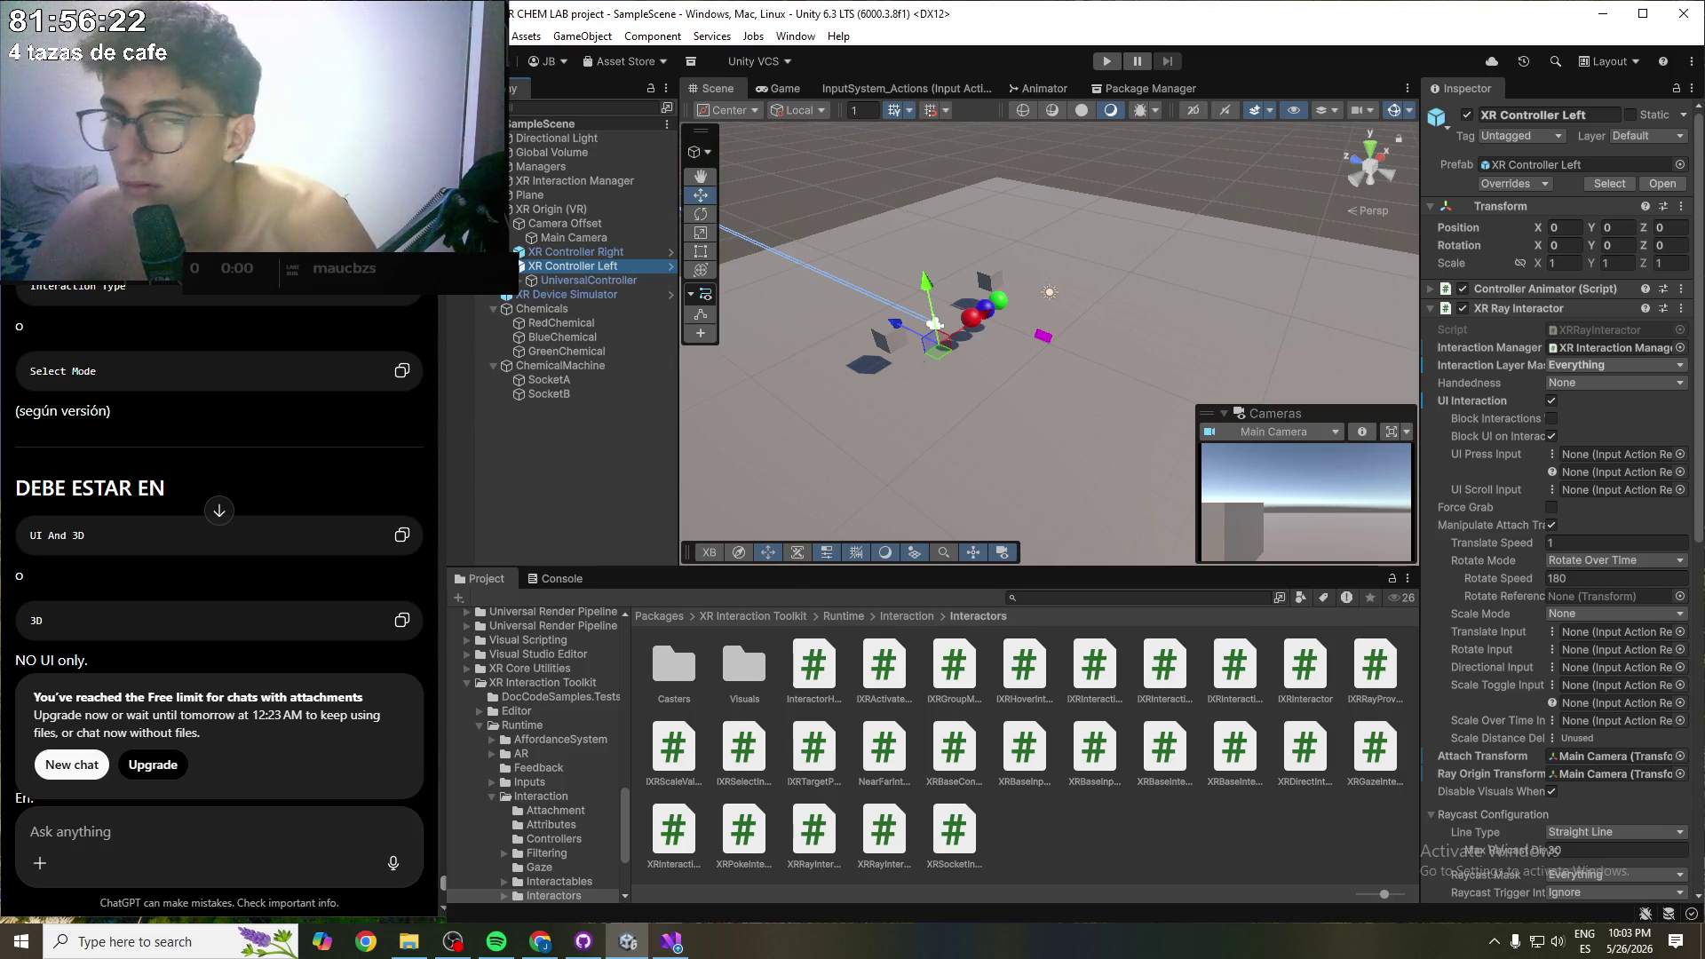
- Turn off UI Interaction on XR Controller Left's ray interactor and save the scene
click(520, 267)
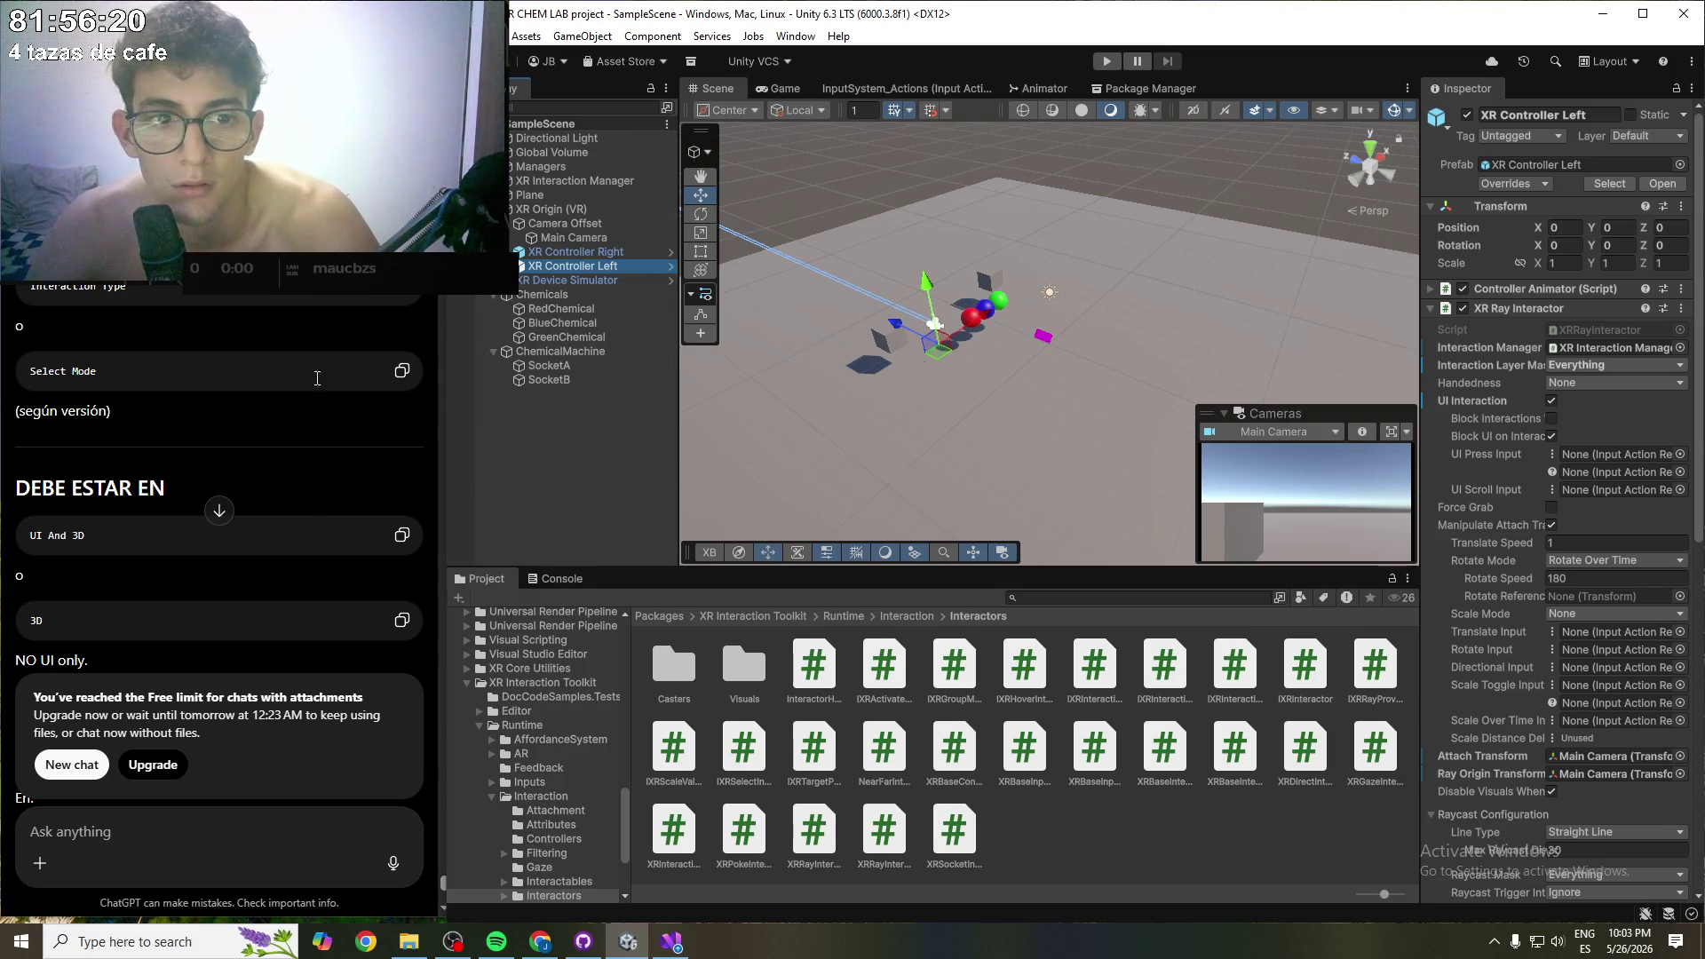
scroll(306, 409, down, 1)
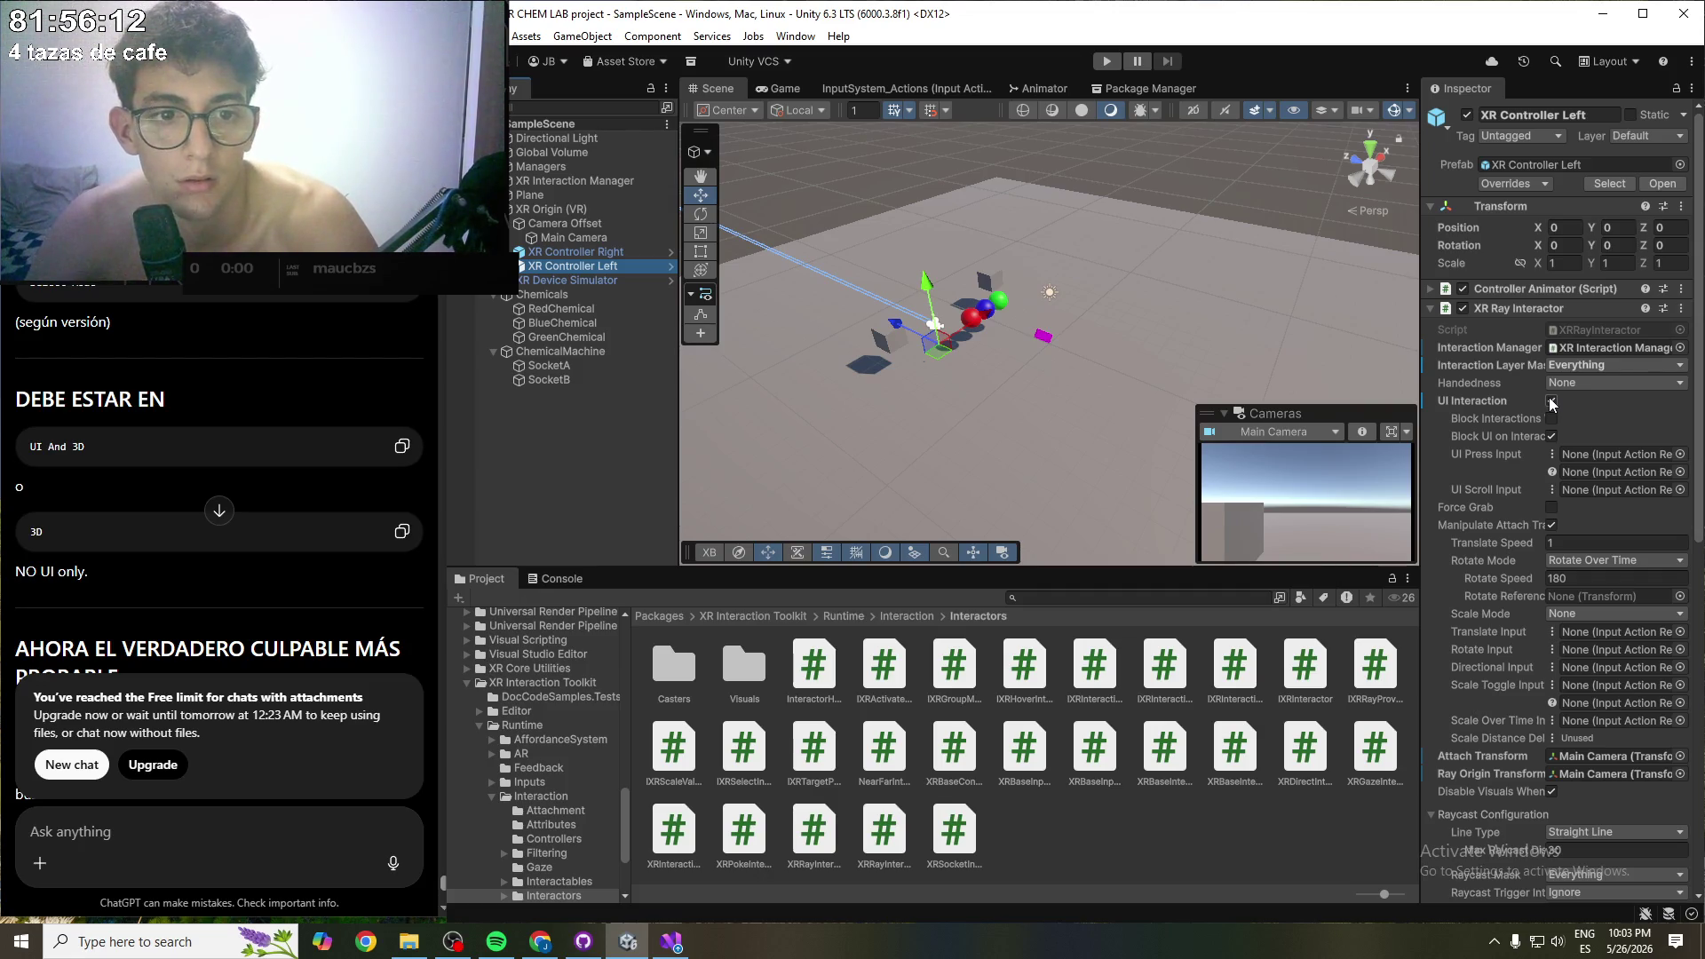
click(1552, 403)
click(1552, 403)
click(1552, 402)
click(1551, 402)
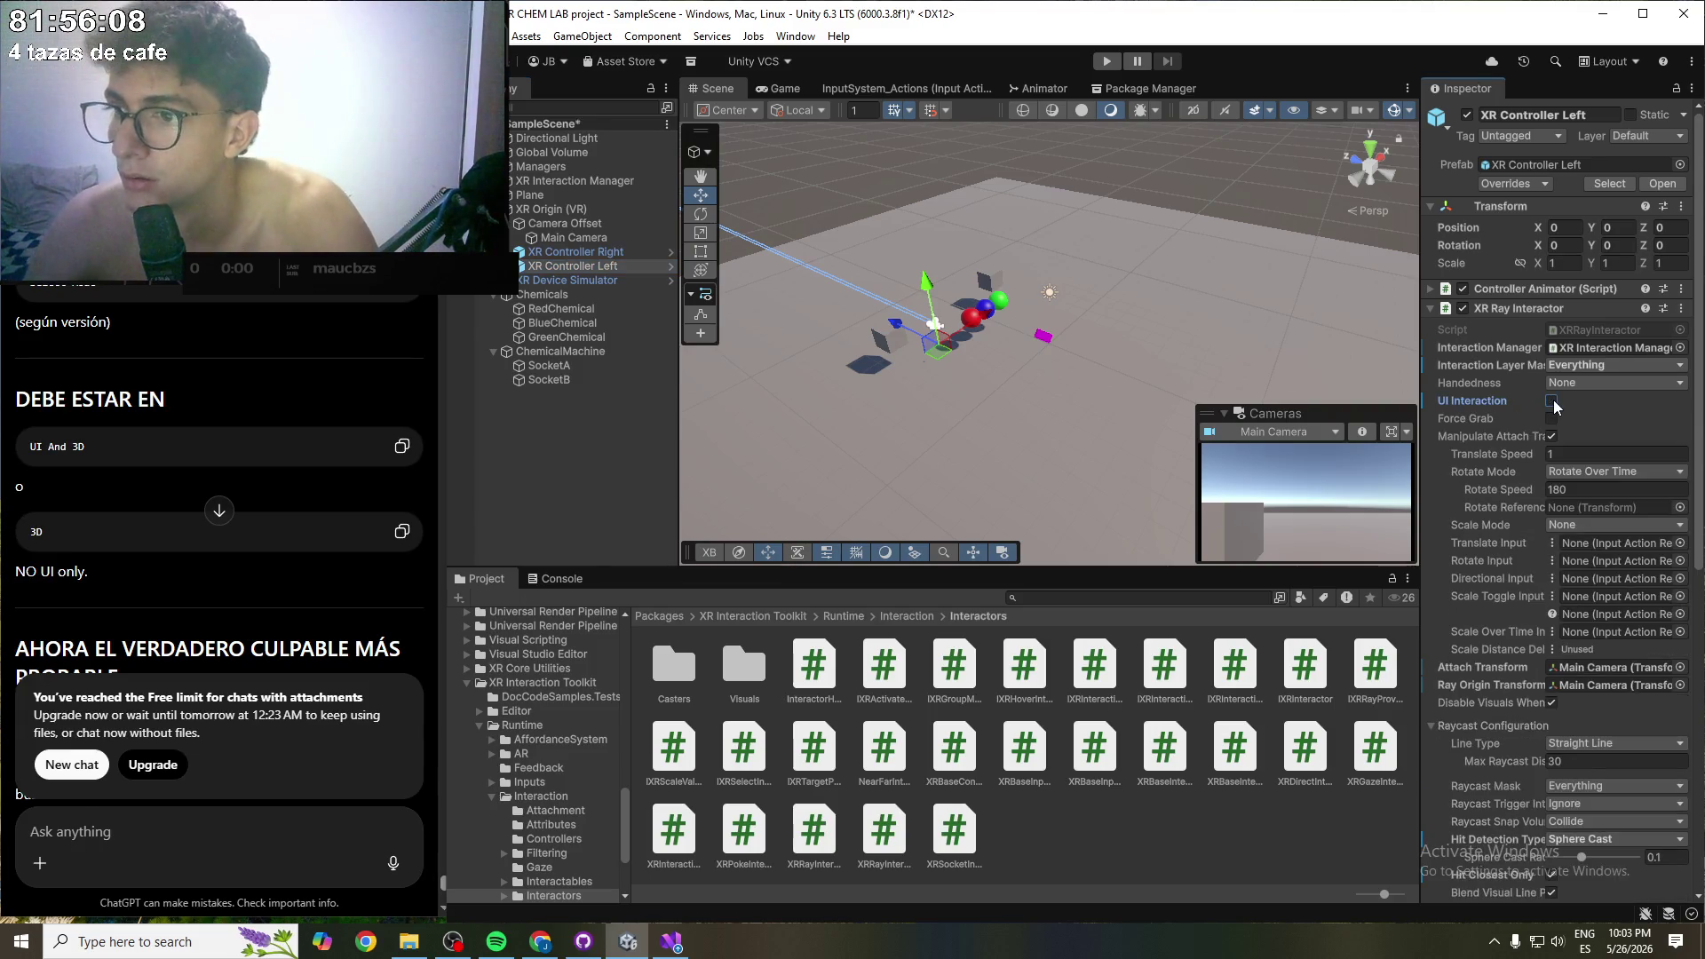
key(ctrl+s)
- Turn off UI Interaction on XR Controller Right, save, and start Play mode
click(577, 253)
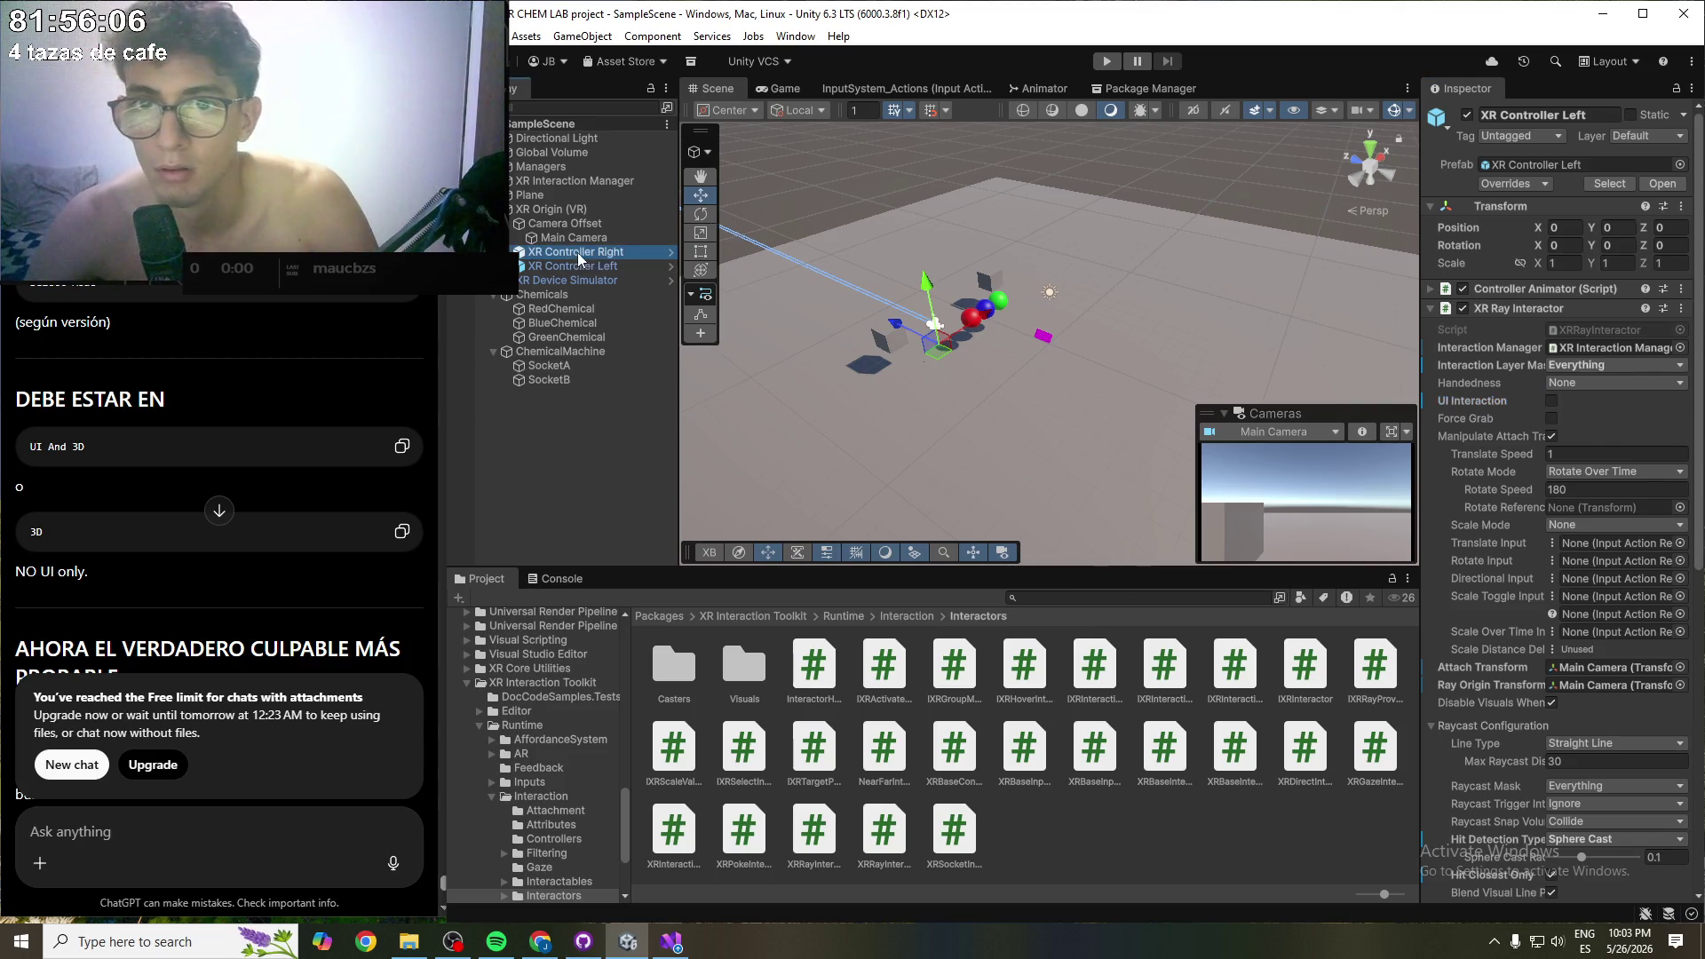
click(1552, 402)
key(ctrl+s)
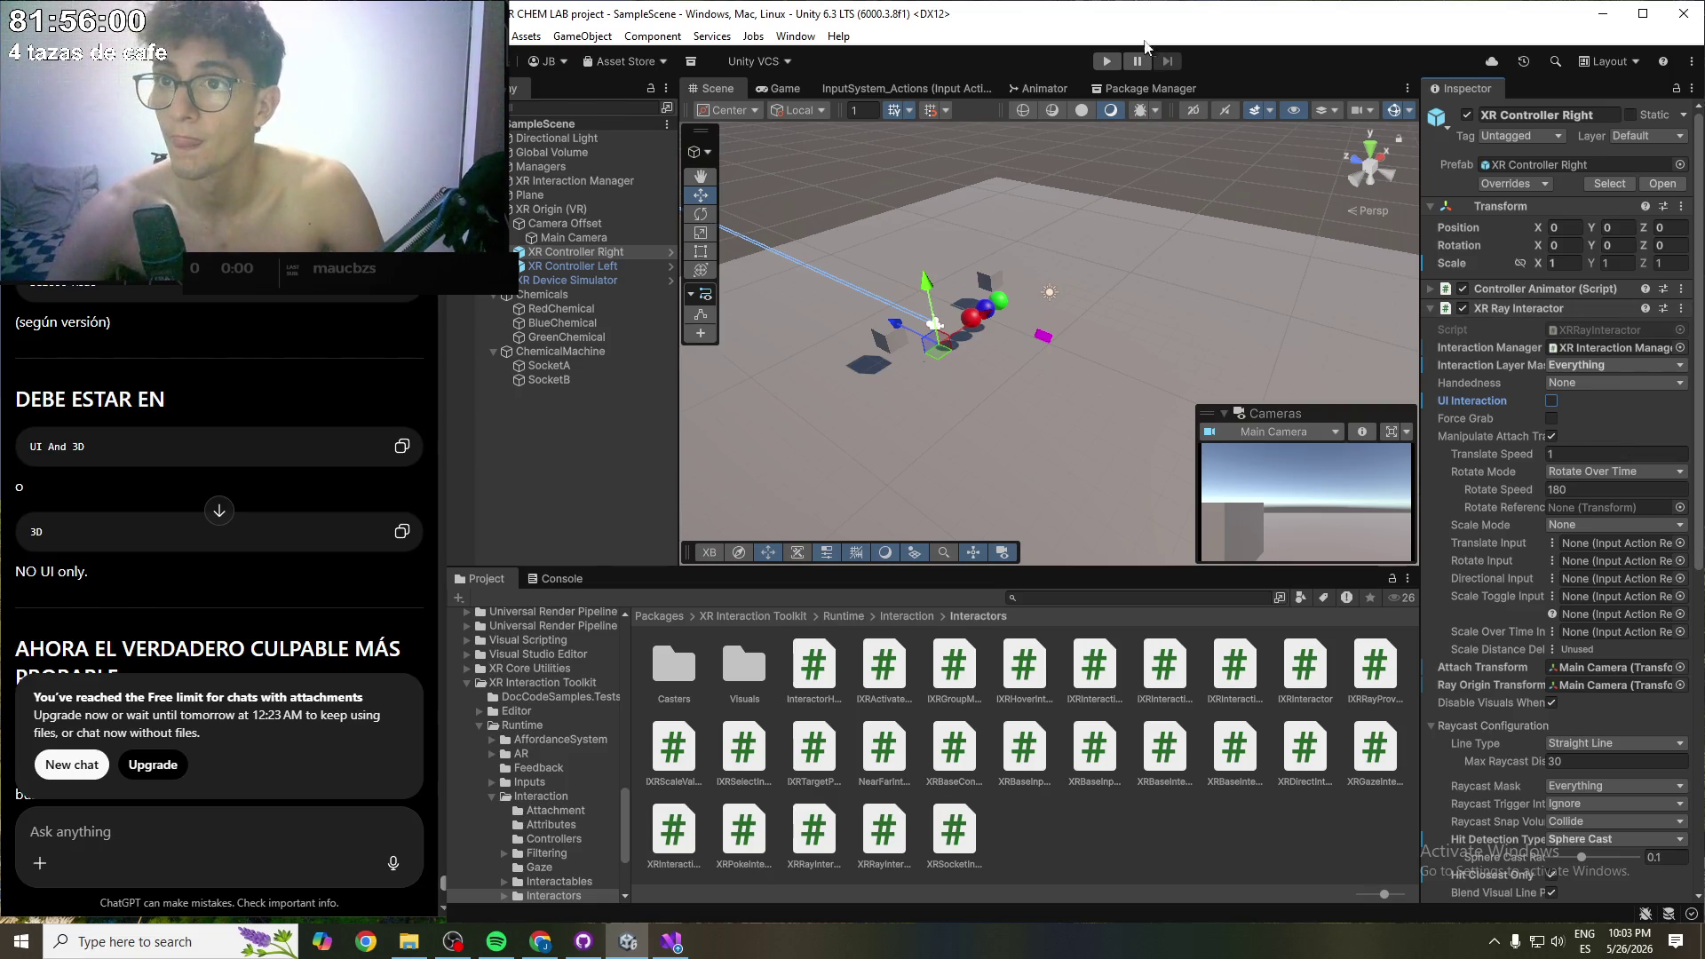
click(1109, 60)
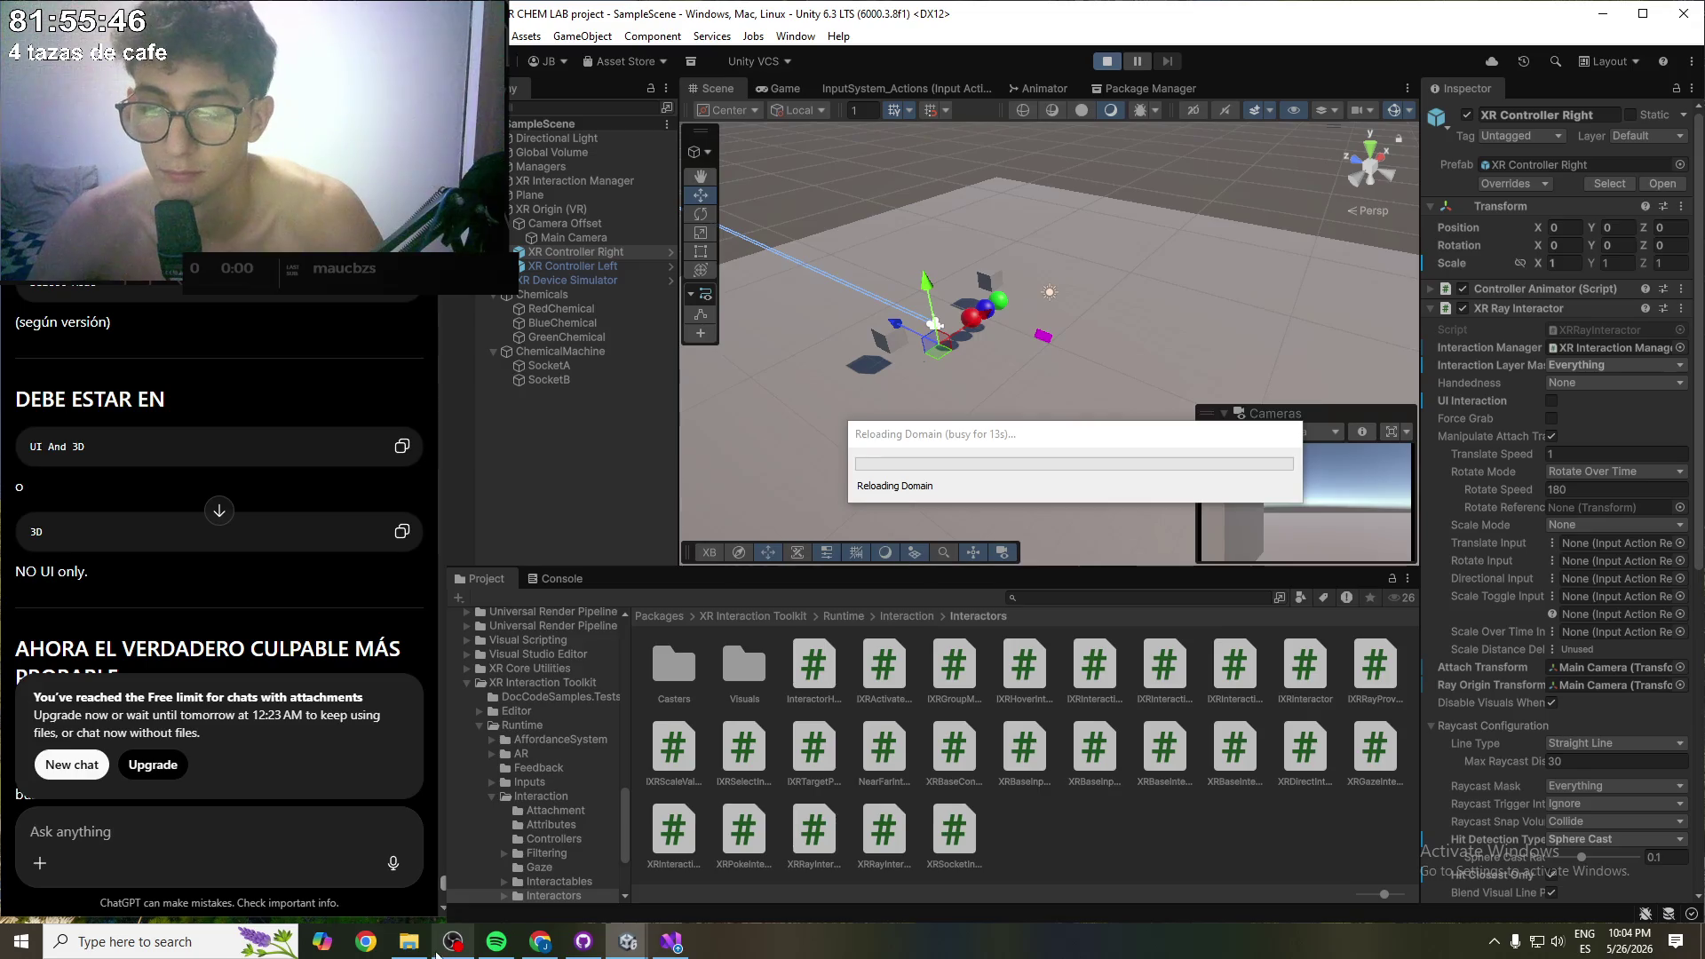
- Wait for Play mode to load with the XR Device Simulator panel in the Game view
mouse_move(408, 943)
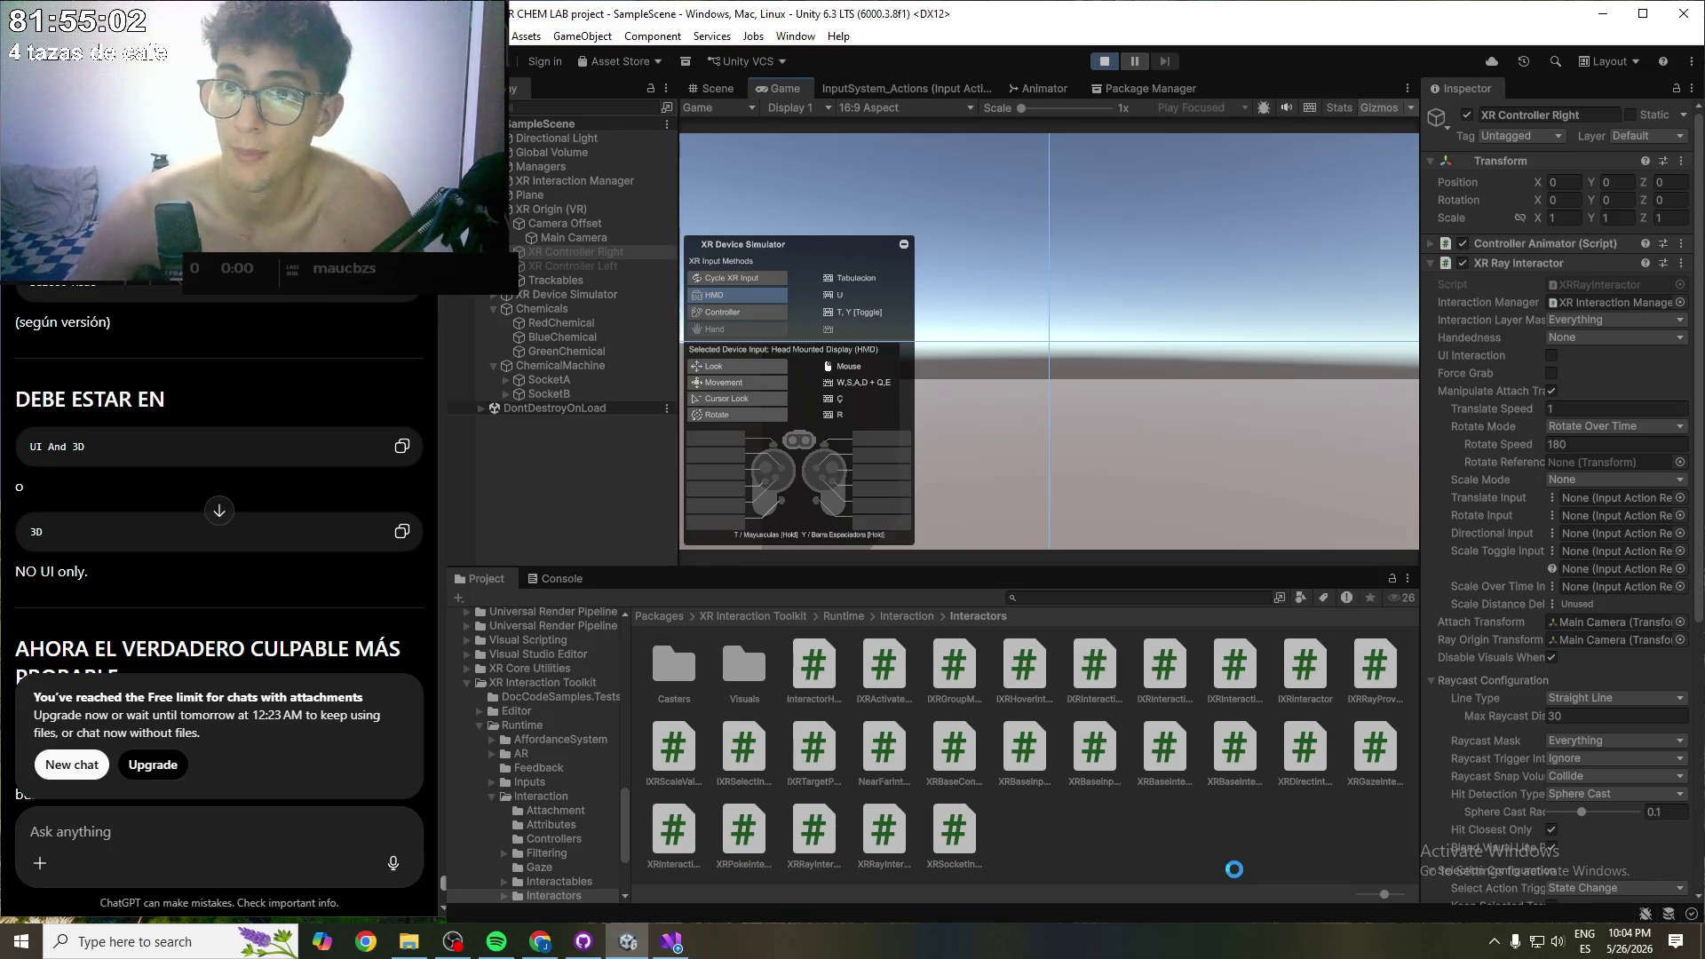
- Look down at the scene and give simulated control to the left controller facing the spheres
mouse_move(1060, 366)
mouse_down()
mouse_move(1075, 423)
mouse_move(1199, 456)
mouse_move(1129, 476)
mouse_move(1060, 463)
mouse_move(1051, 300)
mouse_move(1186, 430)
mouse_move(1147, 467)
mouse_move(1084, 411)
mouse_move(1041, 225)
mouse_move(1014, 328)
mouse_move(1058, 232)
mouse_move(1028, 264)
mouse_move(1053, 317)
mouse_move(1015, 279)
mouse_move(1042, 320)
mouse_move(1057, 314)
mouse_move(1010, 270)
mouse_move(1045, 349)
mouse_move(1020, 323)
mouse_move(1076, 332)
mouse_move(1045, 317)
mouse_move(1065, 343)
mouse_move(1037, 307)
mouse_move(1076, 341)
mouse_move(1025, 291)
mouse_move(1088, 360)
mouse_move(1021, 309)
mouse_move(1060, 346)
mouse_up()
key(y)
key(t)
key(n)
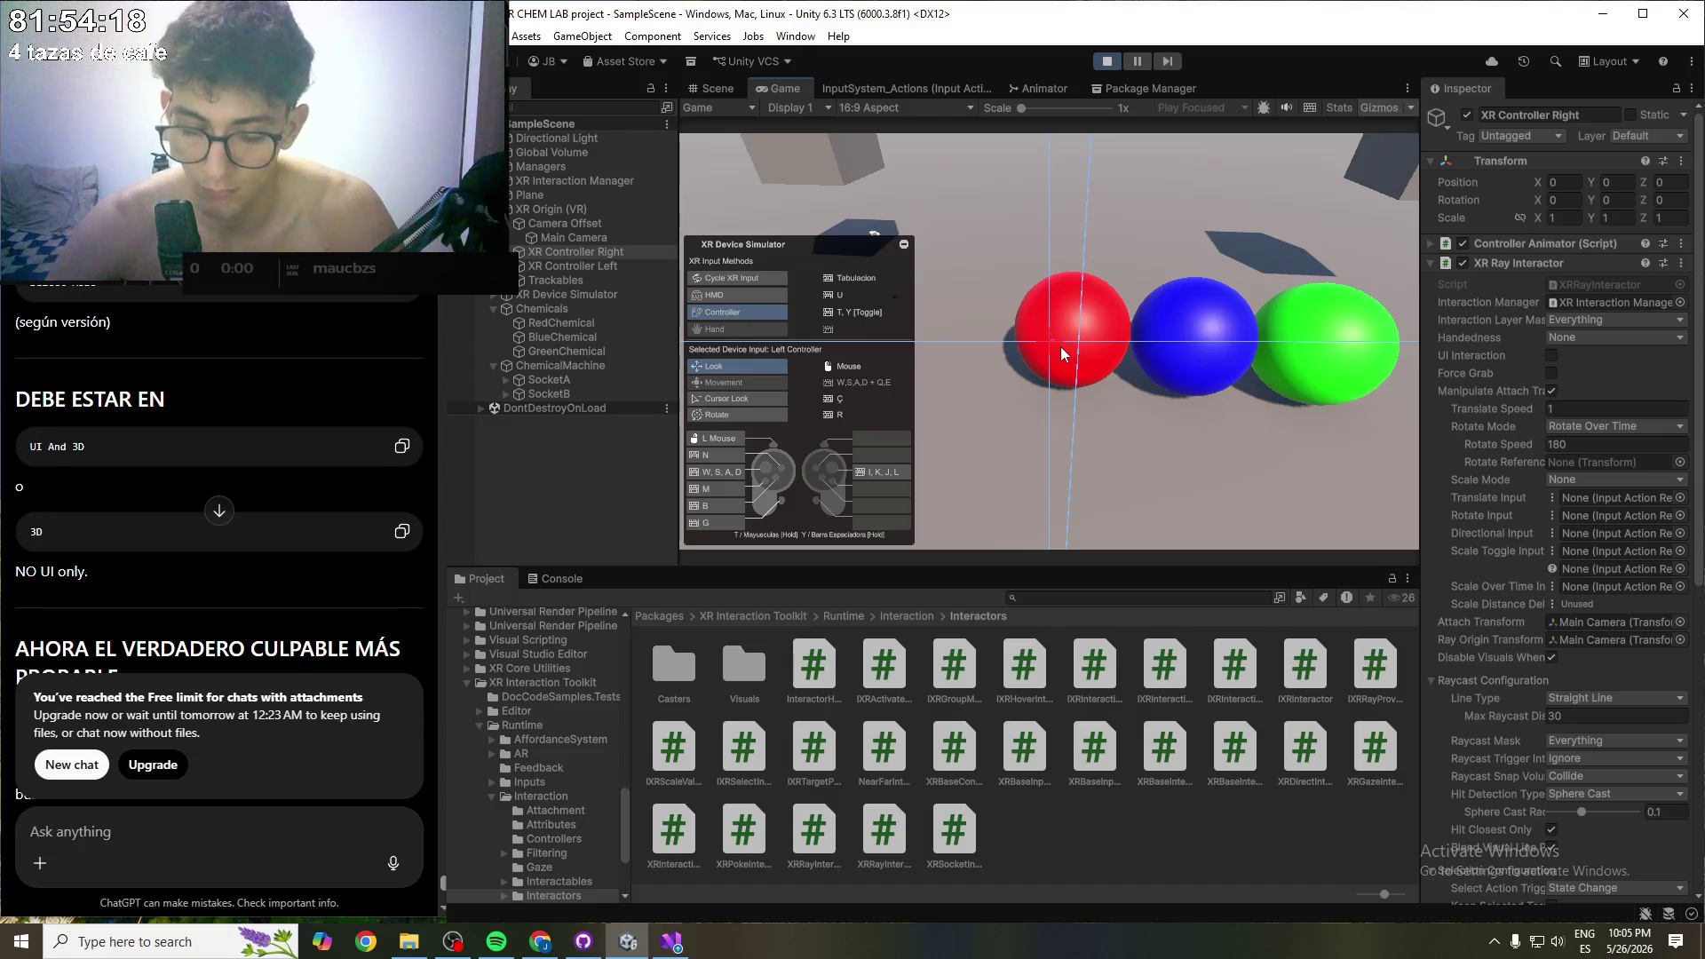
- Turn toward the spheres and grab the red sphere with the left controller
mouse_move(1062, 346)
mouse_down()
mouse_move(1039, 309)
mouse_move(1085, 359)
mouse_move(1012, 300)
mouse_move(1069, 366)
mouse_move(963, 276)
mouse_move(1200, 408)
mouse_move(1137, 422)
mouse_move(1085, 341)
mouse_move(1644, 461)
mouse_move(1626, 460)
mouse_move(1634, 242)
mouse_move(1499, 432)
mouse_move(1336, 412)
mouse_move(1201, 630)
mouse_move(1211, 585)
mouse_up()
key(m)
key(g)
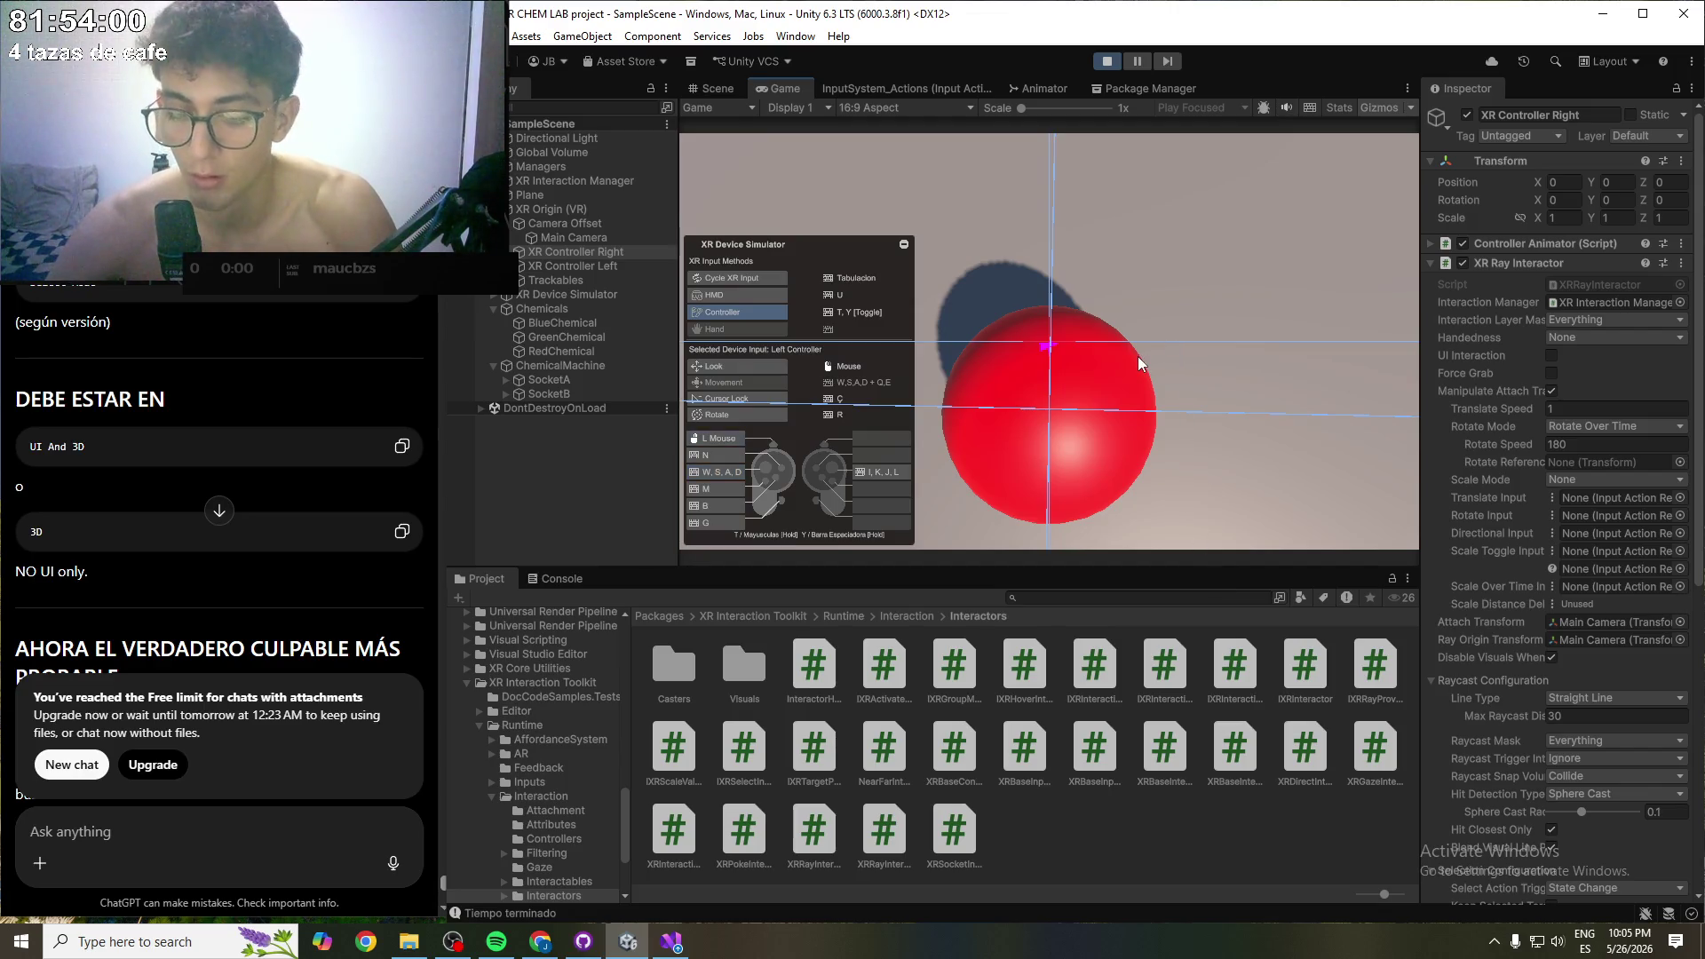
- Aim the right controller's ray, then regrab the red sphere with the left controller and turn
key(Tab)
mouse_move(1163, 386)
mouse_down()
mouse_move(1181, 409)
mouse_move(1142, 395)
mouse_move(1174, 404)
mouse_move(1159, 349)
mouse_move(1234, 270)
mouse_move(1225, 258)
mouse_move(1397, 264)
mouse_move(1502, 242)
mouse_move(1490, 229)
mouse_up()
key(Tab)
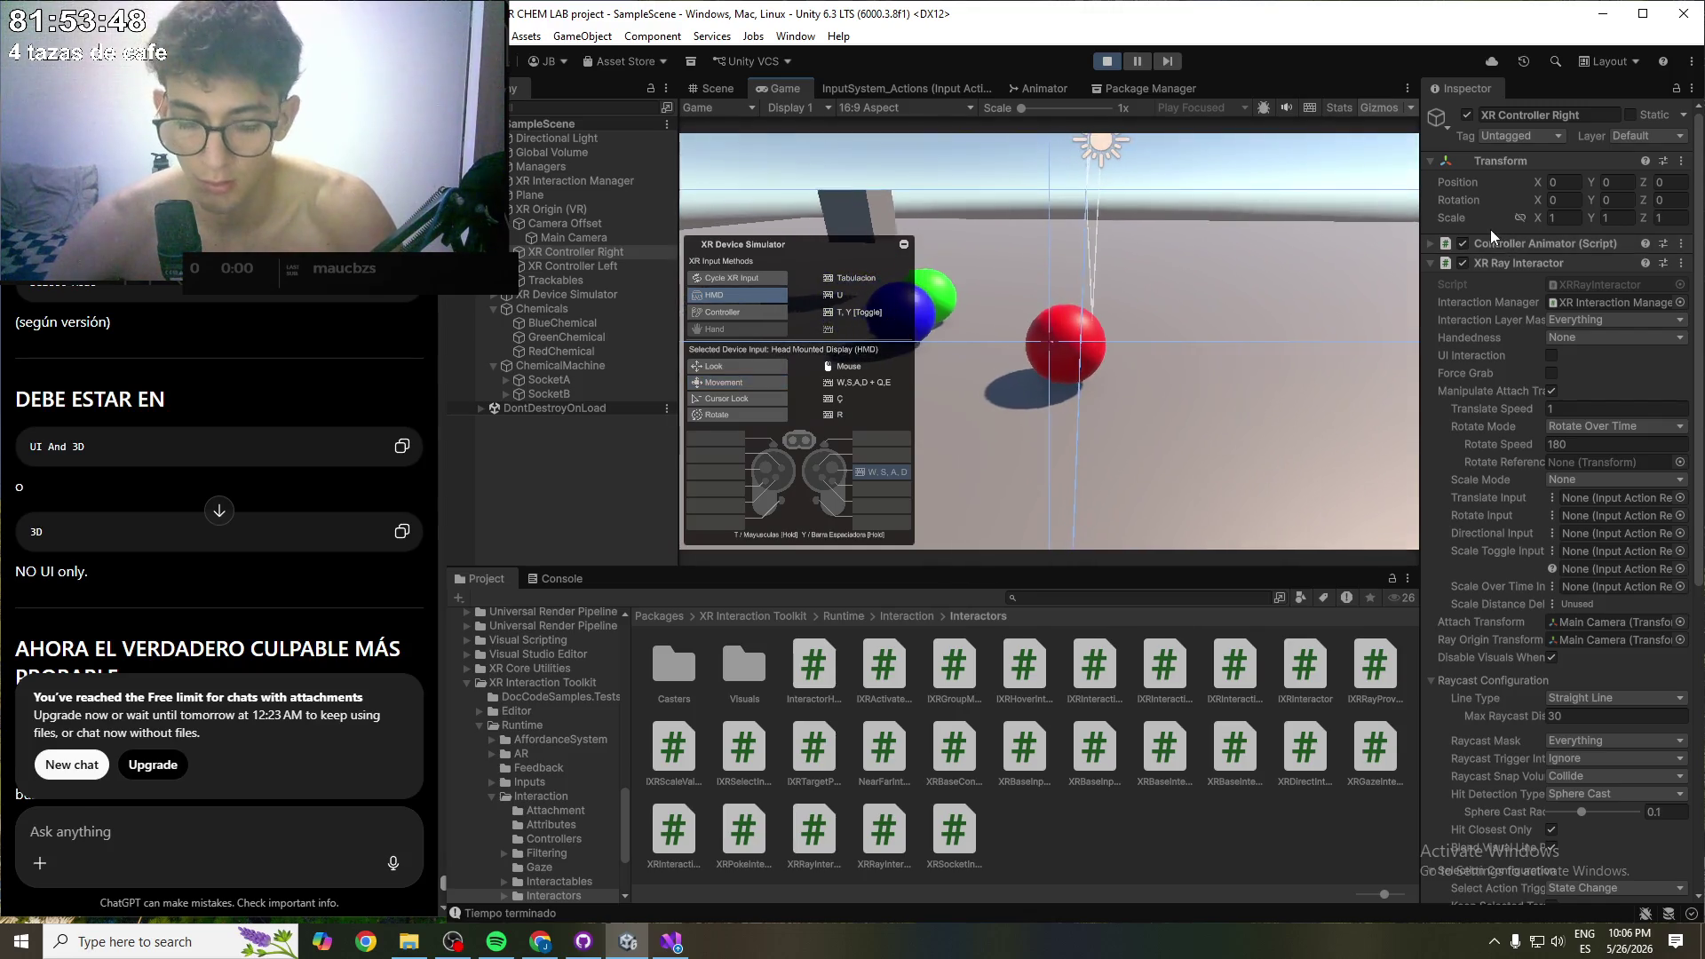
key(Tab)
drag(1361, 338, 1280, 376)
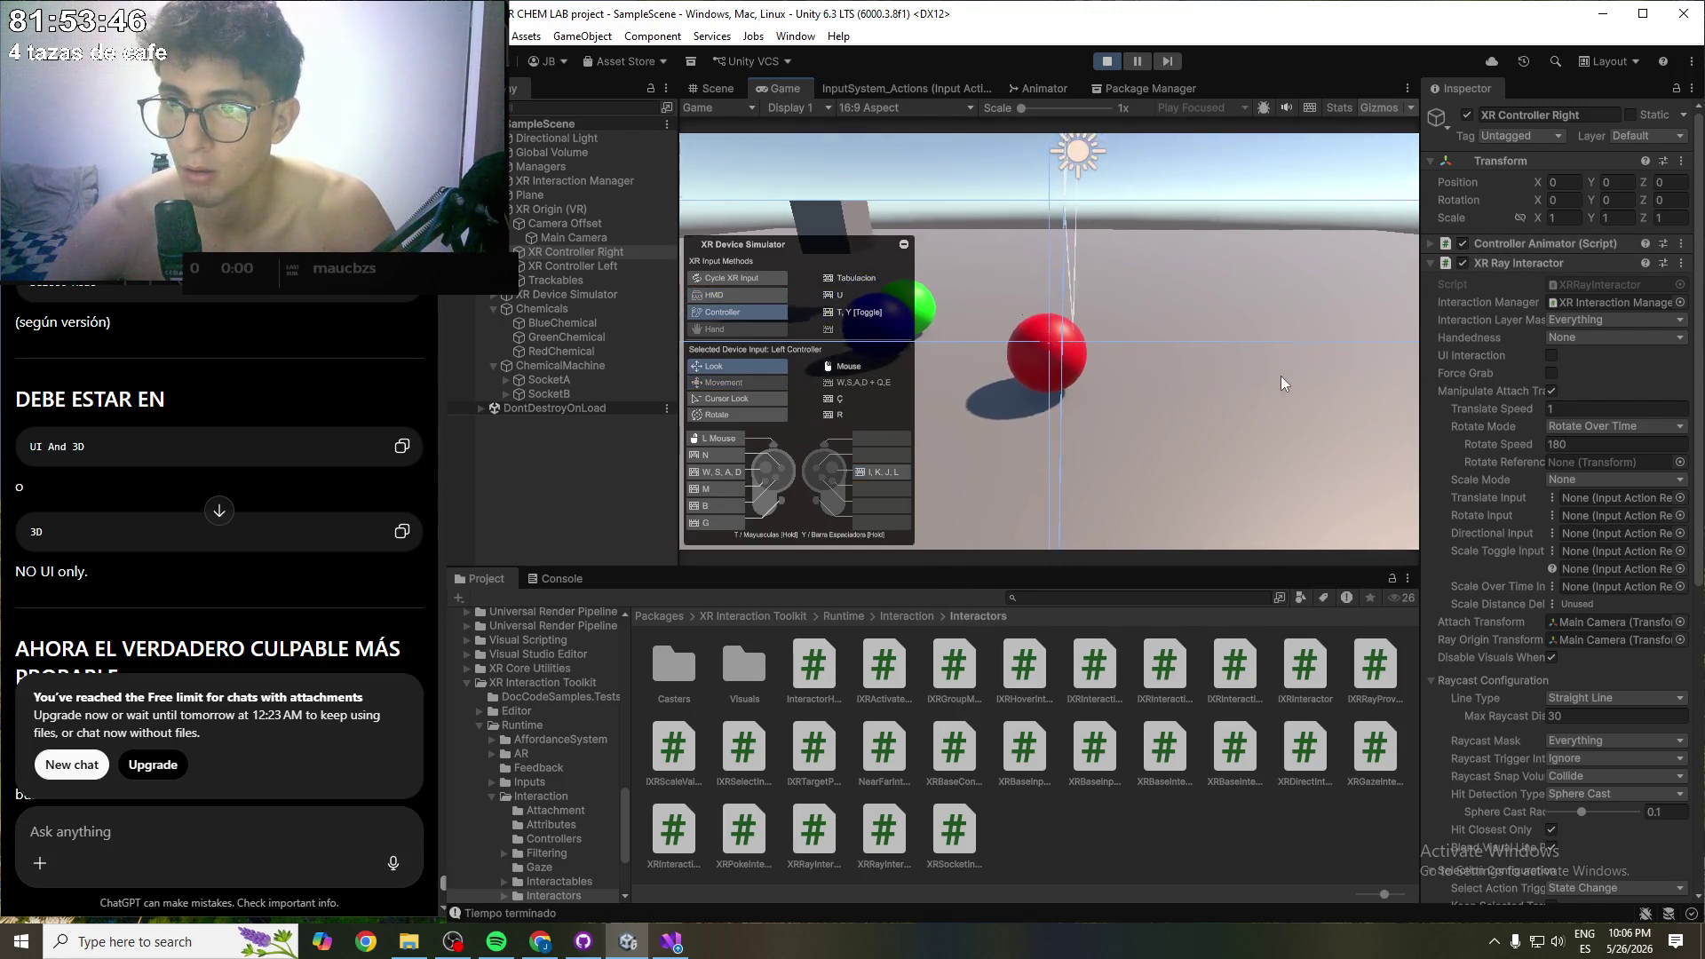
key(g)
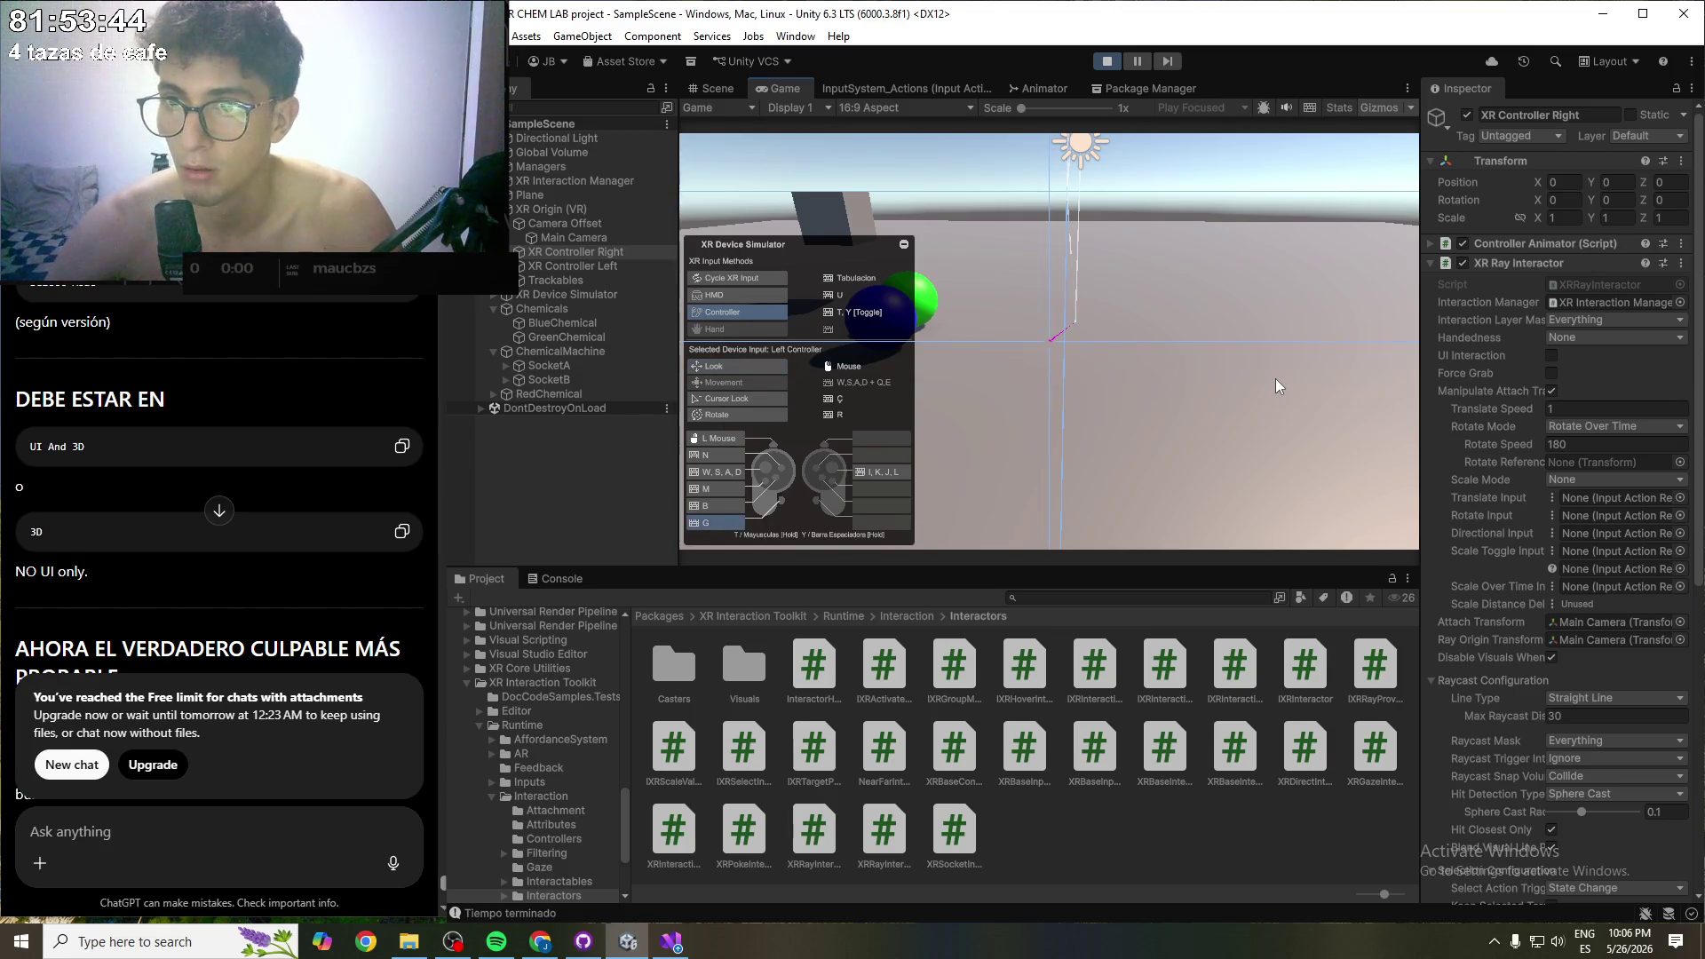
mouse_move(1102, 372)
mouse_down()
mouse_move(798, 311)
mouse_move(924, 678)
mouse_up()
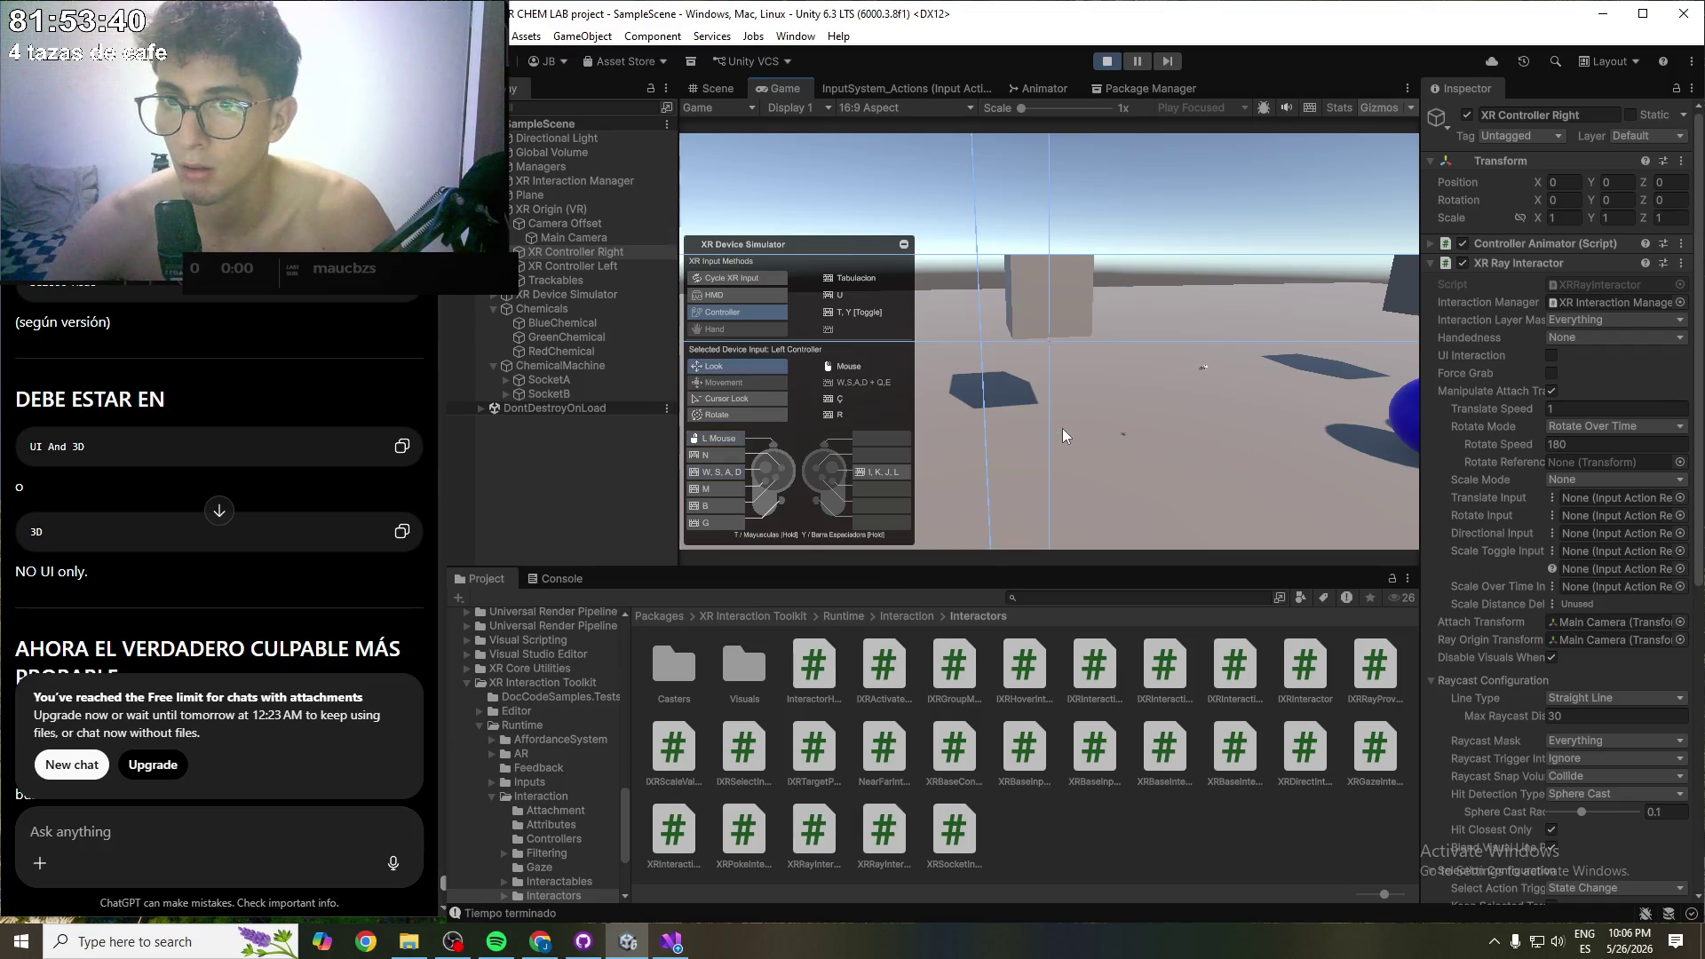
drag(1062, 428, 1069, 471)
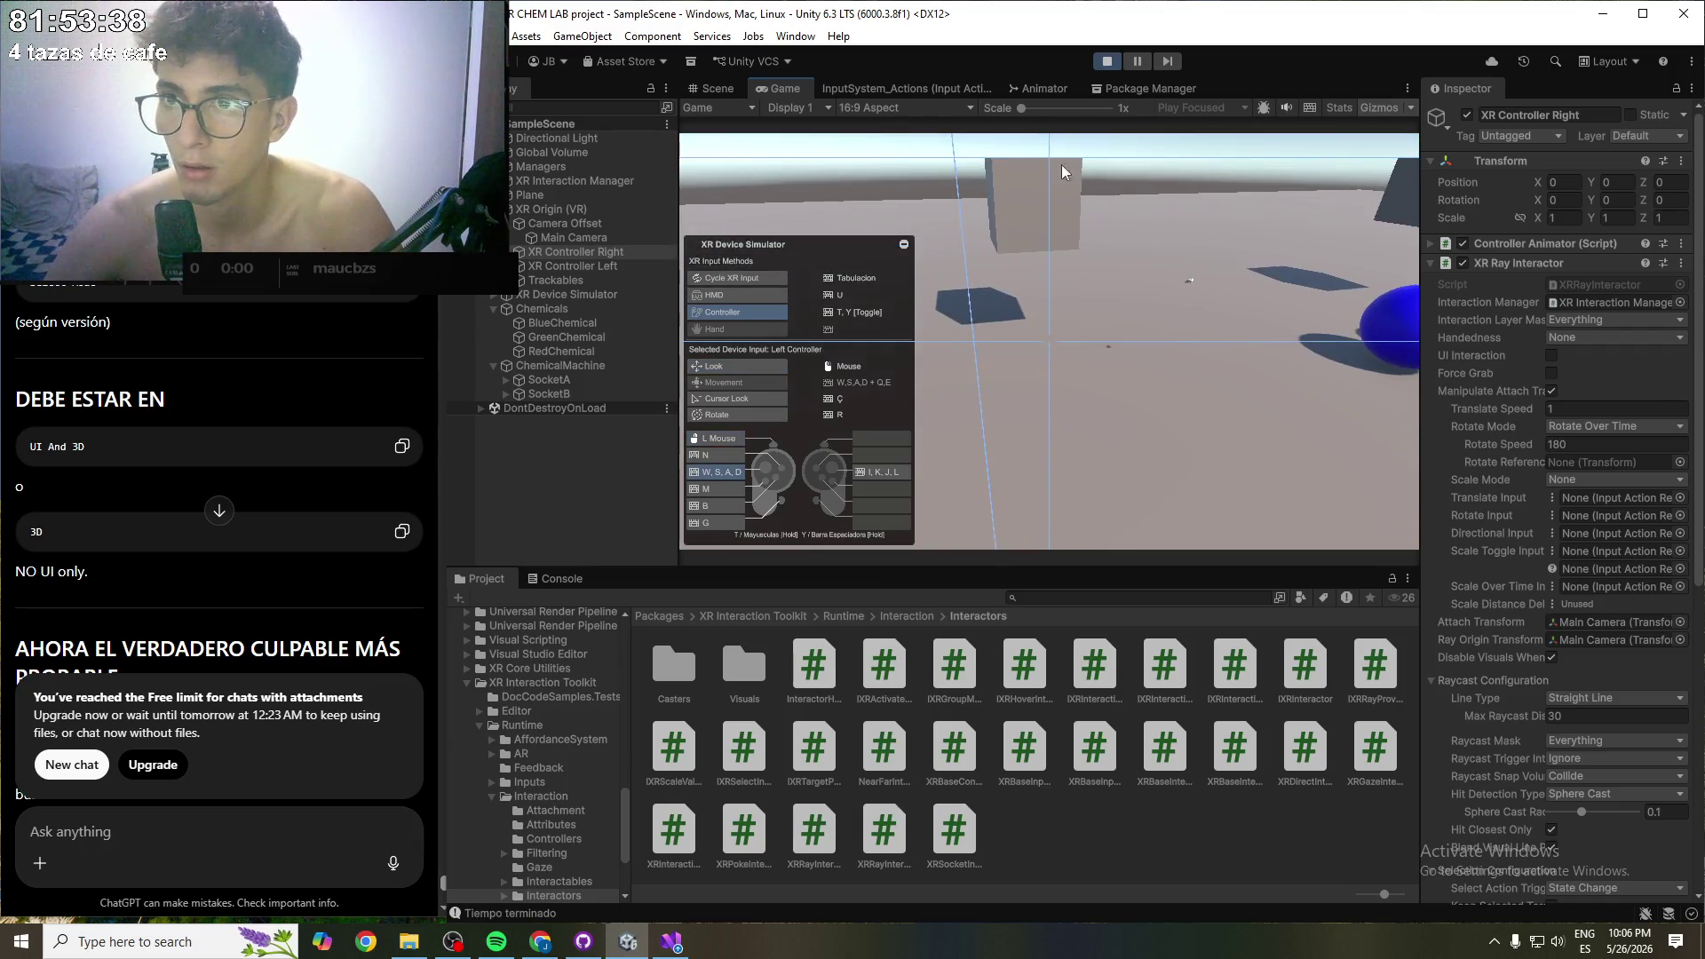
- Walk the headset forward, back and sideways to frame all three spheres
key(Tab)
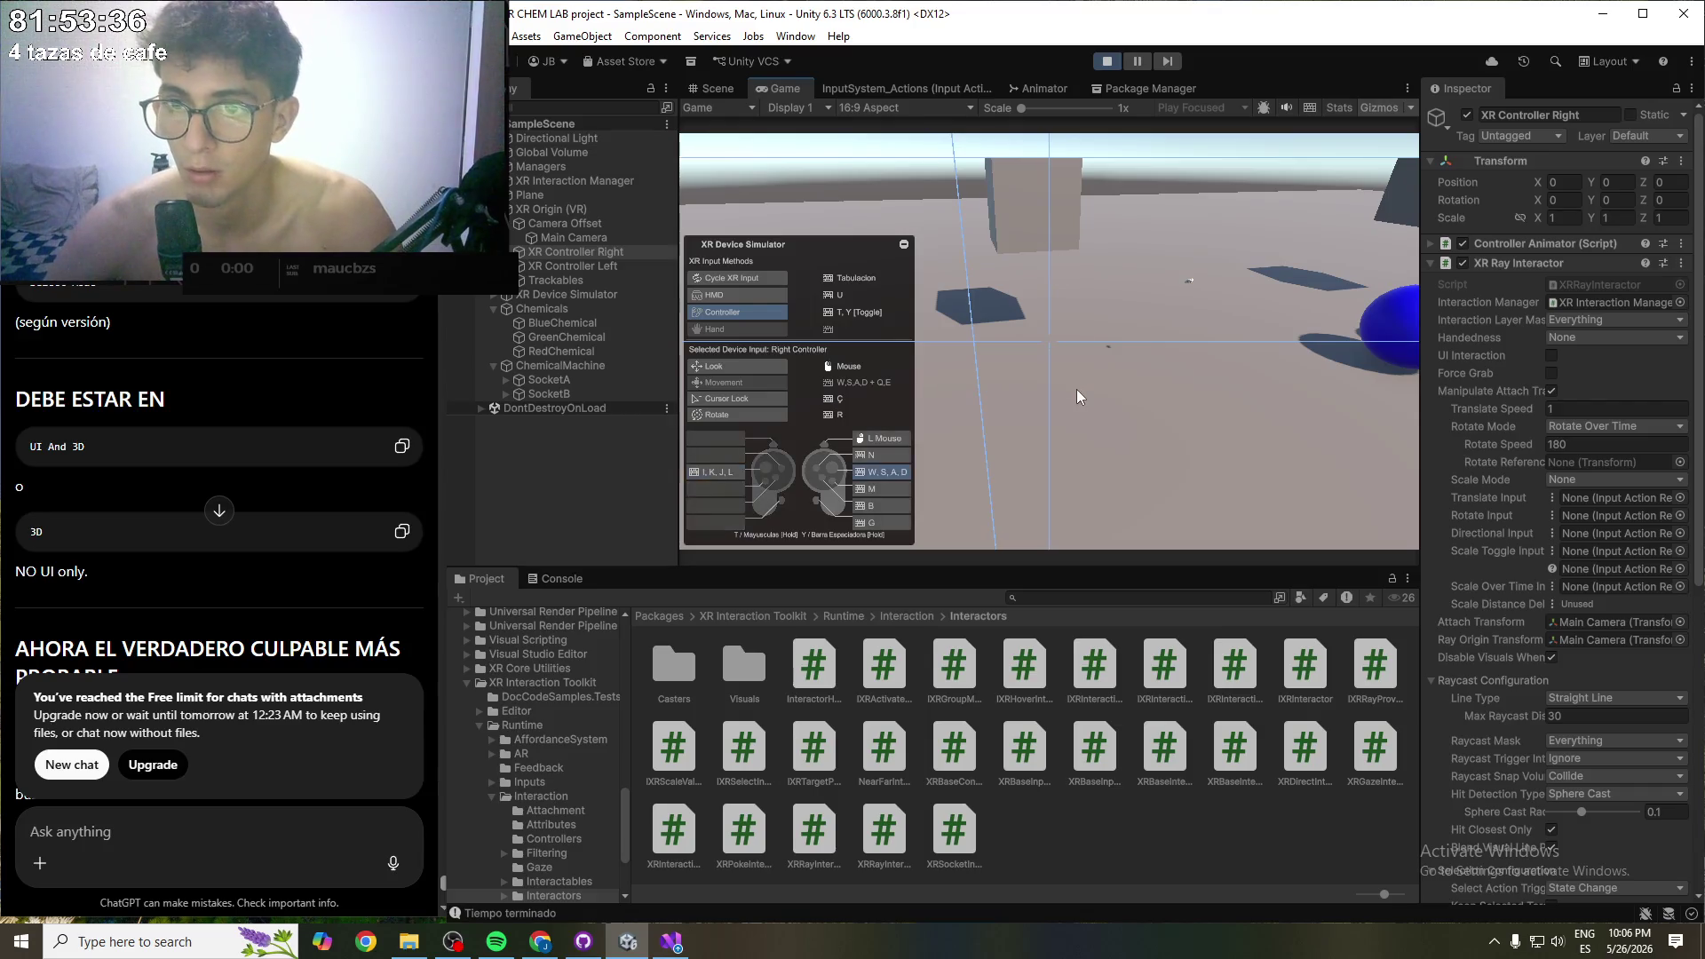
key(w)
mouse_move(1076, 389)
mouse_down()
mouse_move(1080, 454)
mouse_move(1222, 456)
mouse_up()
key(s)
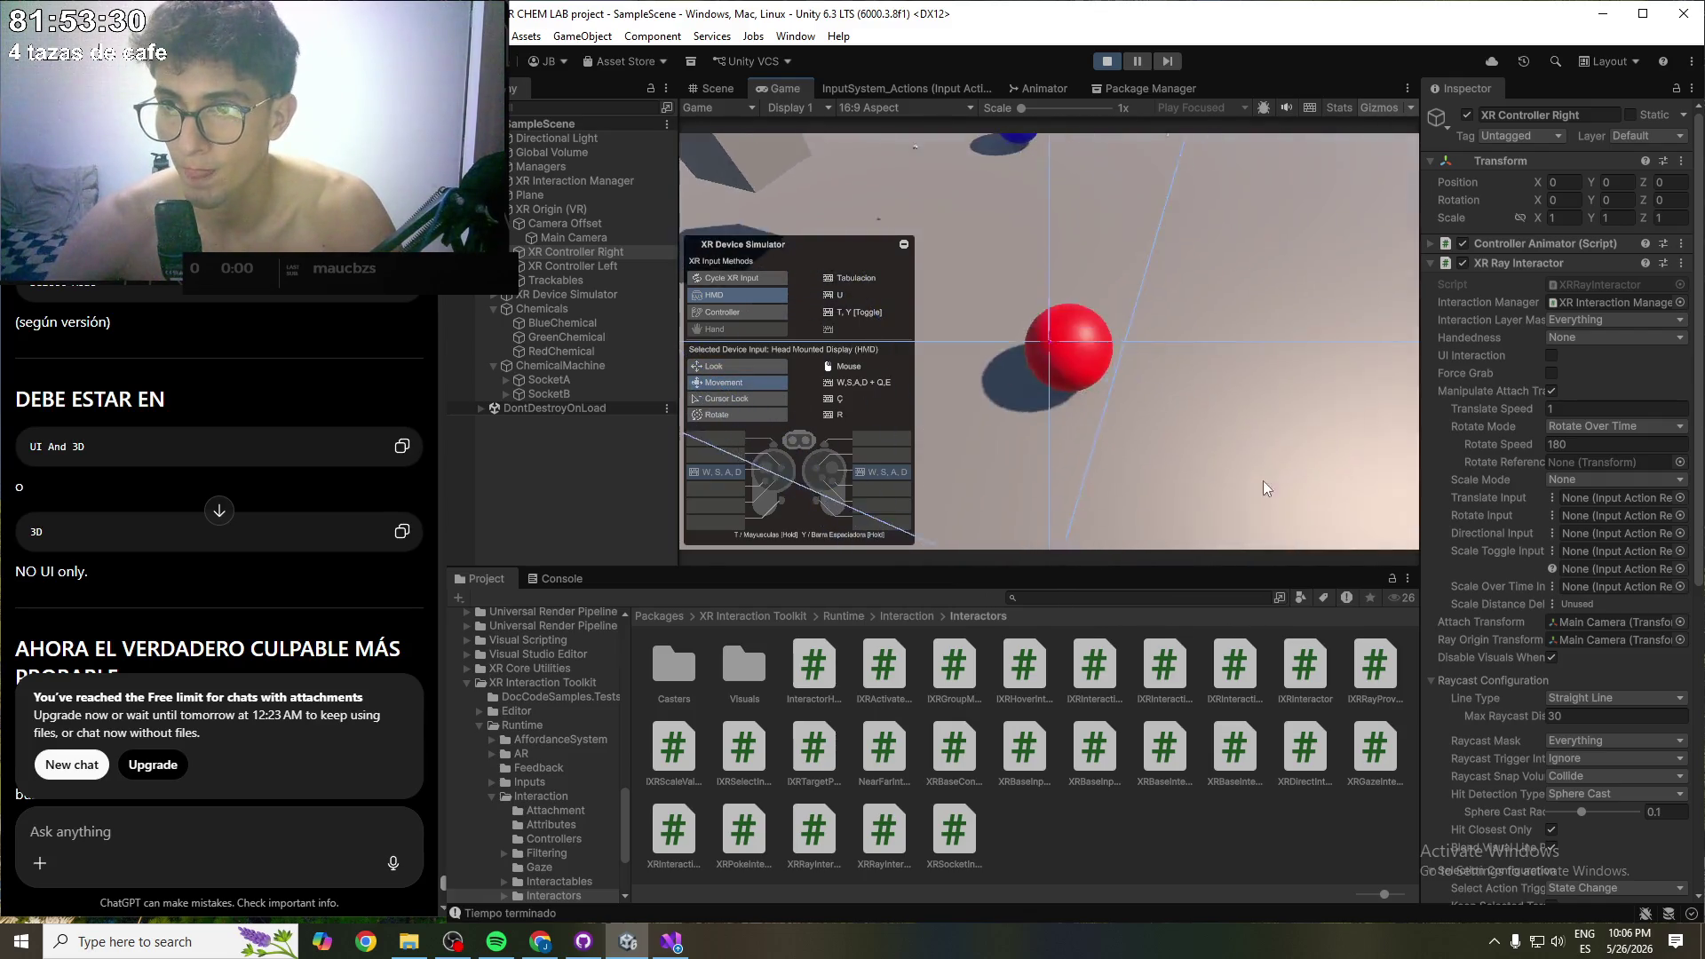
key(s)
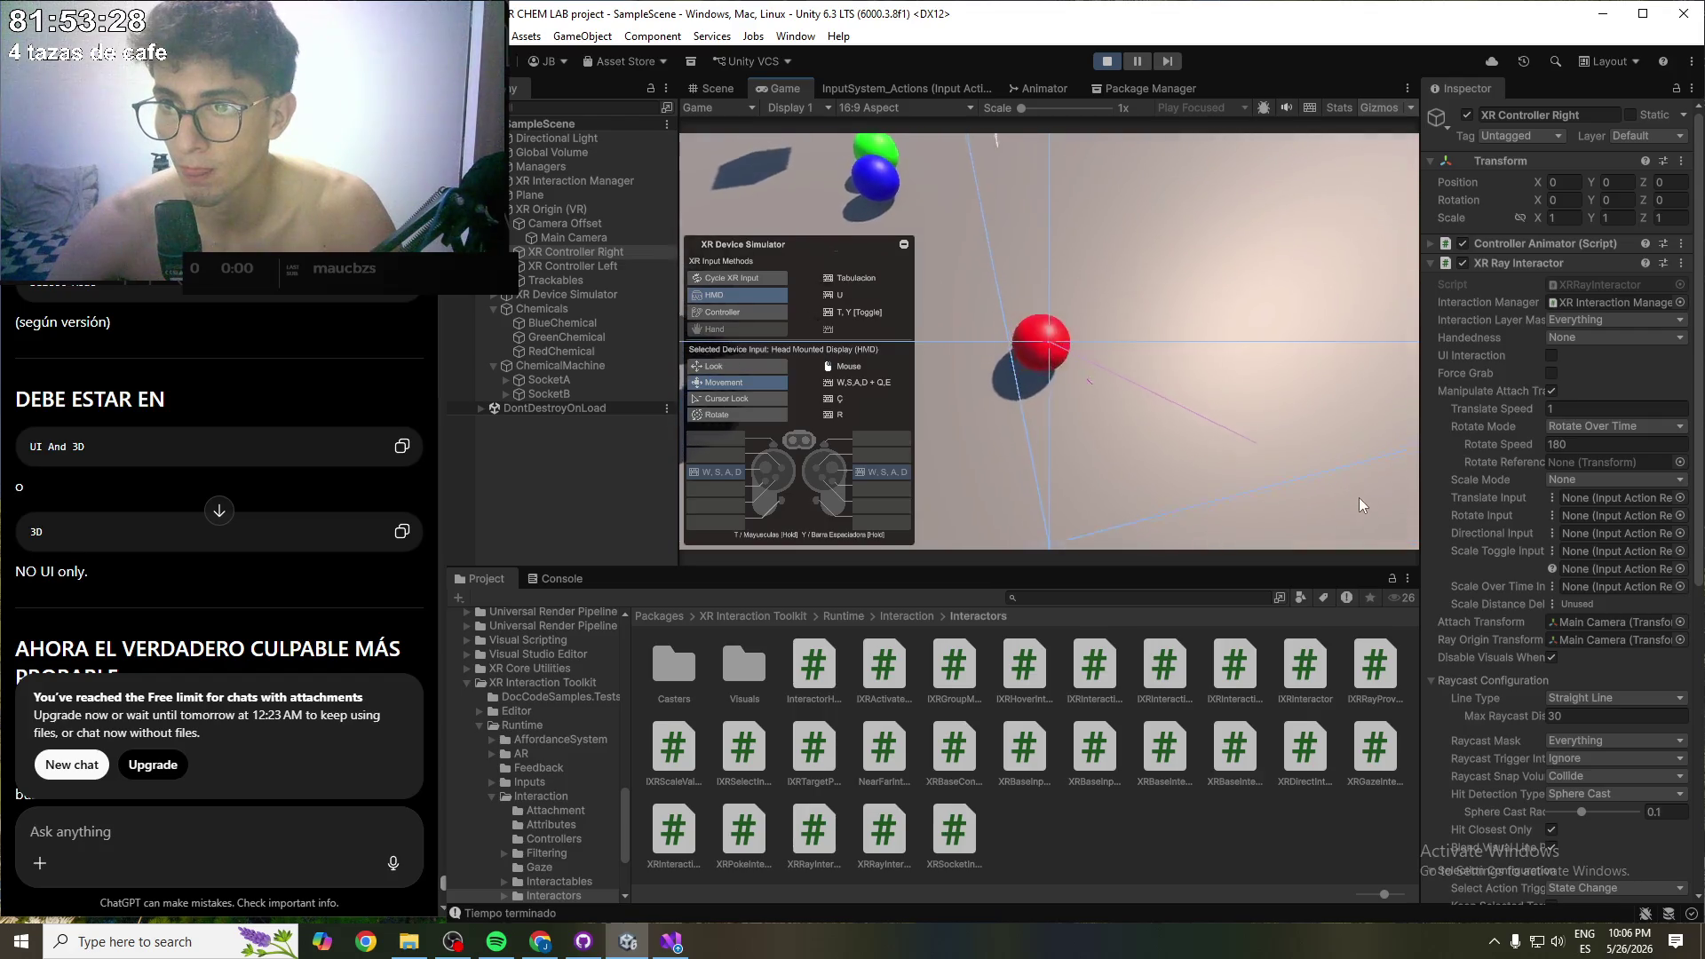
key(d)
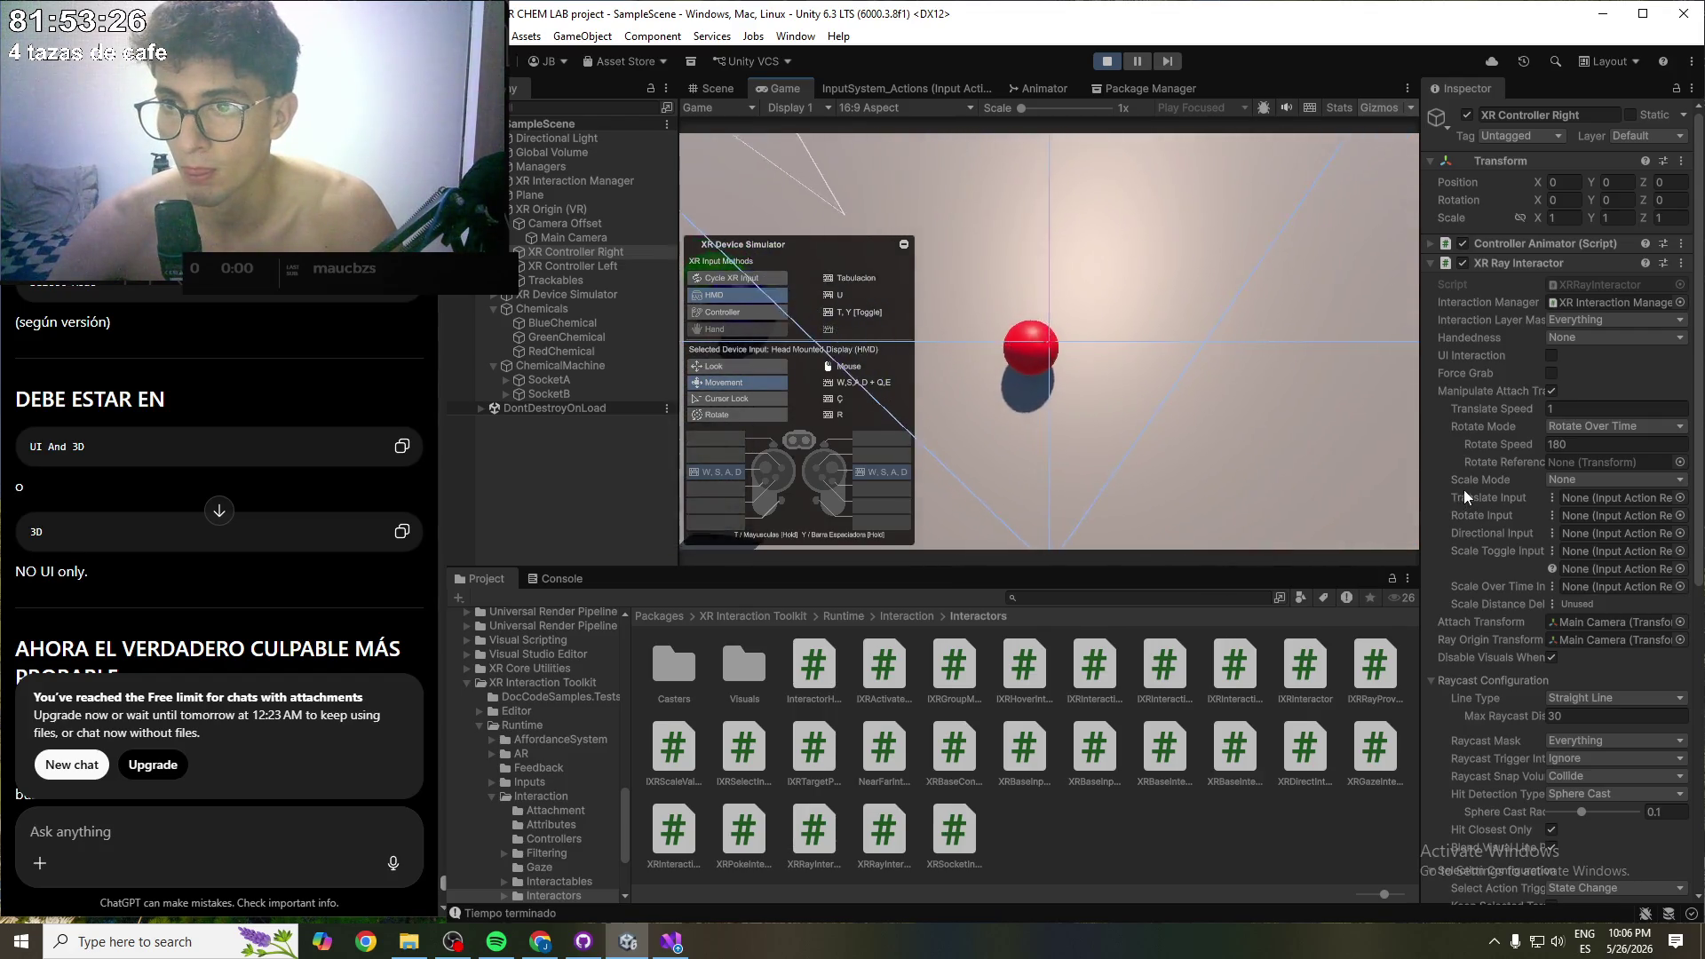
key(a)
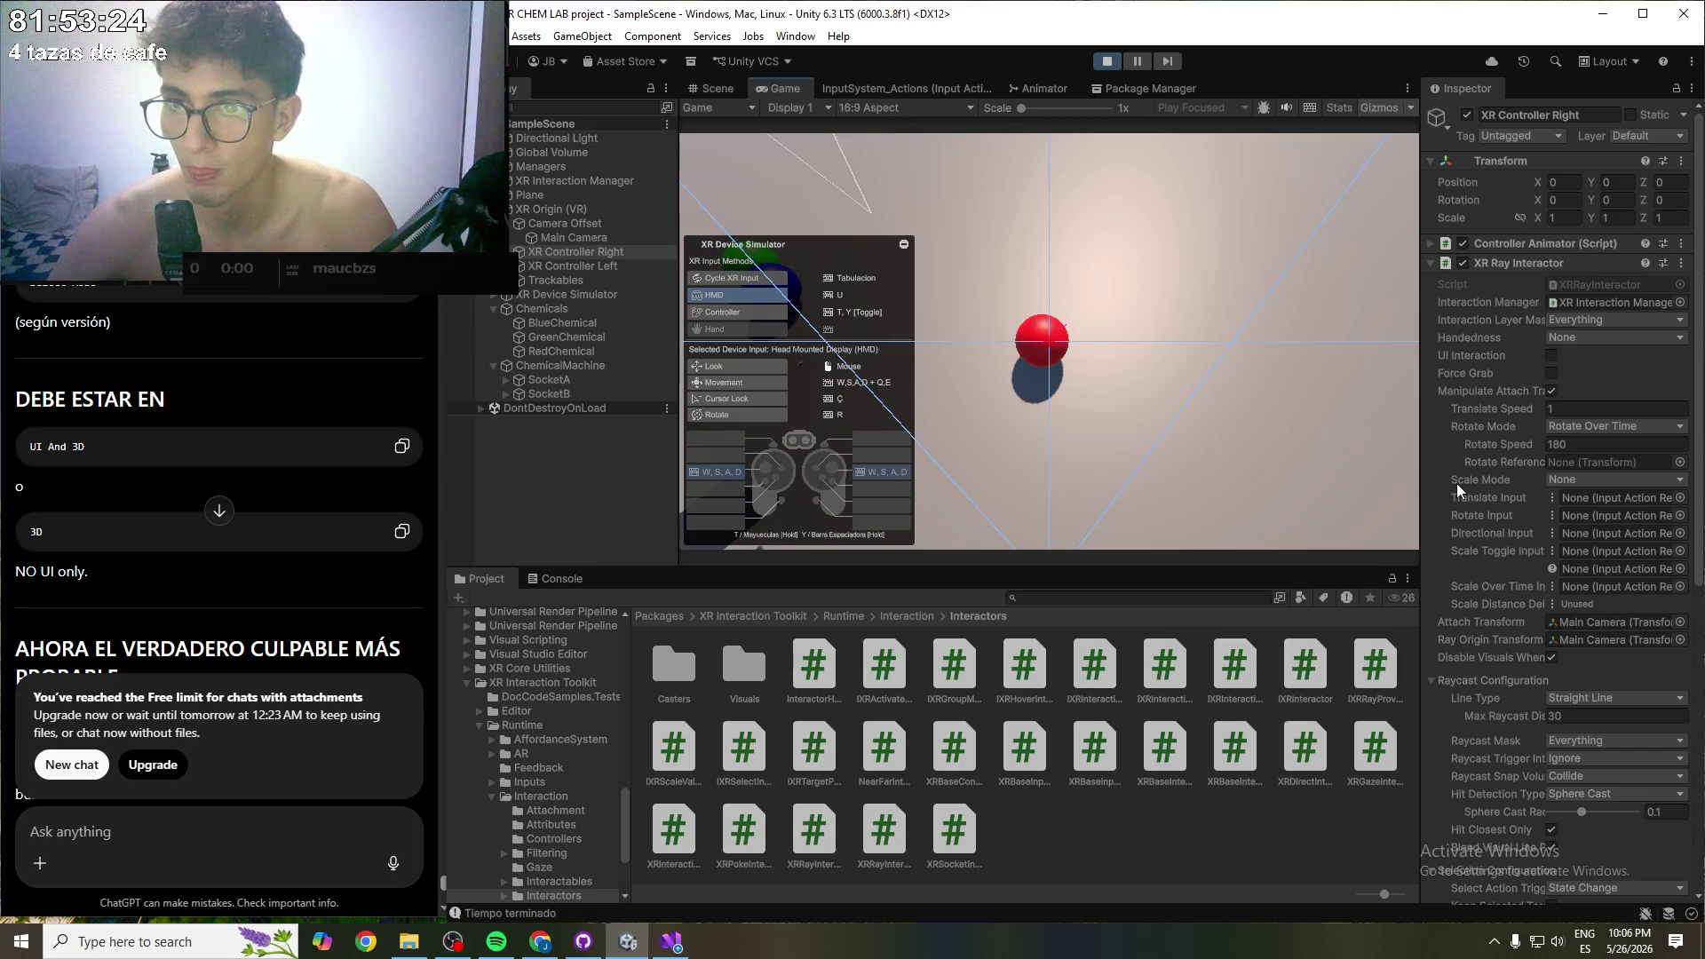
key(a)
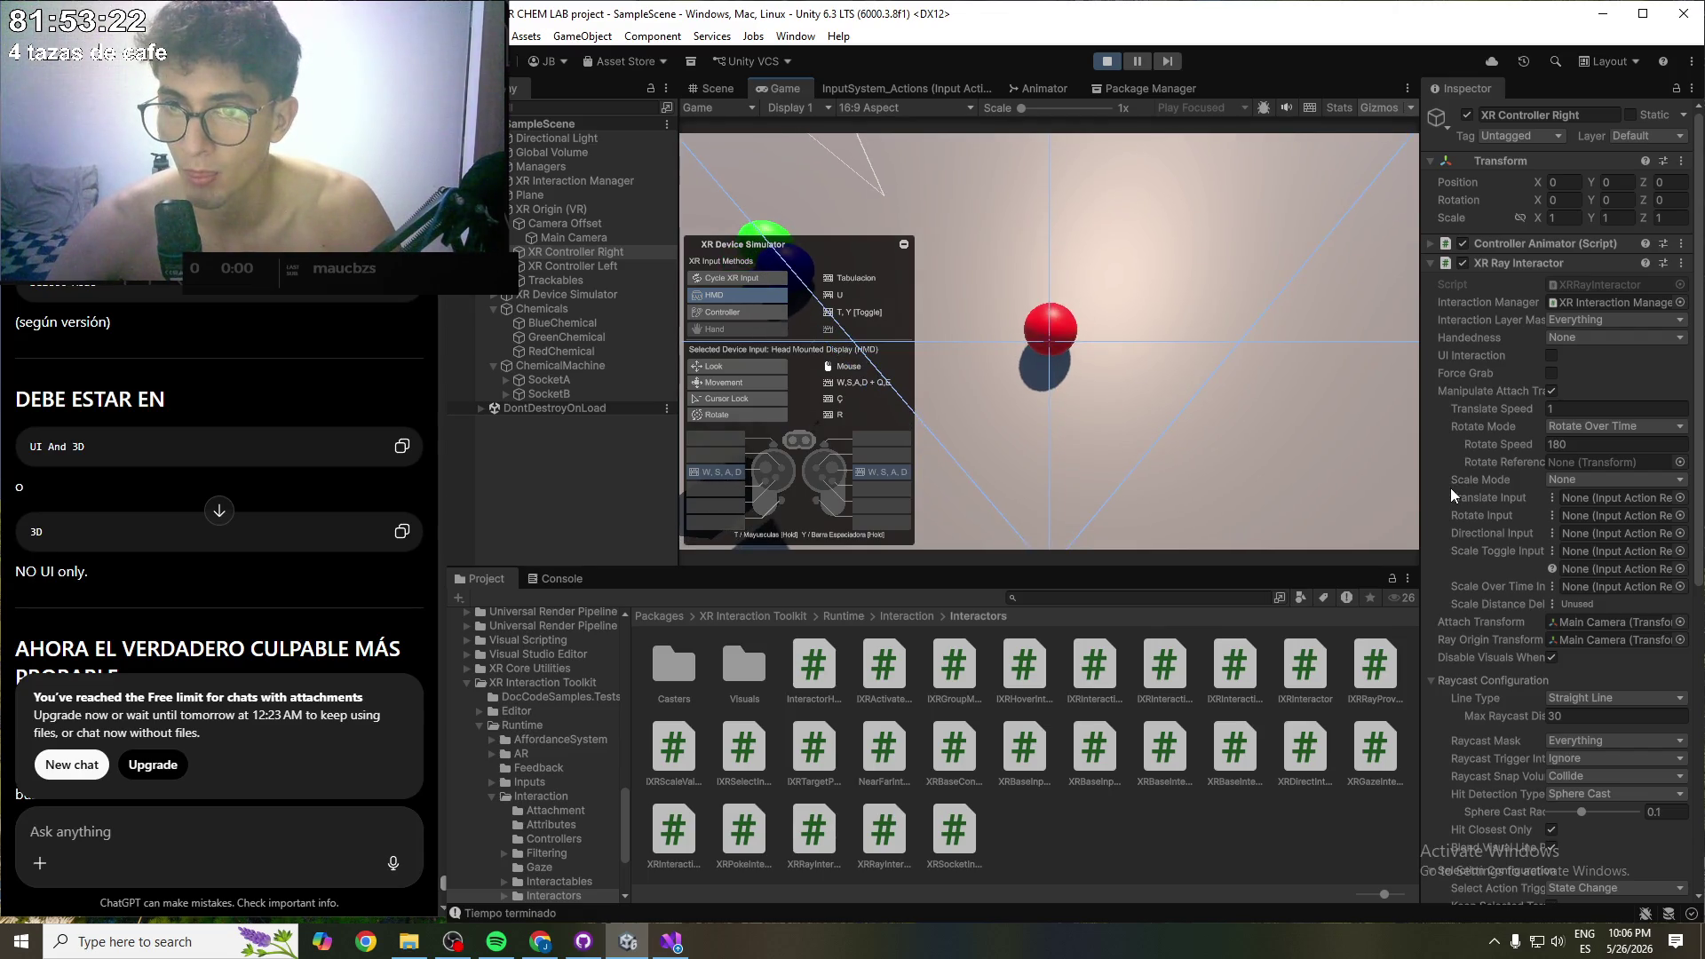
- Grab the red sphere with the left controller, then switch to the right controller and look around
key(Tab)
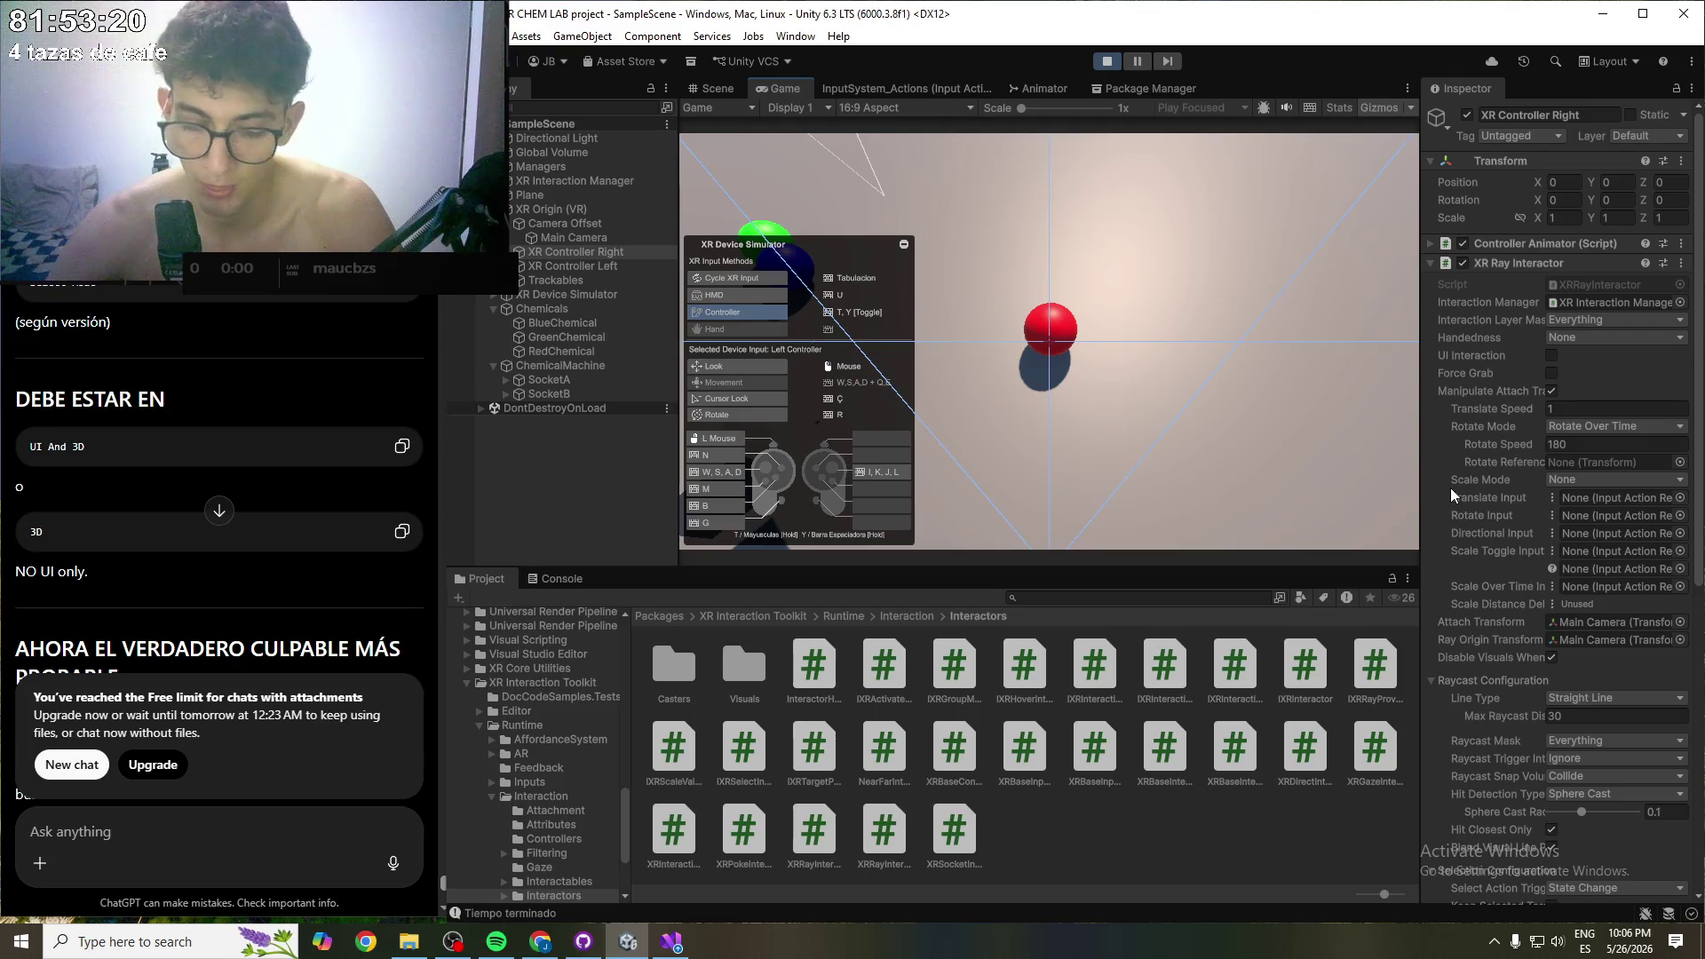
key(g)
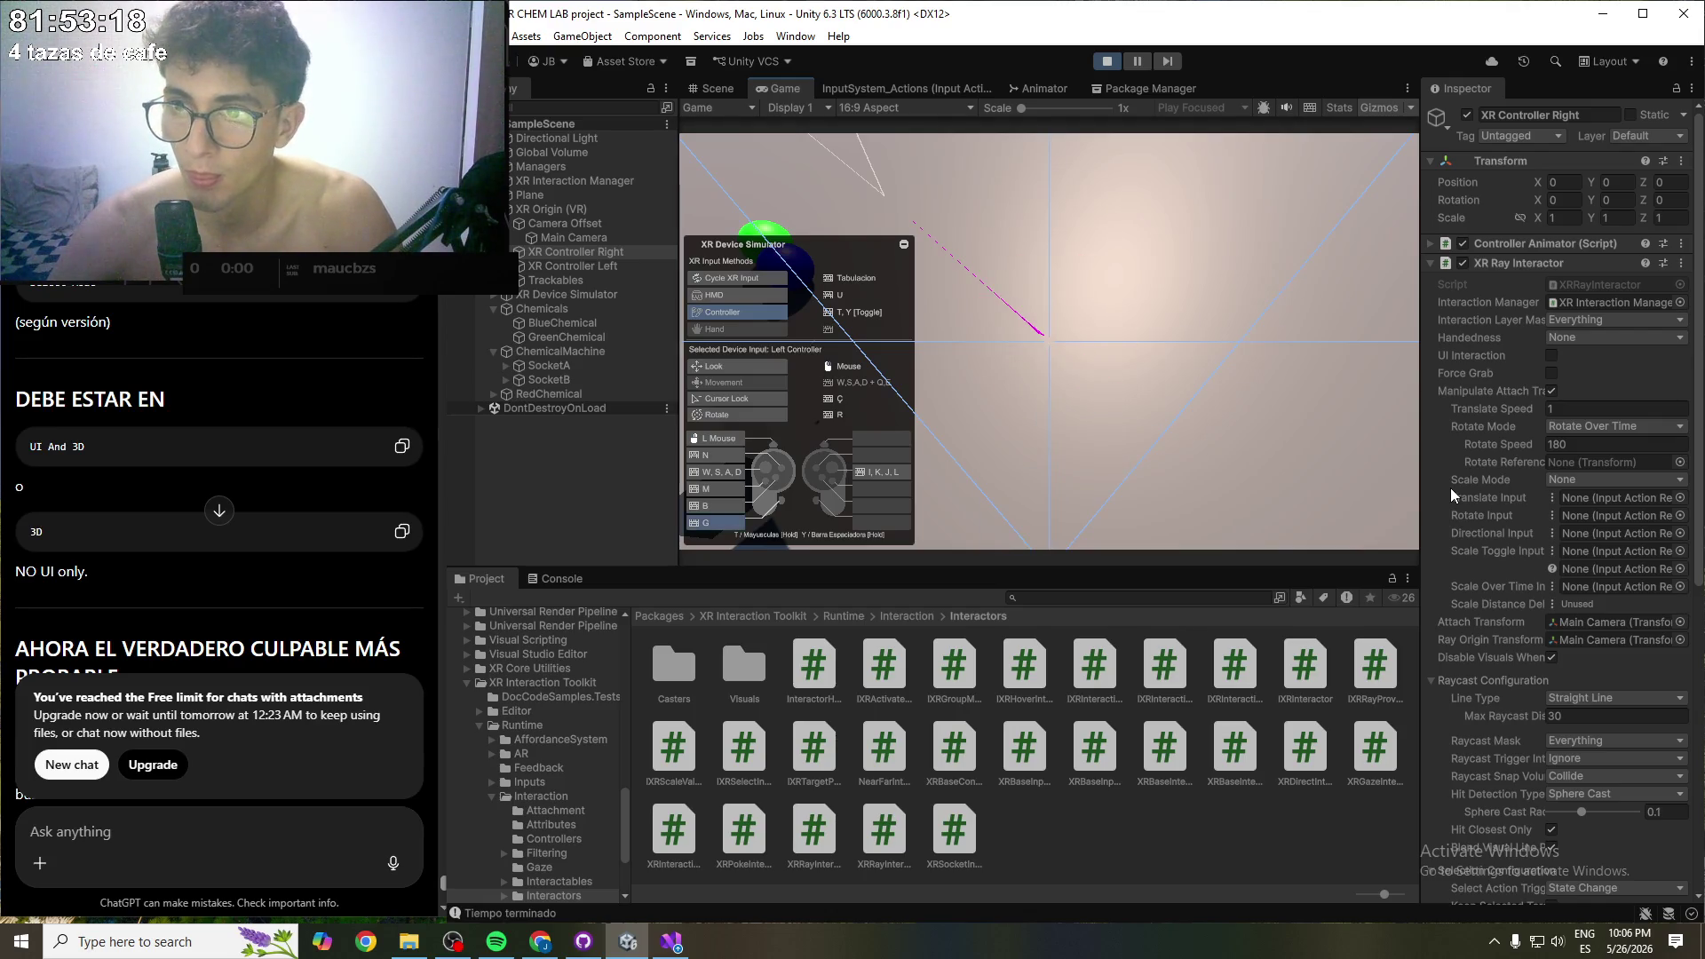
mouse_move(1325, 460)
mouse_down()
mouse_move(944, 397)
mouse_move(945, 419)
mouse_move(1014, 435)
mouse_up()
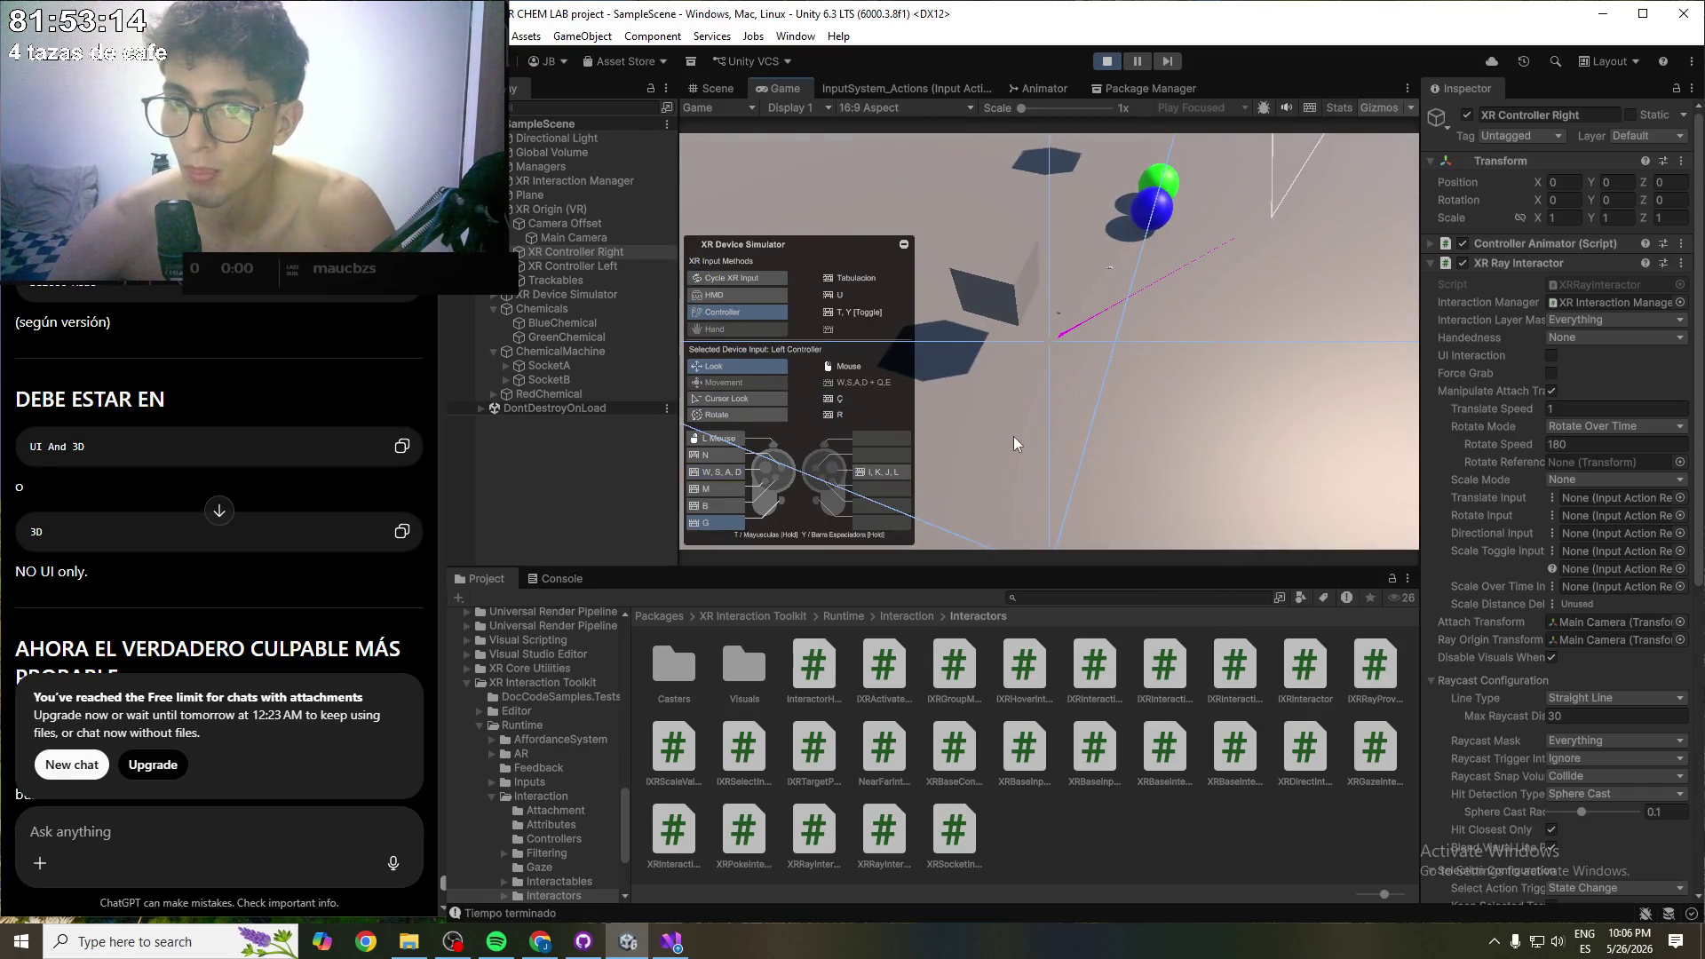
key(Tab)
key(Tab)
mouse_move(1154, 423)
mouse_down()
mouse_move(1127, 424)
mouse_move(1128, 391)
mouse_move(1128, 414)
mouse_move(1181, 419)
mouse_move(1201, 445)
mouse_move(1654, 439)
mouse_move(1282, 521)
mouse_move(1234, 493)
mouse_move(1165, 513)
mouse_move(1212, 477)
mouse_move(1064, 412)
mouse_move(1095, 456)
mouse_move(940, 451)
mouse_move(775, 311)
mouse_move(934, 455)
mouse_up()
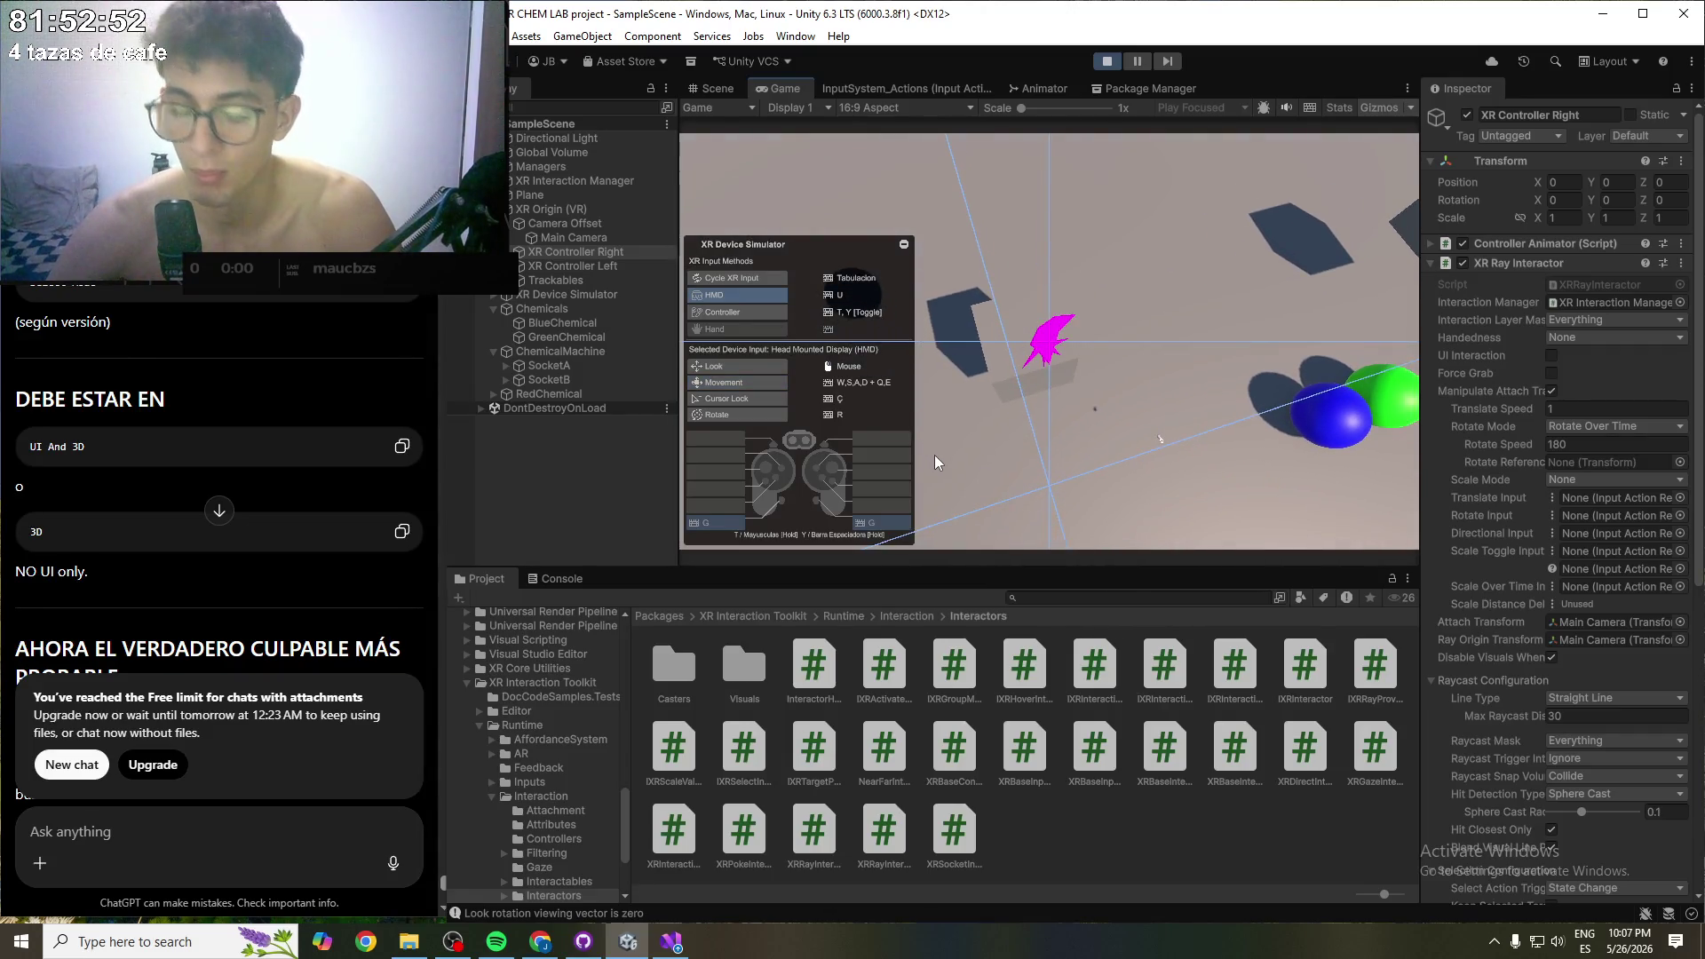
- Aim the right controller up at the spheres, grab the red sphere, and move the headset forward
key(Tab)
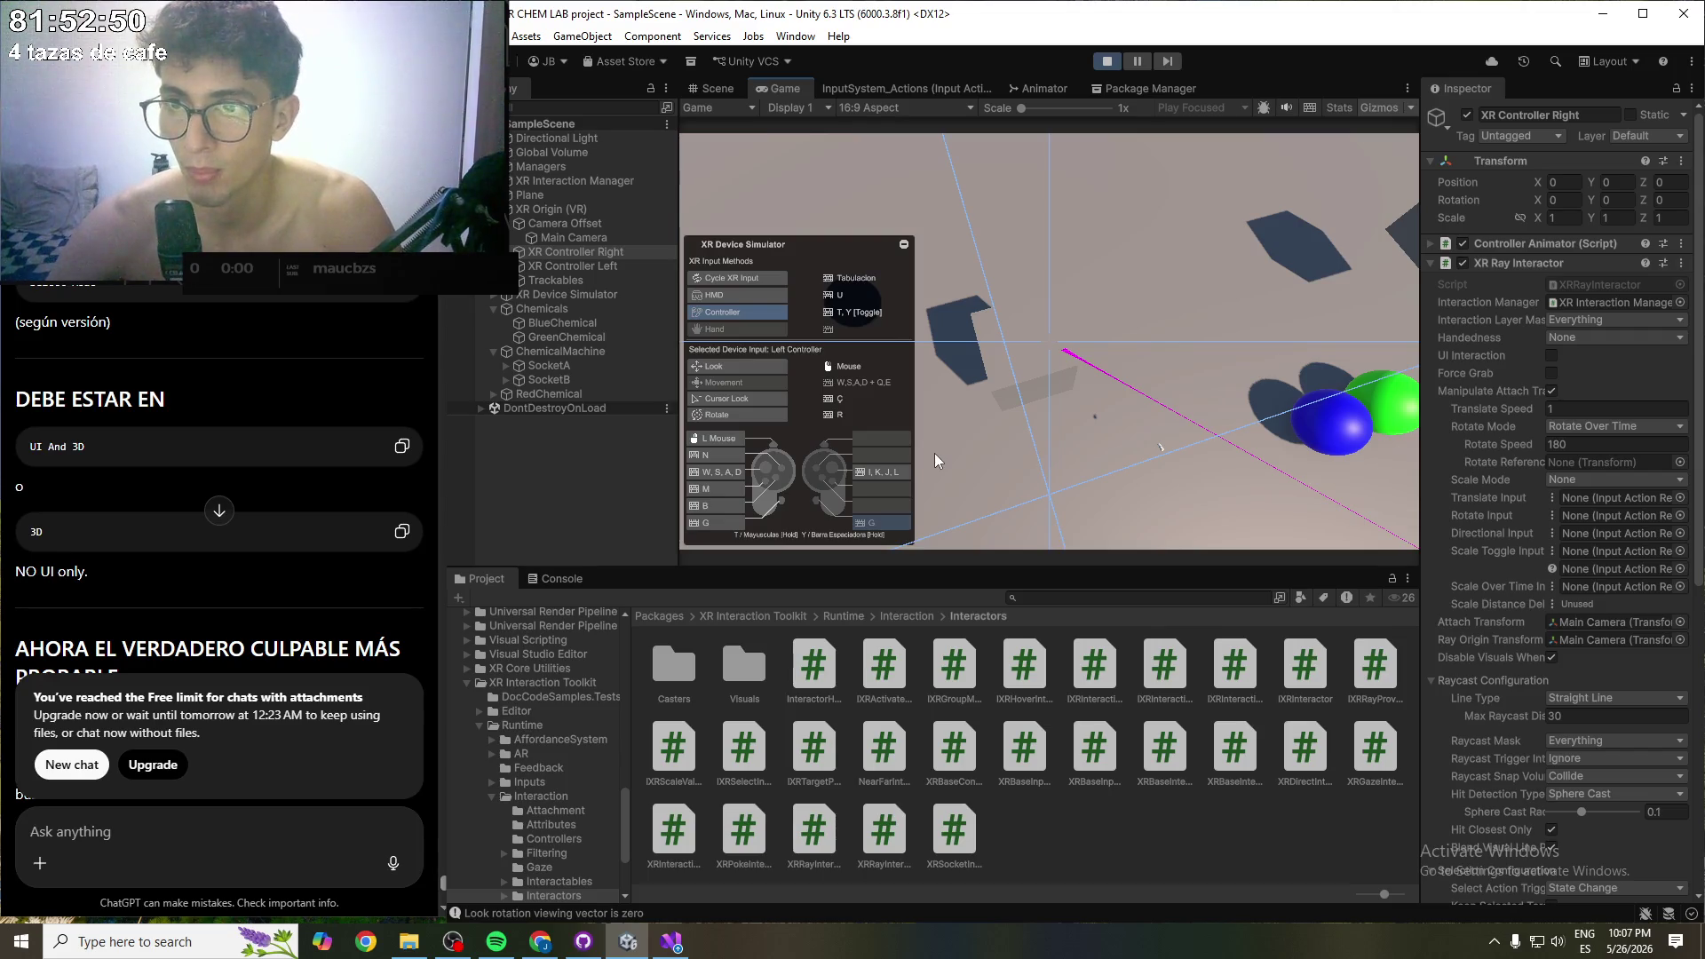
key(Tab)
mouse_move(899, 502)
mouse_down()
mouse_move(1050, 467)
mouse_move(1053, 513)
mouse_up()
key(g)
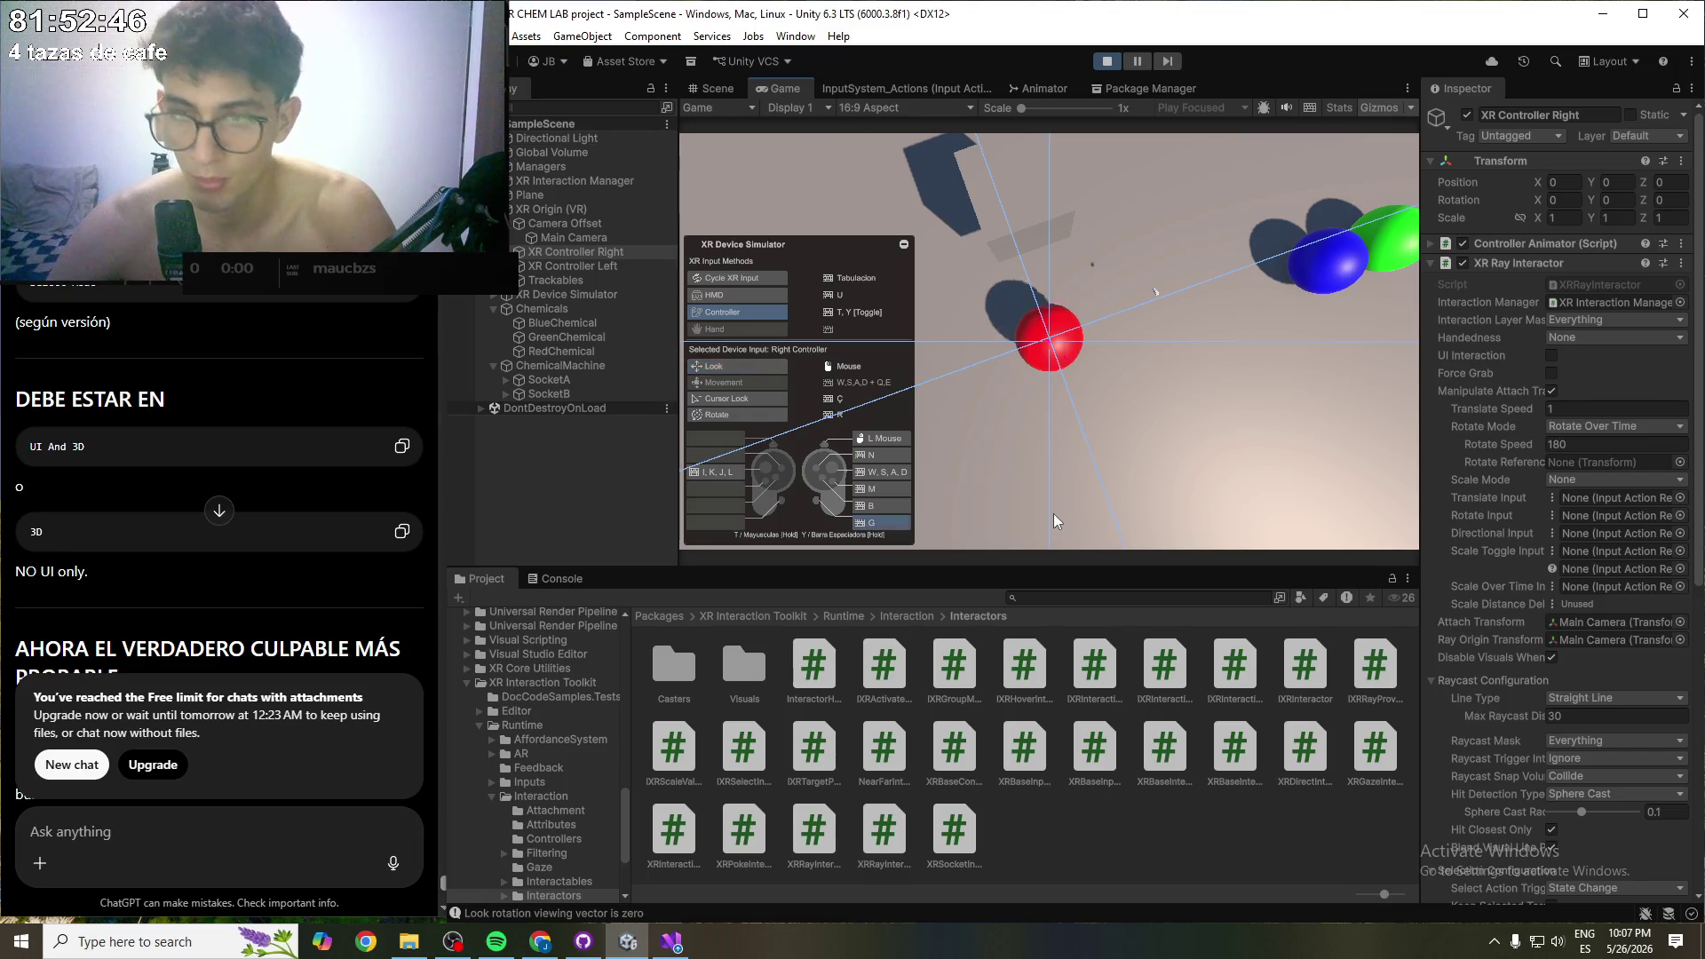
key(w)
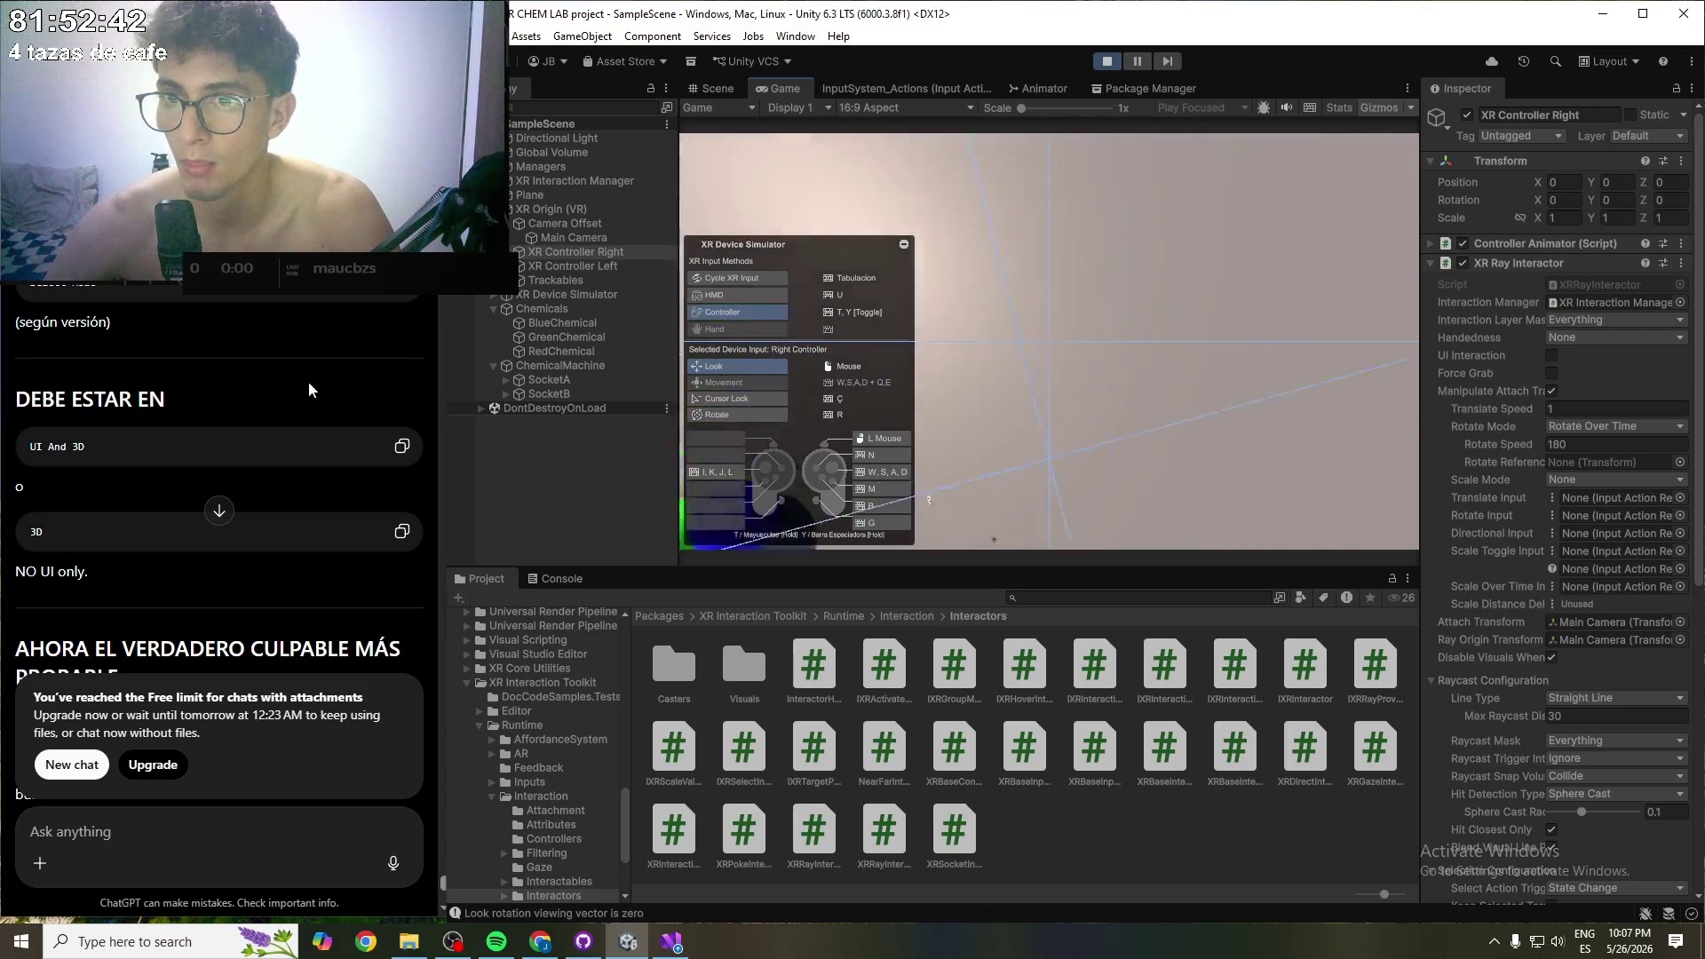
key(Tab)
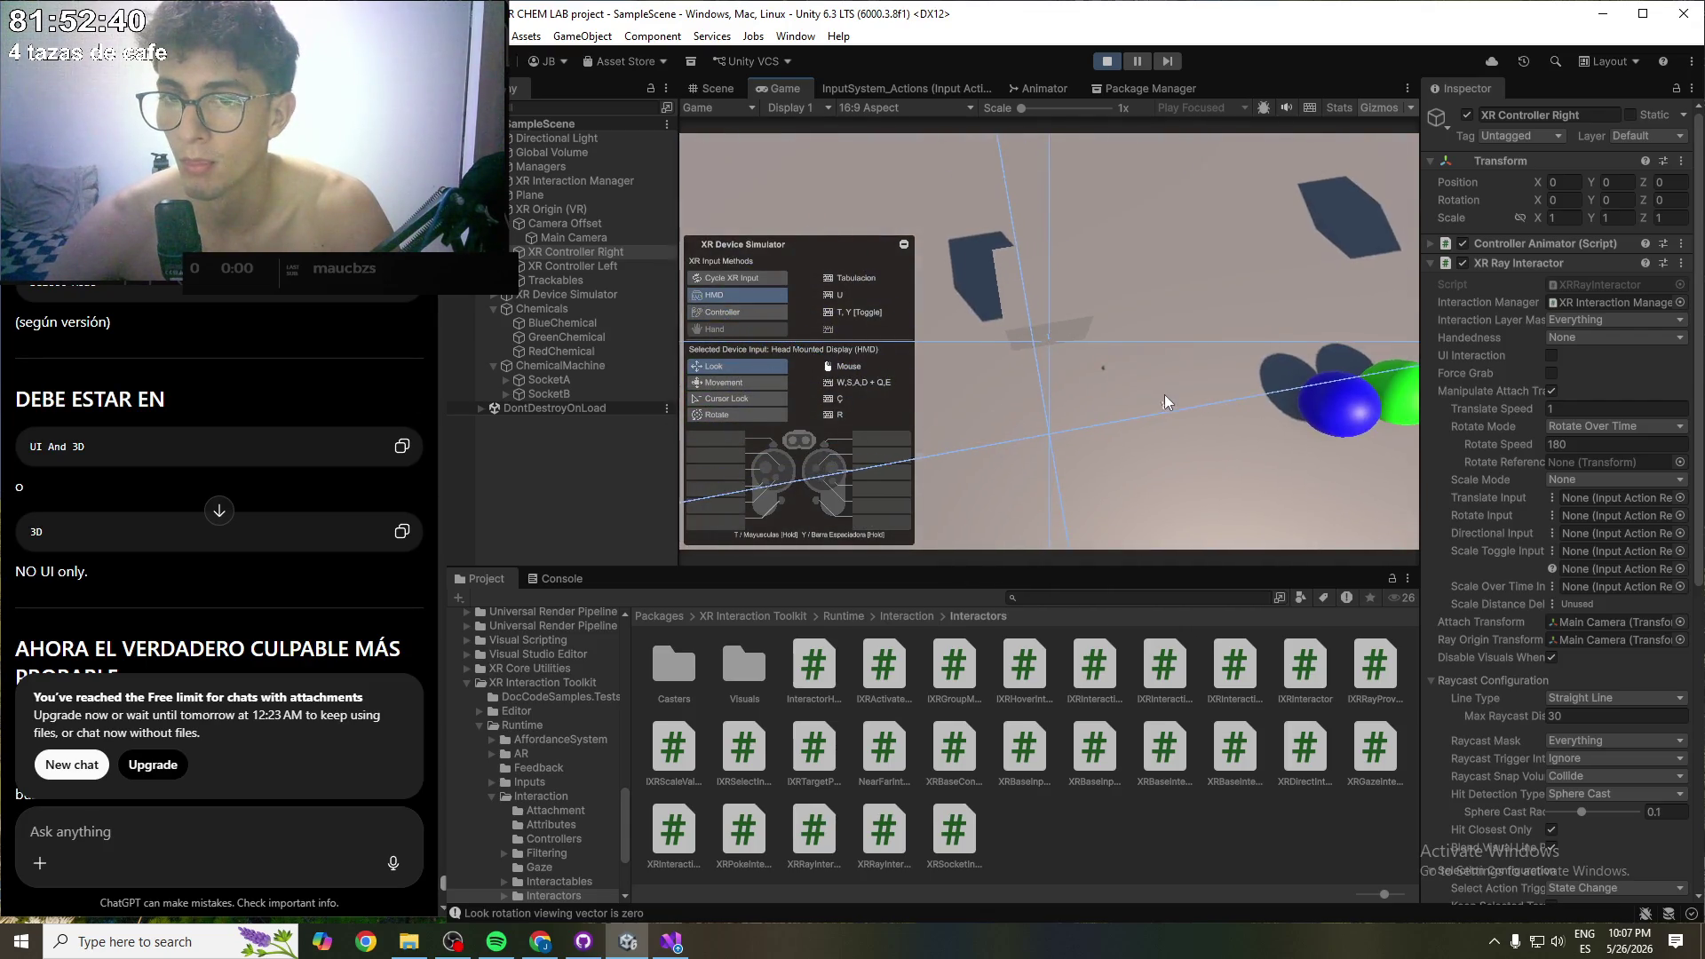
key(w)
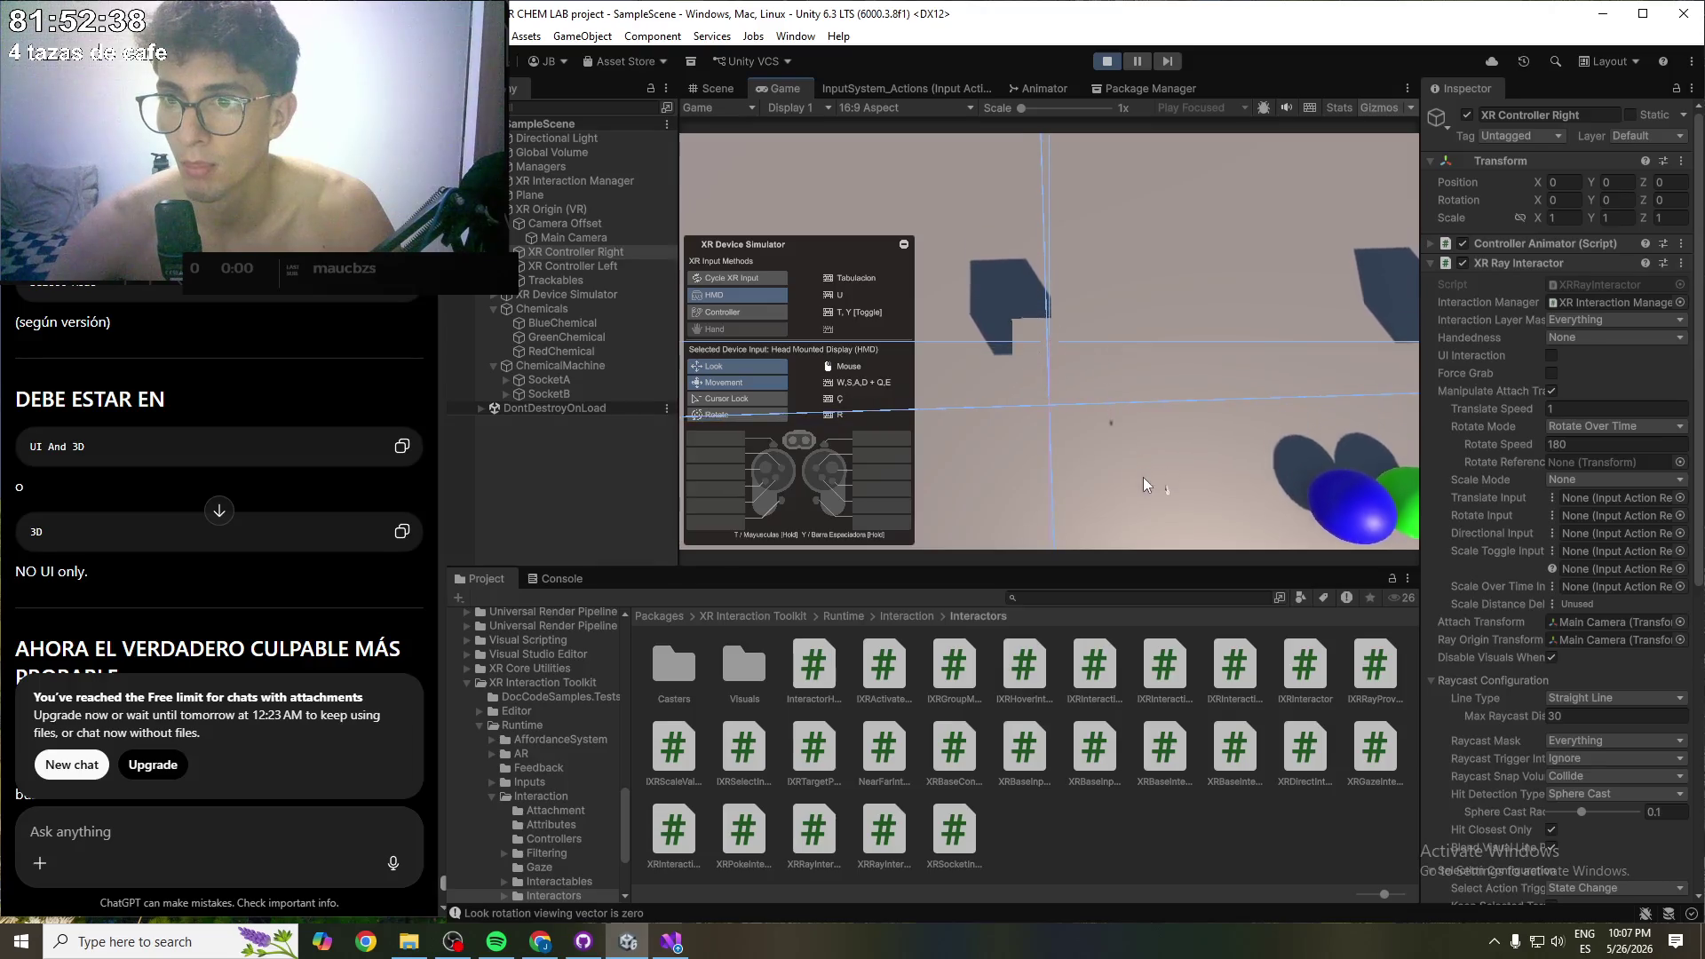
- Rotate the right controller so its ray reaches the green sphere
key(Tab)
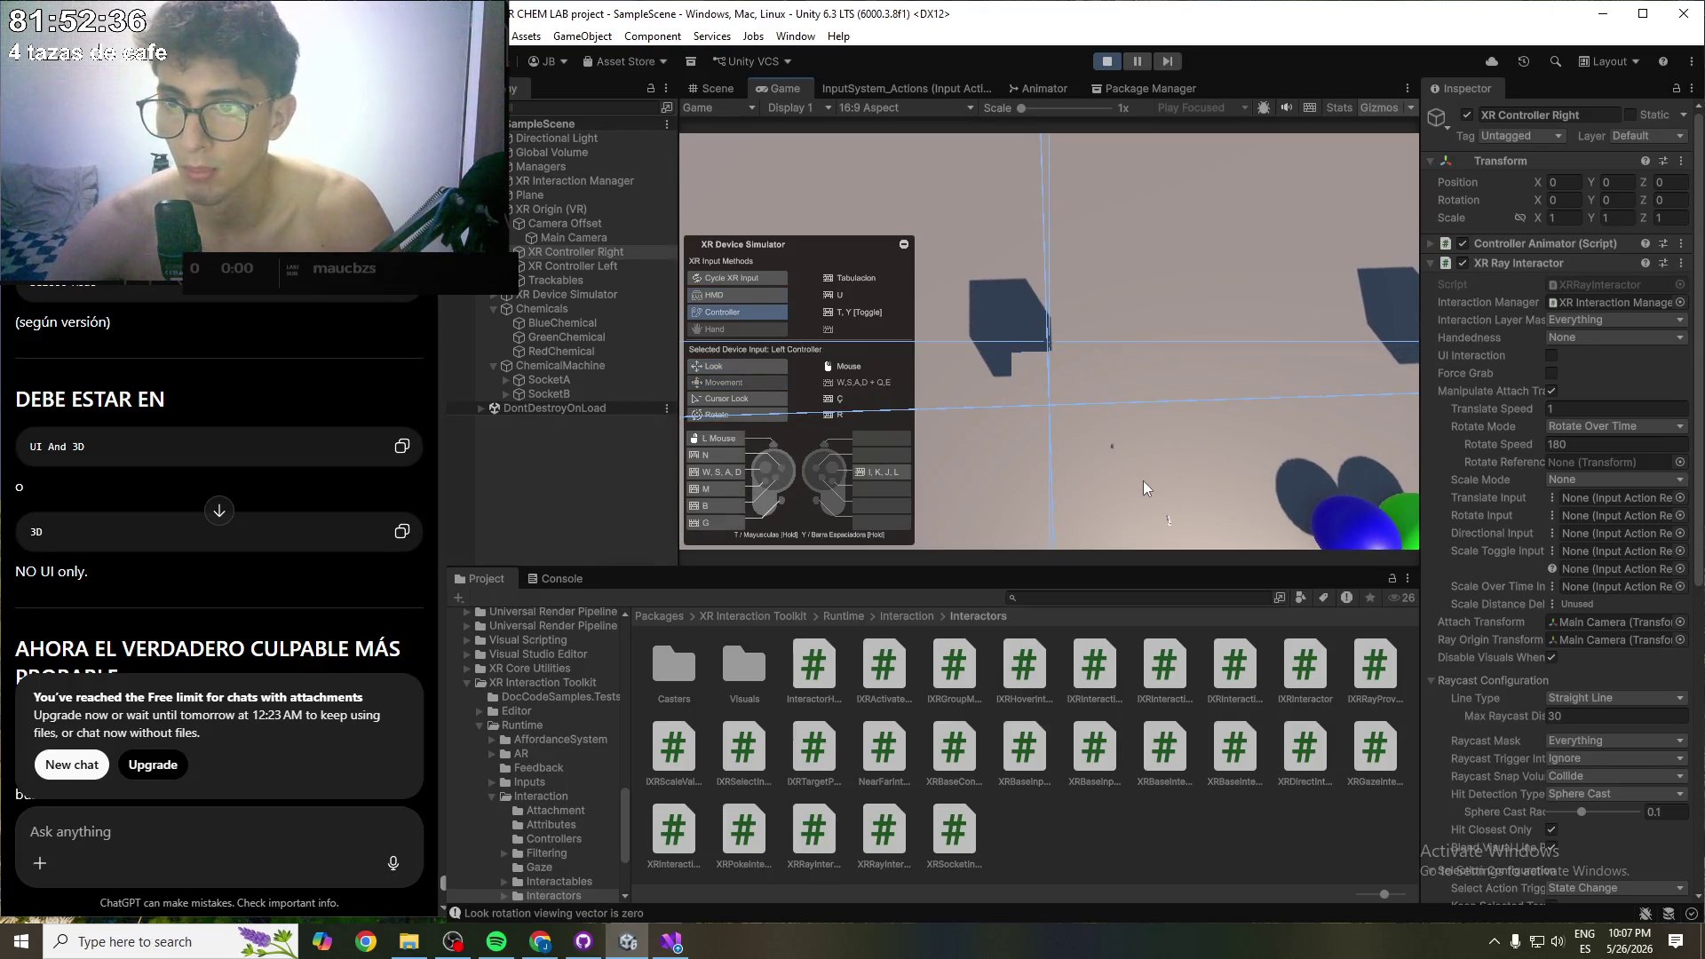
key(Tab)
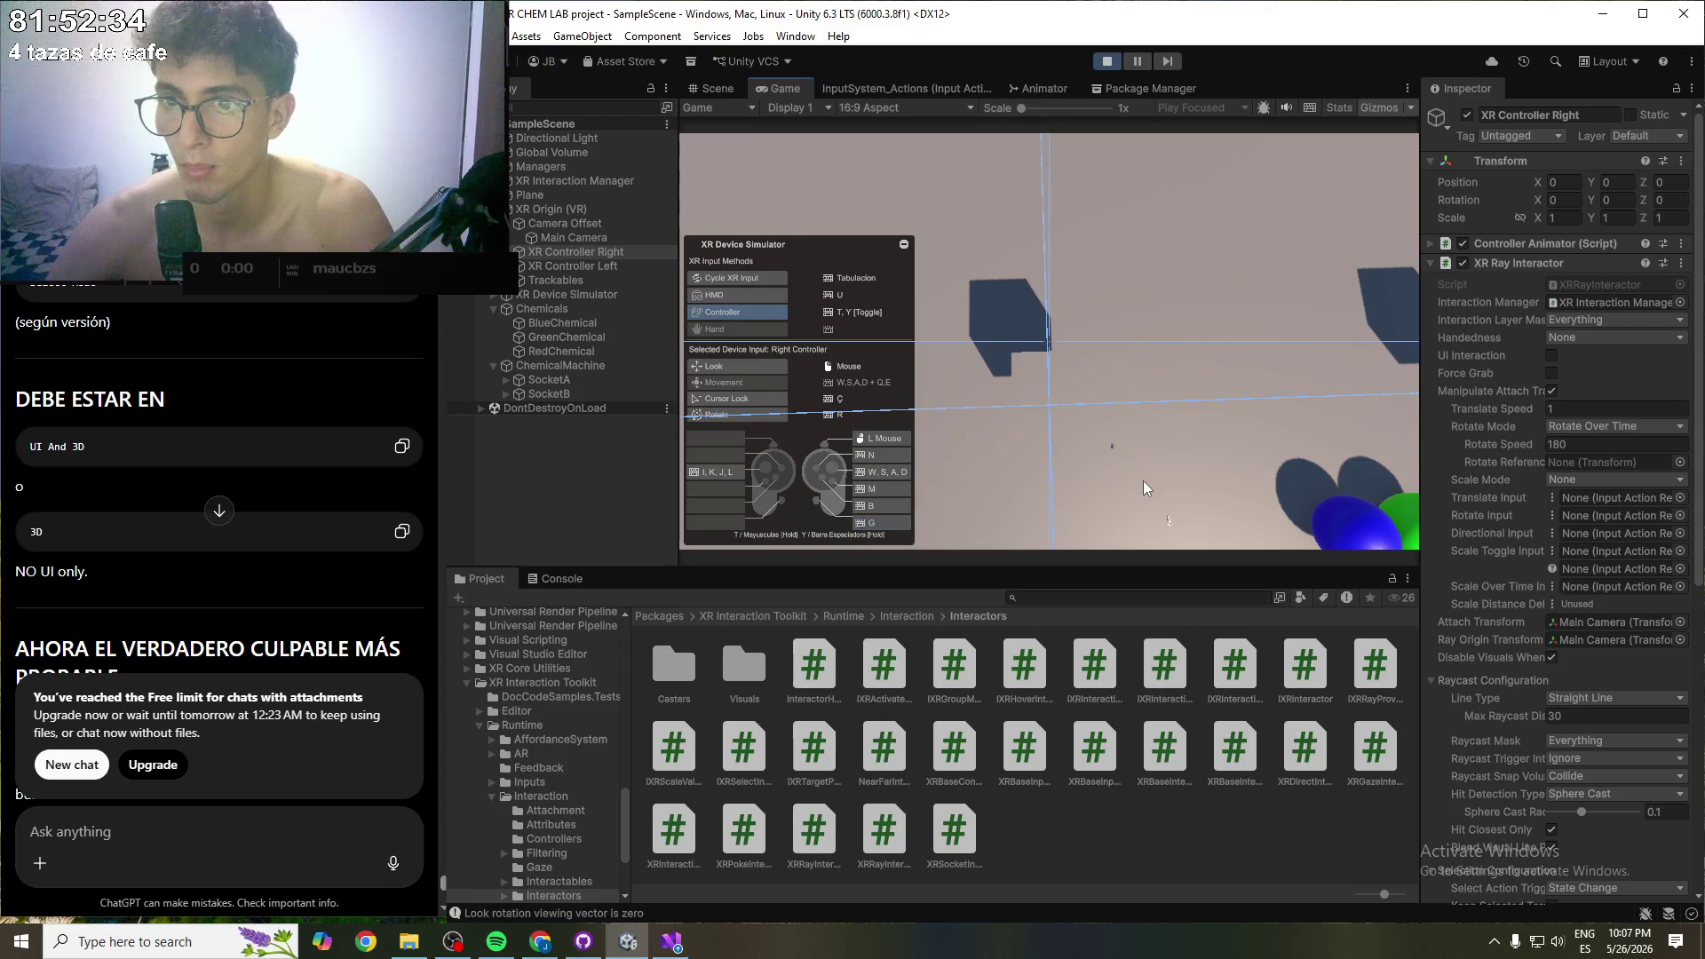
key(r)
mouse_move(1239, 411)
mouse_down()
mouse_move(1192, 395)
mouse_move(1307, 240)
mouse_move(1039, 658)
mouse_up()
click(1021, 671)
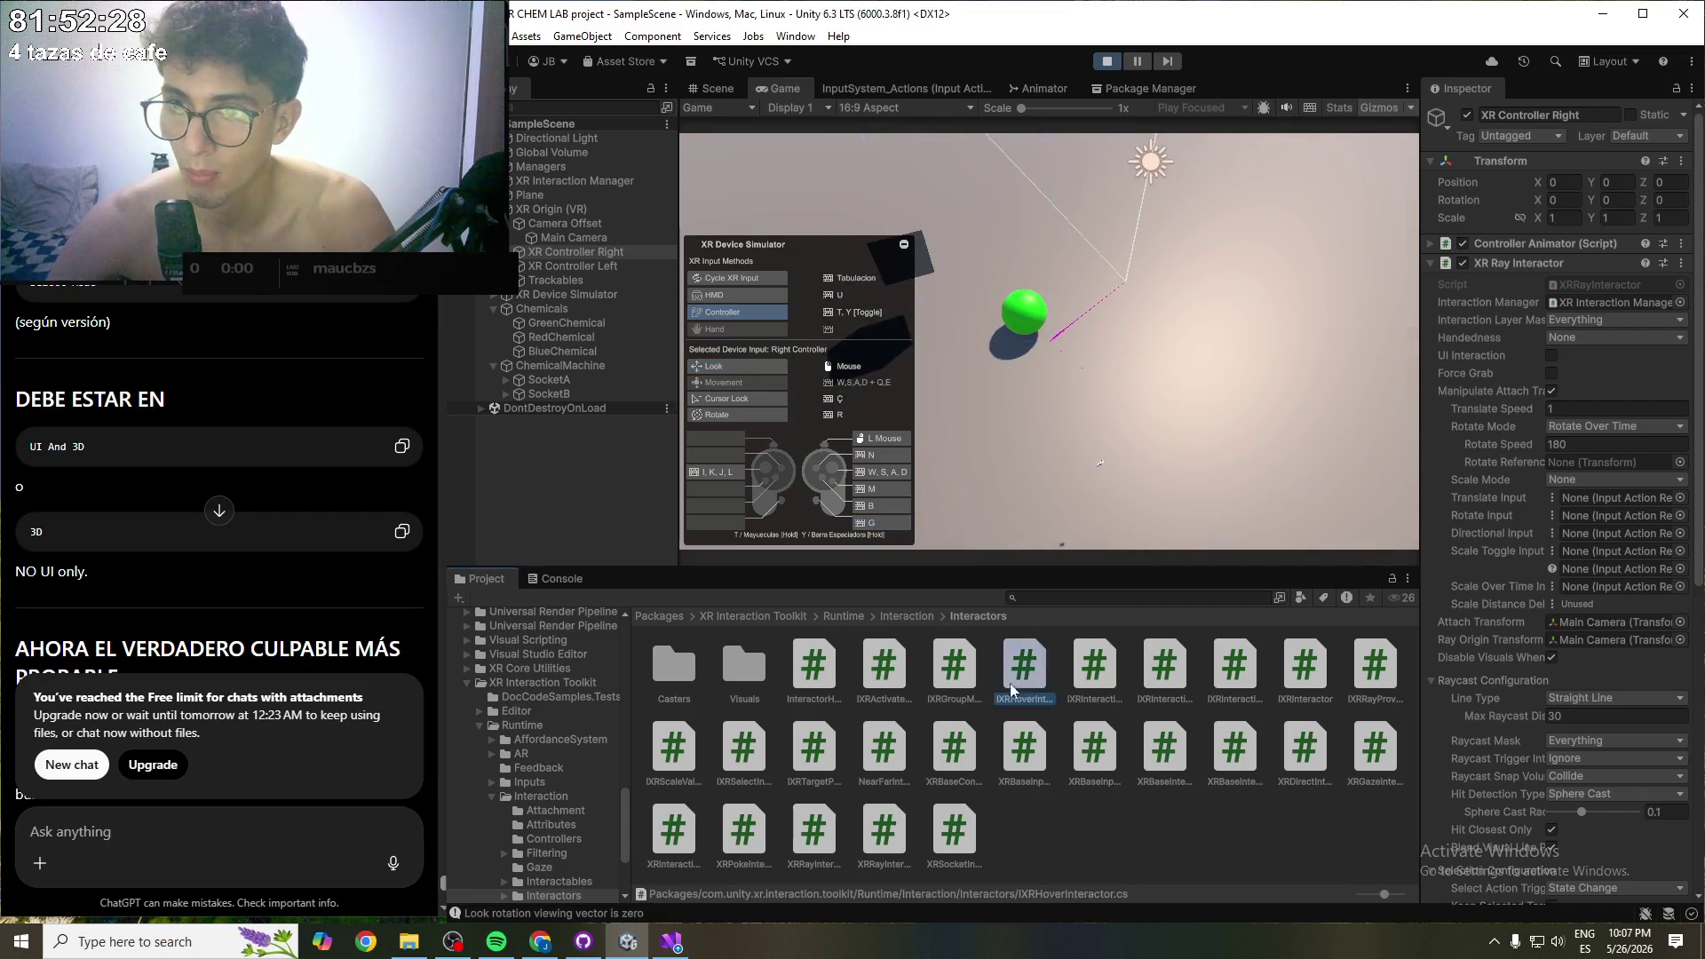
- Dismiss the IXRHoverInteractor script's menu and show the Console log messages
right_click(1012, 680)
click(1273, 409)
mouse_move(1234, 419)
mouse_down()
mouse_move(1059, 512)
mouse_move(1132, 472)
mouse_up()
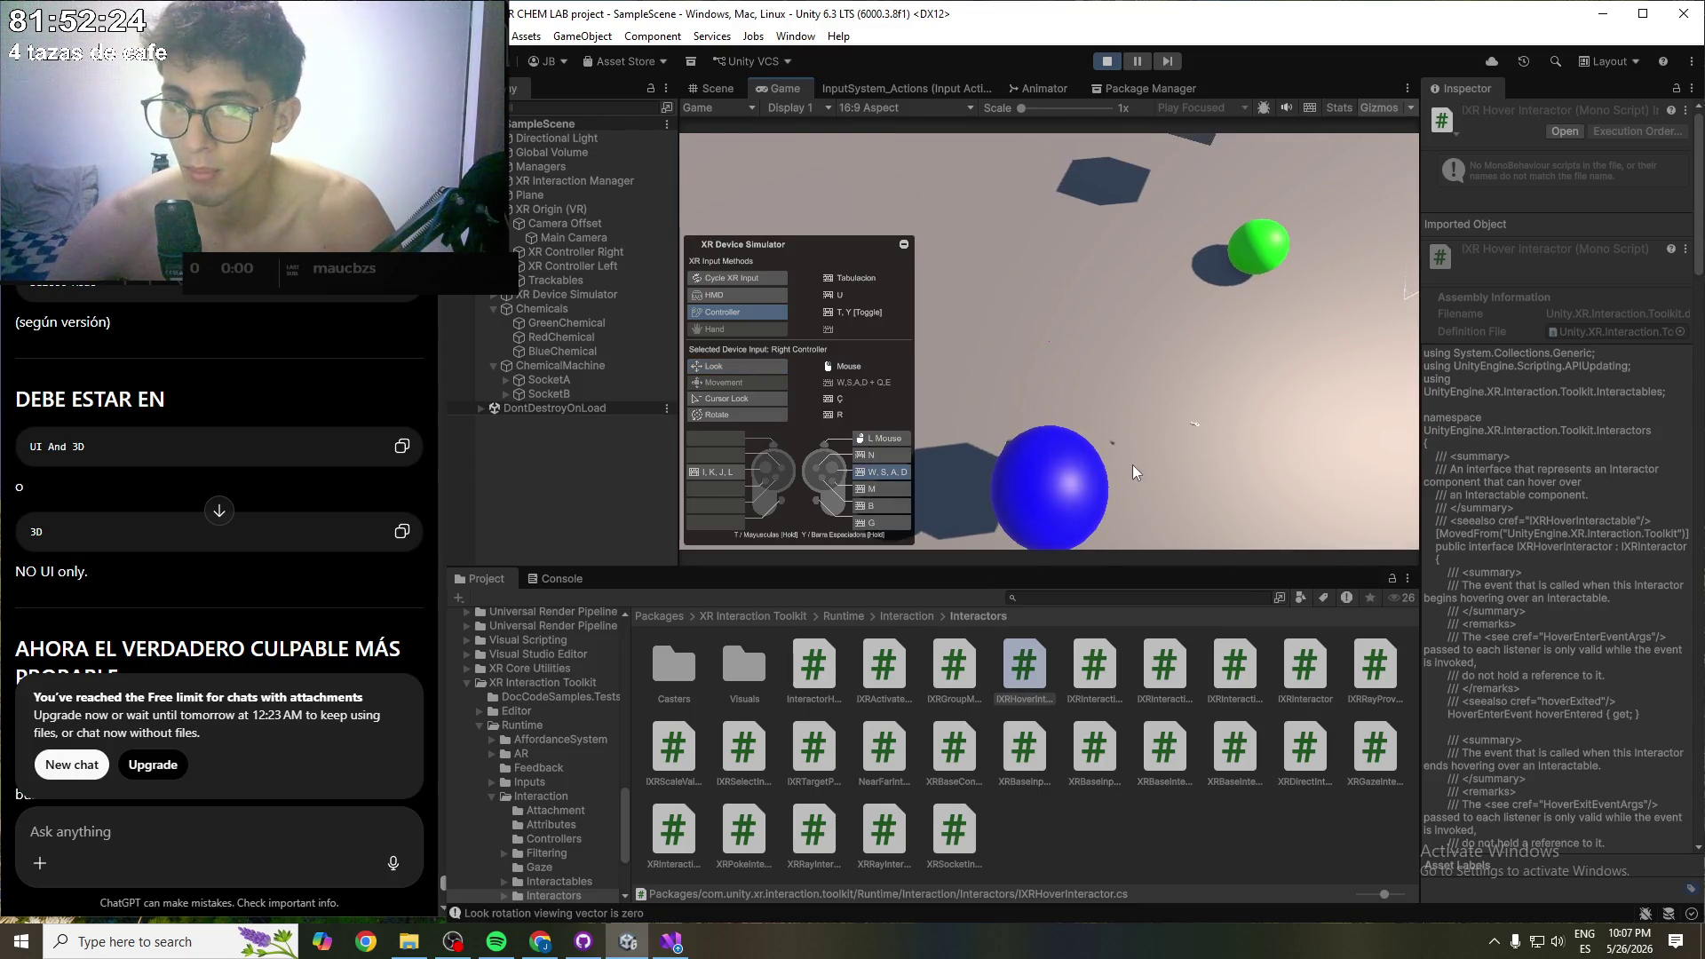
click(557, 579)
click(553, 527)
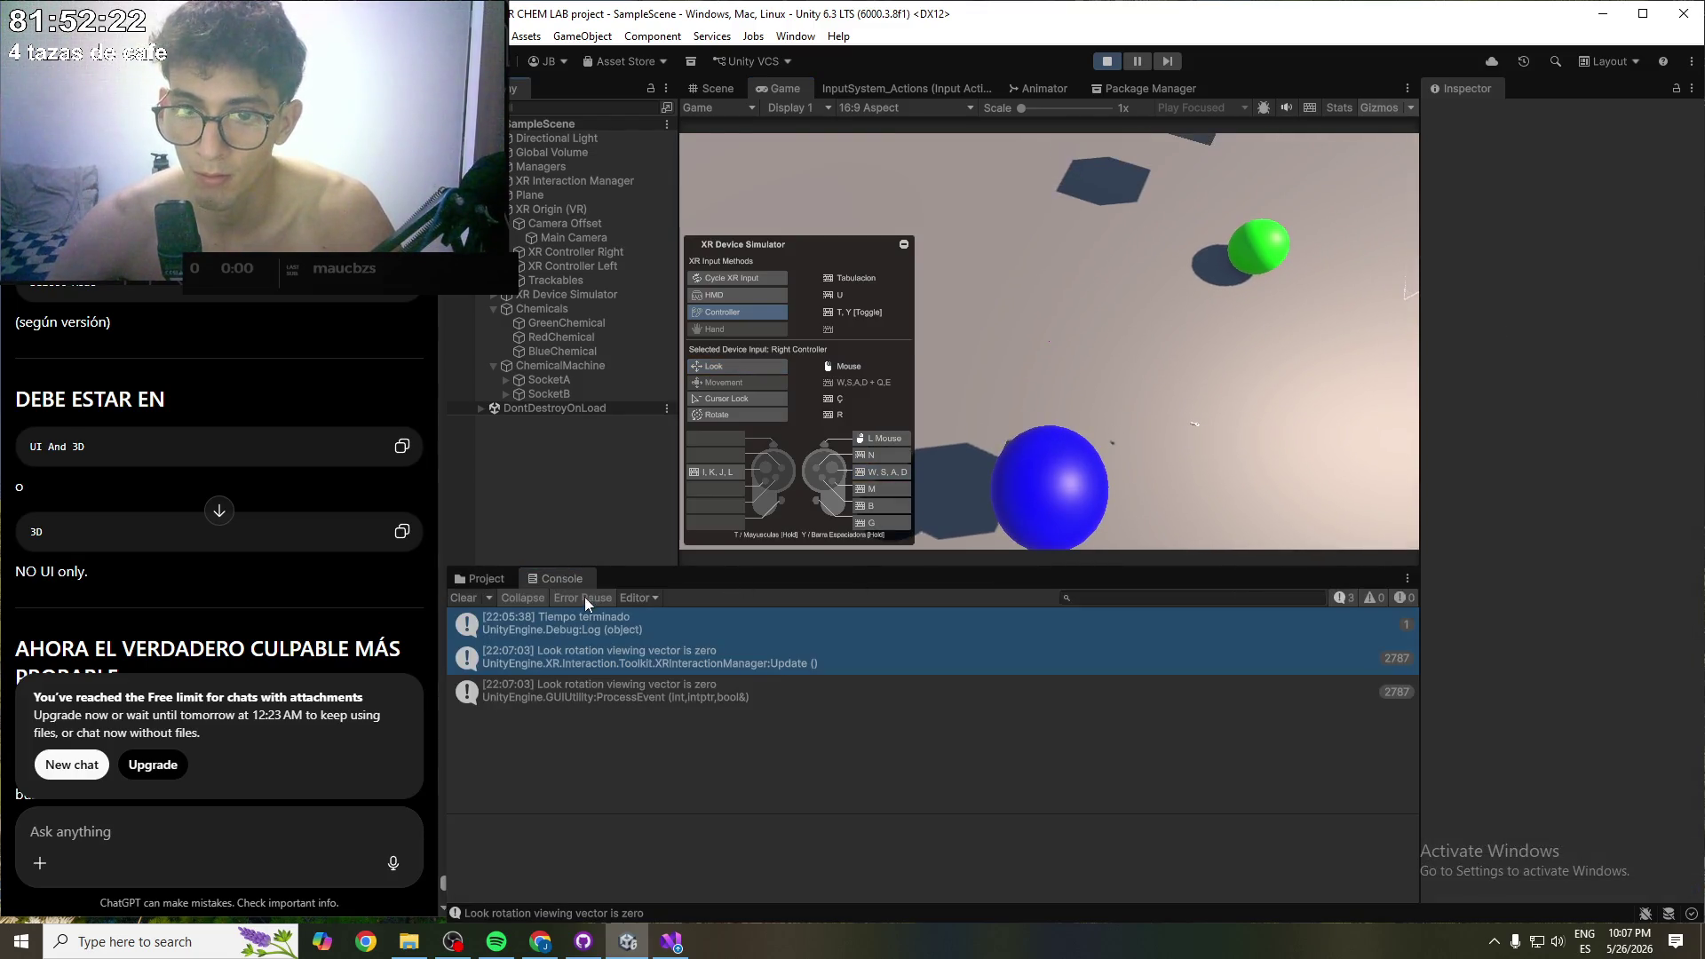
- Read the 'Look rotation viewing vector is zero' warnings' details, then stop Play mode
click(598, 652)
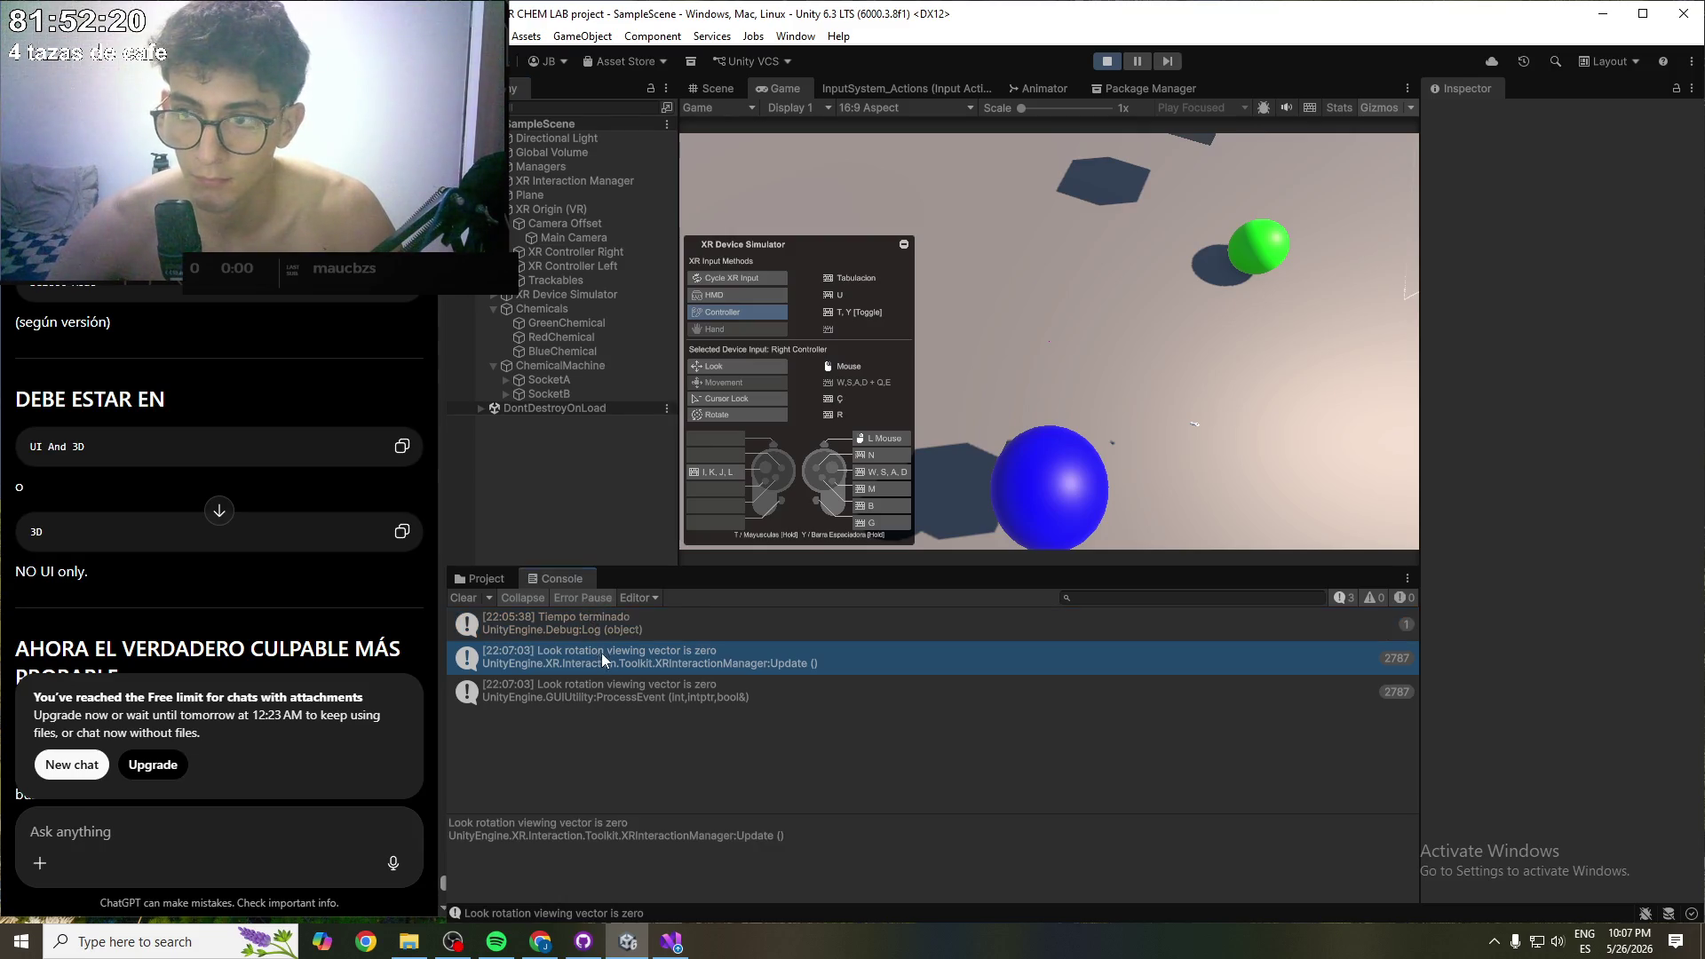
click(655, 694)
click(122, 837)
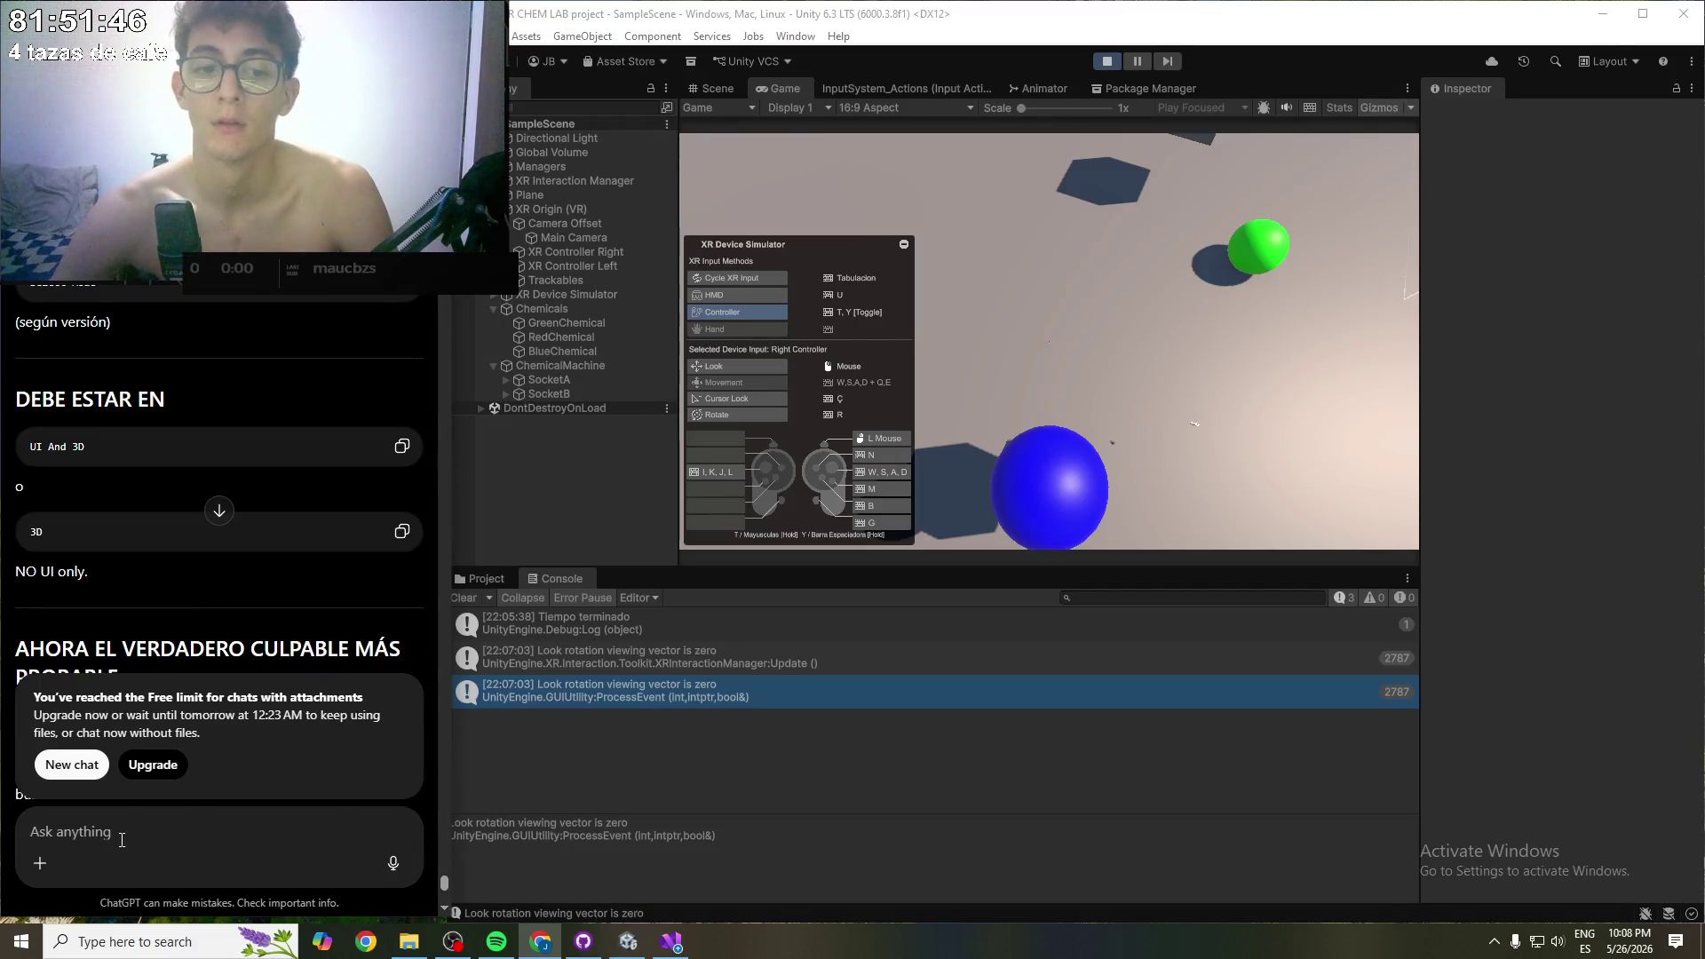
click(648, 744)
key(ctrl+s)
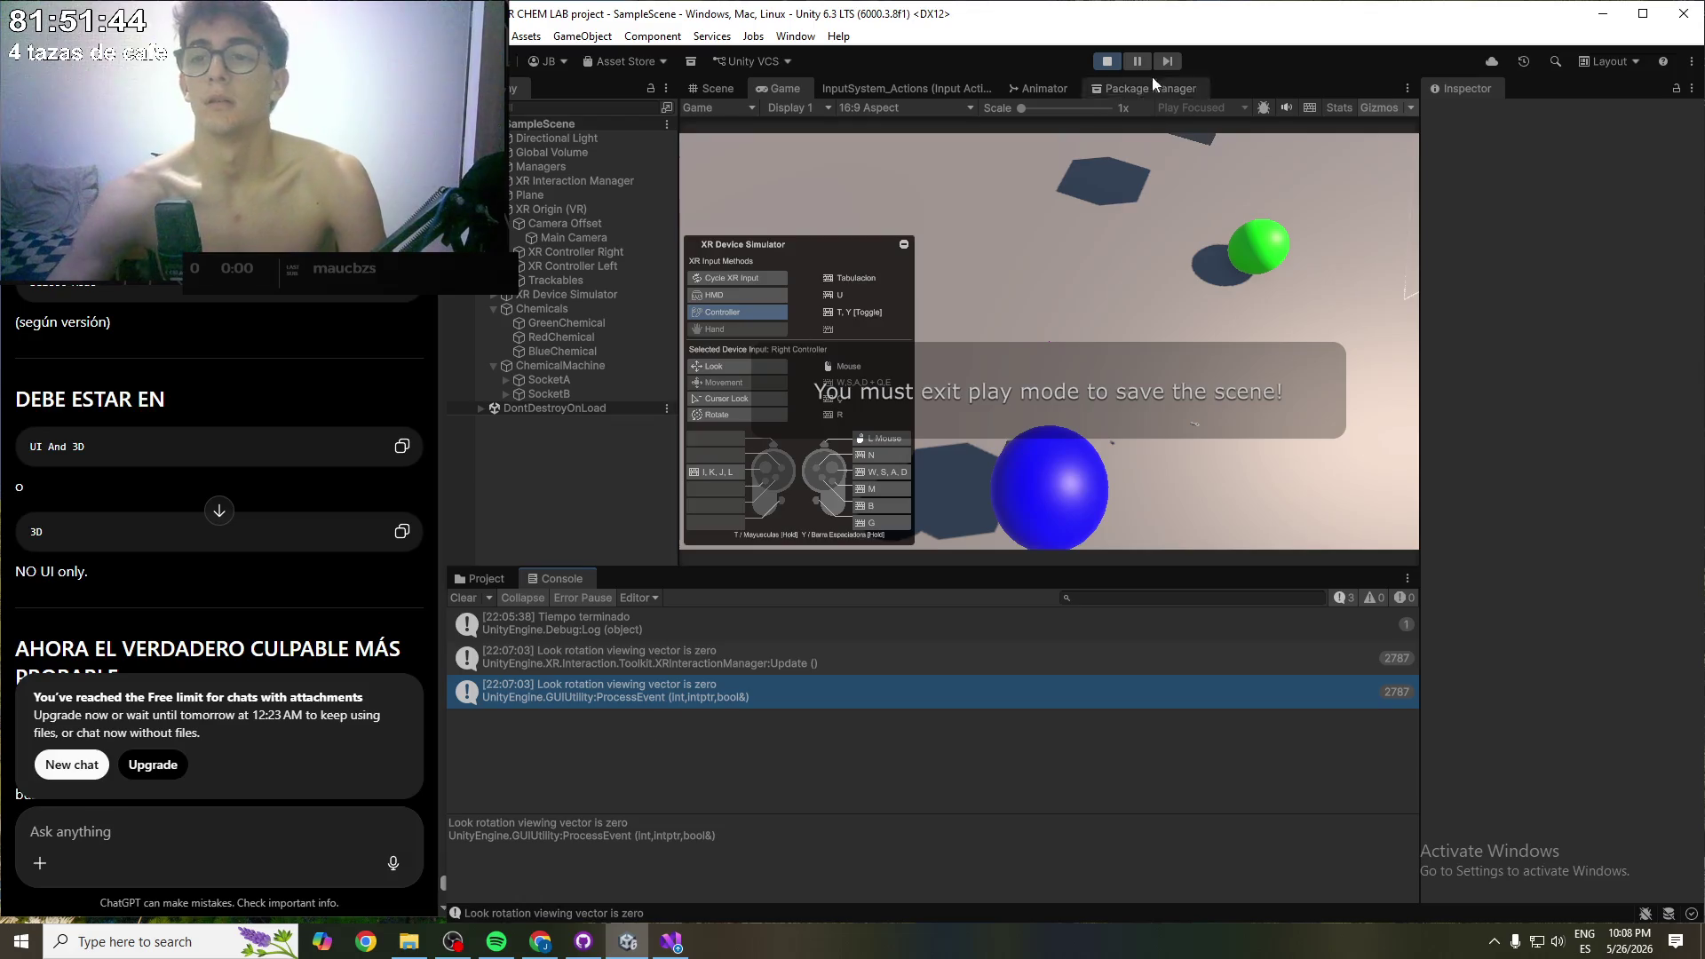
click(1106, 60)
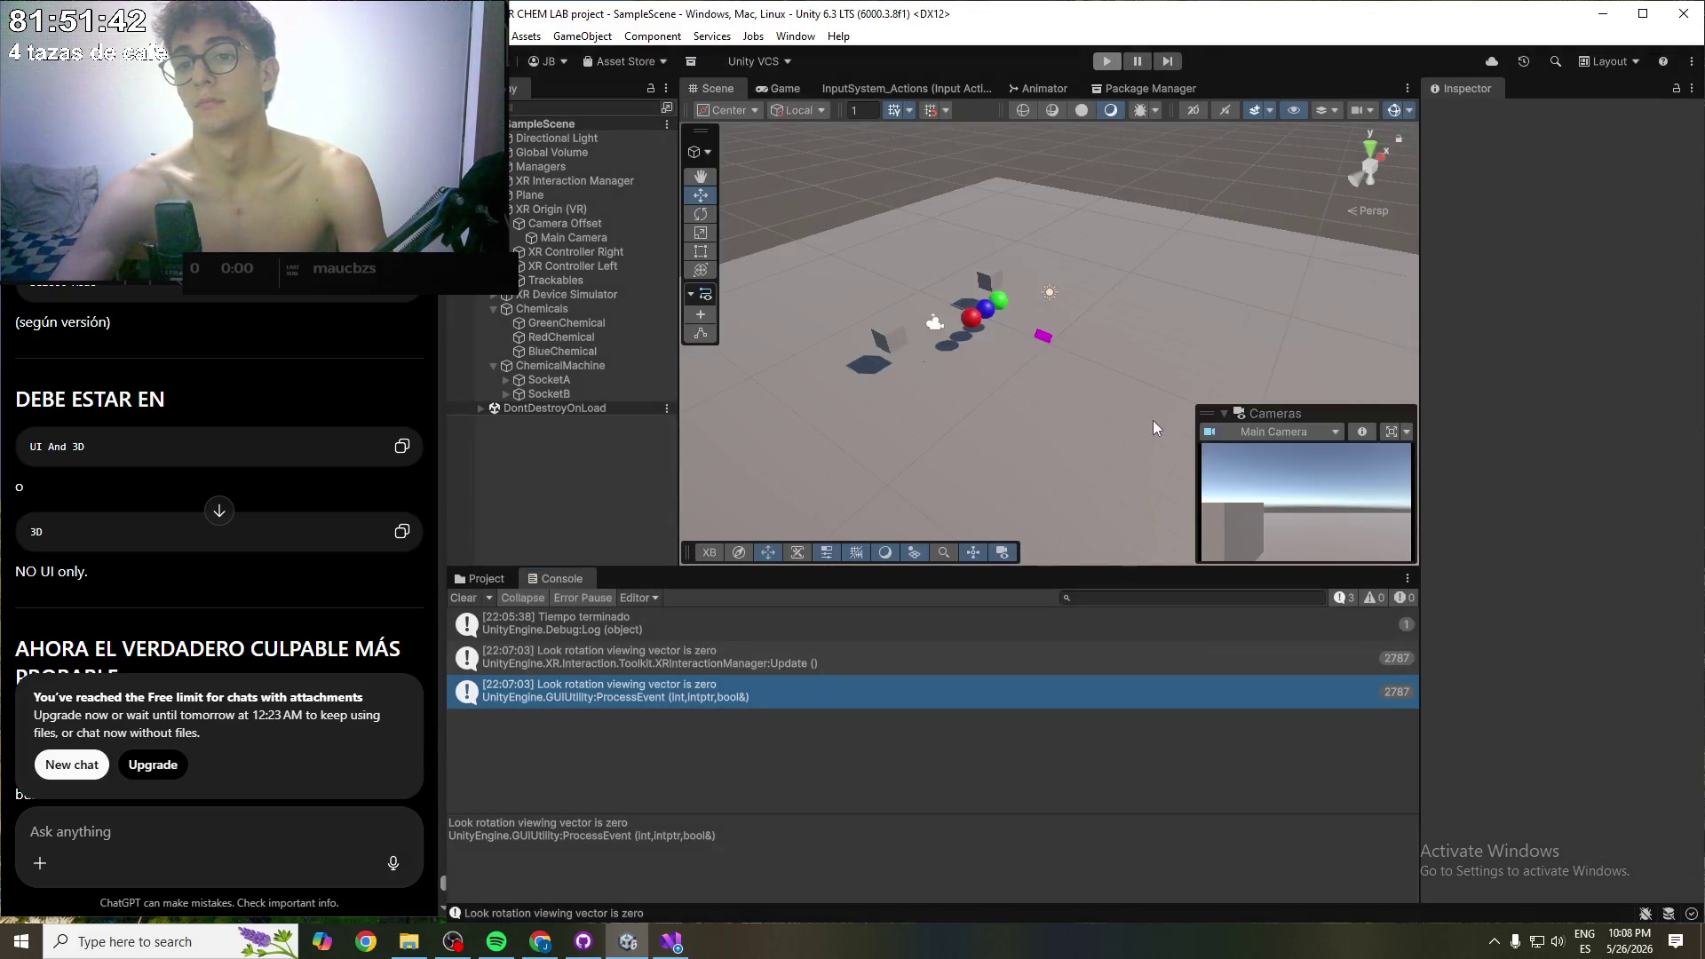
- Commit all 424 changed files with the summary 'XR DOLOR DE LA FOKIN CABEZA'
click(583, 942)
click(584, 564)
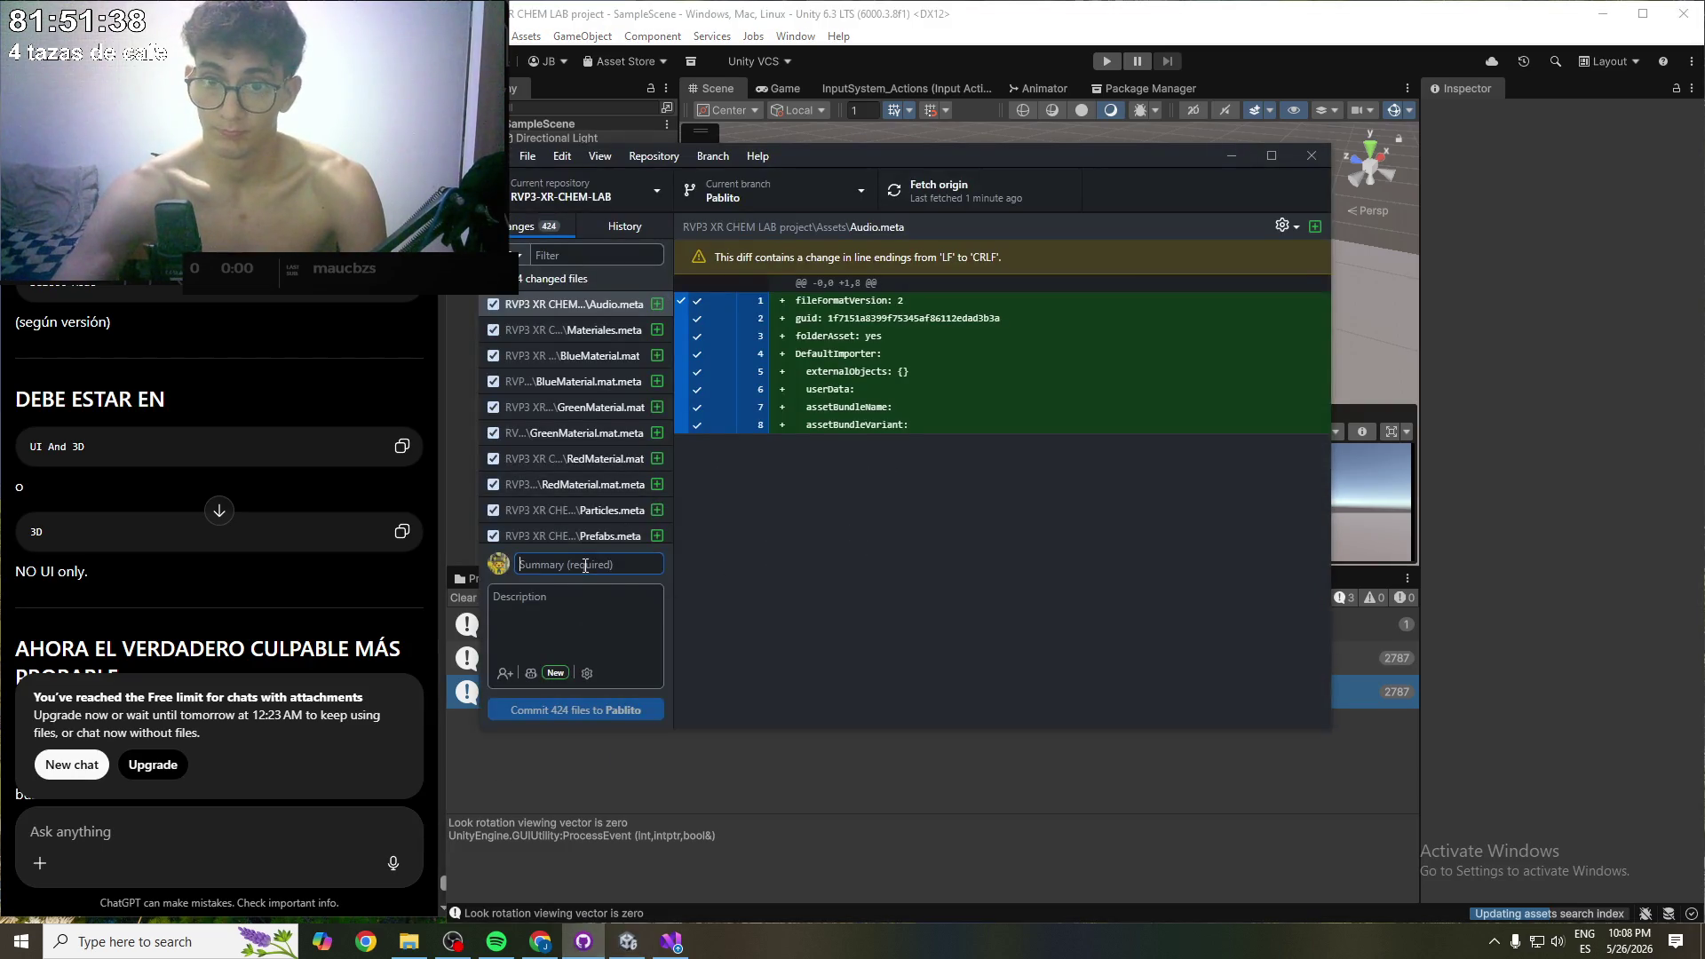
text(XR)
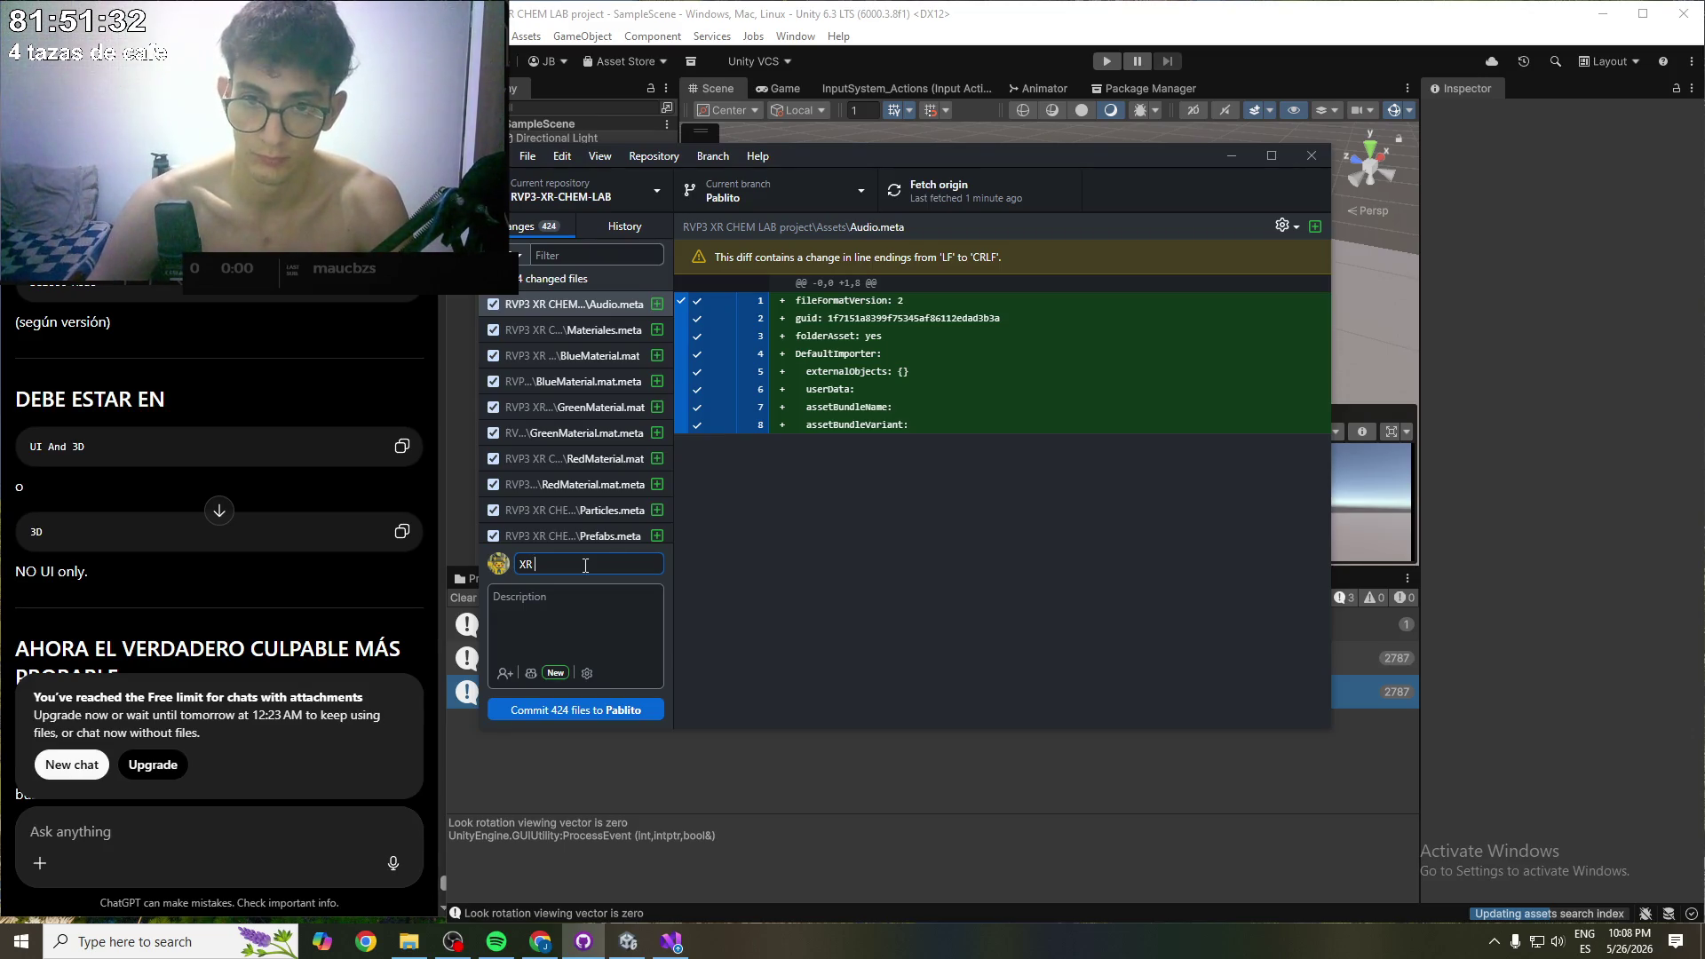
text( DOLOR DE)
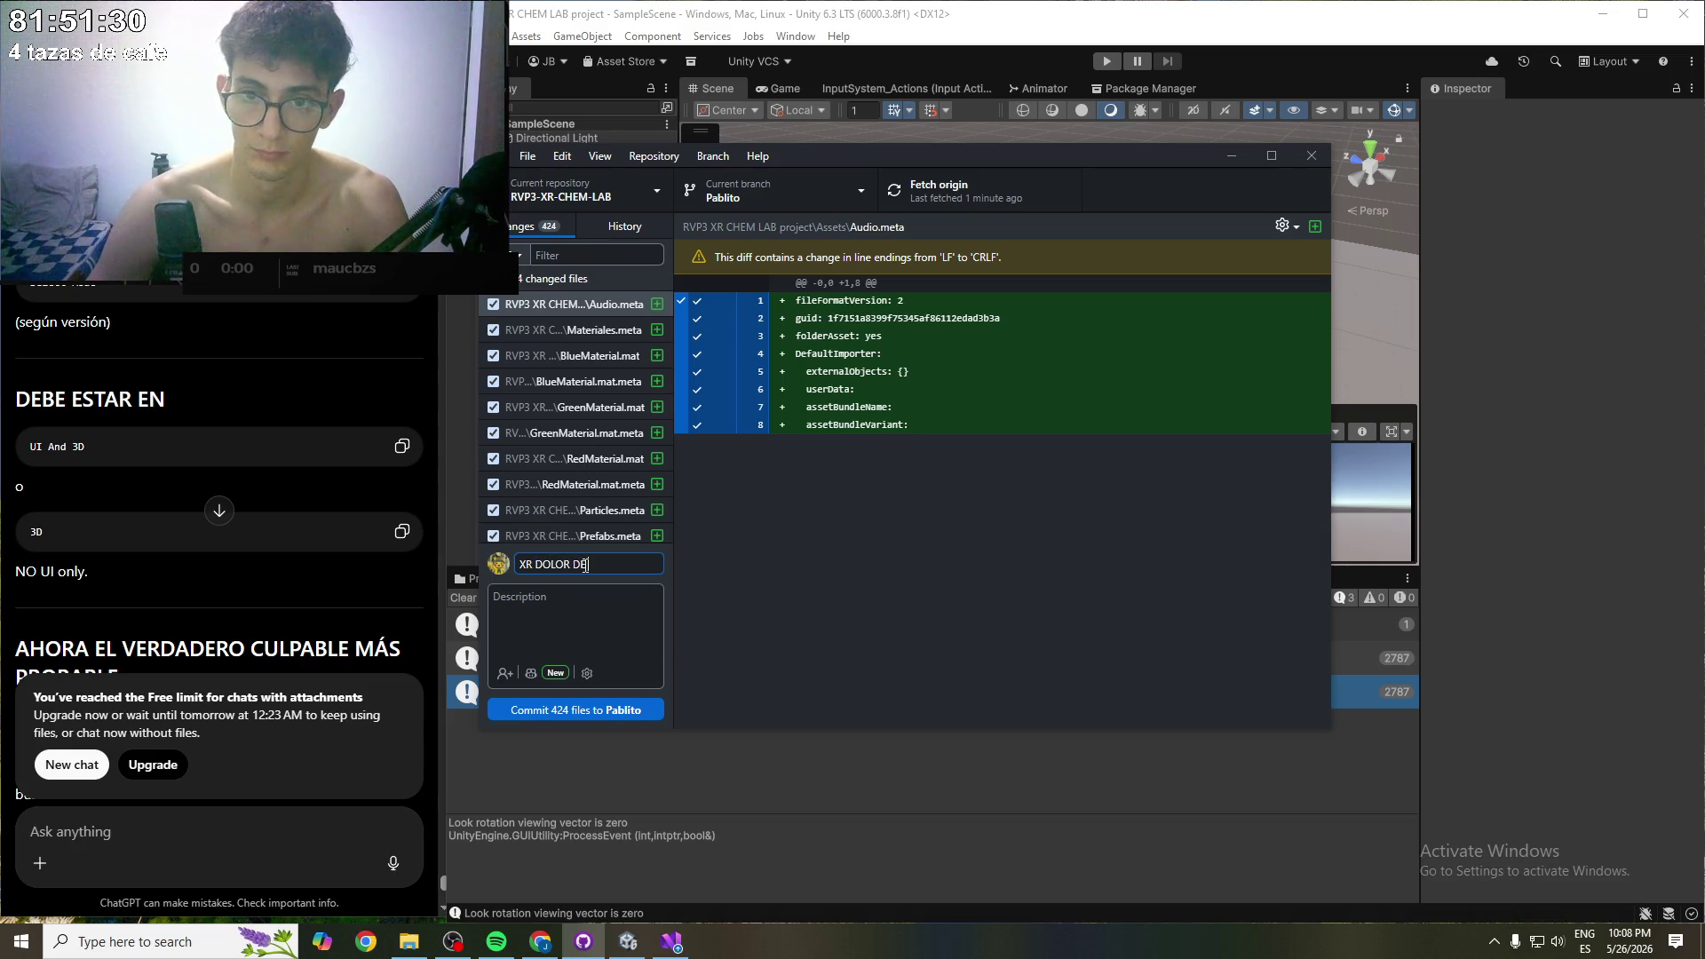
text( LA FOKIN CA)
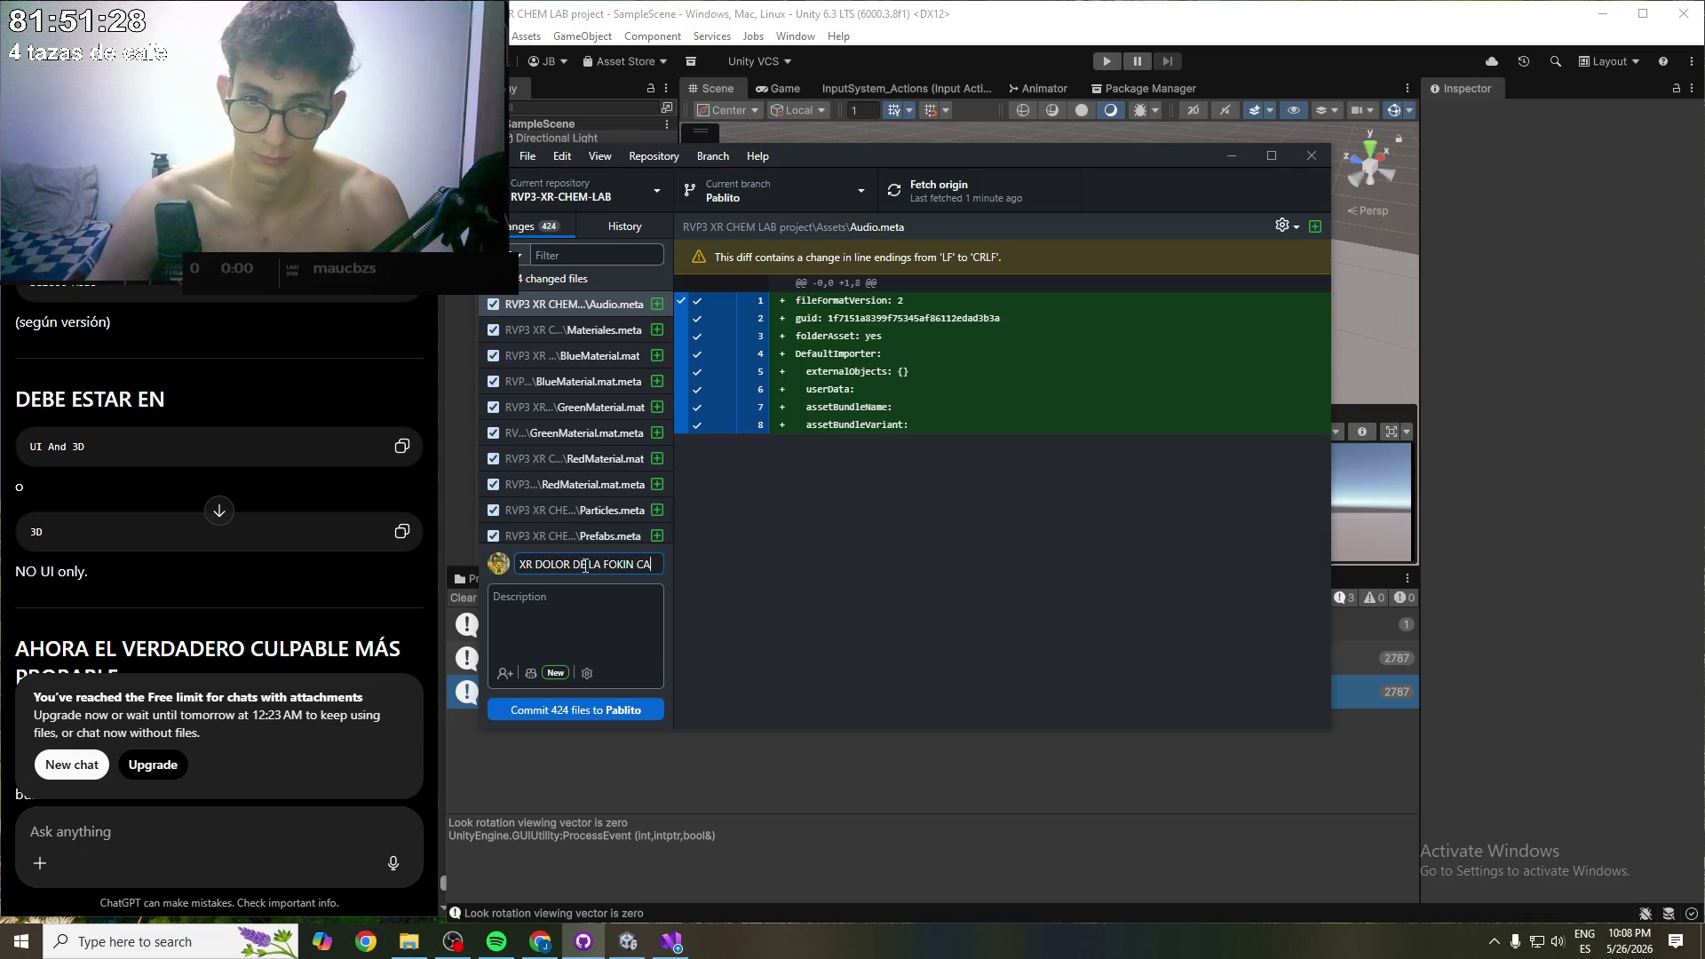
text(BEZA)
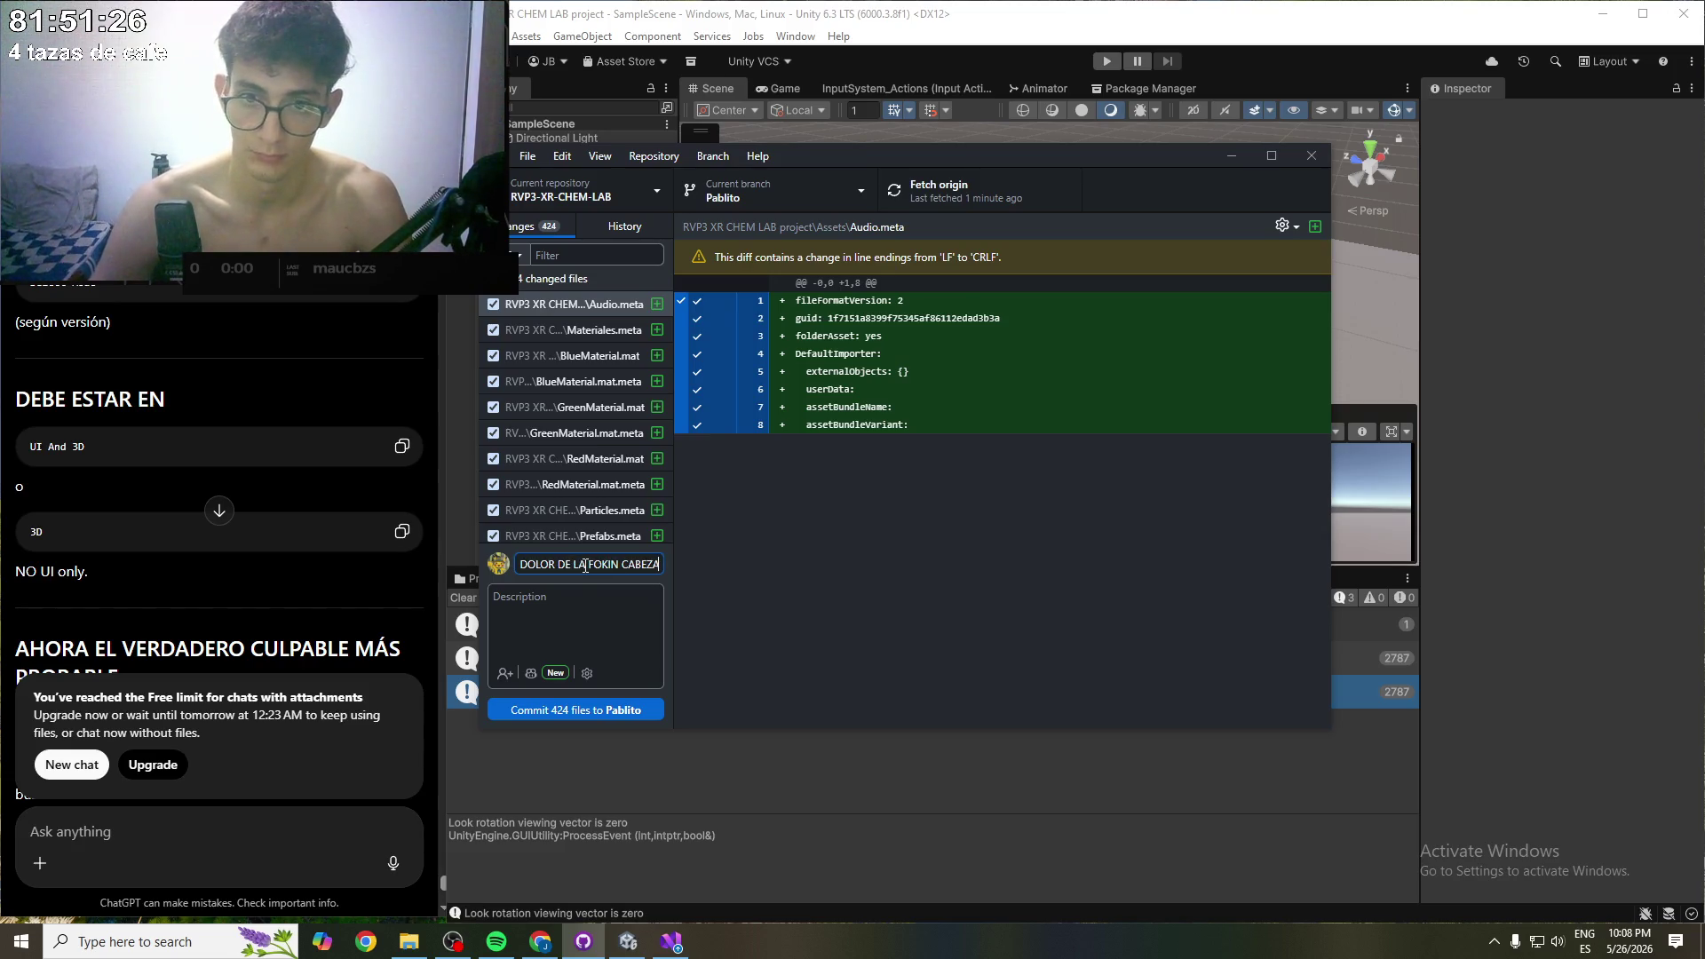
click(607, 710)
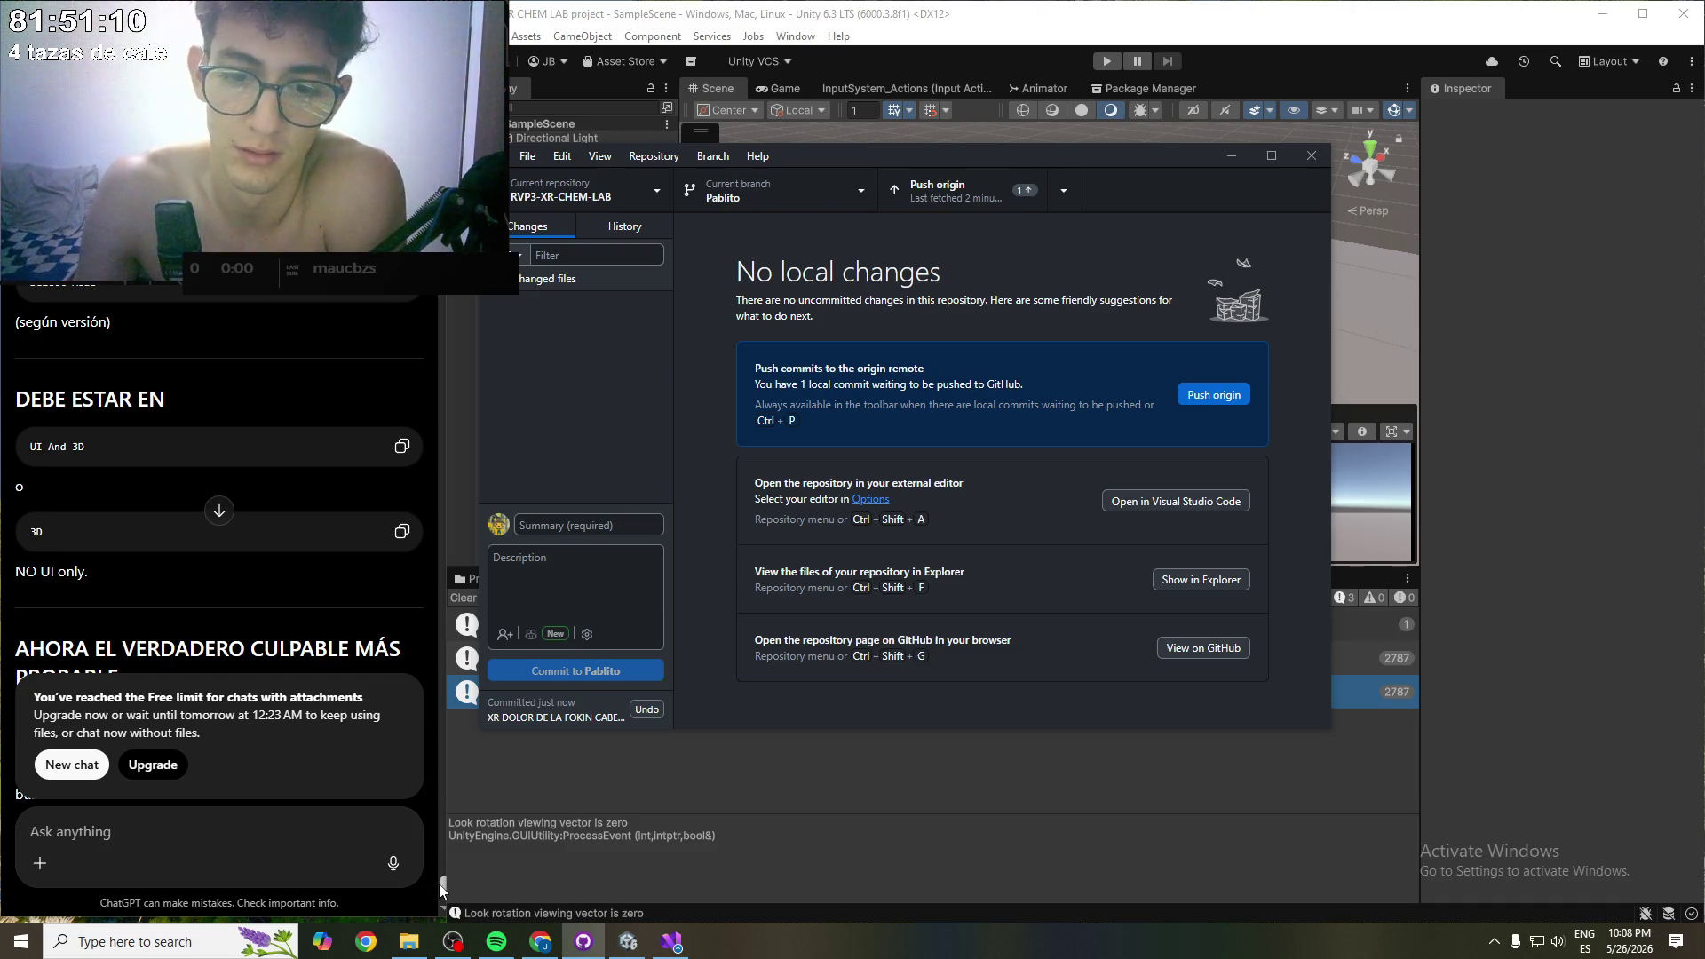
- Push the commit to origin and minimize GitHub Desktop
scroll(442, 888, up, 10)
scroll(218, 479, up, 5)
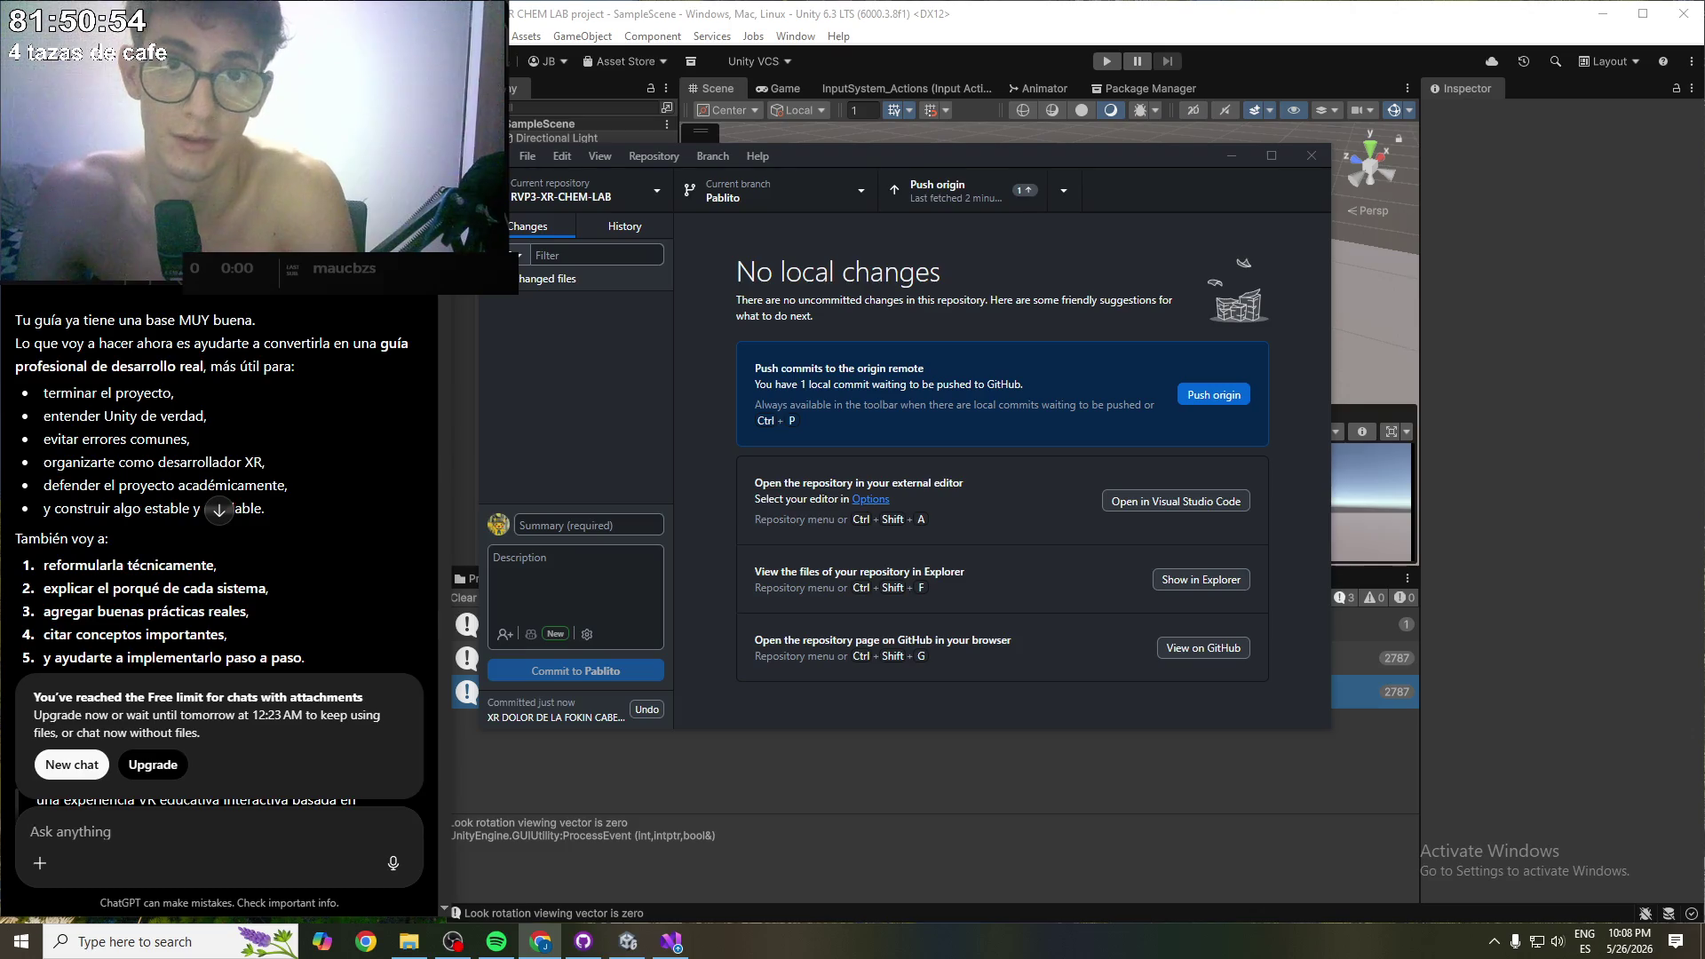
click(975, 195)
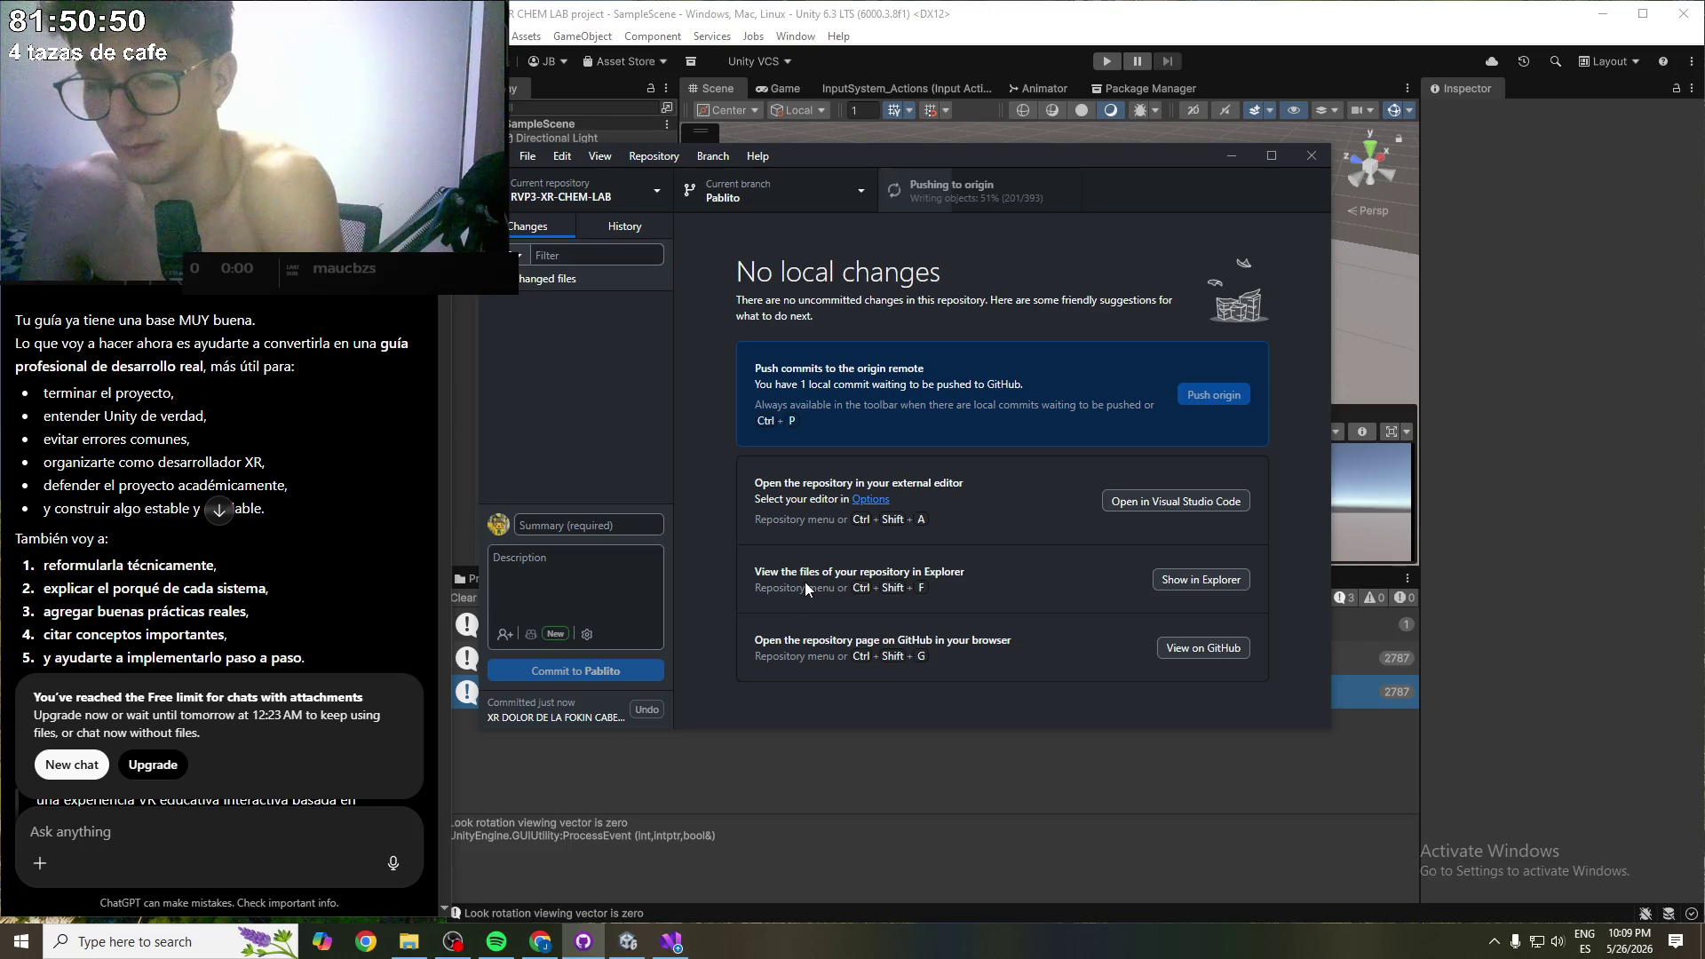
click(1229, 162)
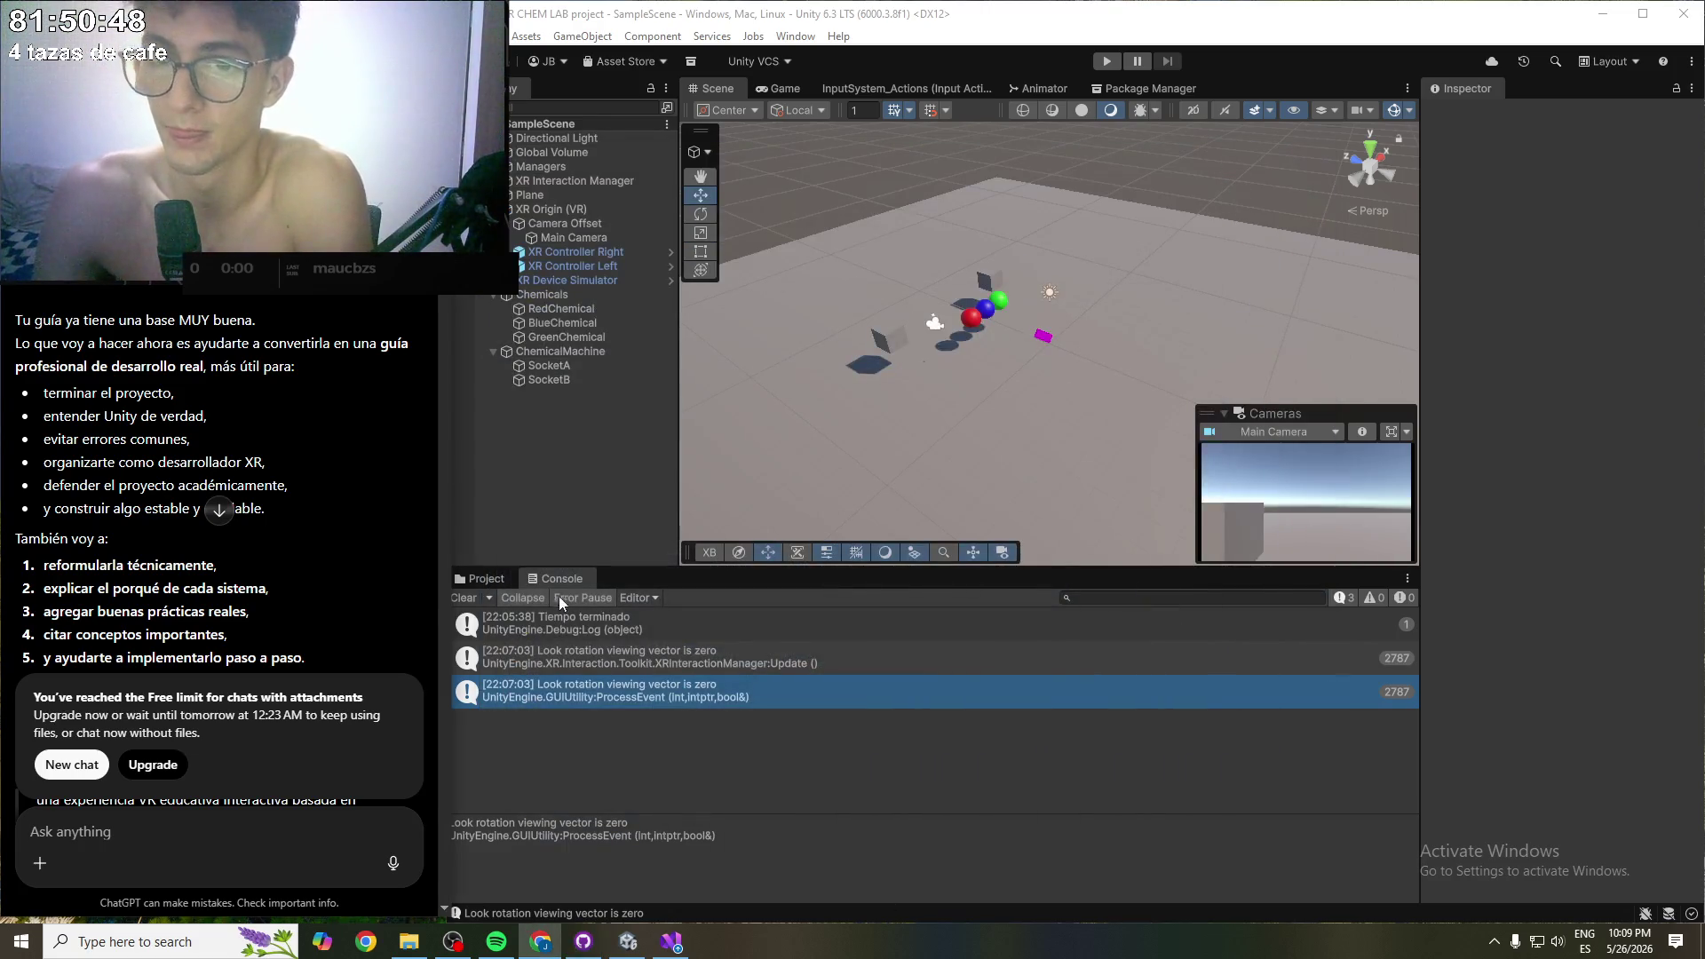
- Show the Interactors folder and inspect XR Controller Right's Transform and ray interactor settings
click(488, 583)
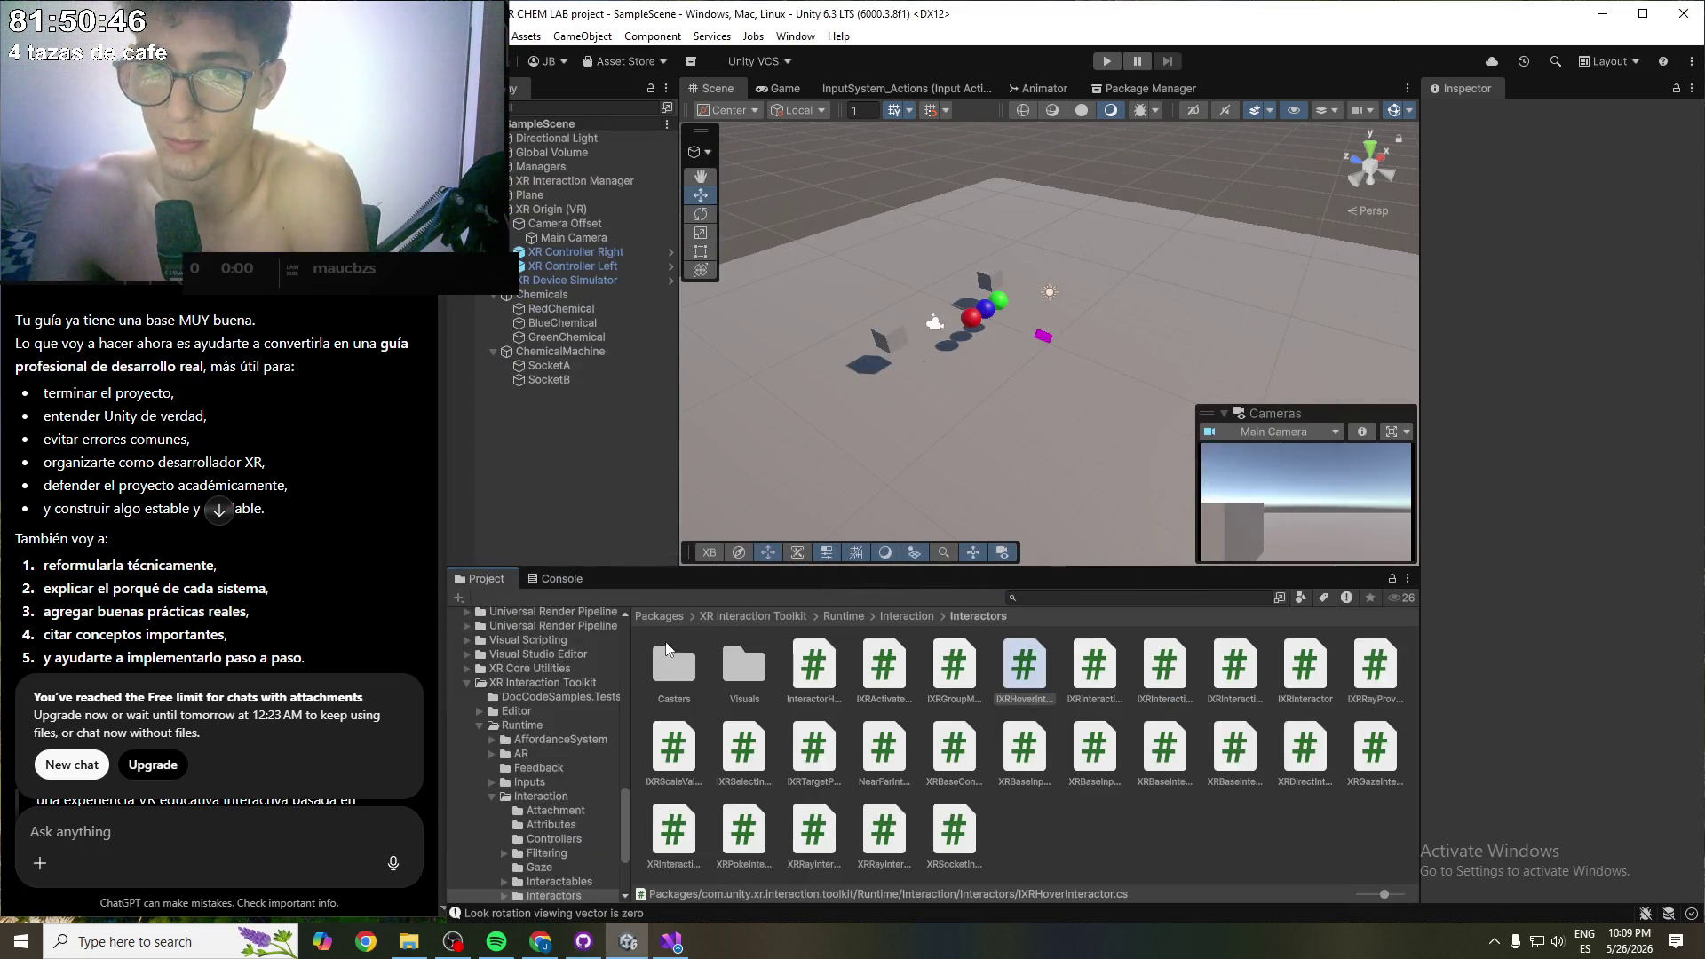
click(565, 255)
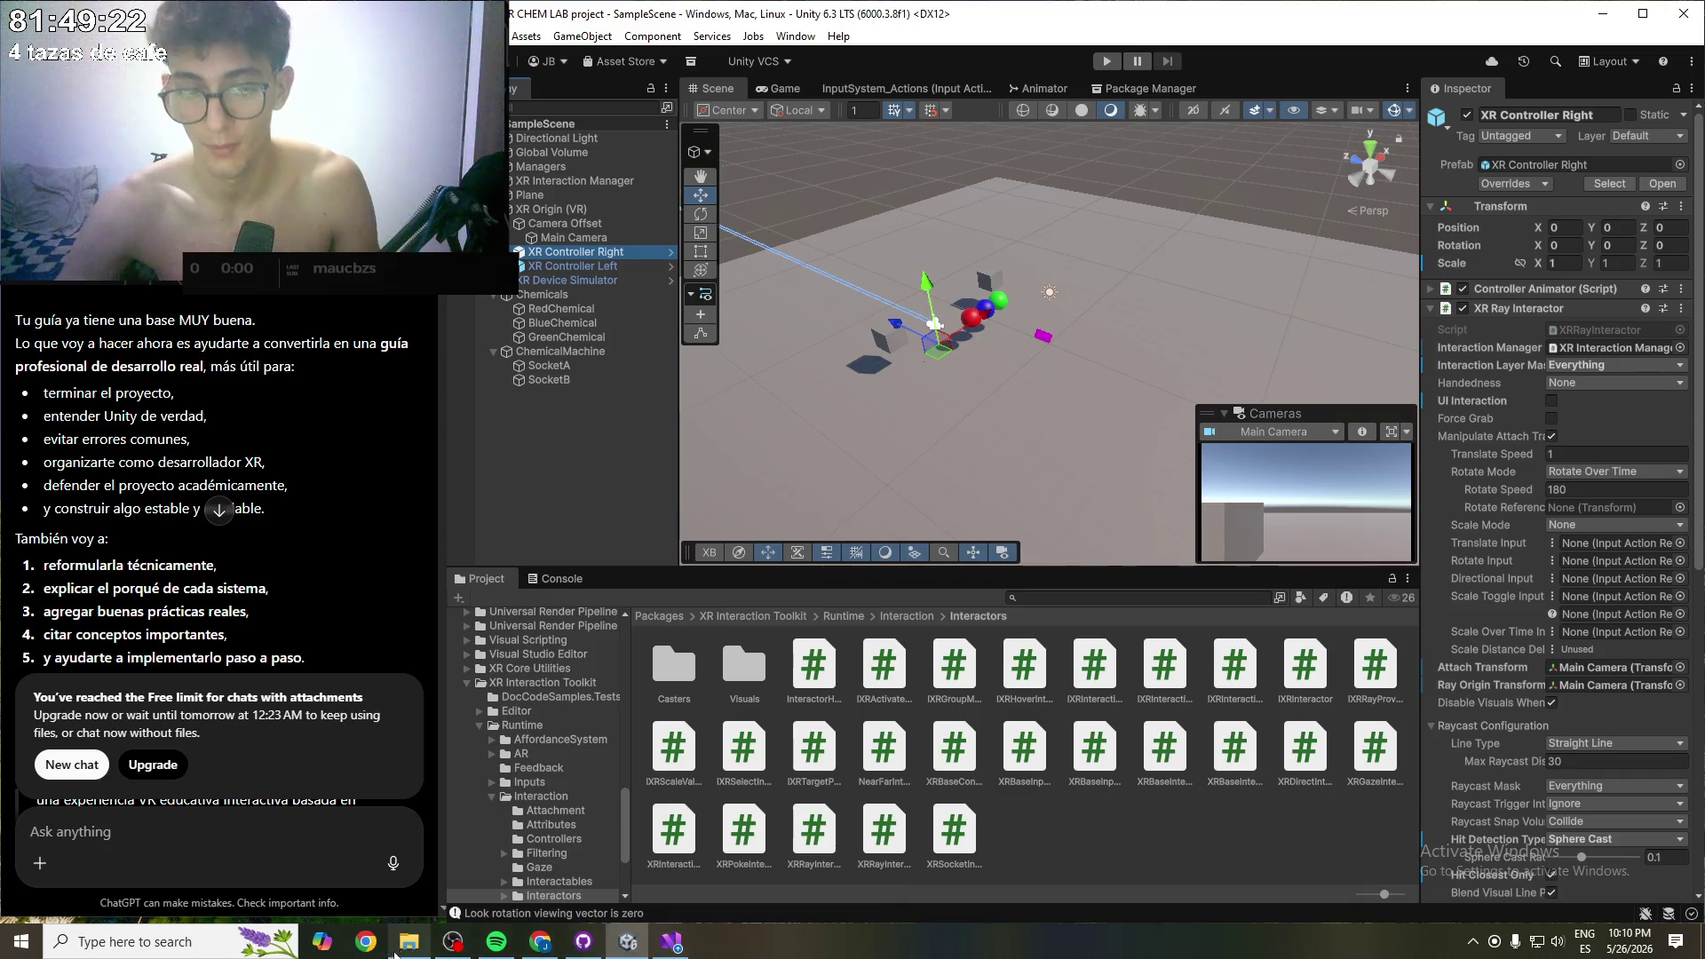
click(453, 941)
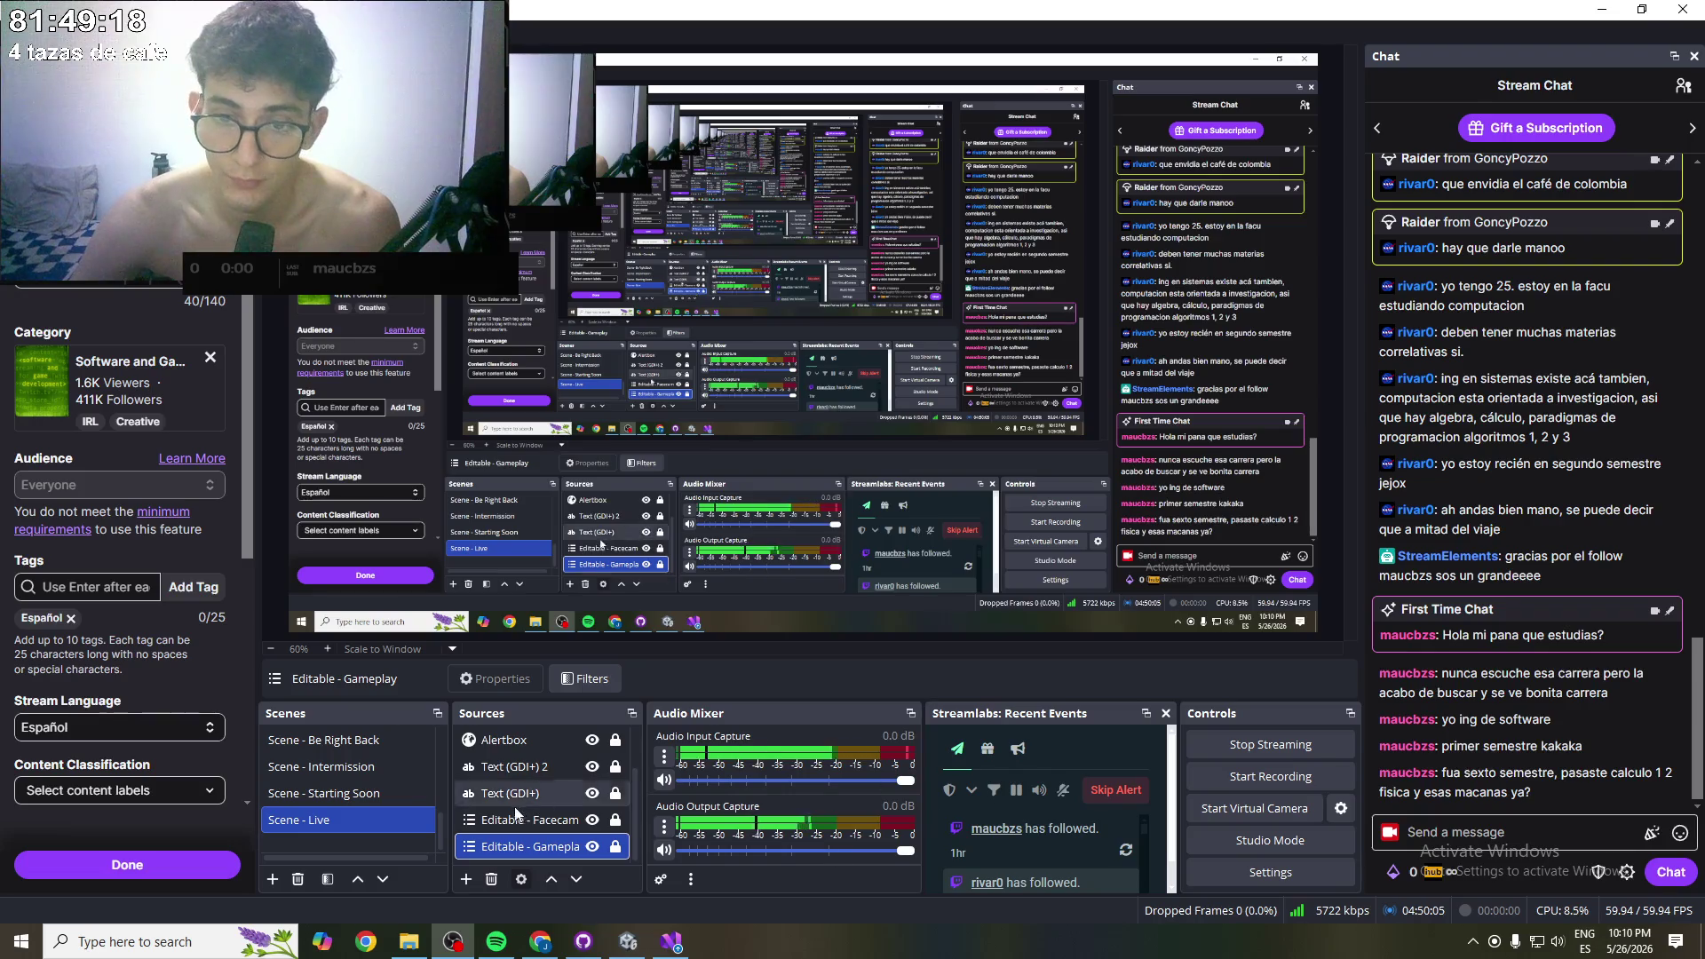
- Put the 'Scene - Intermission' scene live on the Streamlabs broadcast
click(347, 767)
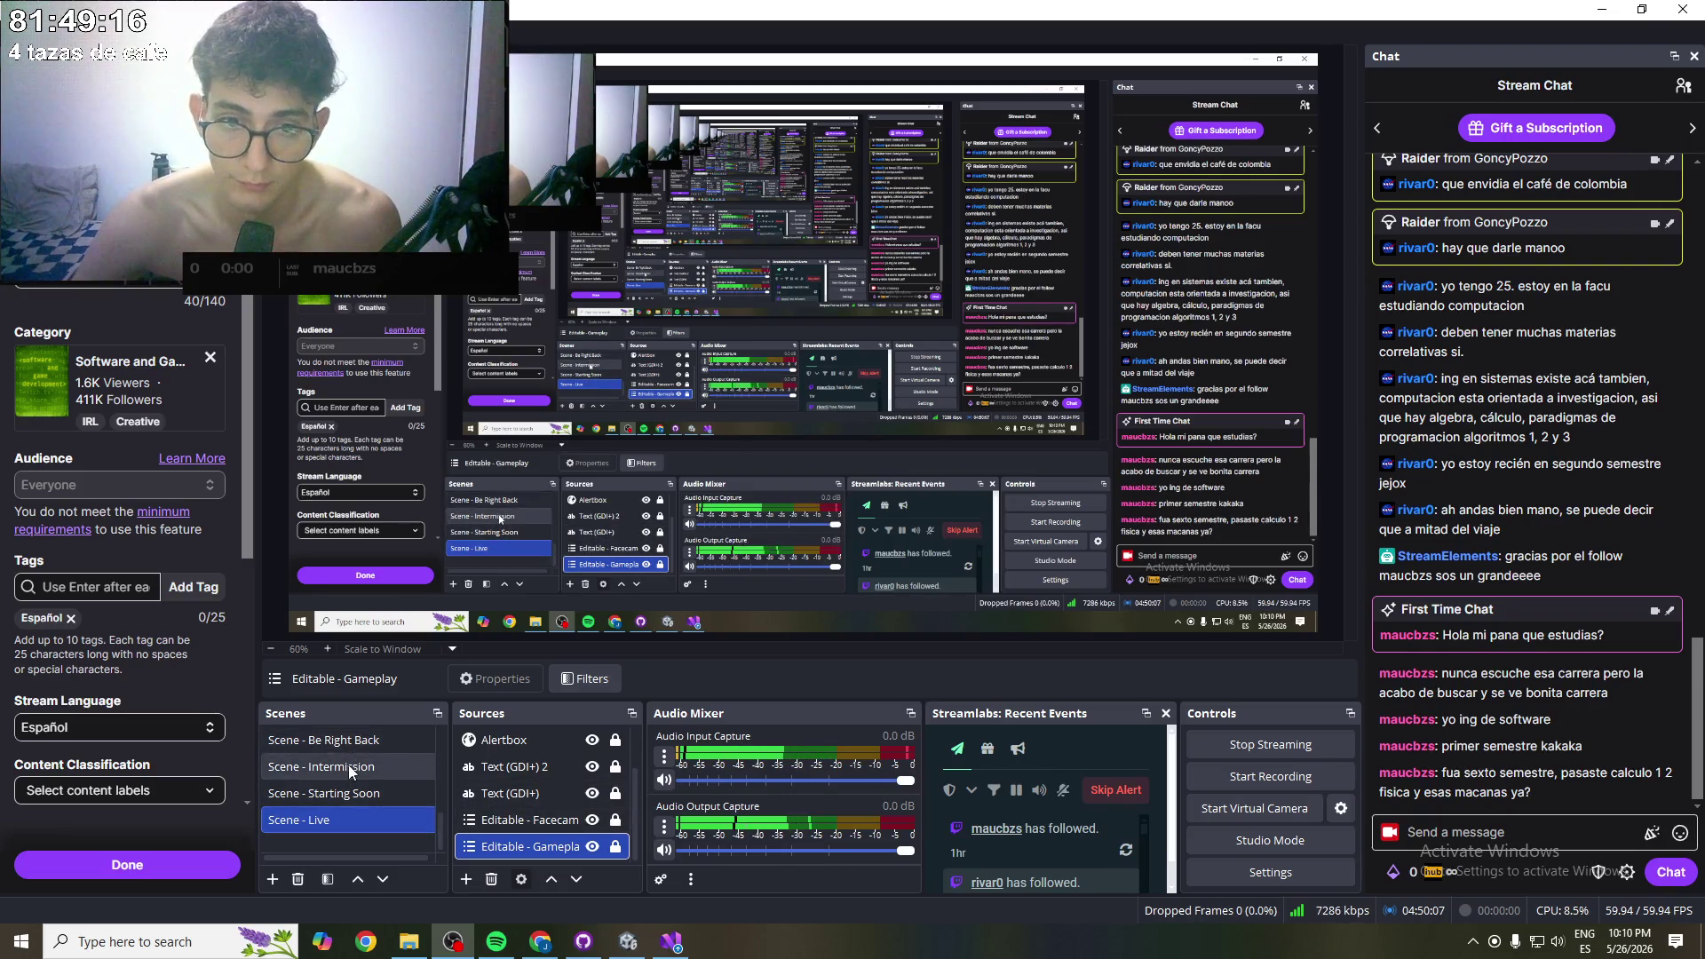
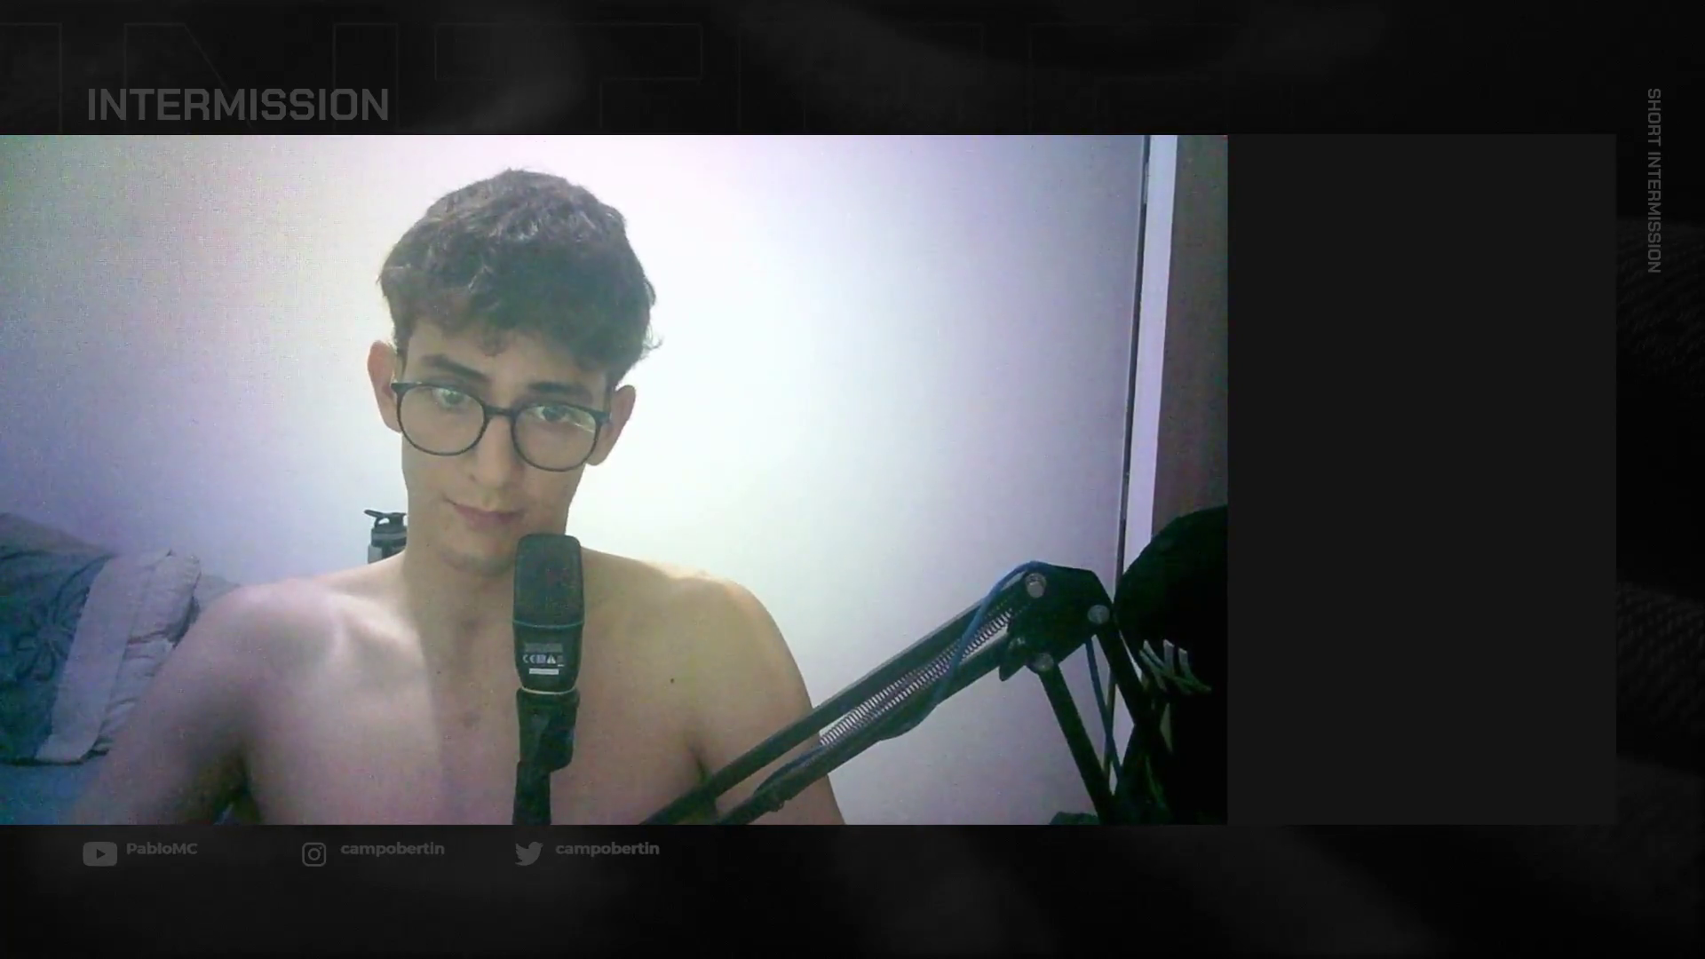
- Put OBS on Scene - Live, save the stream info, and minimize OBS
click(333, 826)
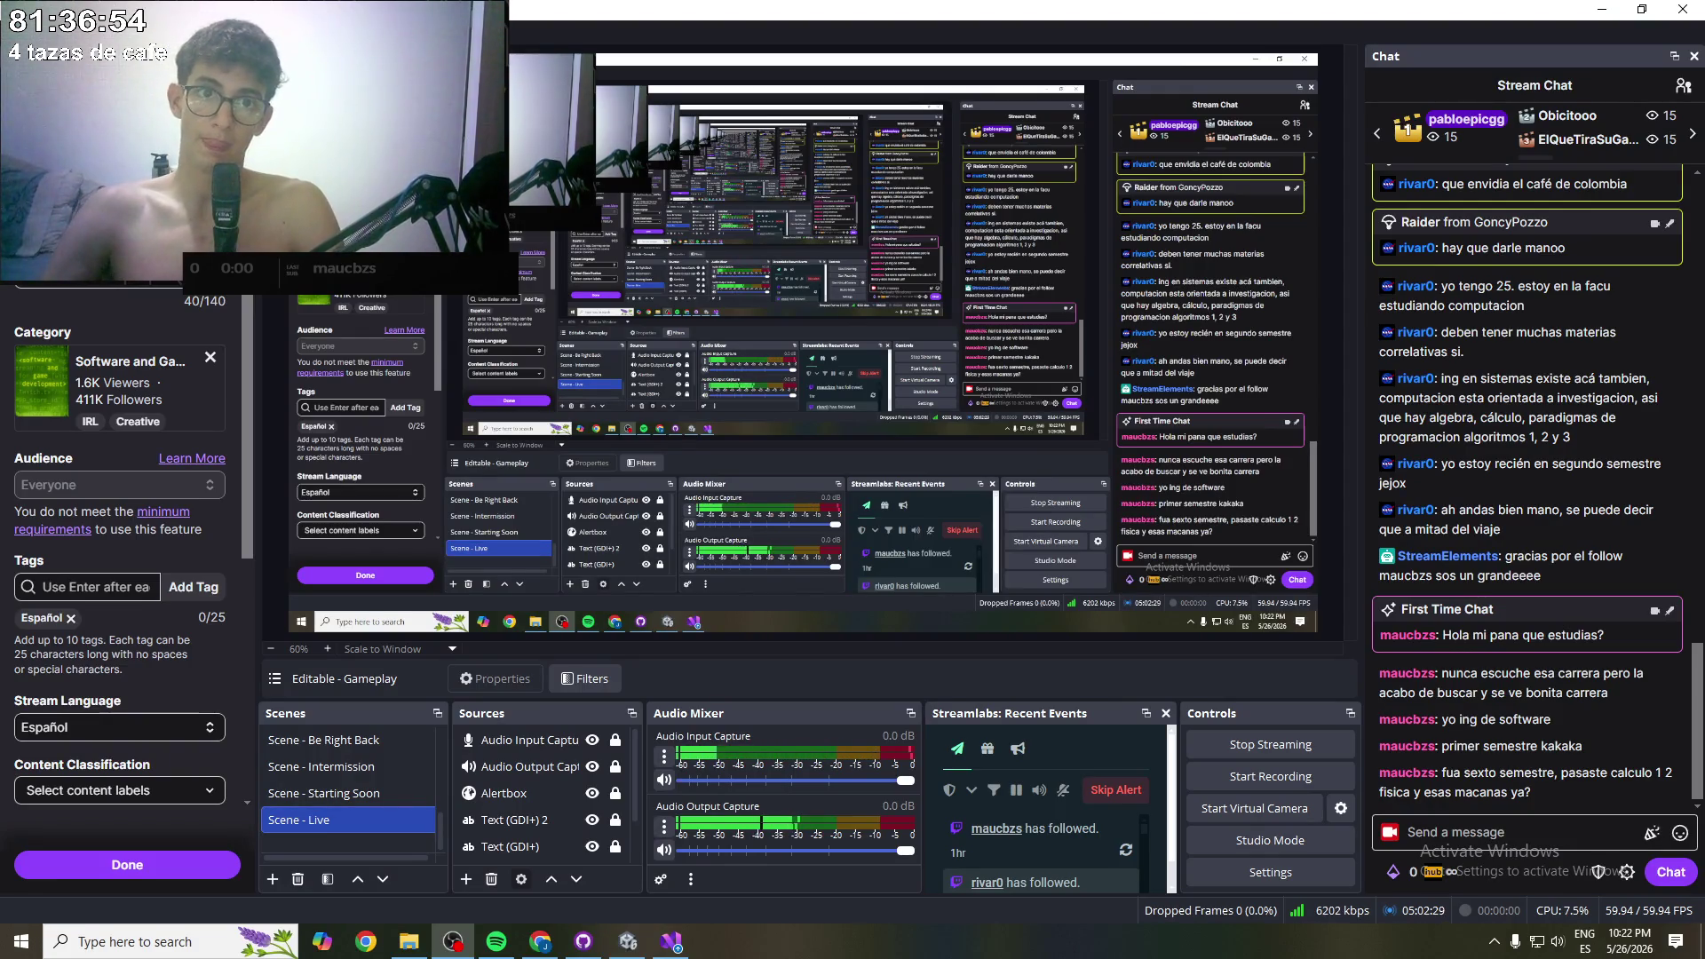
click(133, 864)
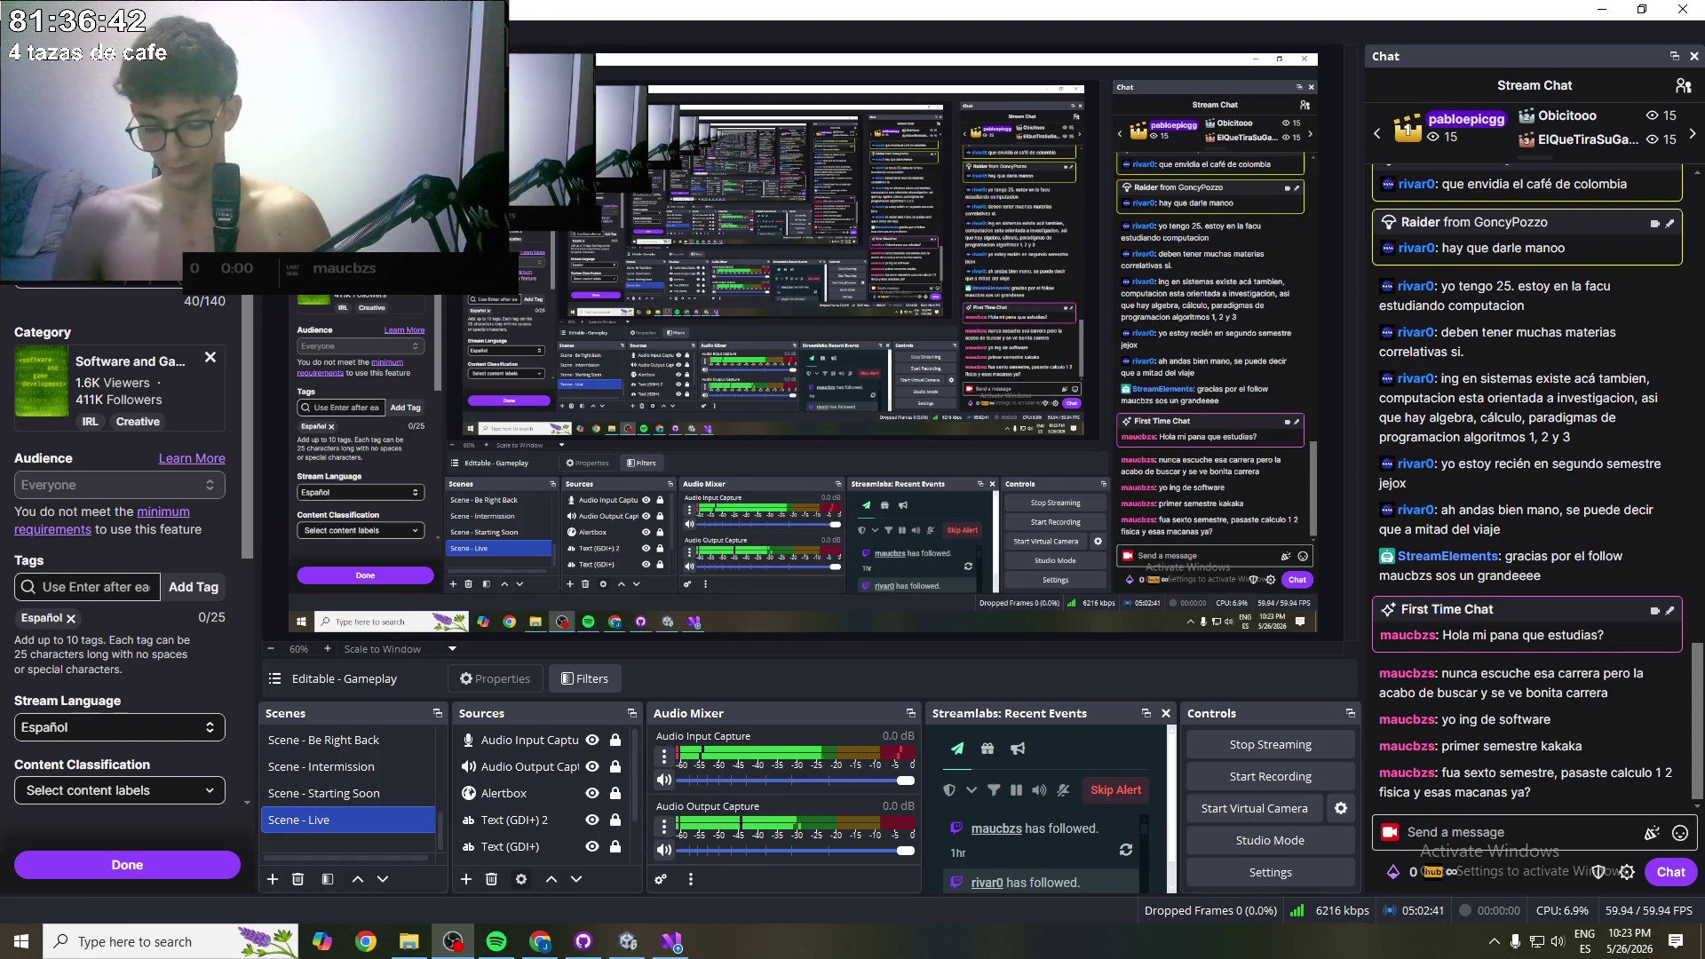
click(1603, 13)
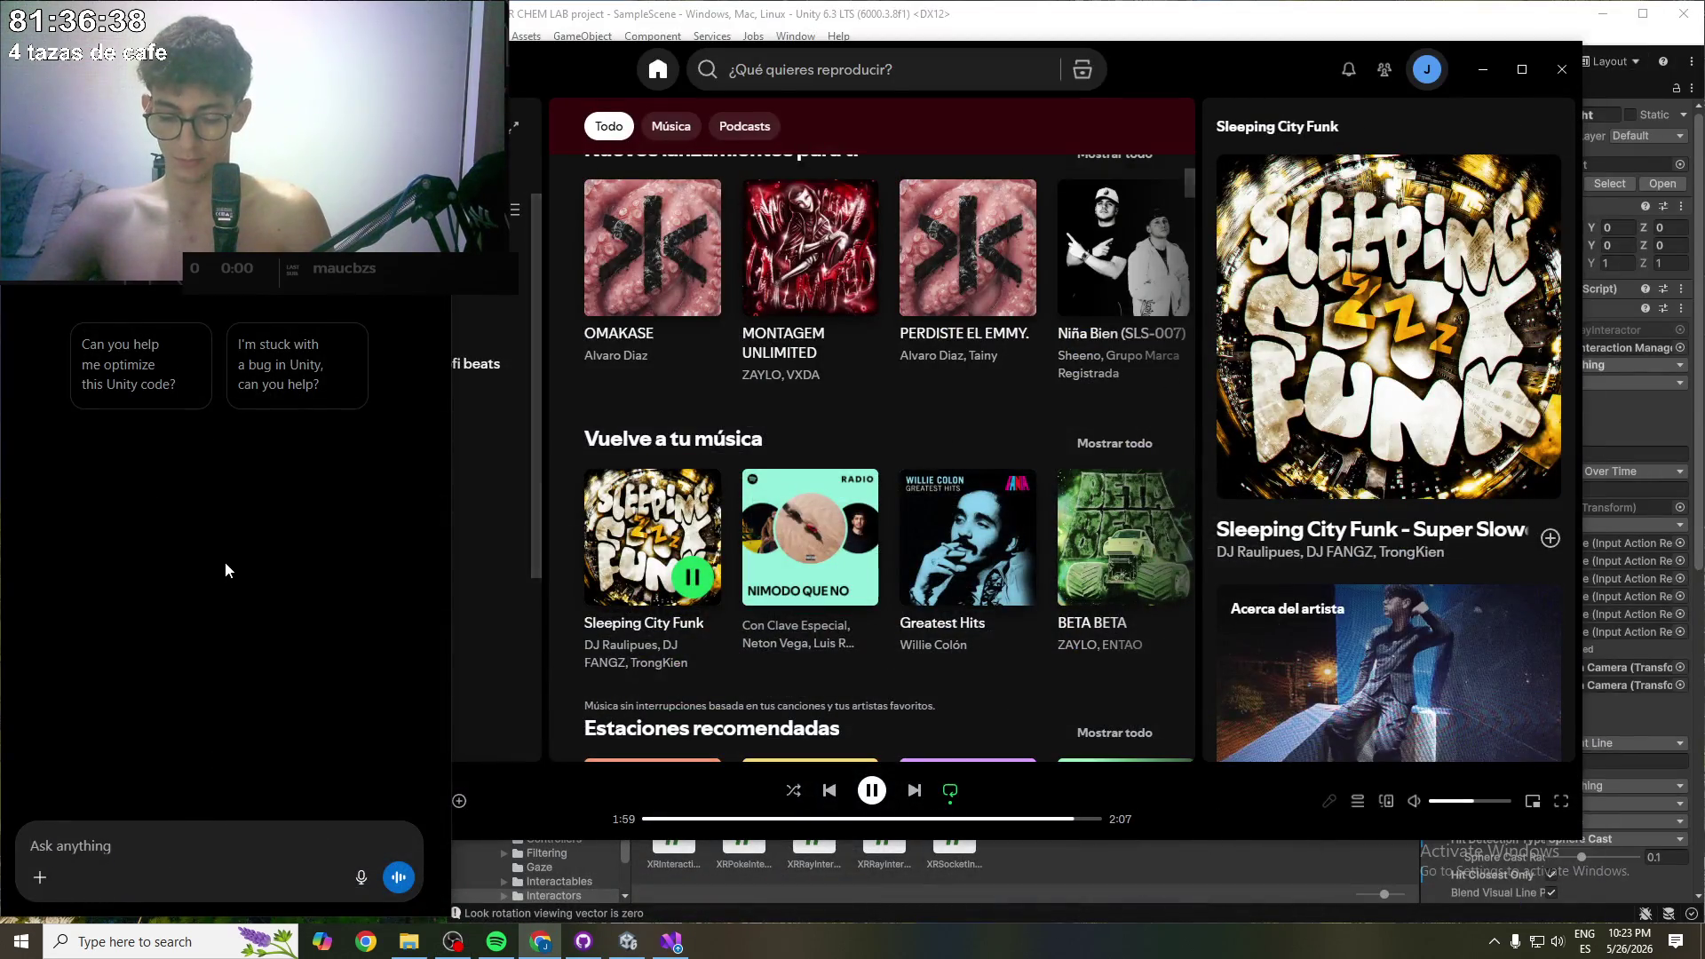
- Open the 'Desarrollo guía XR' chat from Recents to show the pasted GUÍA DEFINITIVA RVP3 XR CHEM LAB guide
click(192, 486)
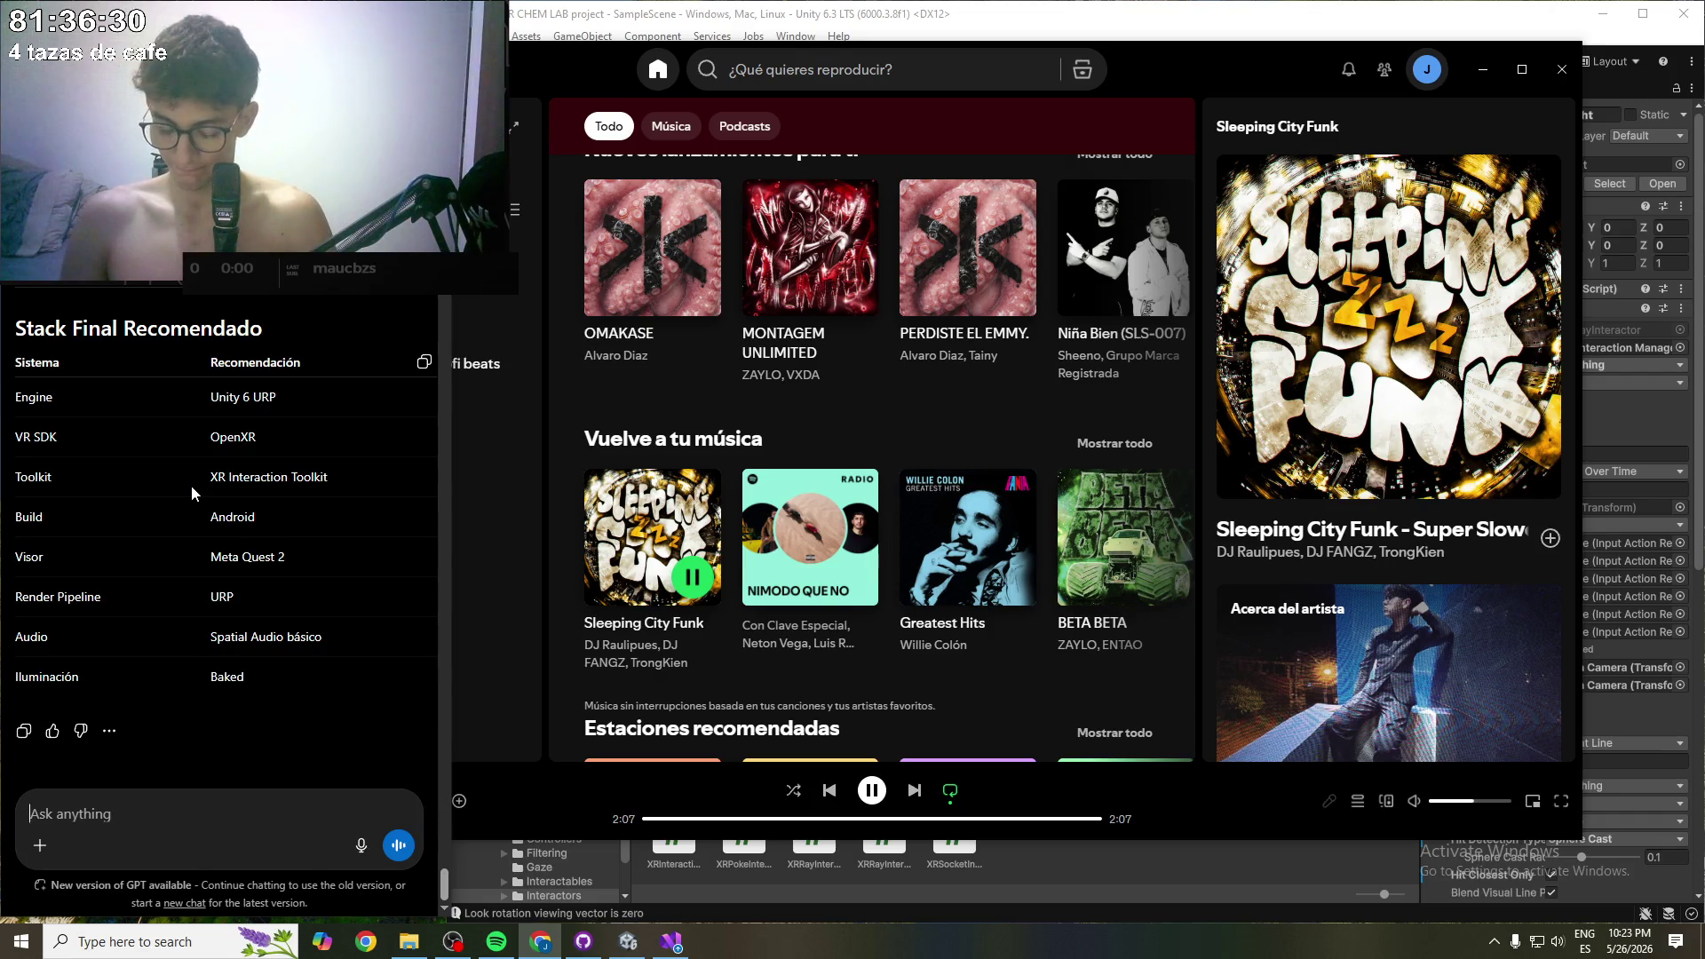
scroll(359, 709, up, 5)
scroll(358, 709, down, 5)
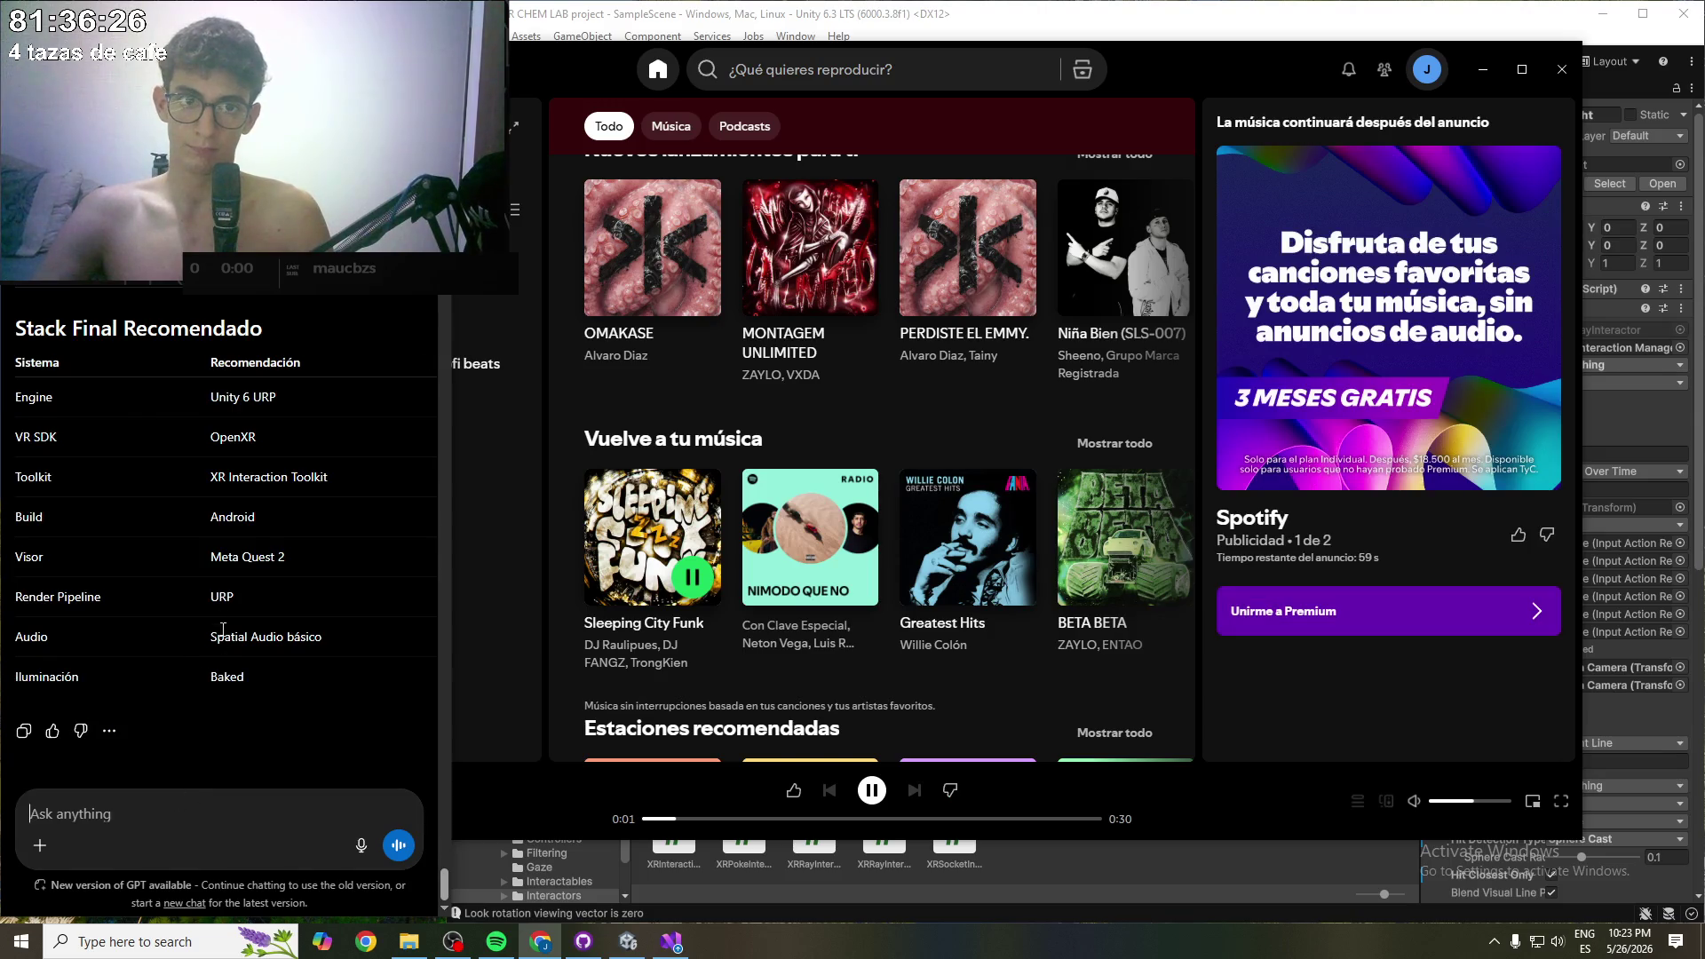
scroll(223, 627, up, 5)
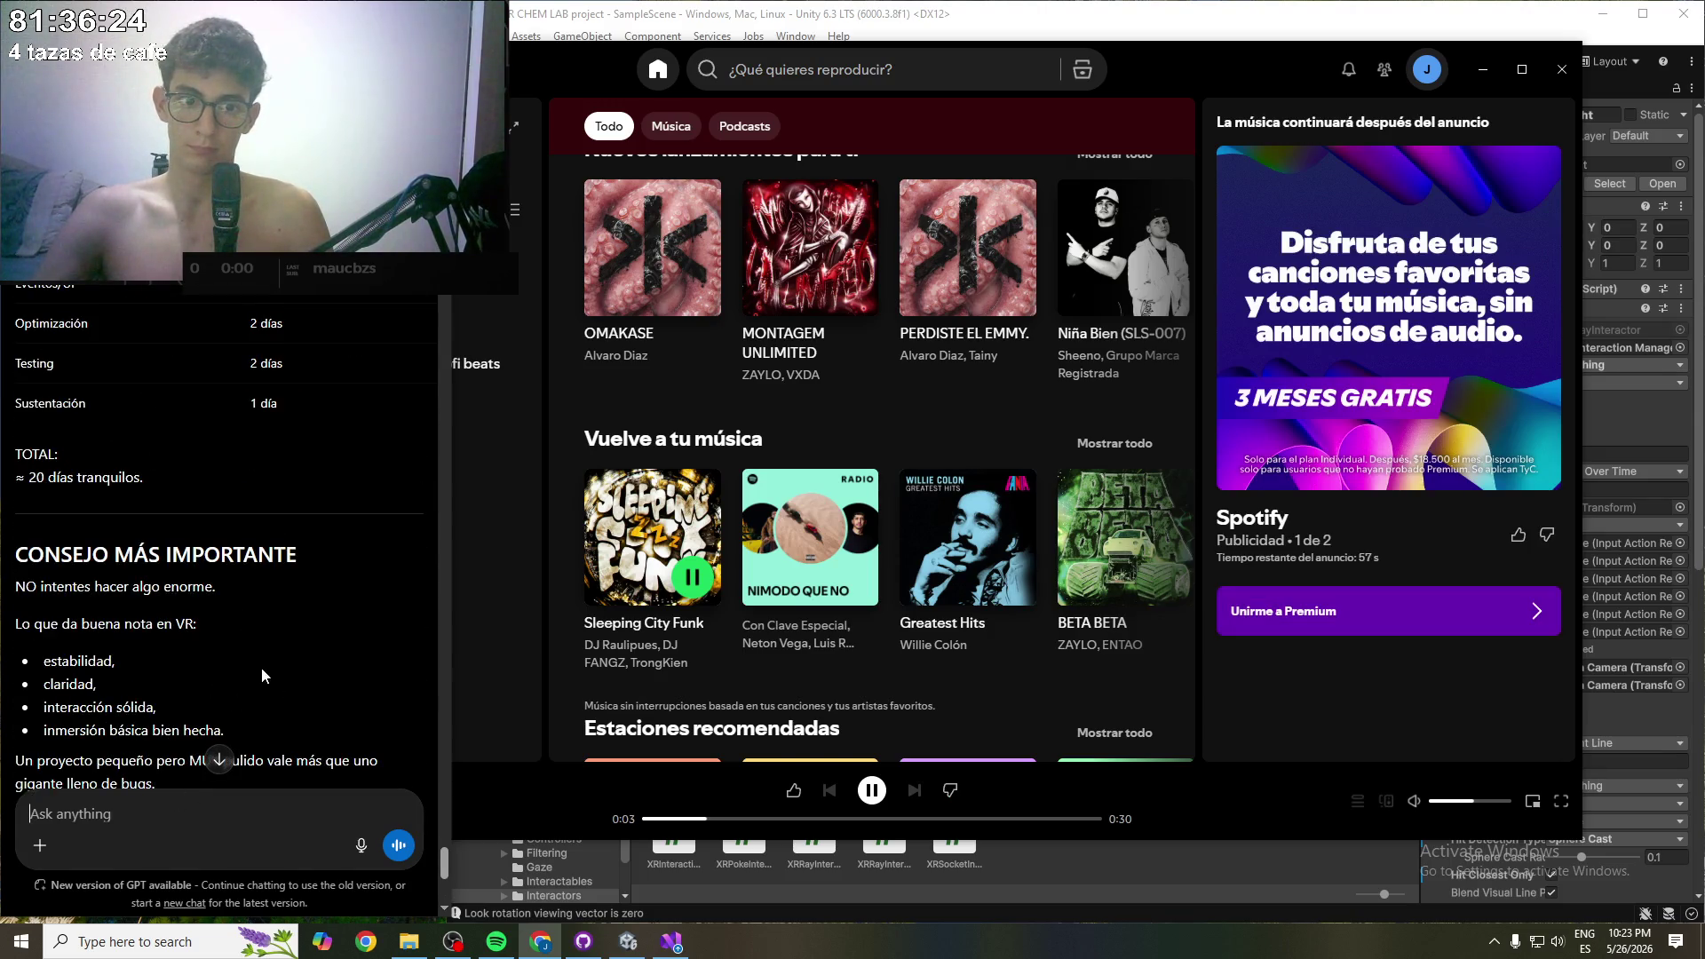
scroll(255, 677, down, 5)
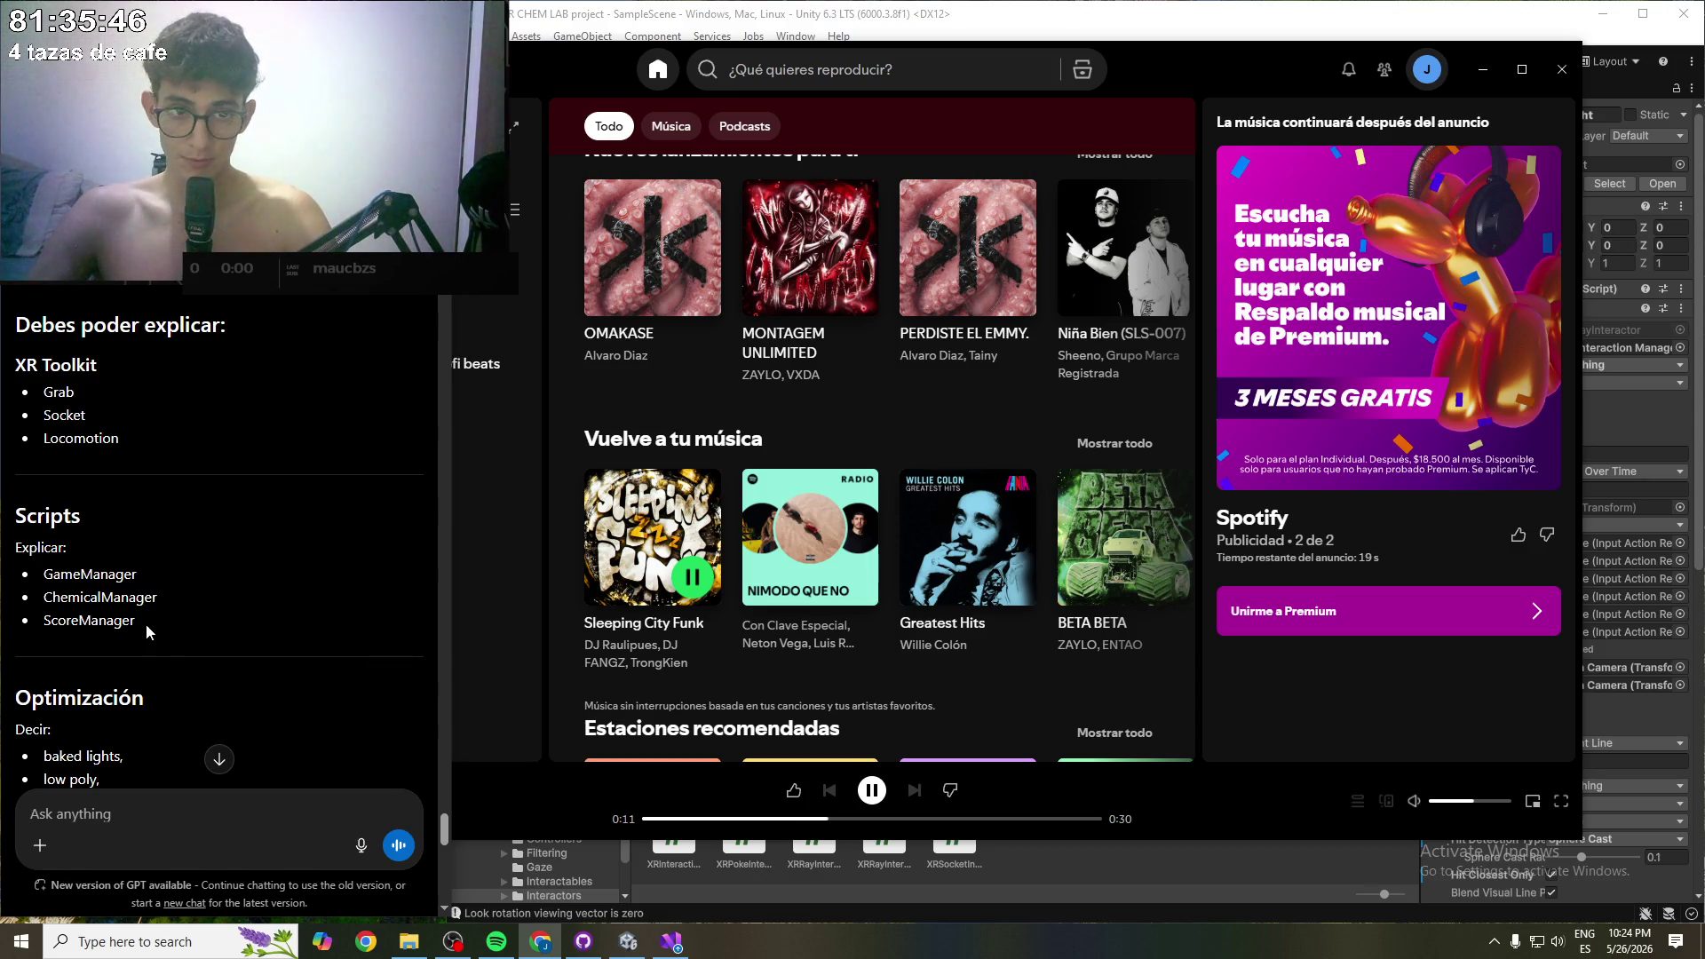
scroll(130, 579, down, 10)
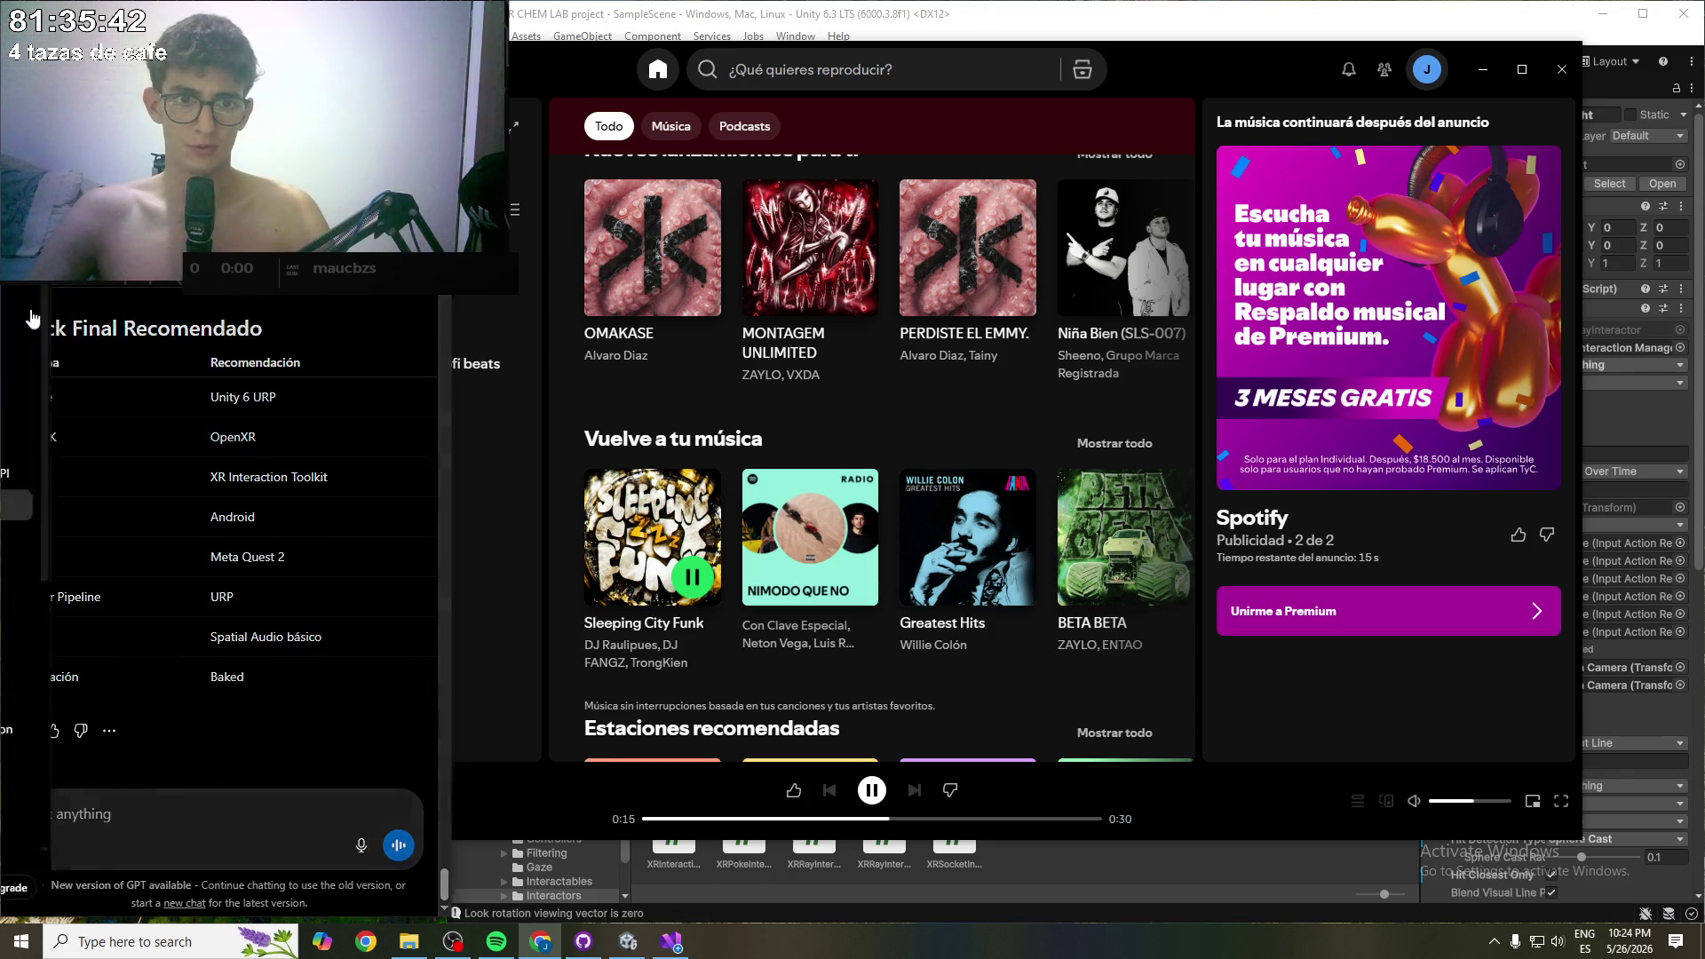
click(26, 304)
click(120, 383)
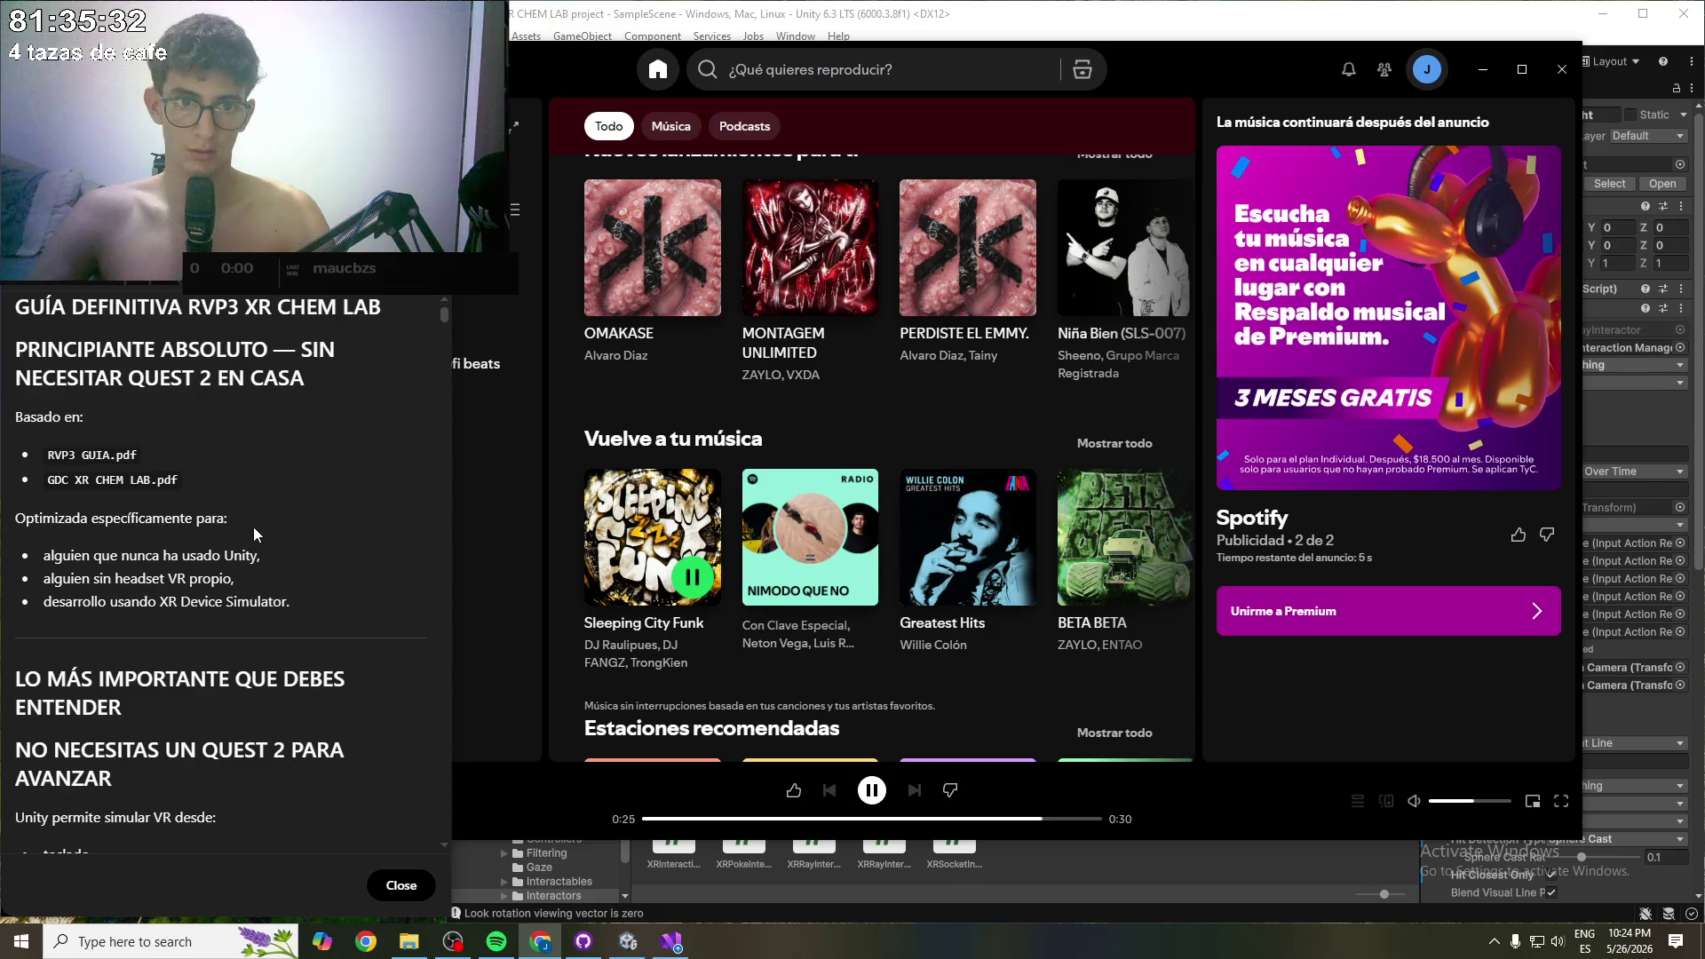
- Skim the open guide preview briefly, then close it back to the chat
scroll(253, 528, down, 15)
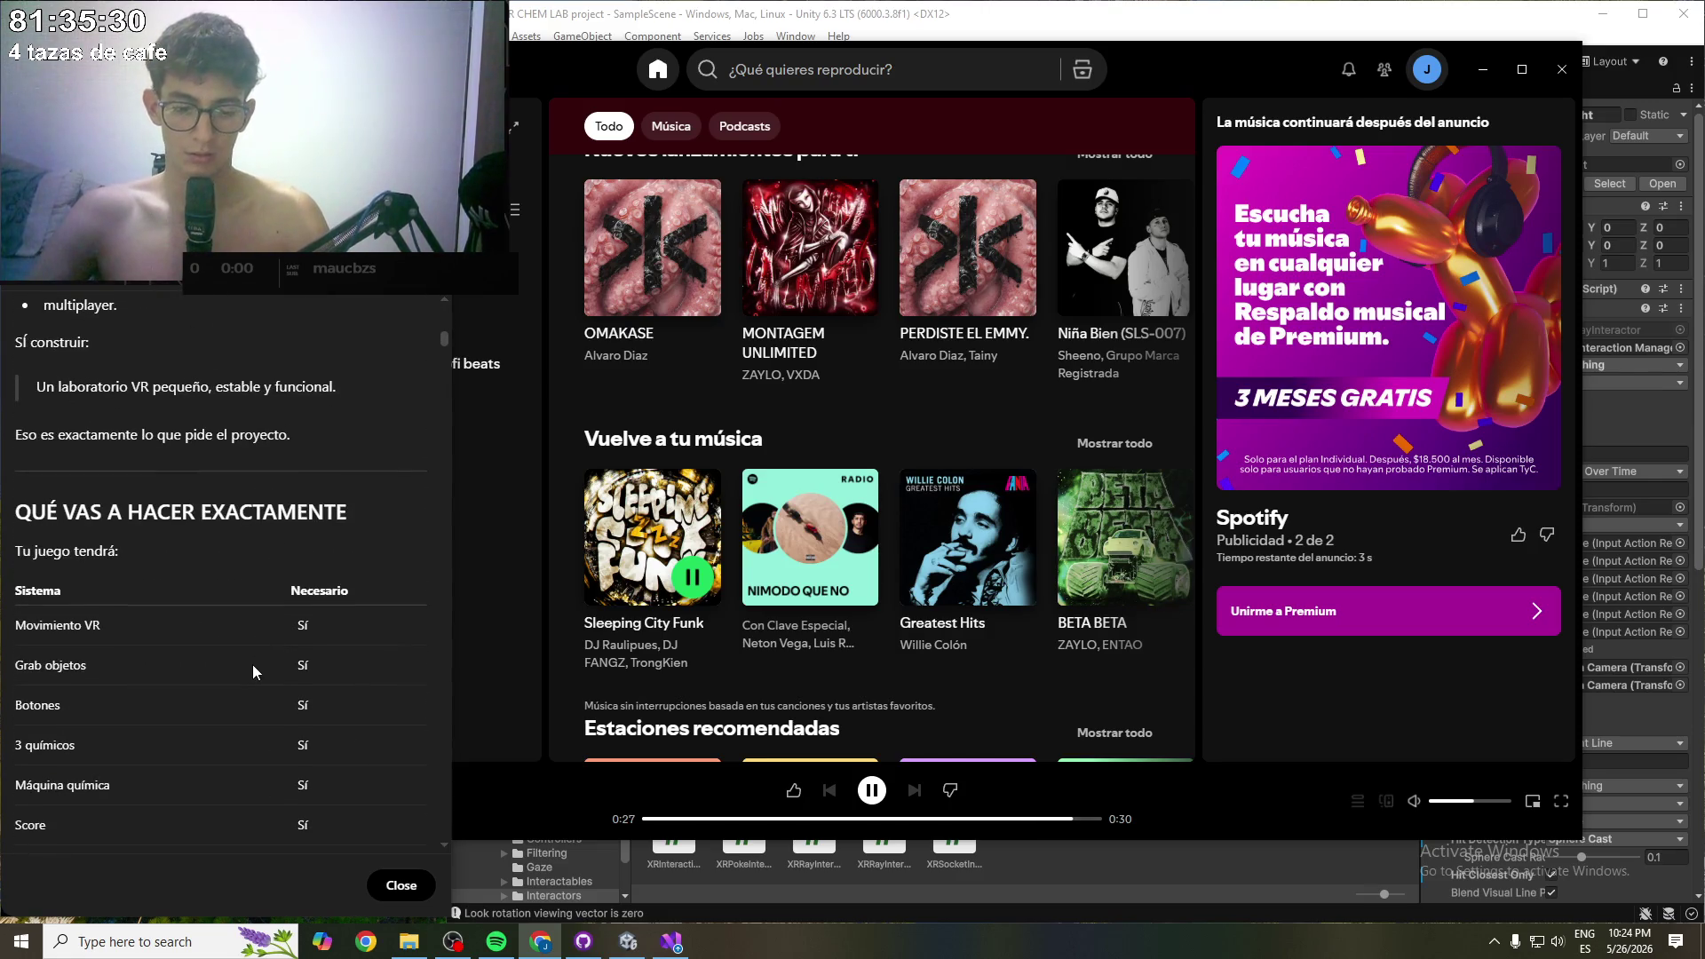
scroll(252, 662, up, 5)
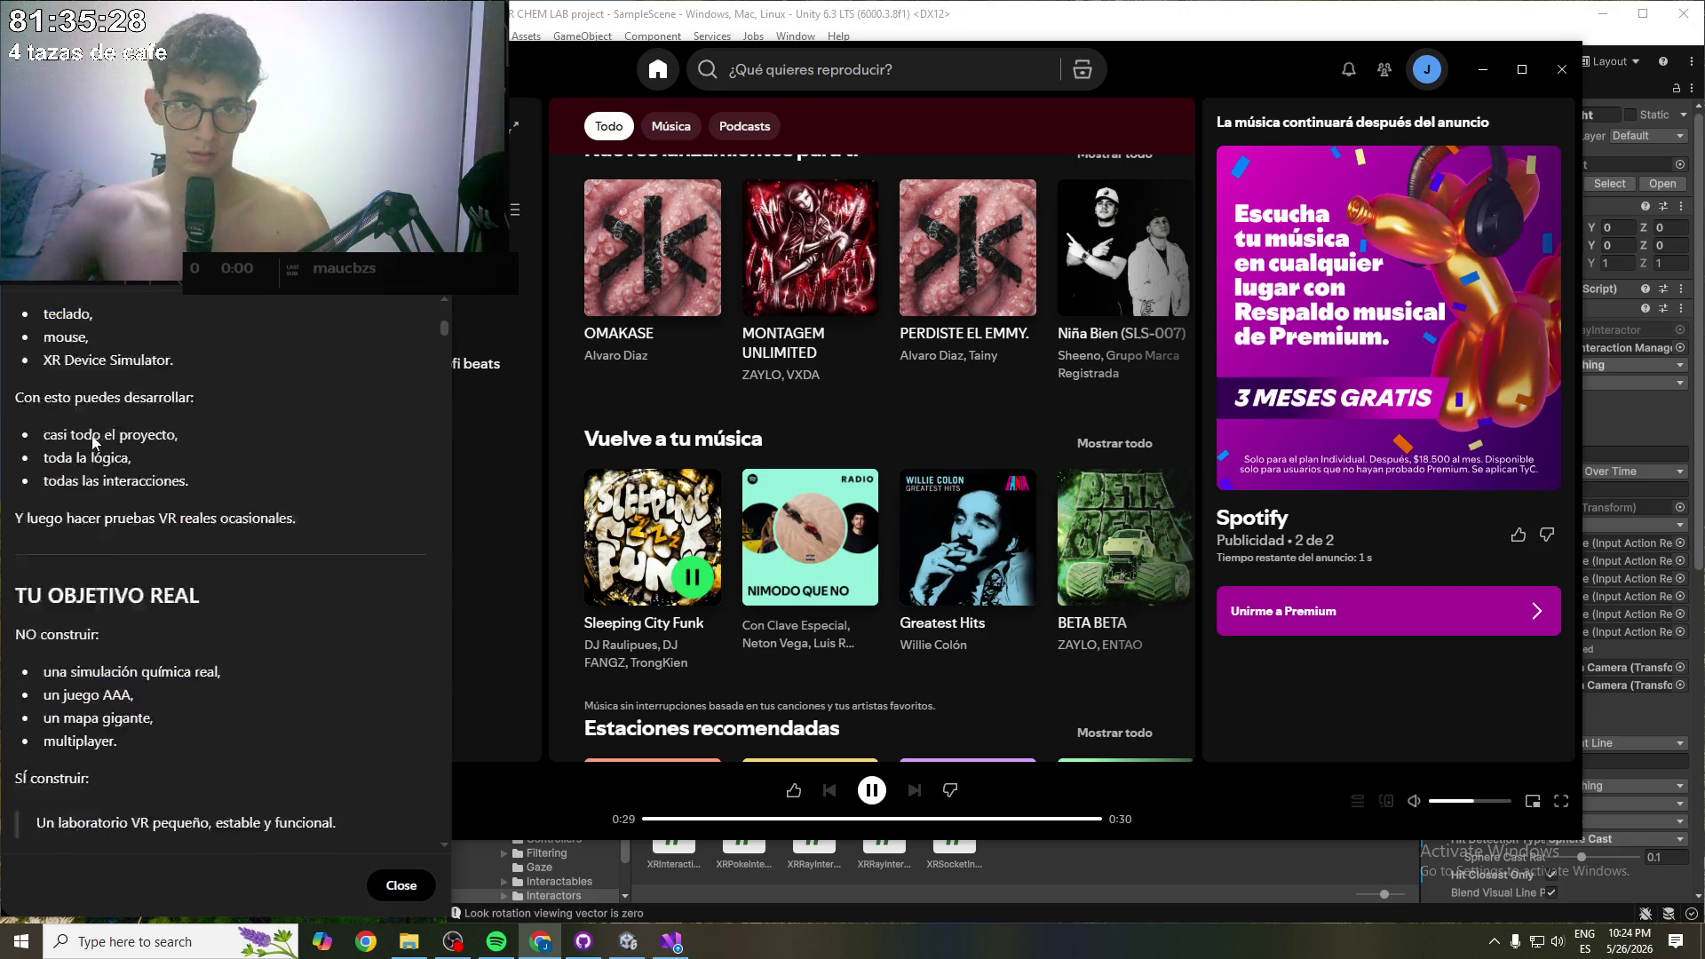
scroll(95, 441, up, 10)
key(Escape)
scroll(222, 533, down, 15)
scroll(162, 308, up, 1)
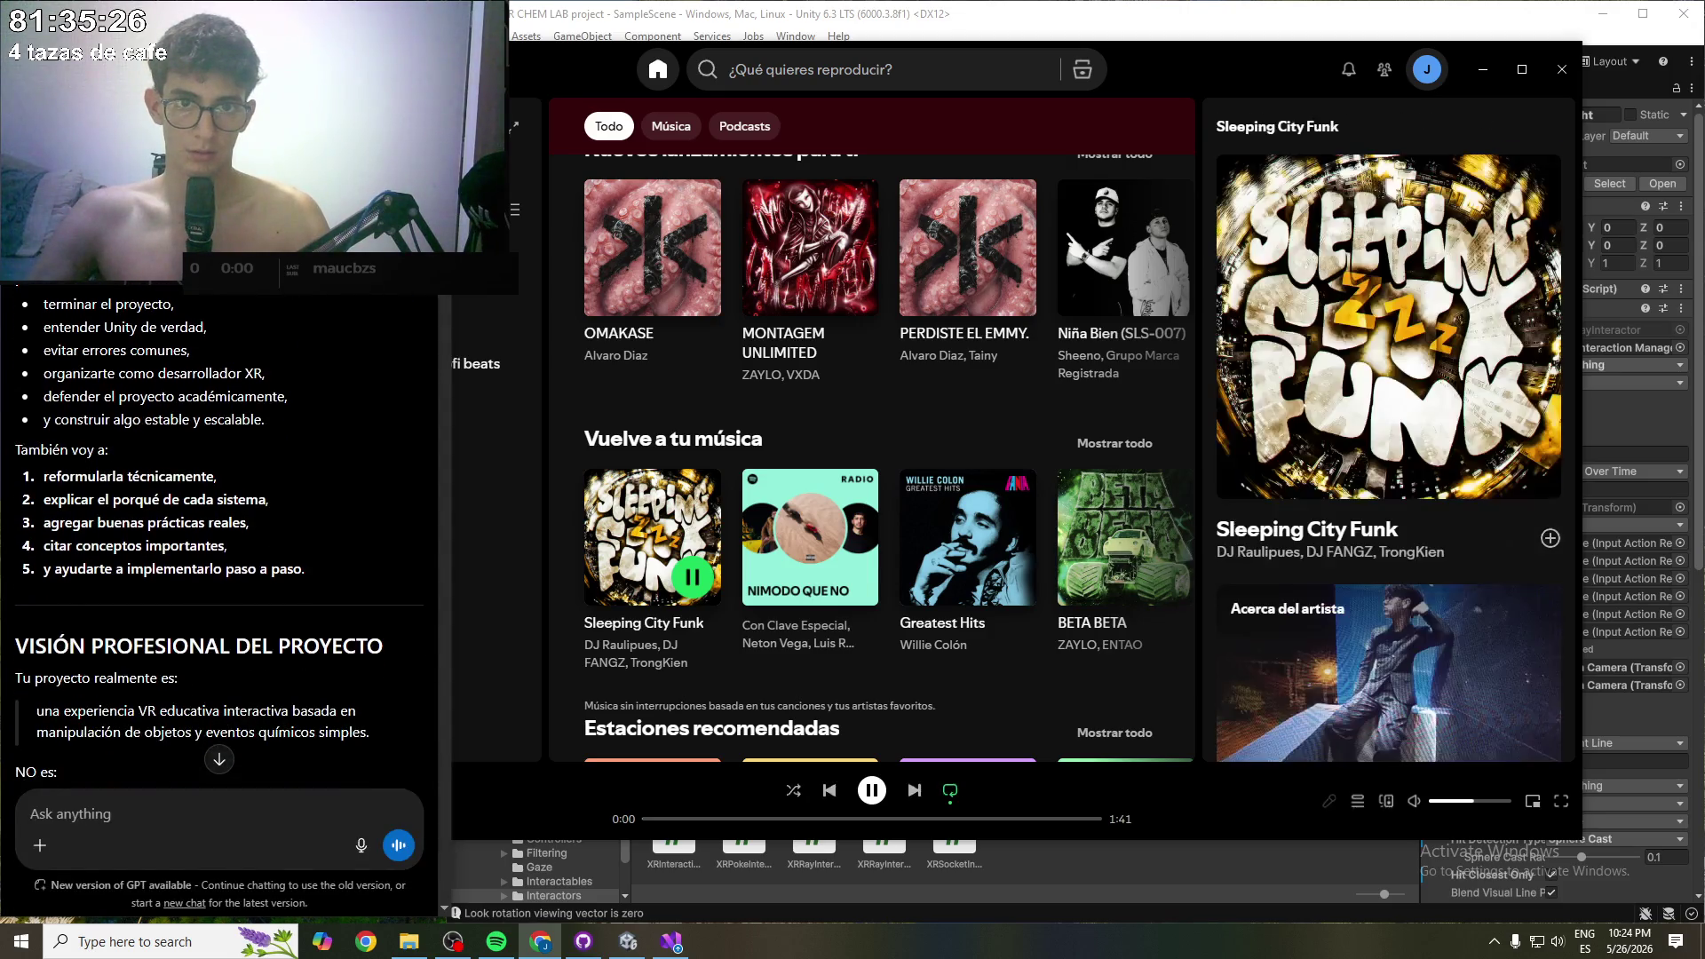
- Reopen the guide, scroll to the end, select the closing AHORA section, then close it
click(162, 308)
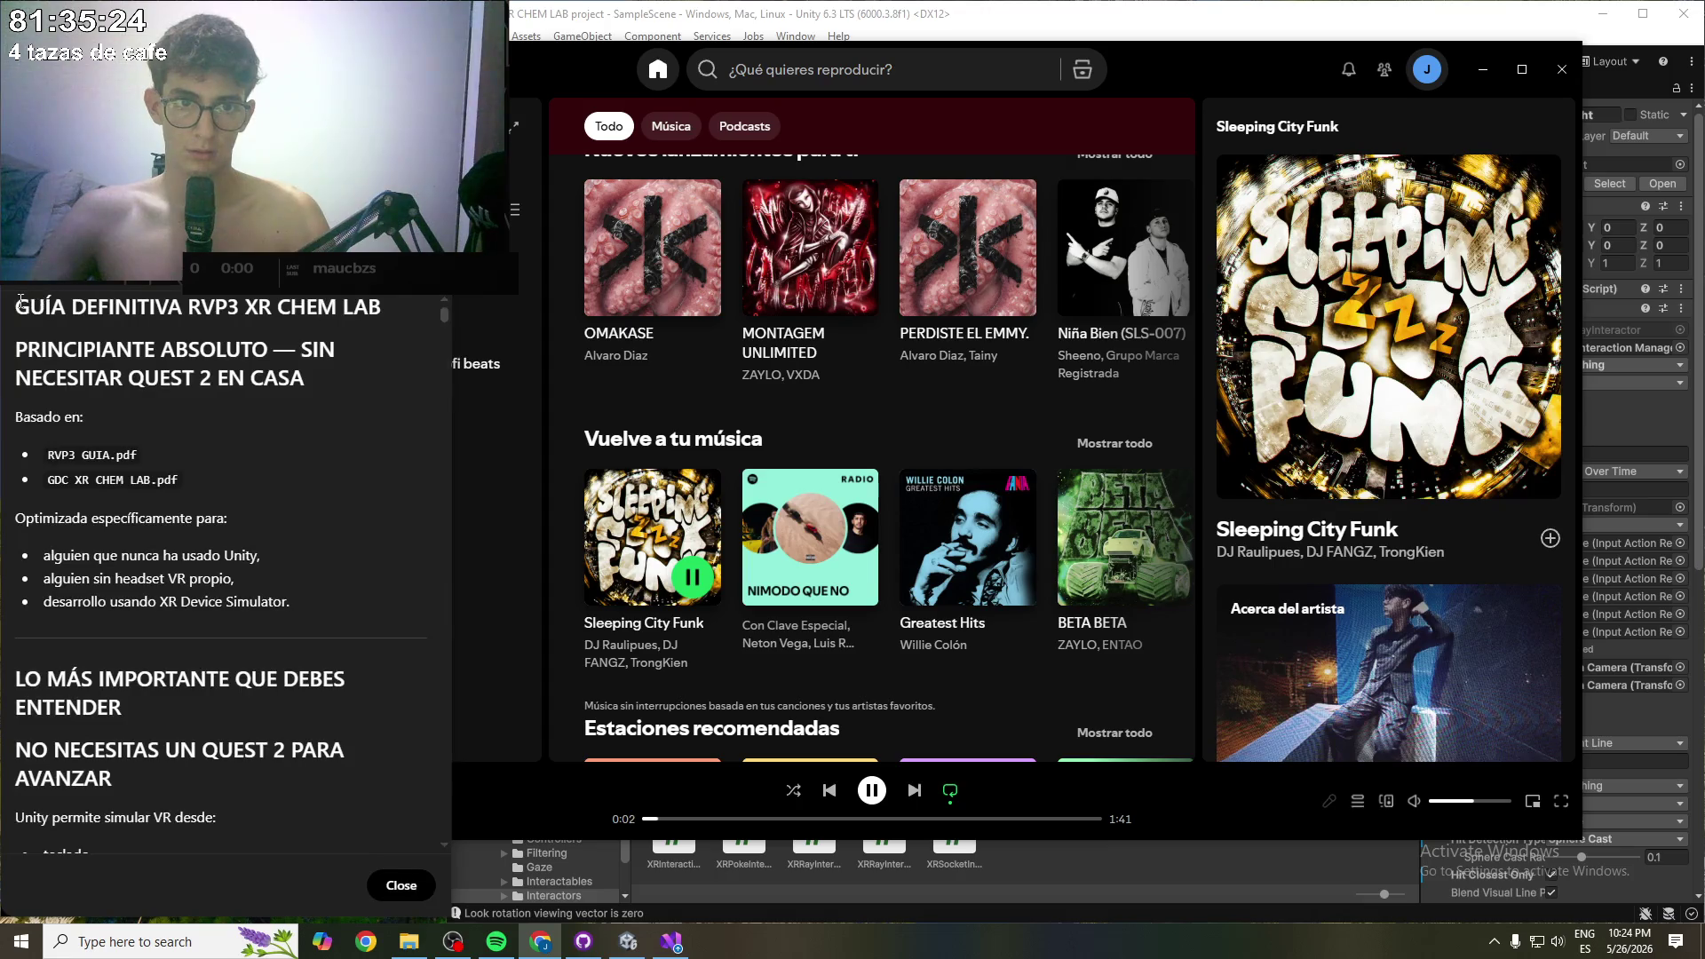
drag(15, 315, 268, 465)
scroll(273, 475, down, 15)
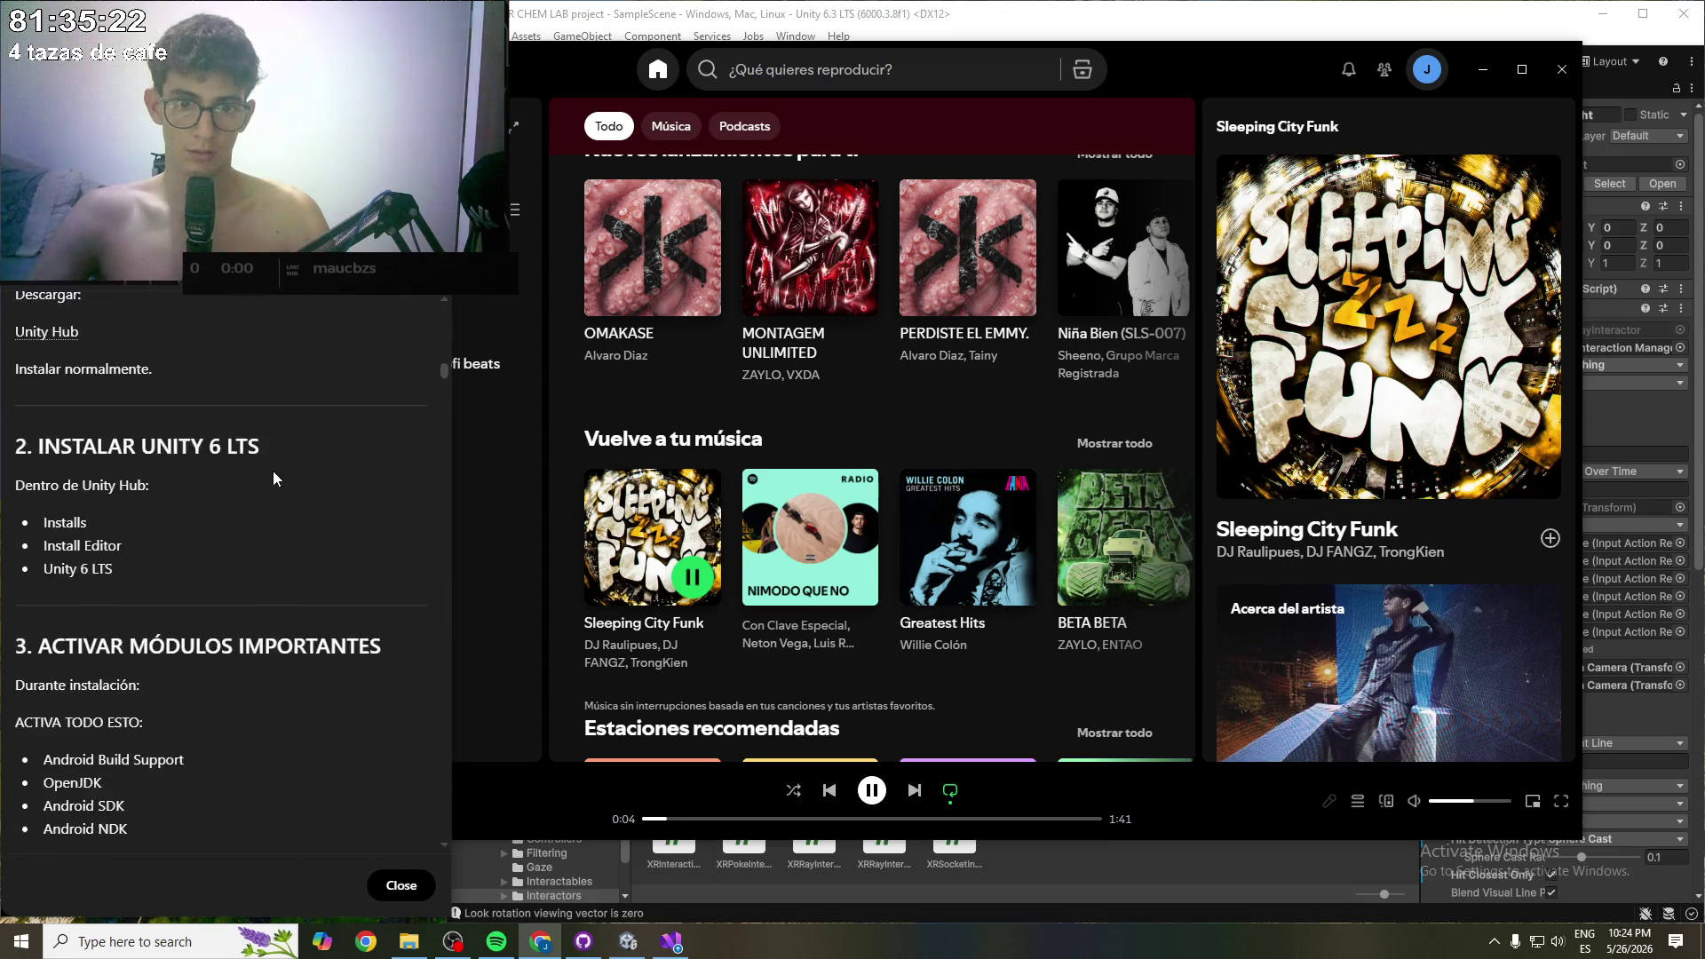
scroll(273, 471, down, 20)
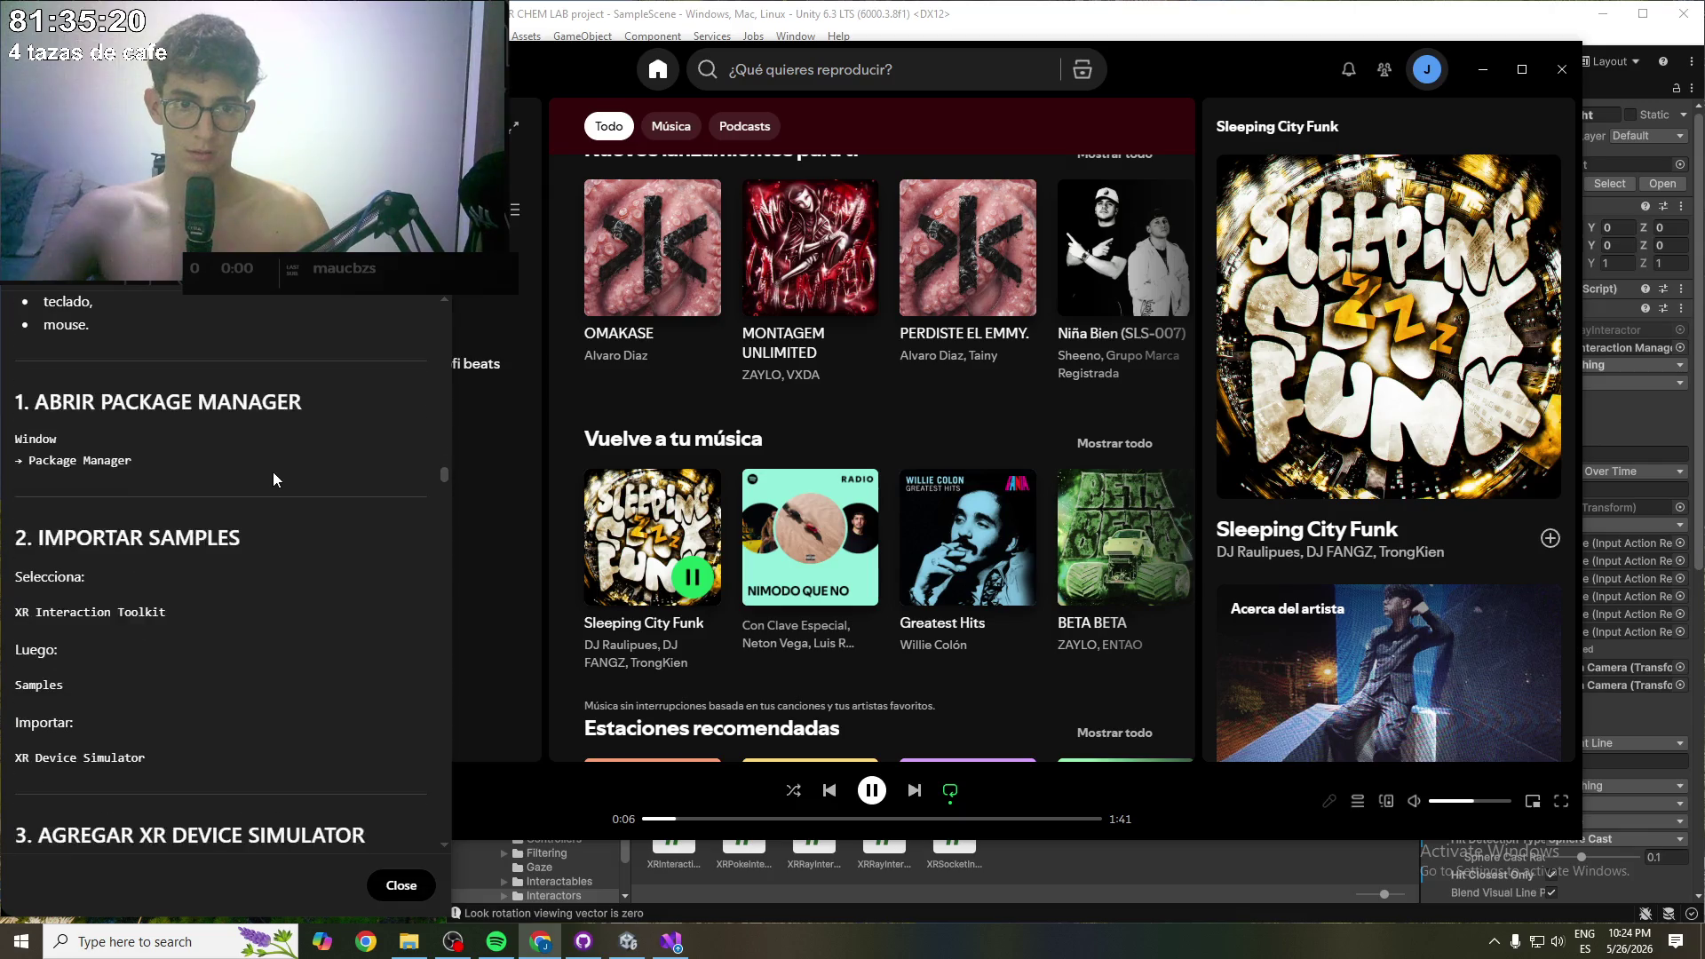
scroll(274, 472, down, 5)
scroll(267, 468, down, 20)
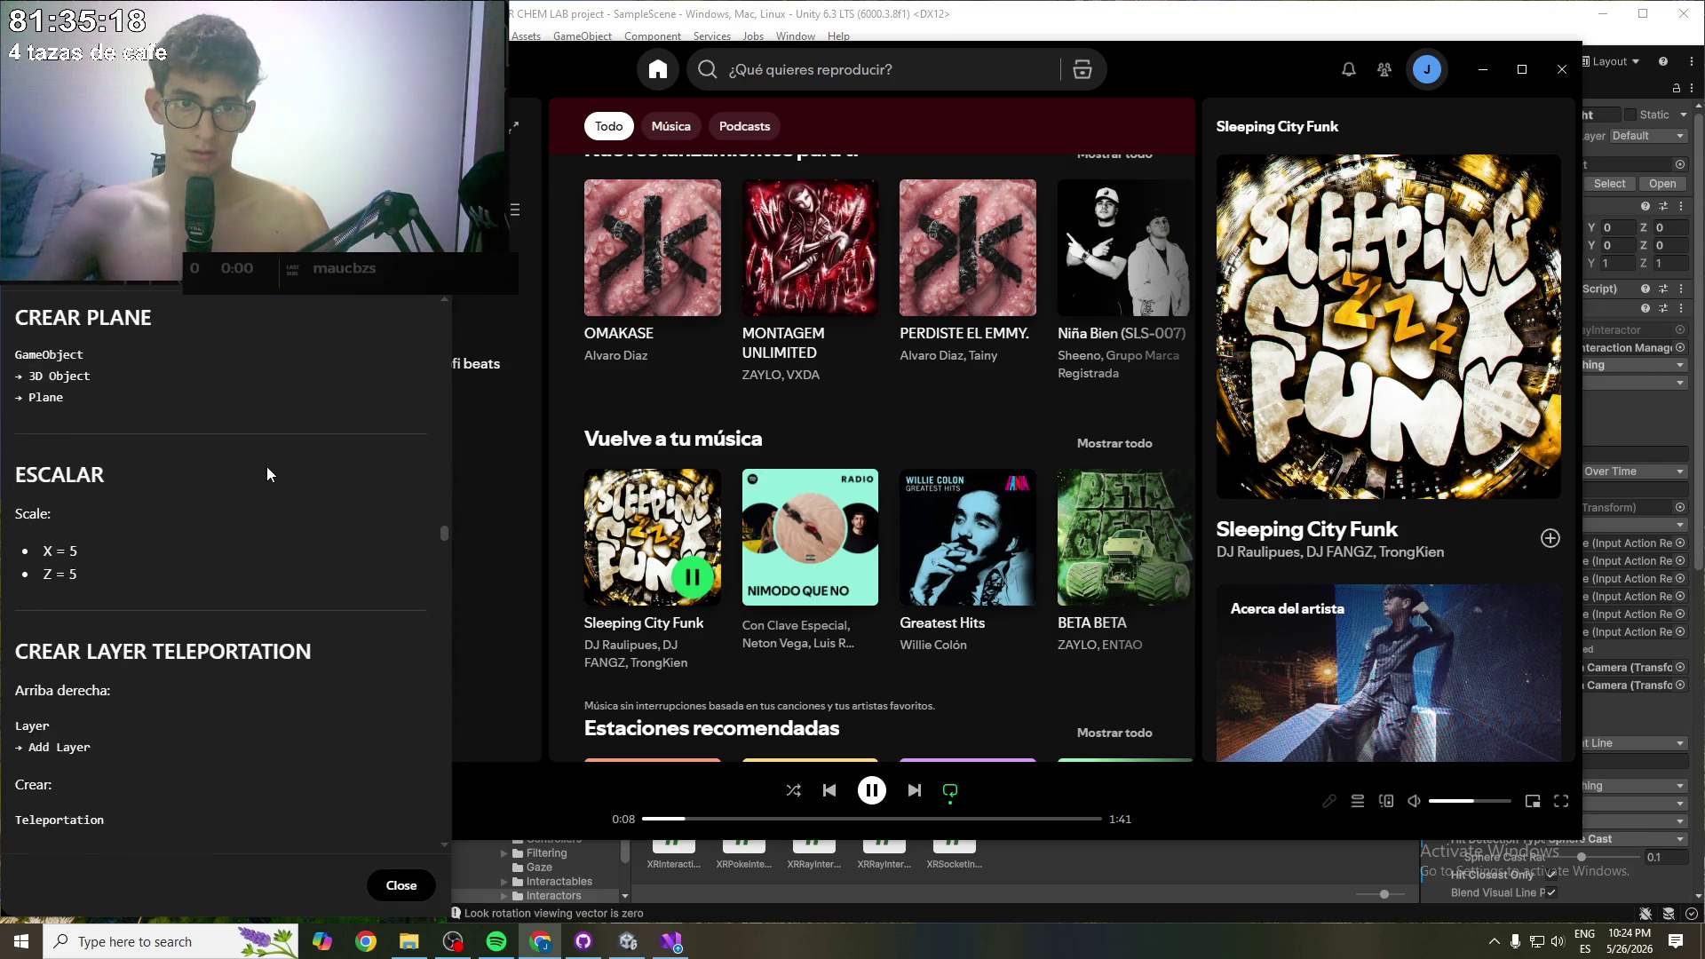
scroll(266, 465, down, 20)
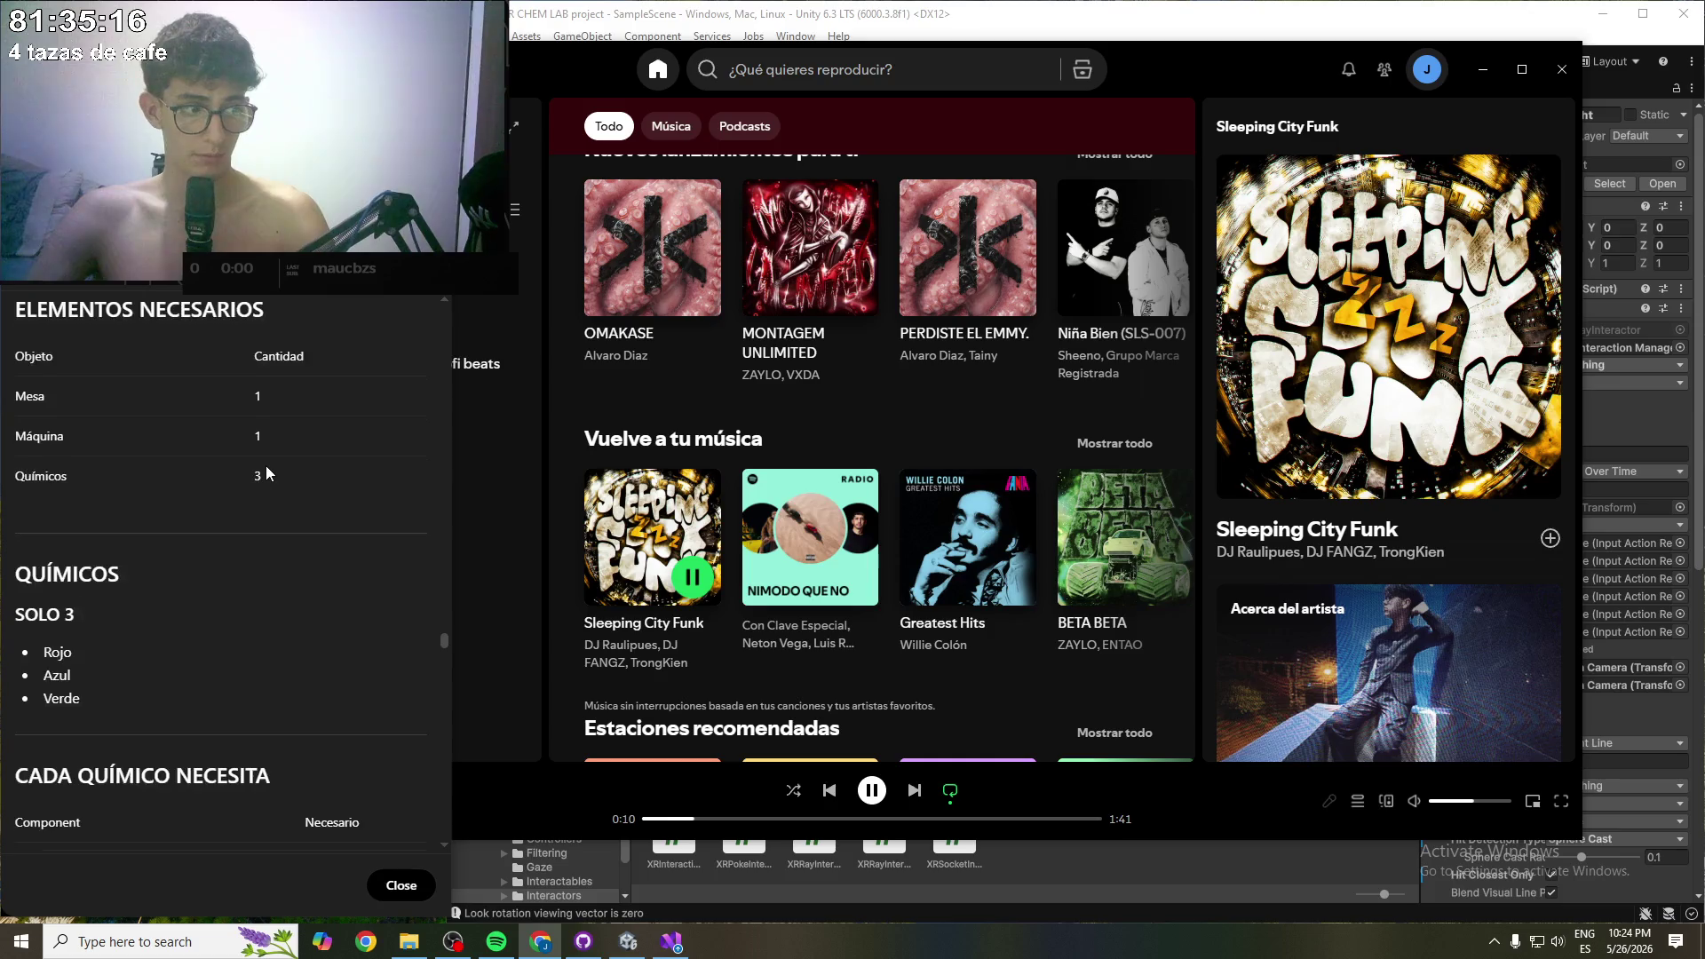
scroll(255, 483, down, 20)
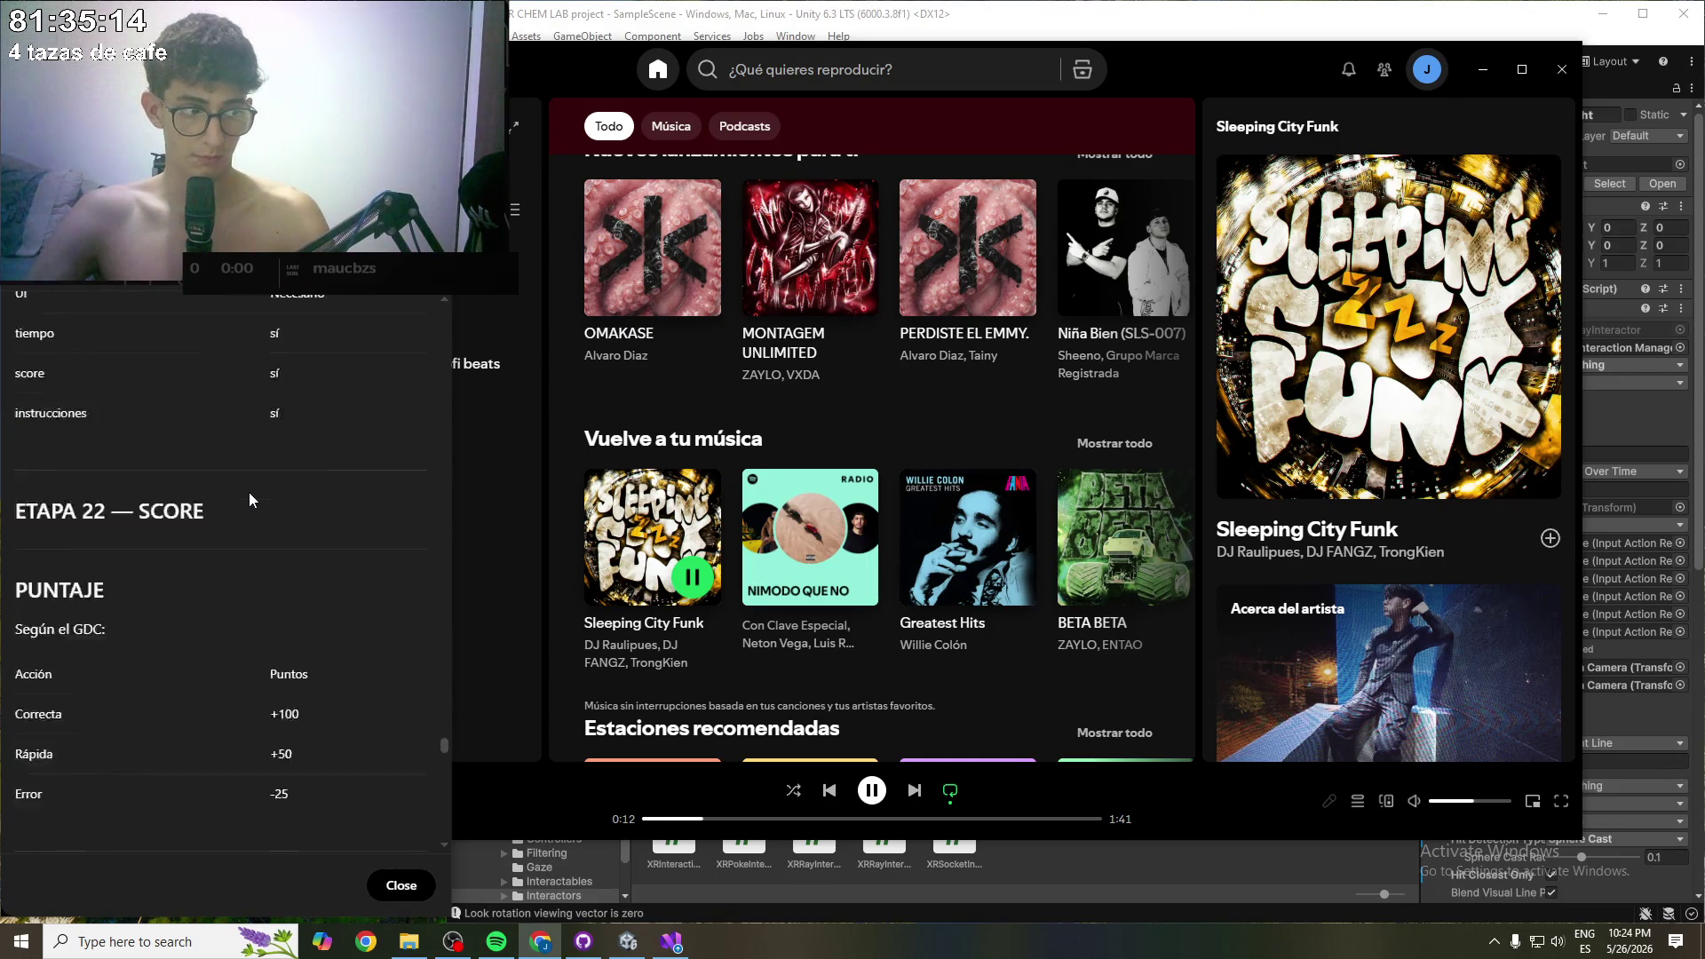
scroll(248, 500, down, 5)
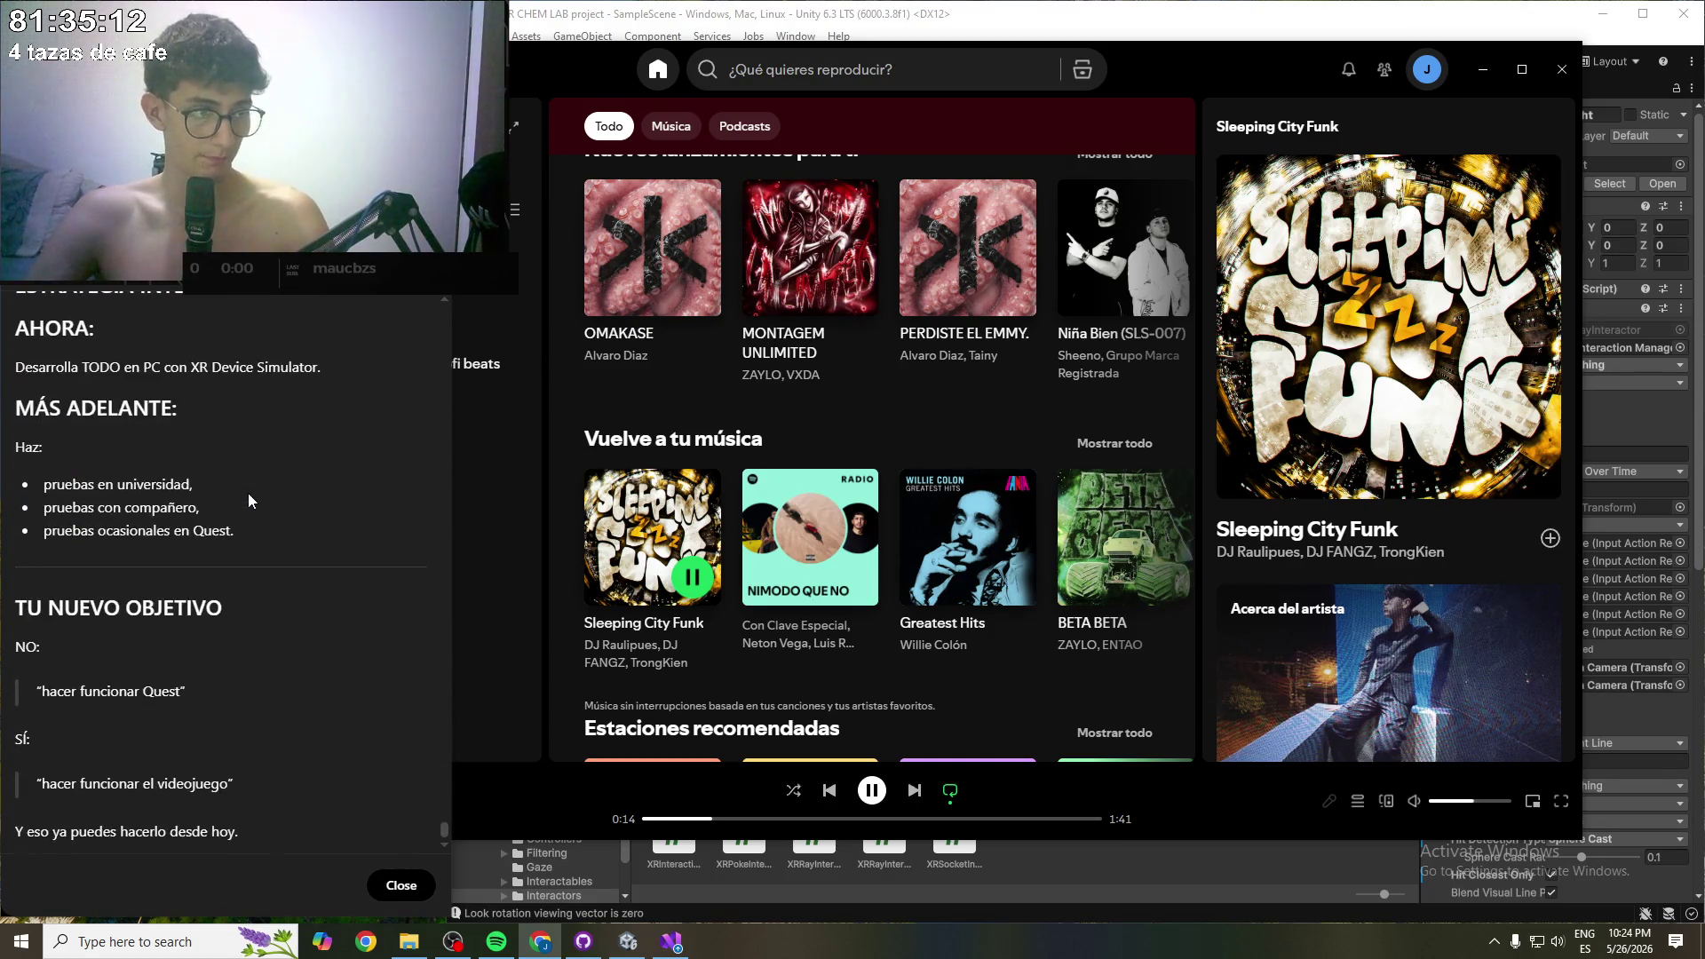
drag(248, 493, 241, 826)
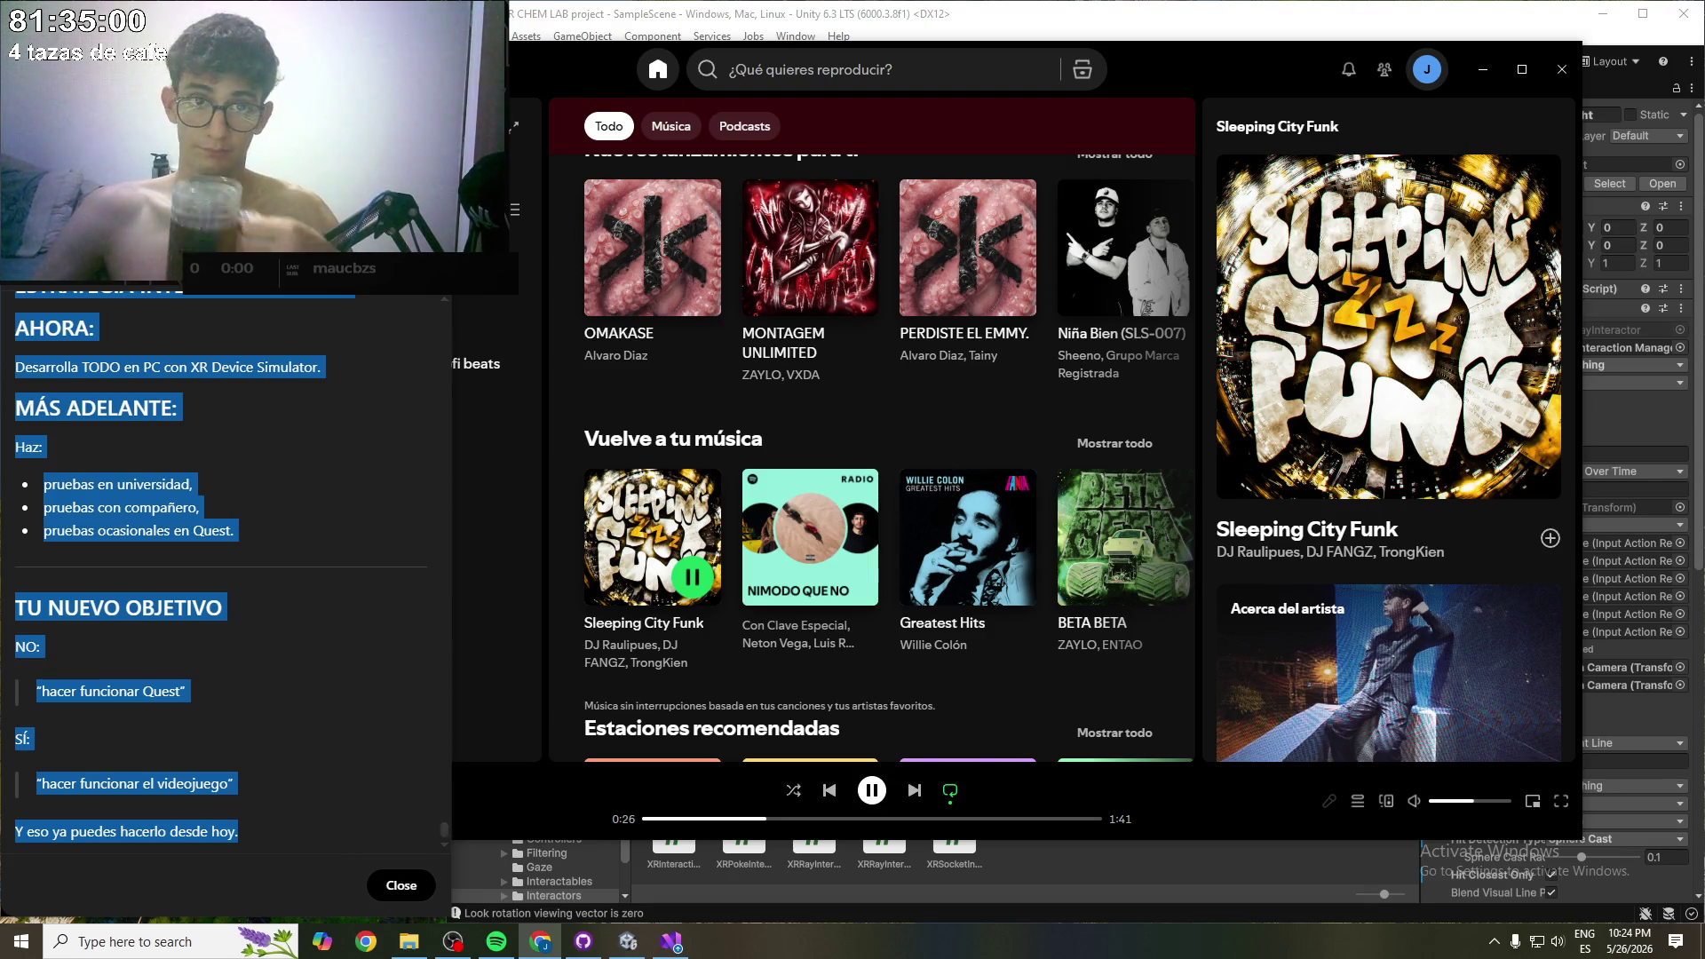
key(Escape)
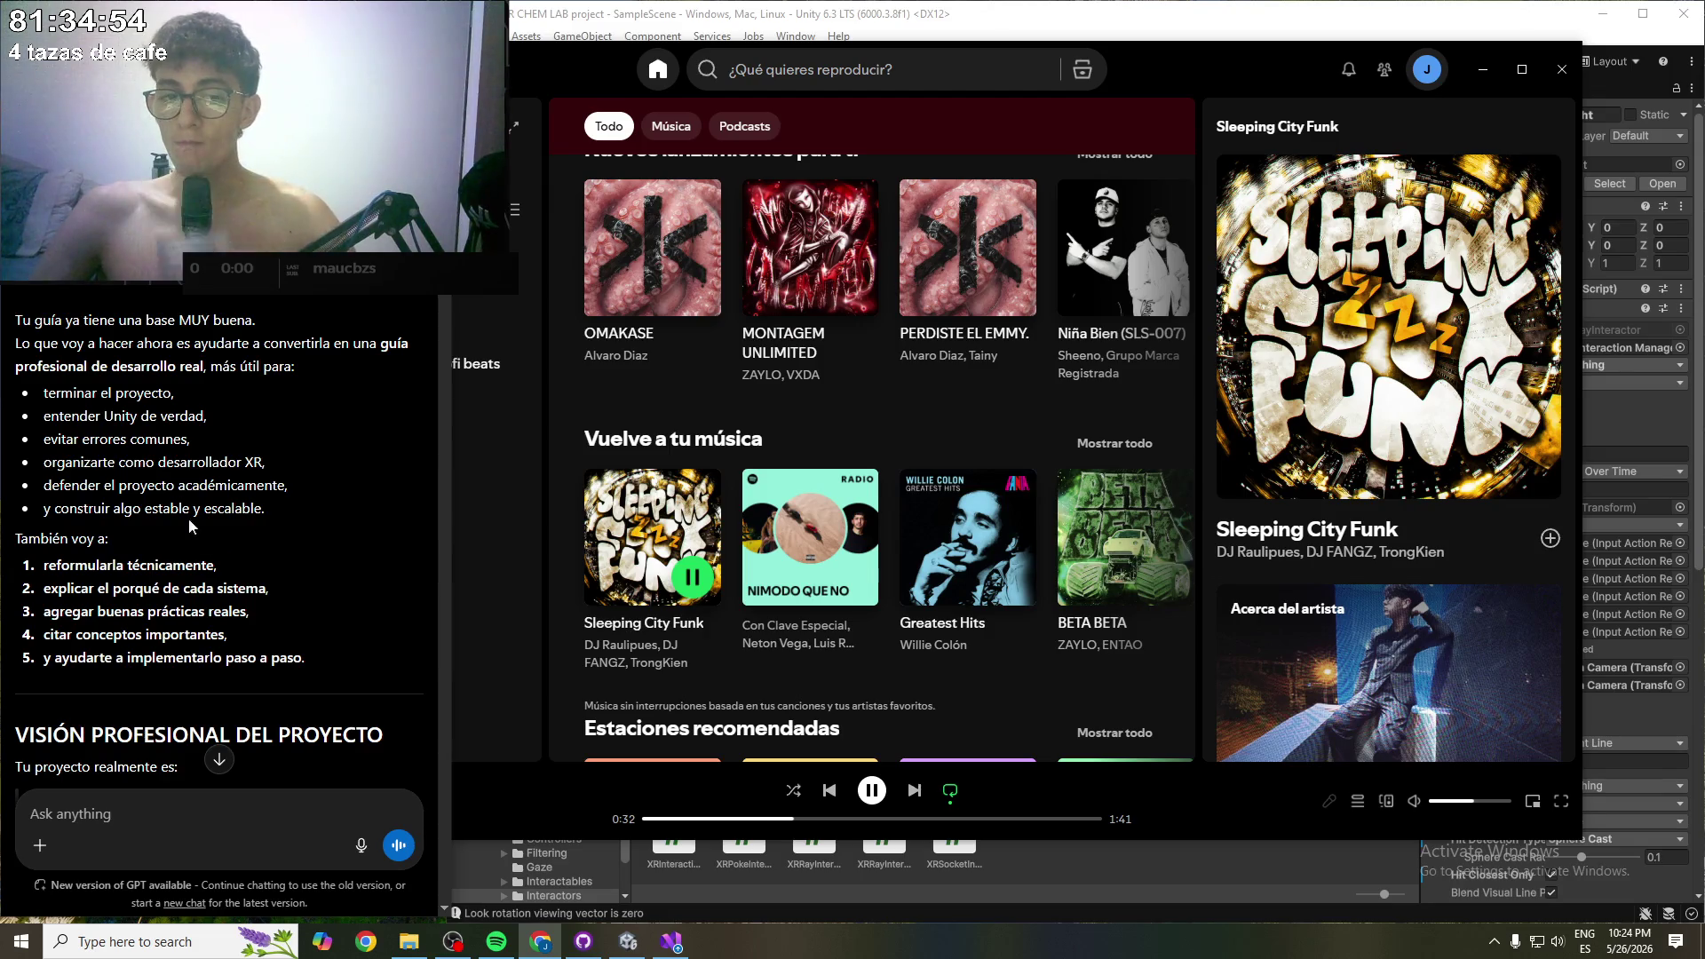
scroll(226, 553, down, 4)
scroll(230, 545, down, 10)
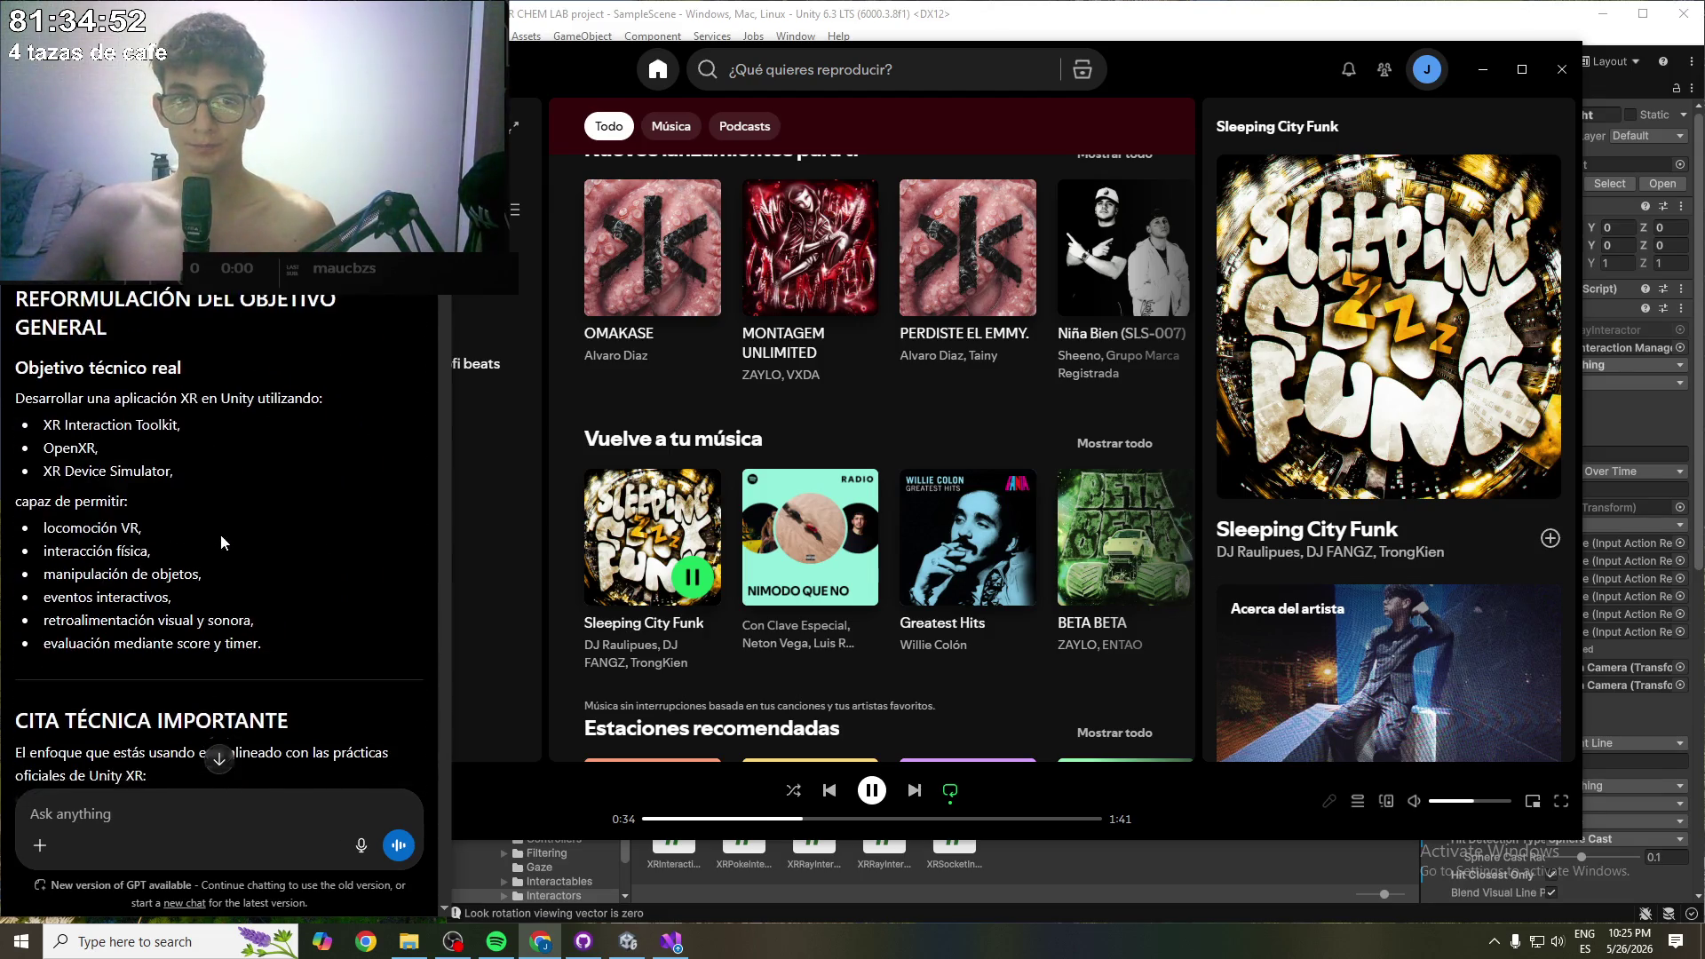
scroll(207, 492, down, 15)
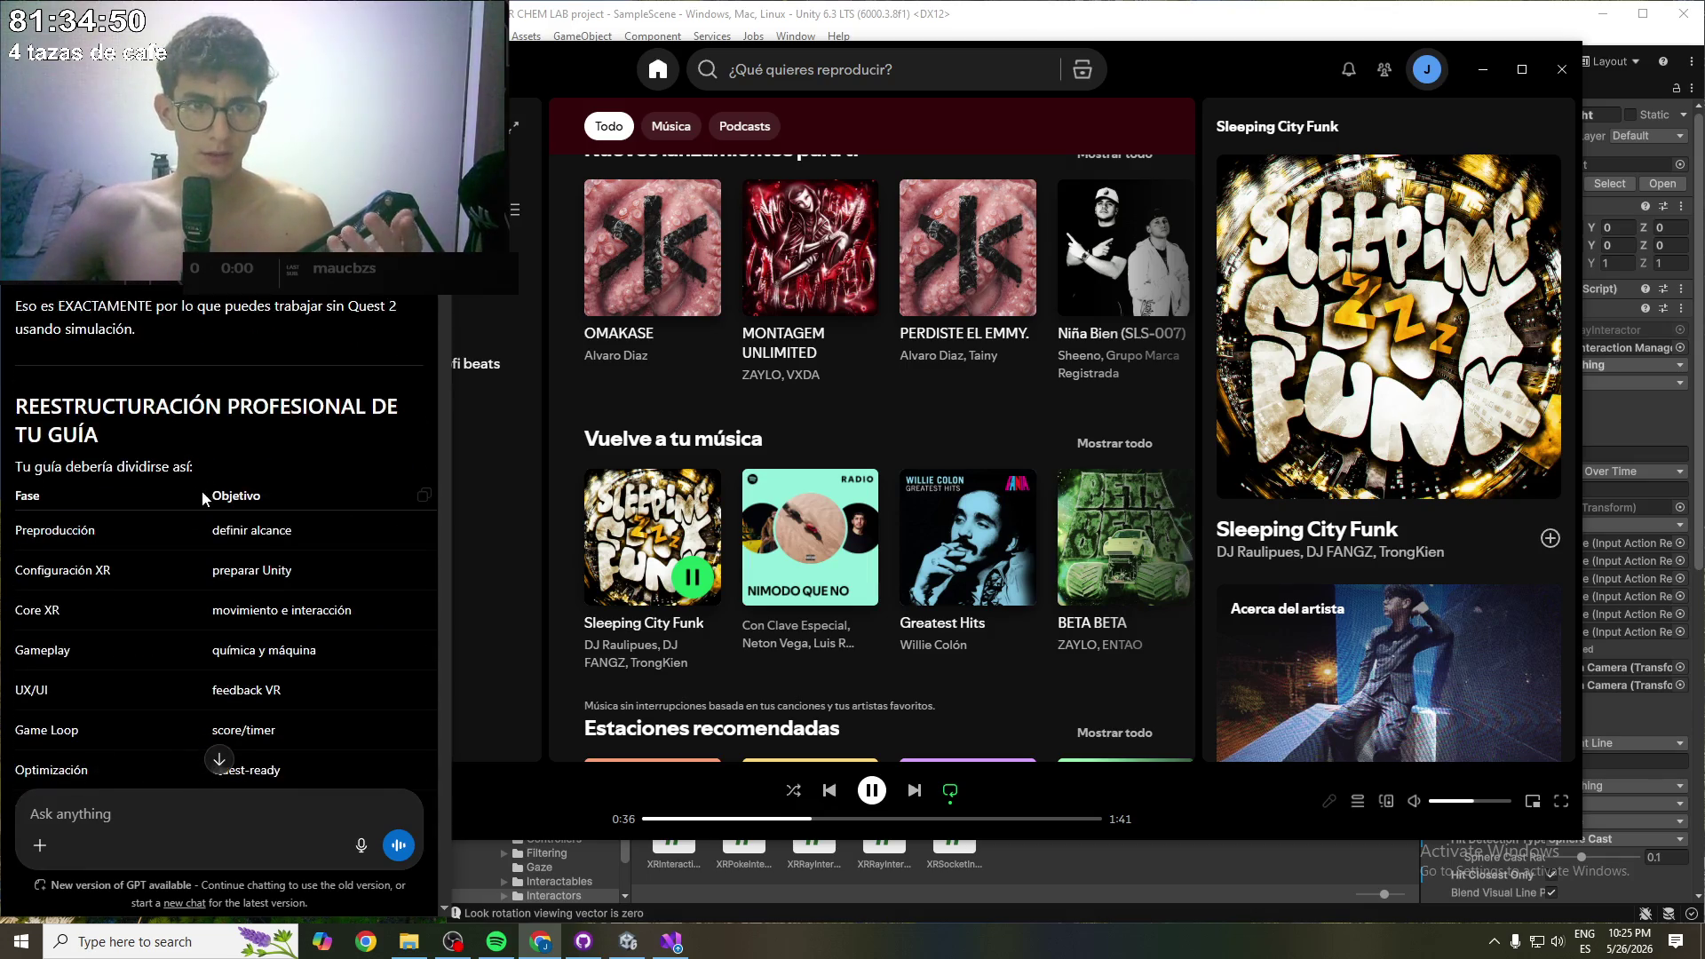
scroll(197, 518, down, 15)
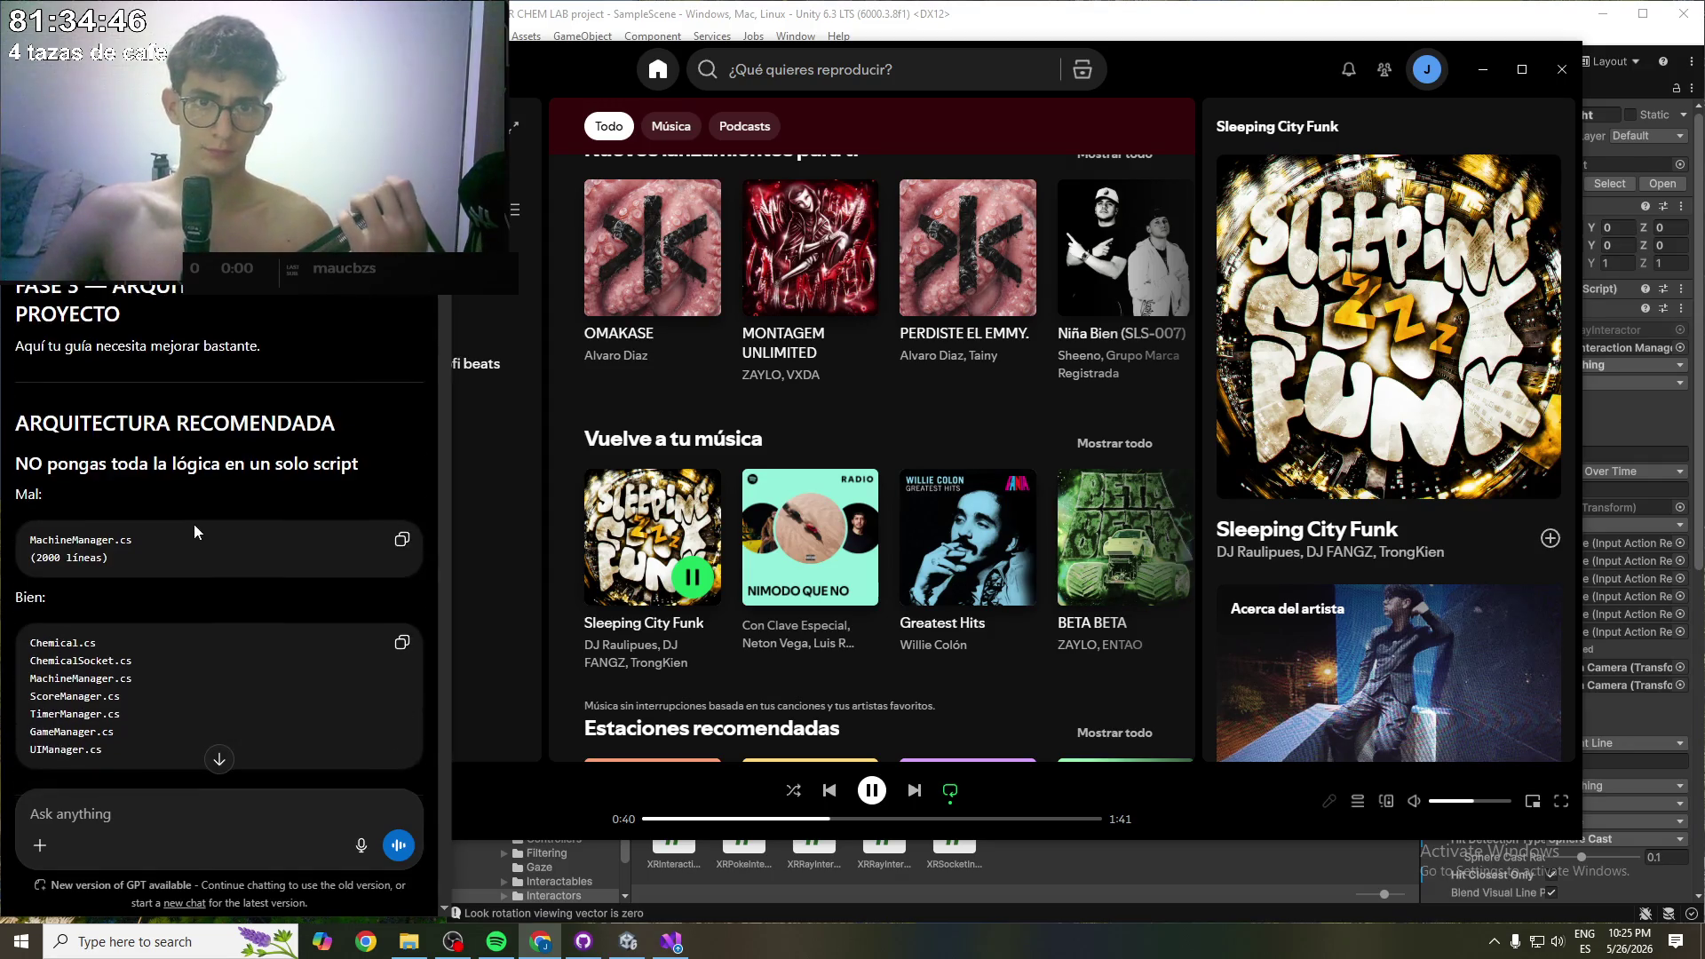
scroll(194, 524, down, 10)
scroll(192, 525, down, 10)
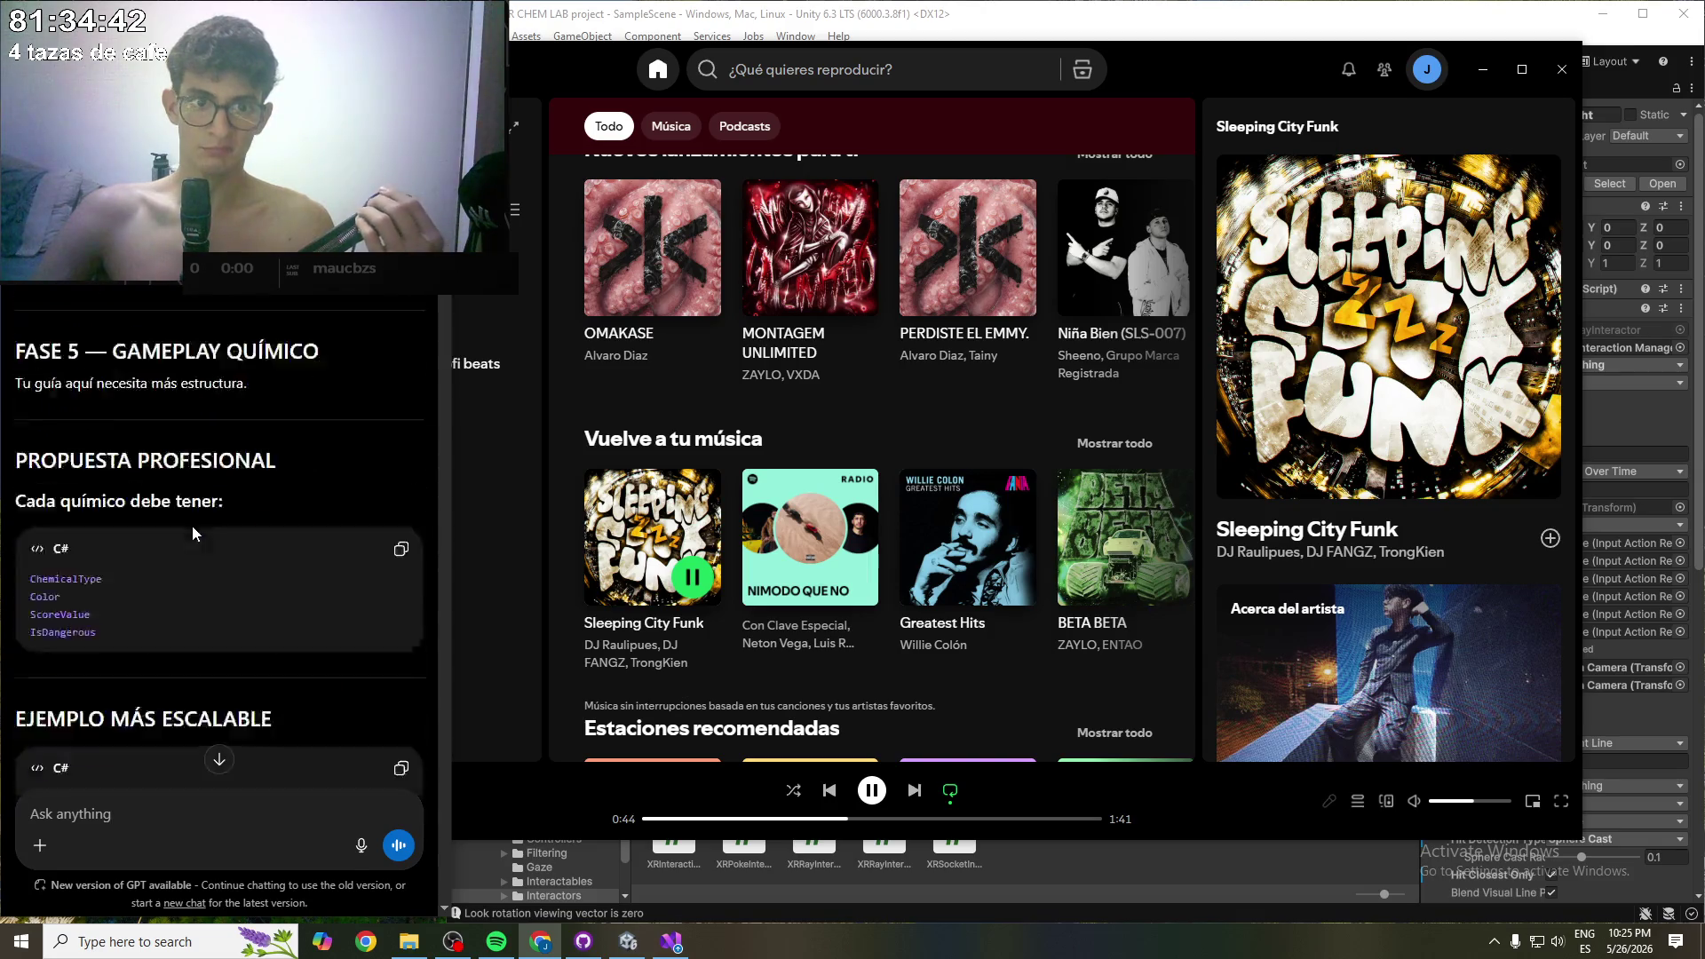
scroll(191, 524, down, 15)
scroll(192, 530, down, 12)
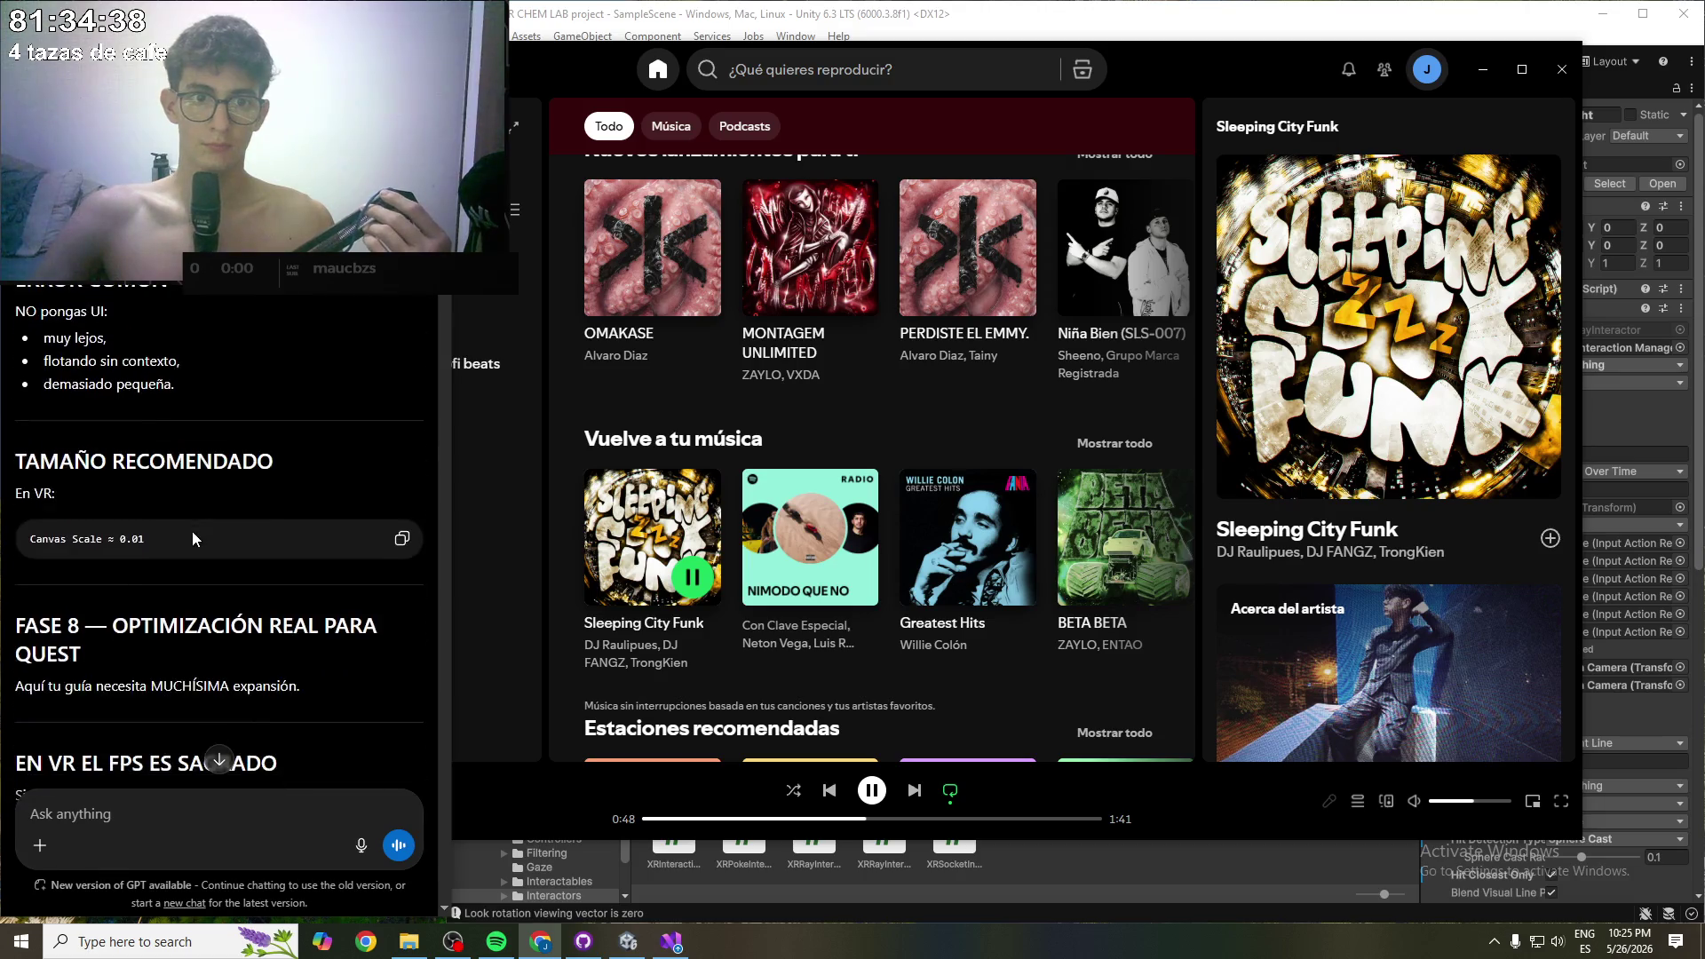
scroll(192, 531, down, 10)
scroll(192, 530, down, 15)
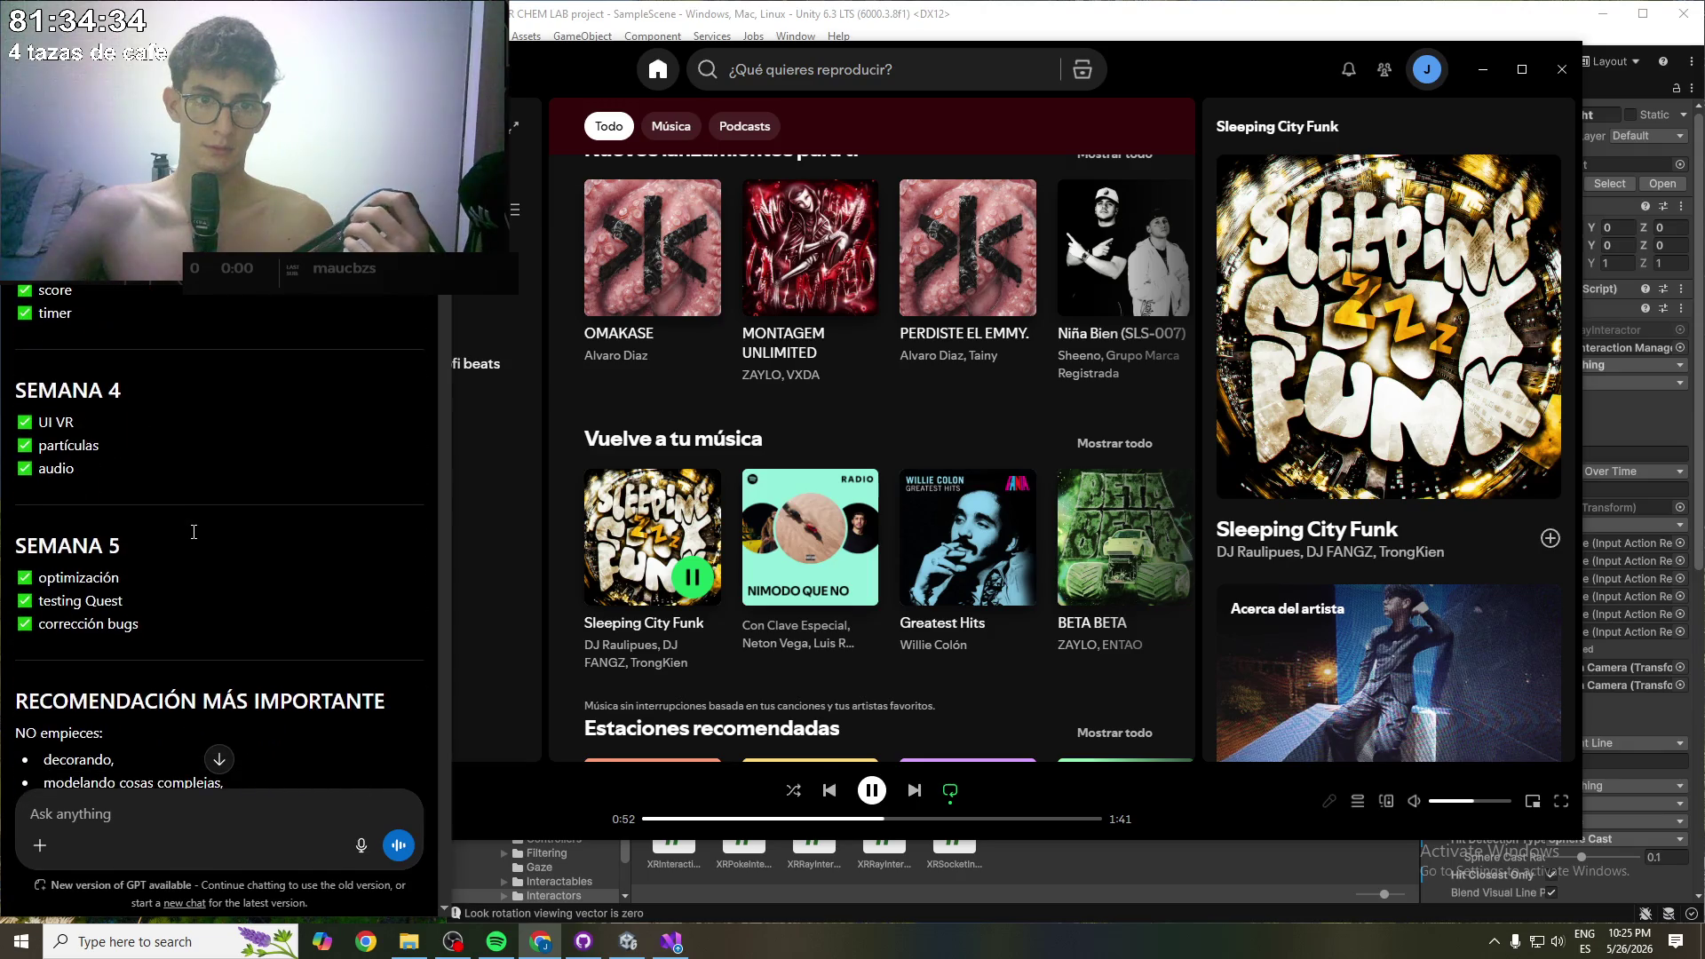
scroll(193, 531, down, 5)
scroll(194, 531, up, 4)
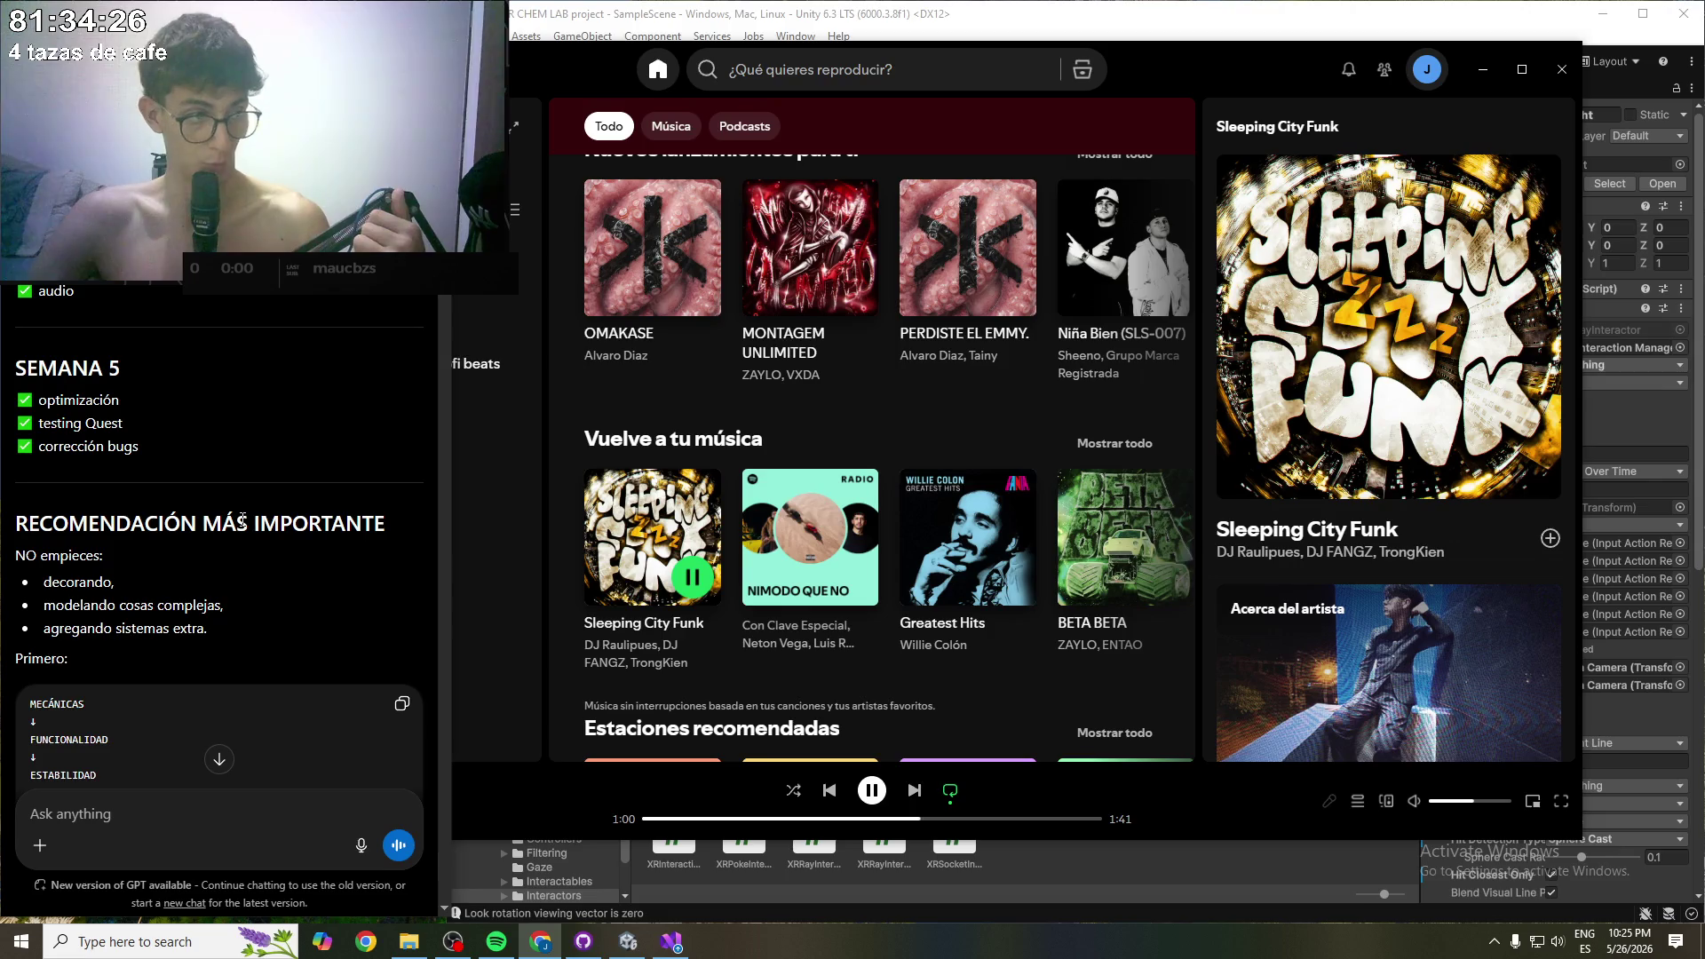
scroll(172, 498, down, 1)
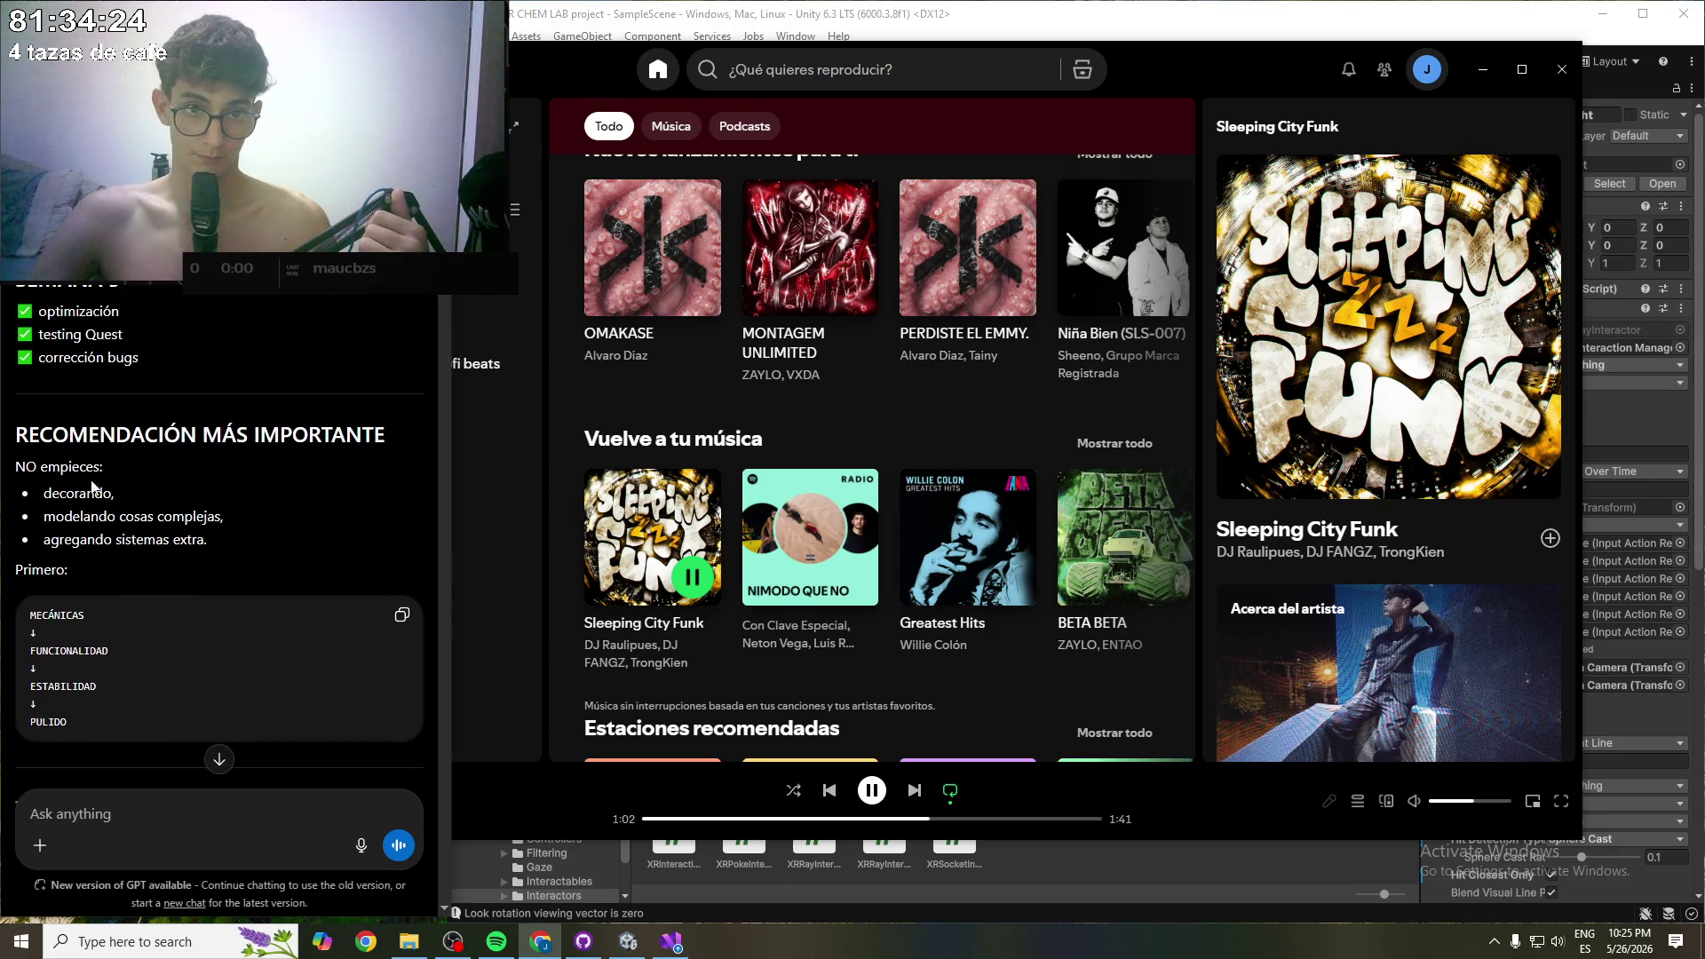
scroll(86, 513, down, 4)
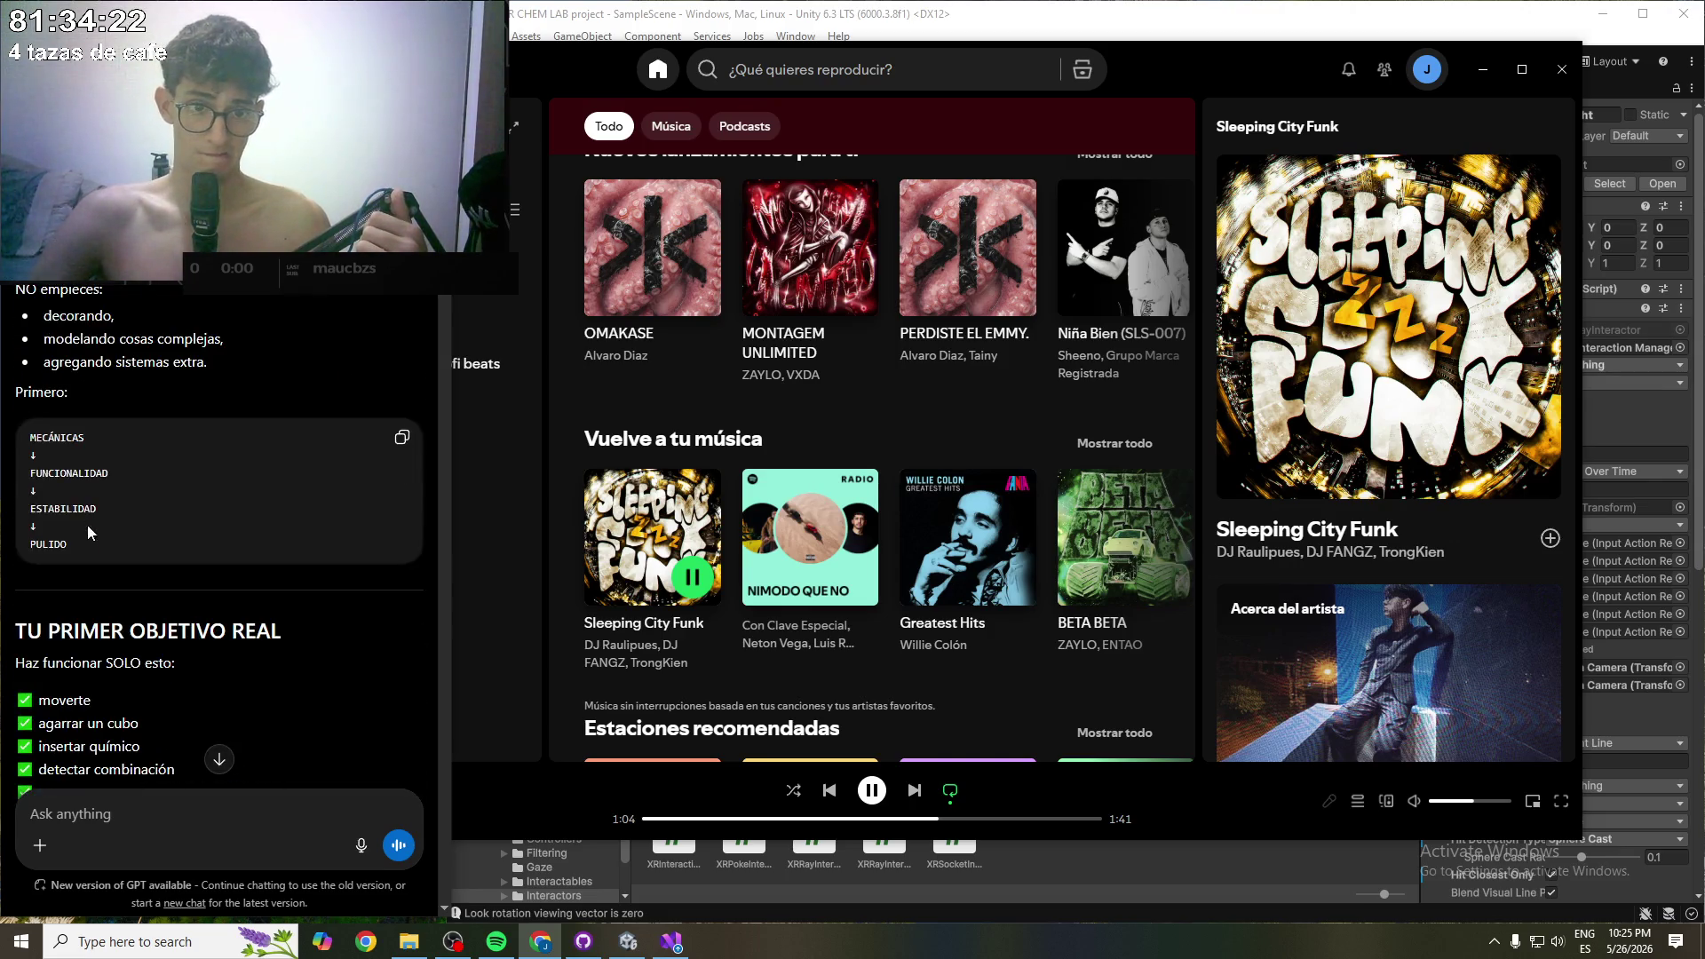
scroll(184, 492, down, 2)
scroll(185, 499, down, 7)
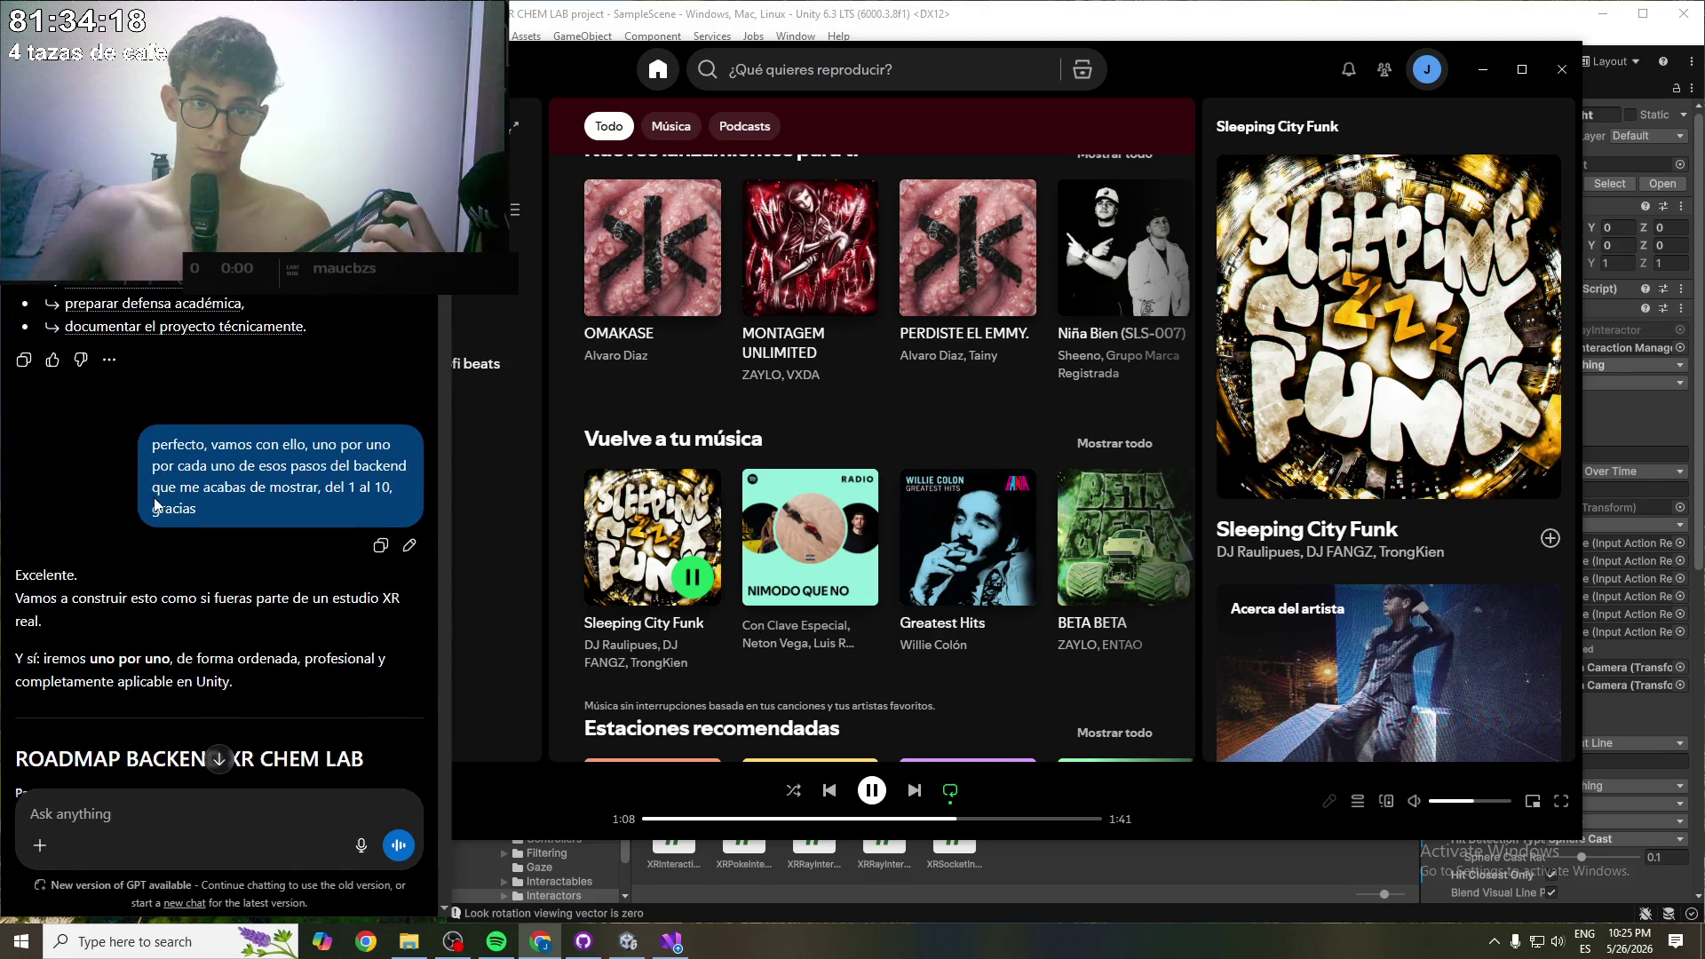
scroll(93, 488, down, 3)
scroll(69, 492, down, 6)
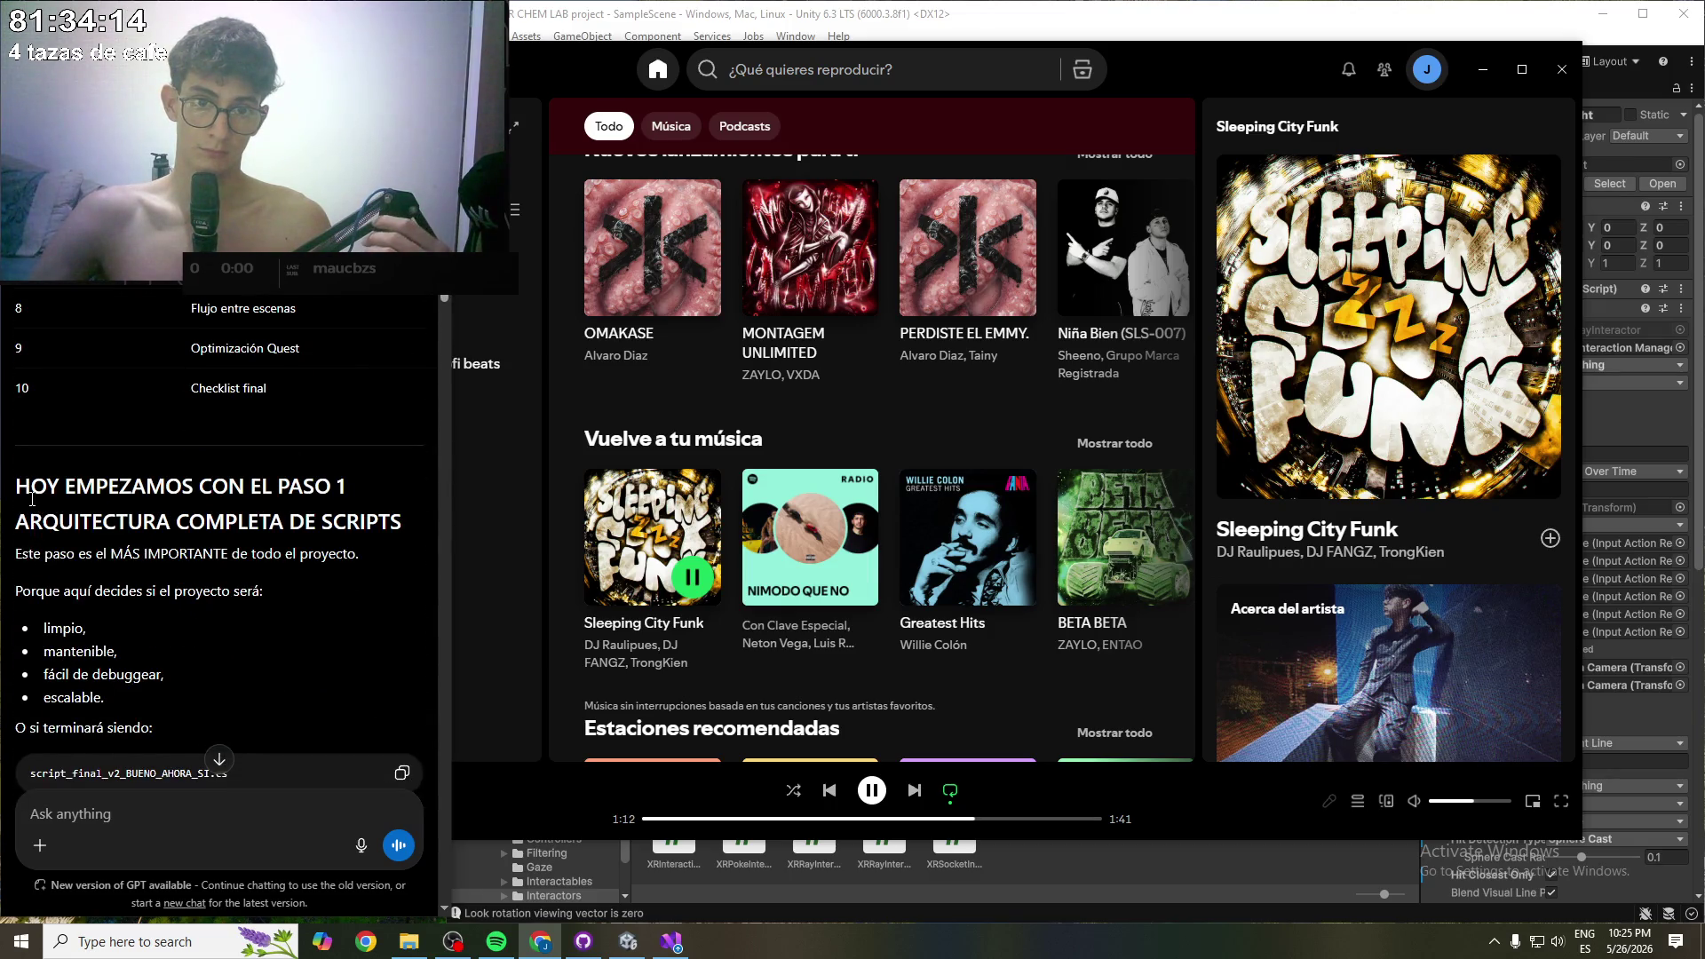
scroll(32, 499, down, 2)
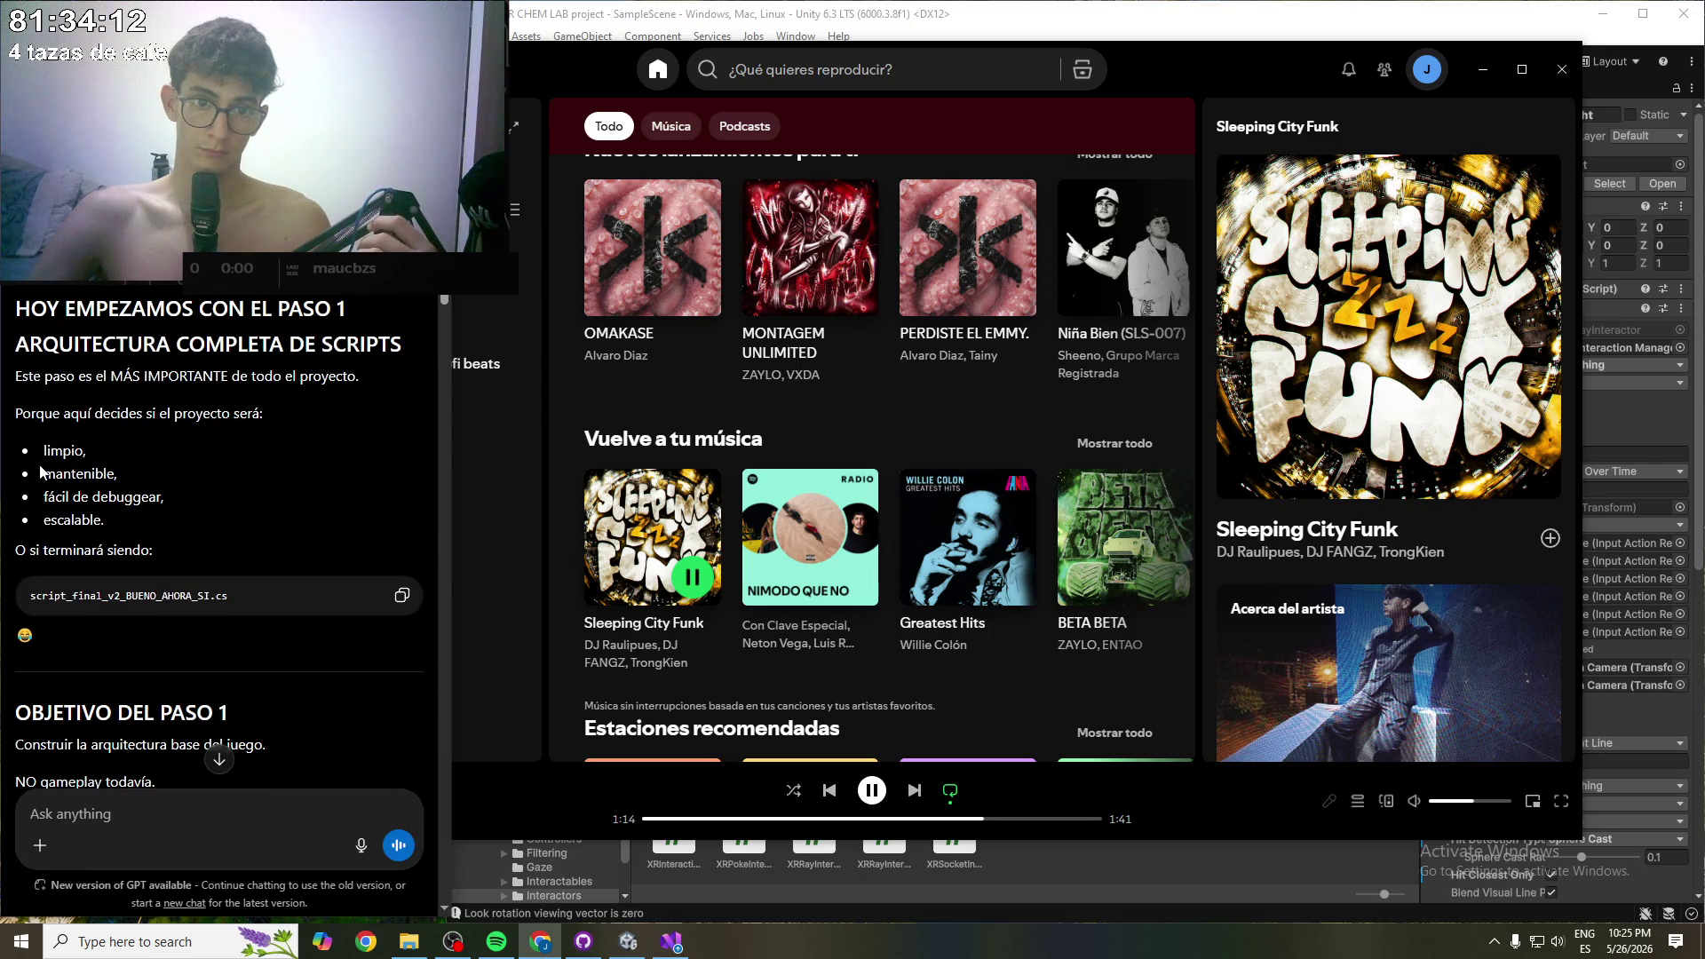
scroll(40, 471, down, 3)
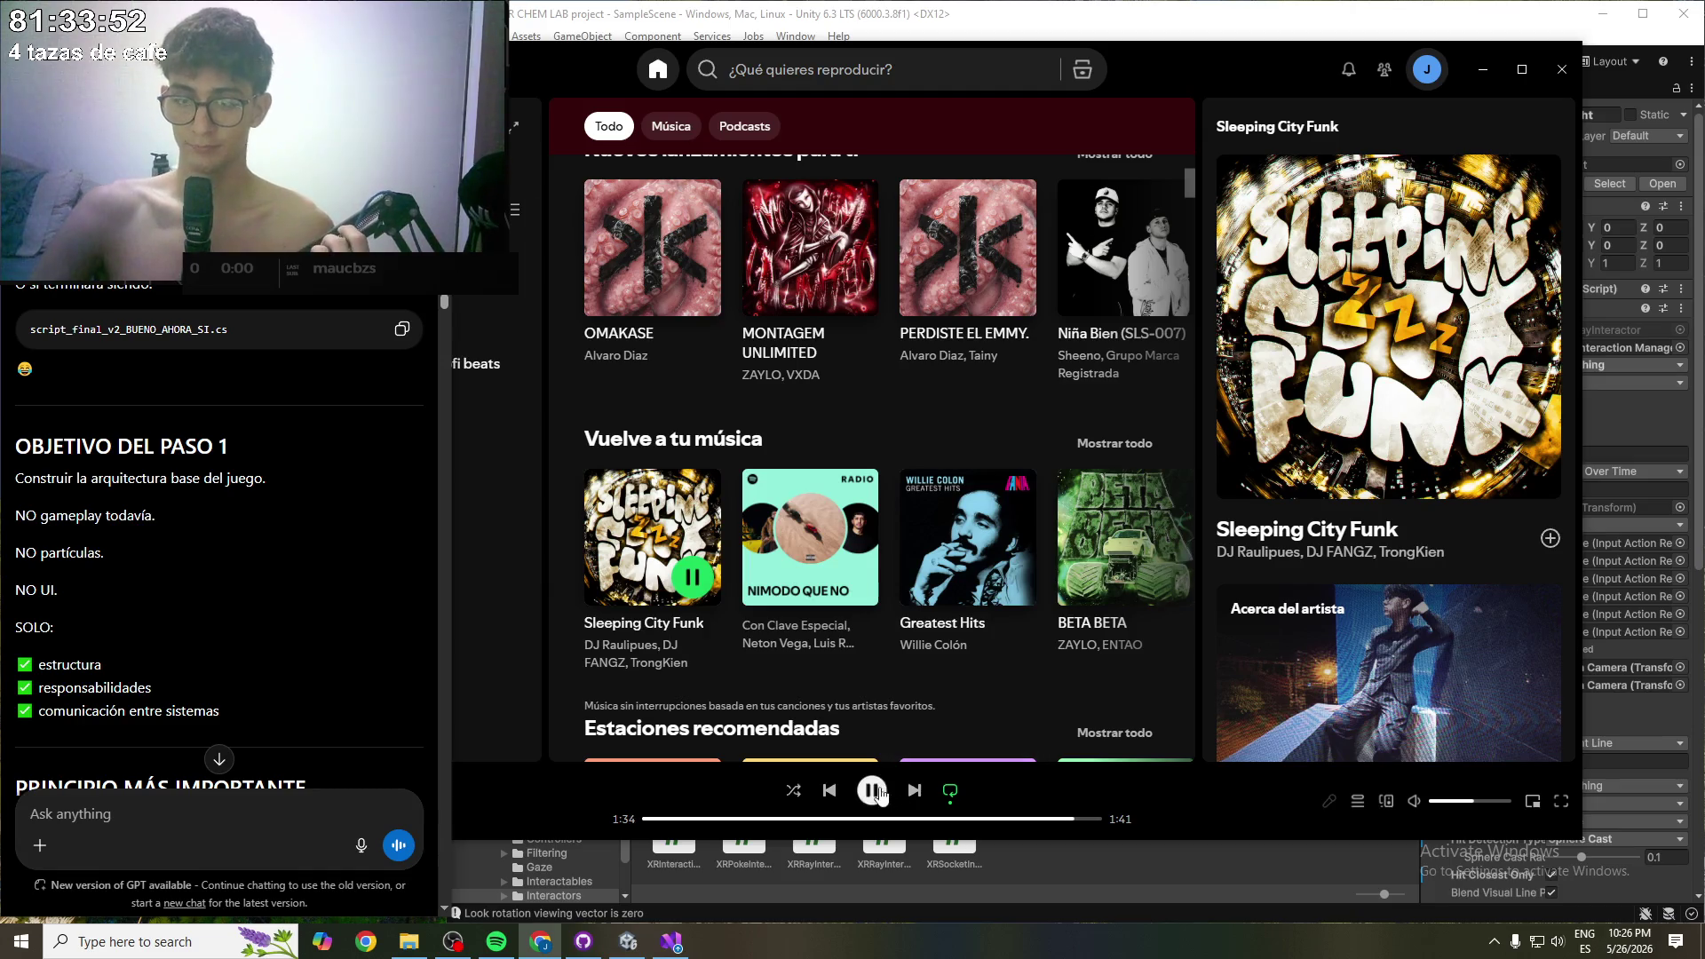
click(1060, 829)
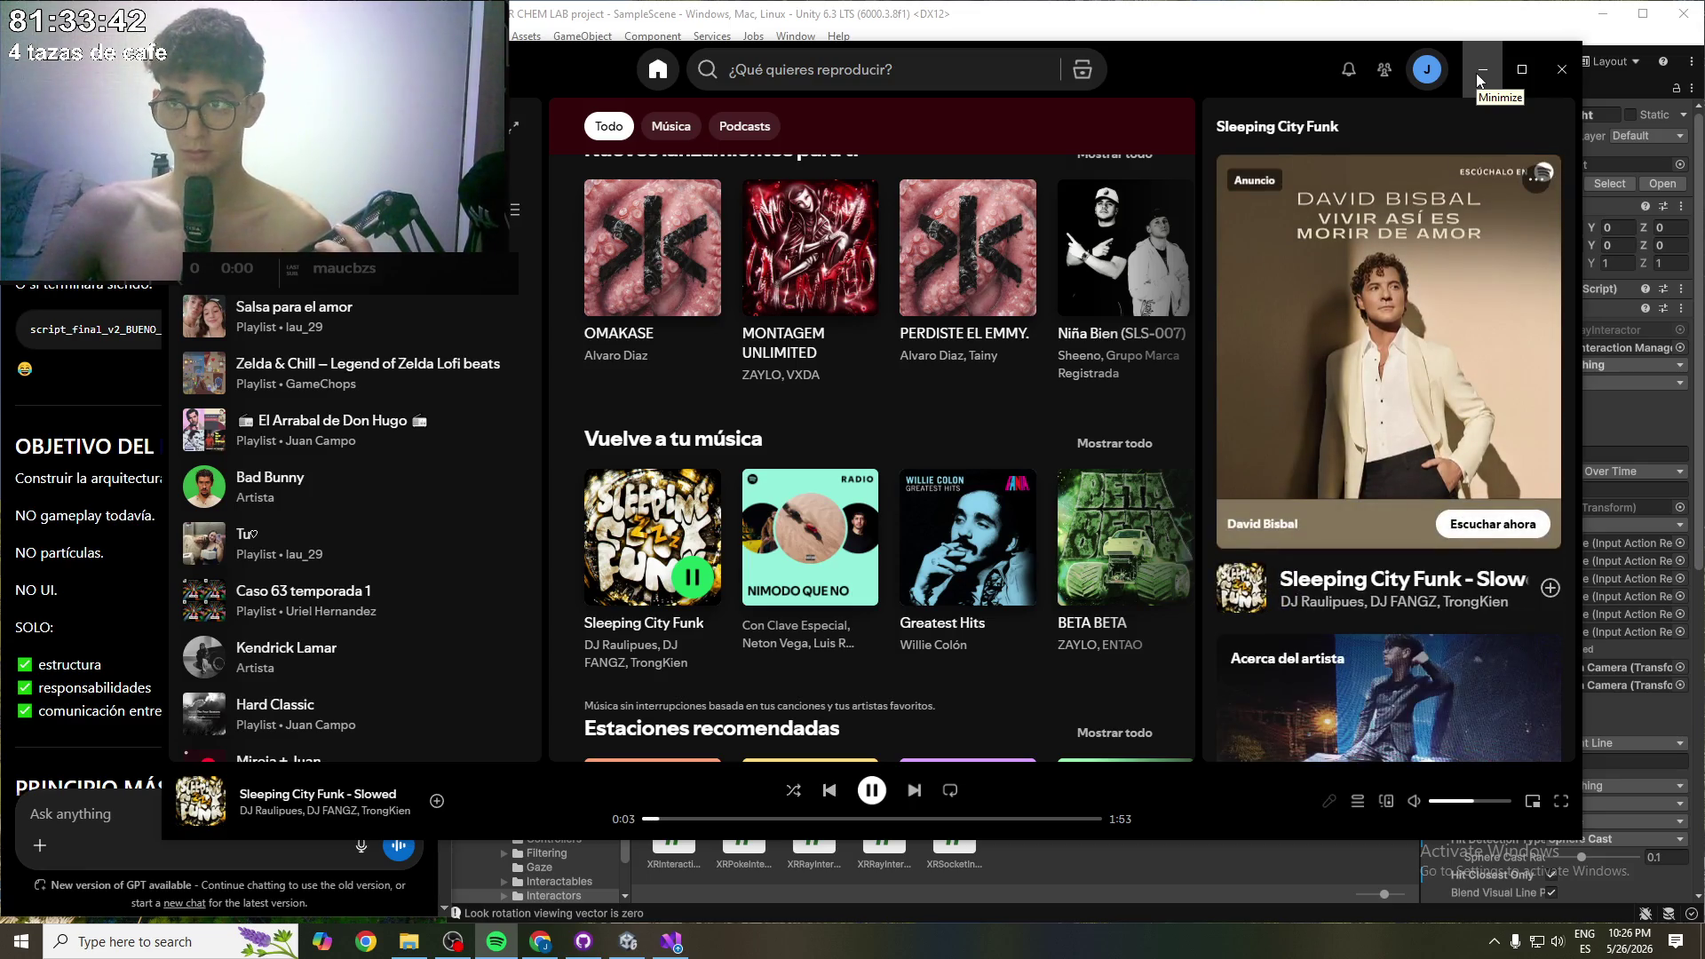
- Put the Sleeping City Funk track on repeat and minimize Spotify
click(950, 791)
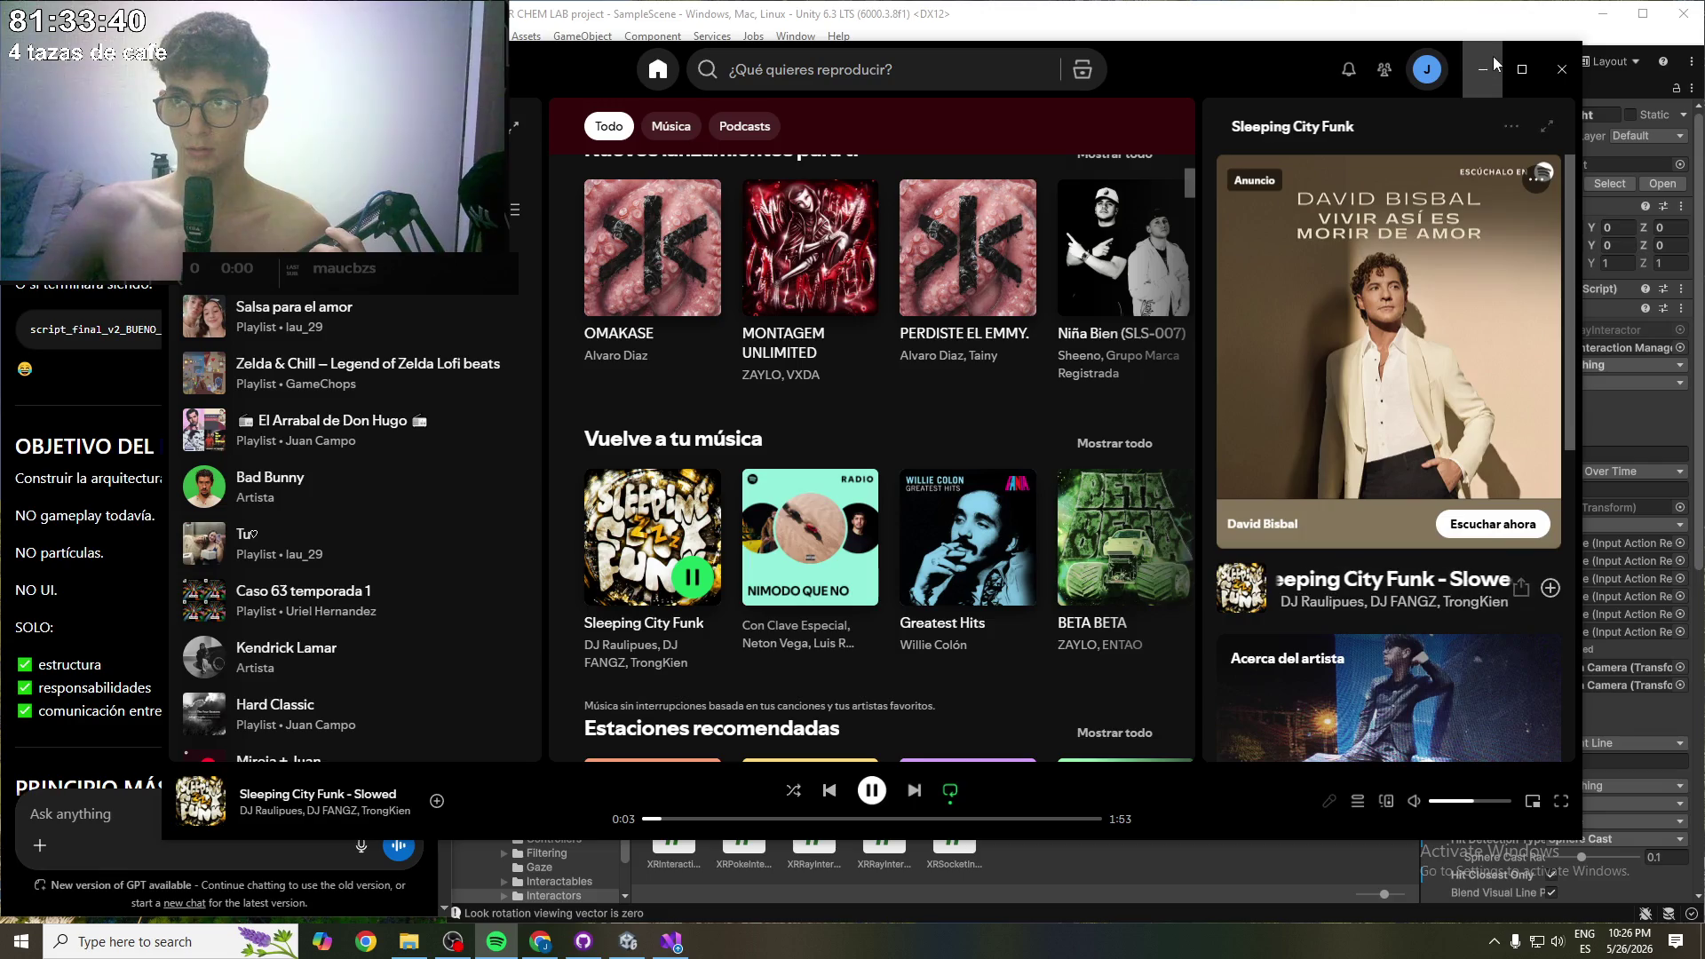
click(1491, 62)
scroll(106, 623, down, 4)
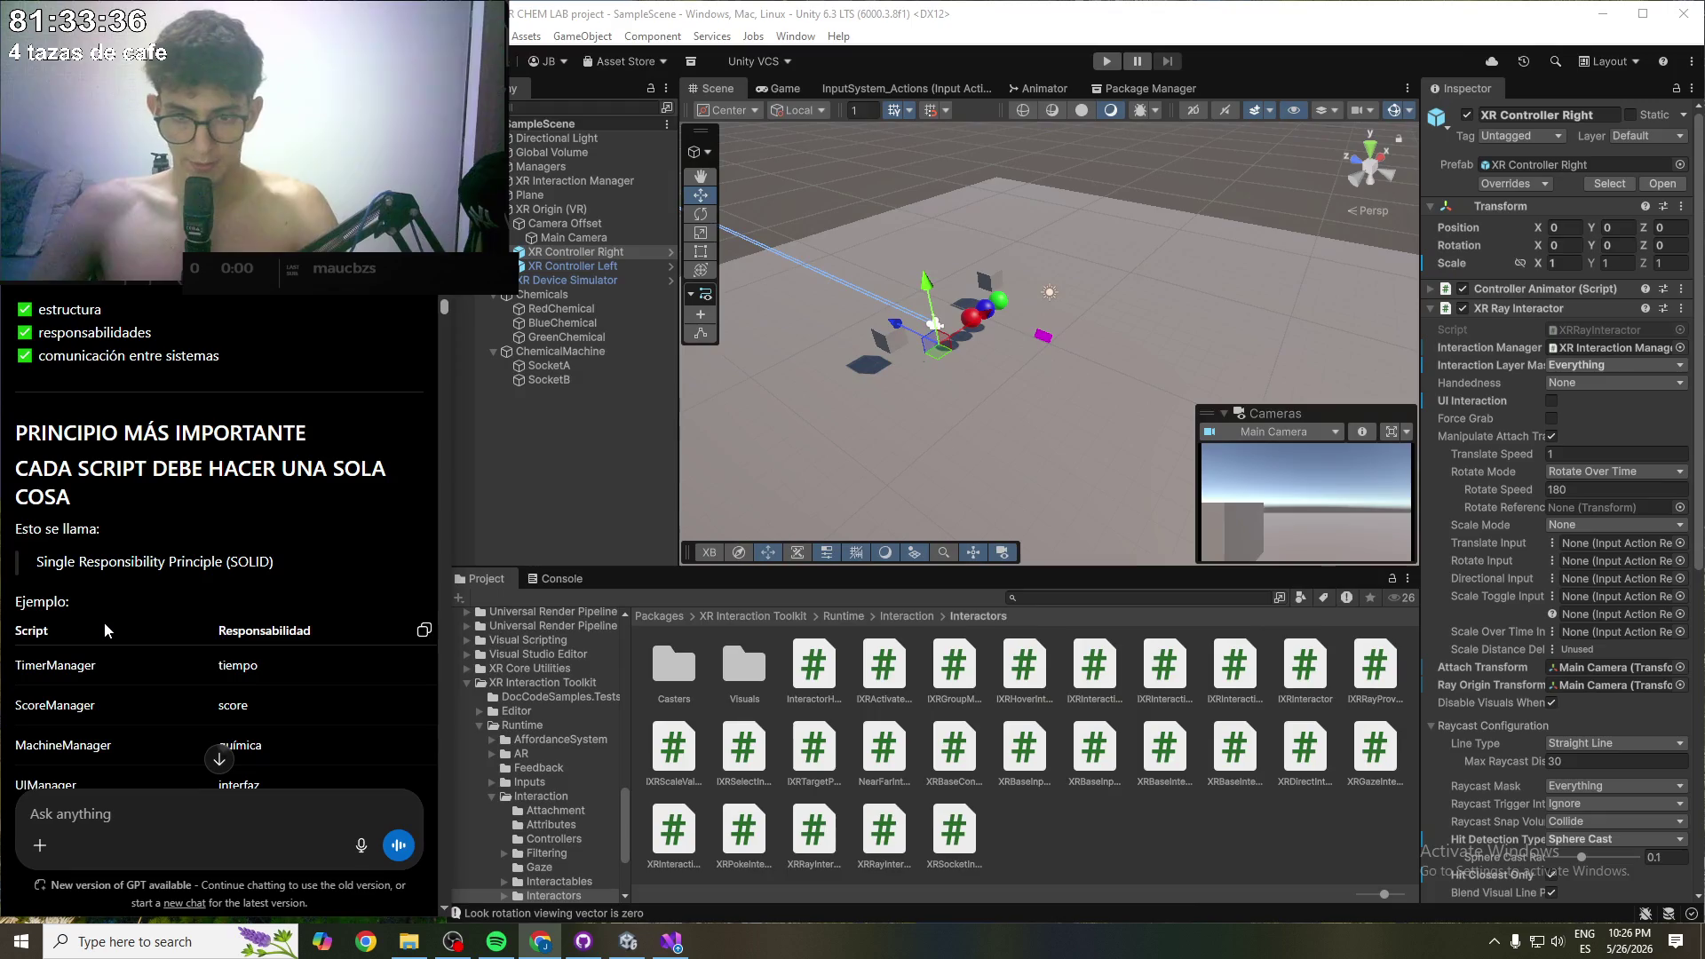
scroll(116, 625, down, 1)
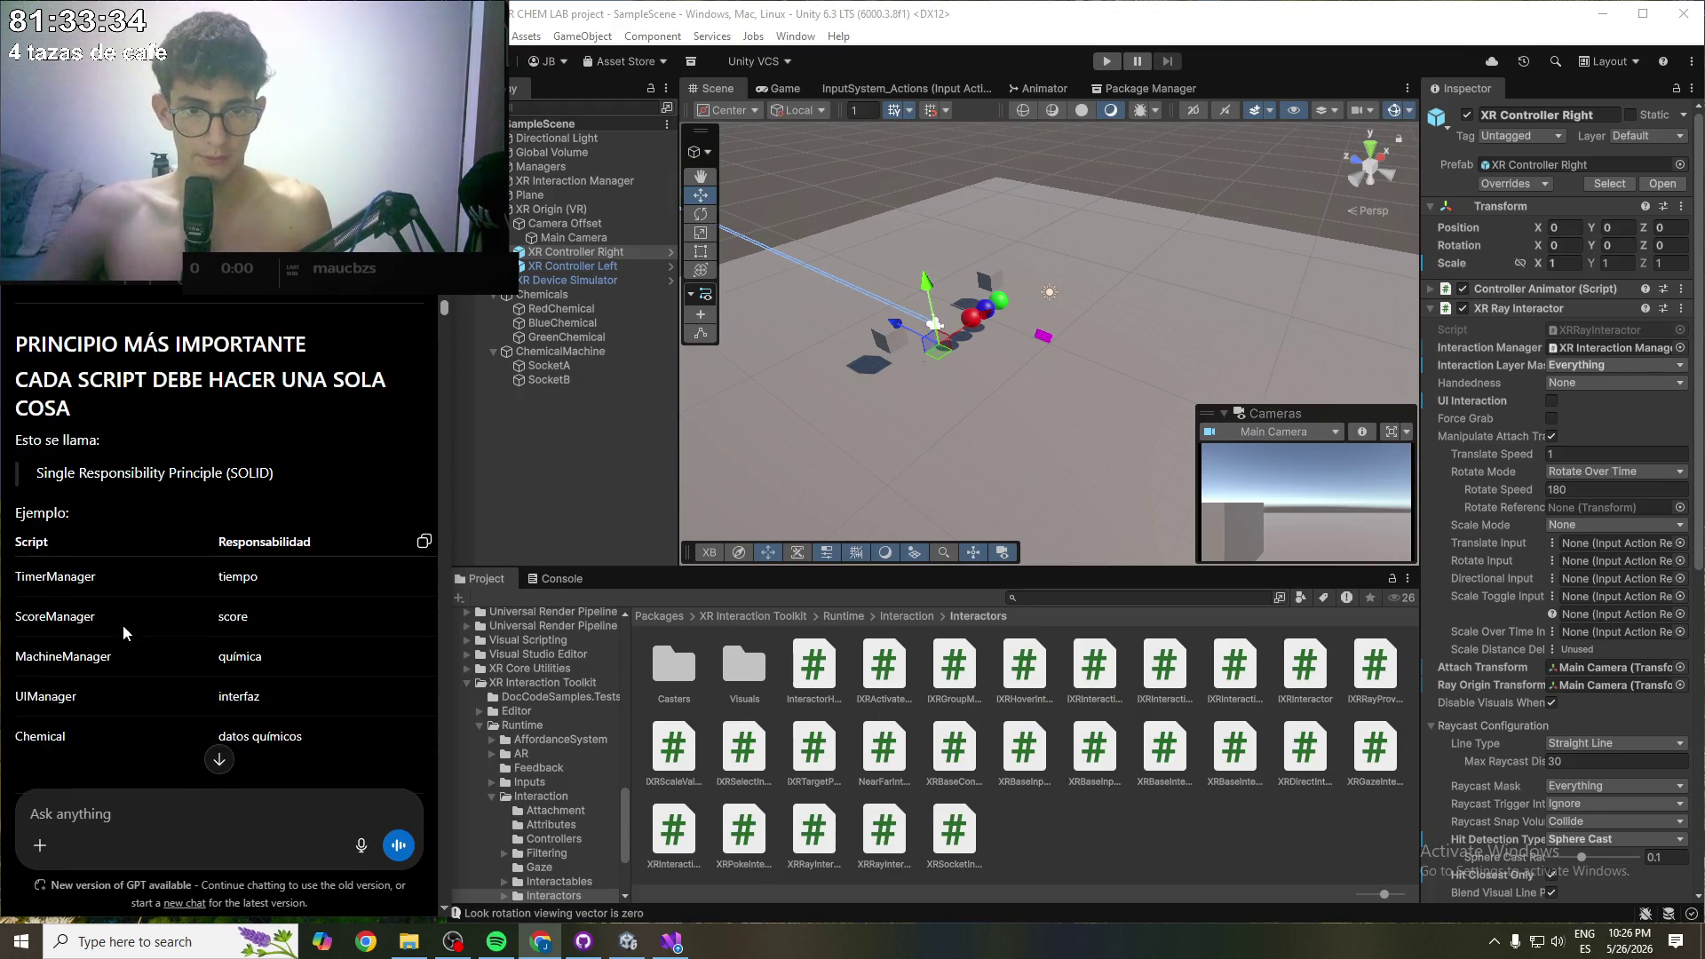
scroll(124, 626, down, 1)
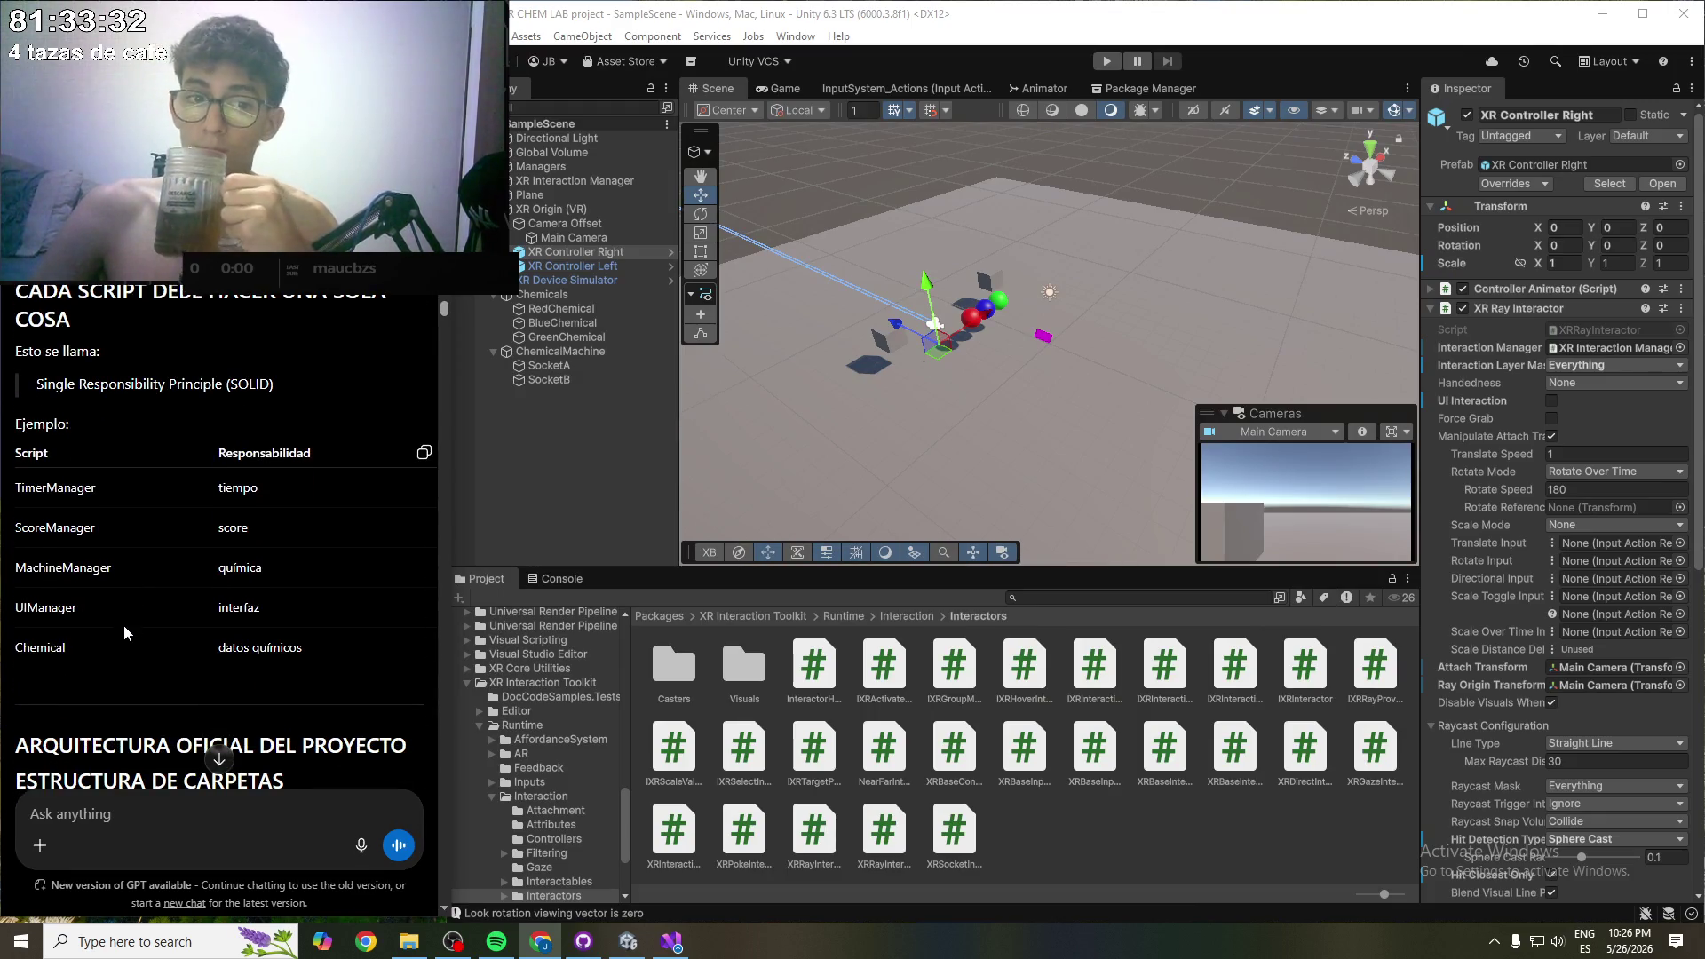
scroll(125, 625, down, 5)
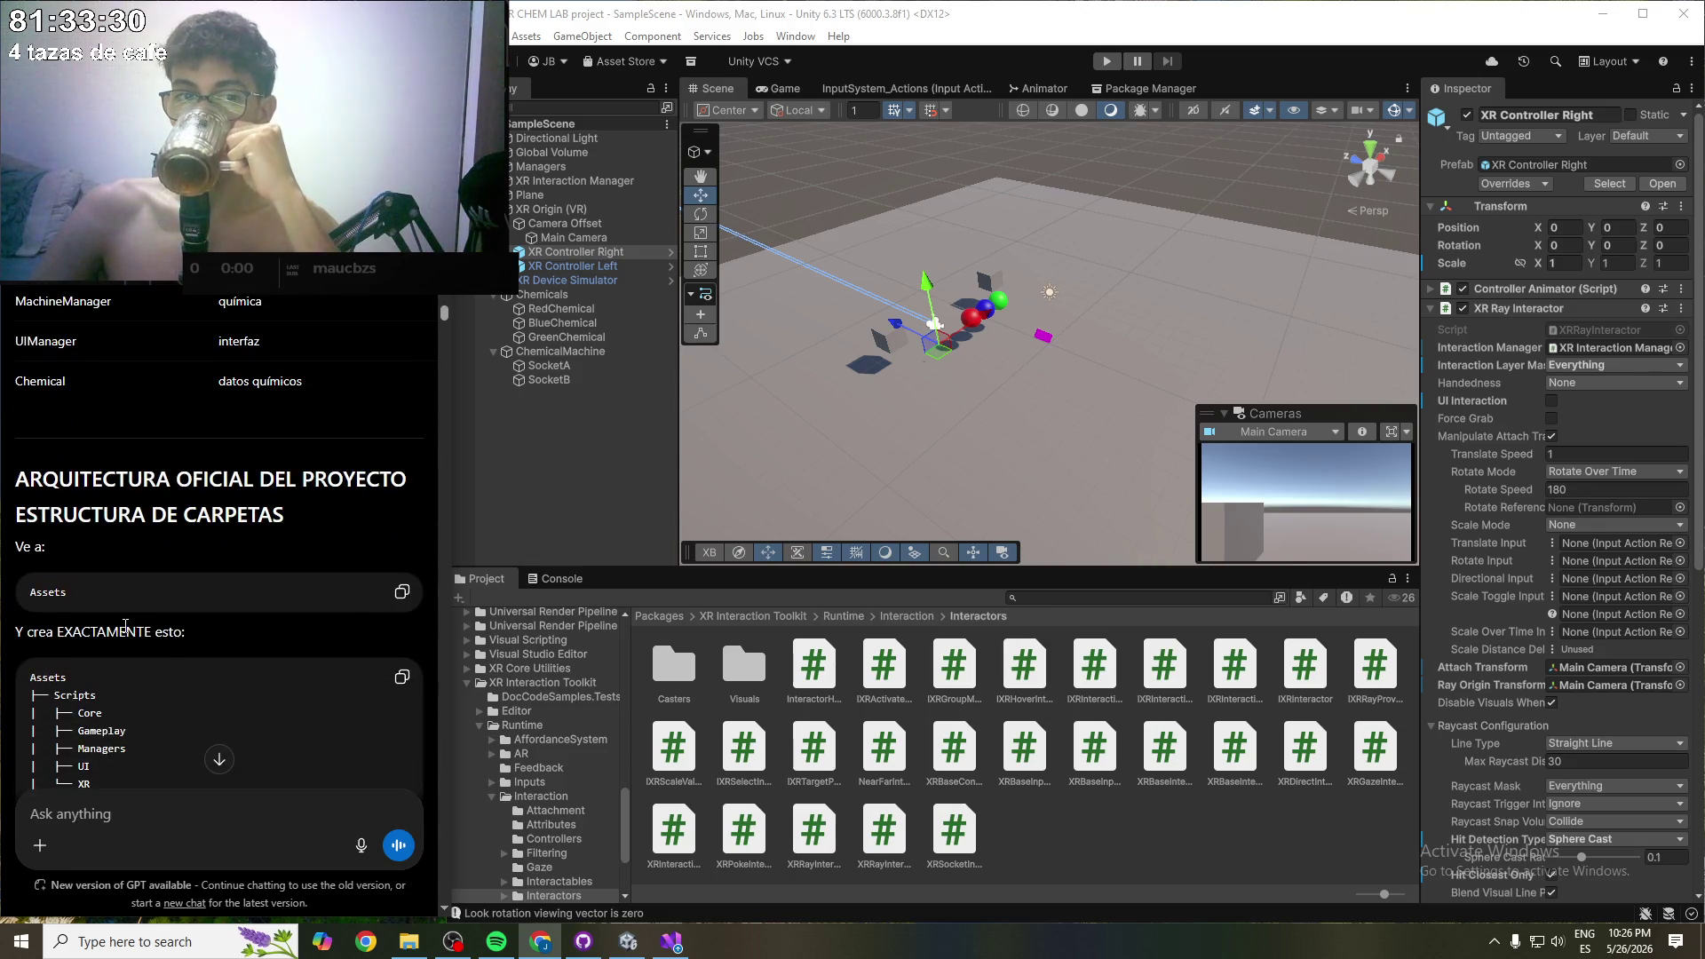
scroll(125, 625, down, 15)
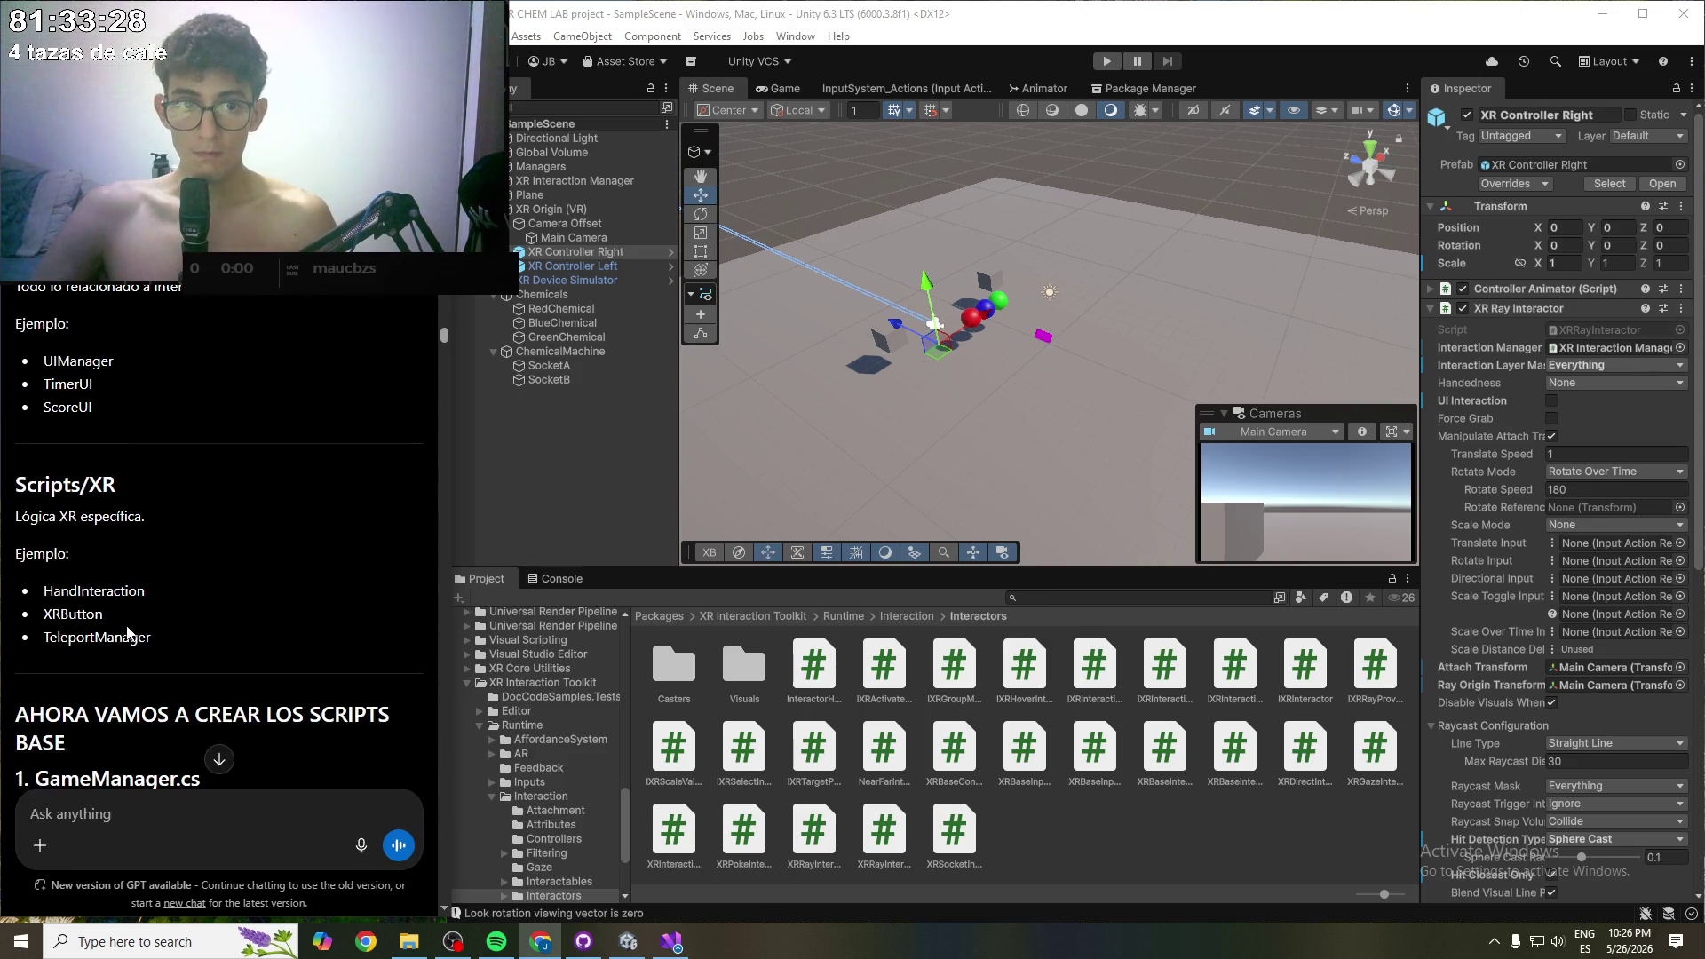
scroll(129, 629, down, 15)
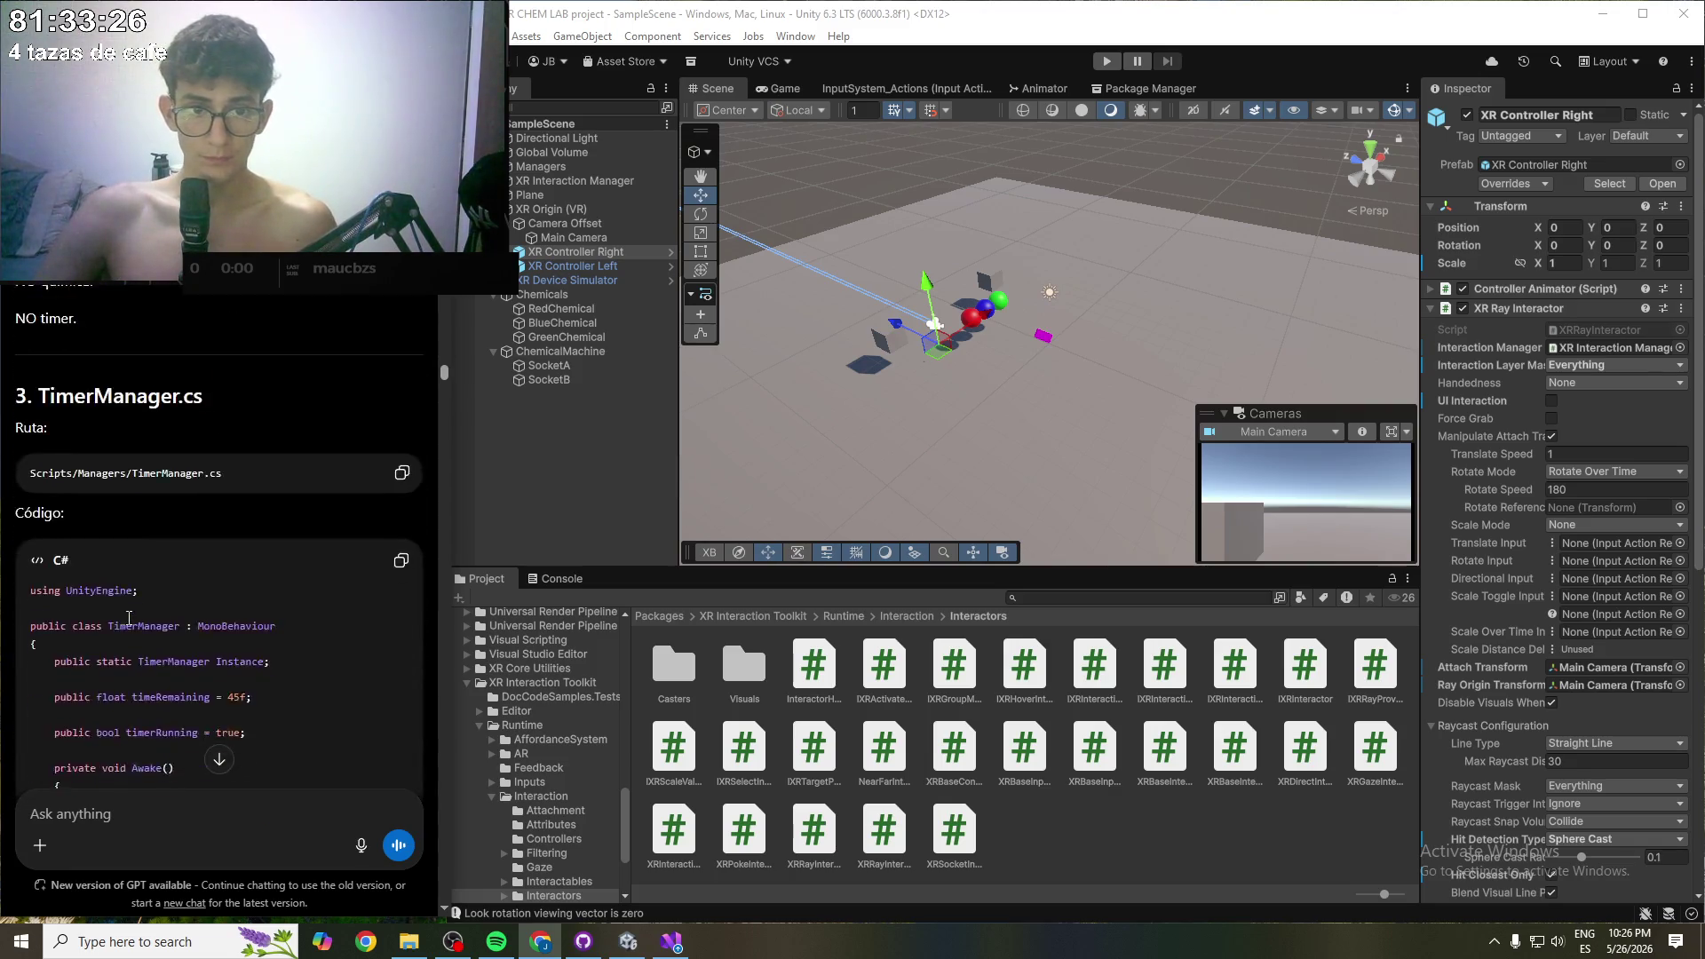
scroll(128, 617, up, 10)
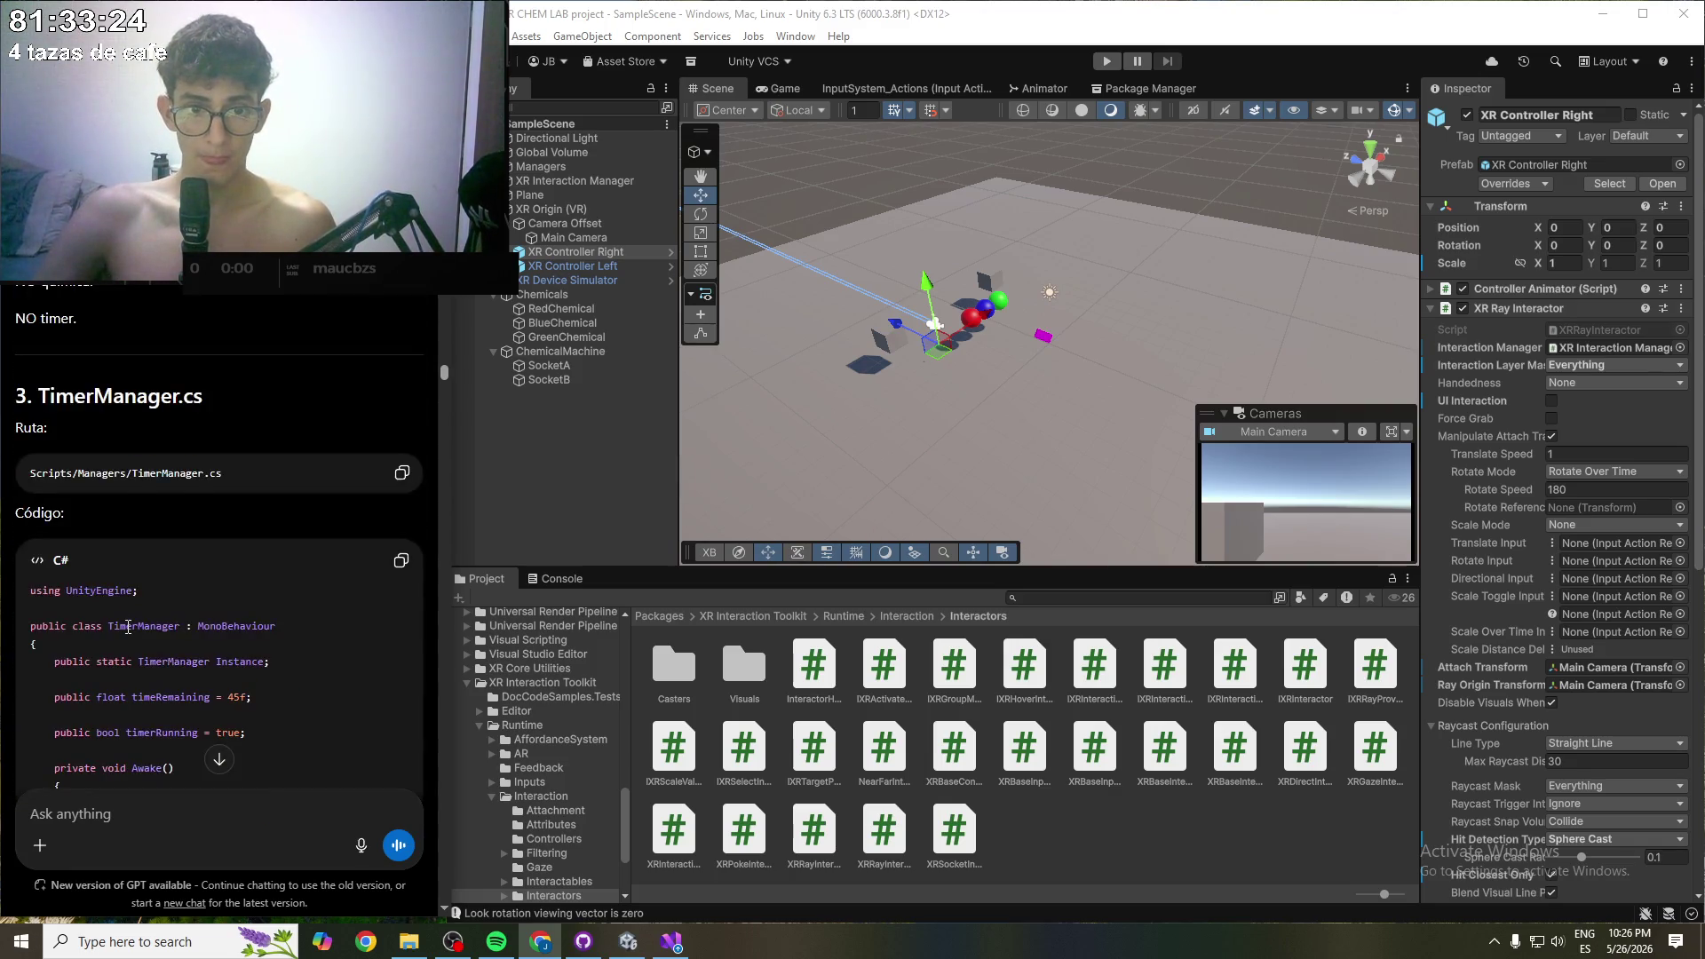
scroll(139, 639, up, 15)
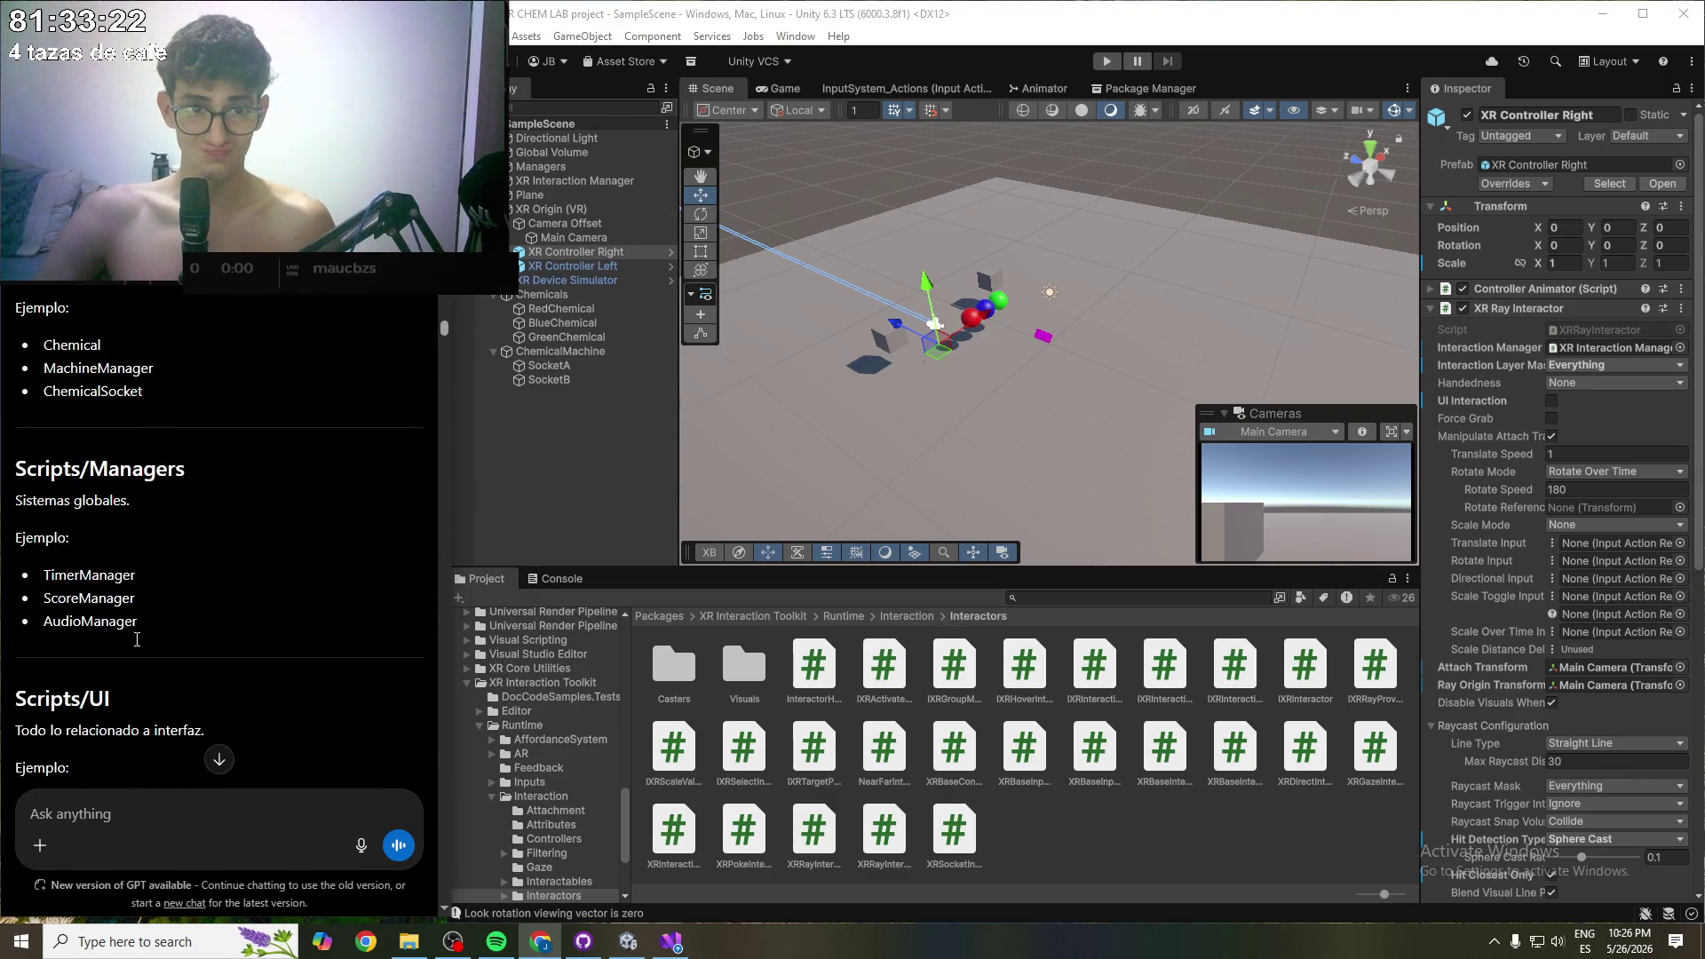
scroll(134, 637, up, 20)
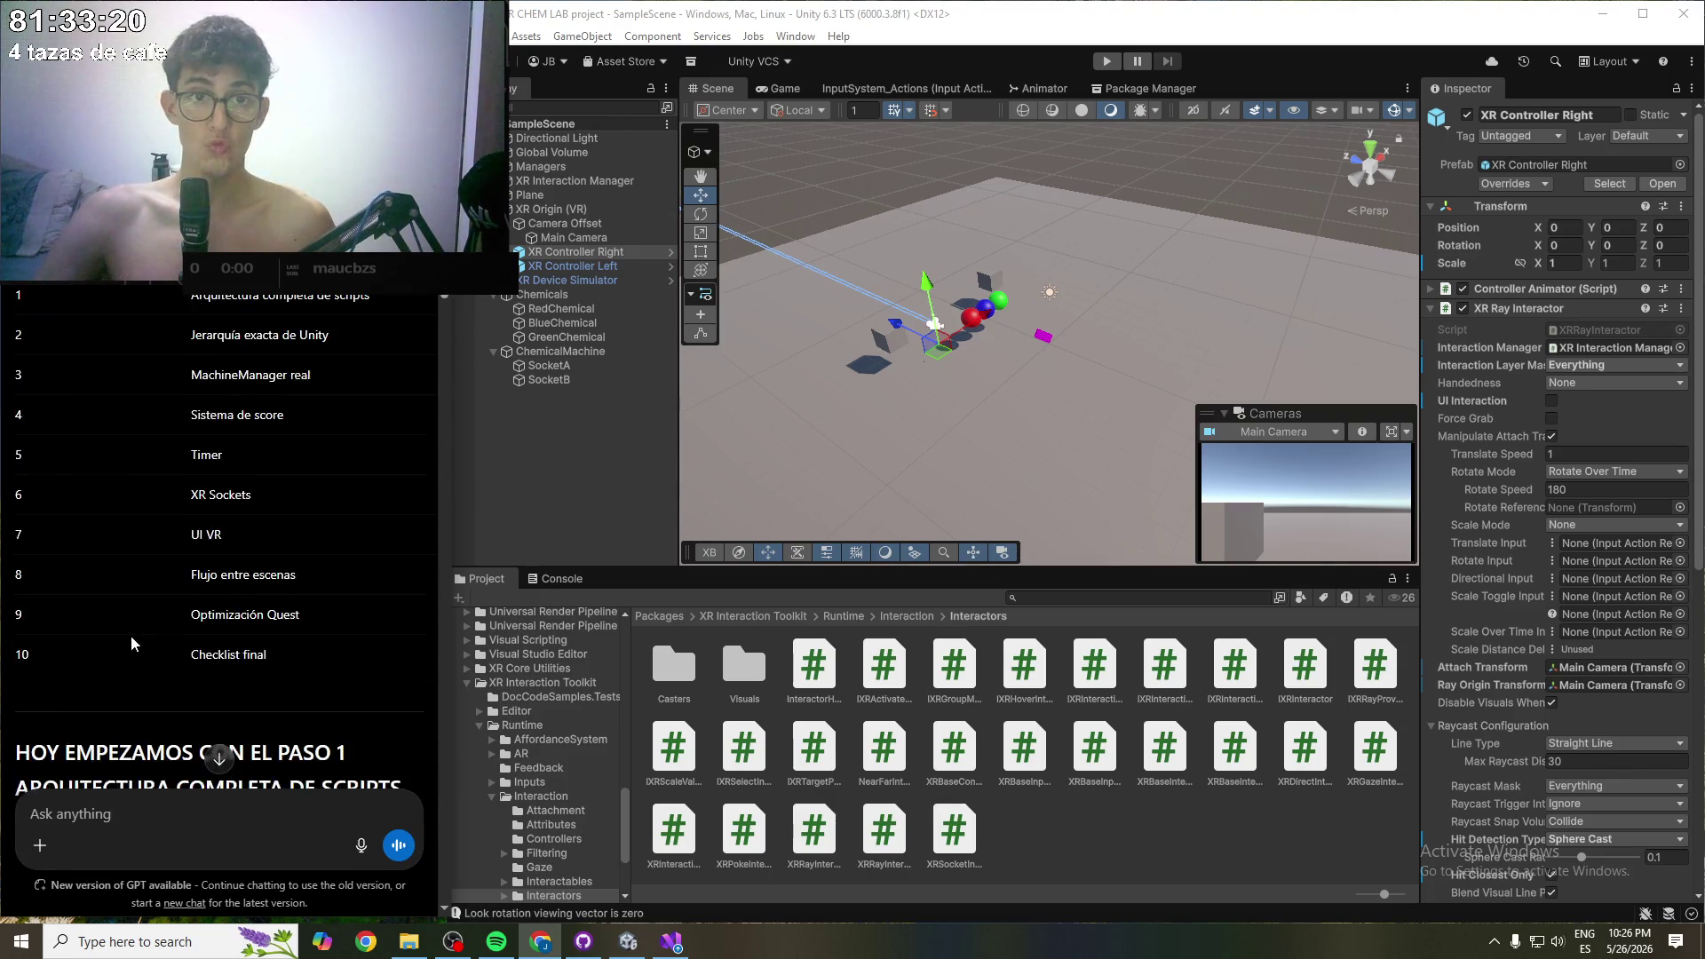
scroll(131, 636, down, 3)
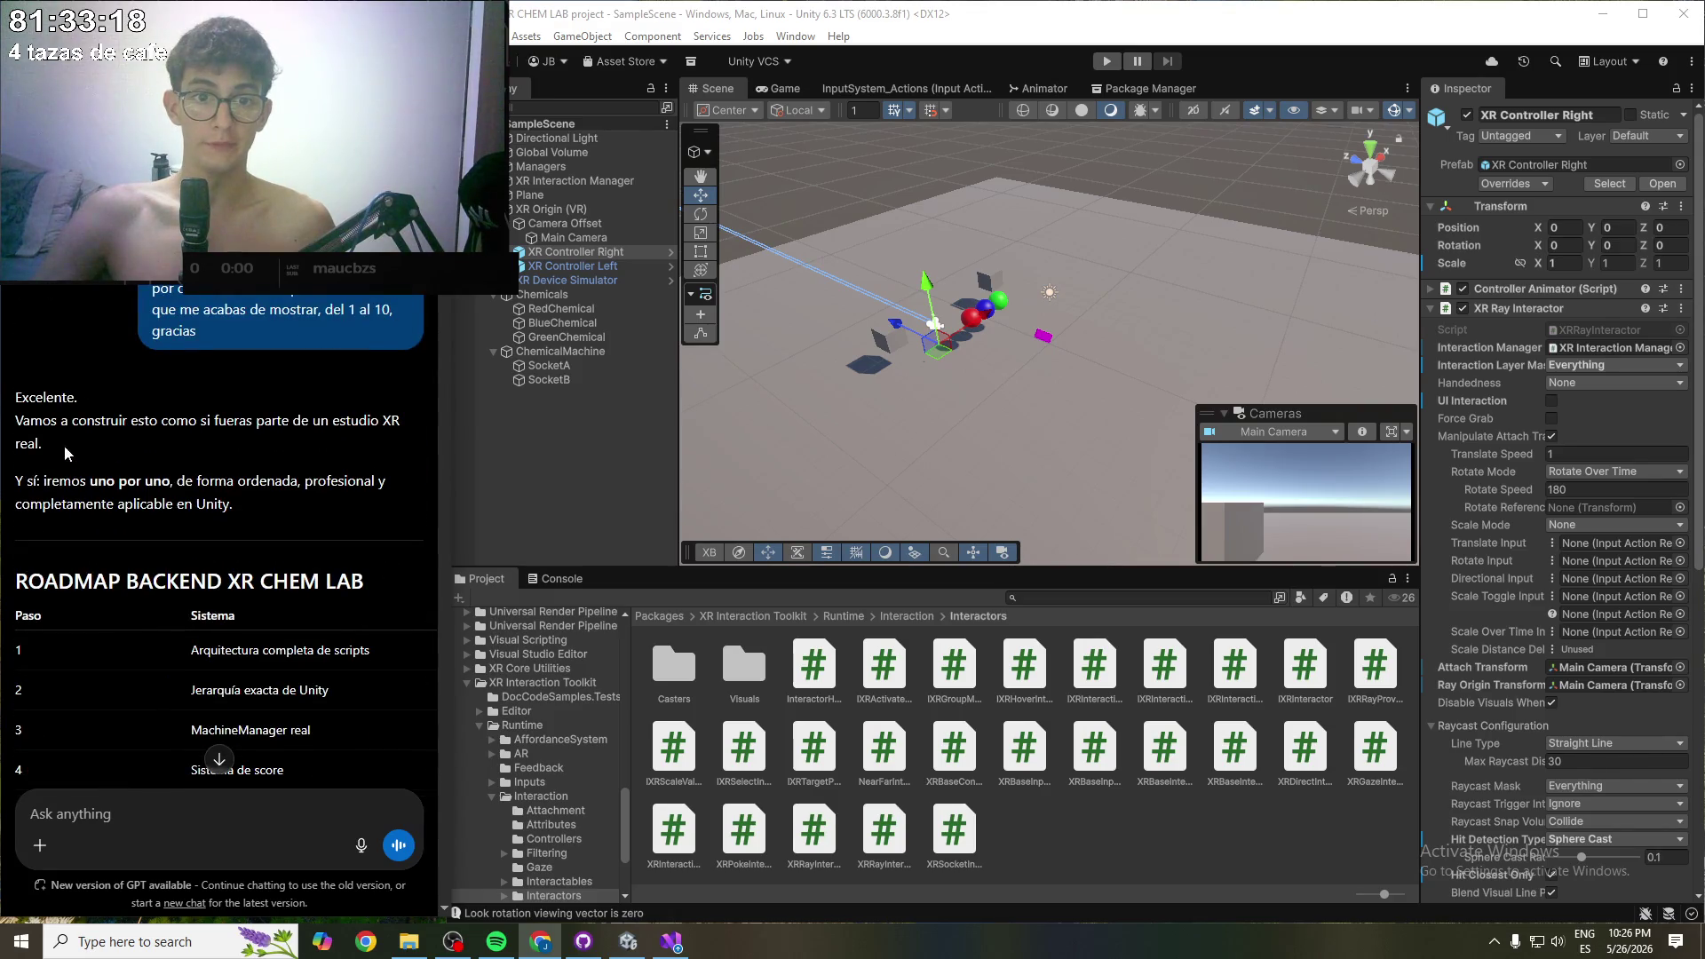
scroll(127, 649, down, 20)
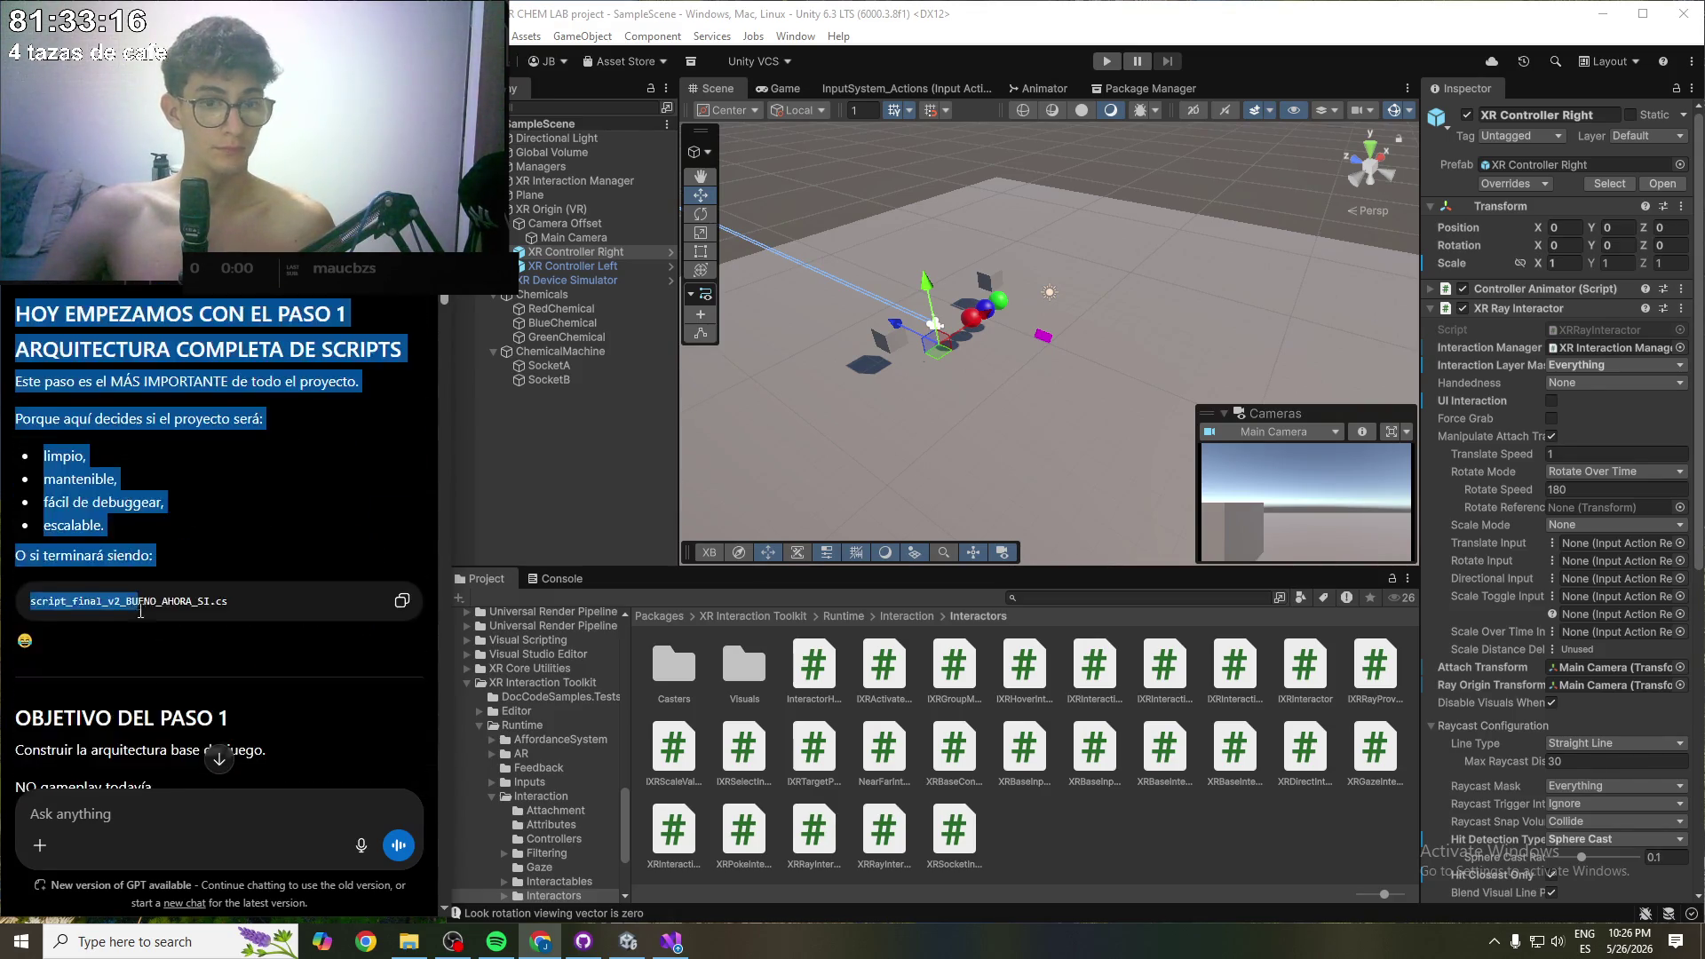
scroll(127, 650, down, 20)
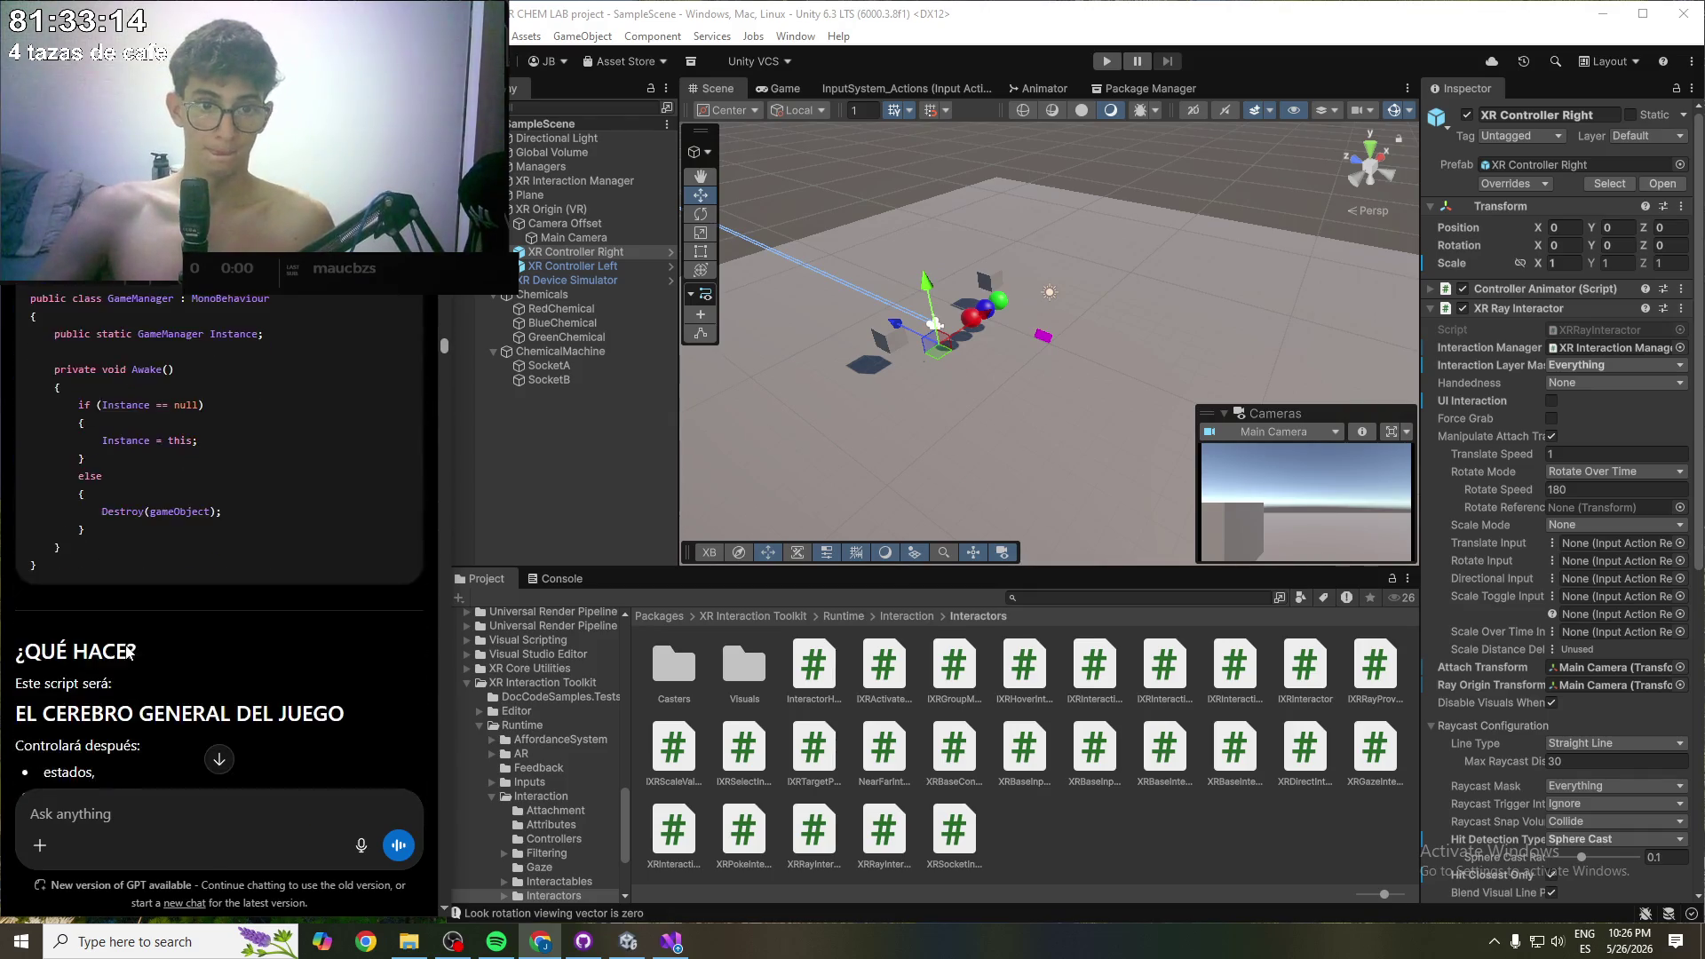
scroll(121, 647, down, 20)
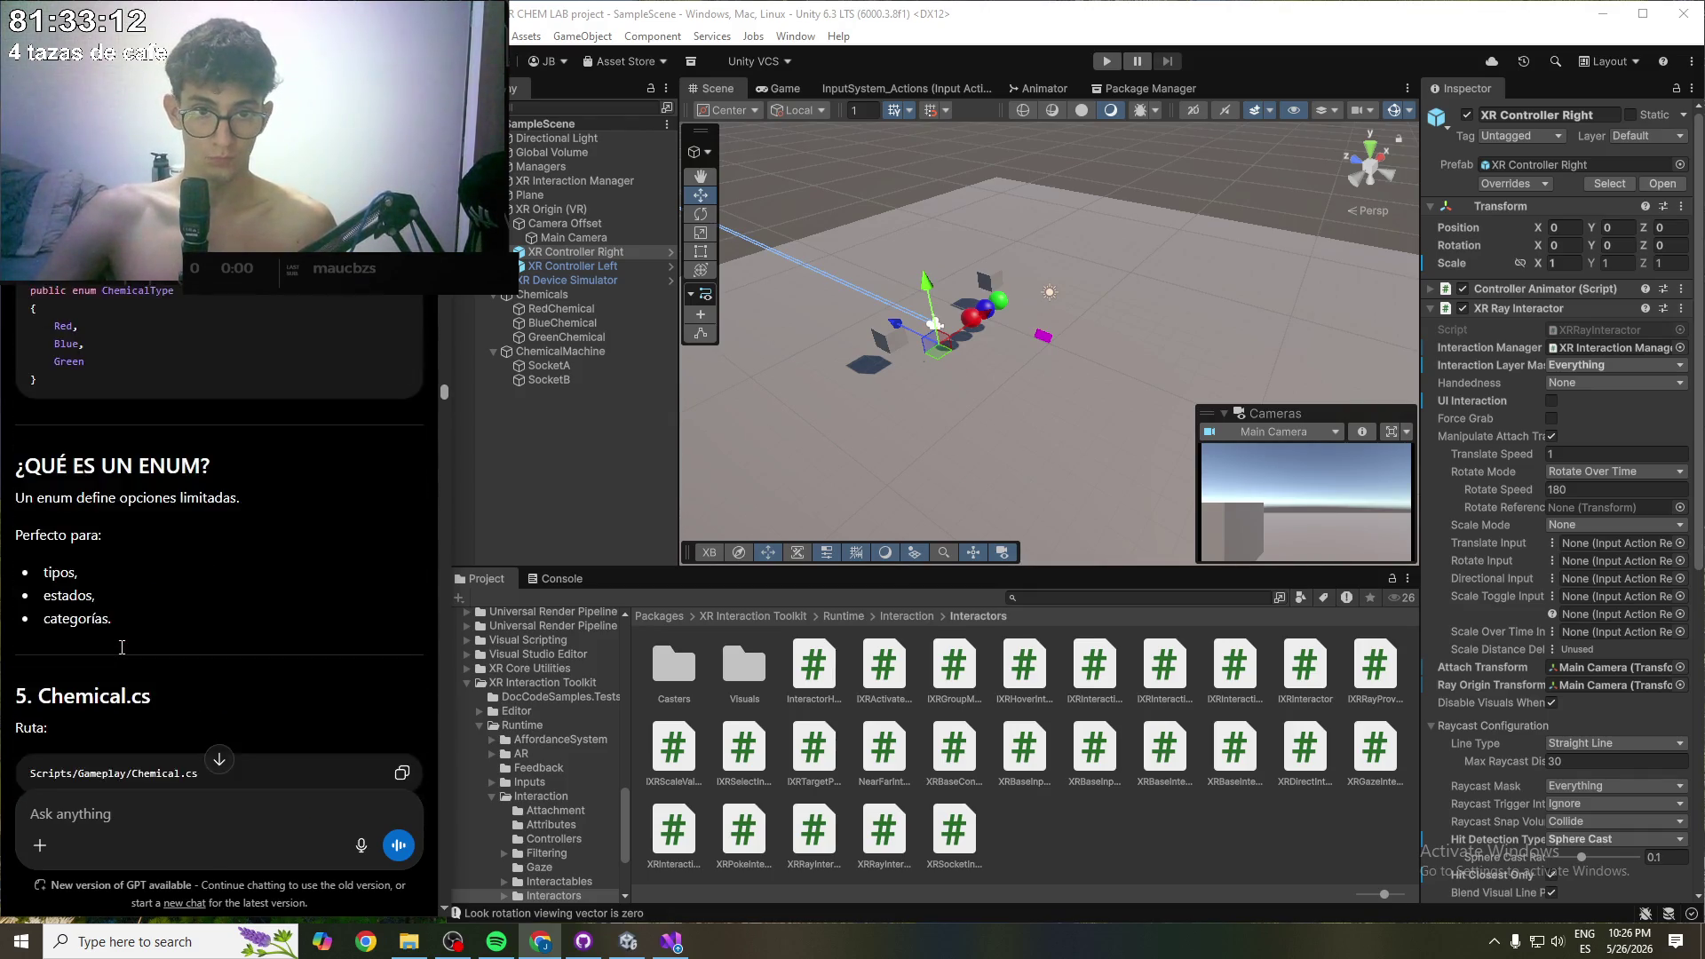
scroll(122, 647, down, 10)
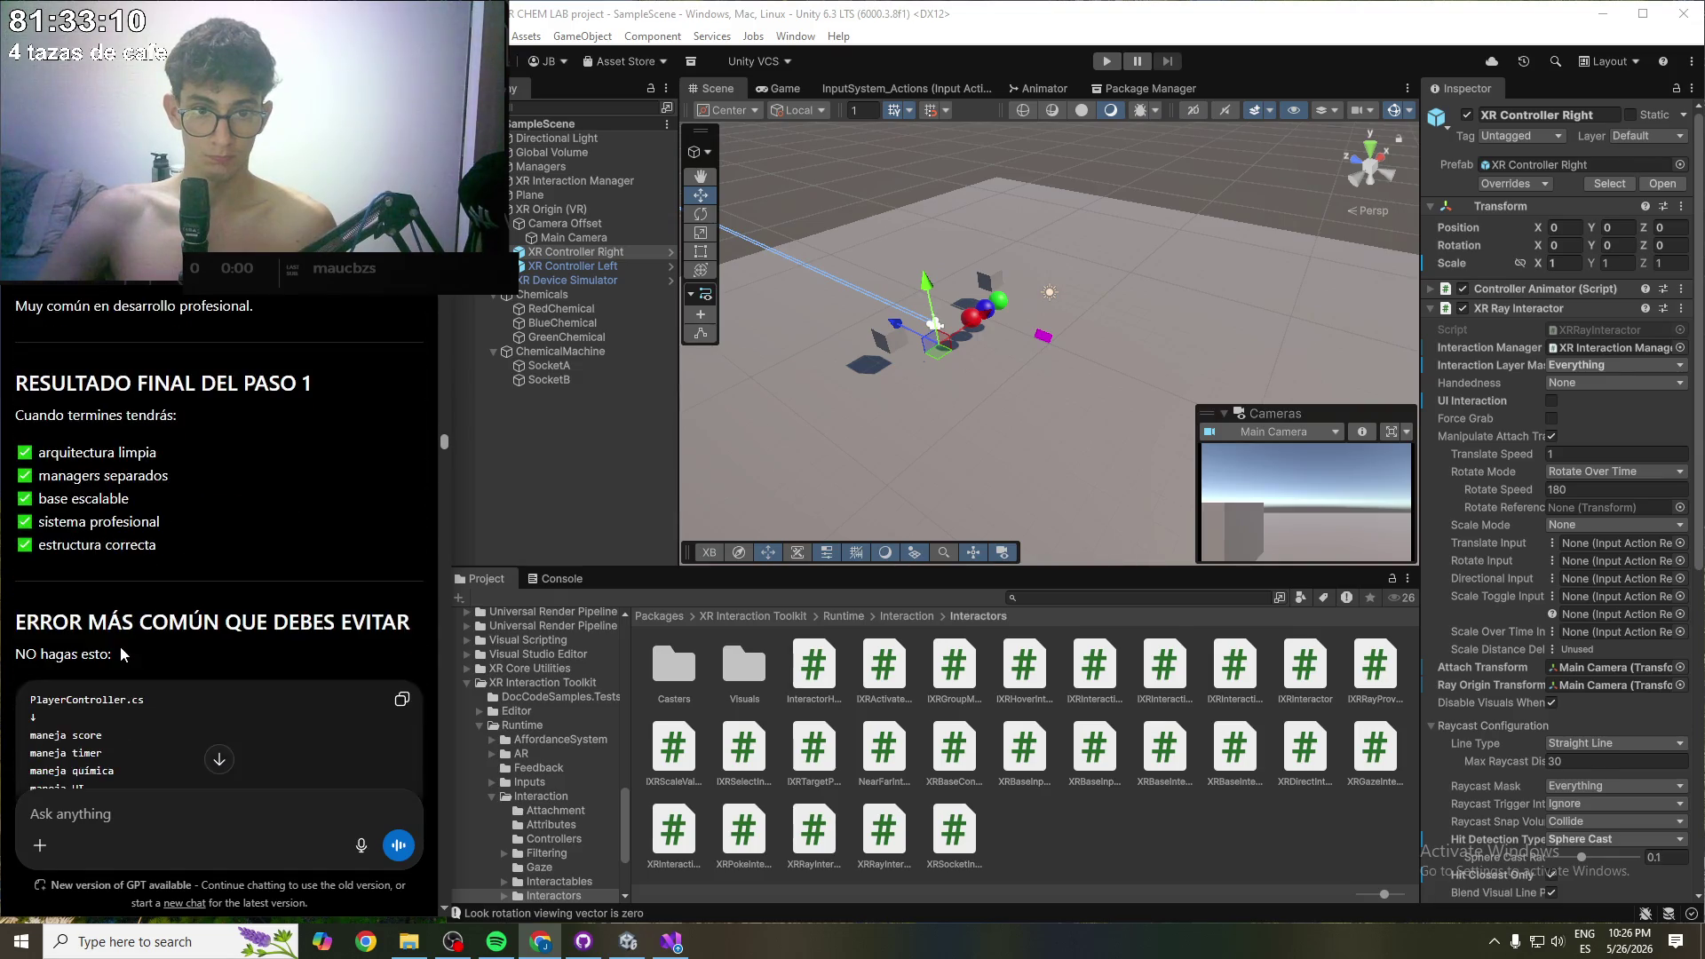
shift+click(165, 633)
click(164, 627)
scroll(165, 628, down, 15)
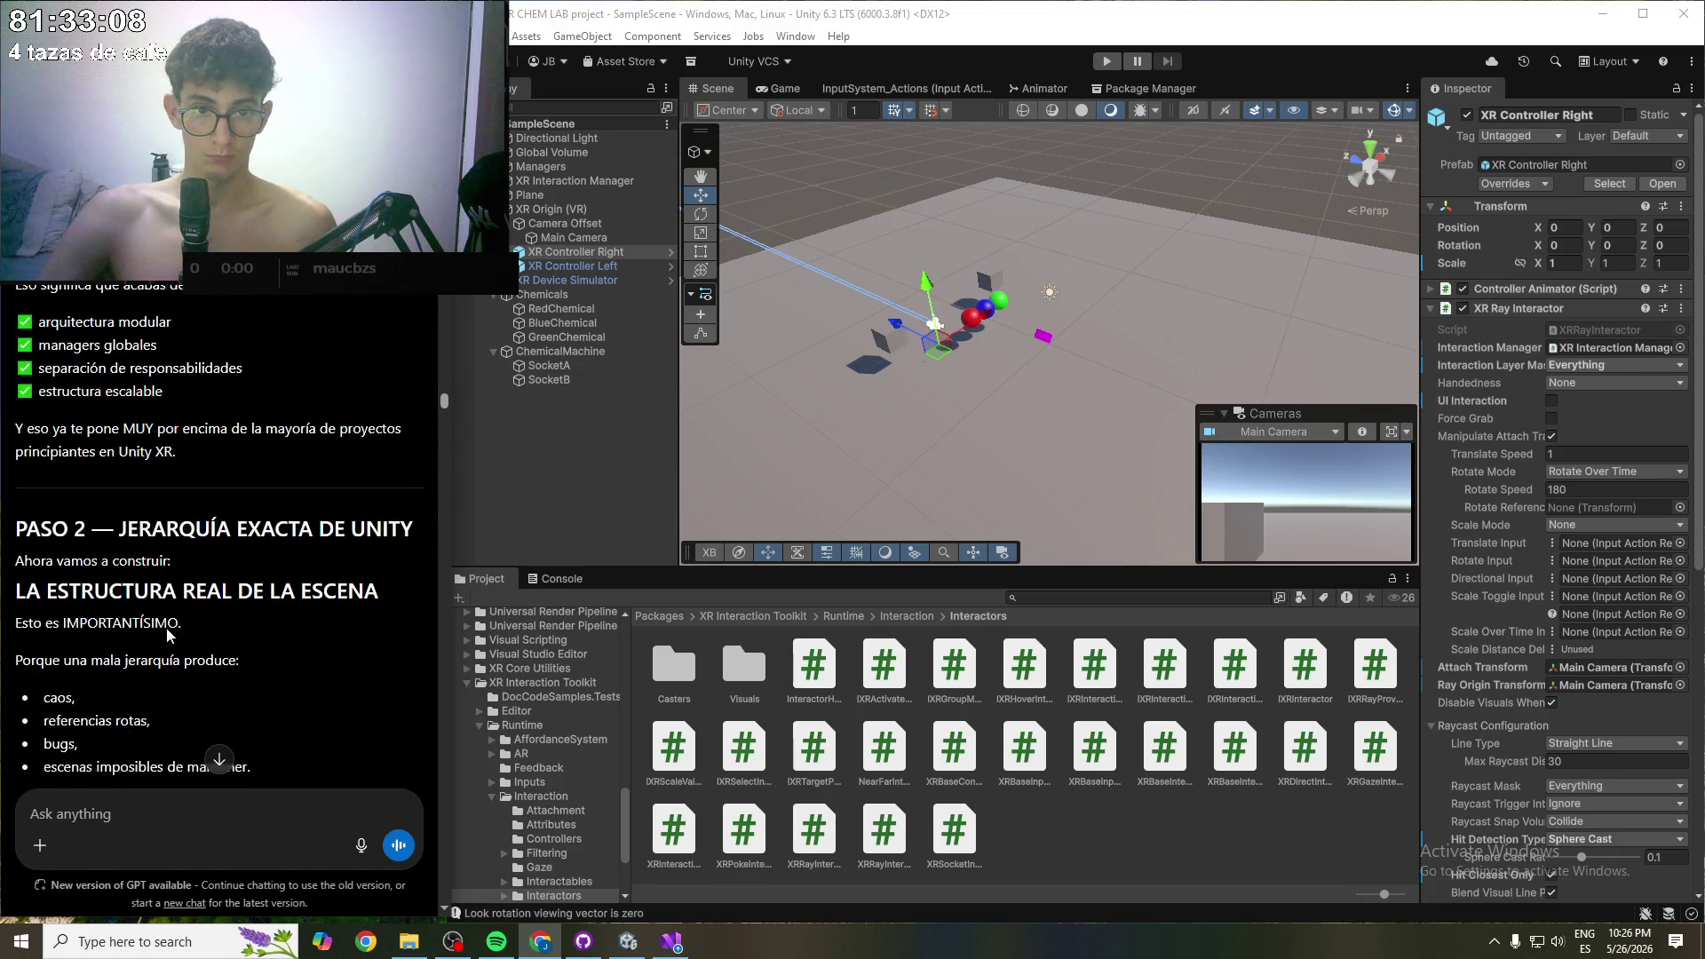
scroll(167, 627, up, 15)
drag(167, 632, 292, 663)
click(302, 663)
scroll(293, 661, down, 10)
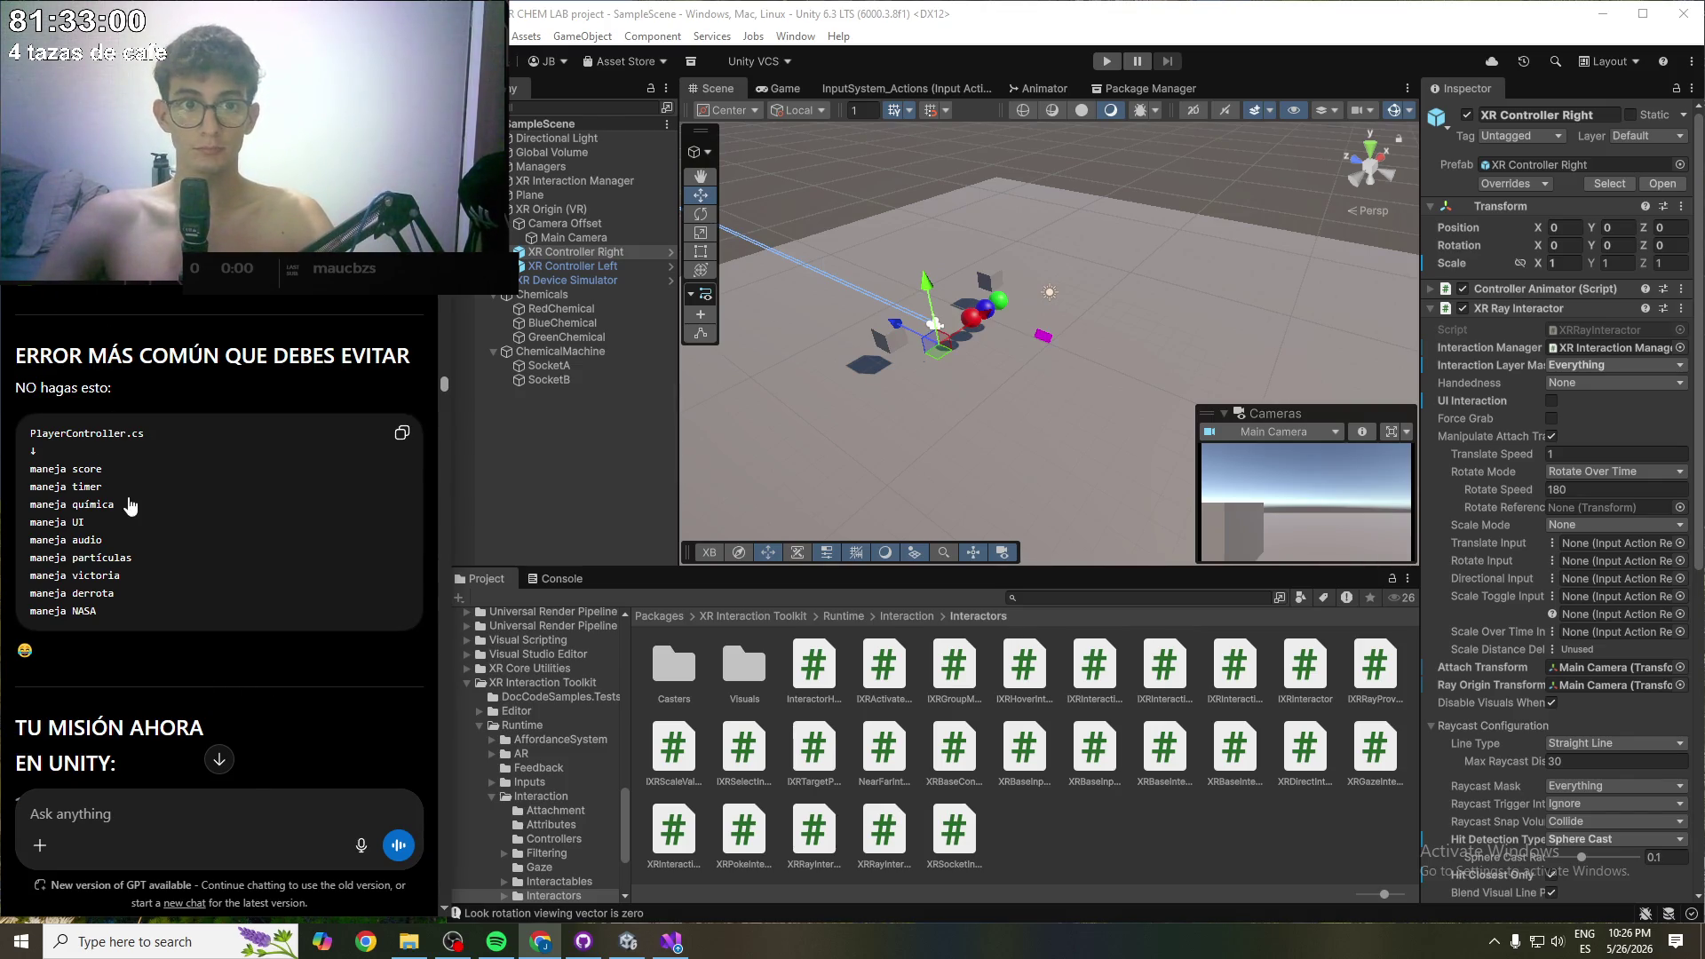
- Start a new ChatGPT chat and paste the XR Chem Lab guide prompt
key(ctrl+shift+s)
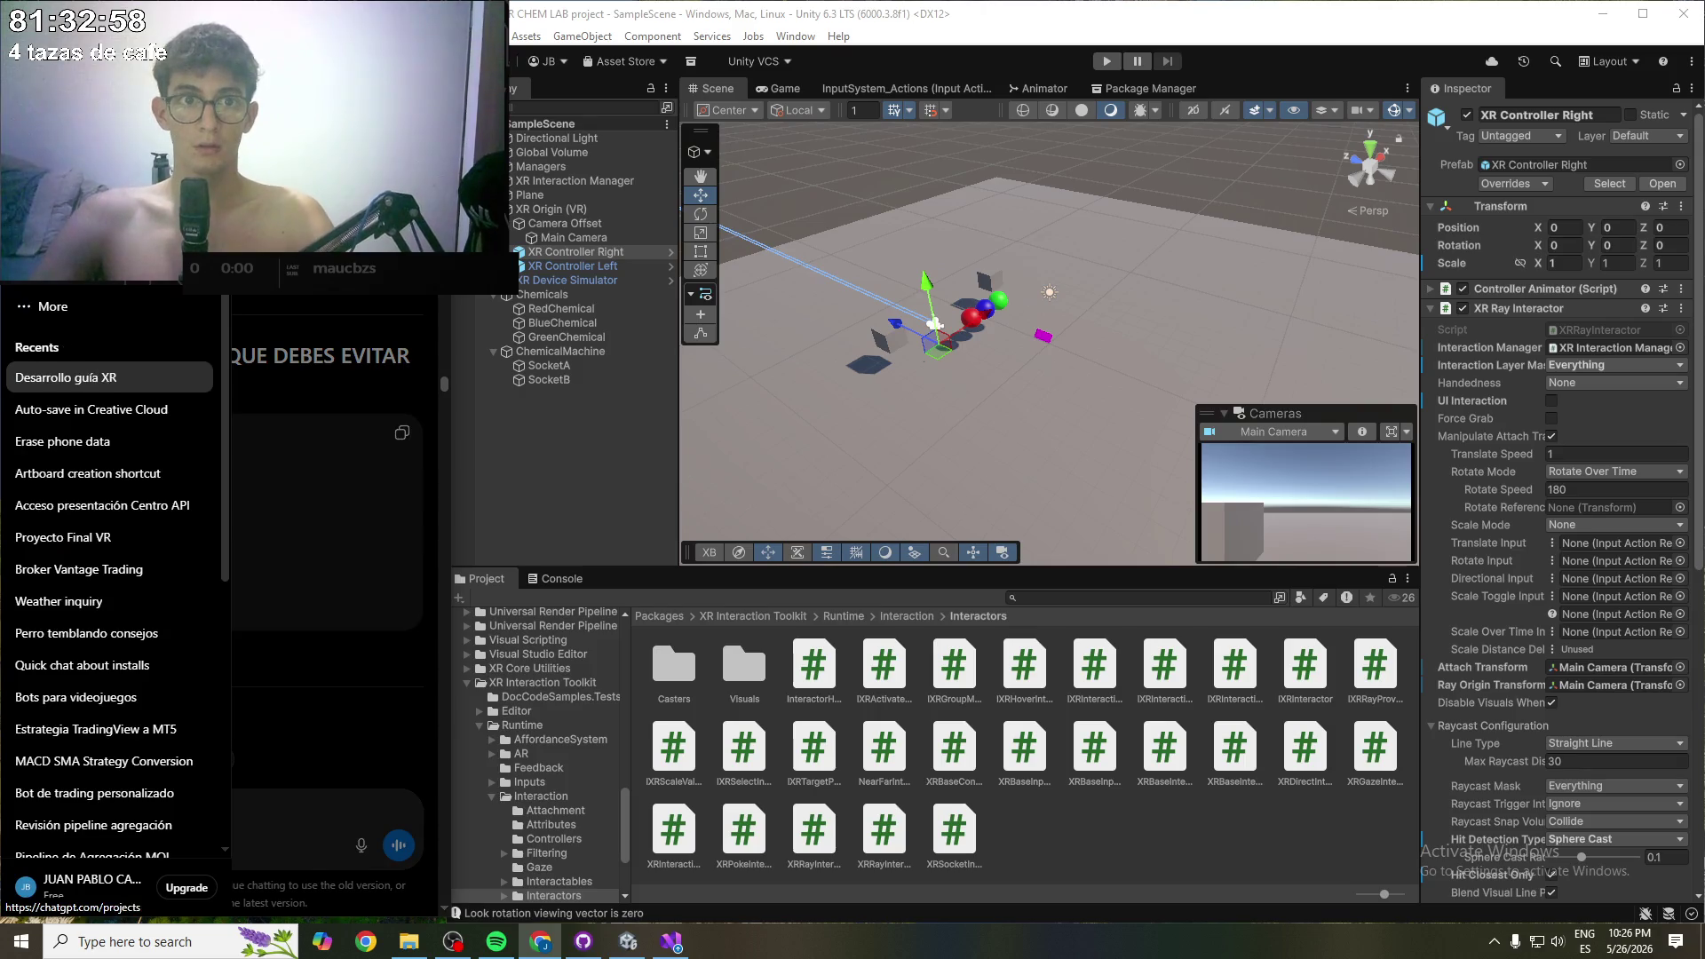
key(ctrl+shift+s)
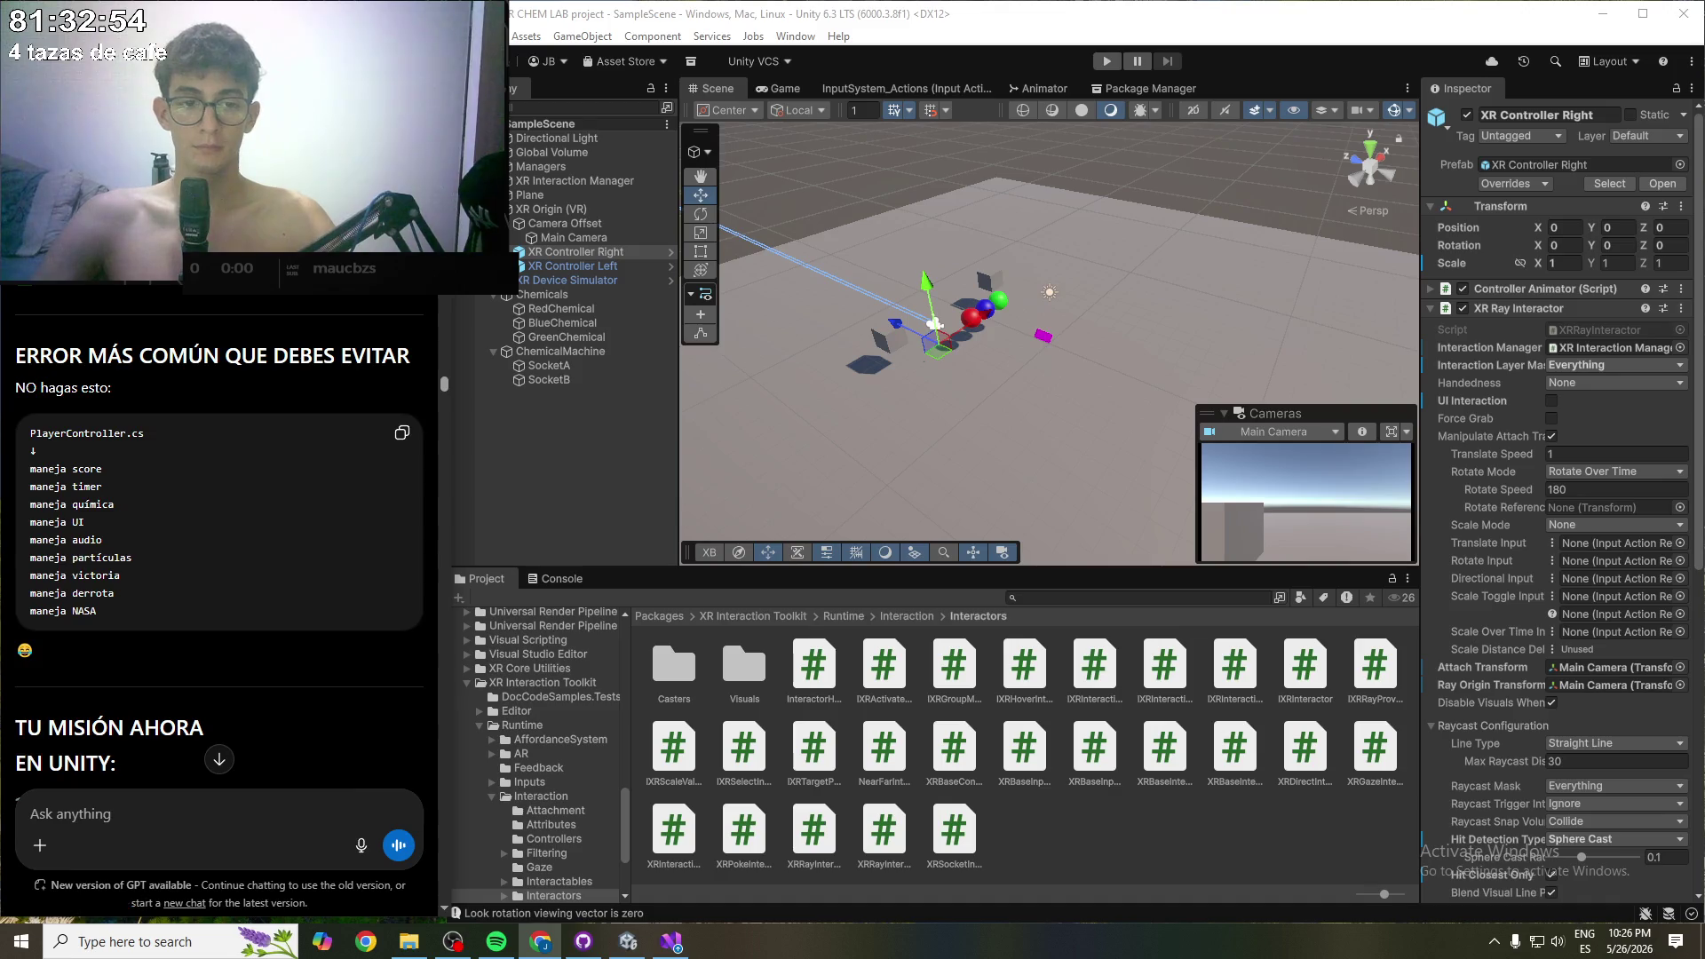
key(ctrl+shift+o)
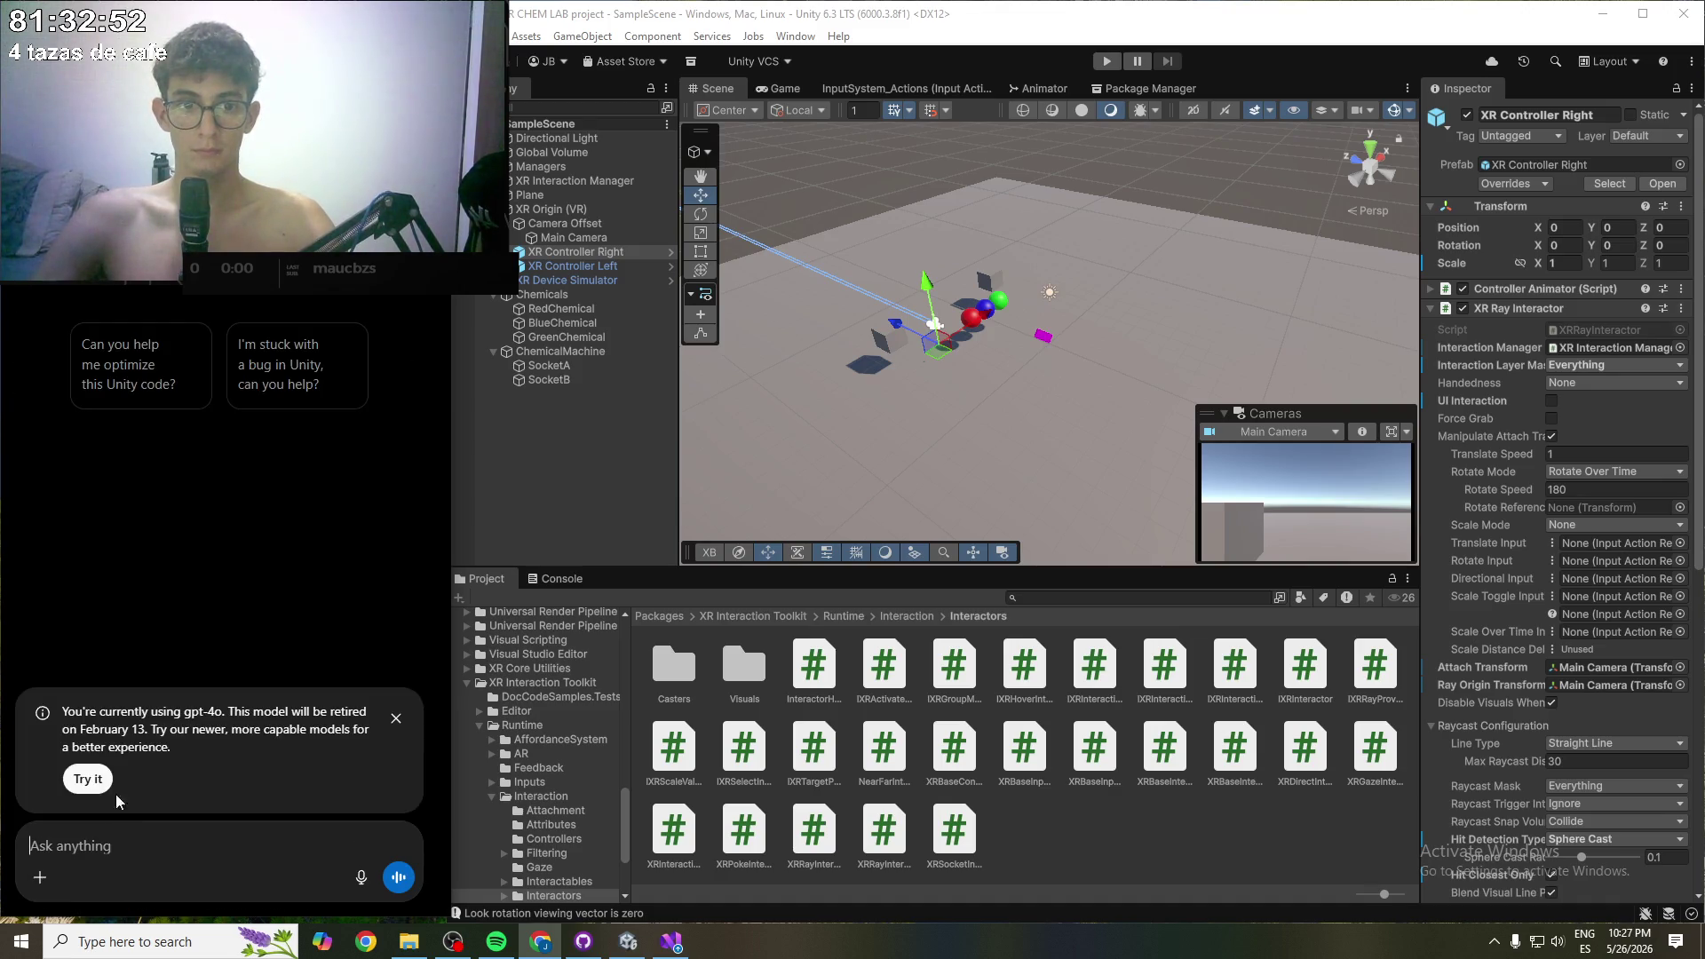
key(ctrl+v)
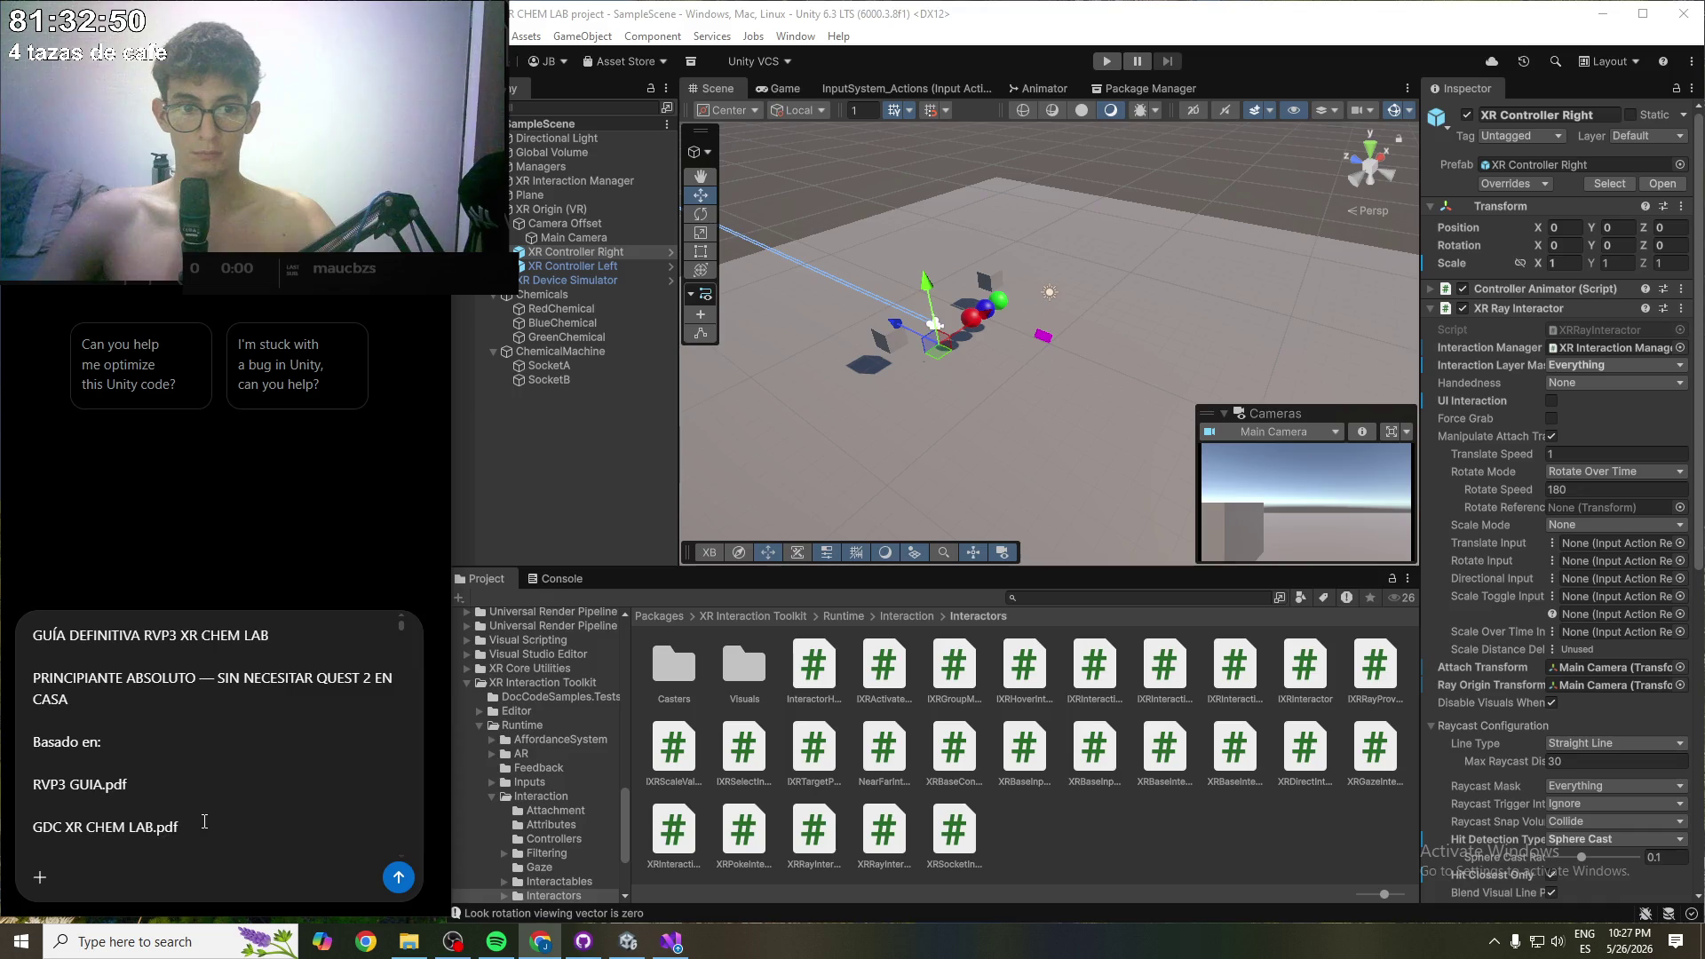
- Review the pasted prompt with its Sí answers and send it
scroll(199, 804, down, 5)
scroll(199, 804, down, 10)
scroll(398, 660, up, 15)
scroll(89, 732, up, 15)
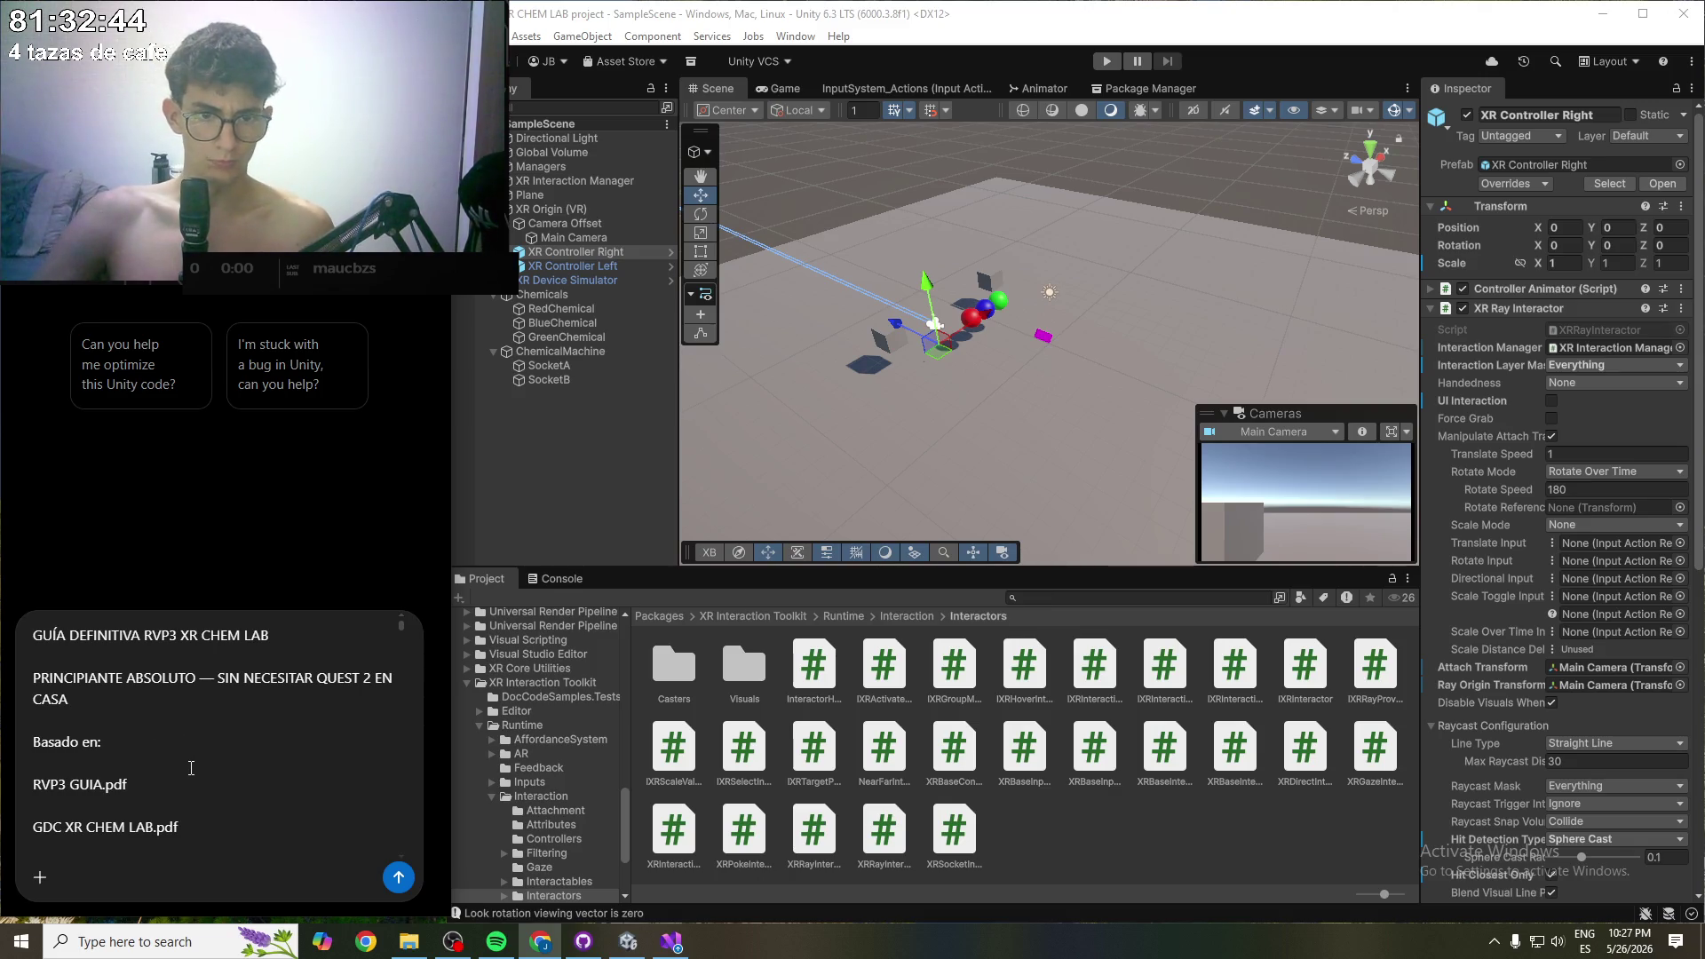
scroll(191, 768, down, 2)
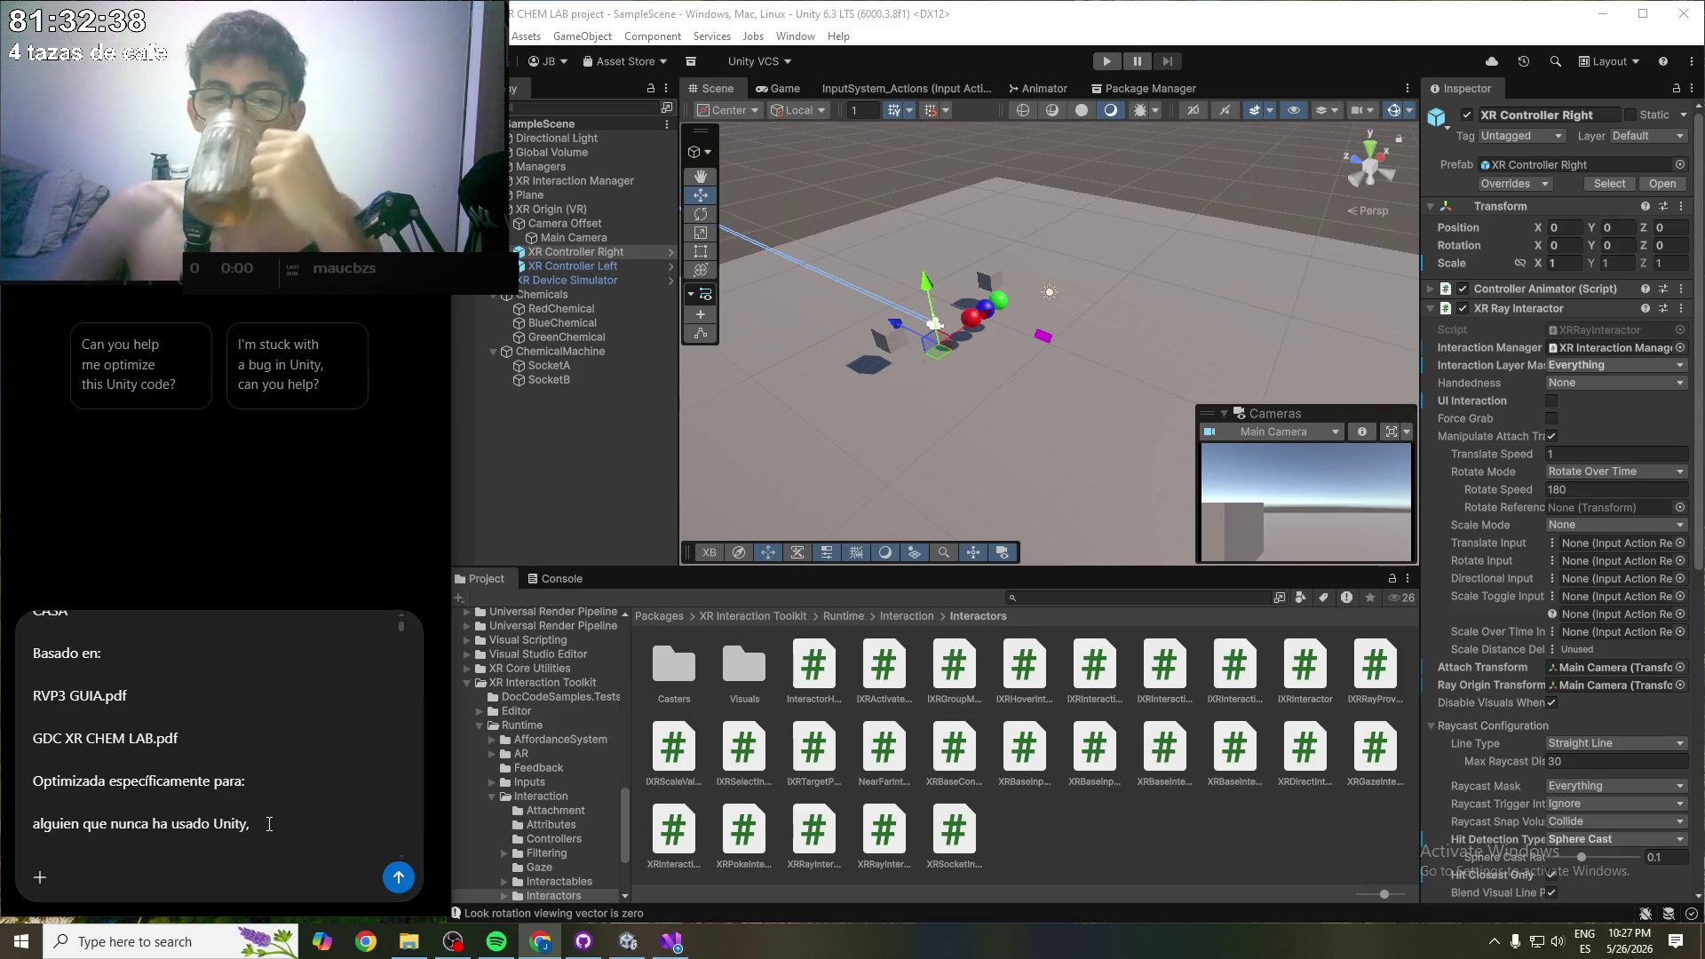
scroll(273, 825, down, 5)
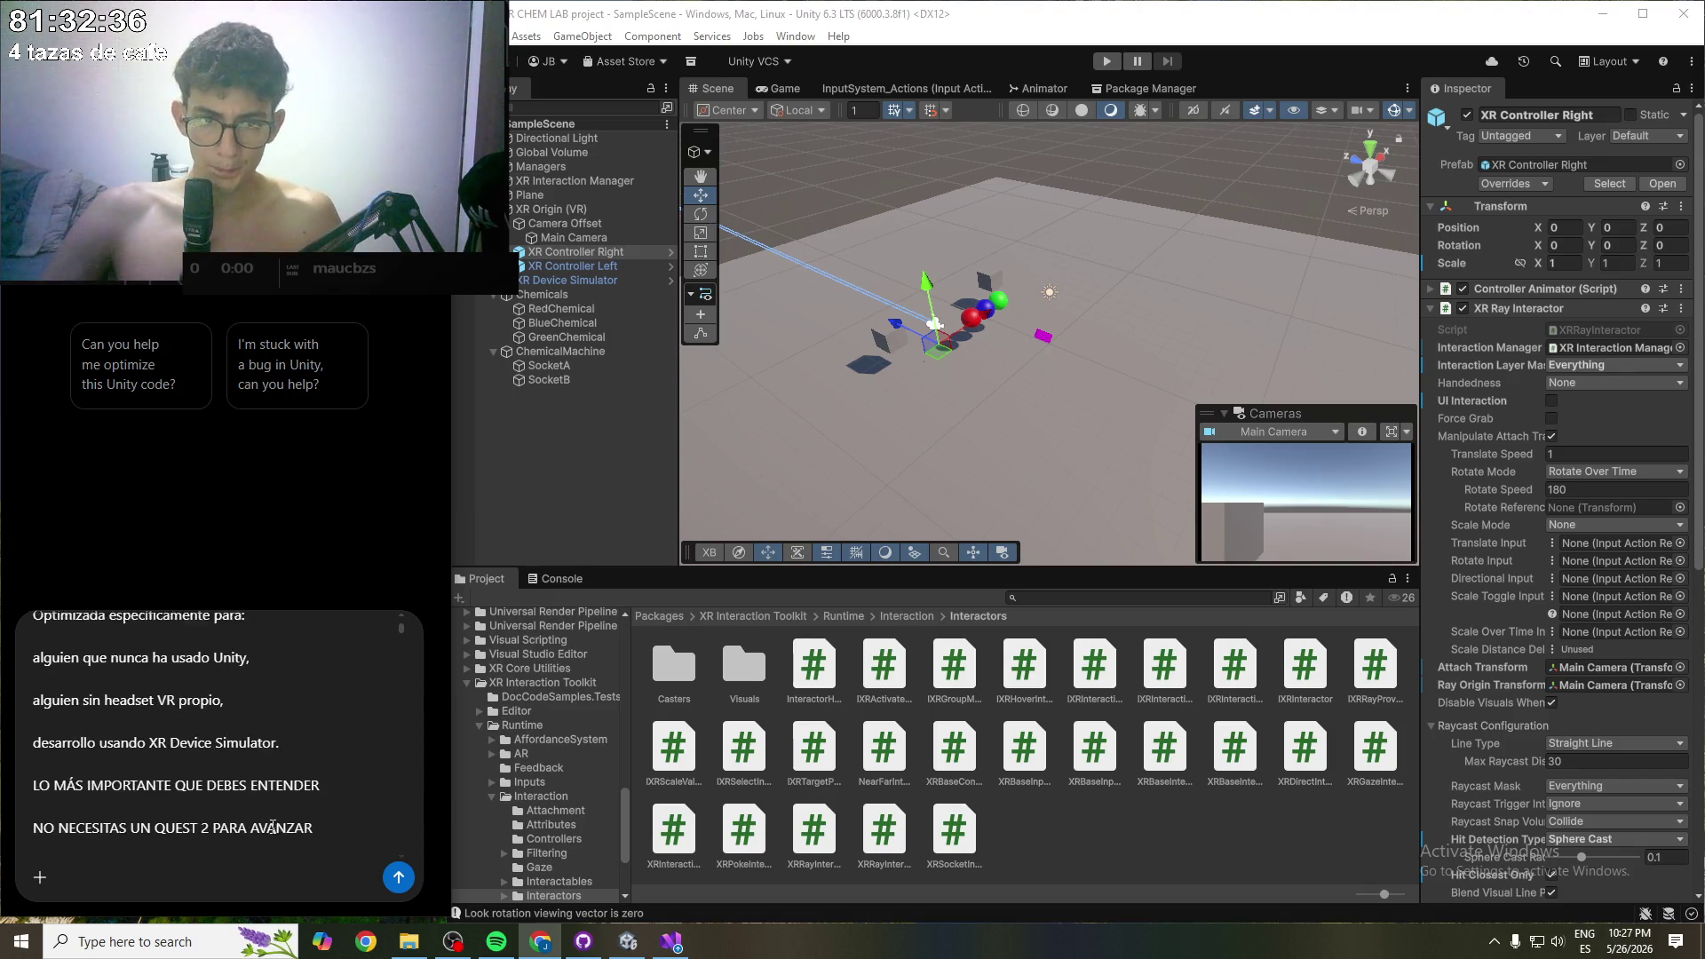
scroll(284, 789, down, 5)
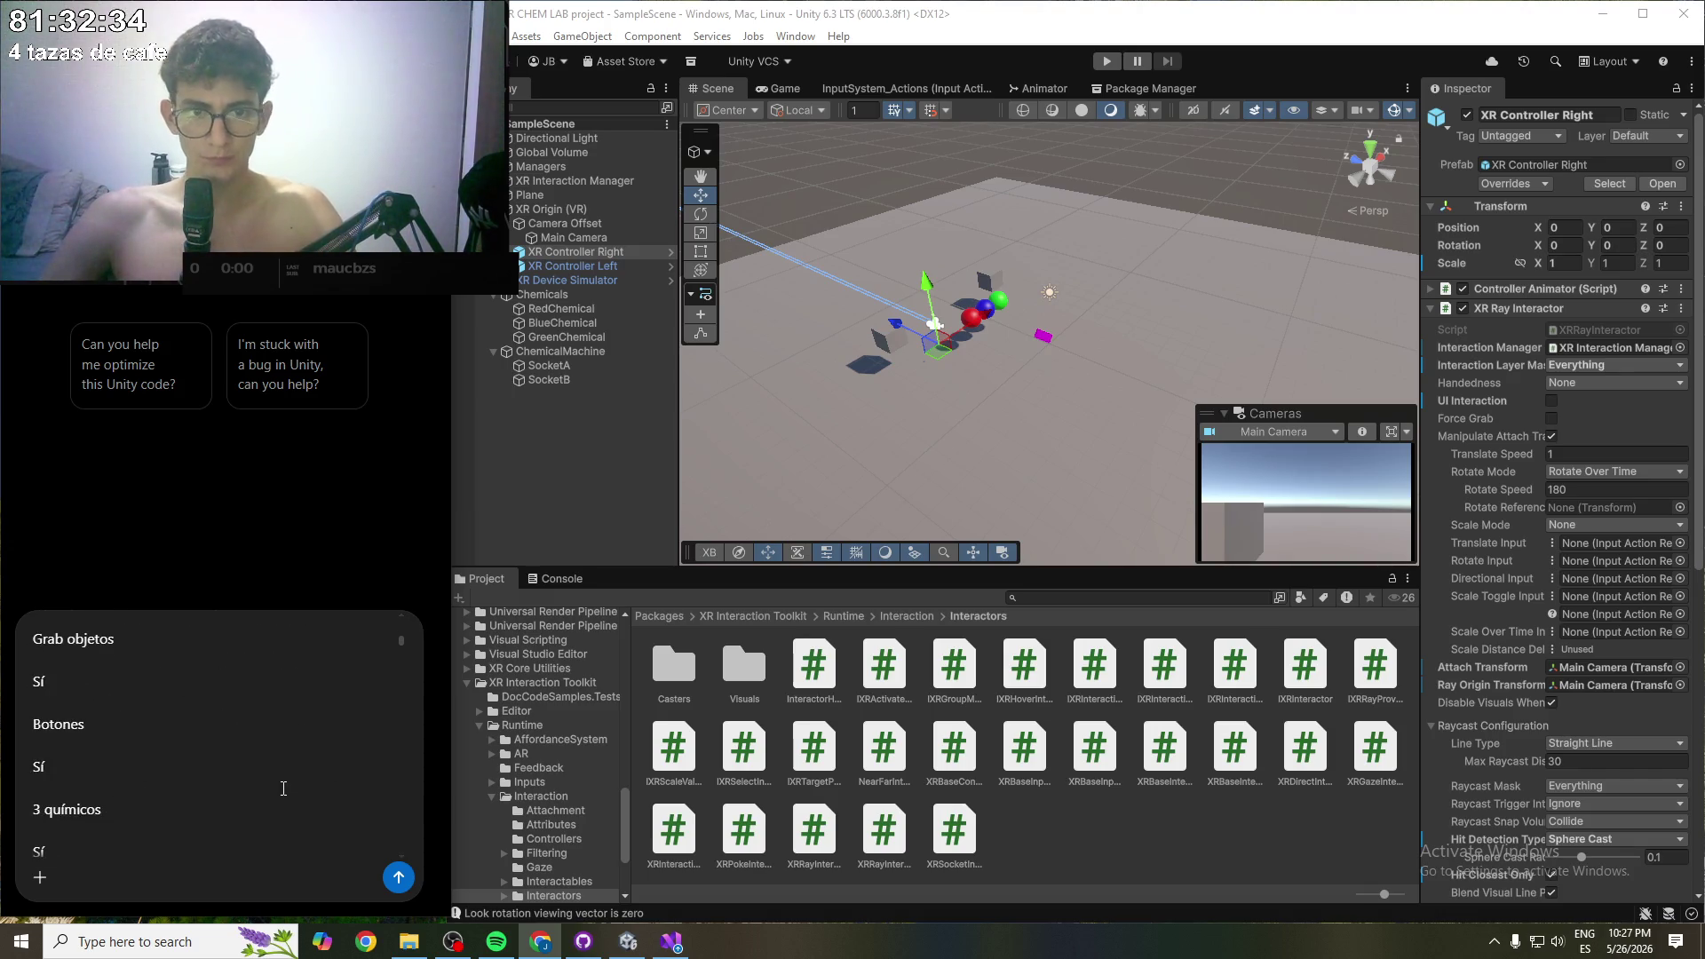
scroll(264, 835, down, 10)
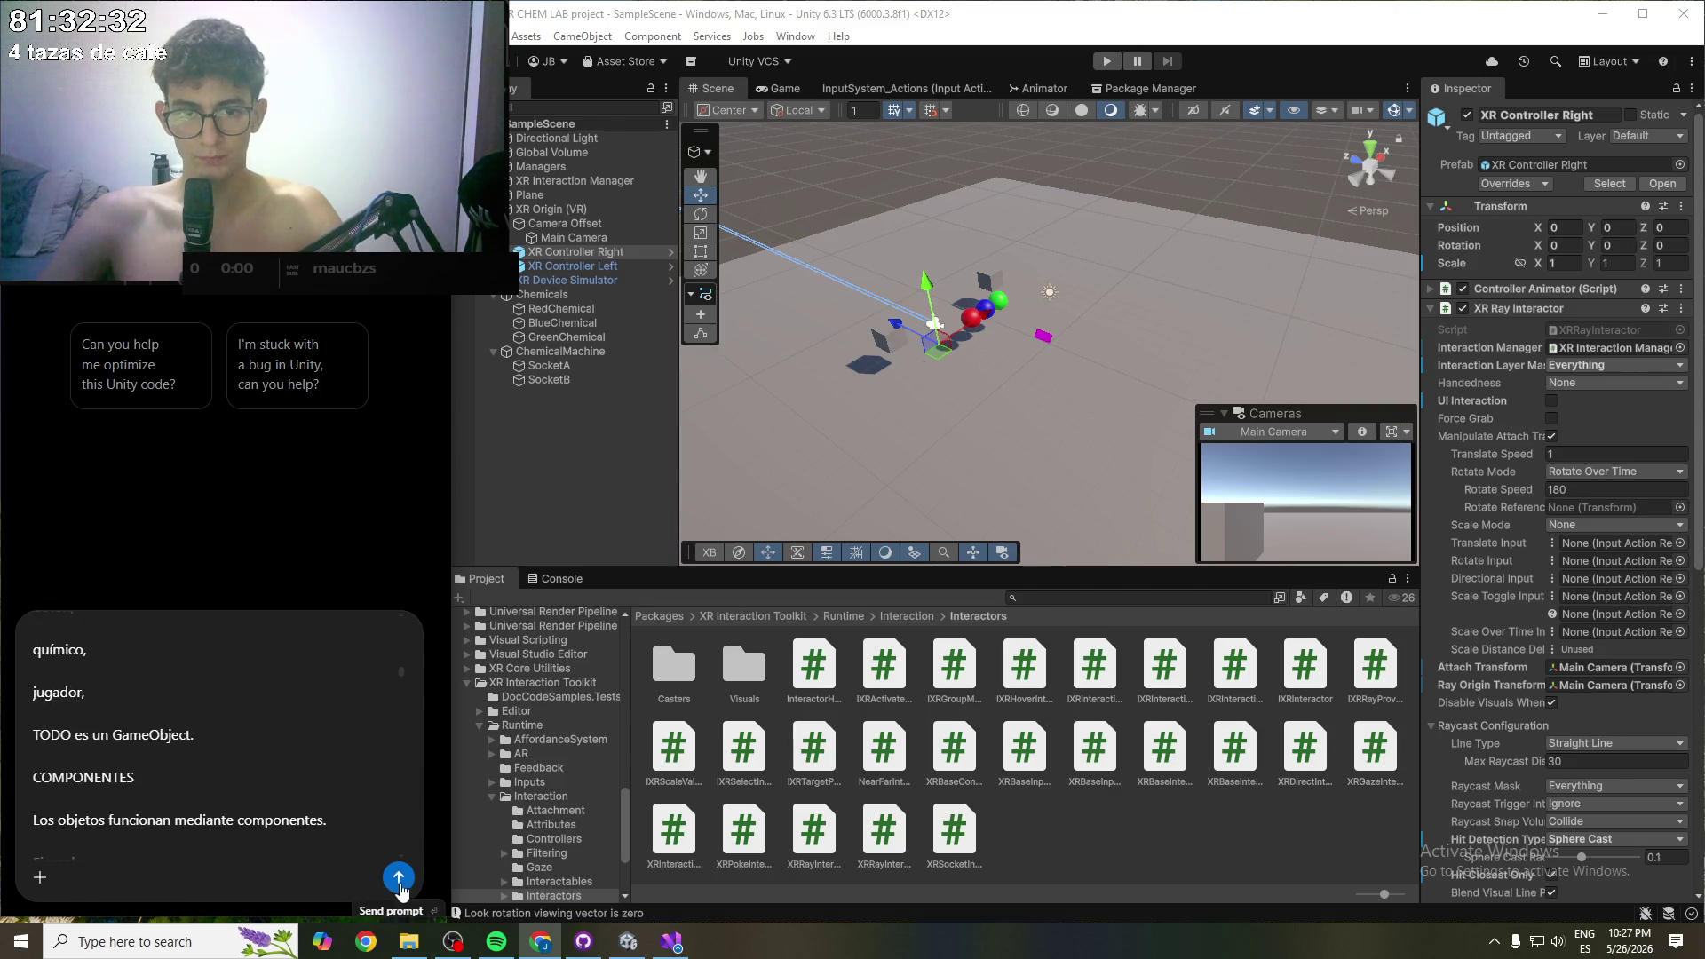
click(400, 886)
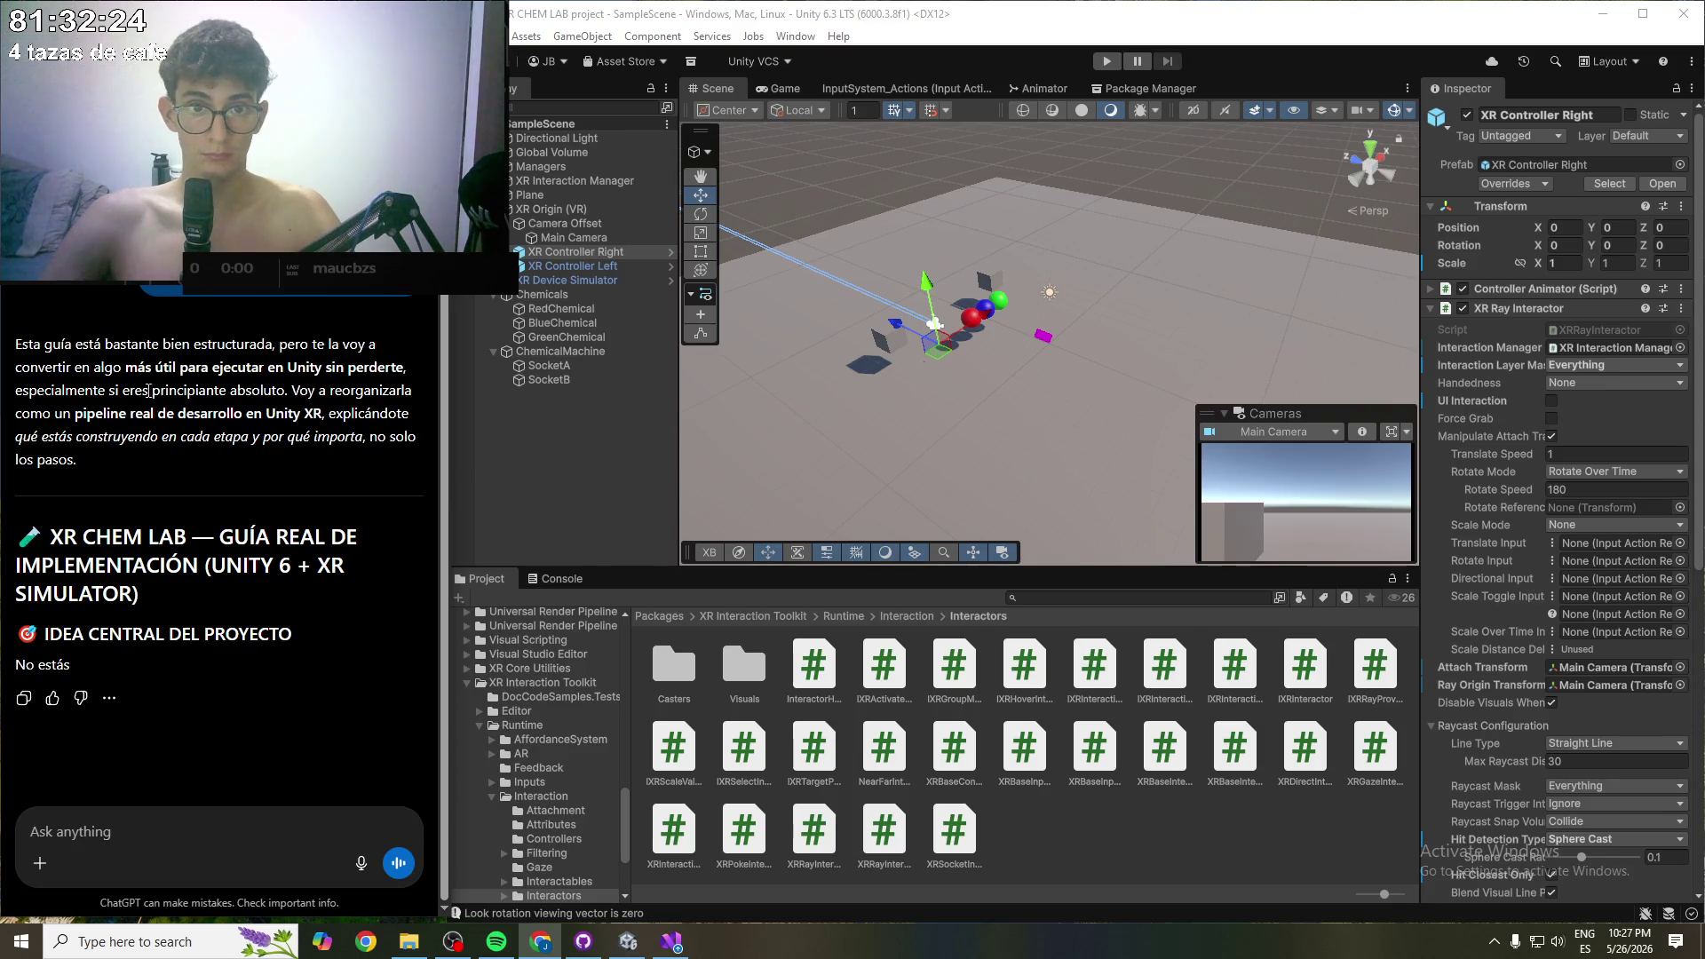
- Open and dismiss the reply's options menu, then scroll up to edit the guide message
click(109, 700)
click(150, 731)
scroll(152, 571, up, 1)
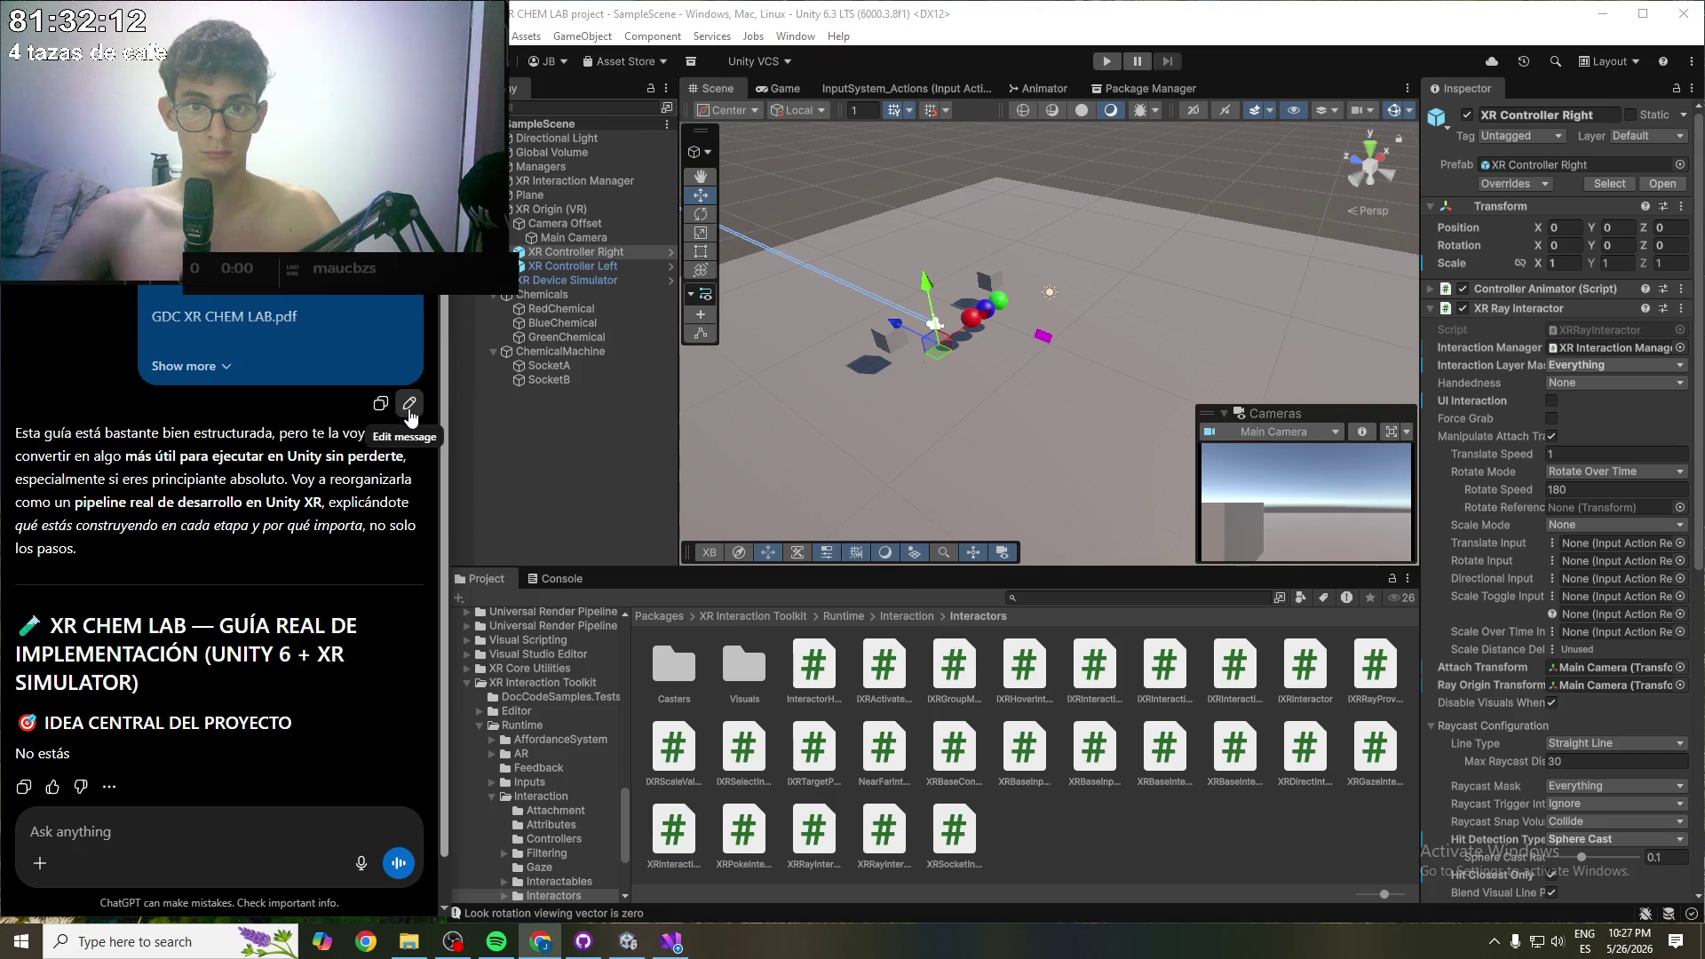
click(409, 407)
- Resubmit the guide message, read the new reply through its VR sandbox summary, and open Recents
click(380, 393)
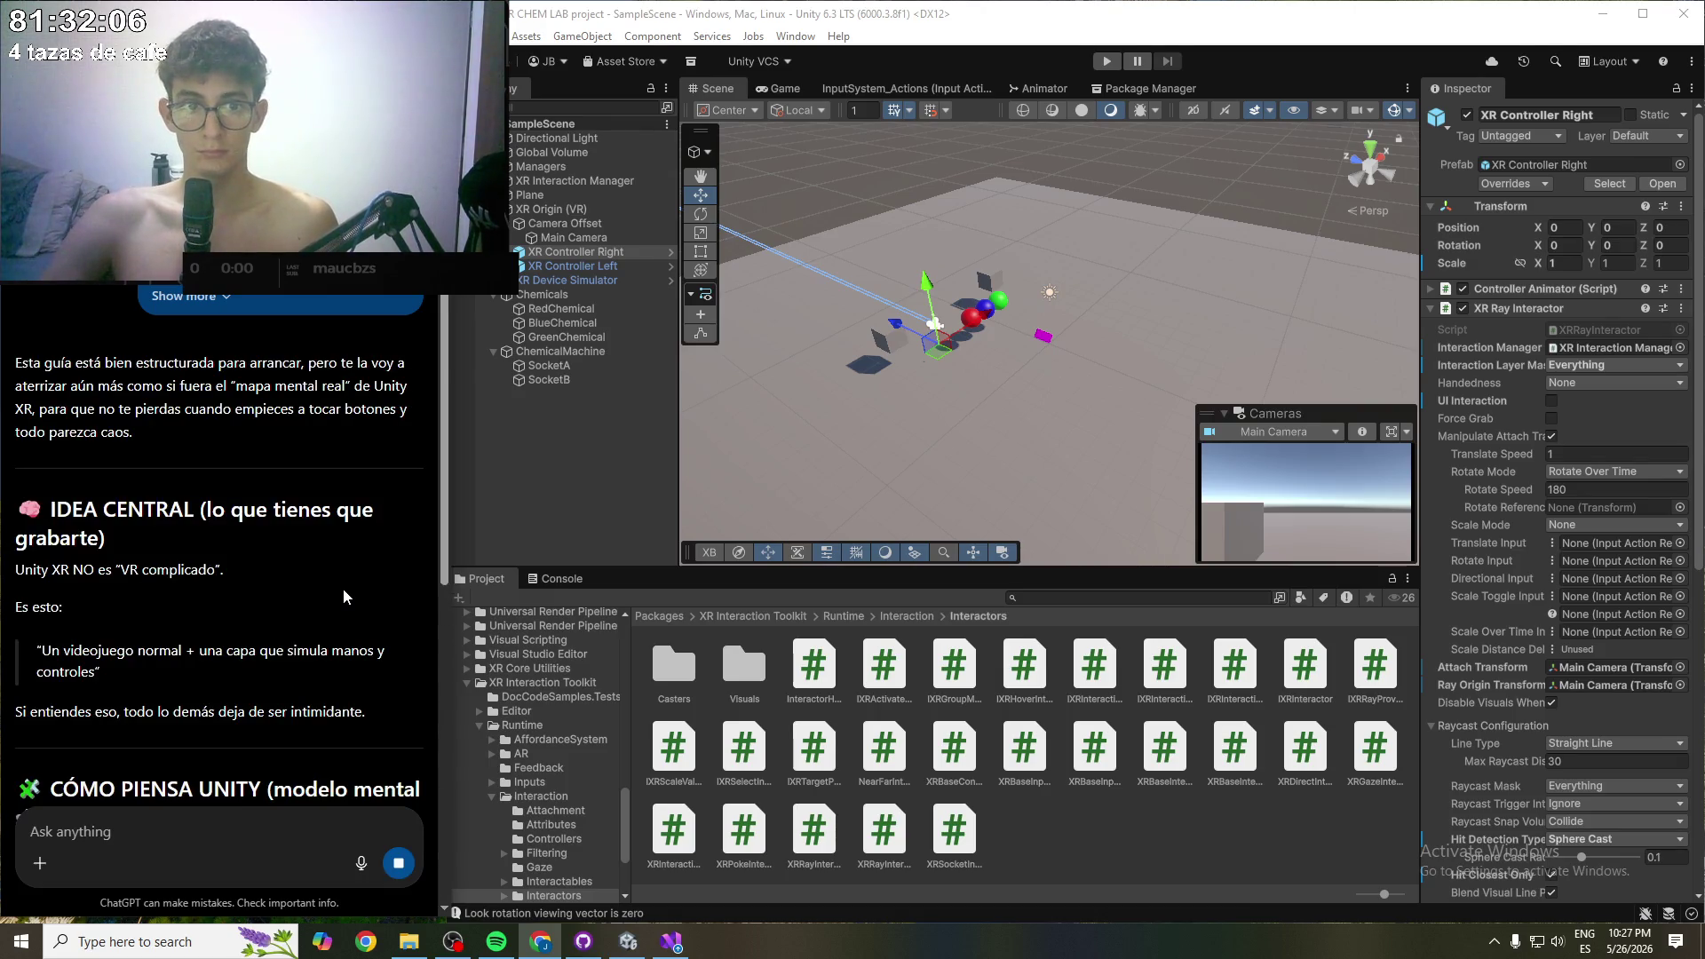
scroll(330, 593, down, 5)
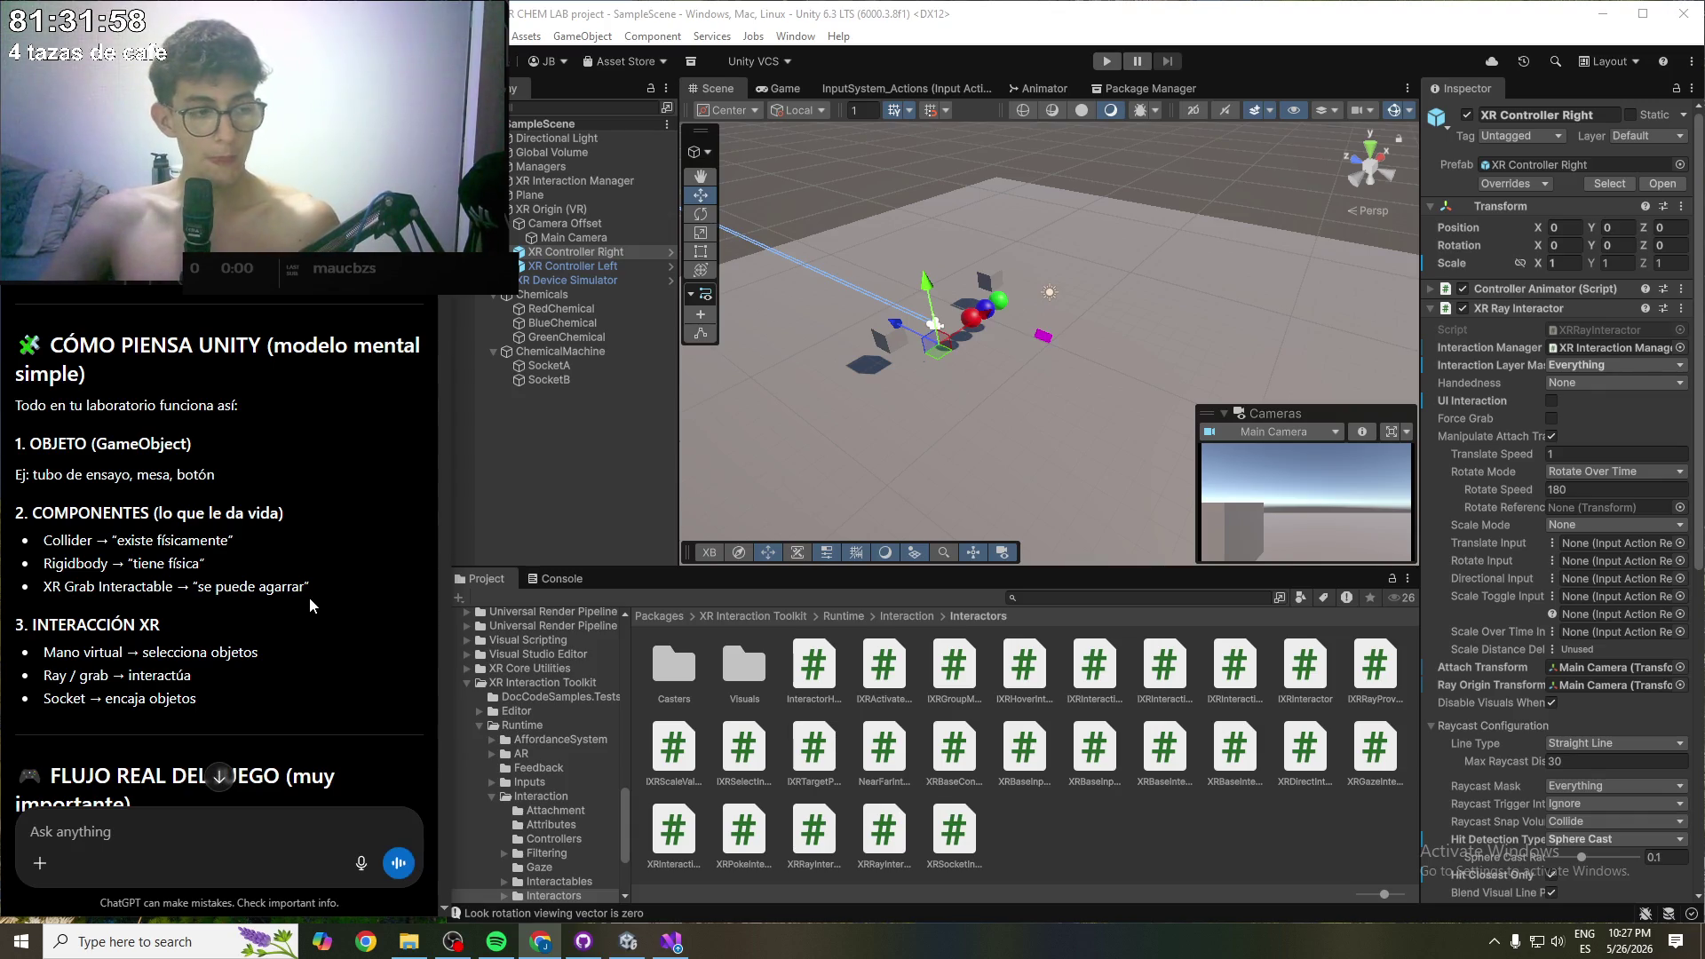
scroll(255, 561, down, 4)
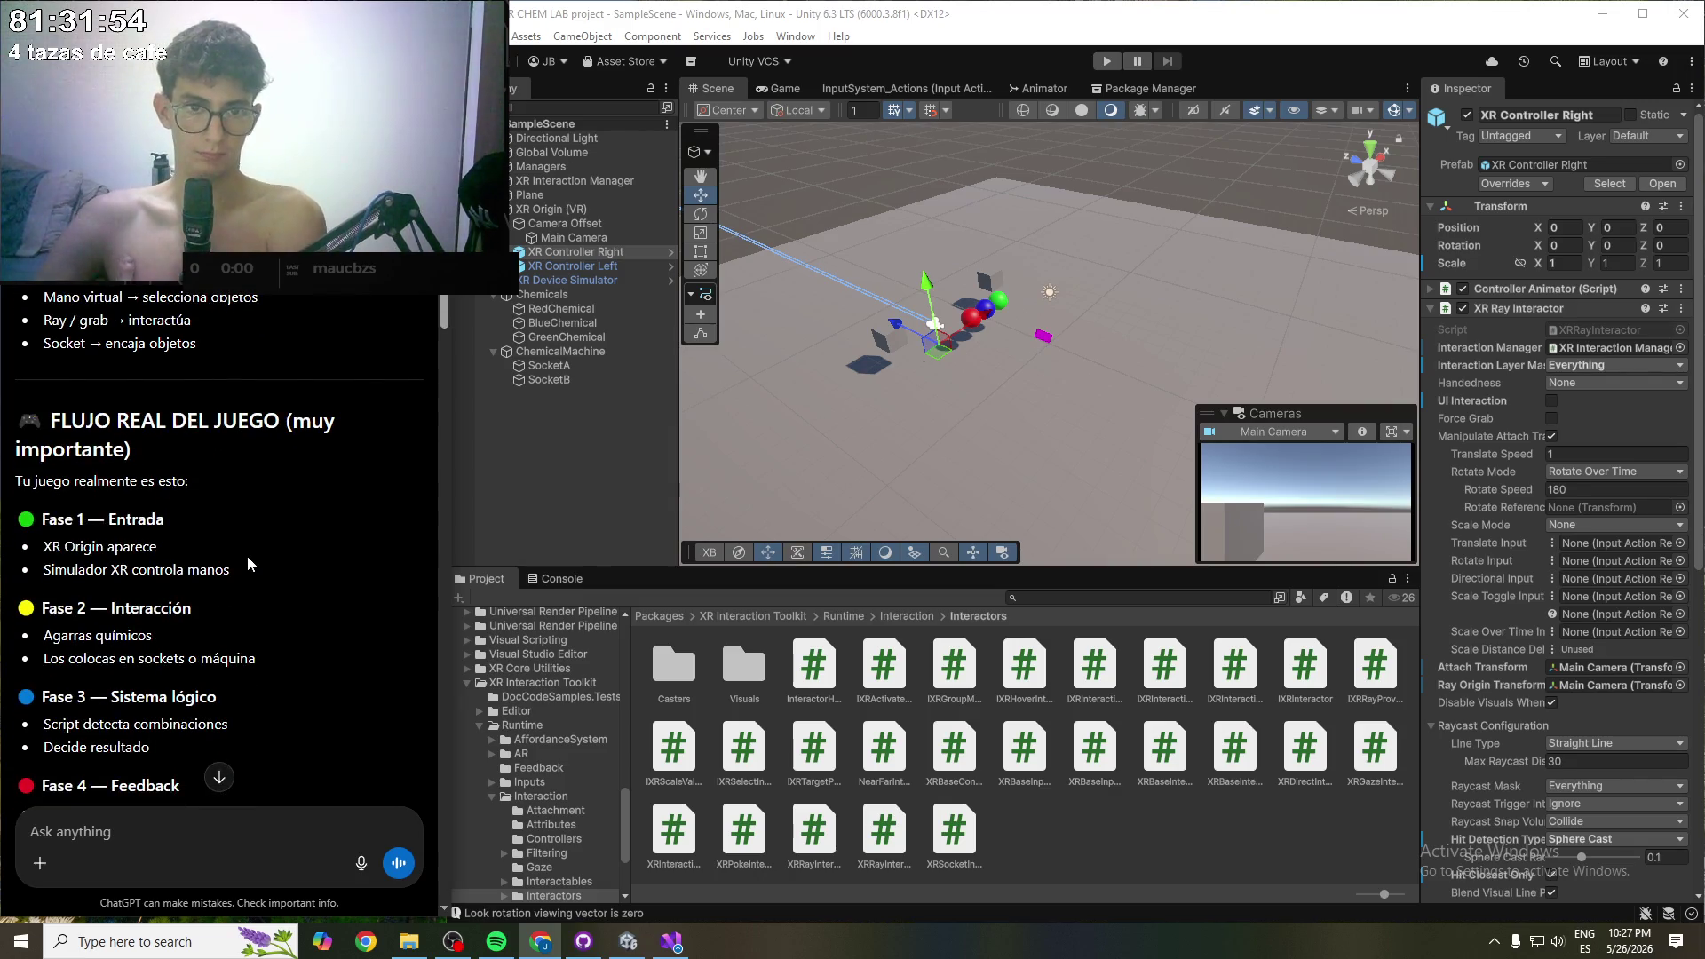
scroll(247, 556, down, 8)
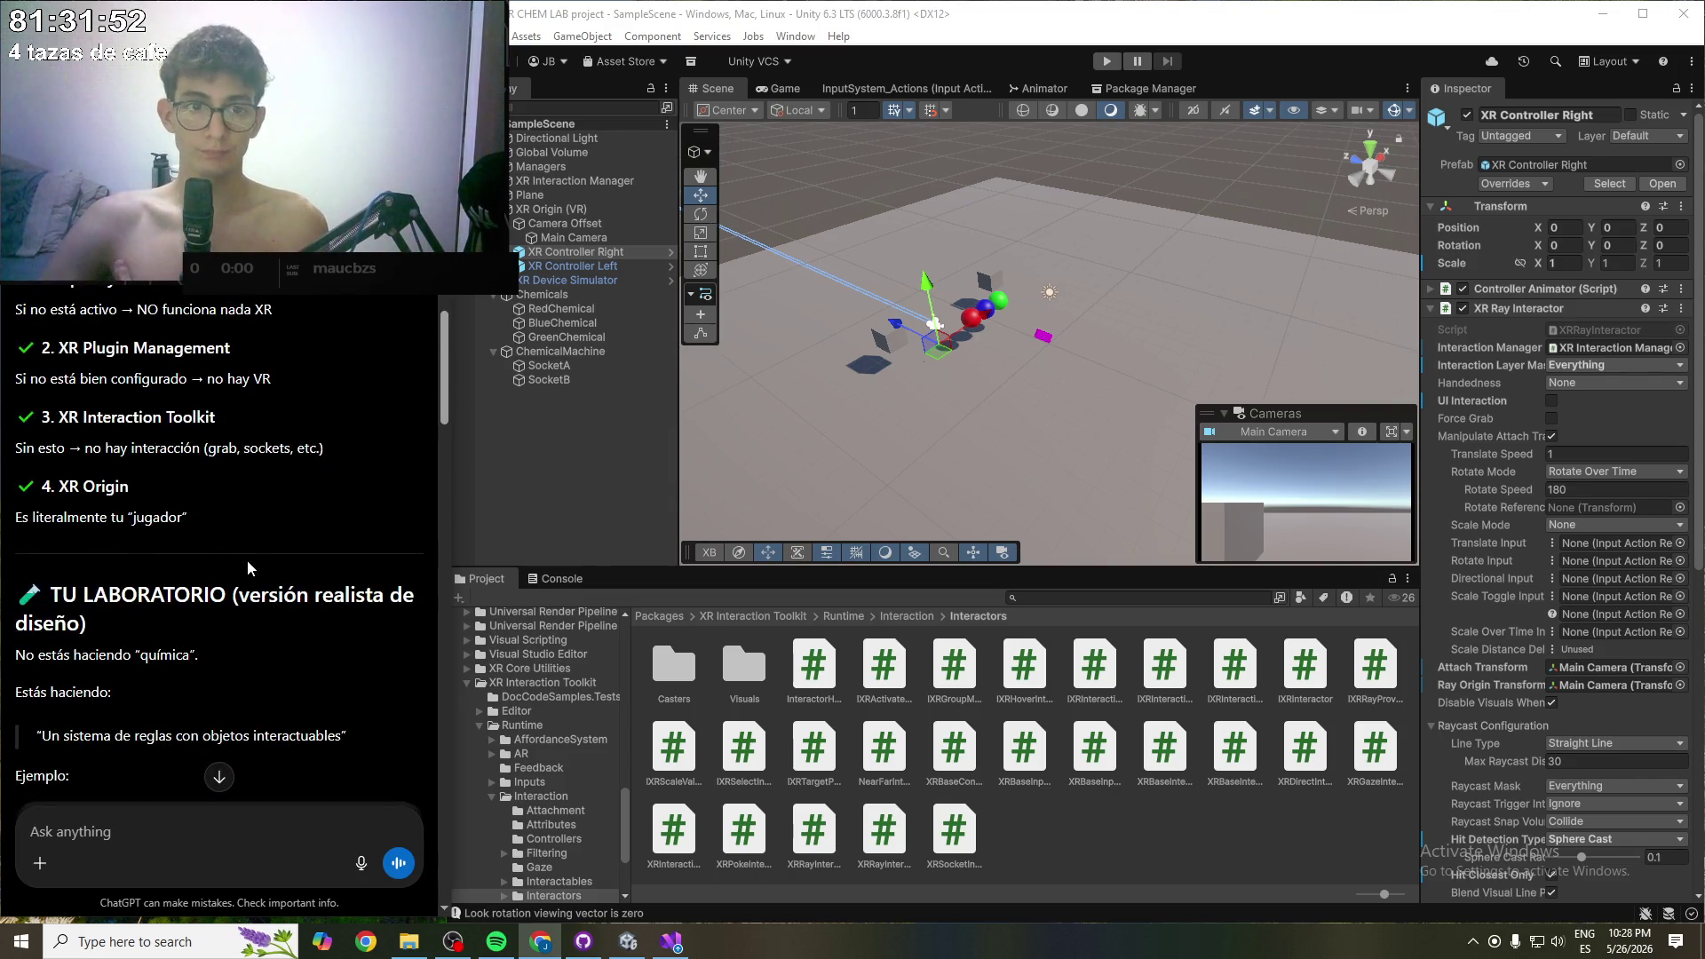
scroll(246, 568, down, 6)
scroll(247, 569, down, 10)
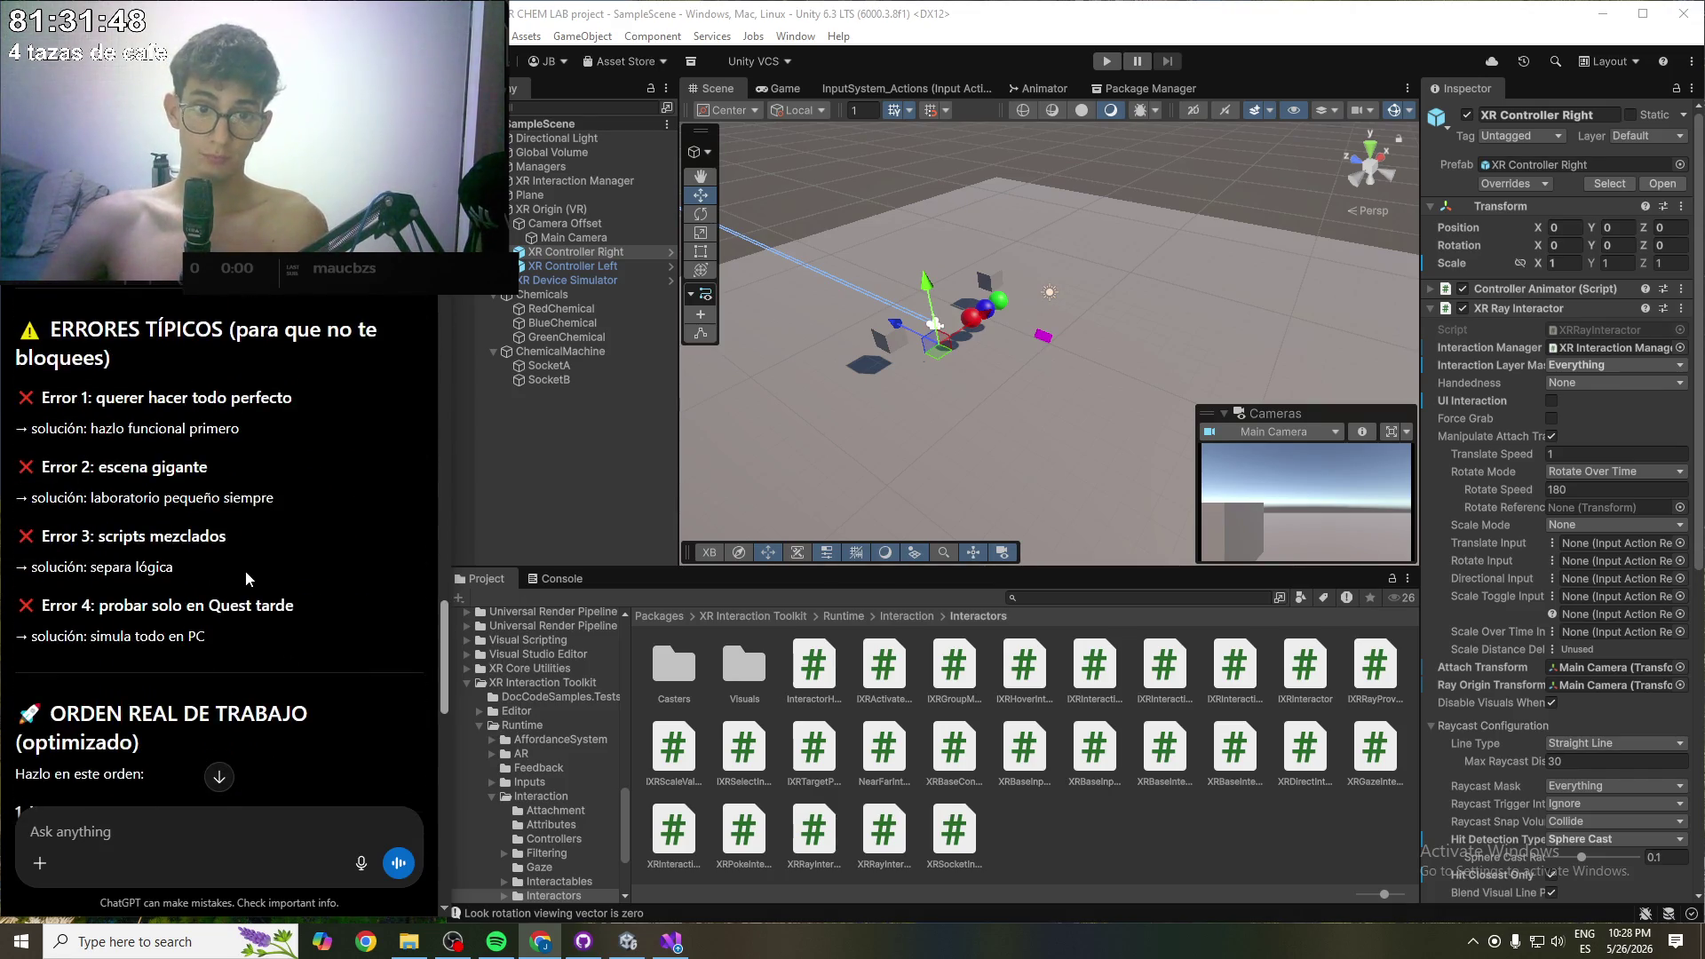
scroll(245, 570, down, 10)
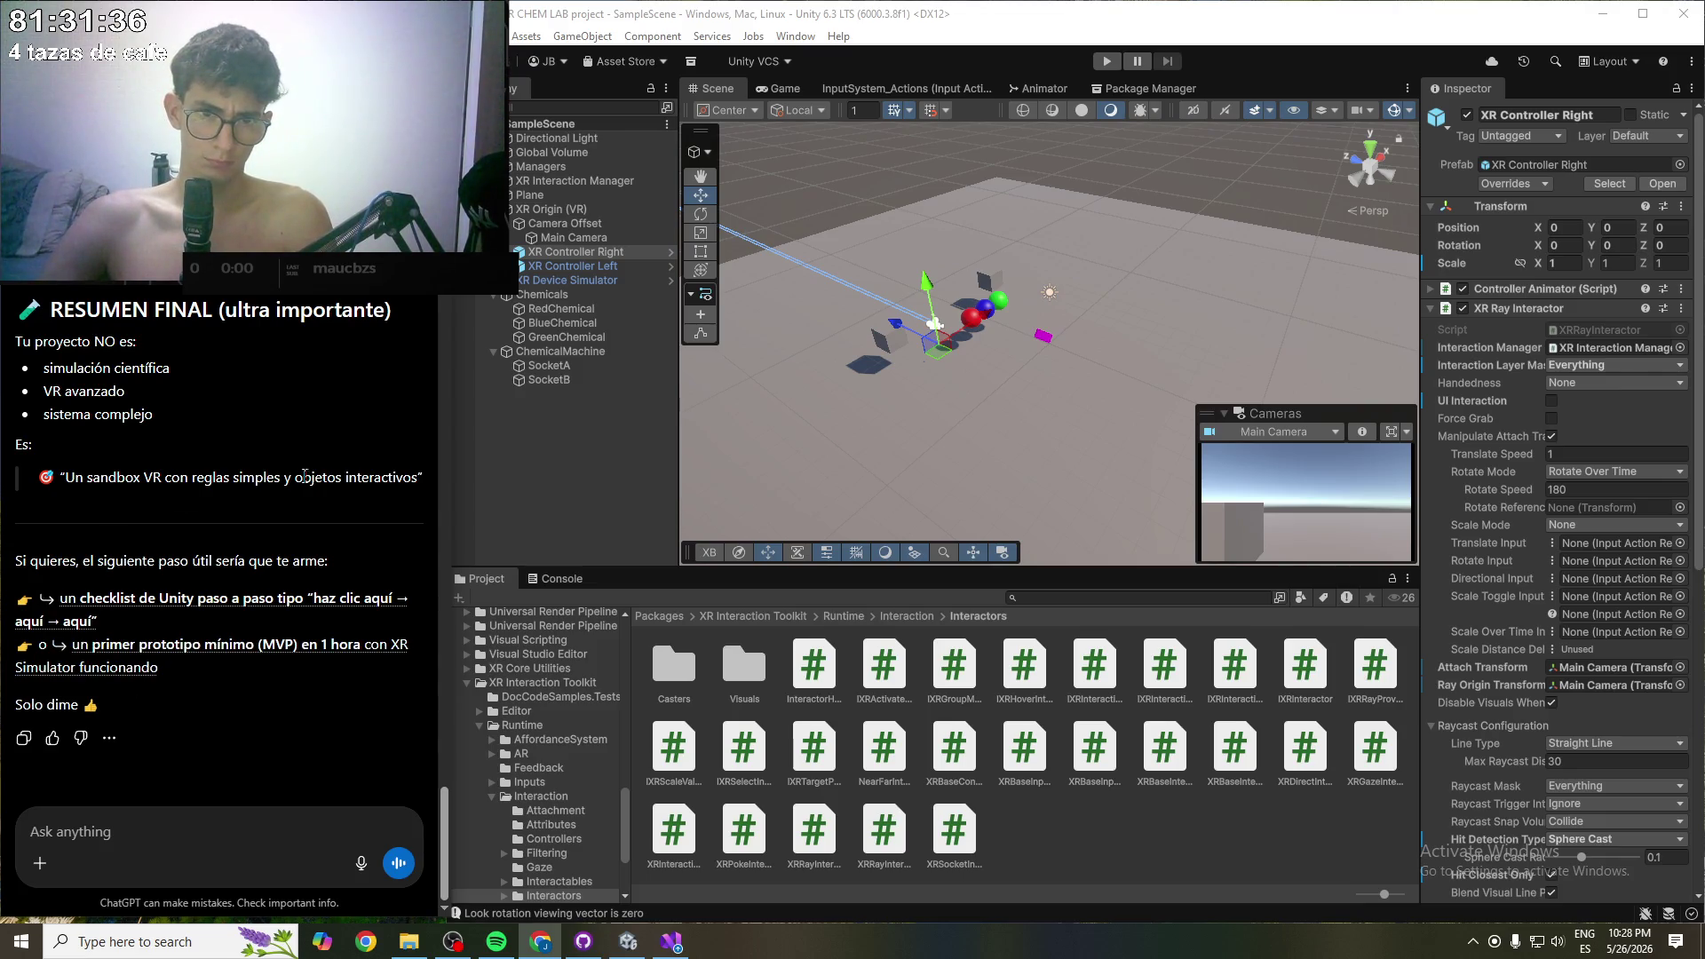
scroll(305, 476, up, 10)
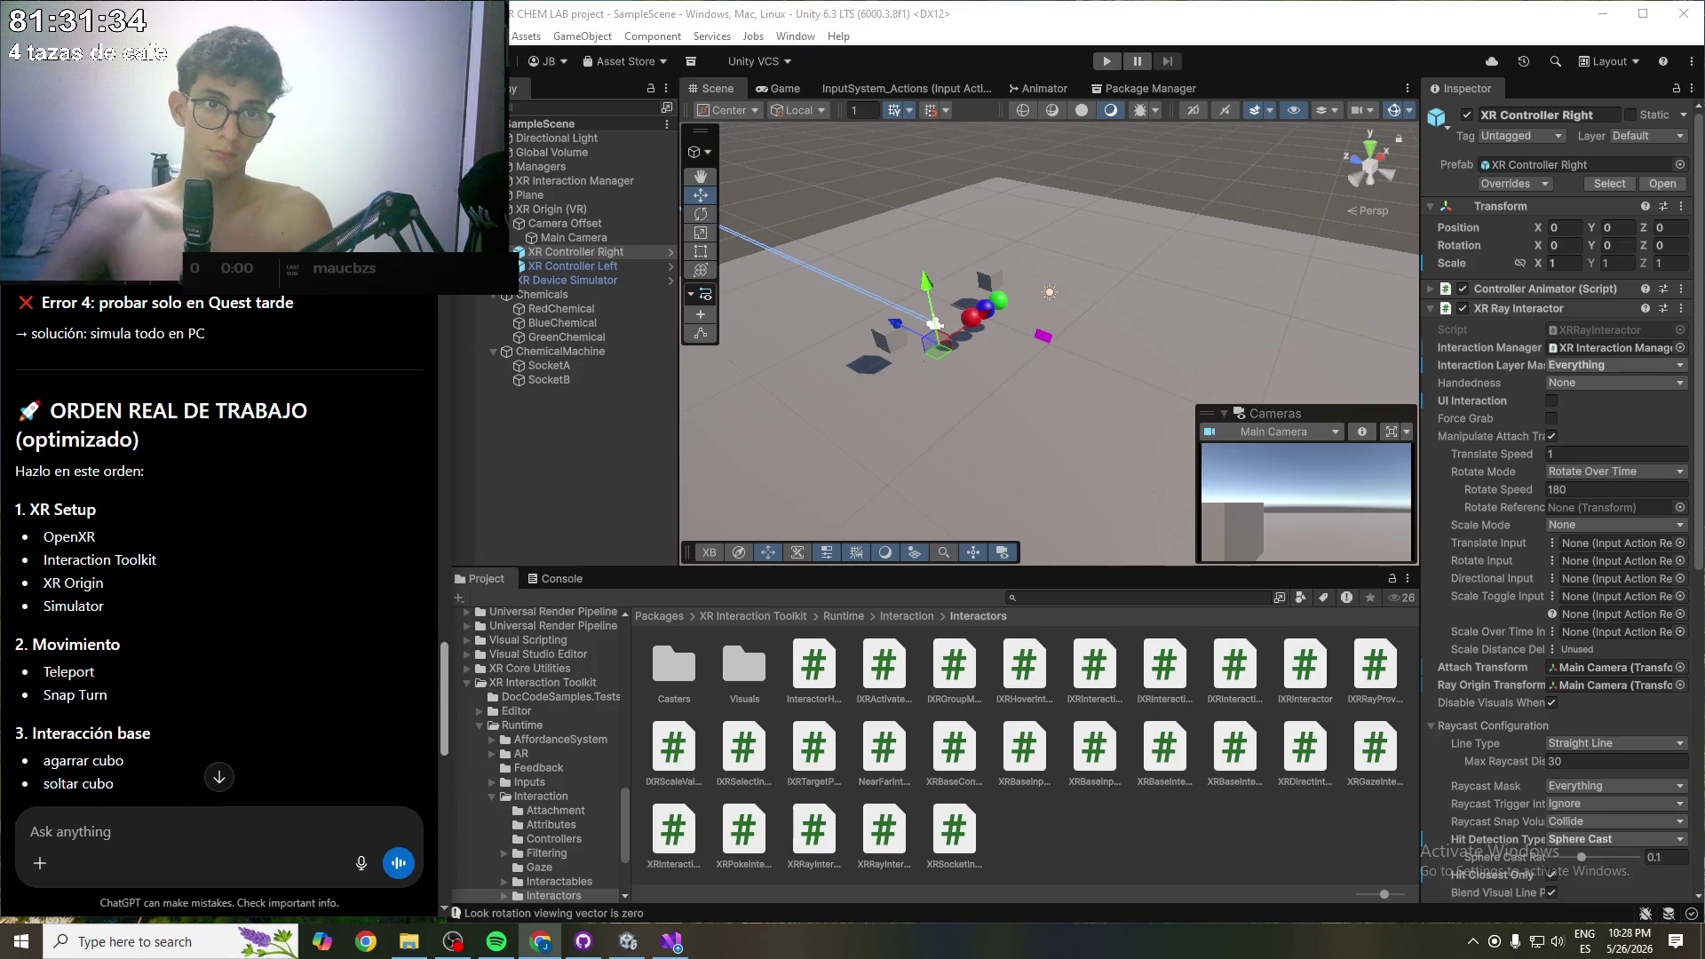
click(22, 54)
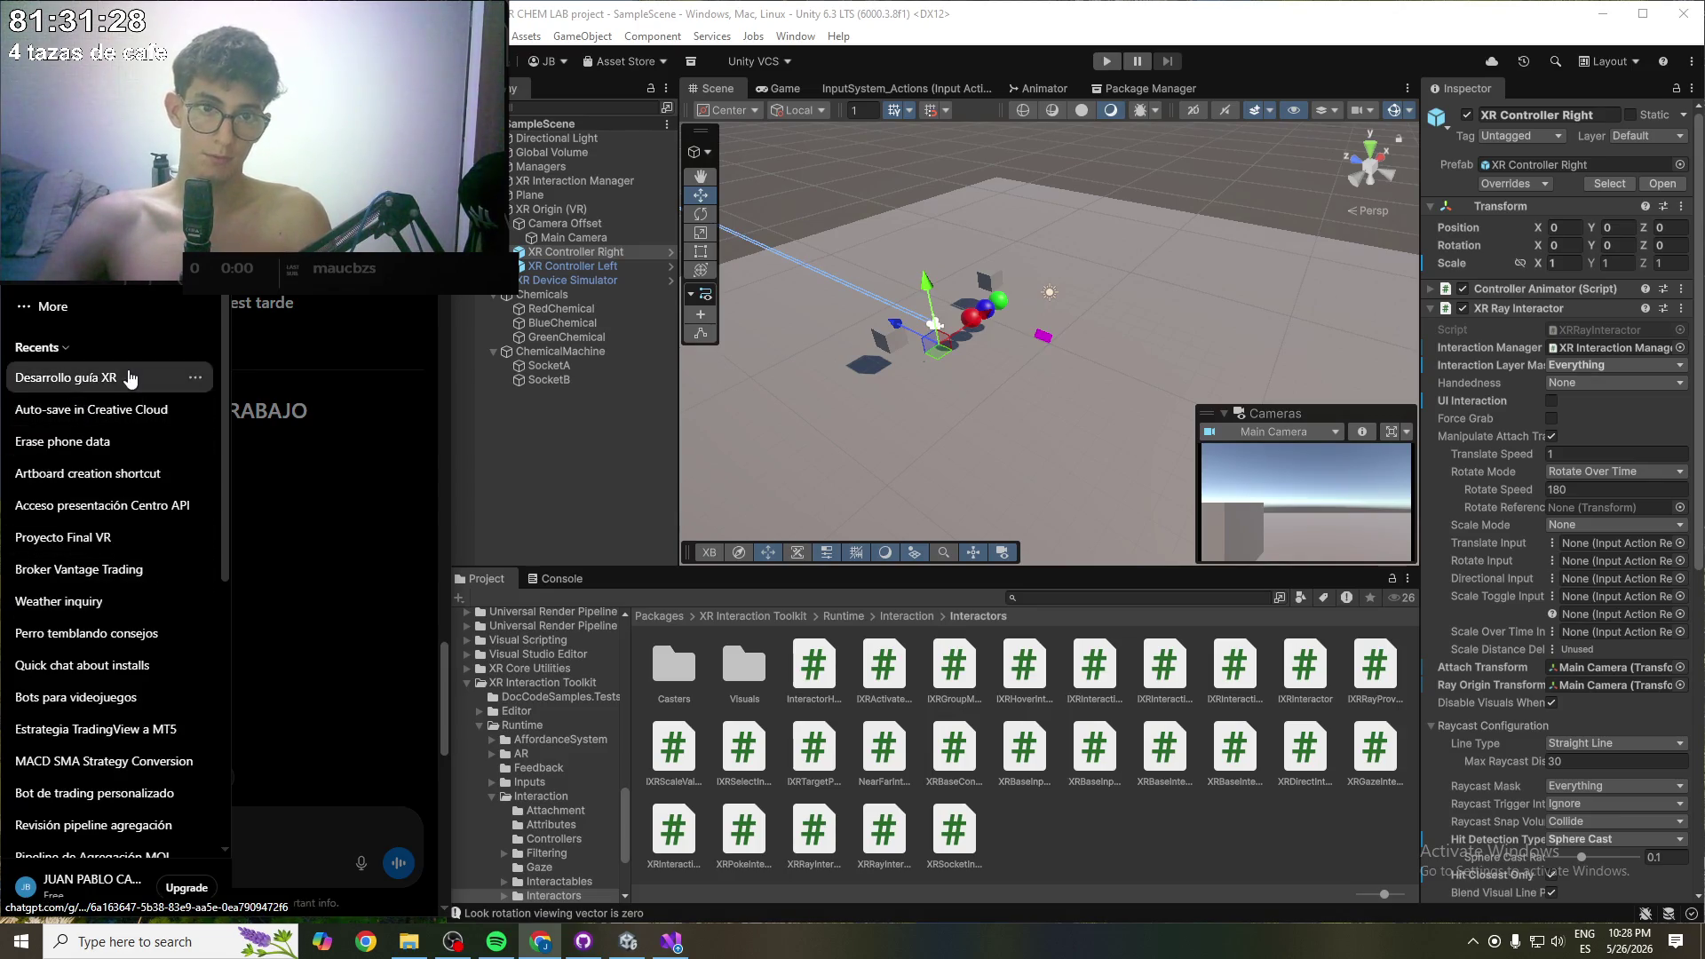
- Open the 'Desarrollo guía XR' chat's guide preview and select the QUÍMICOS-to-Verde text
click(126, 376)
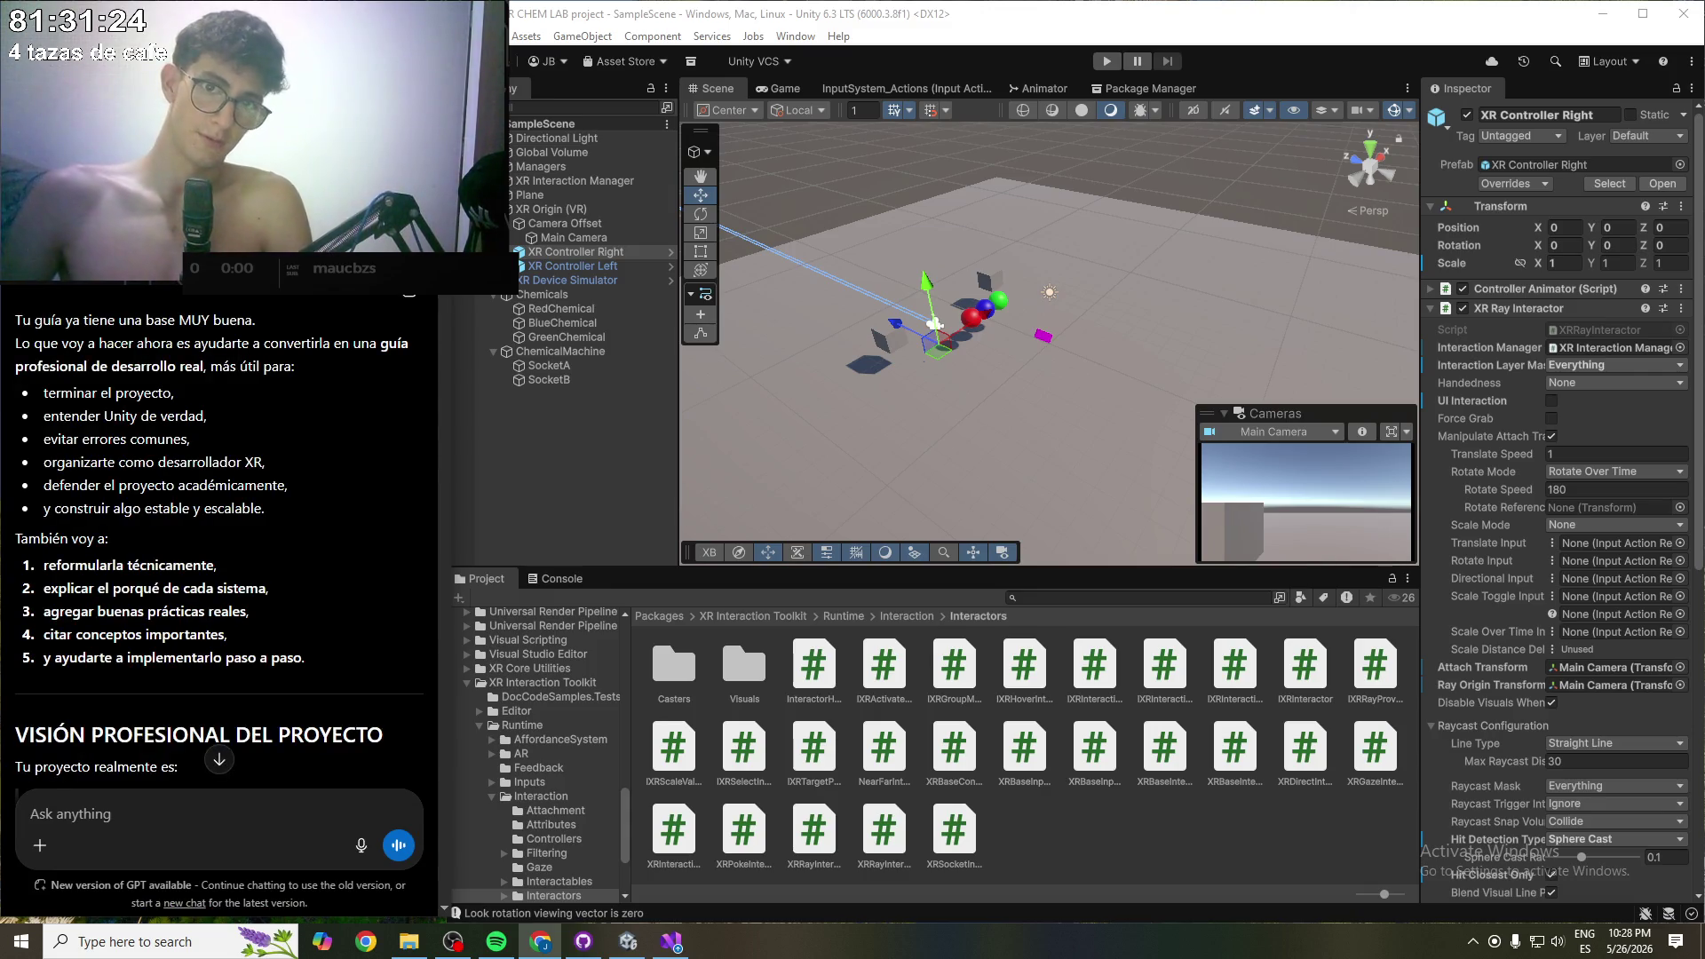
click(89, 903)
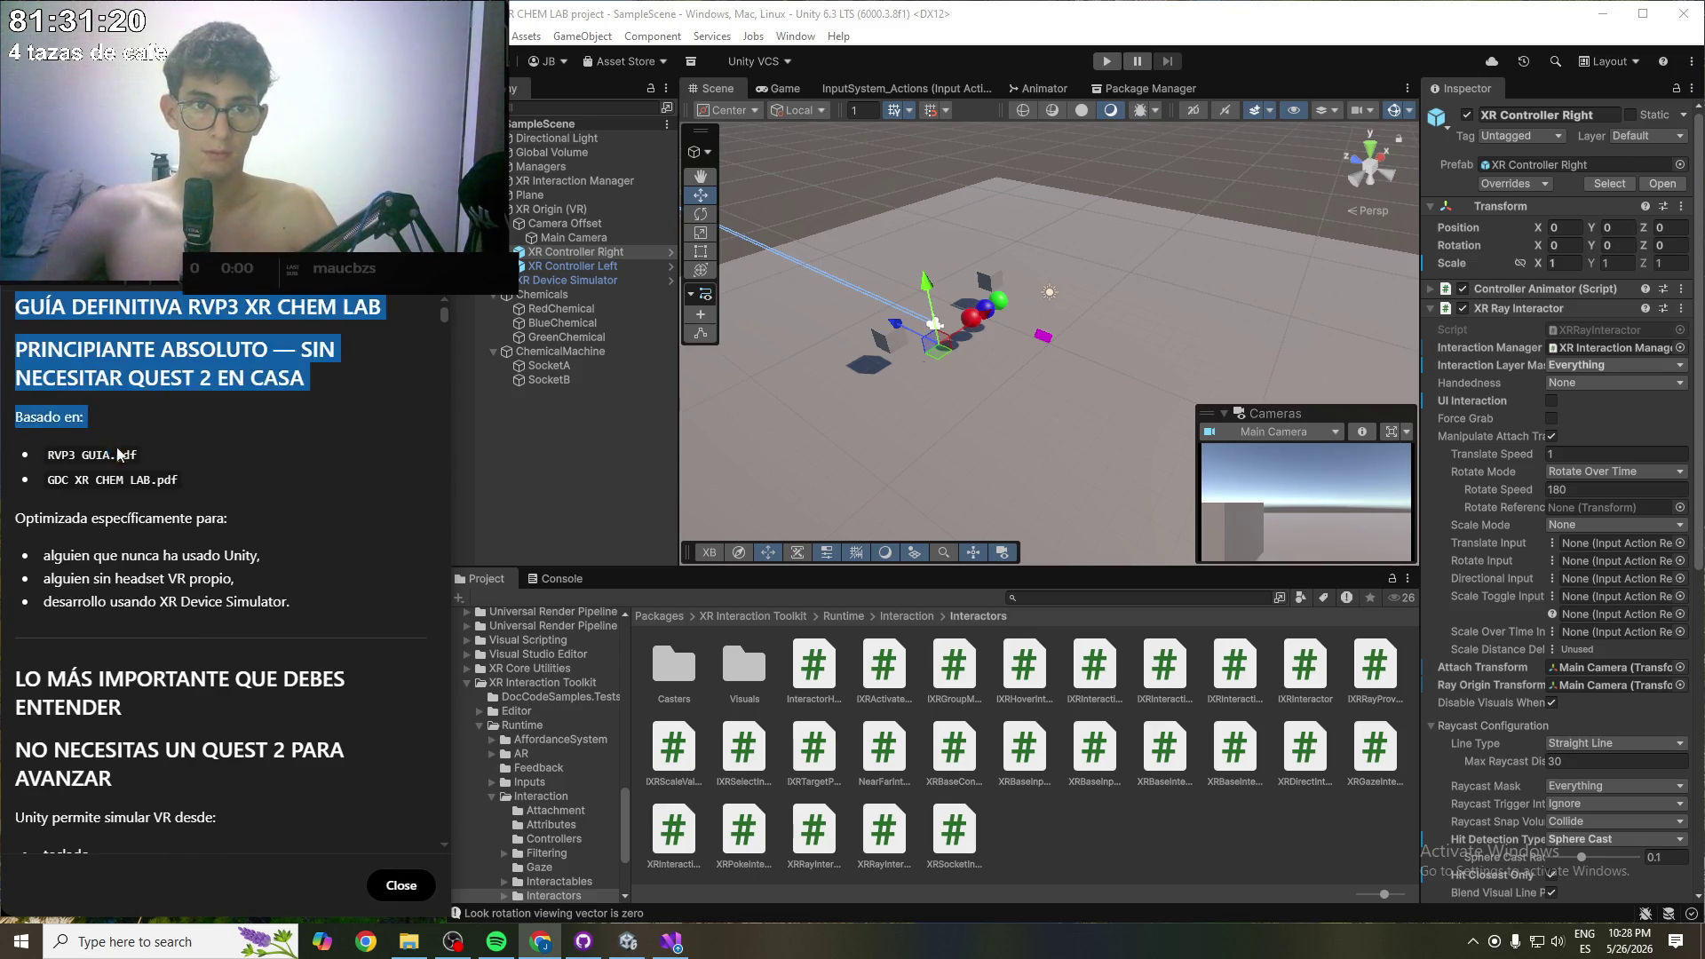
scroll(125, 457, down, 15)
scroll(126, 456, down, 20)
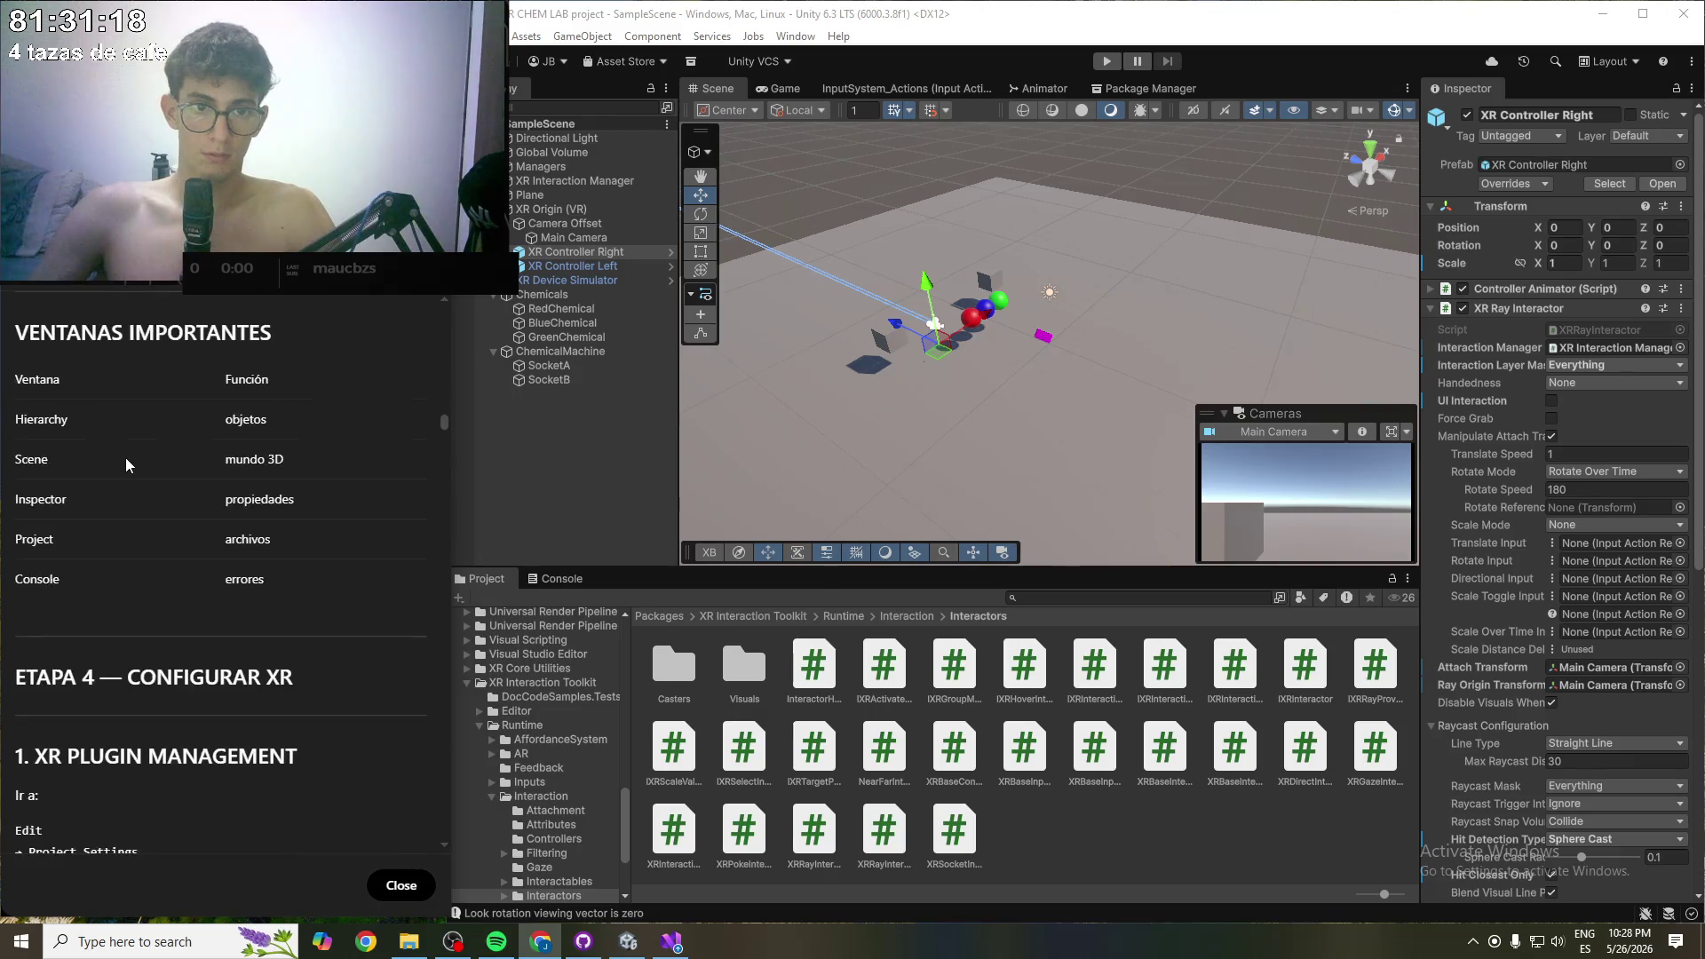
scroll(126, 456, down, 20)
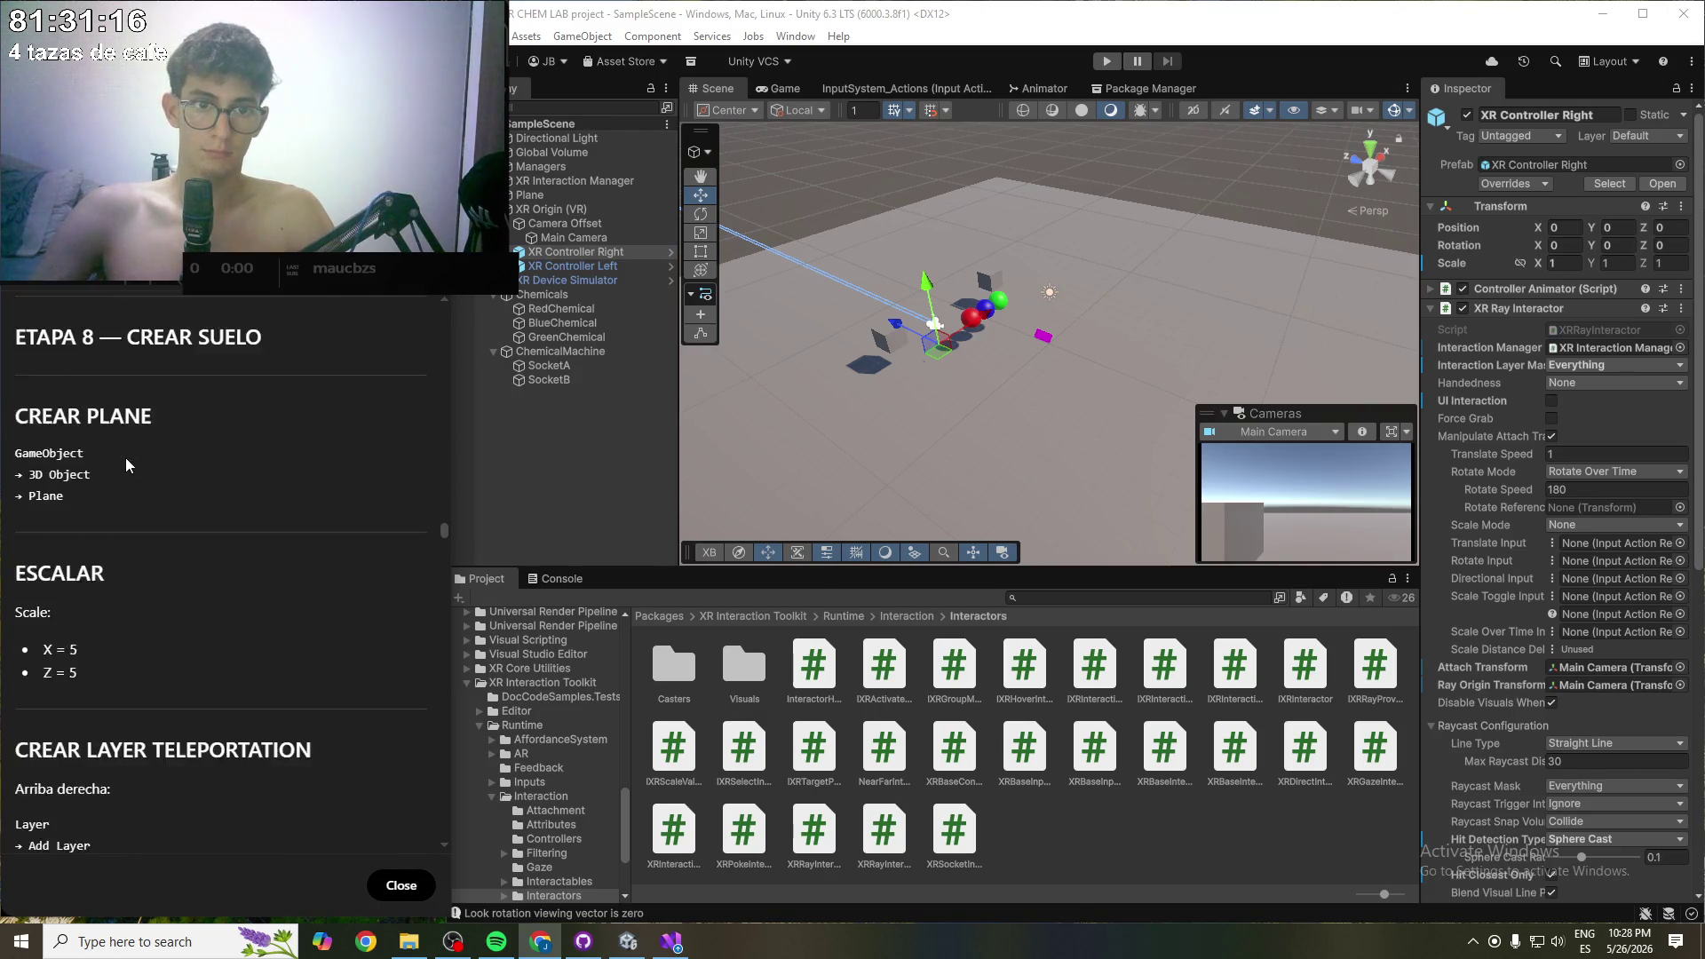
scroll(125, 456, down, 20)
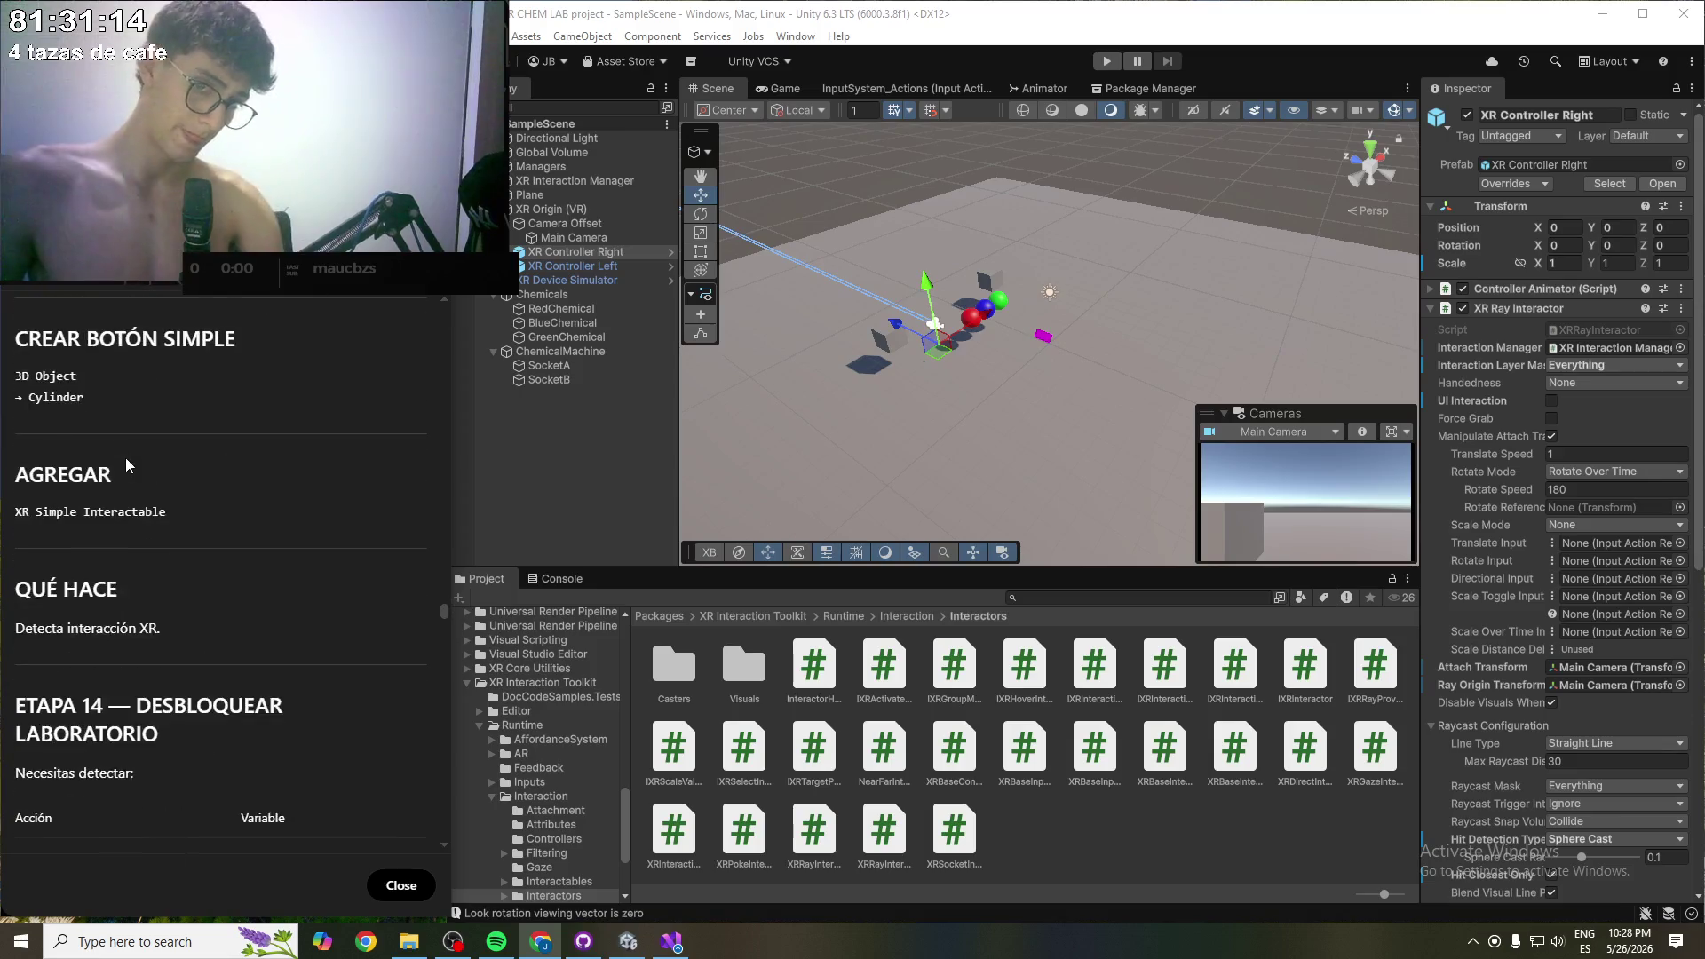
drag(125, 456, 105, 463)
- Scroll to the end, select the closing AHORA section, then close the preview
scroll(107, 462, down, 20)
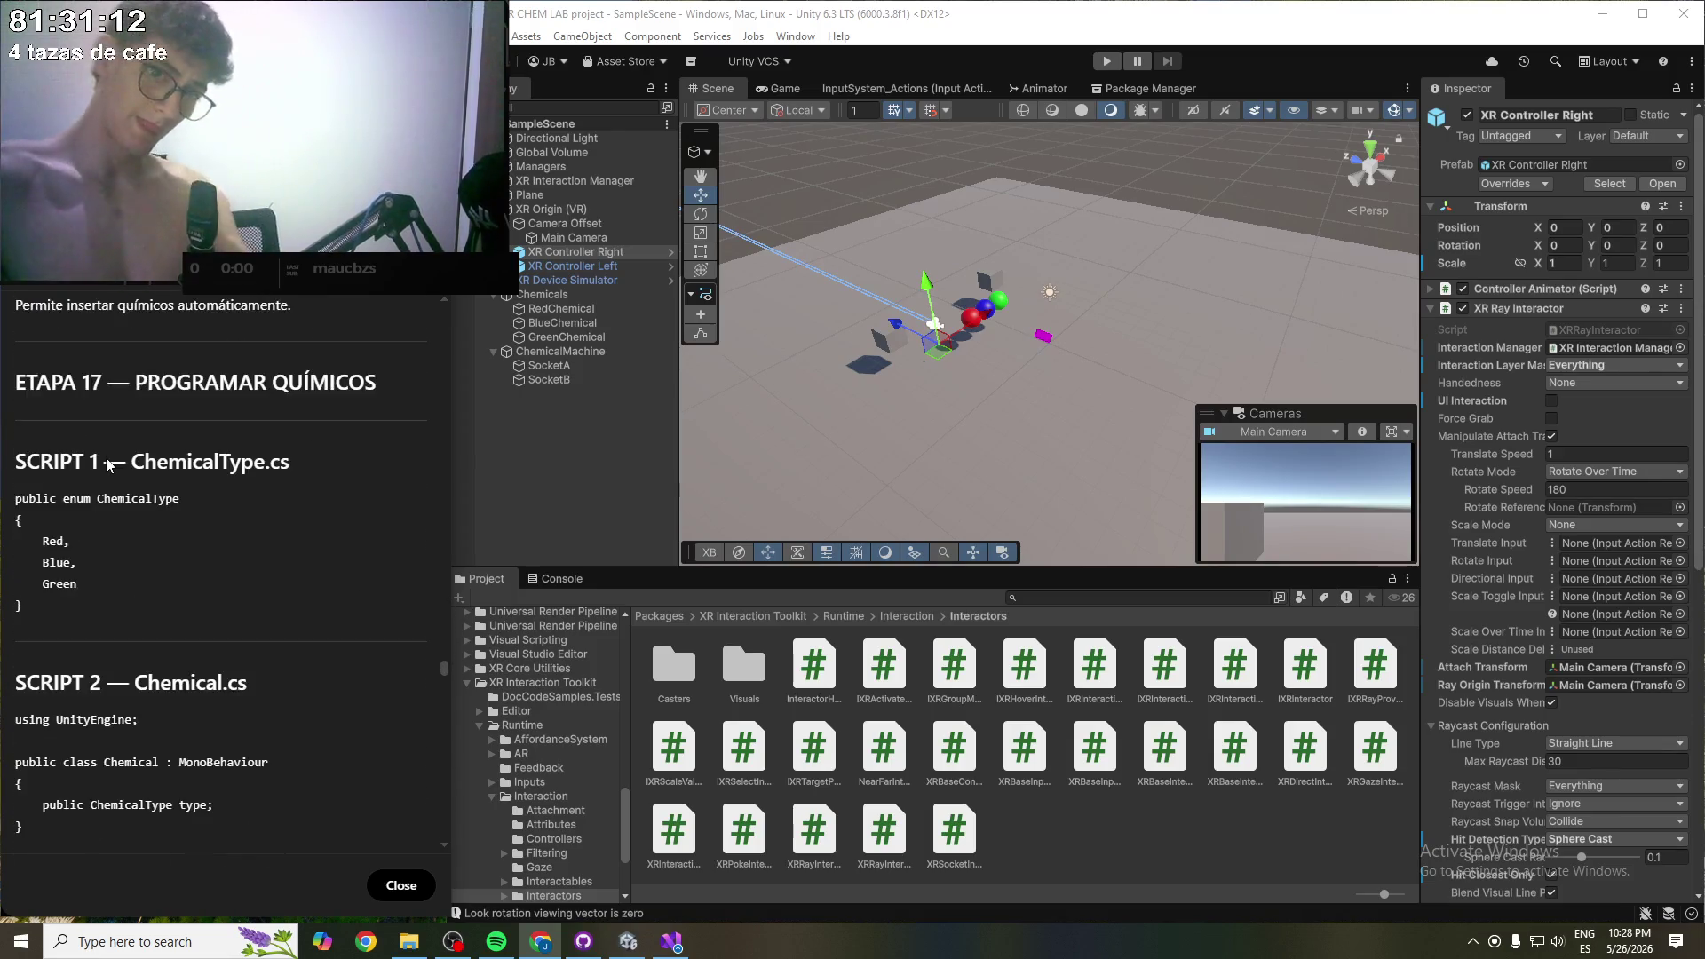
scroll(103, 464, down, 20)
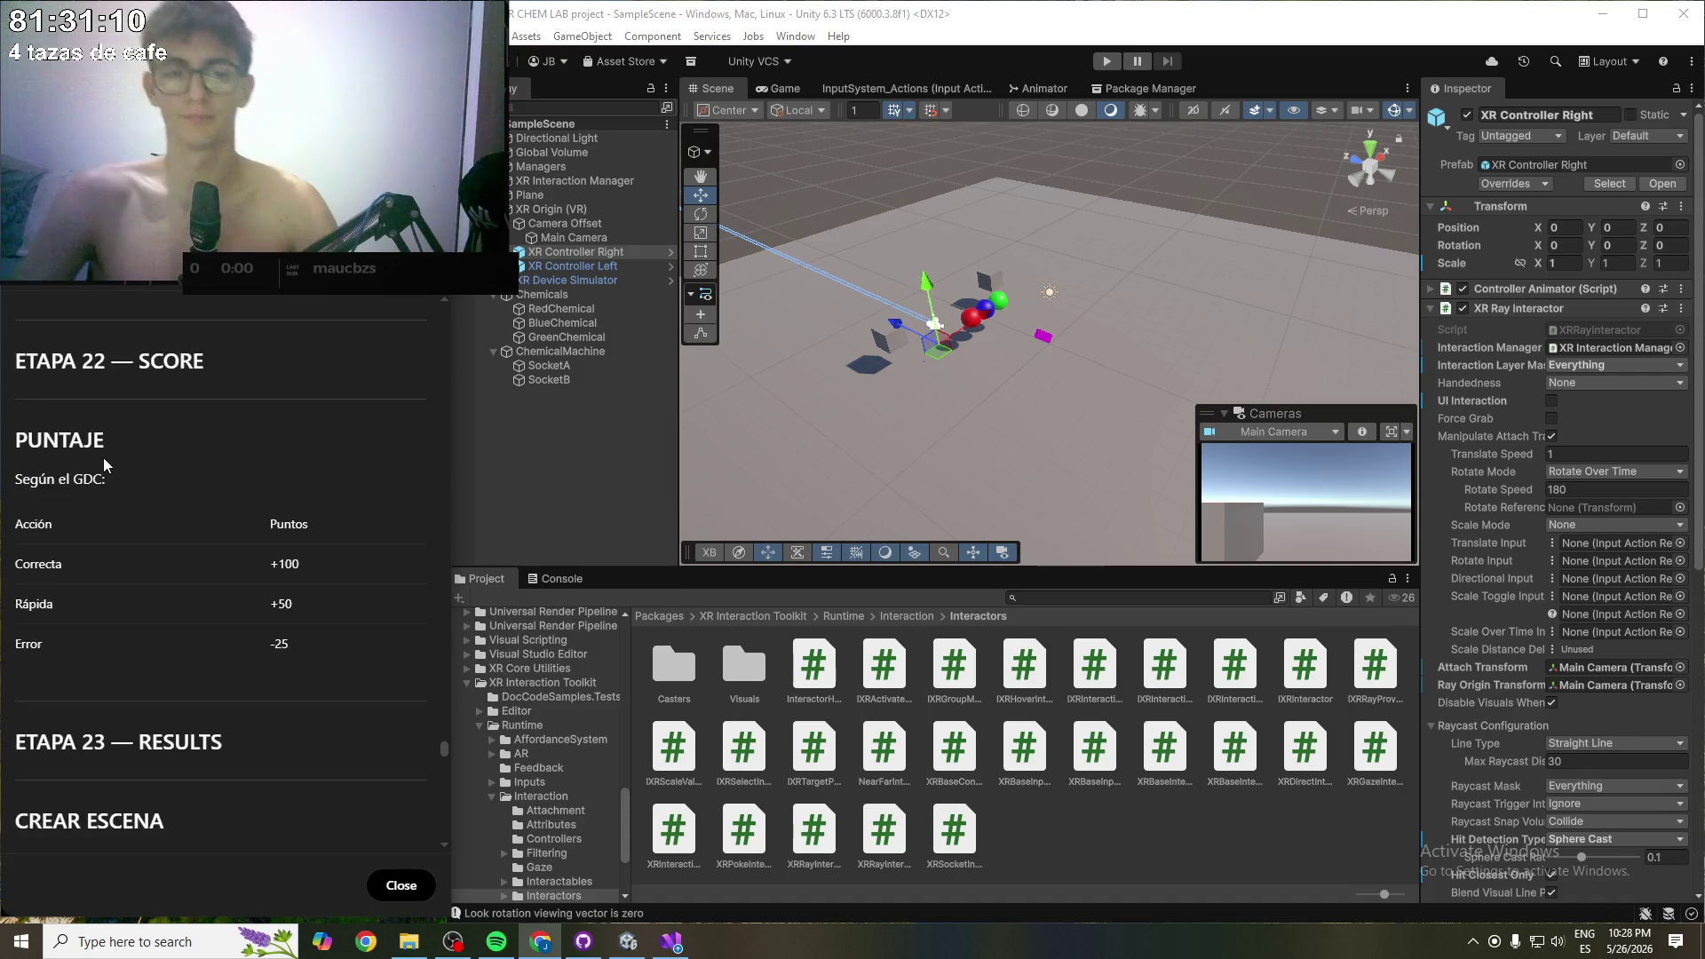
scroll(173, 591, down, 10)
mouse_move(172, 591)
mouse_down()
mouse_move(239, 786)
mouse_move(286, 781)
mouse_move(262, 838)
mouse_up()
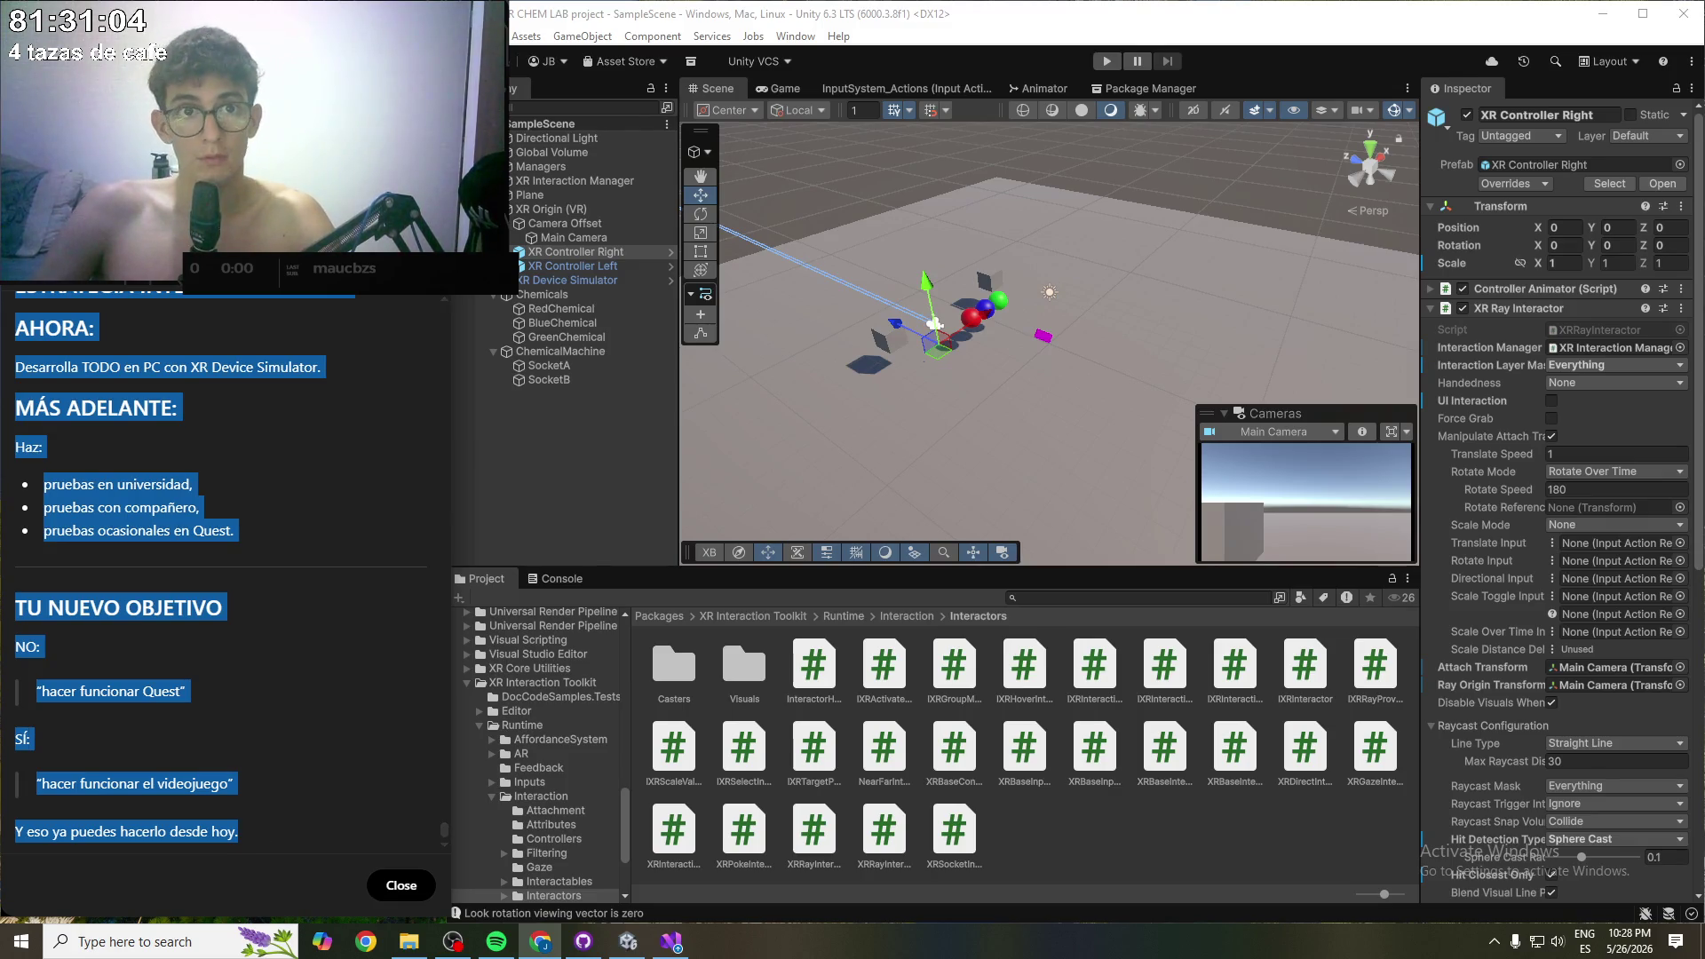
key(Escape)
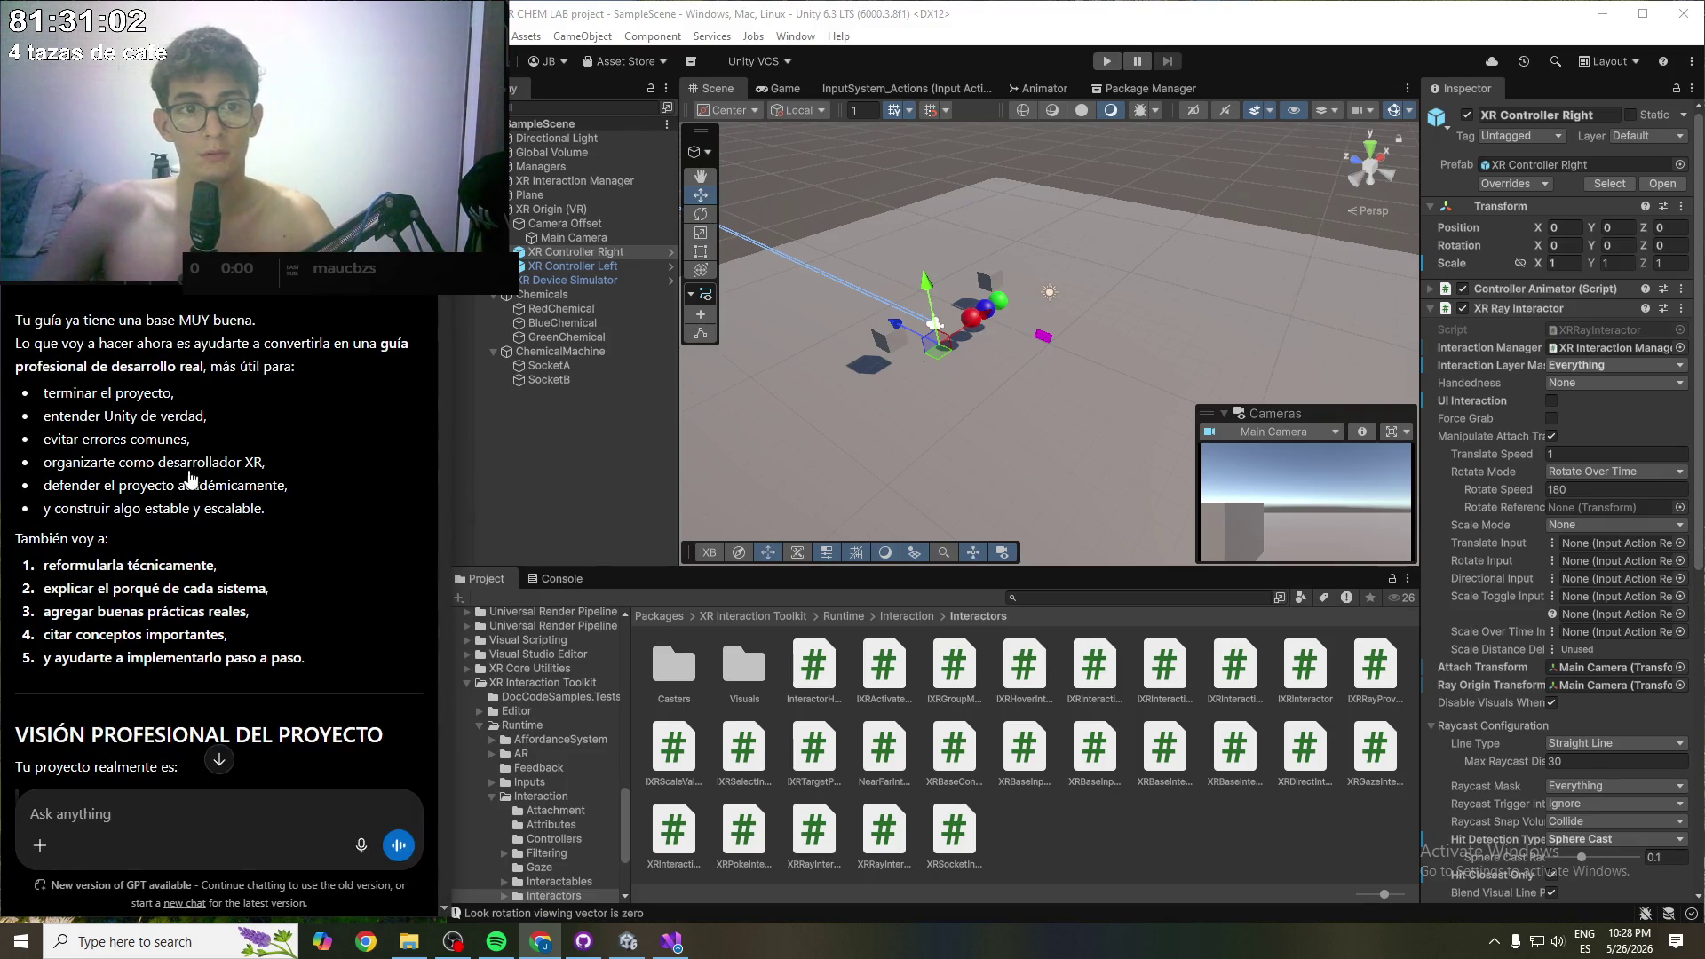
- Paste the full GUÍA DEFINITIVA RVP3 XR CHEM LAB guide into a new chat and send it
key(ctrl+shift+s)
click(93, 384)
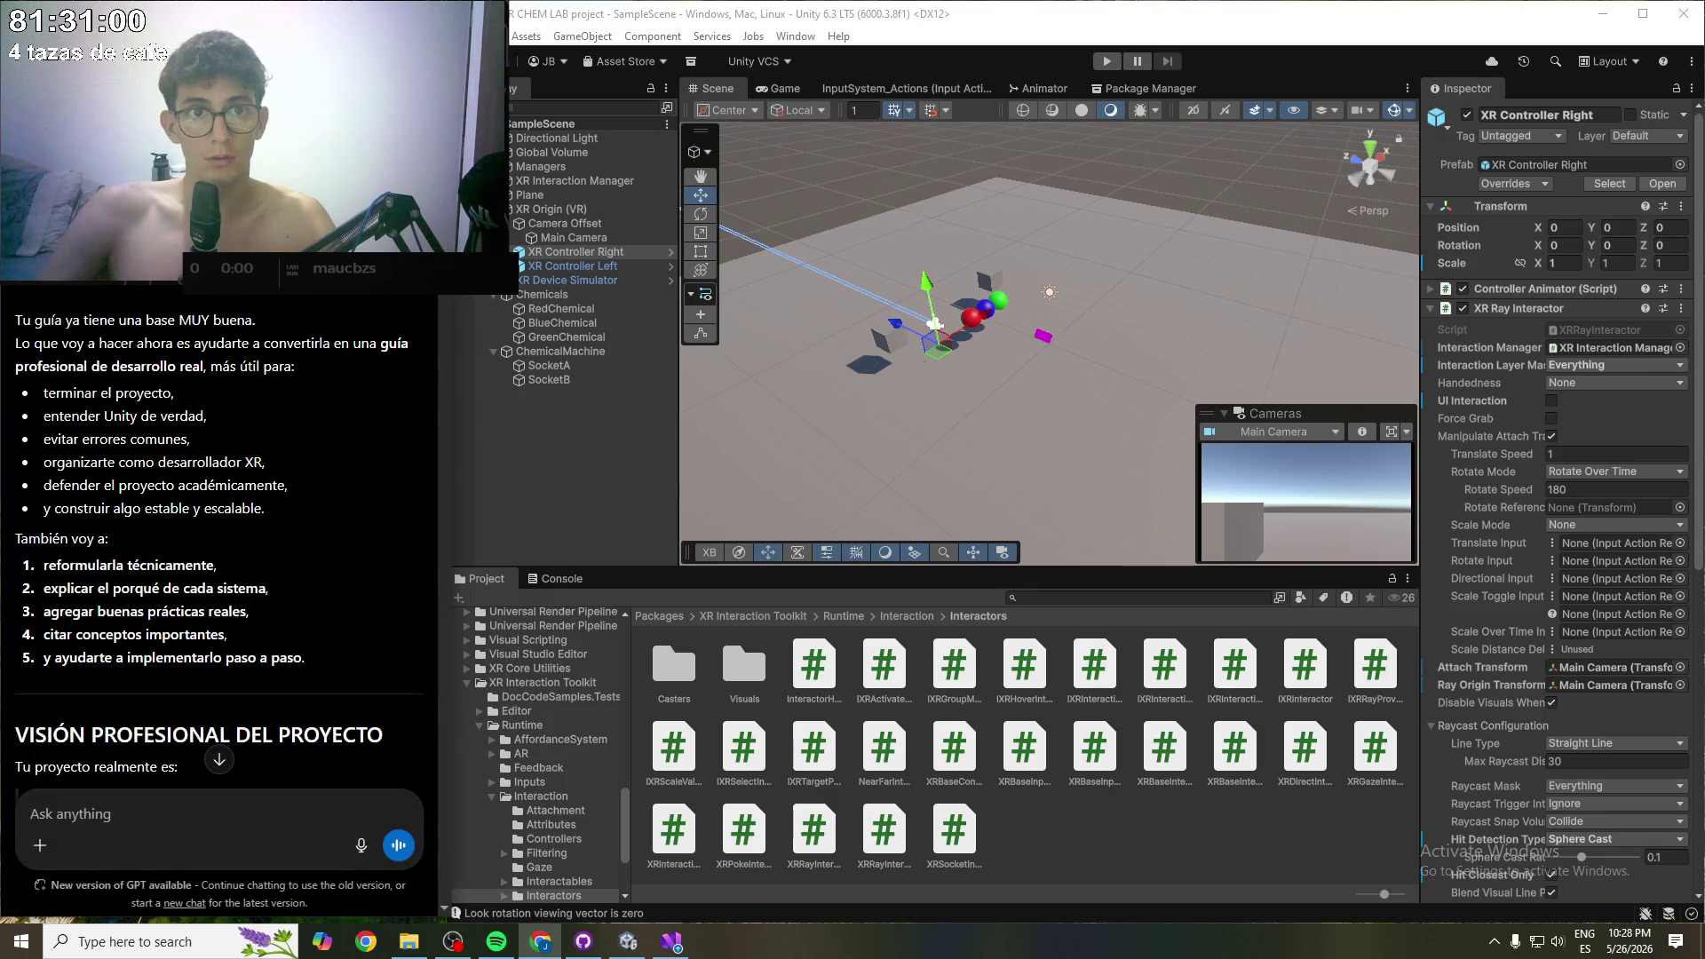
key(ctrl+shift+s)
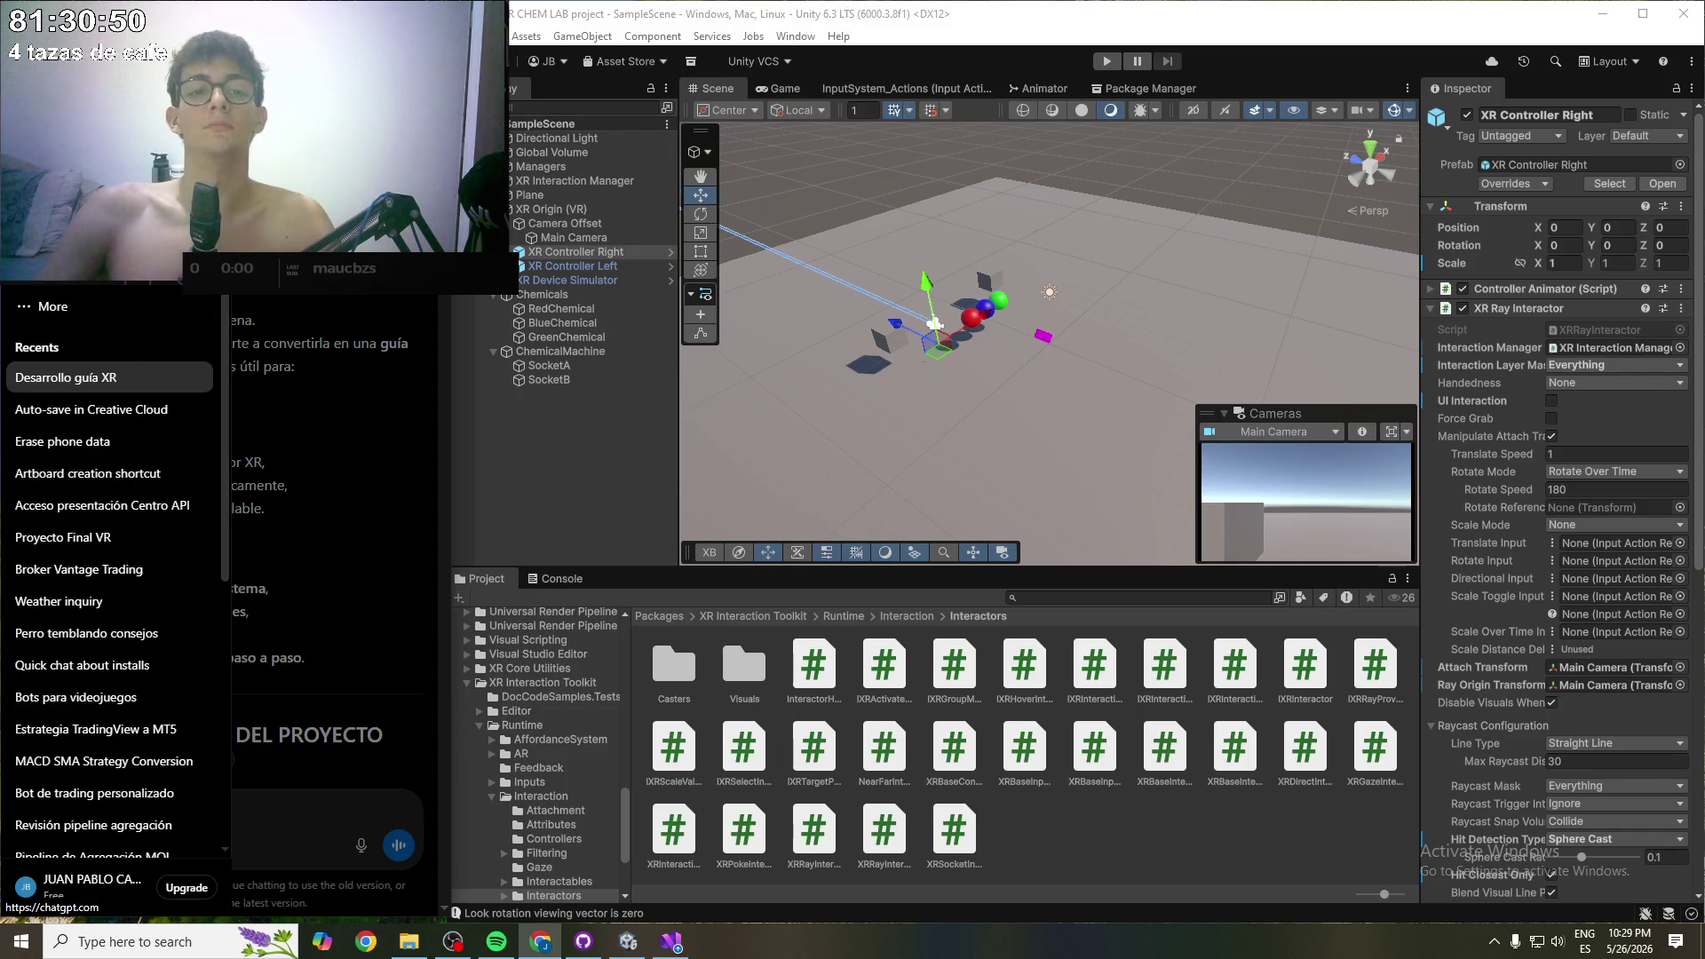
click(106, 378)
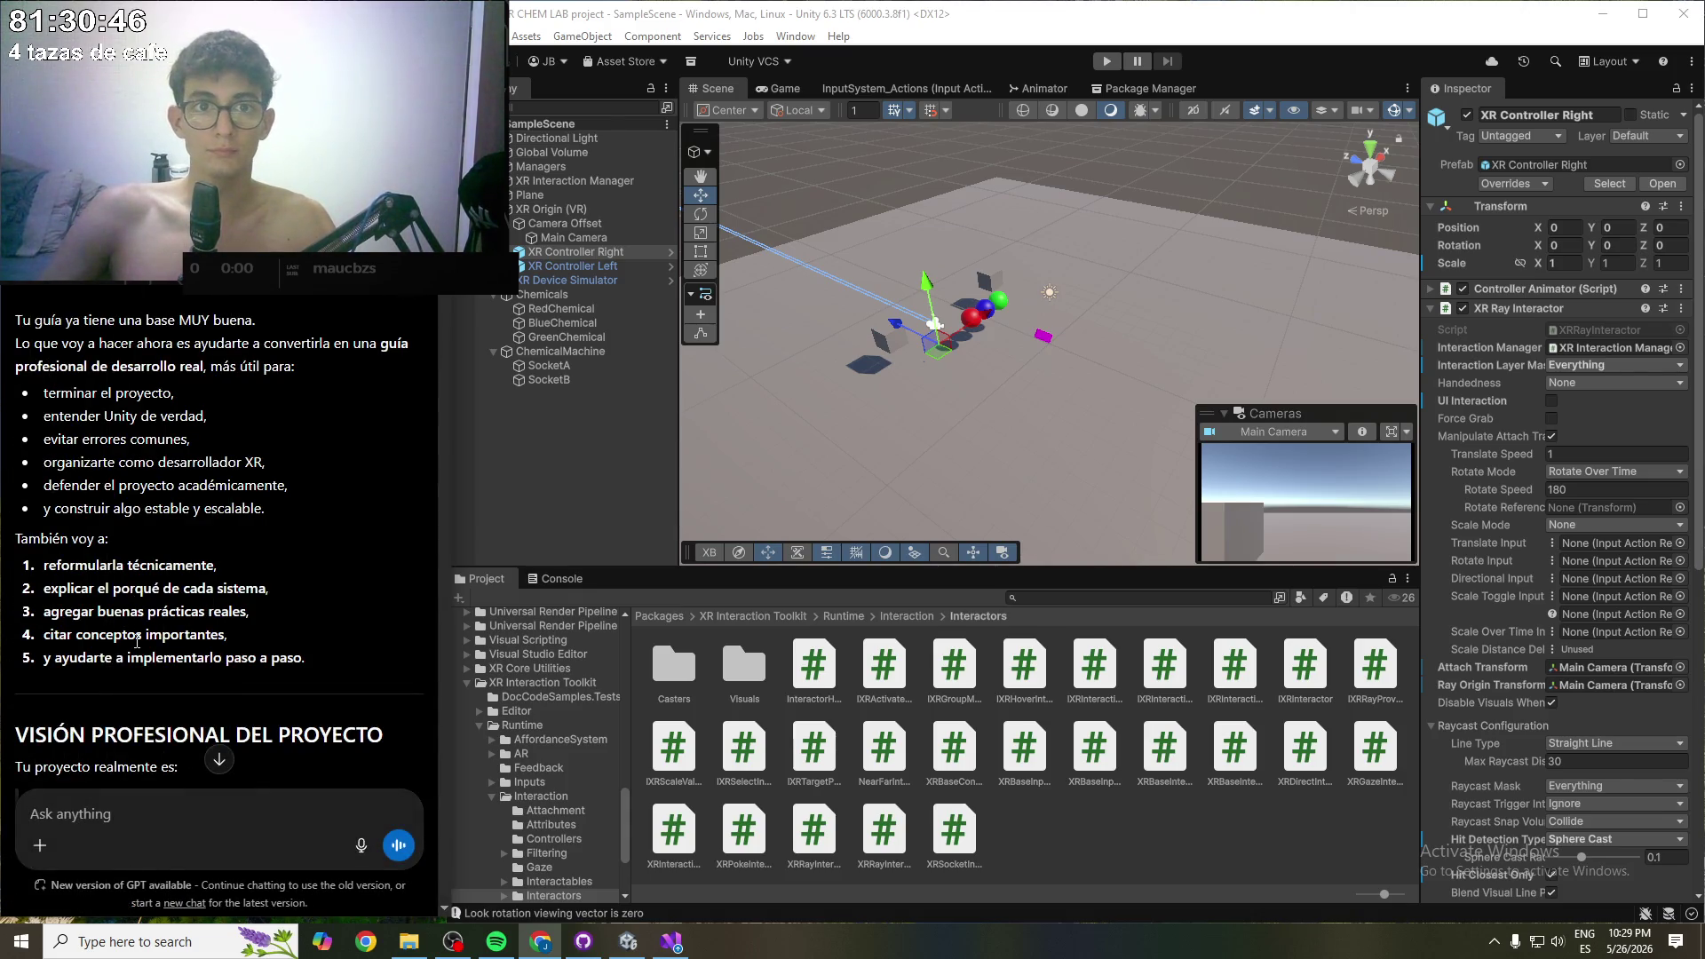
key(ctrl+shift+o)
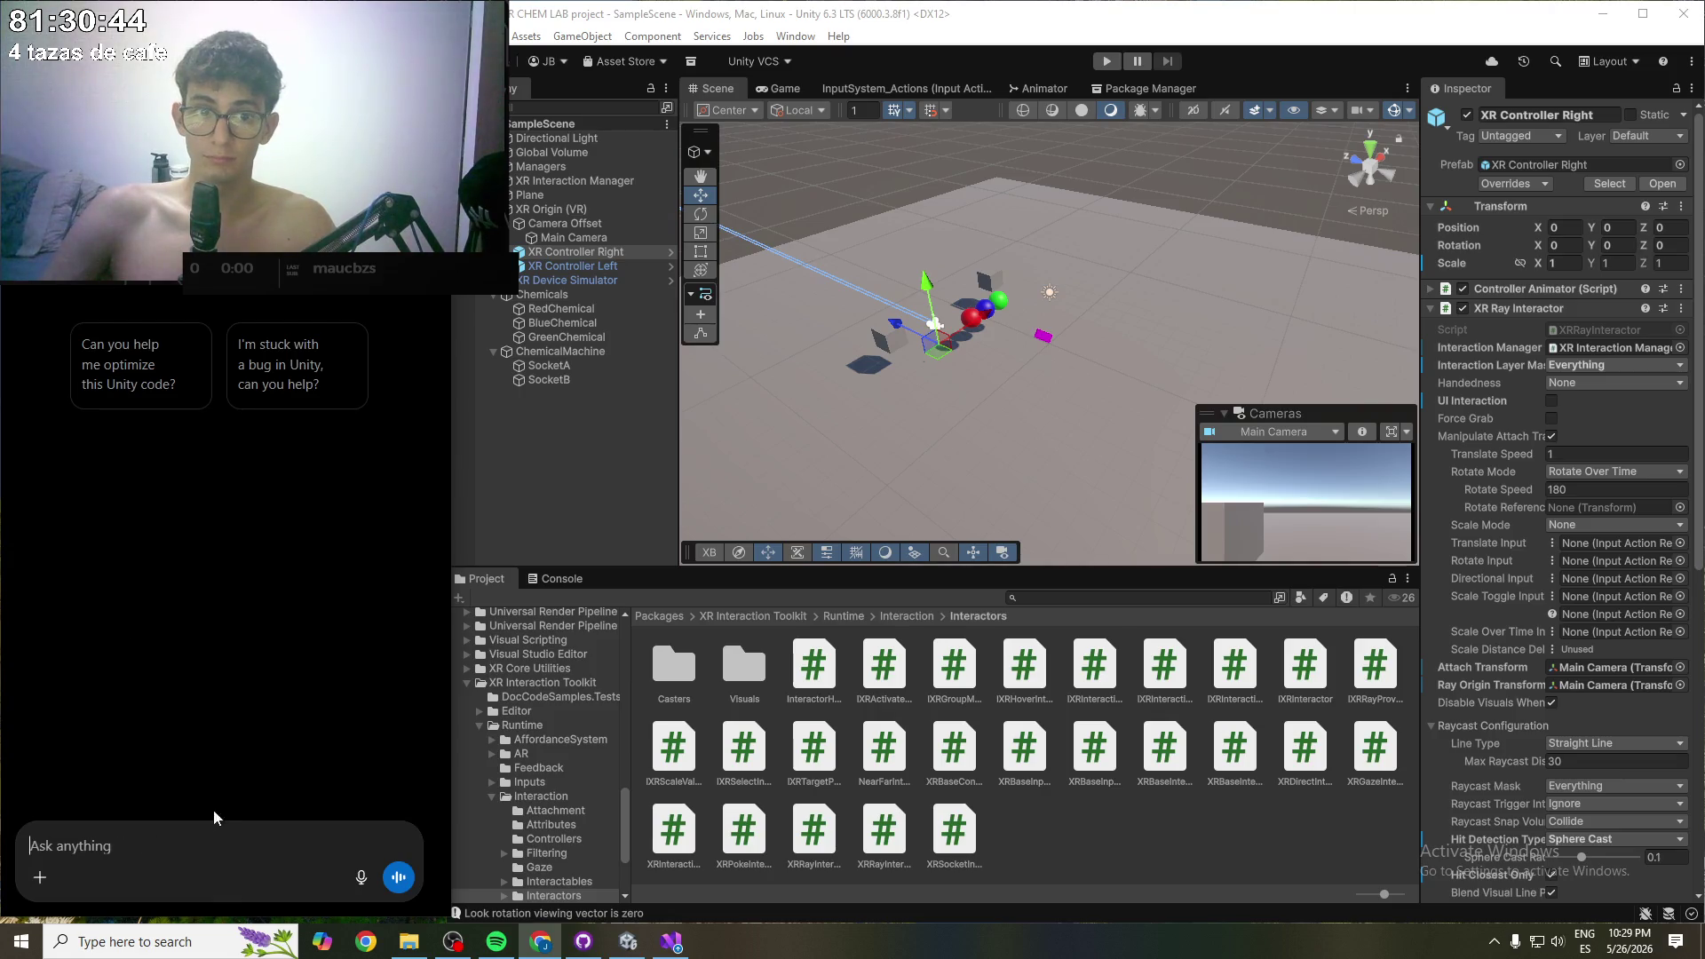
key(ctrl+v)
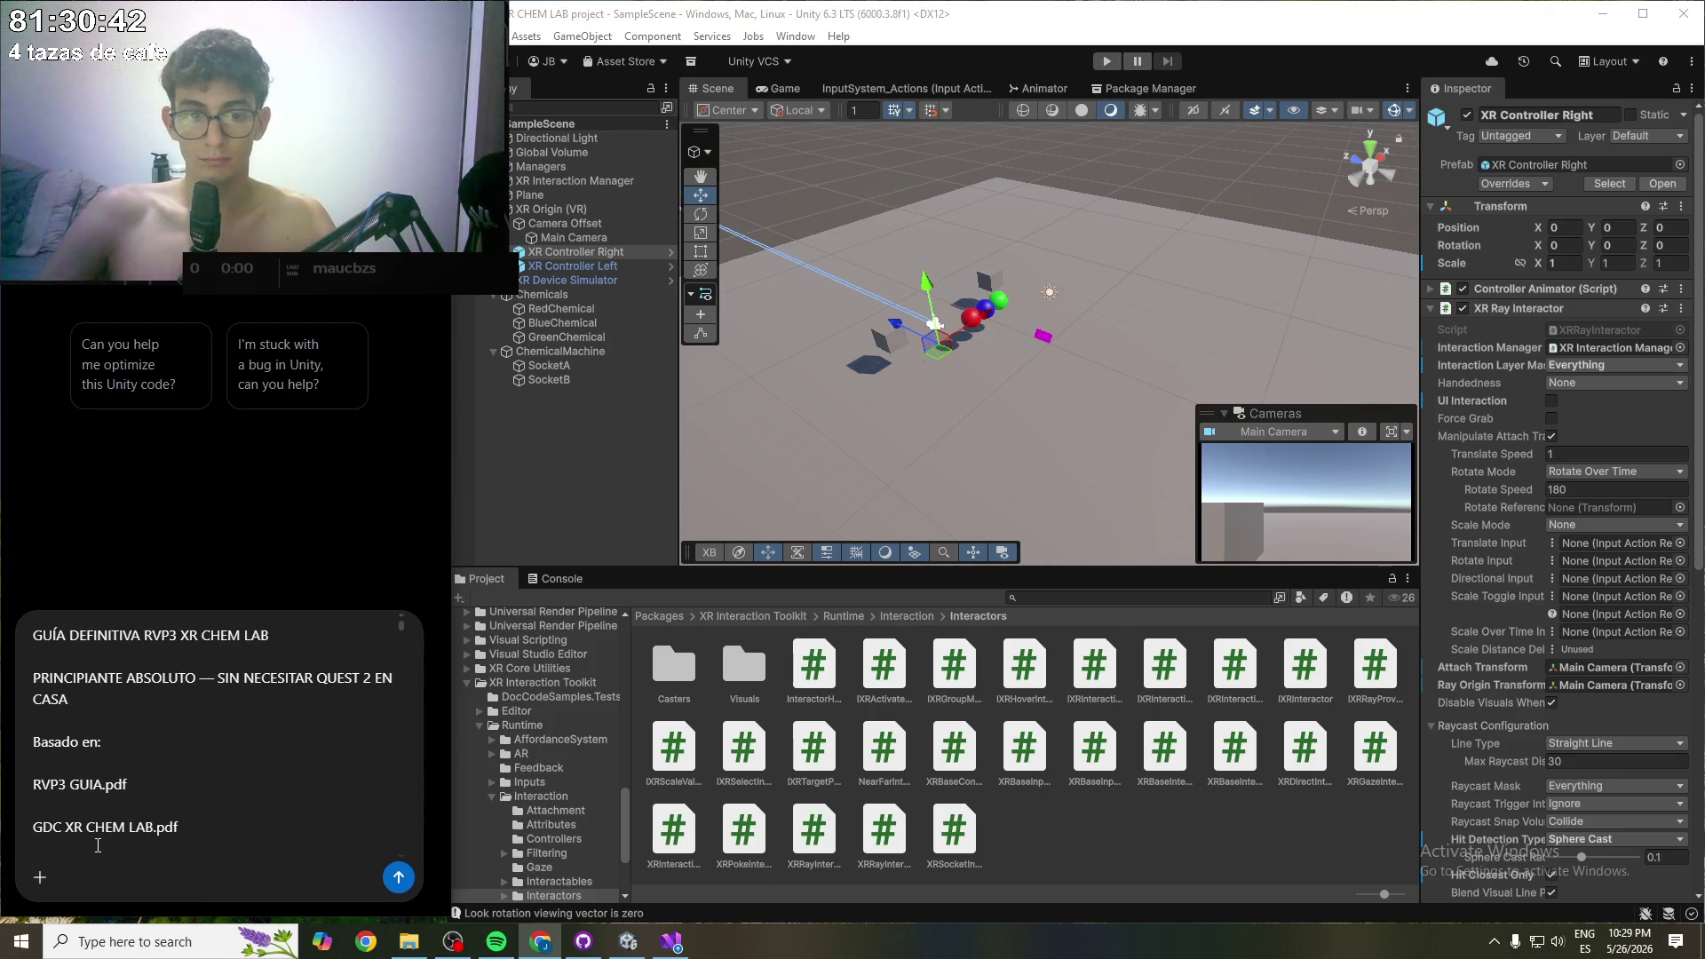
key(Return)
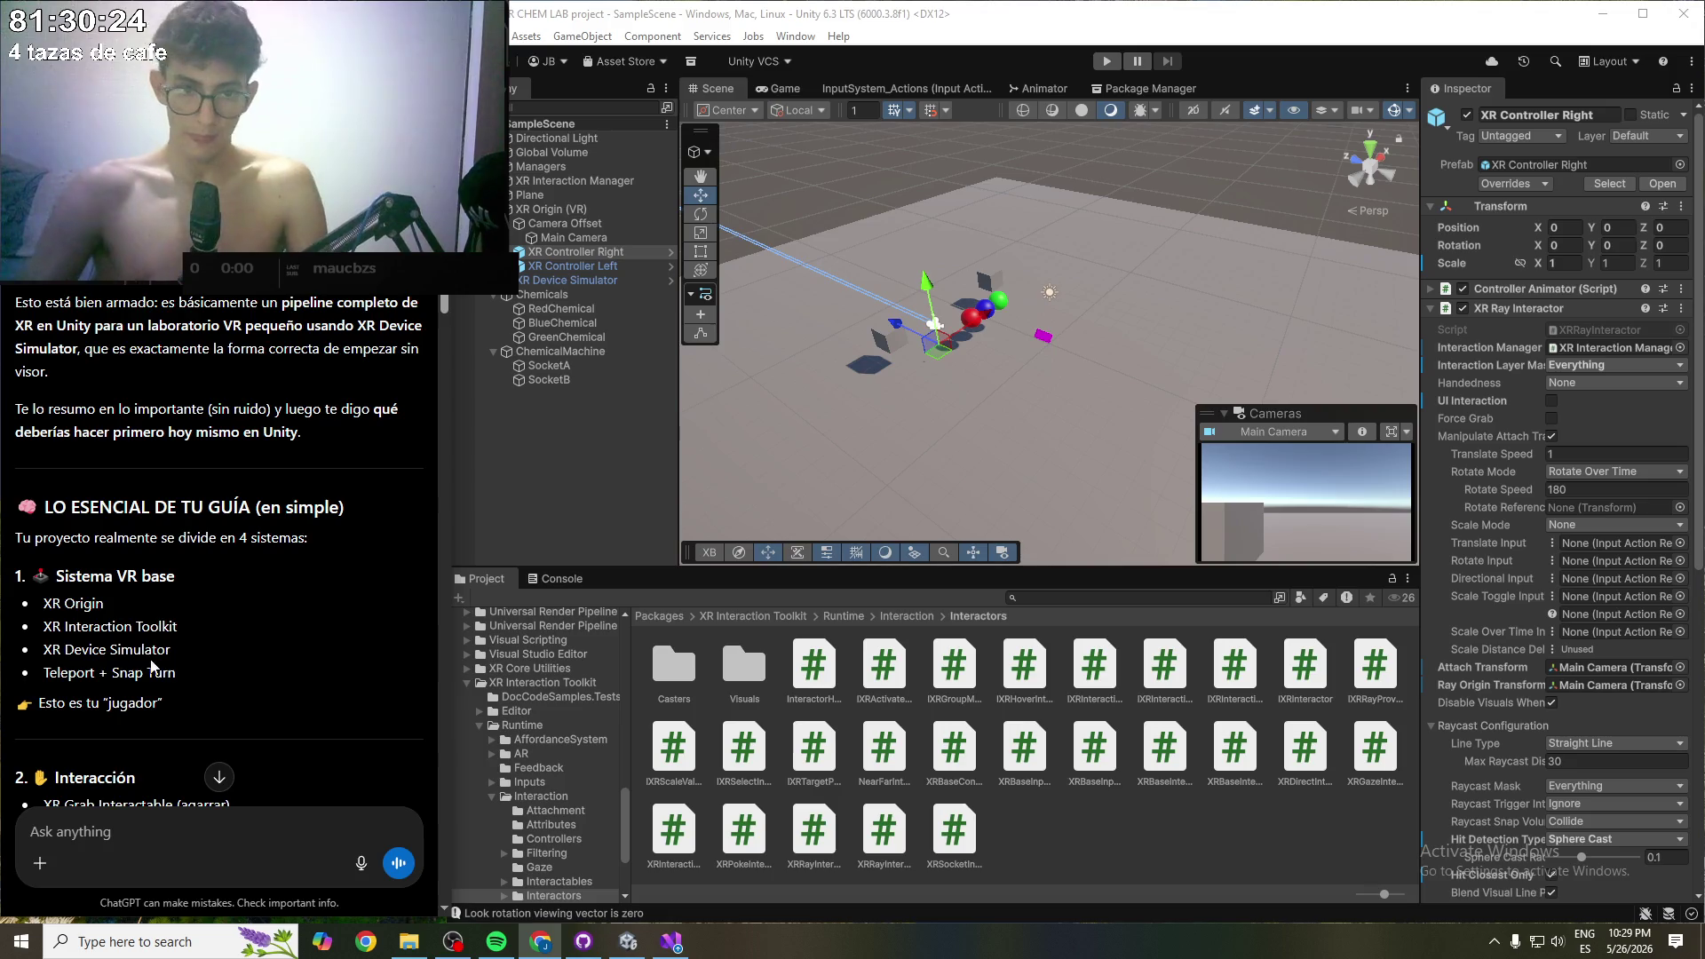
scroll(152, 664, down, 10)
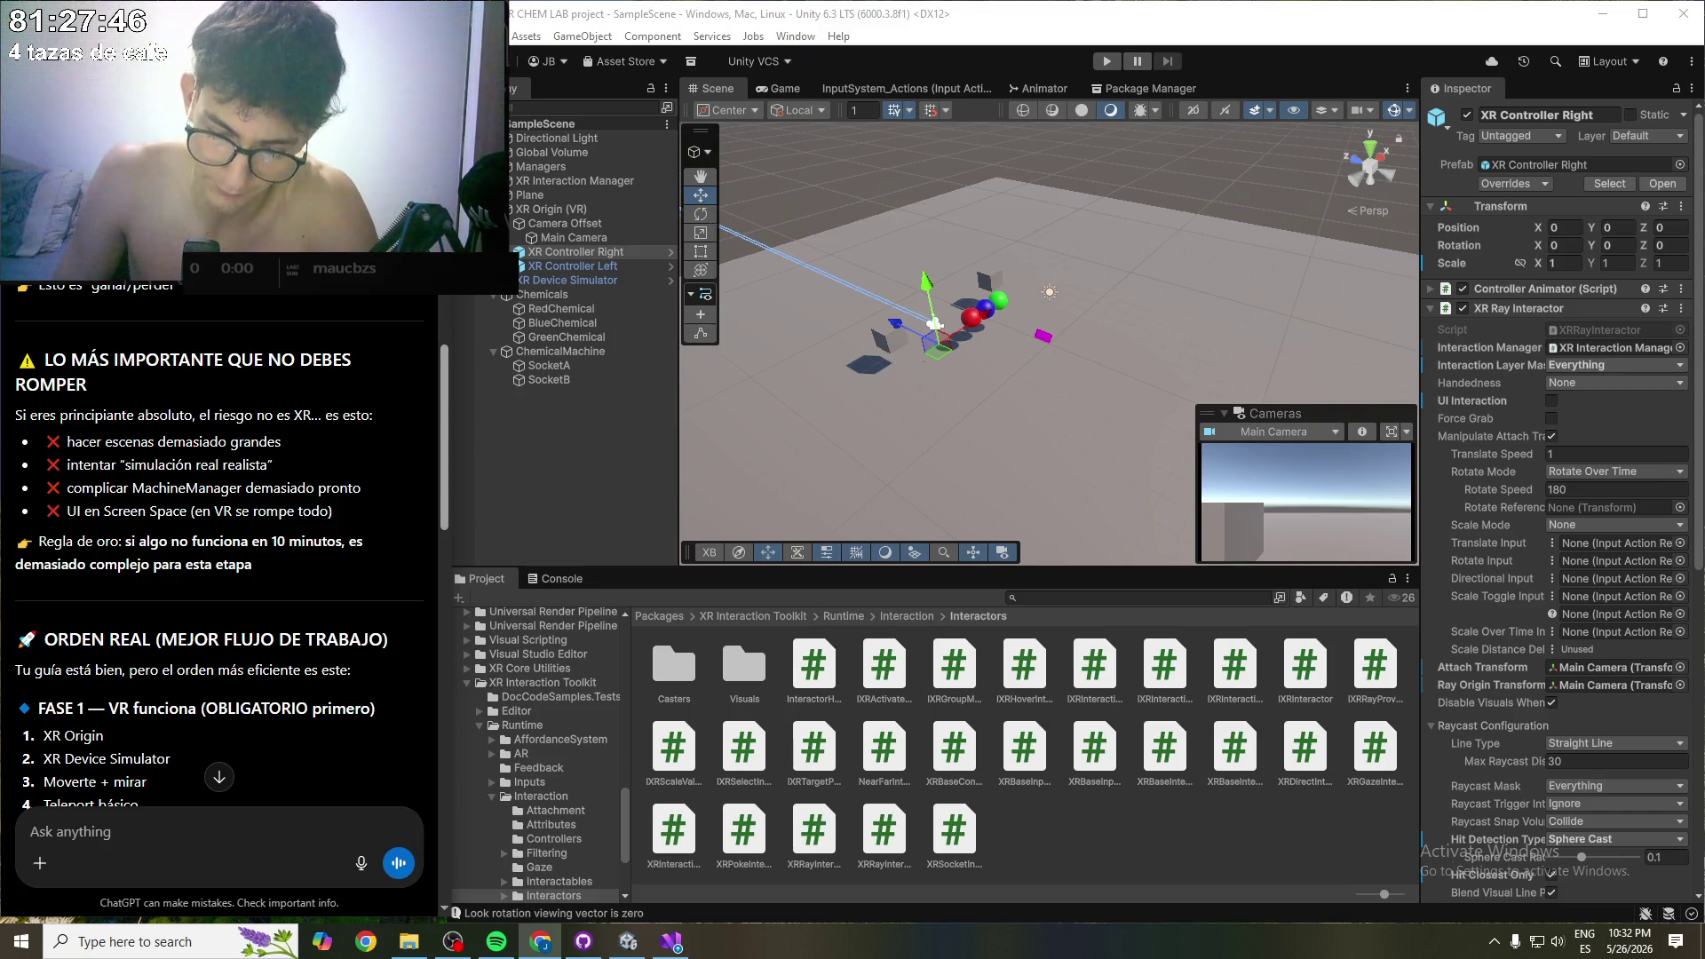
scroll(236, 428, down, 1)
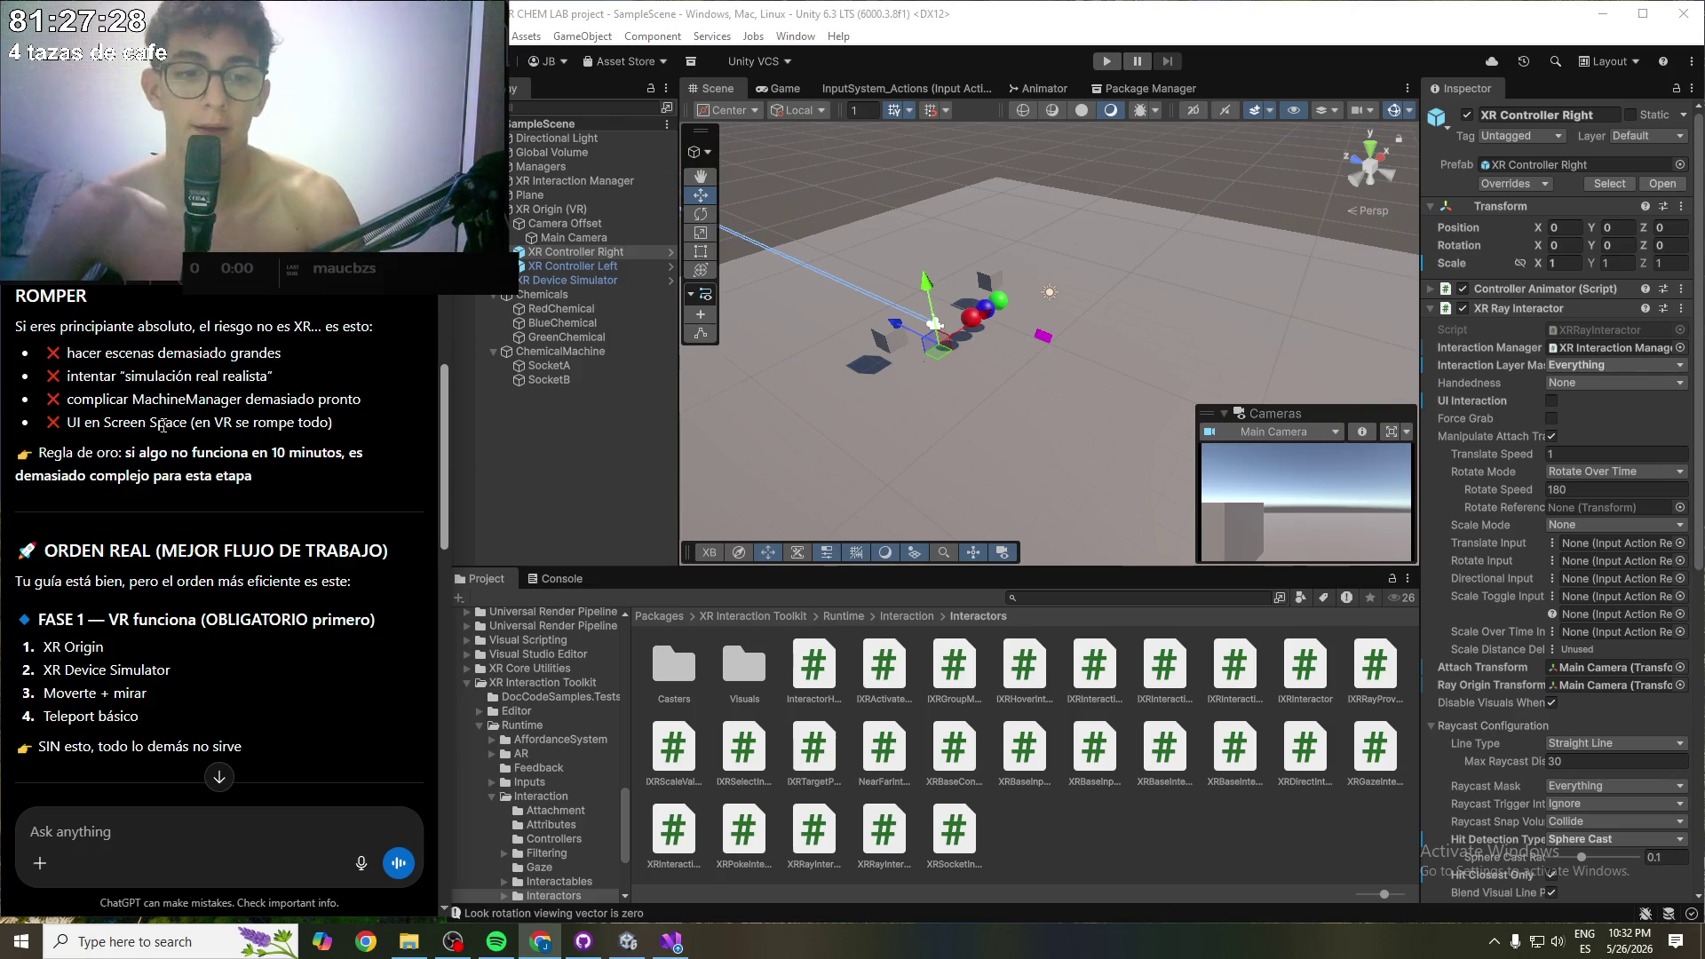
scroll(169, 602, down, 15)
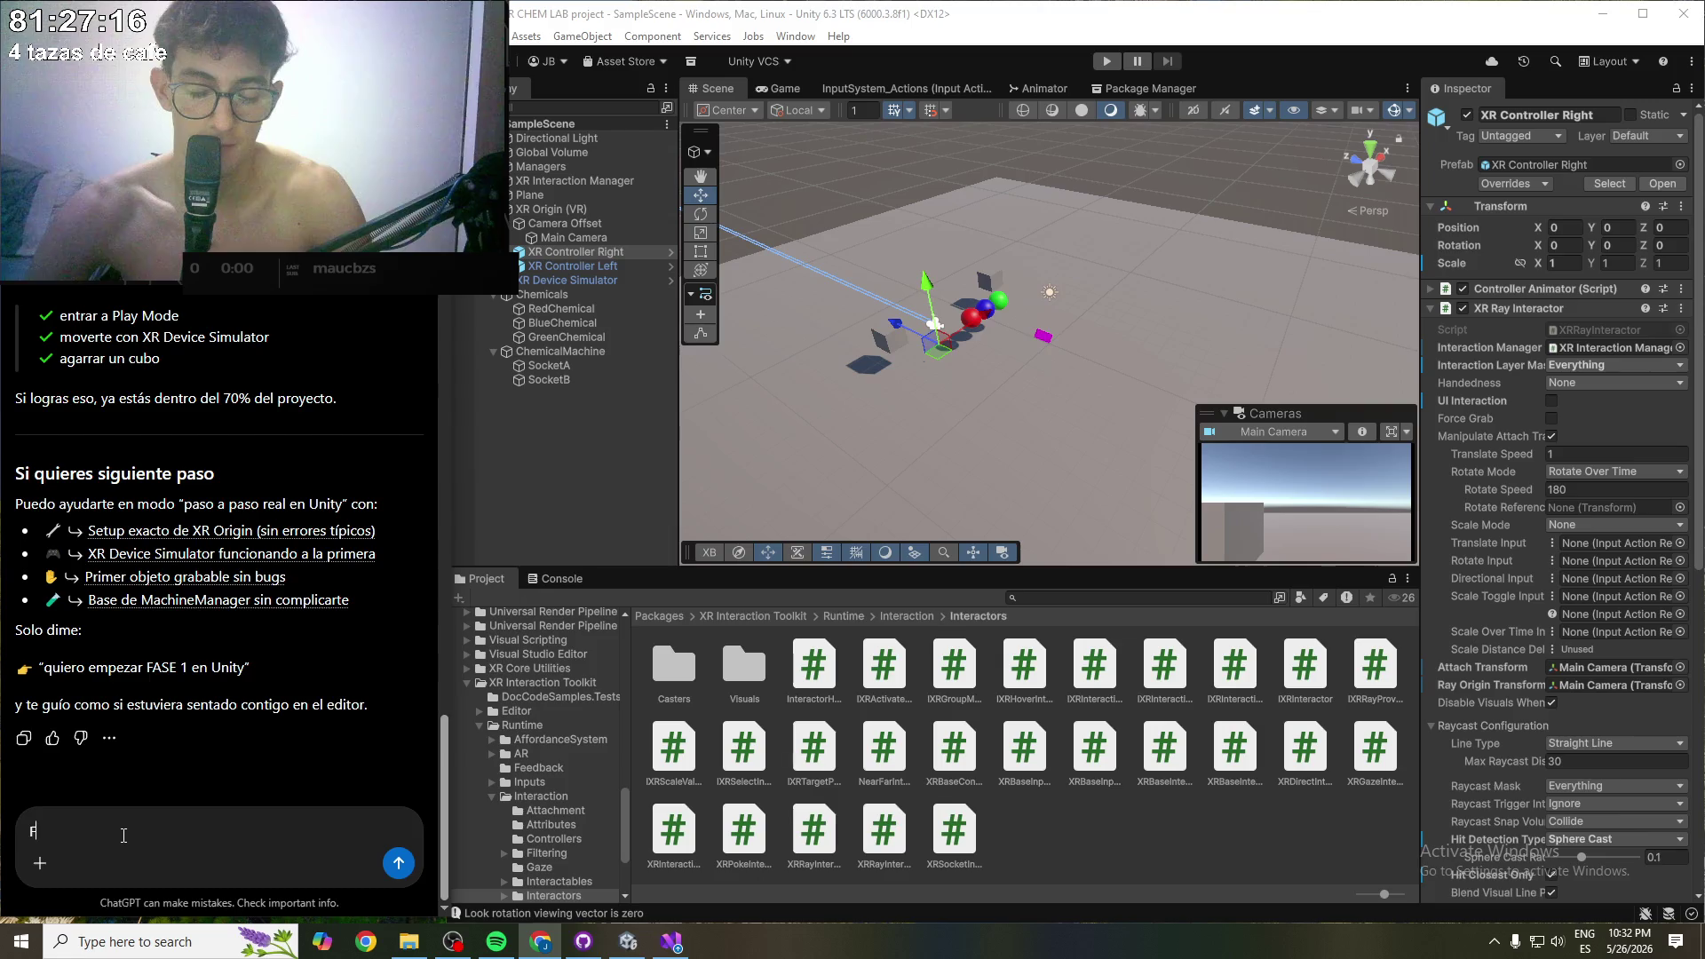
text(Empecemos)
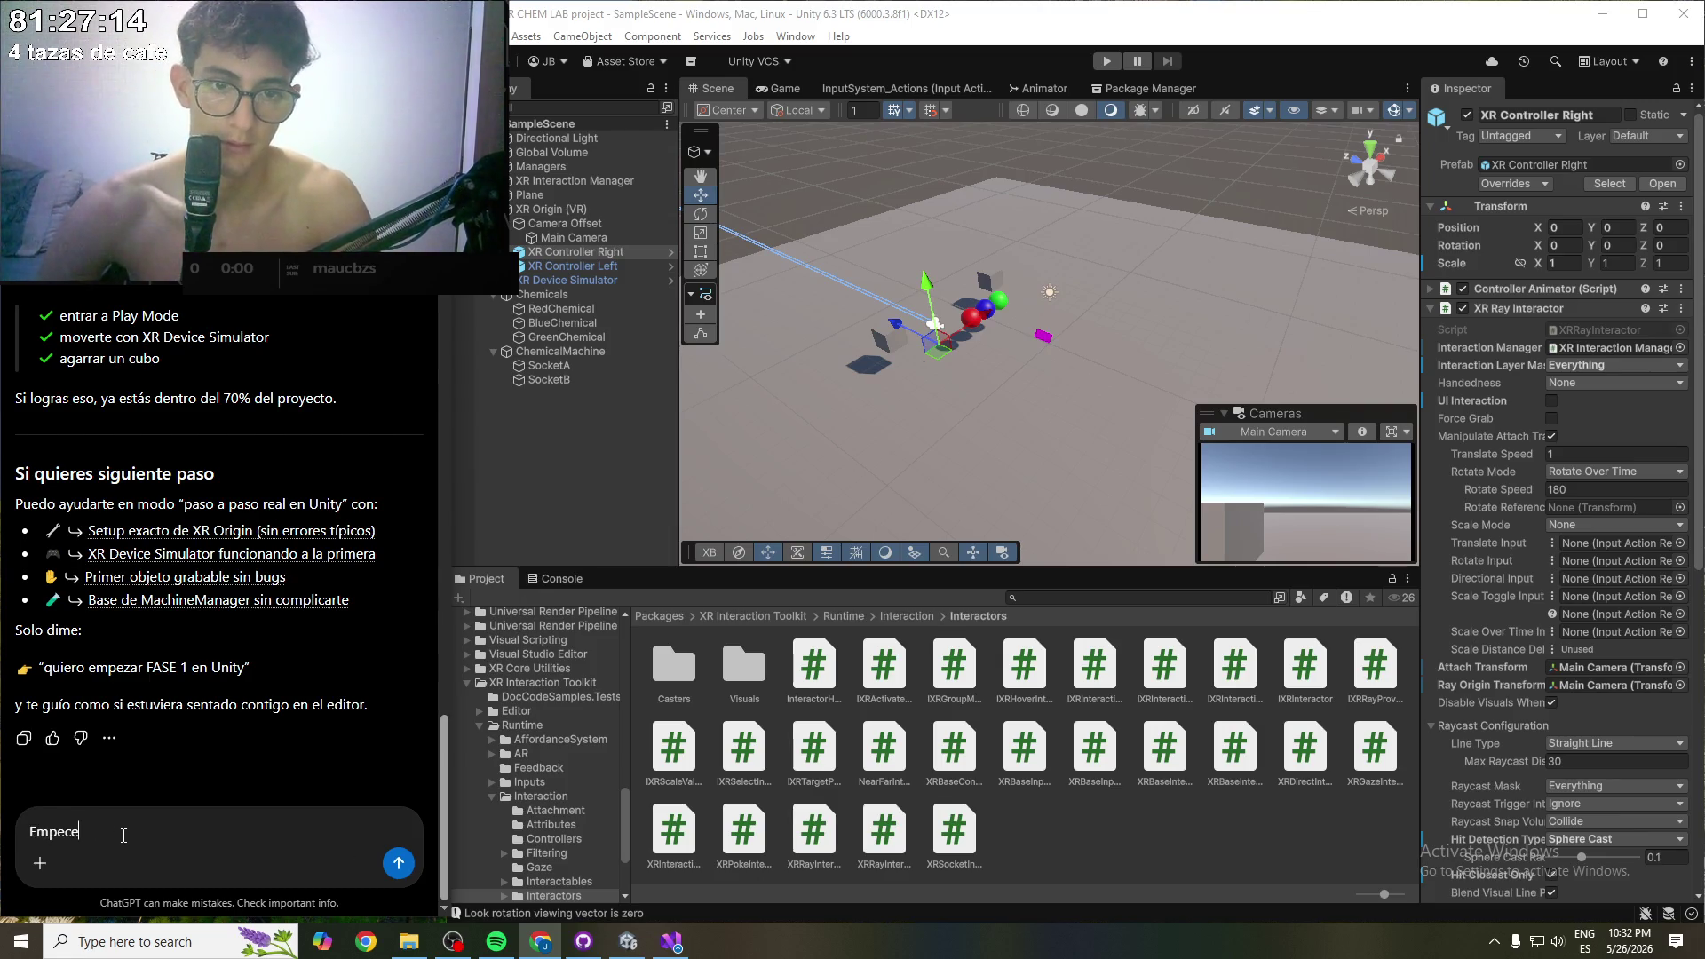
- Send 'Empecemos' and look over the XR Interaction Toolkit line in the reply
key(Return)
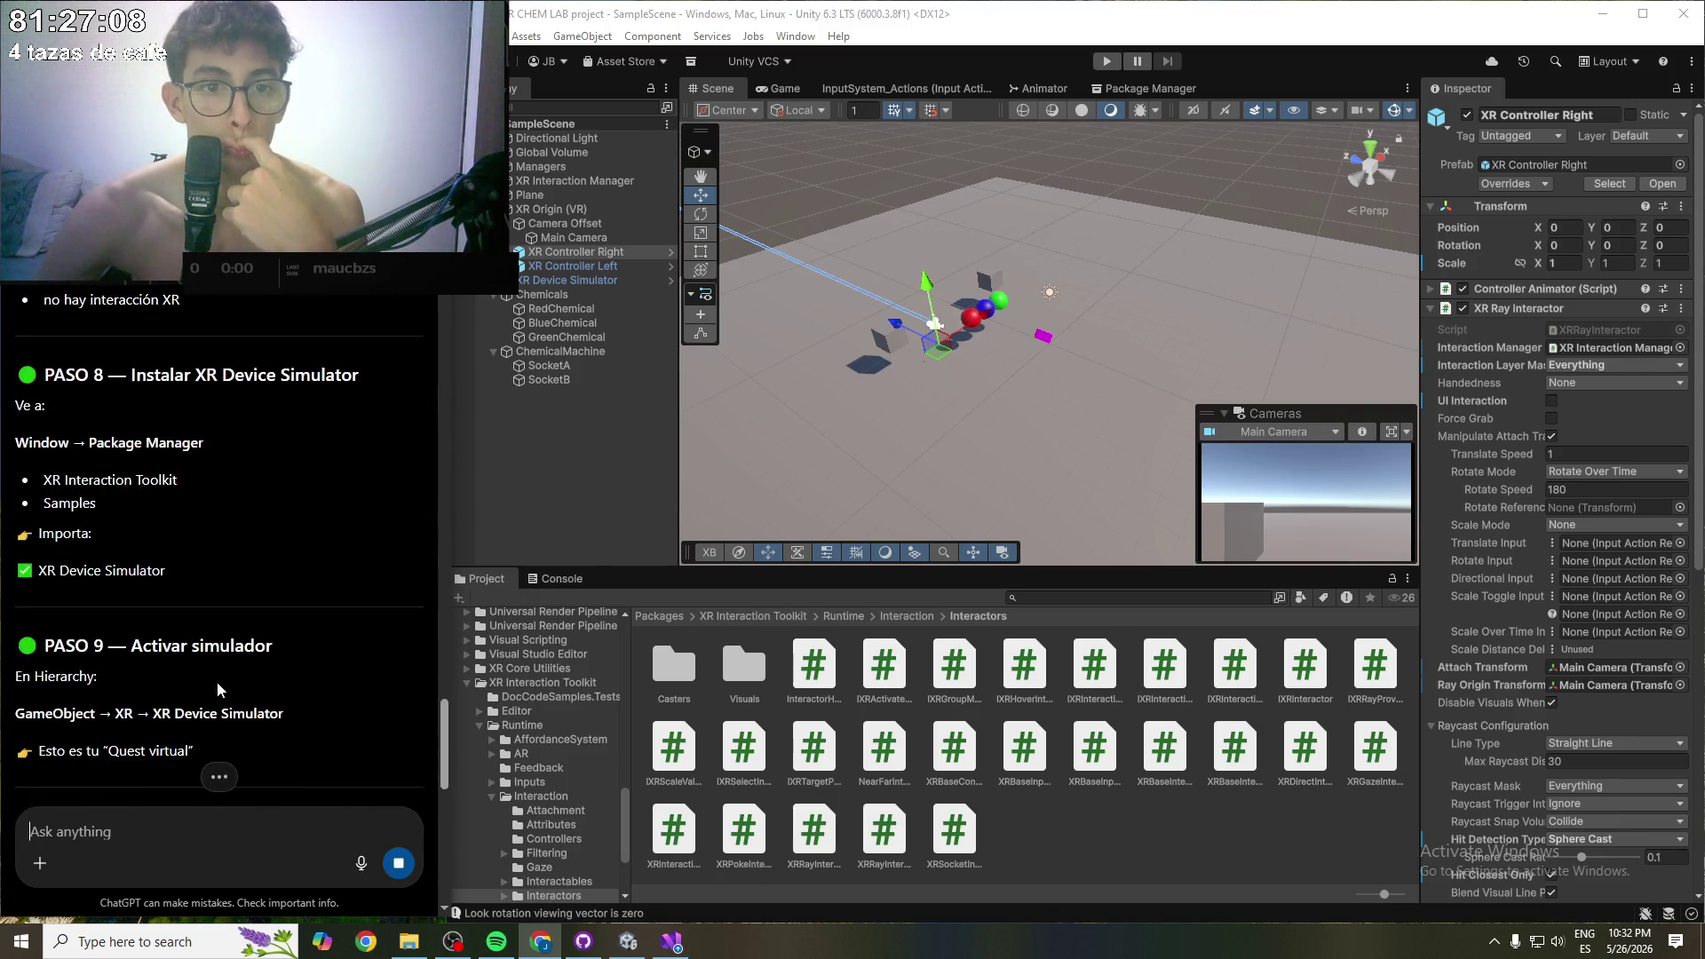
triple_click(207, 481)
click(160, 511)
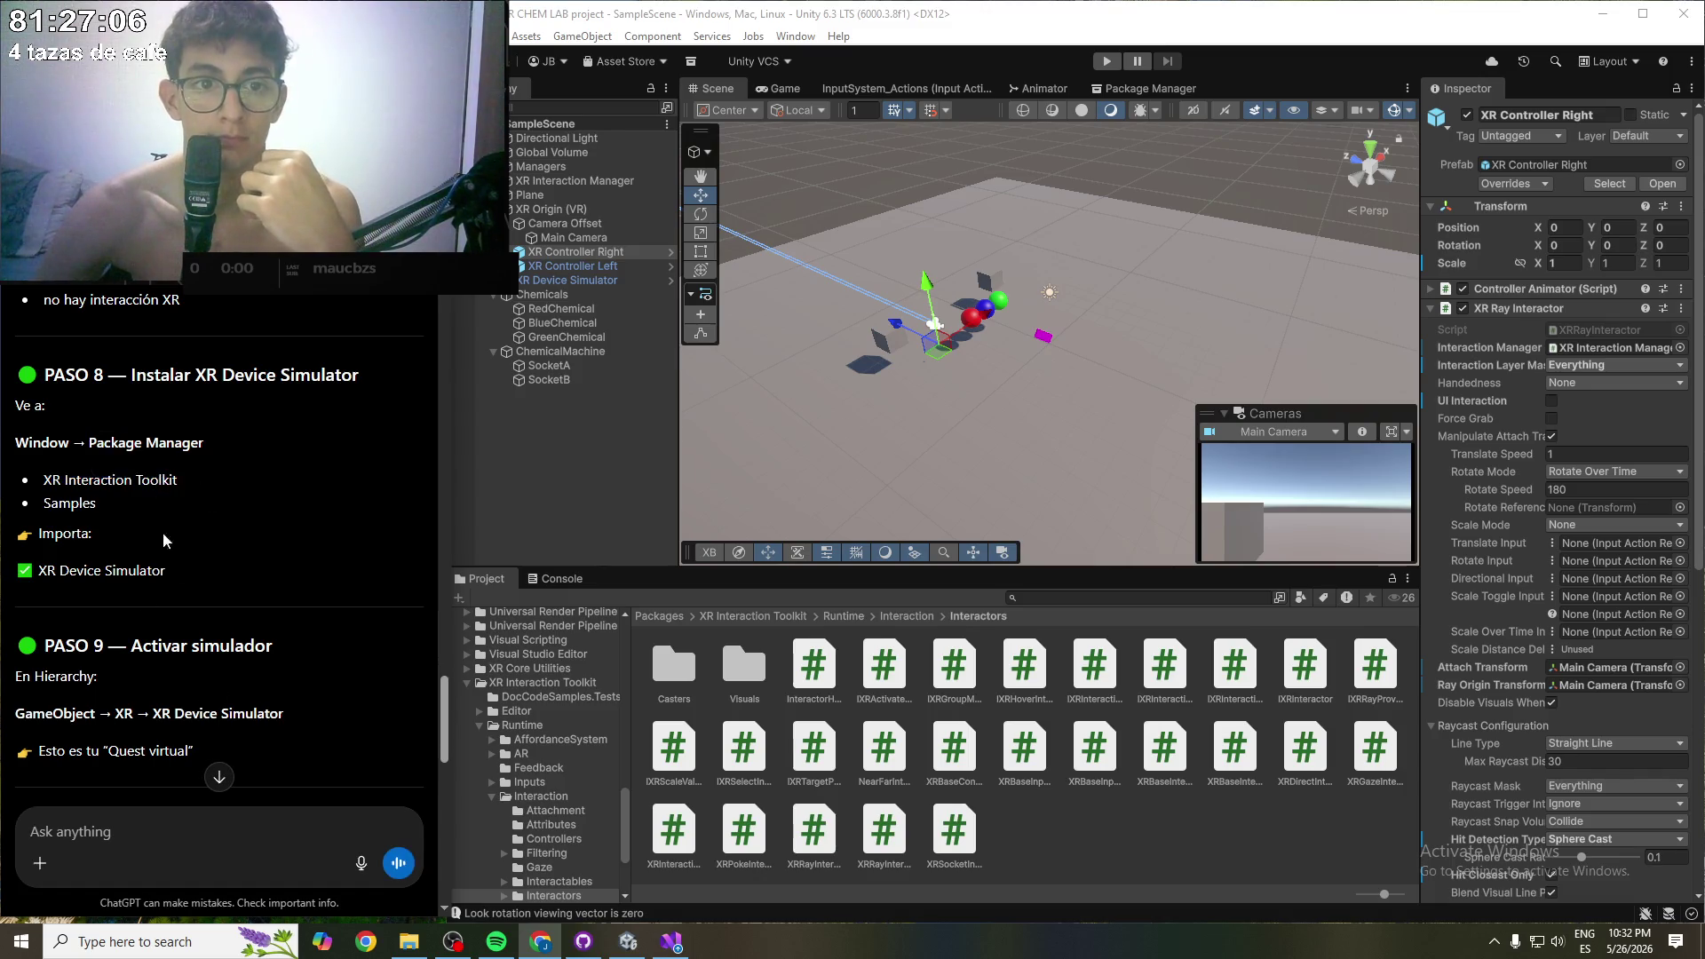
scroll(182, 535, down, 10)
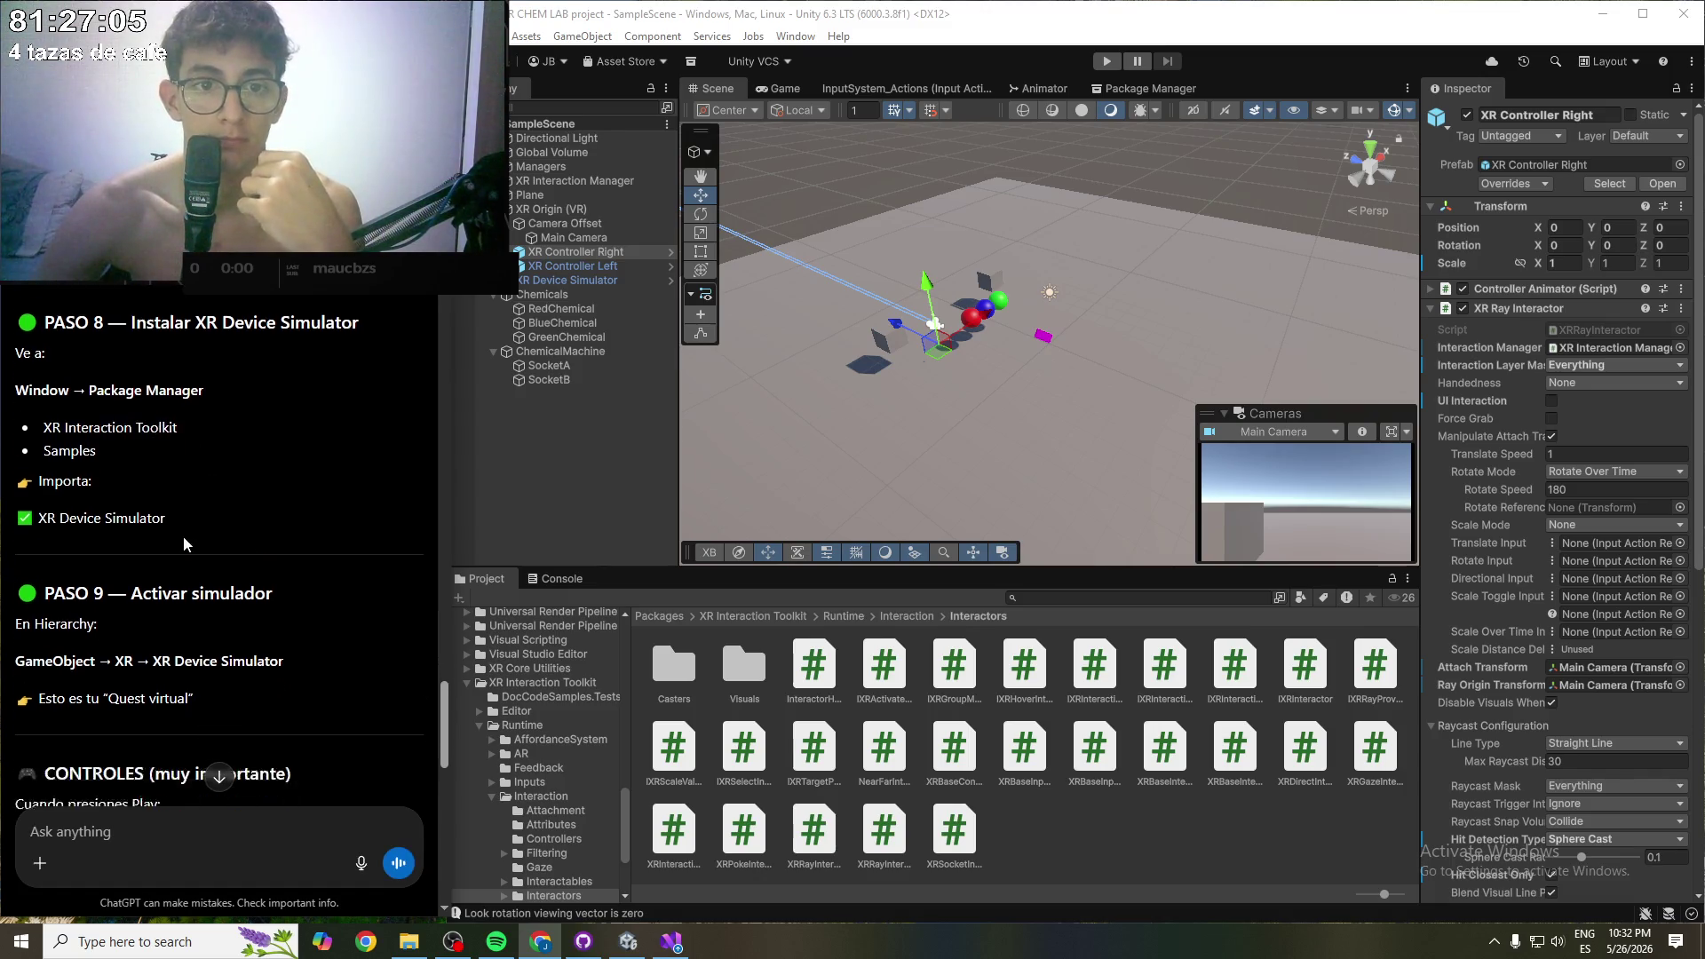
- Reply 'listo' to receive the FASE 2 teleport and snap turn steps
click(122, 826)
text(listo)
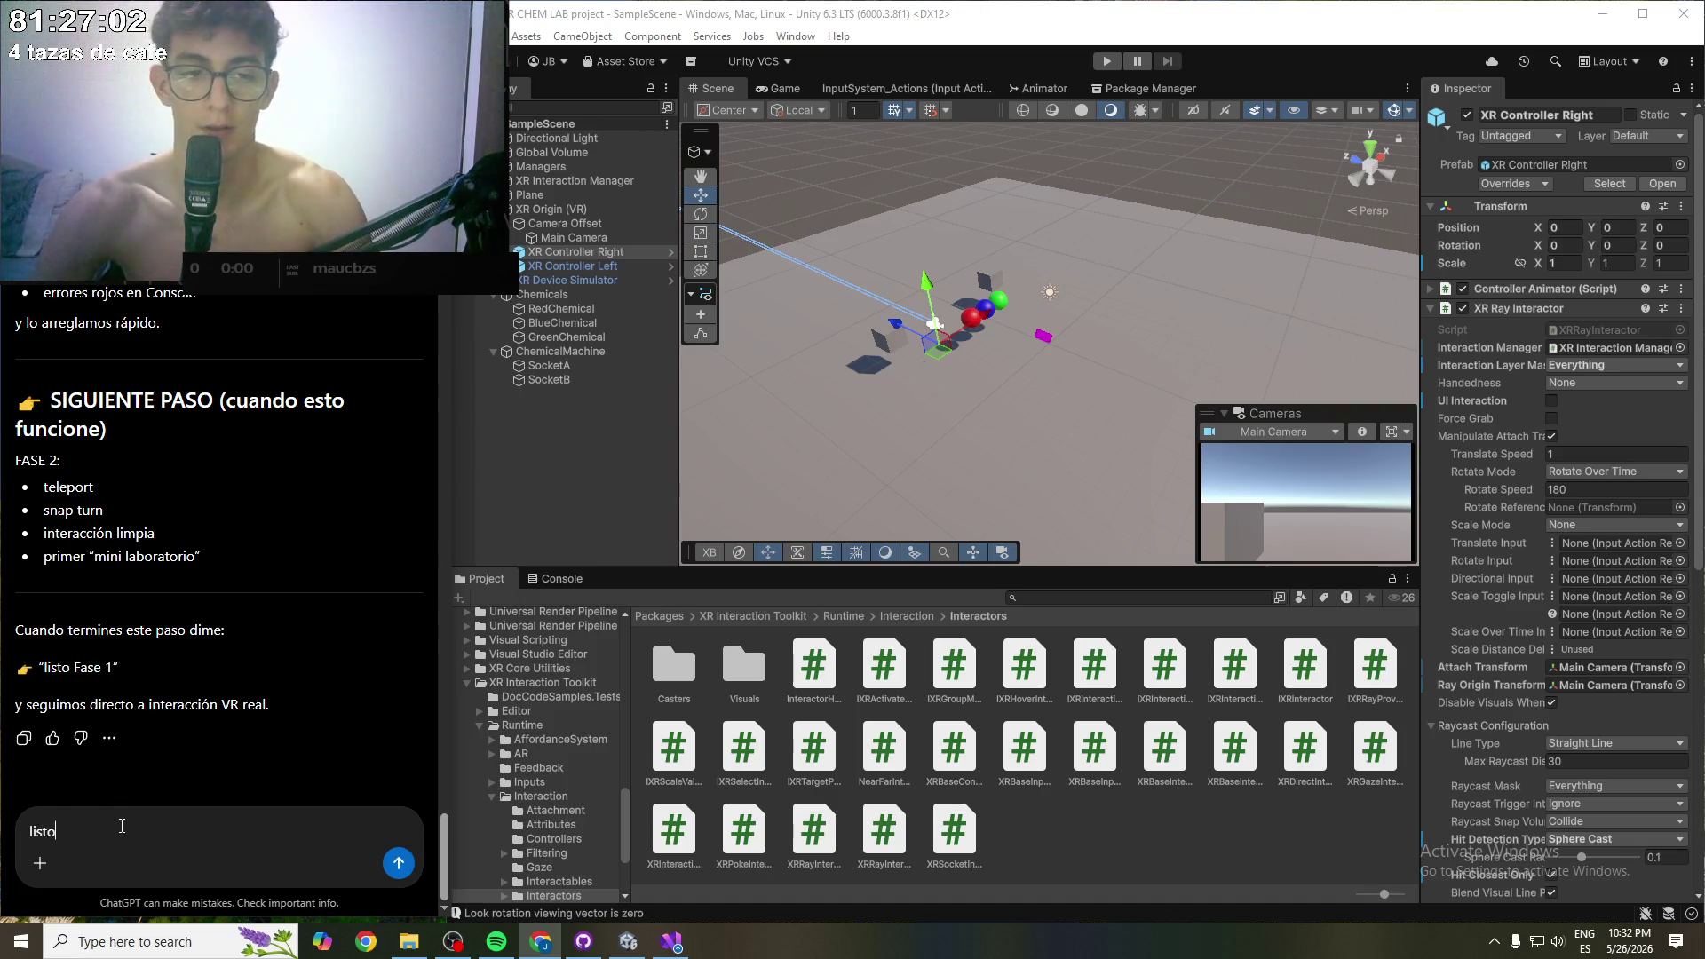
key(Return)
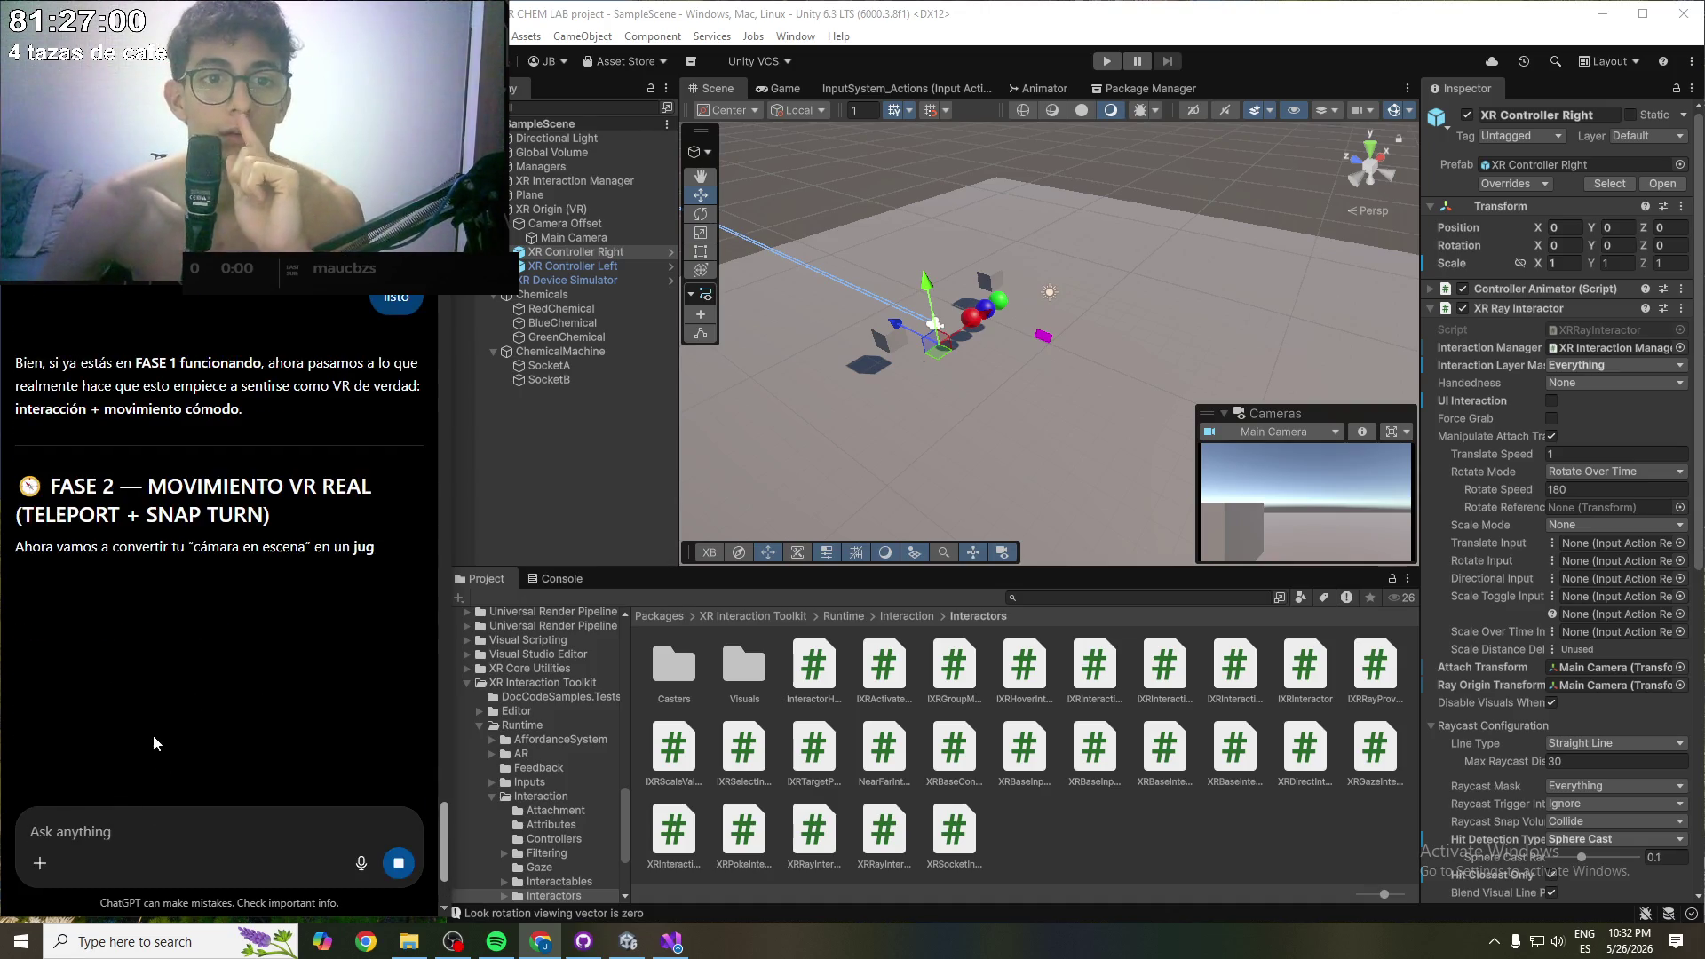
scroll(142, 684, down, 5)
scroll(135, 665, up, 8)
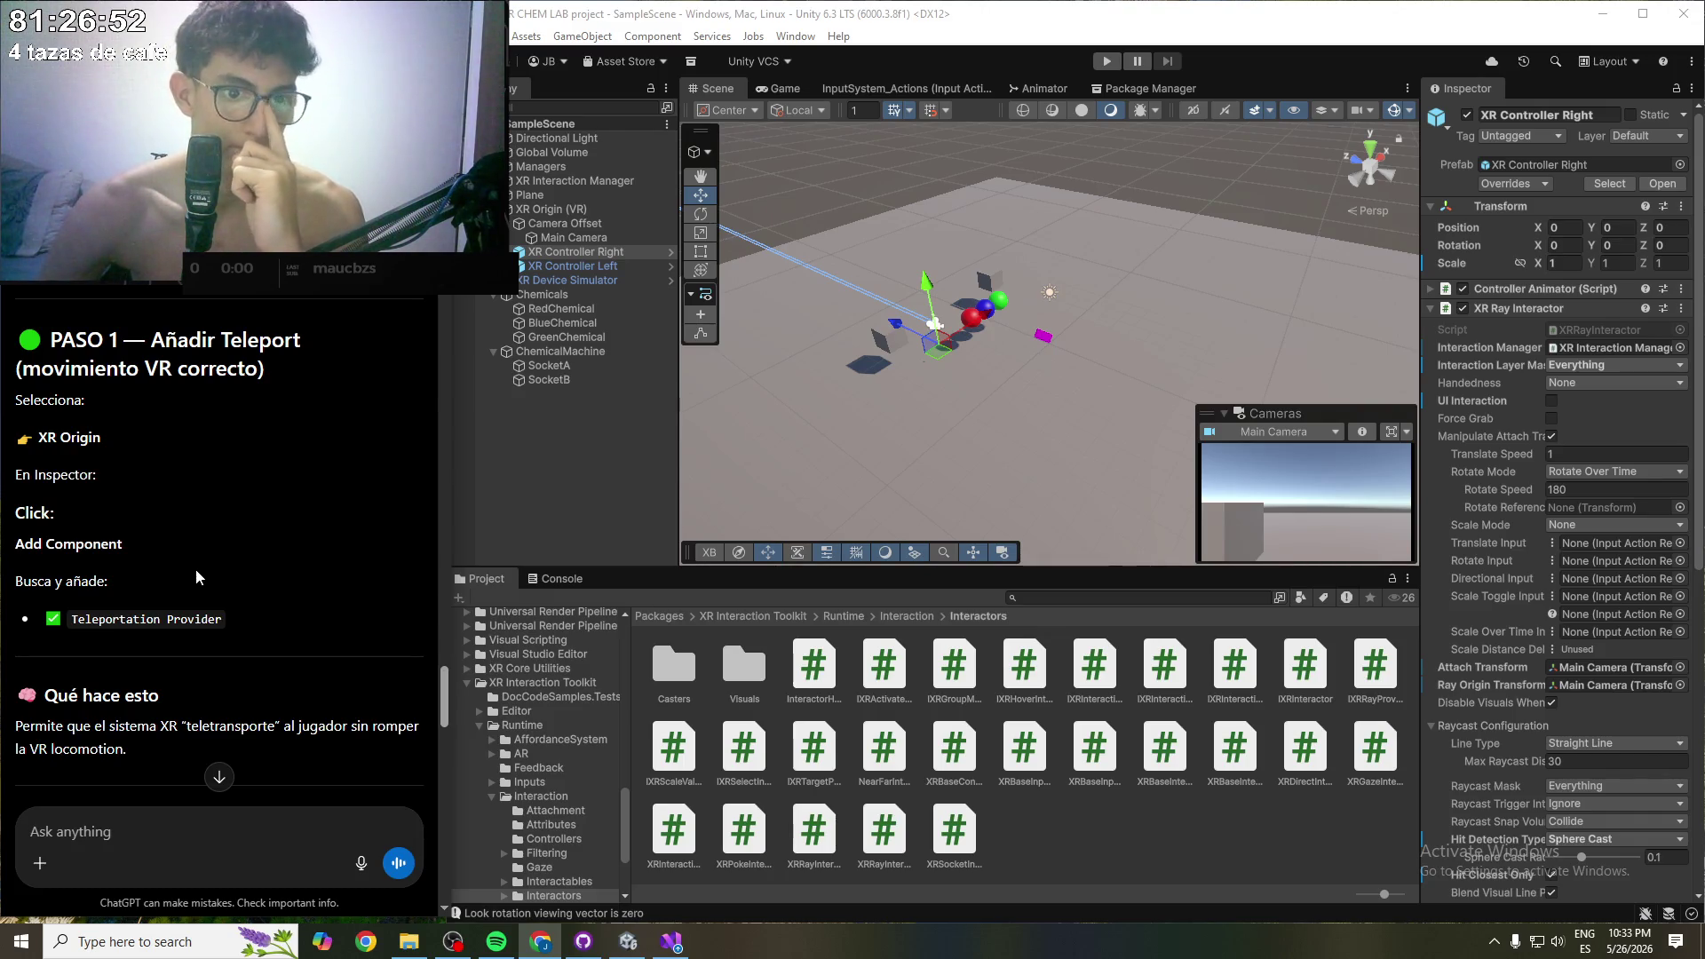
click(566, 460)
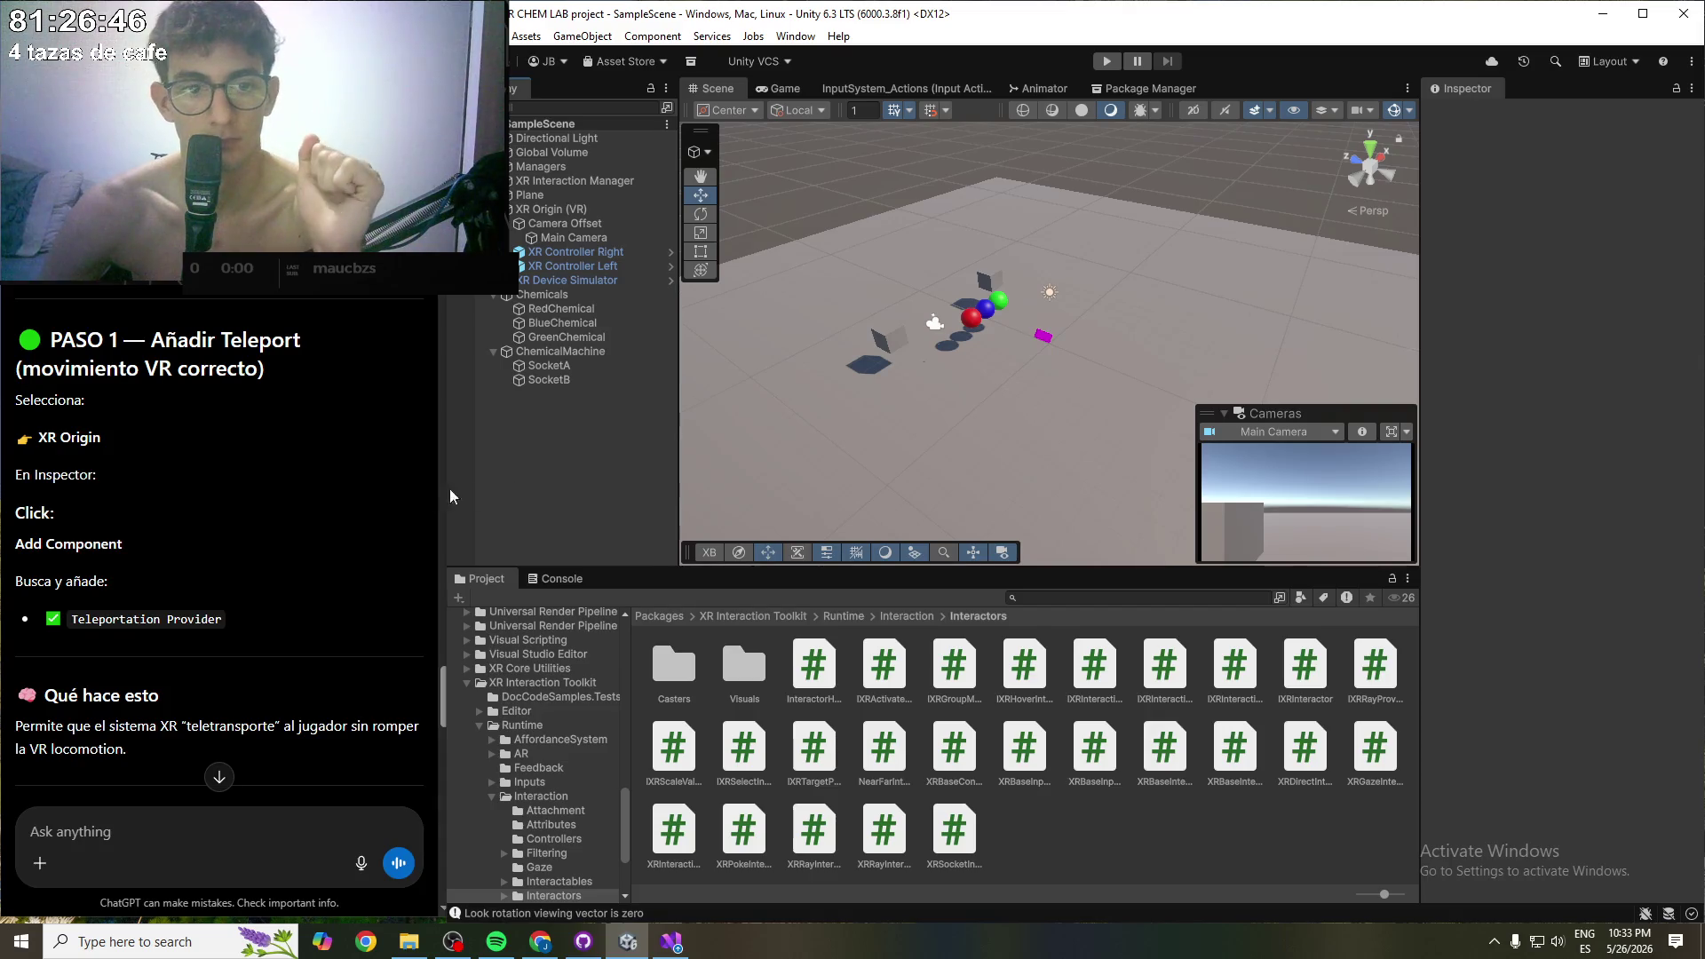
- Select XR Origin (VR) and collapse its Input Action Manager, XR Origin, Modality and Continuous Move components
click(550, 209)
click(1425, 381)
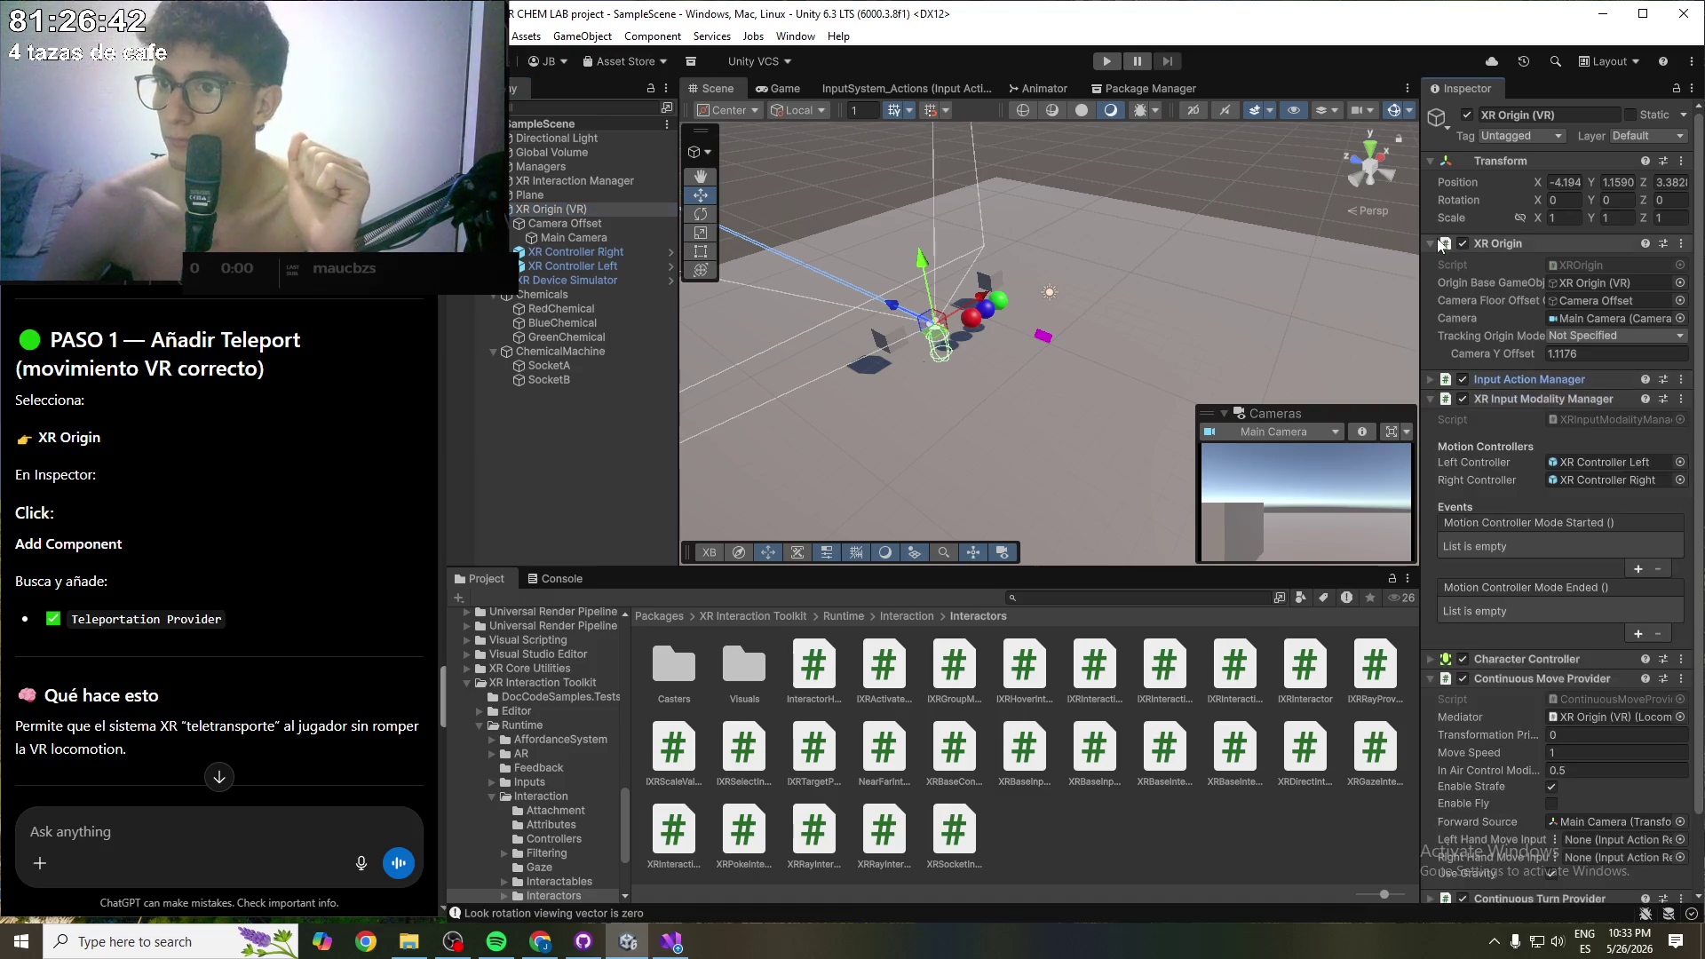
click(1431, 242)
click(1429, 284)
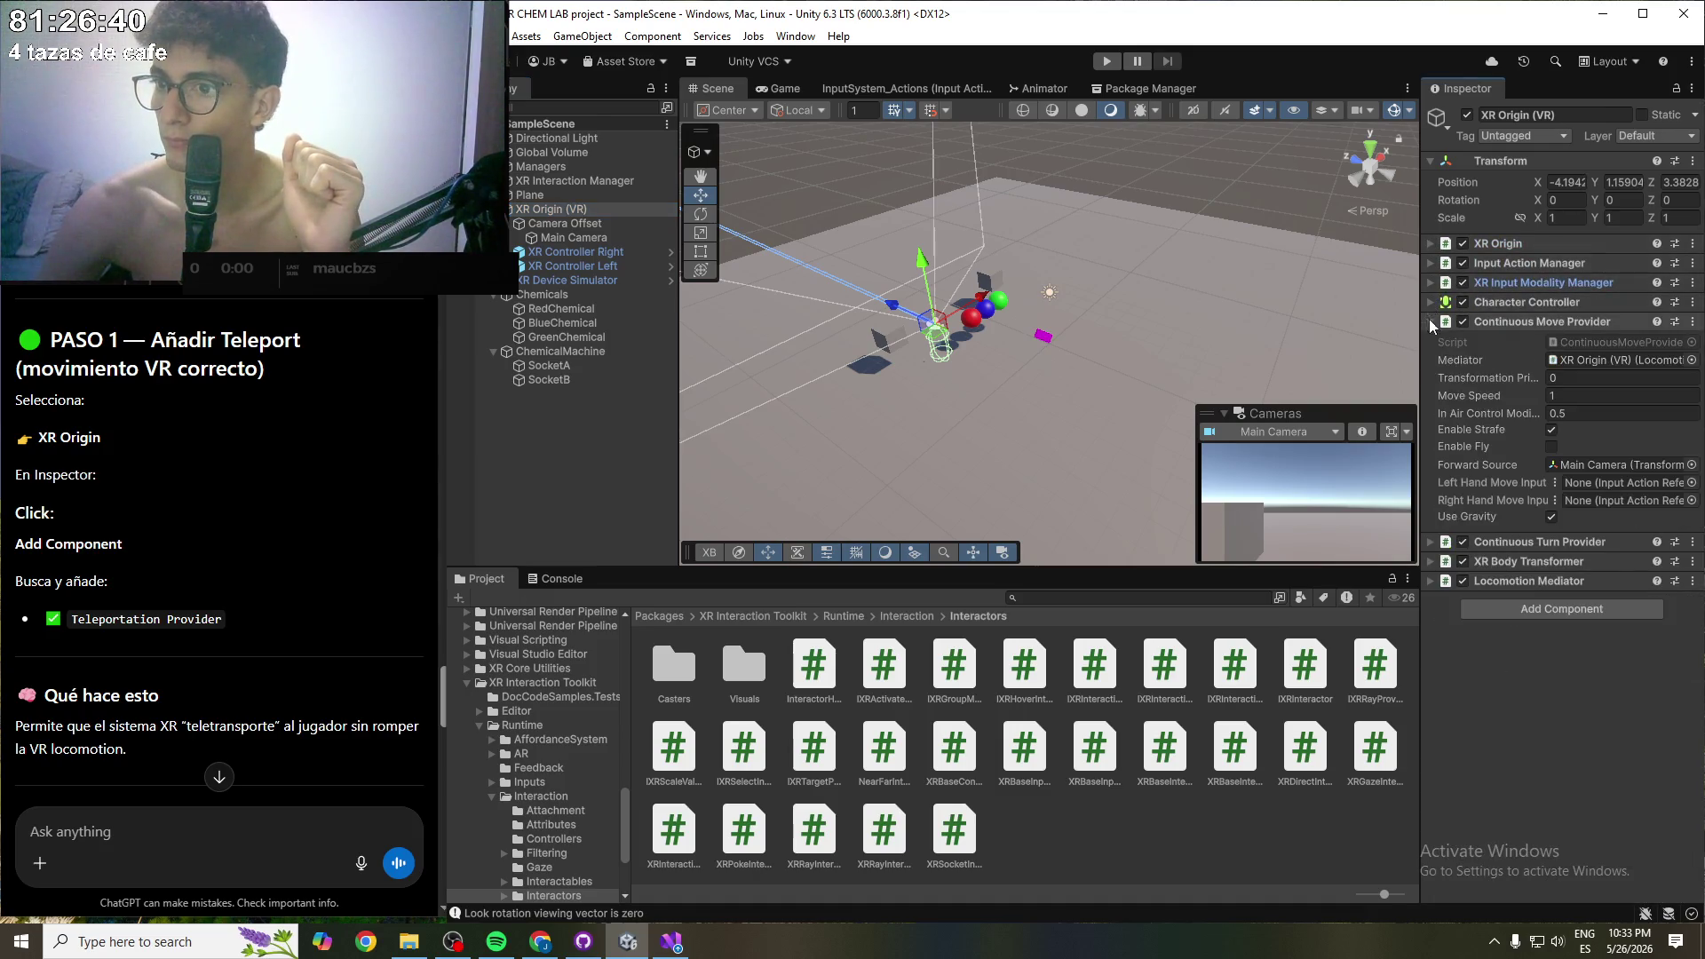
click(1430, 320)
- Add a Teleportation Provider found by searching 'Tele', leaving its Mediator at None
click(1552, 409)
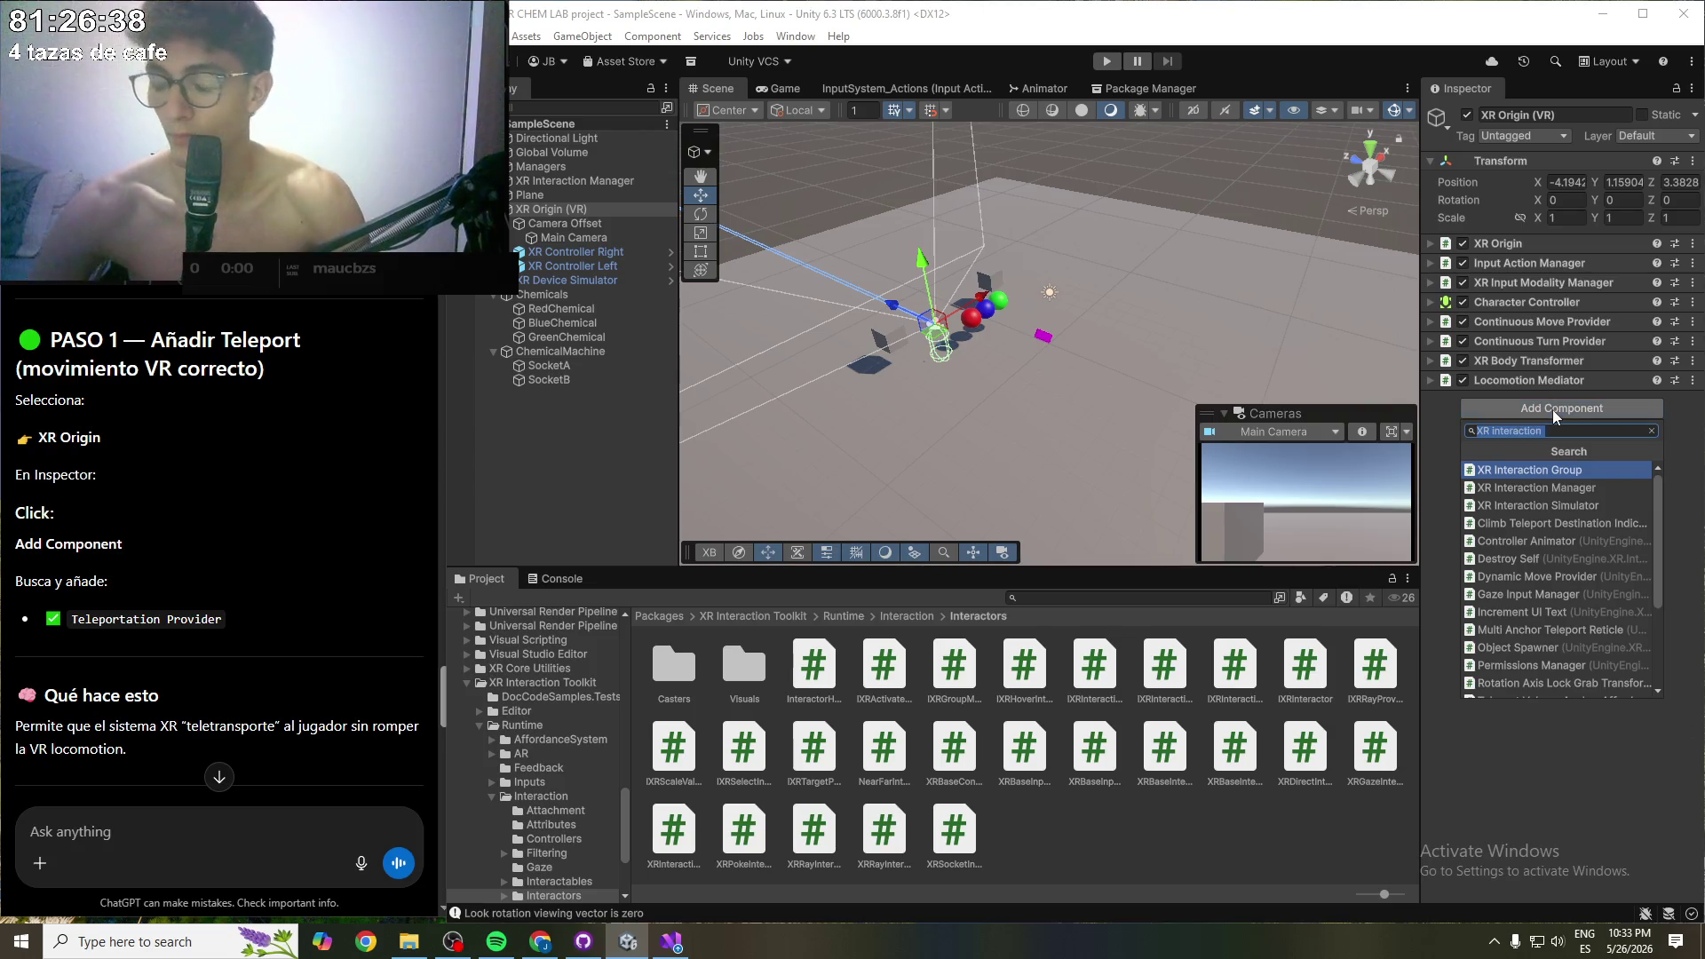
text(Tele)
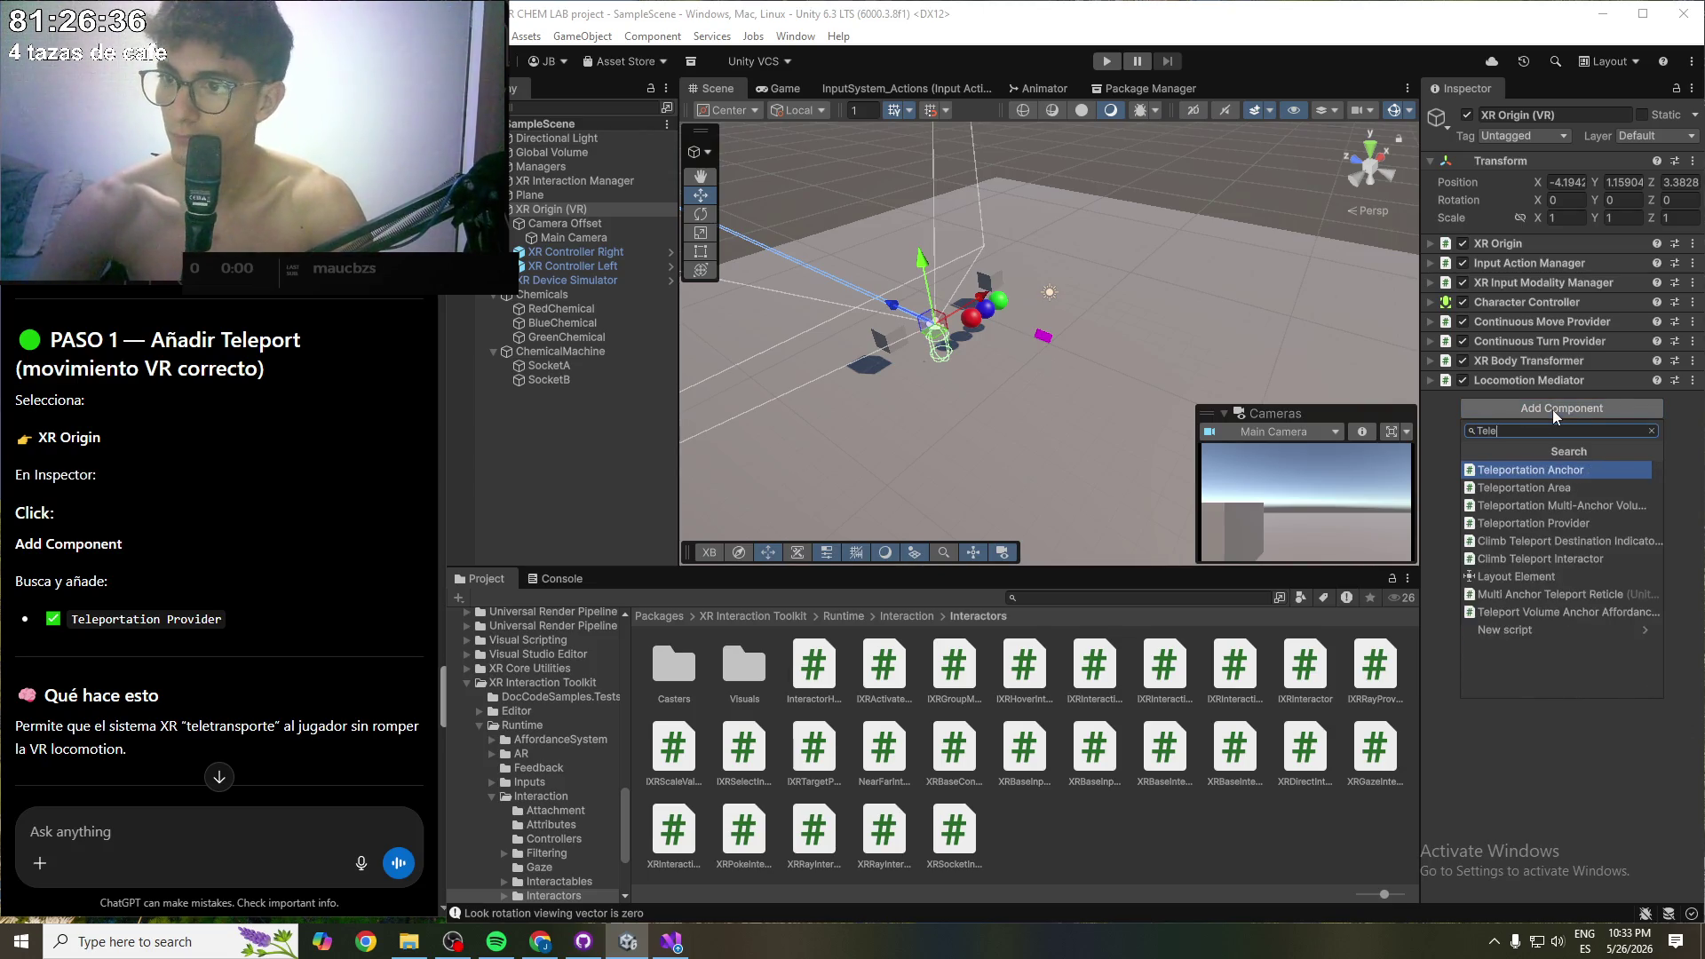
key(Down)
key(Down)
key(Down)
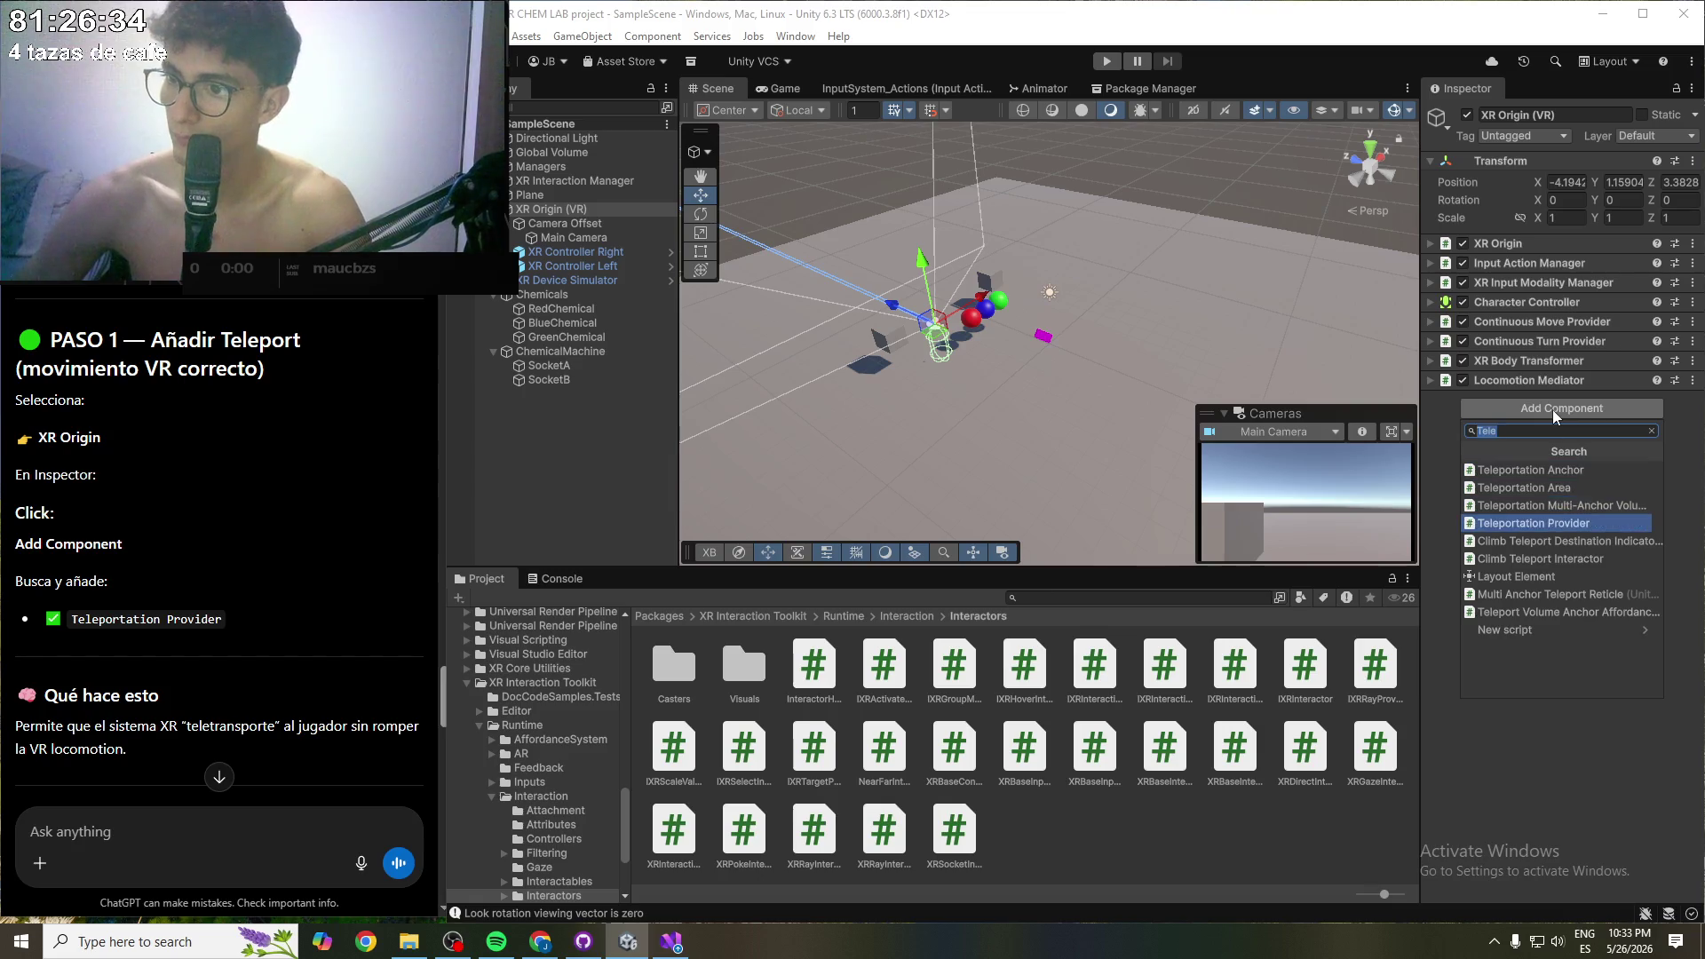
key(Return)
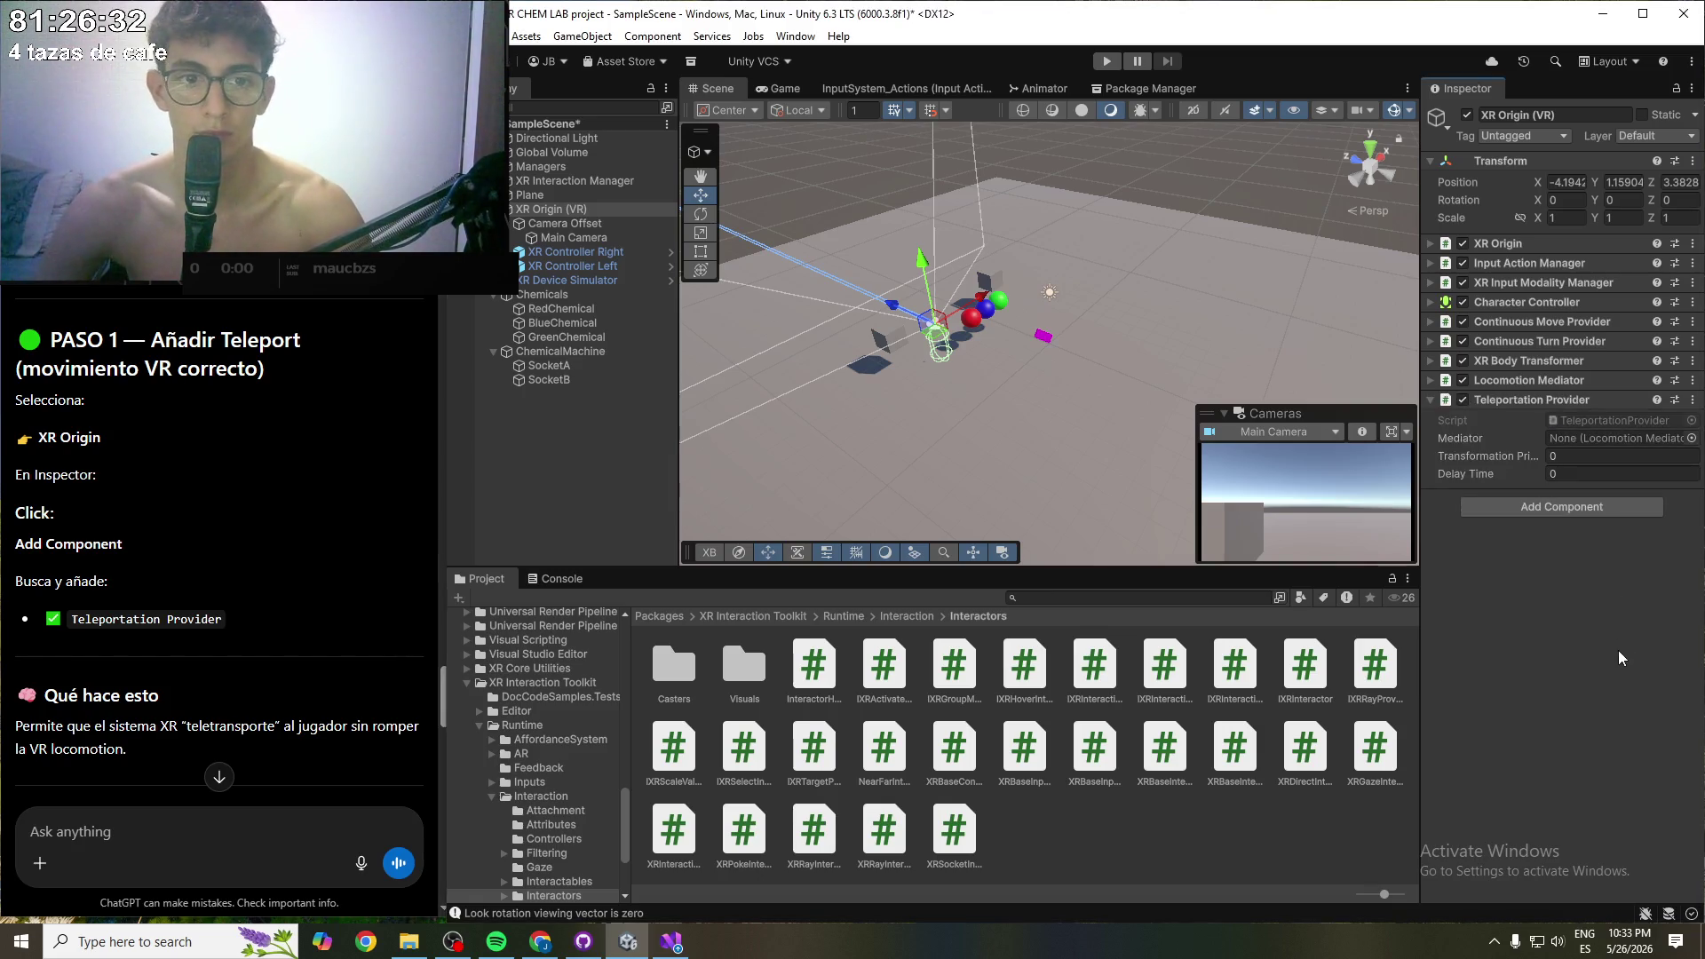
scroll(222, 526, down, 3)
scroll(222, 526, up, 4)
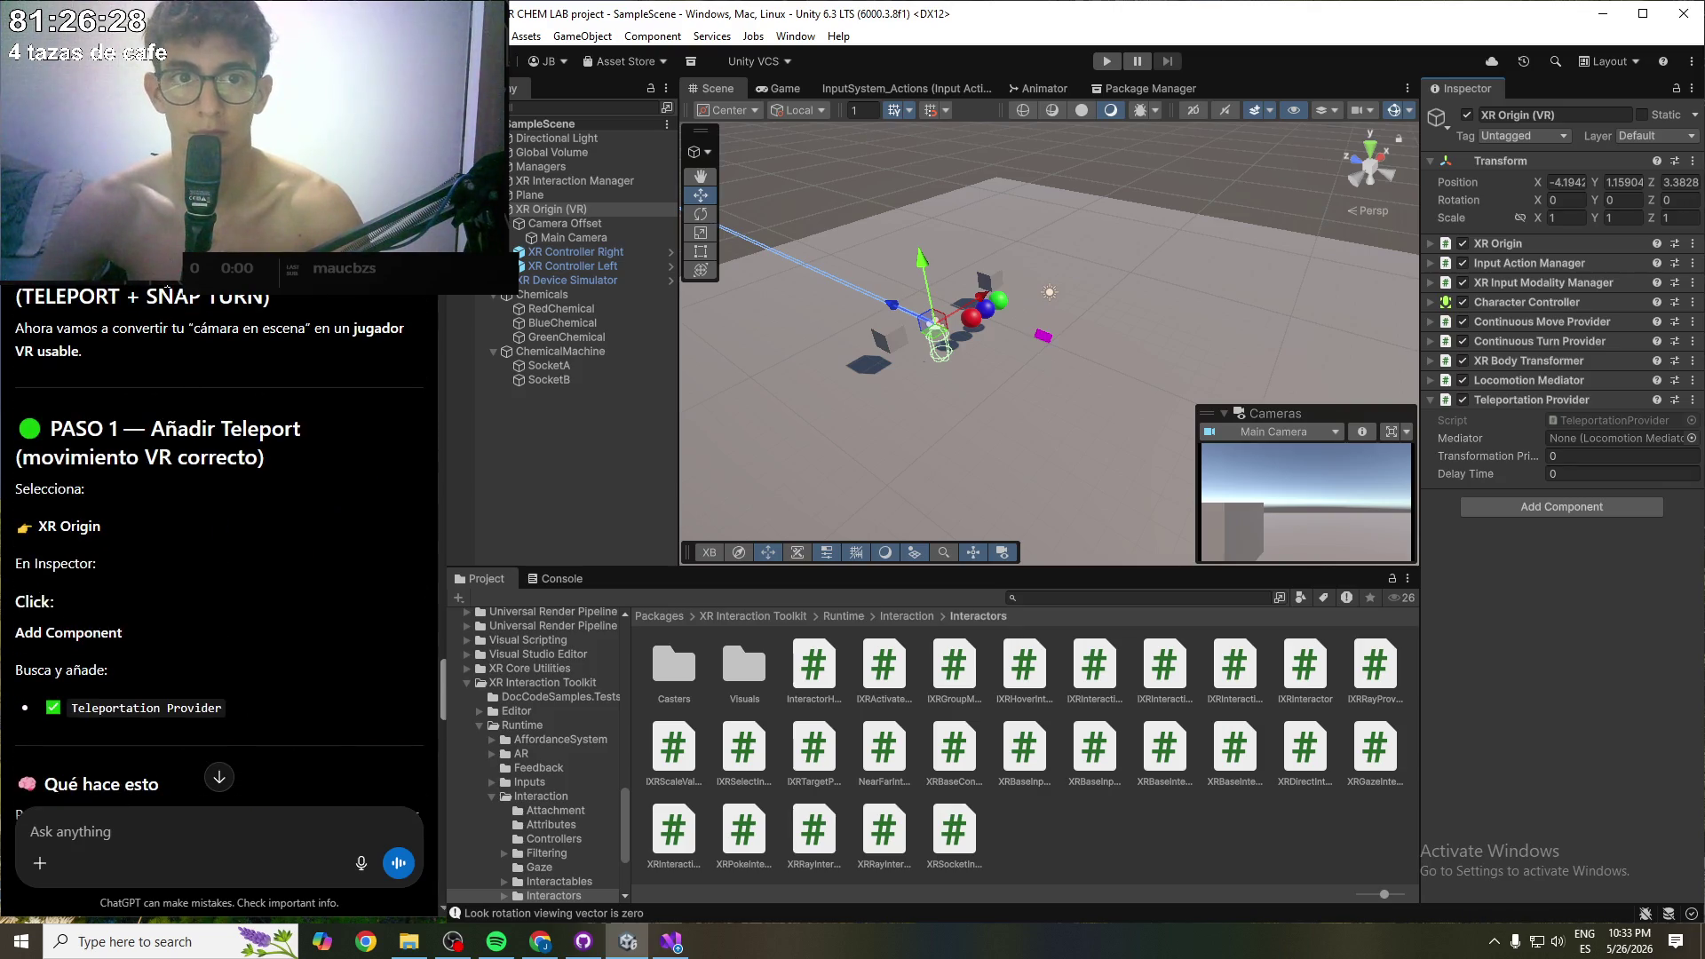
scroll(164, 288, down, 5)
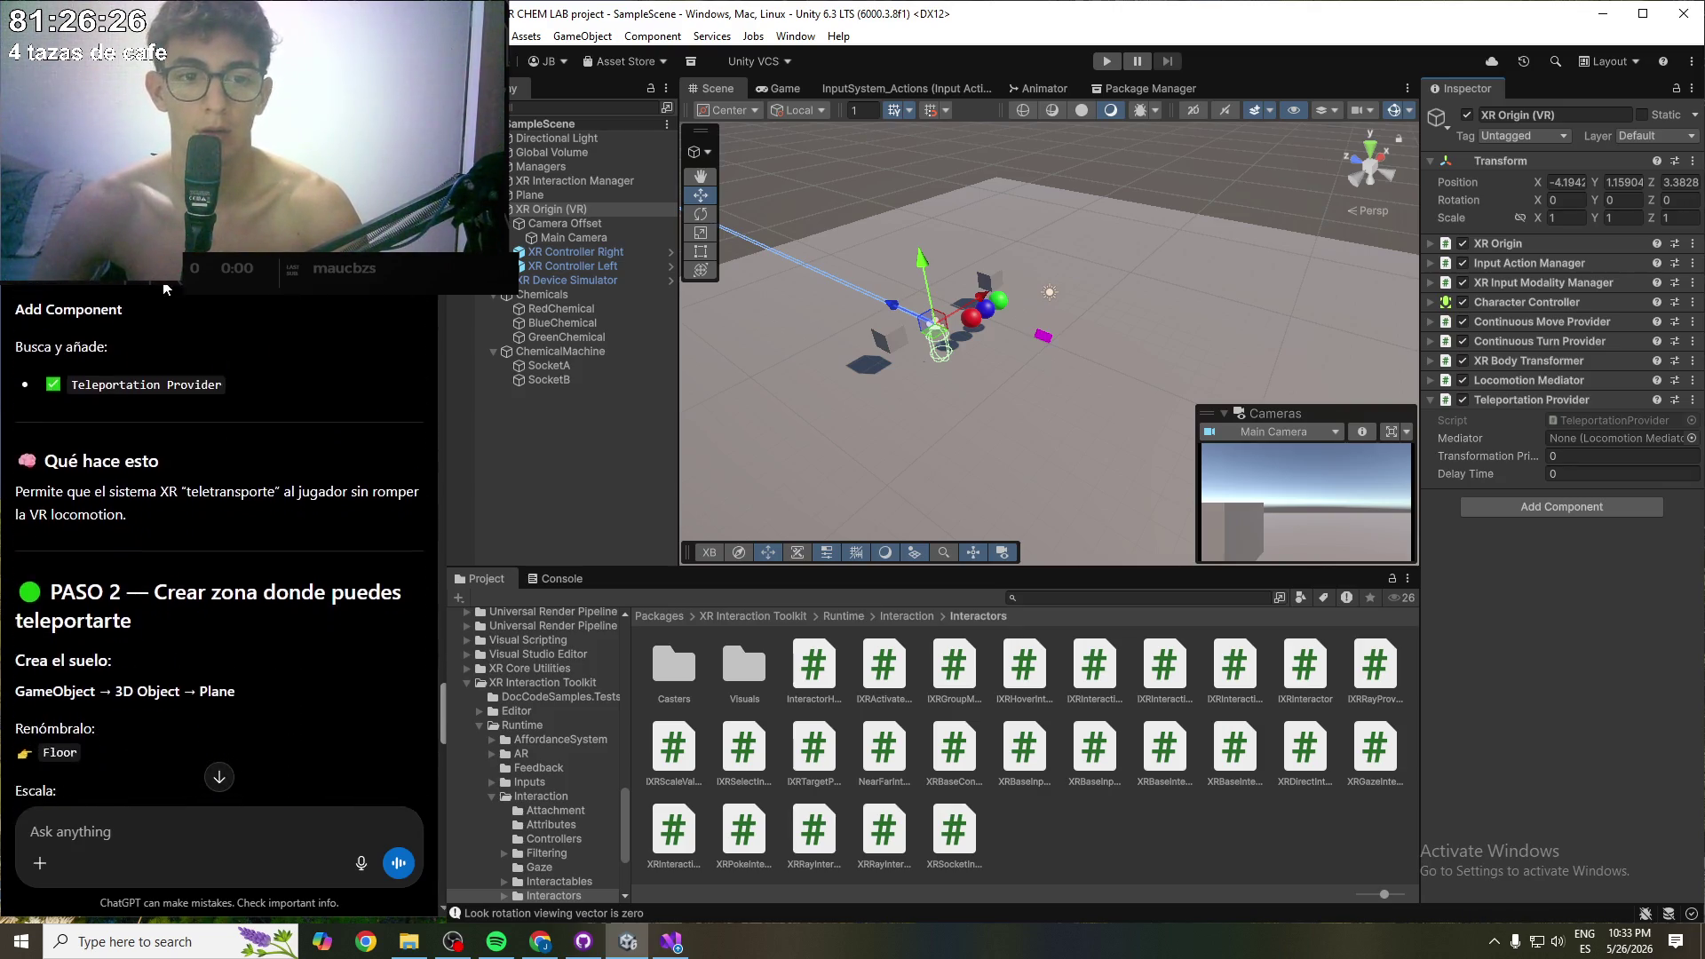
scroll(160, 286, down, 1)
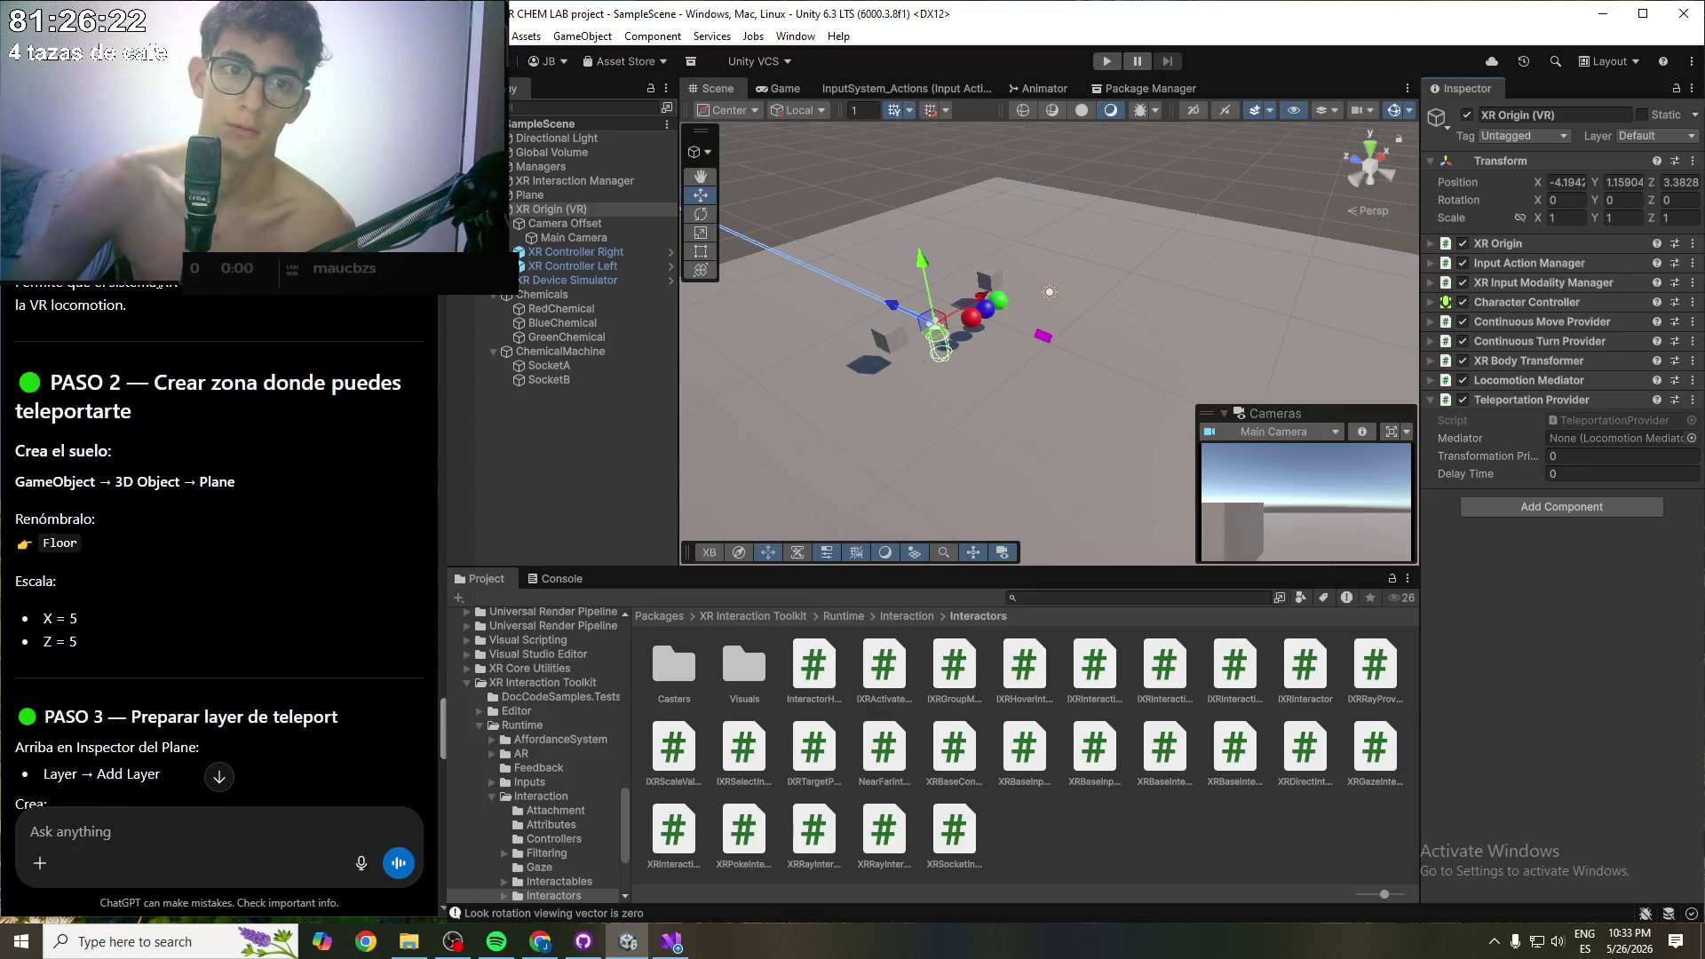
scroll(132, 482, down, 1)
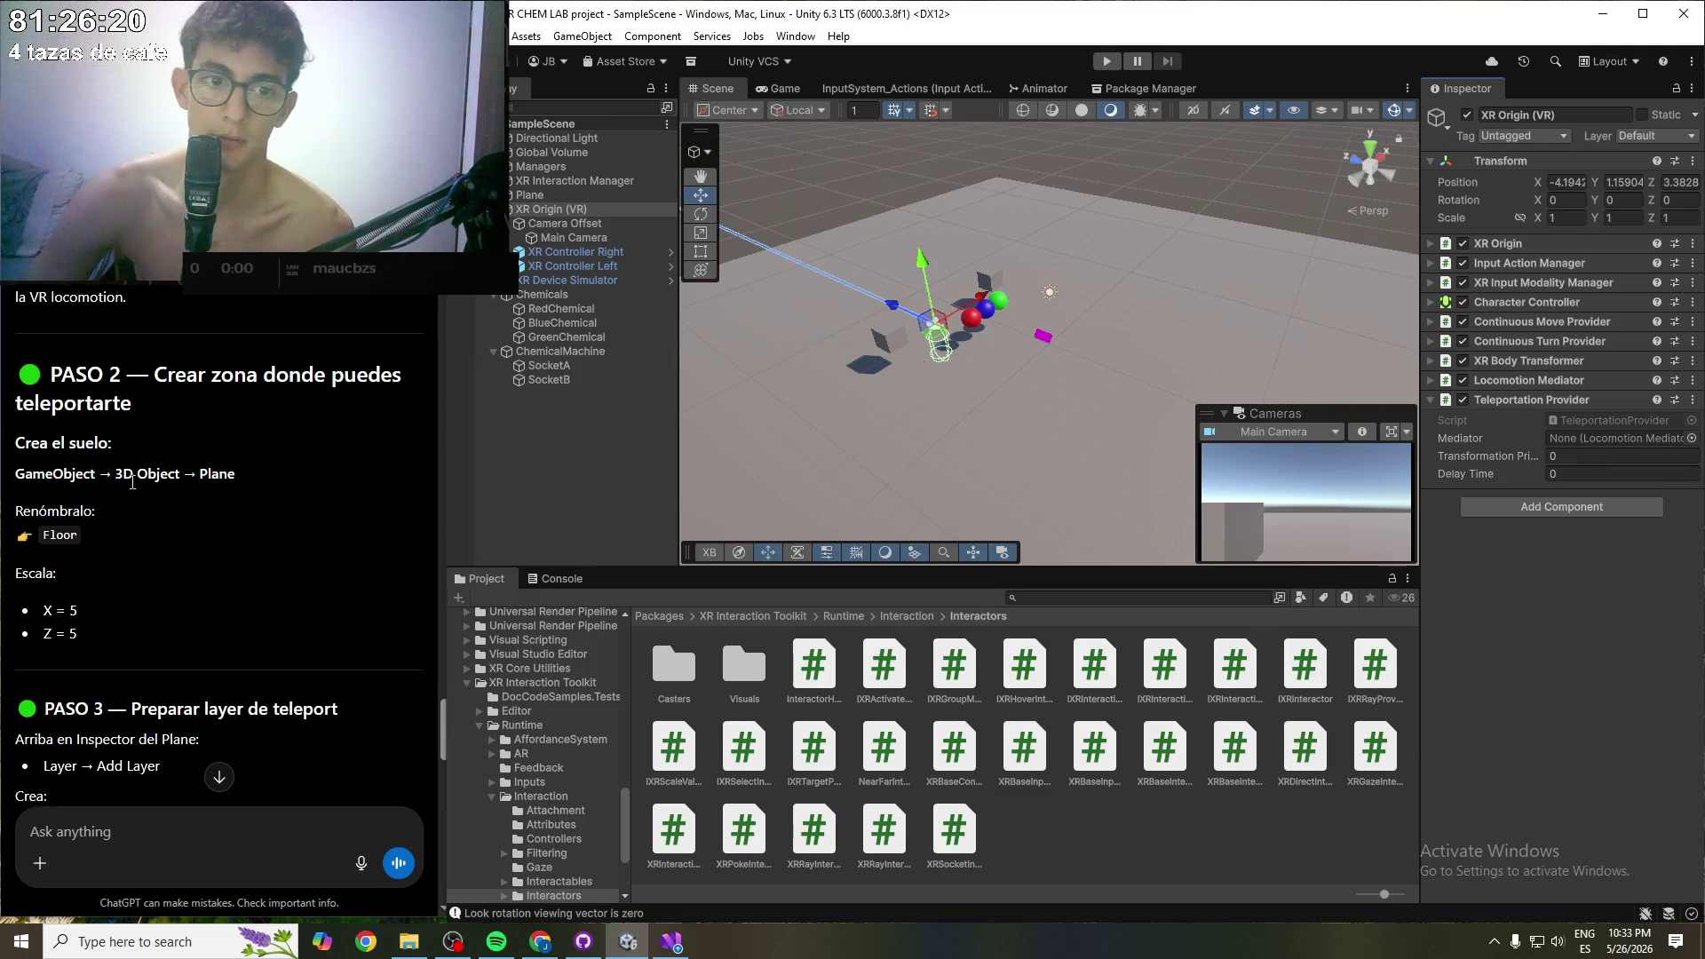
scroll(132, 482, down, 2)
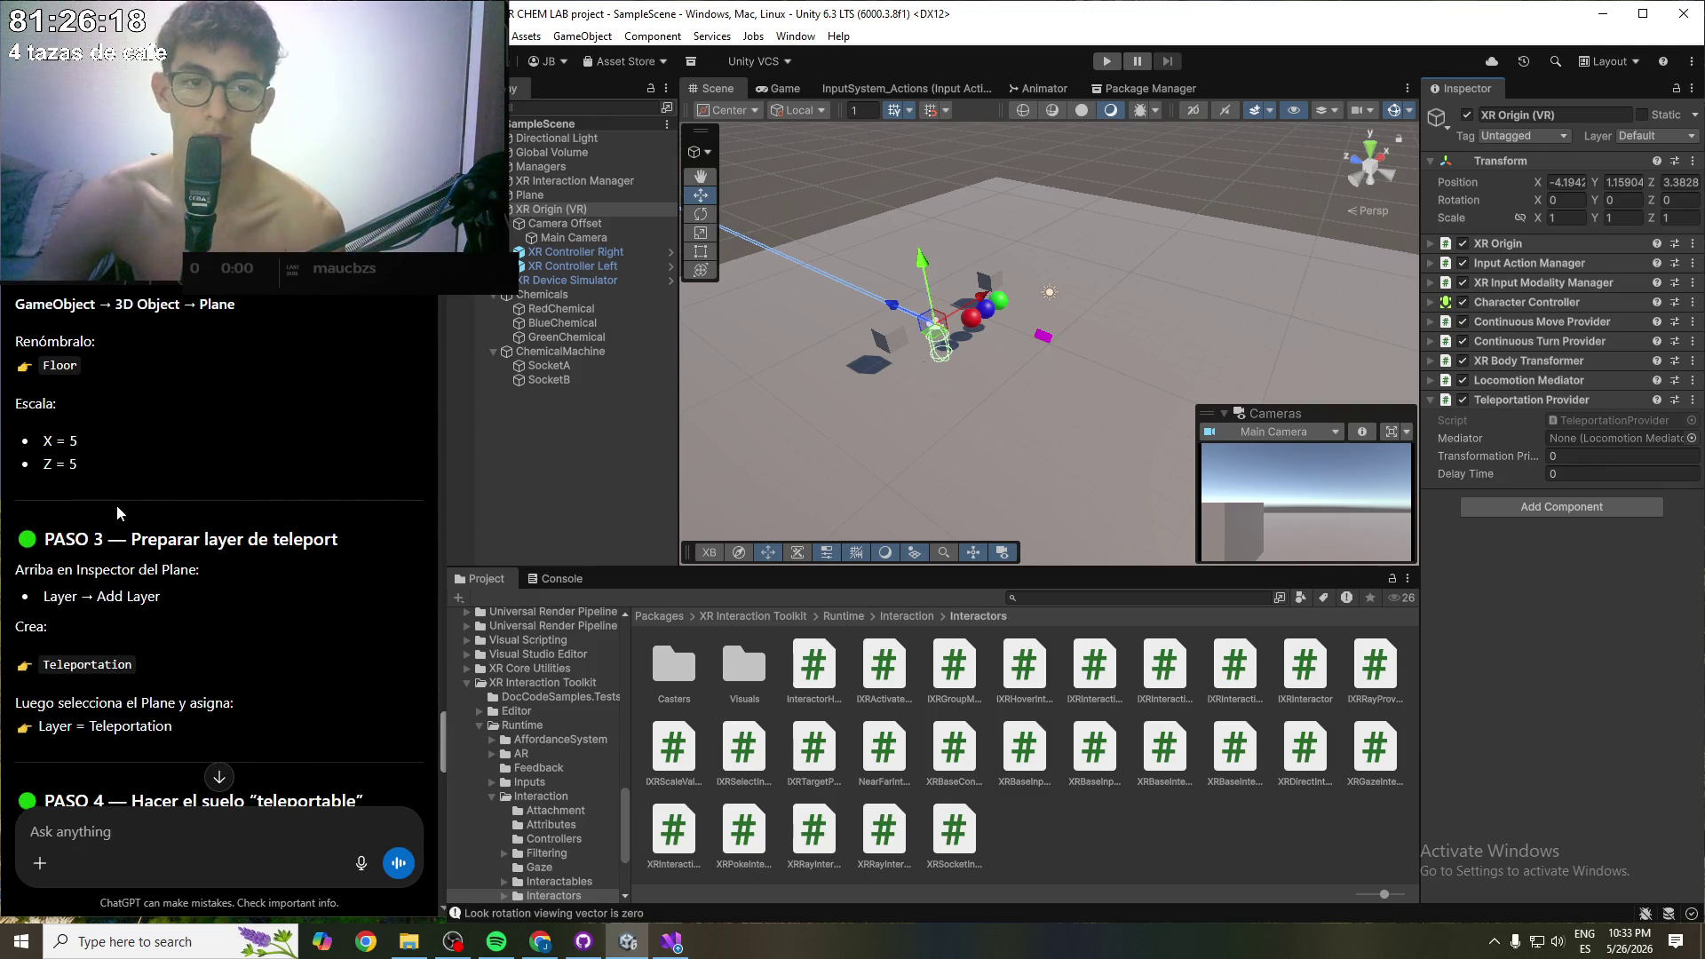
scroll(119, 502, down, 1)
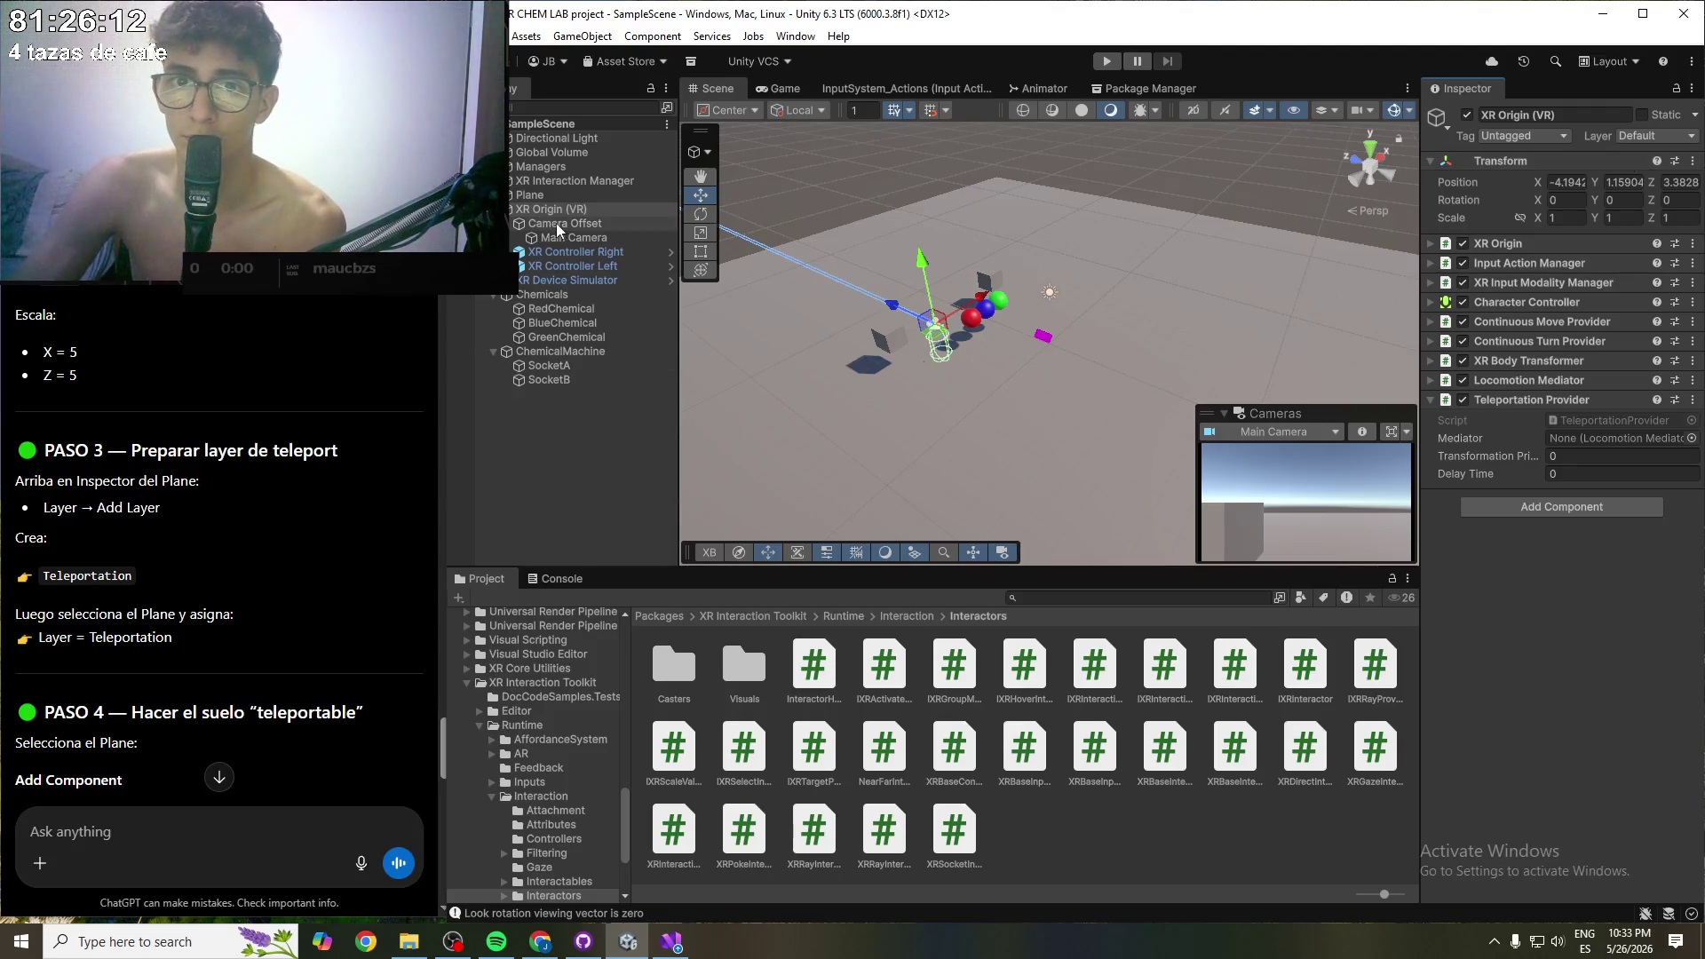
click(551, 195)
- Create a new User Layer 6 named 'Teleportation'
click(1649, 135)
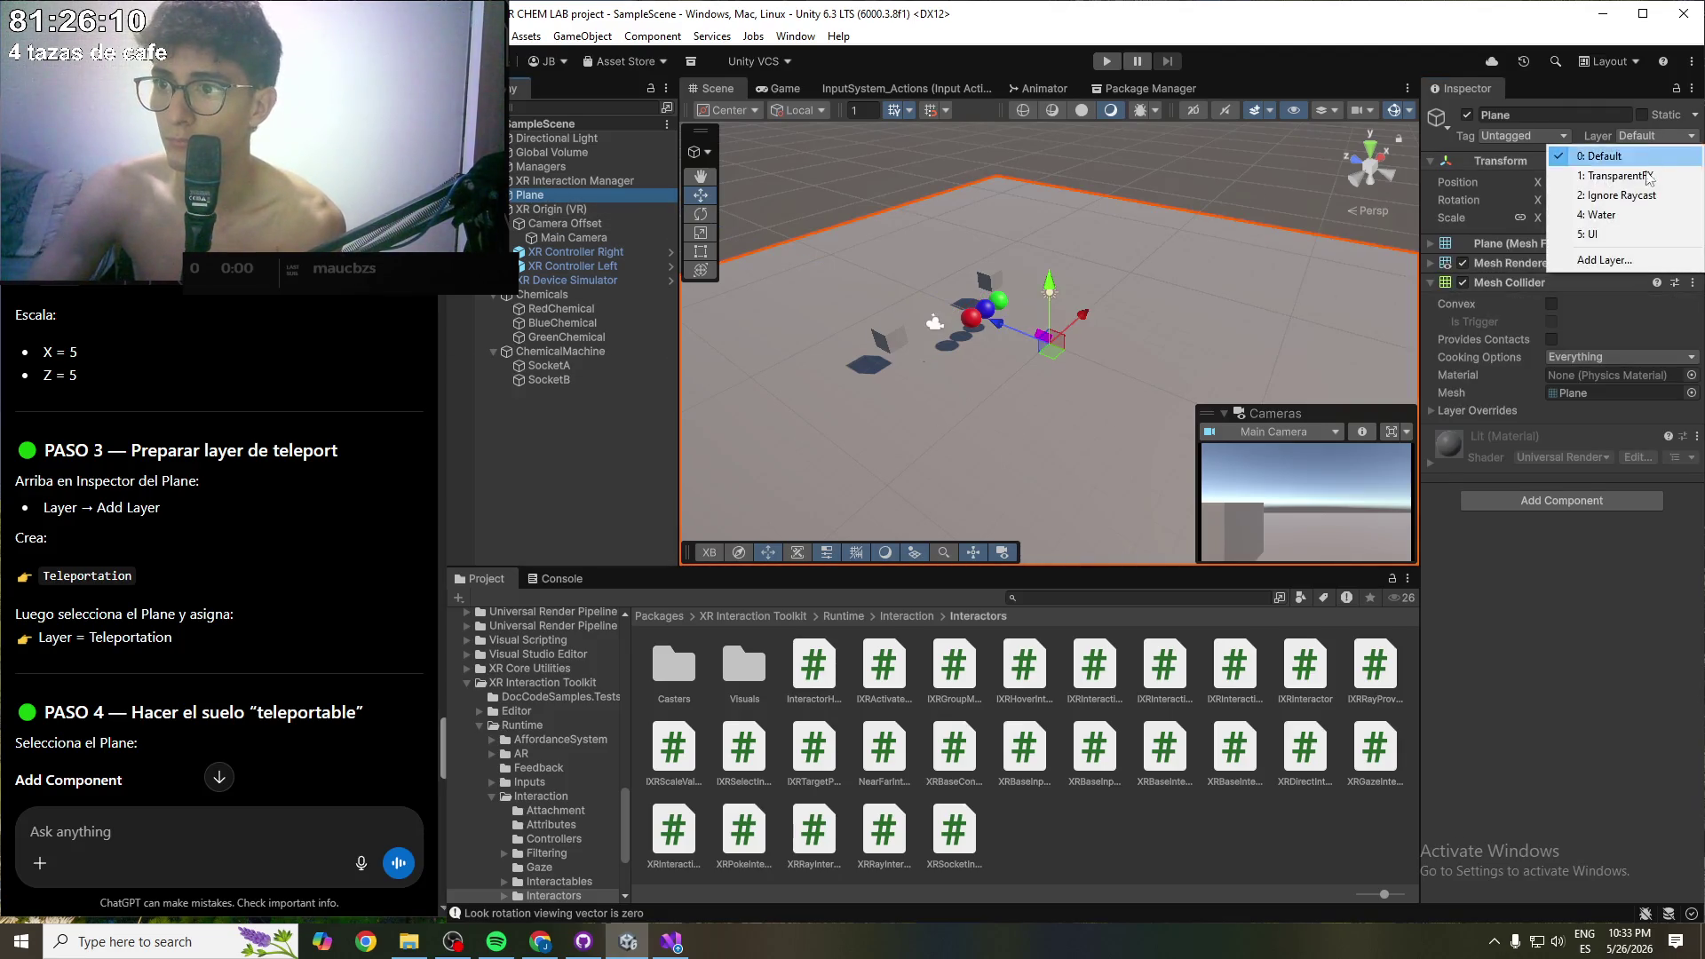
click(1621, 260)
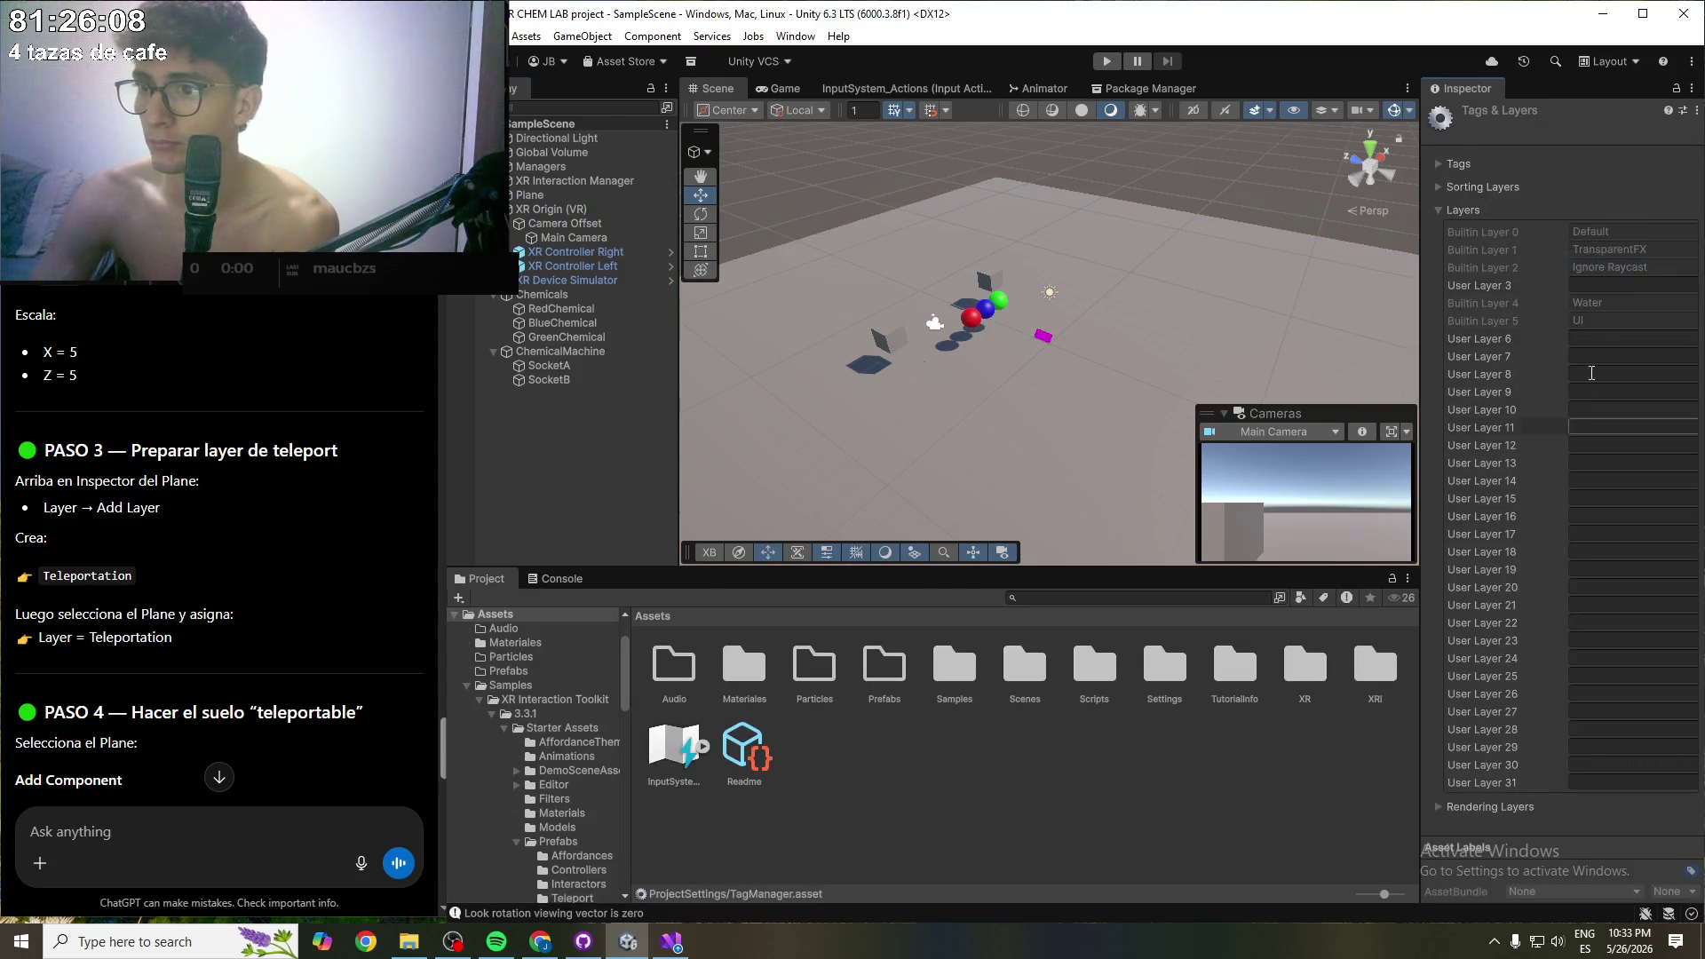
click(1620, 338)
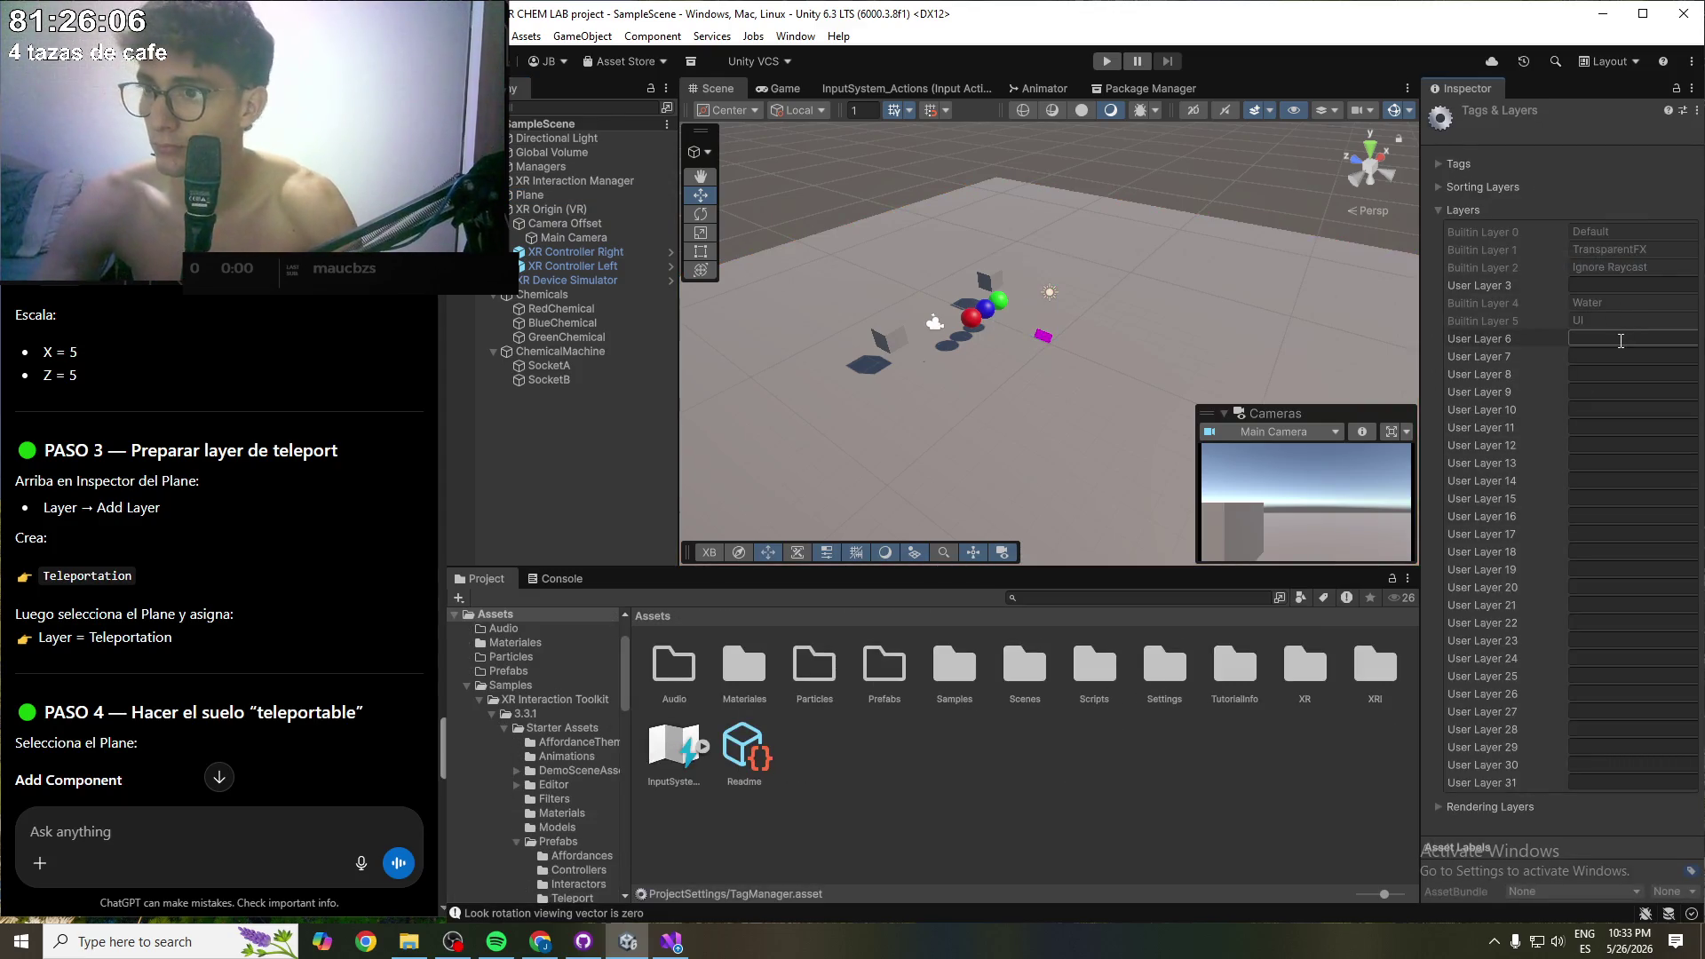
text(Teleporta)
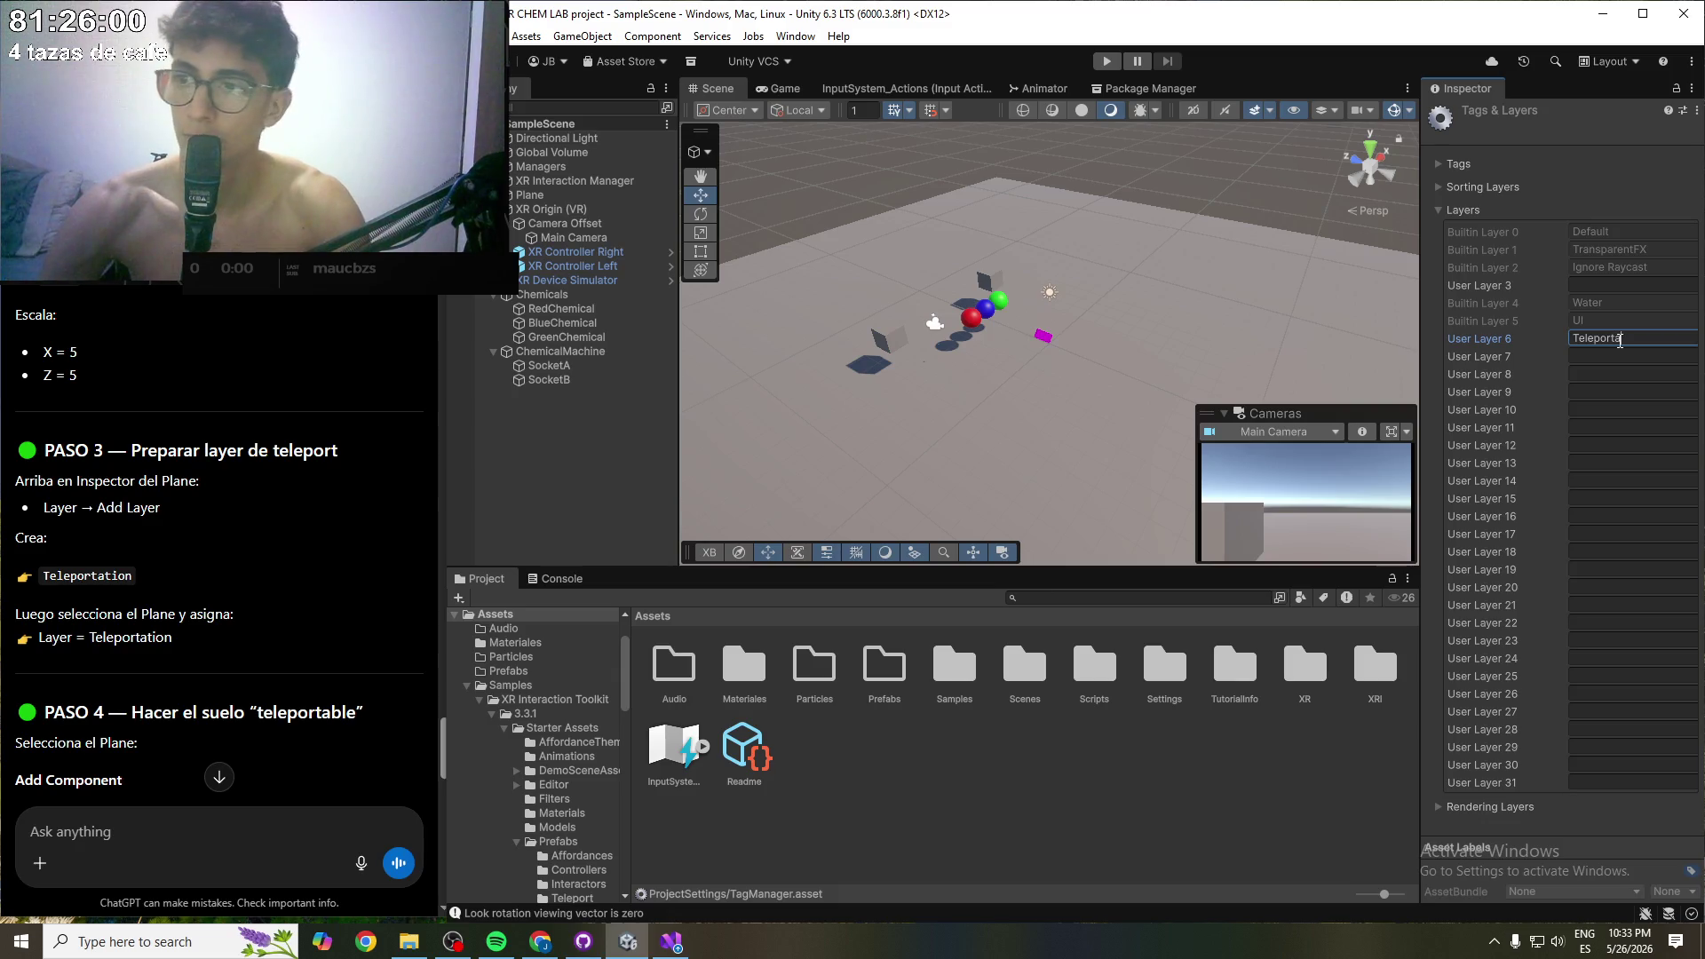
text(tion)
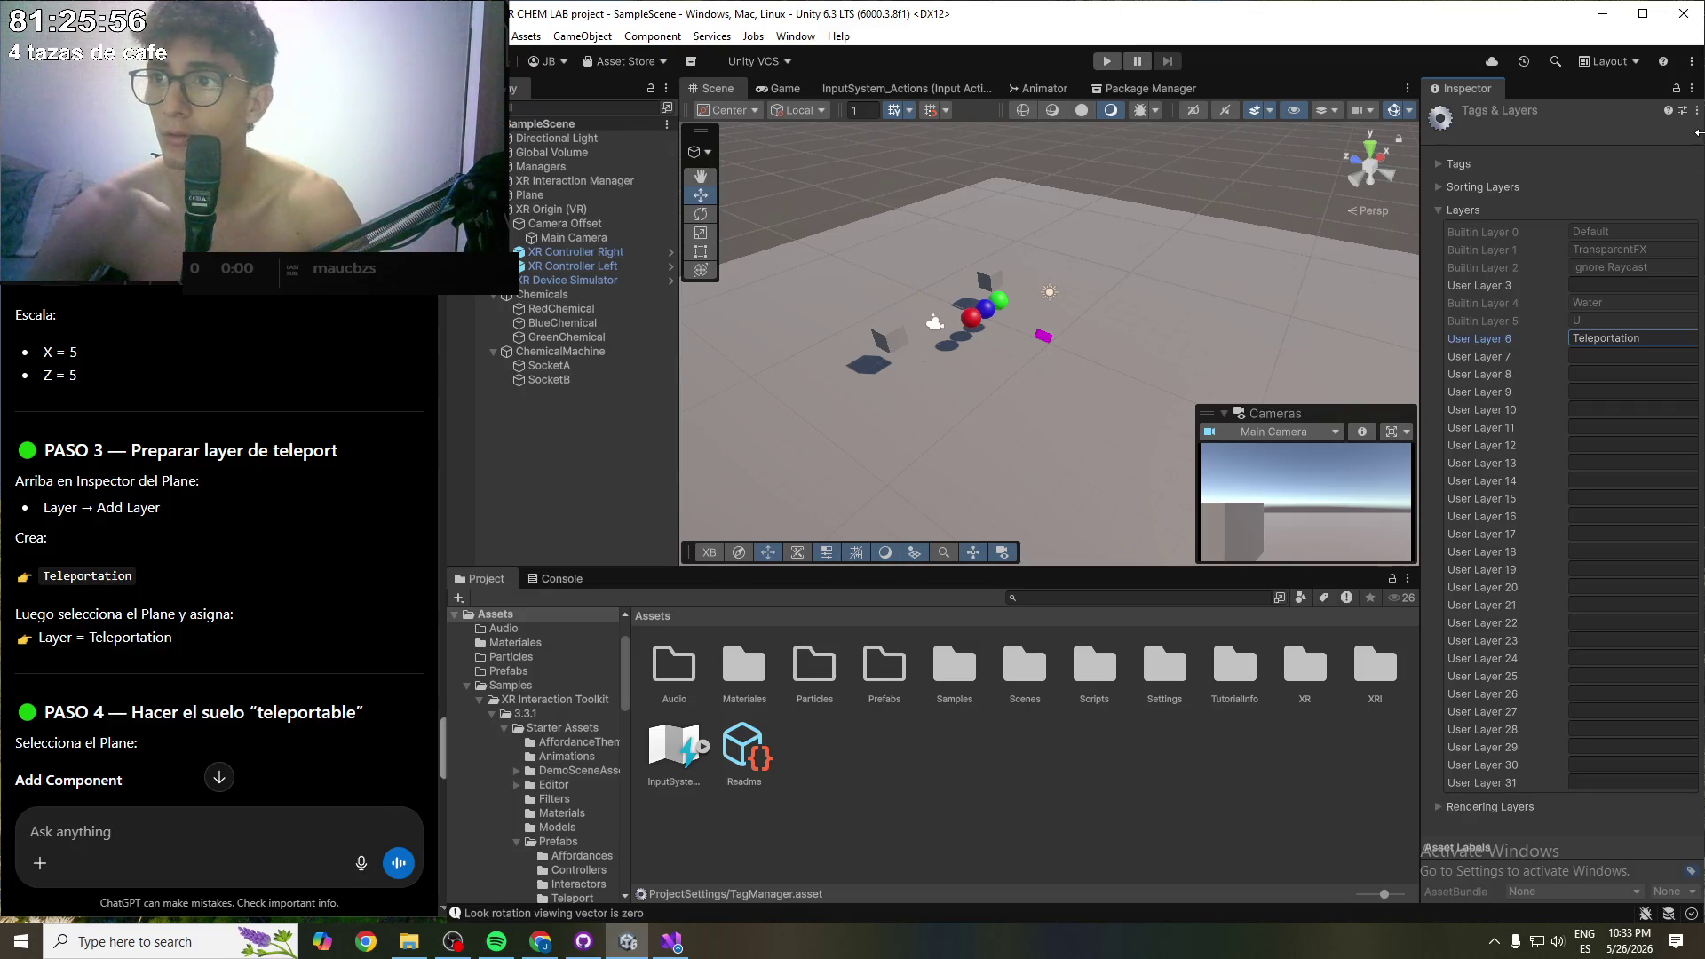
- Put the Plane on the Teleportation layer, save the scene, and check the Console
click(533, 195)
click(1656, 135)
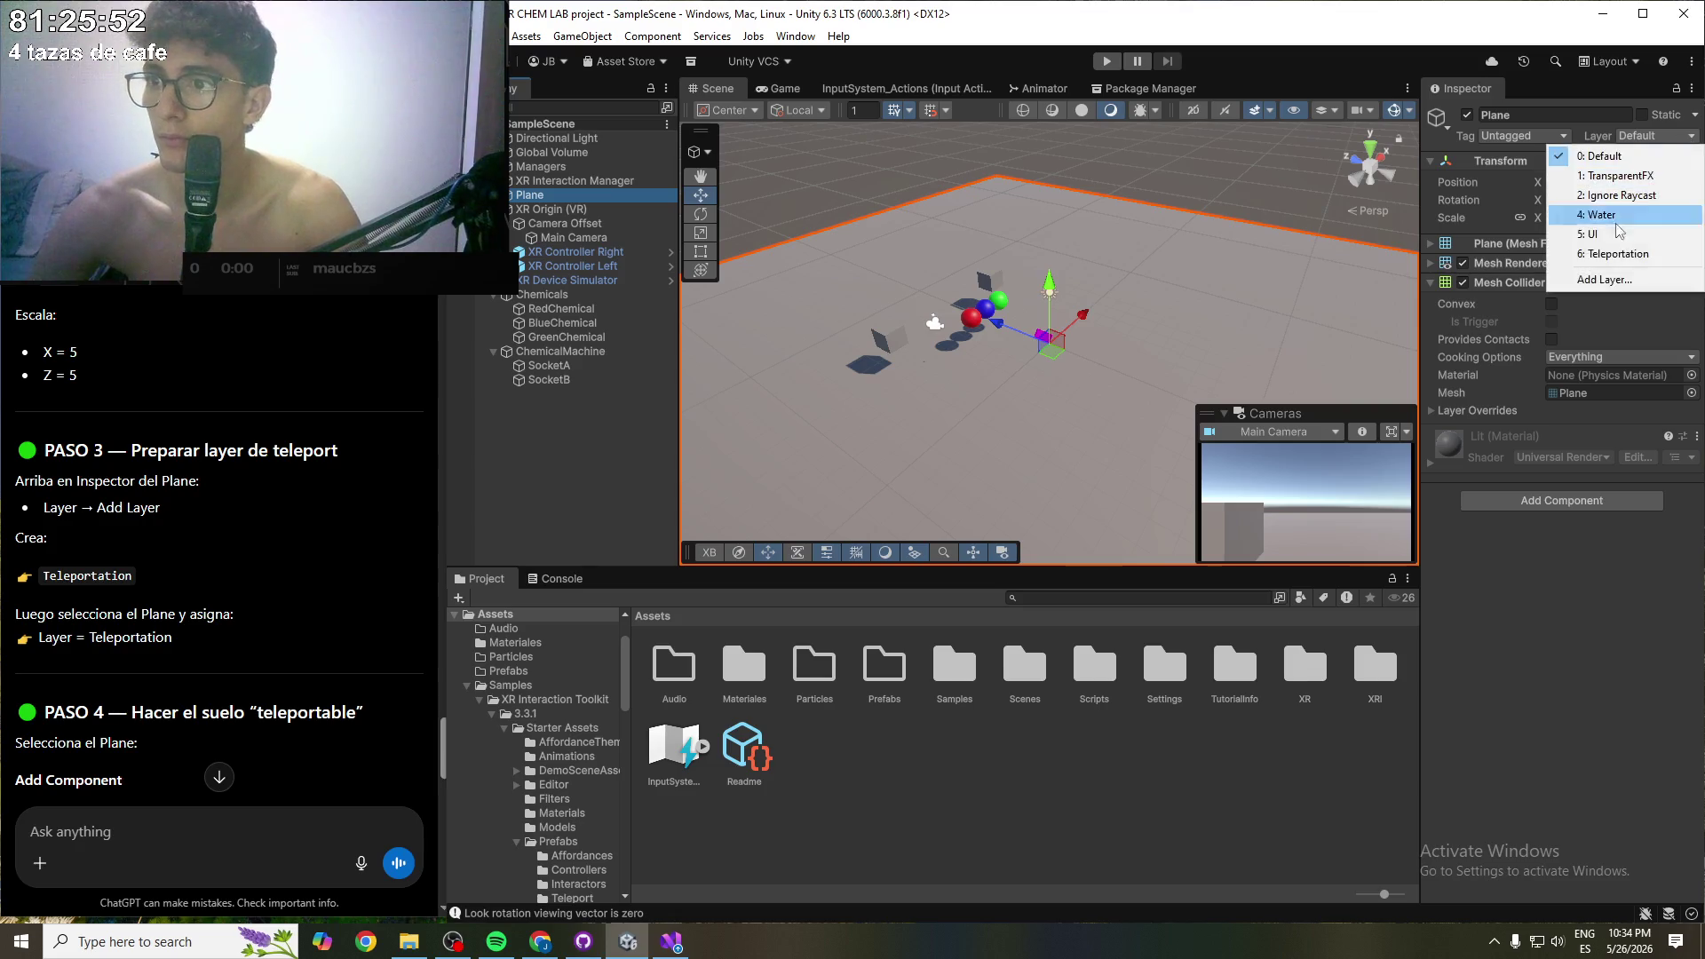
click(1615, 253)
key(ctrl+s)
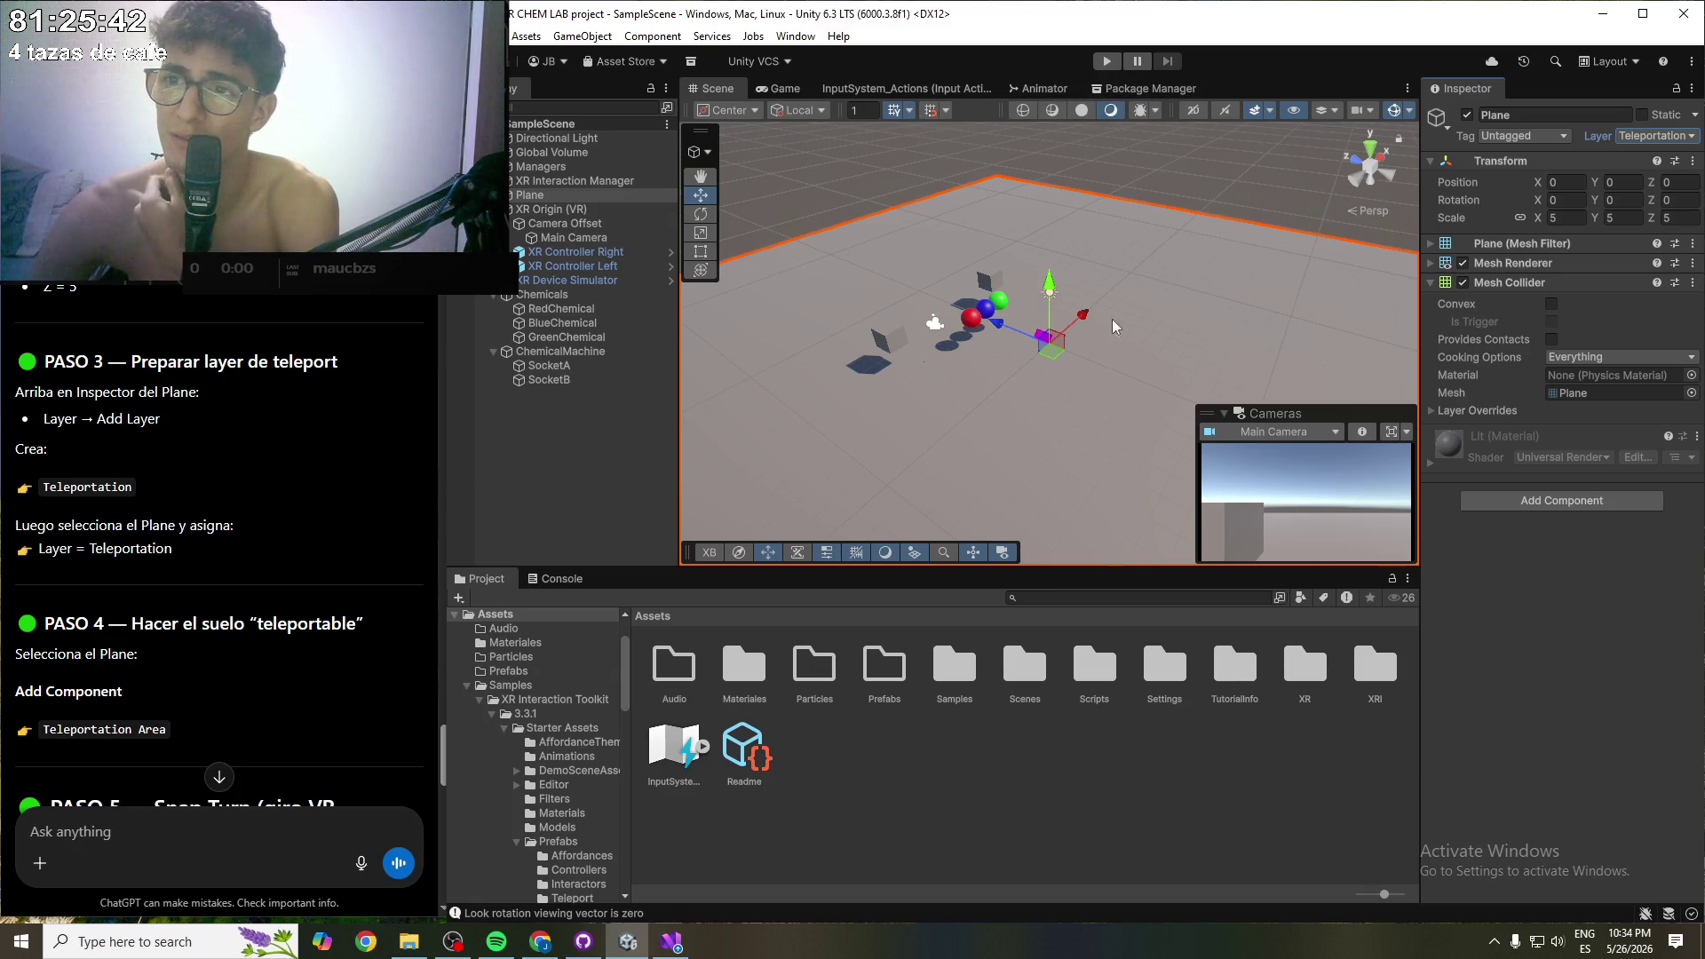
click(563, 584)
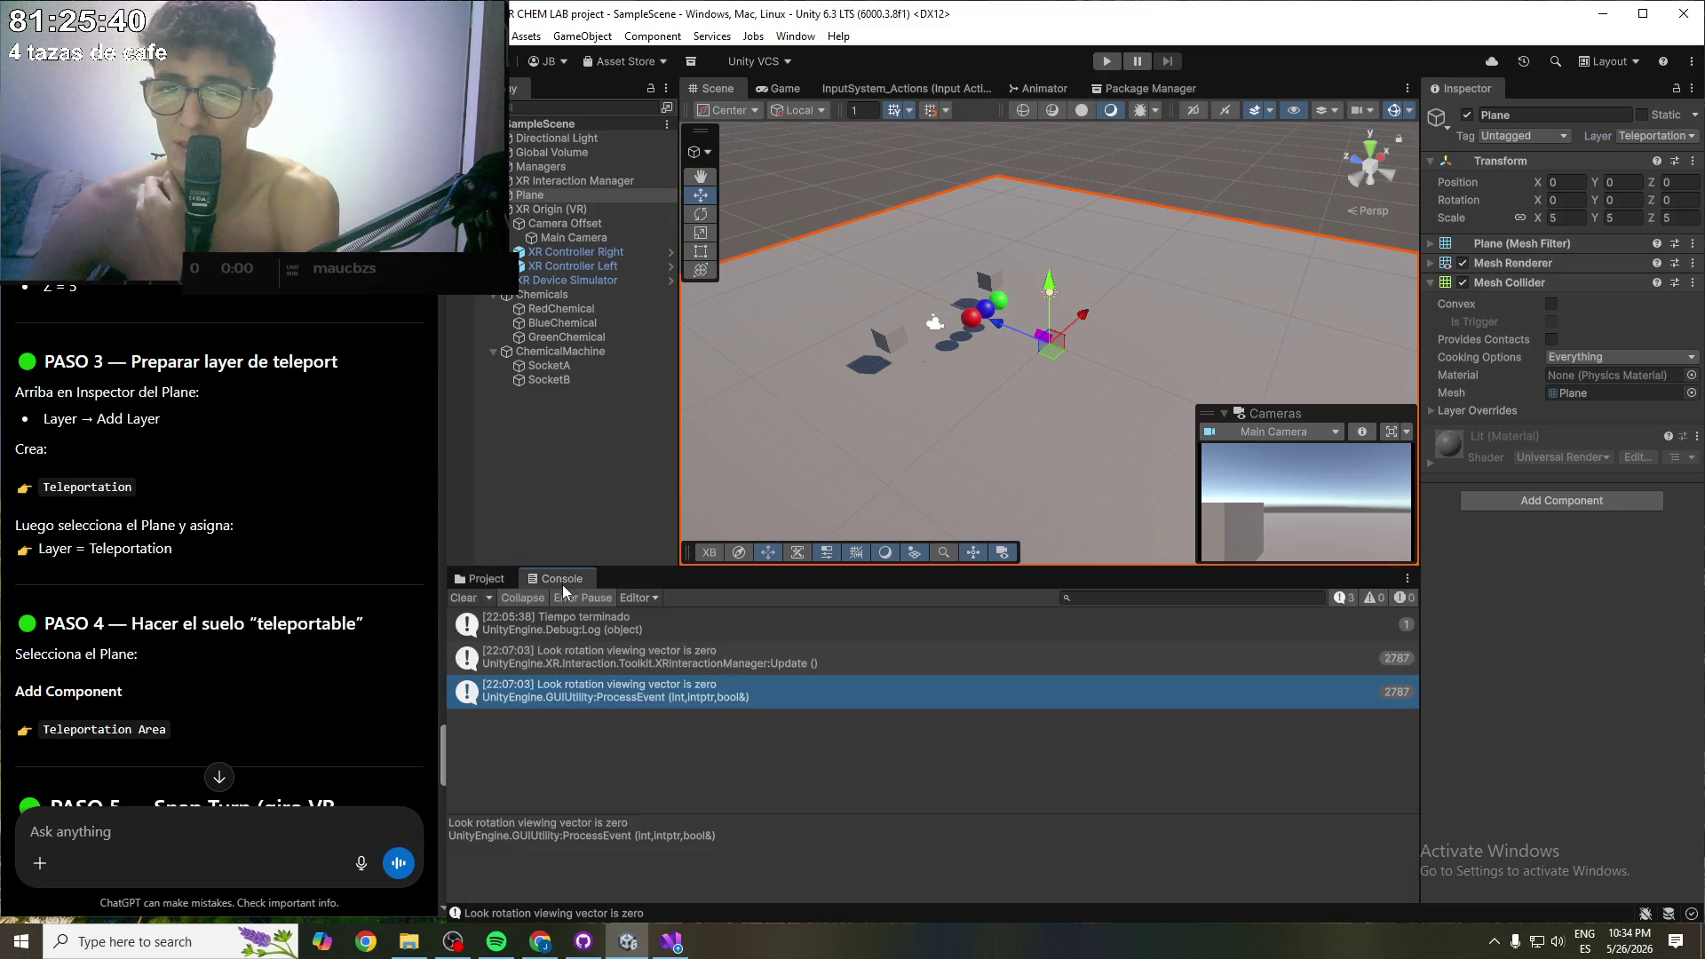
click(480, 582)
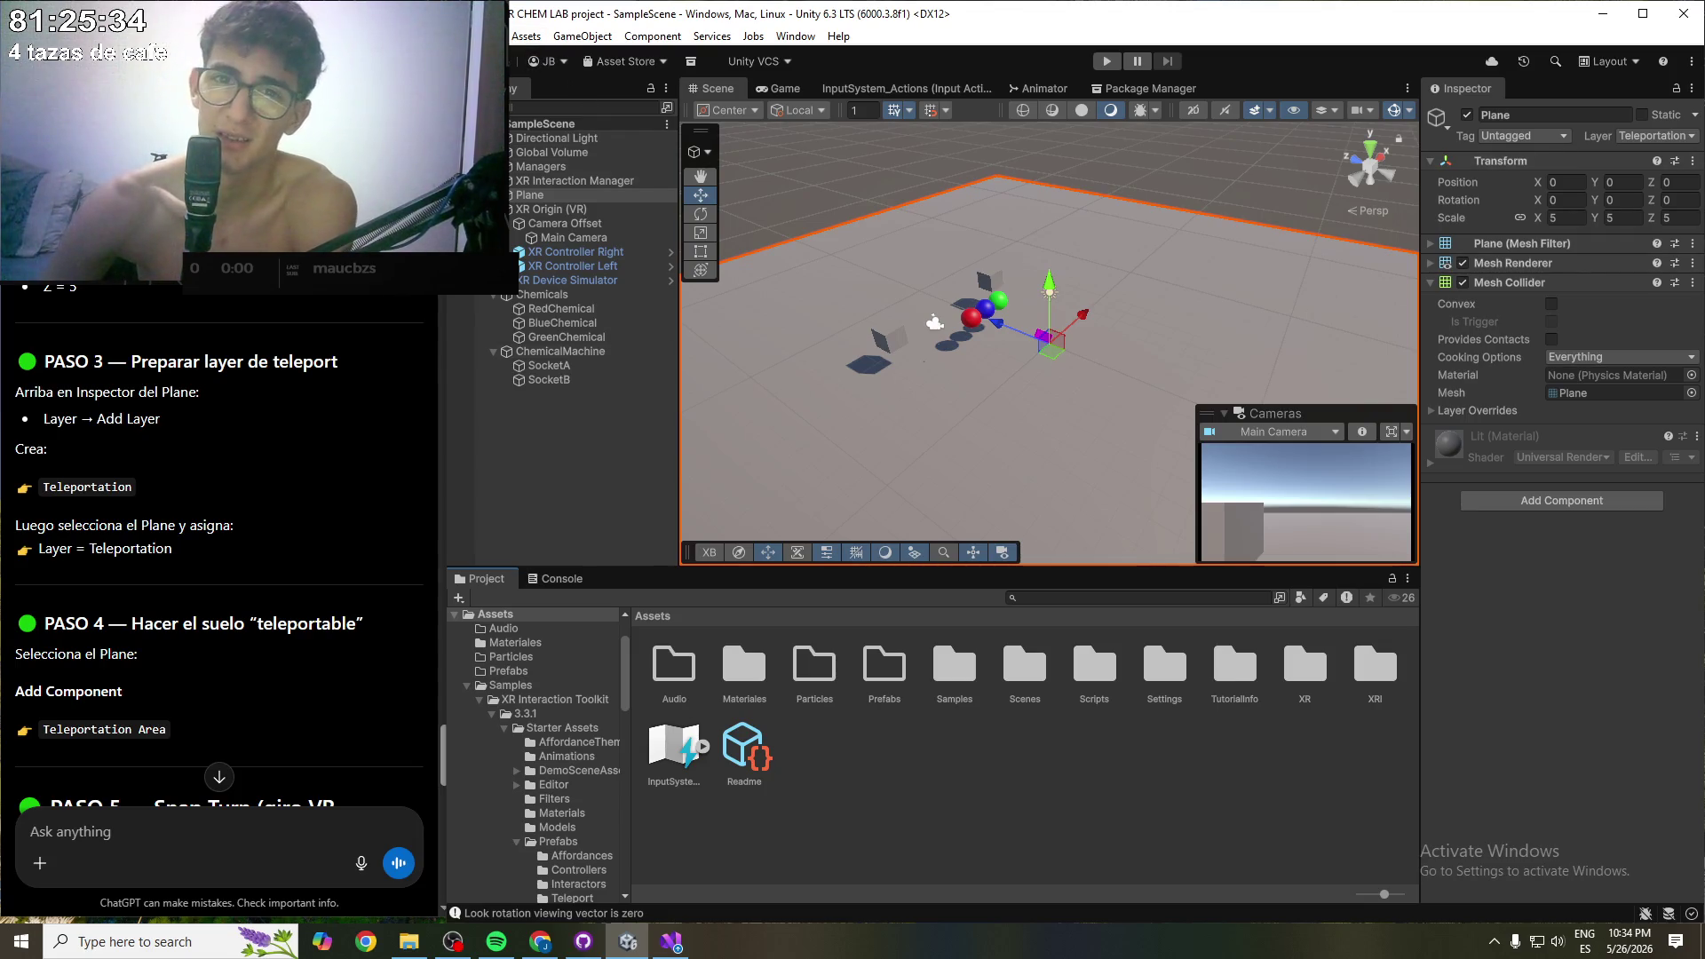
key(alt+f)
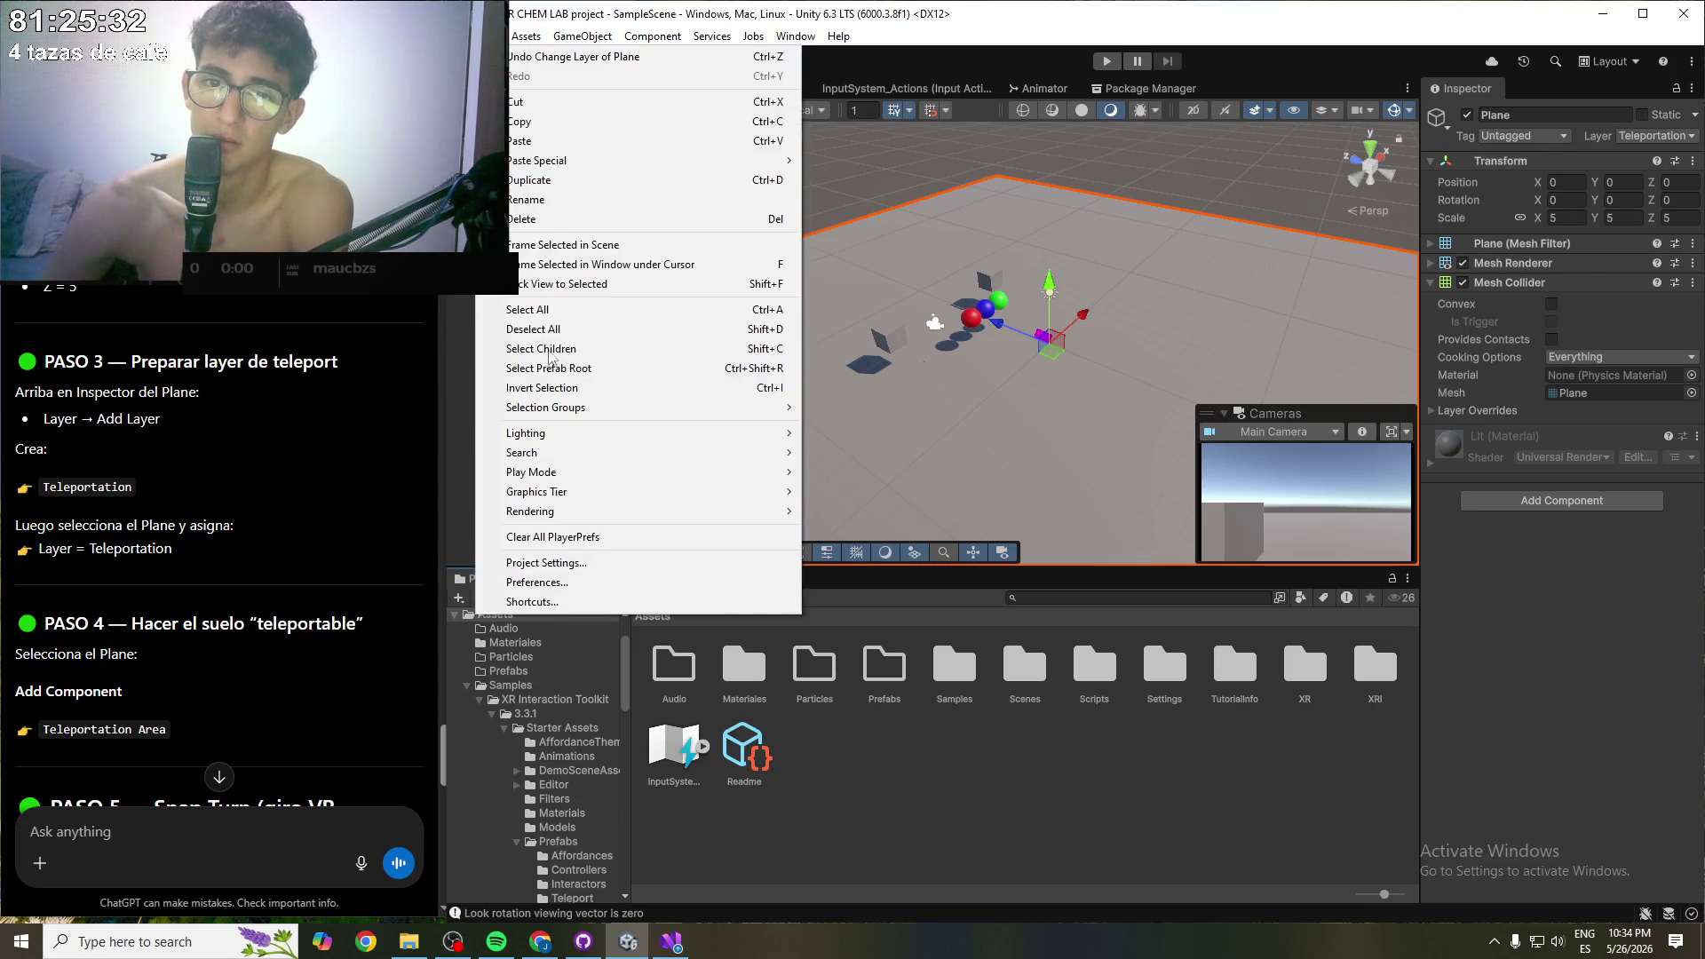
- Review the XR Interaction Toolkit project validation rules, including Interaction Layer 31 Teleport, then close Project Settings
click(554, 563)
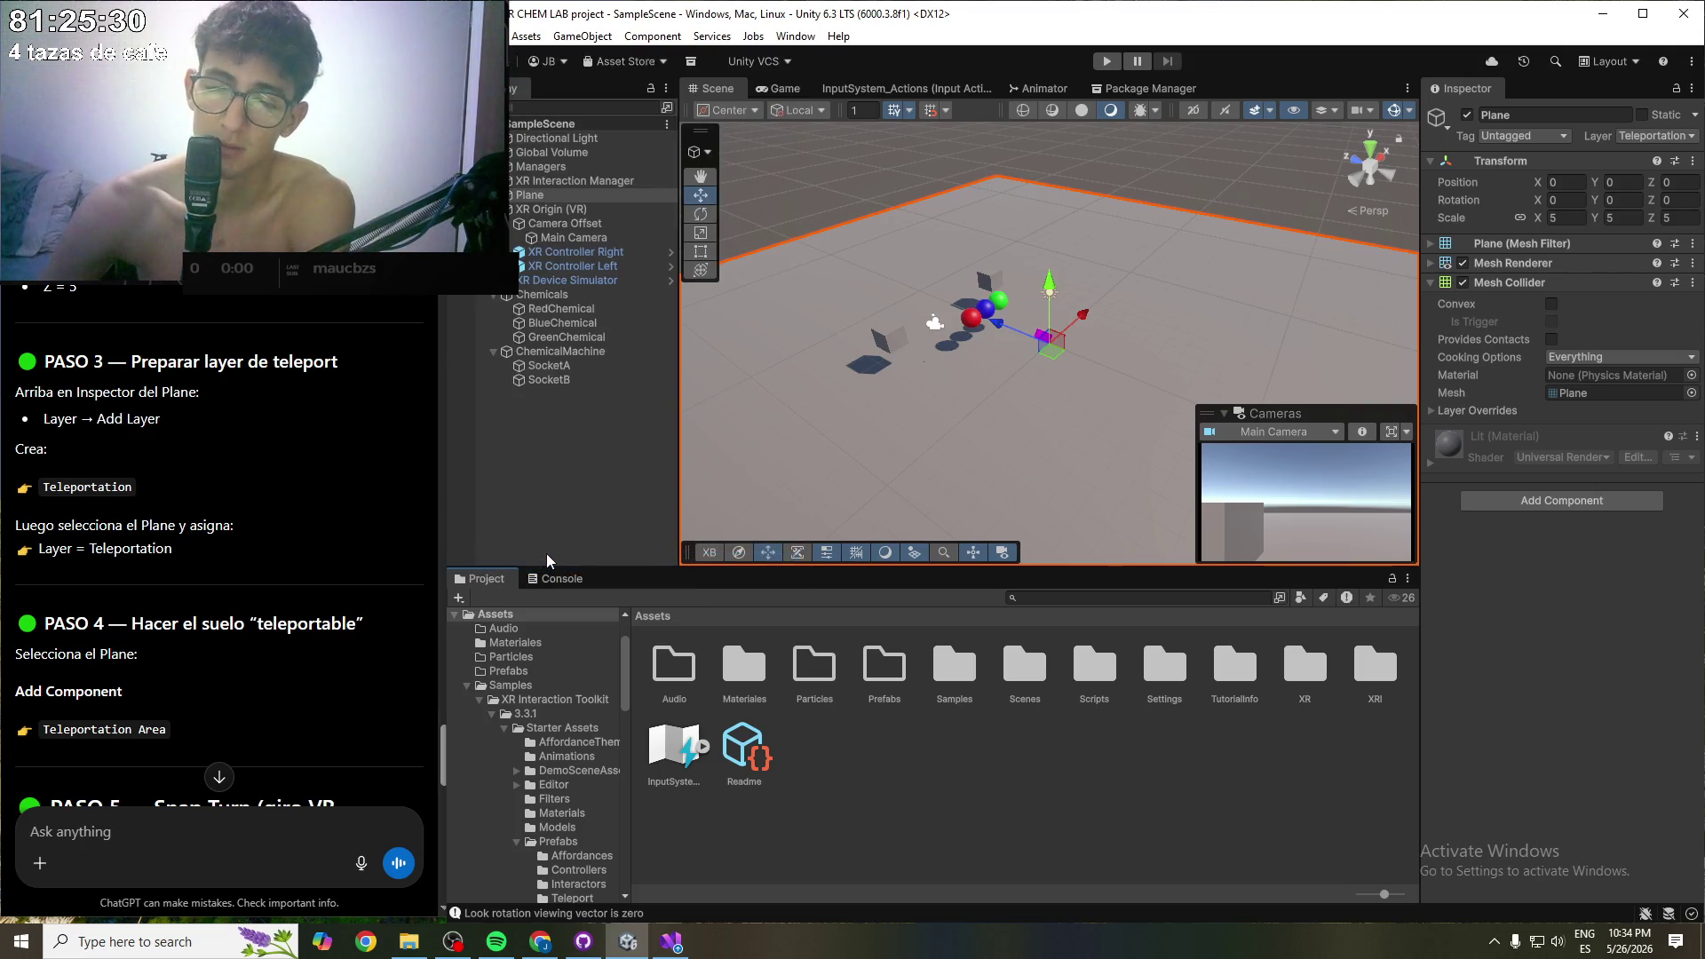
scroll(1063, 476, down, 20)
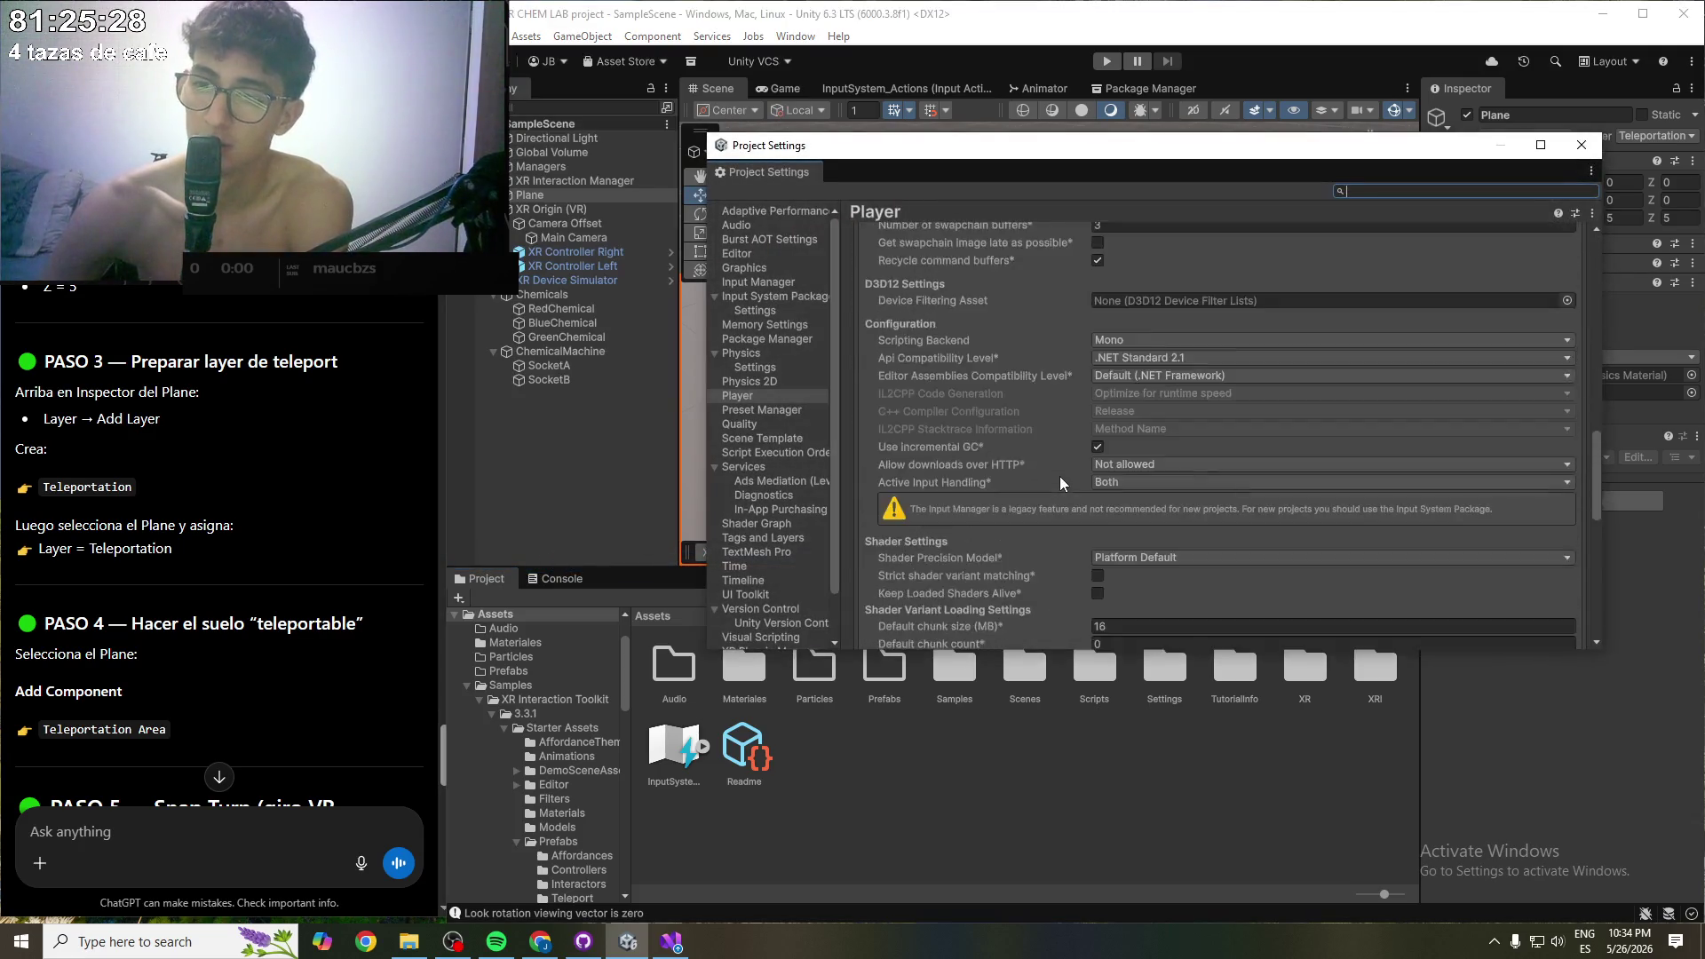
scroll(731, 577, down, 3)
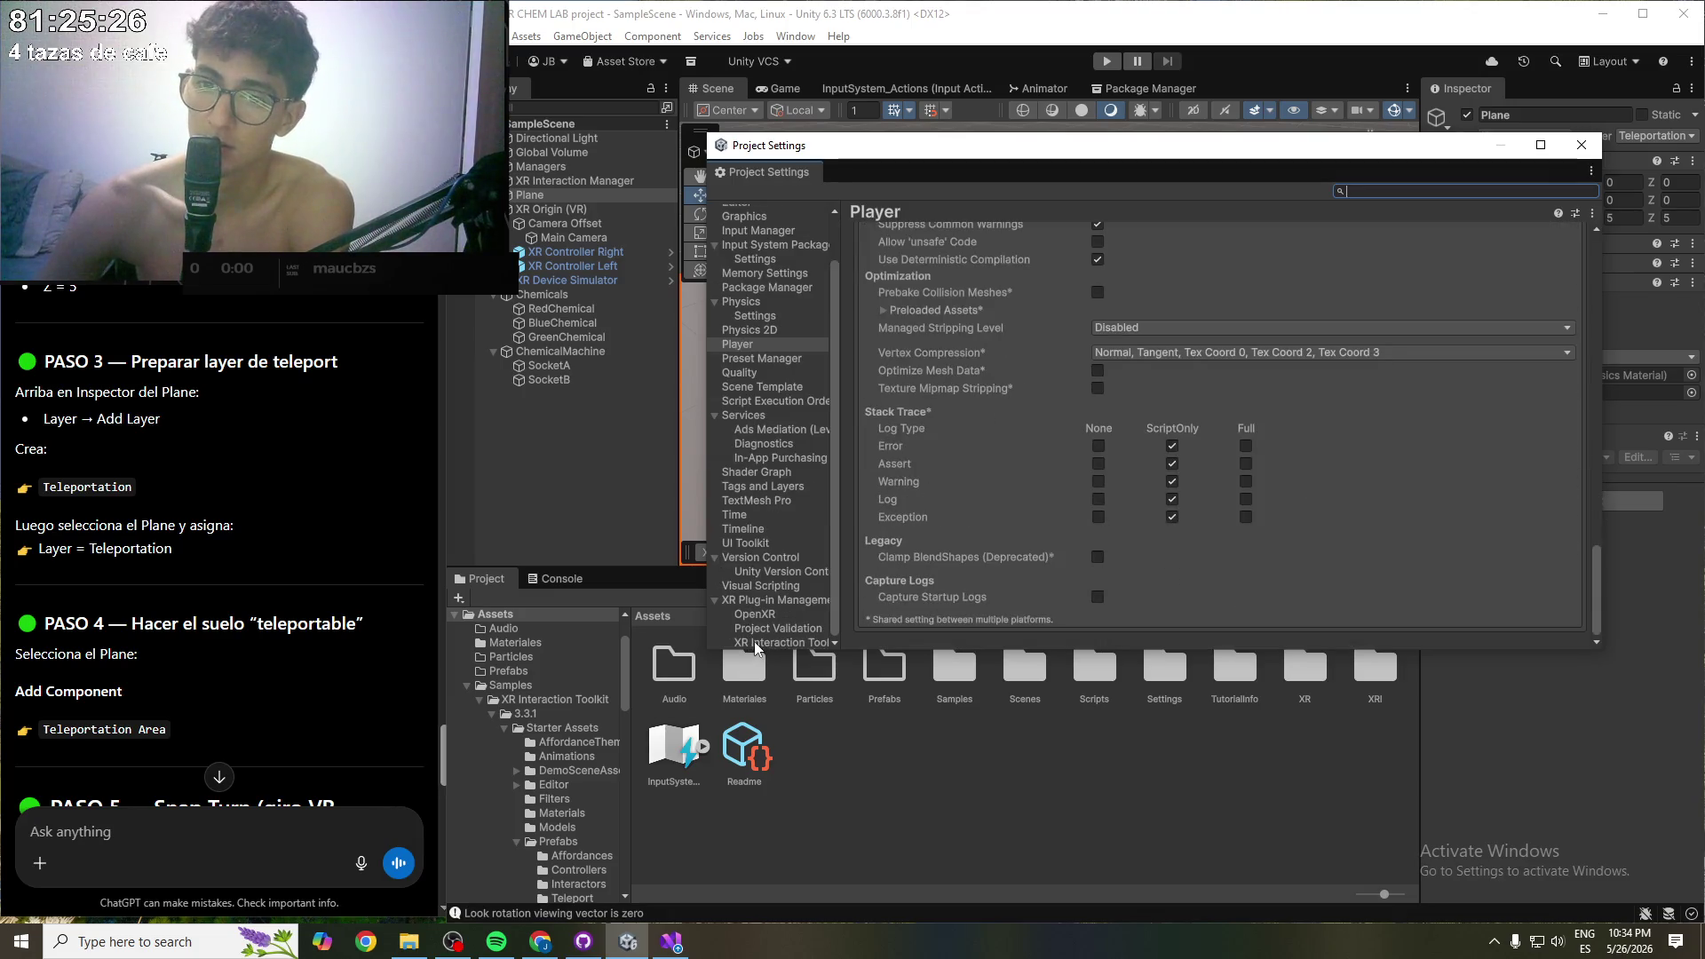
click(755, 642)
click(762, 629)
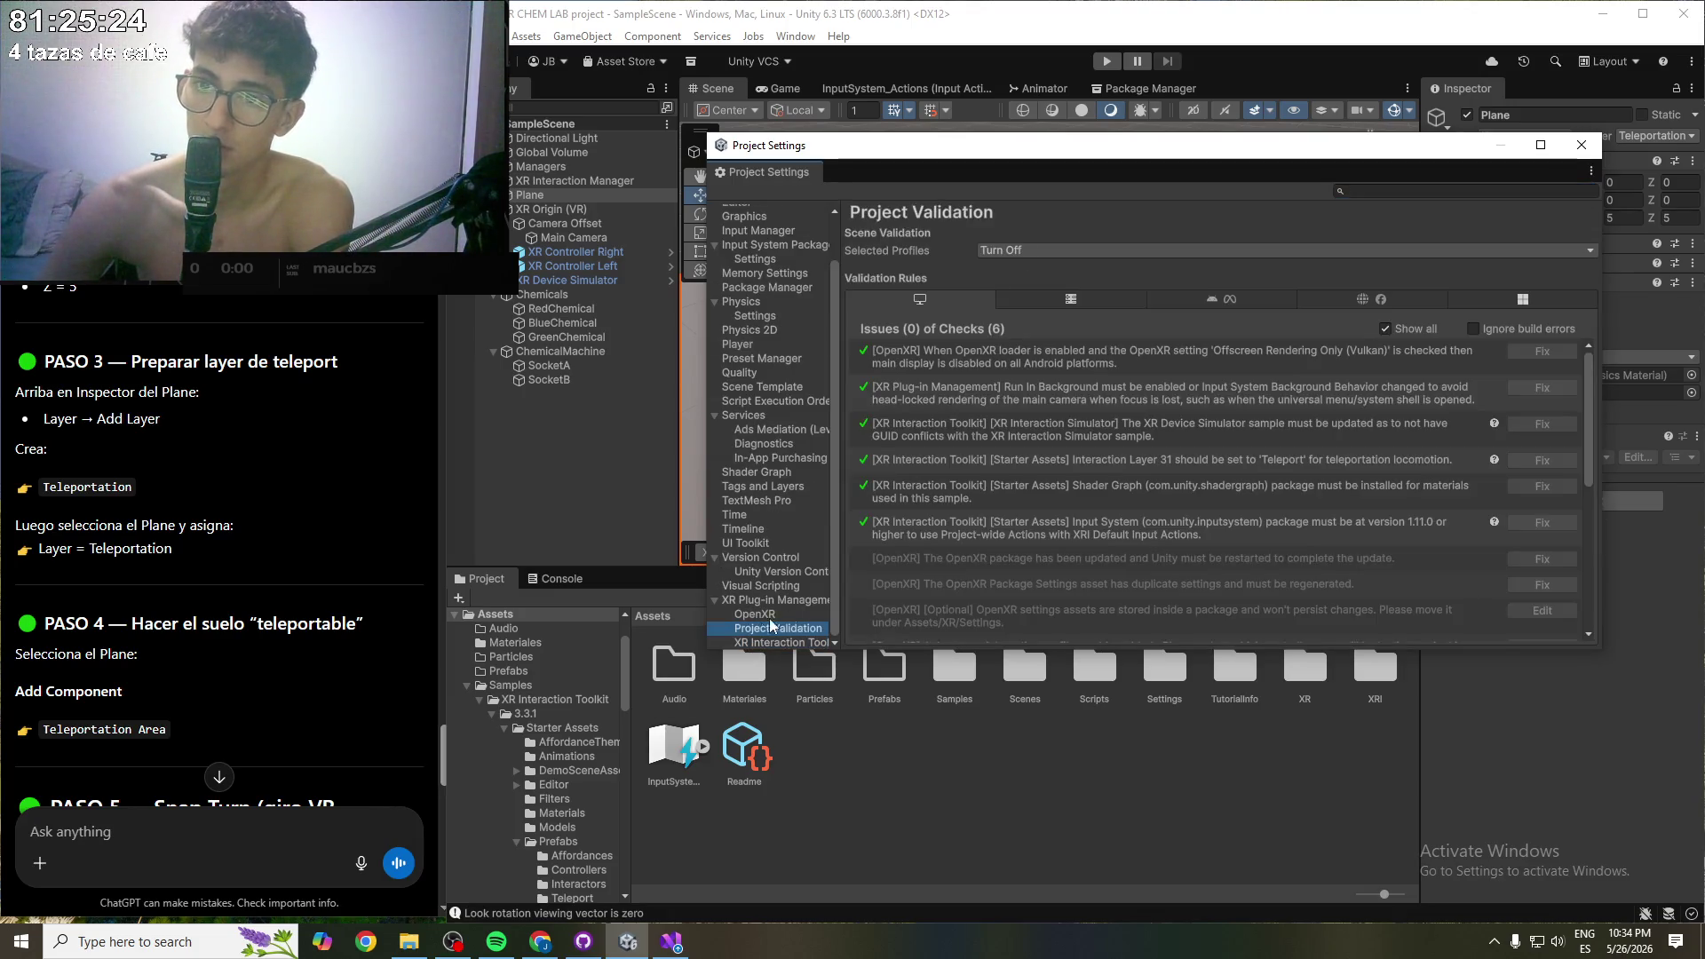
scroll(1334, 373, down, 10)
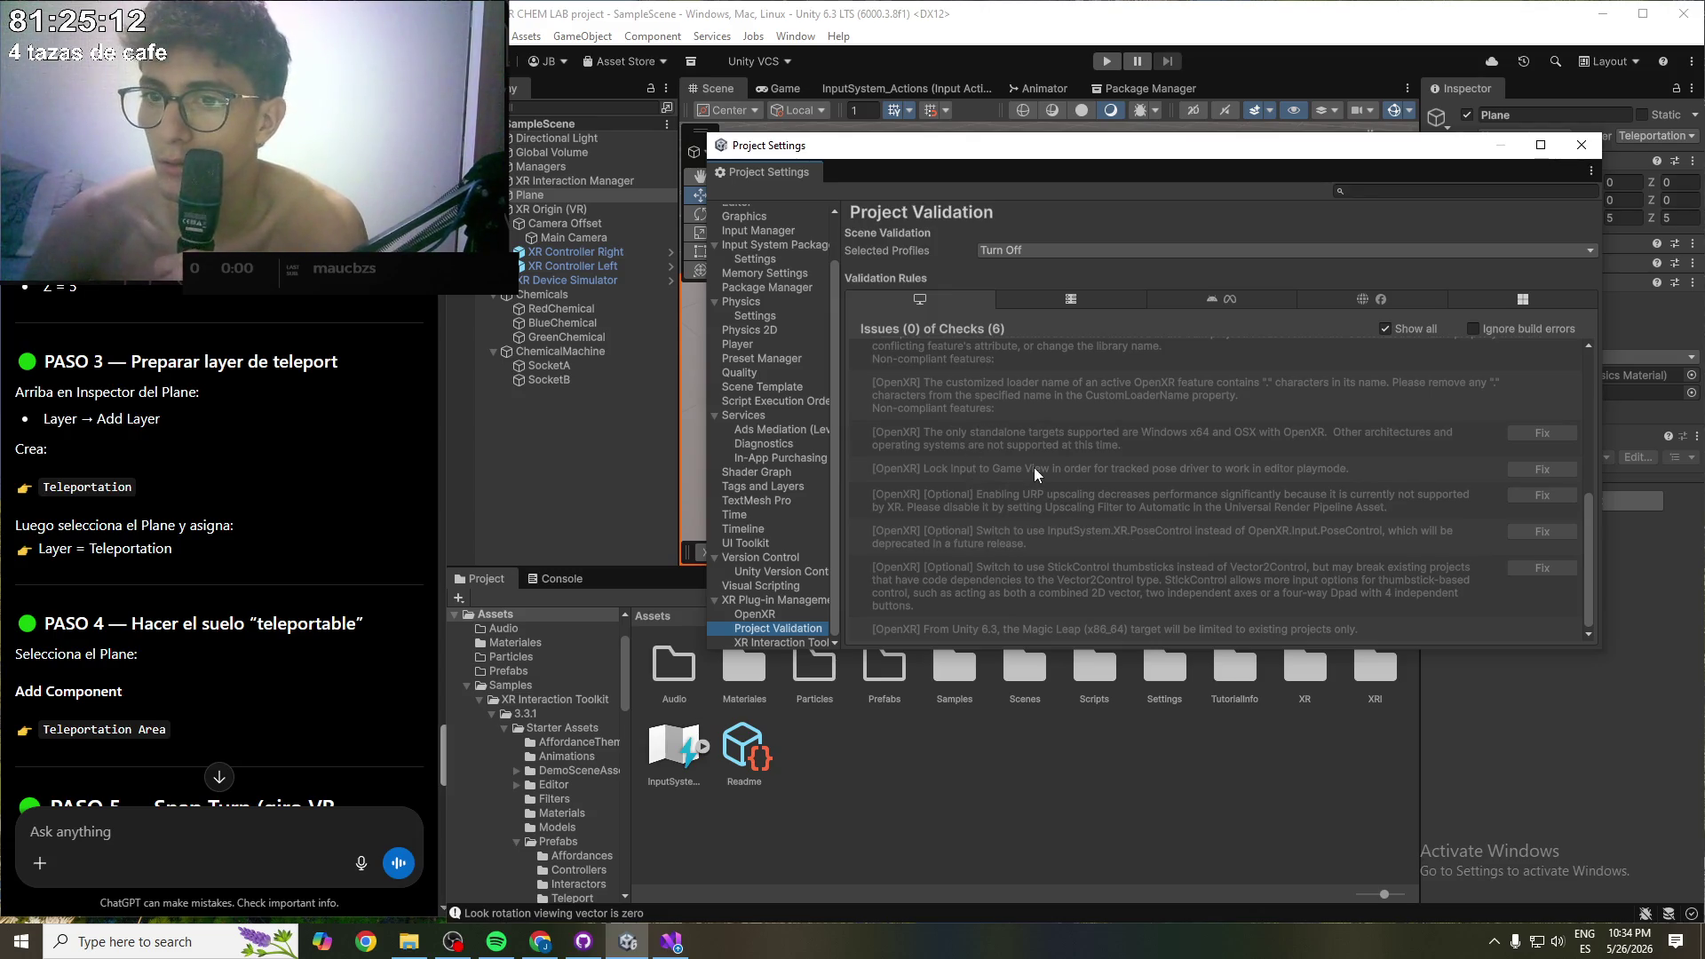
scroll(1034, 467, up, 2)
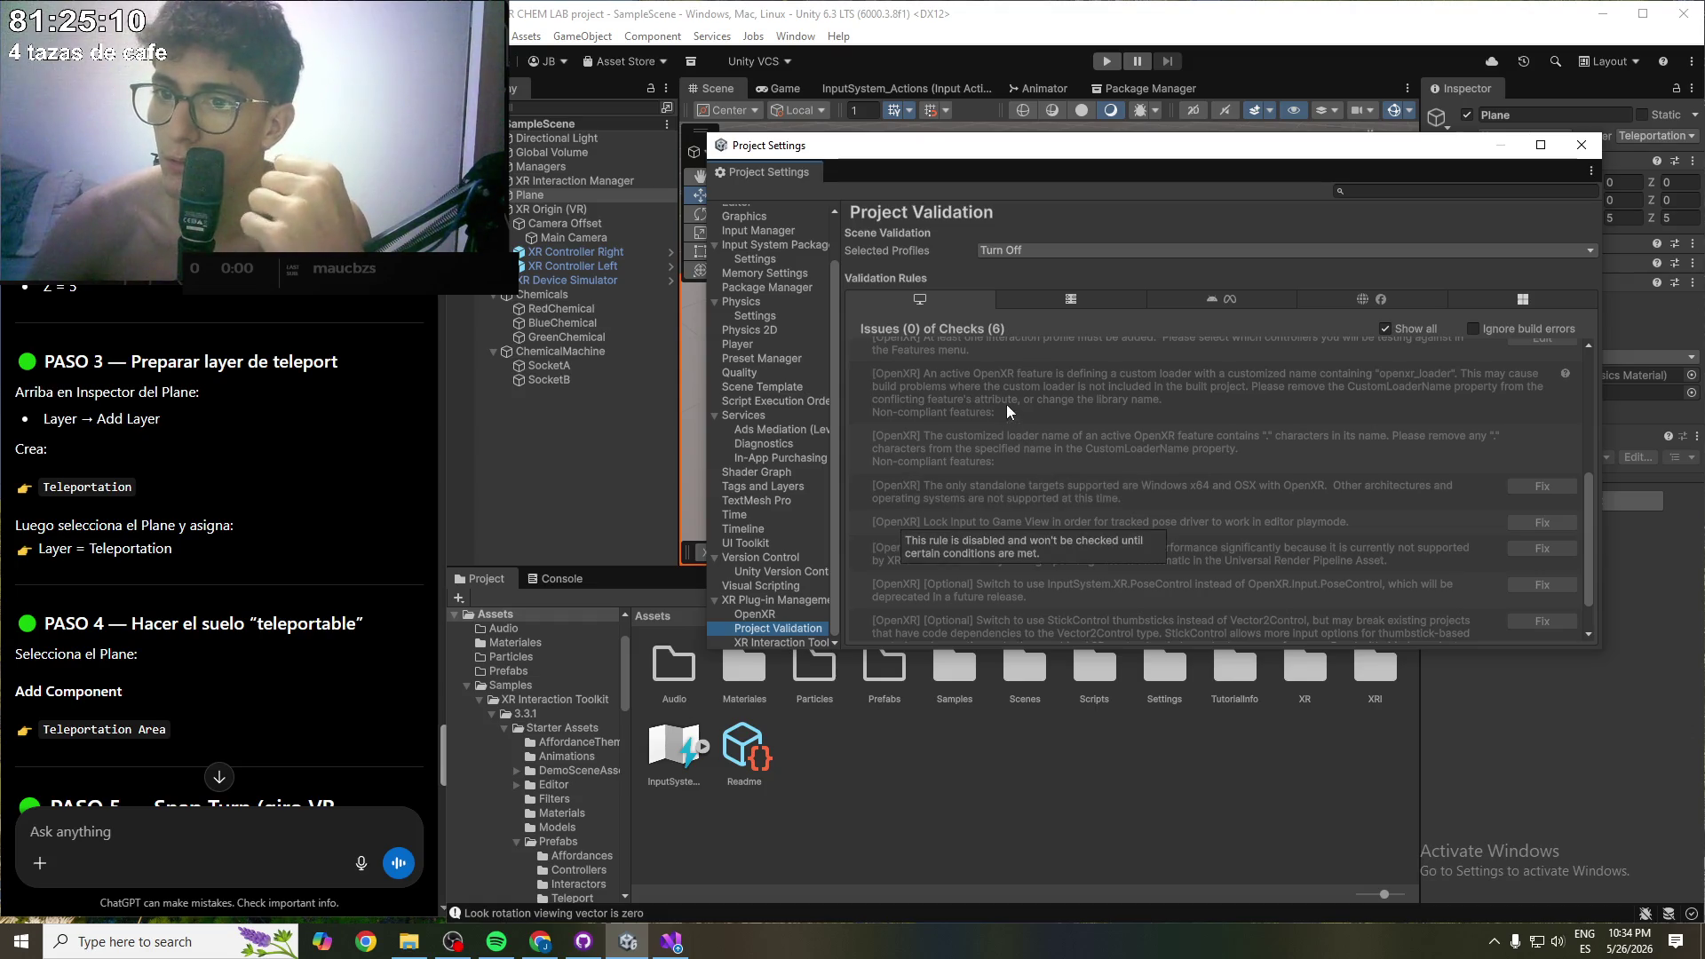
scroll(1286, 463, up, 2)
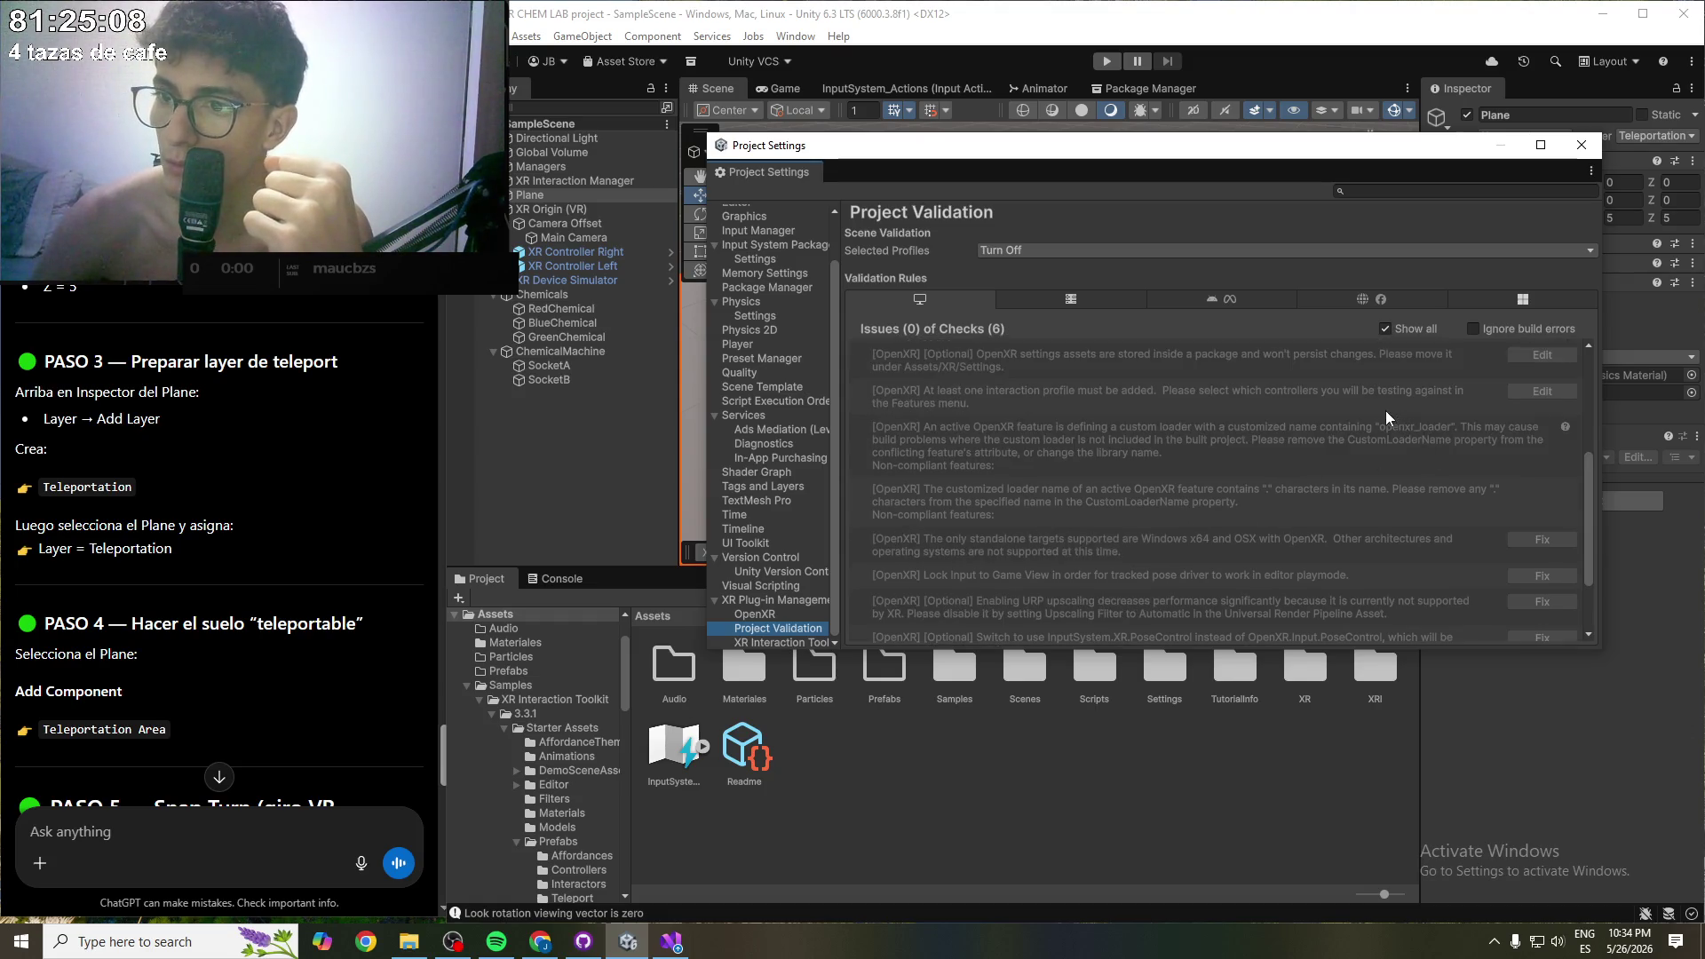
scroll(1144, 395, up, 4)
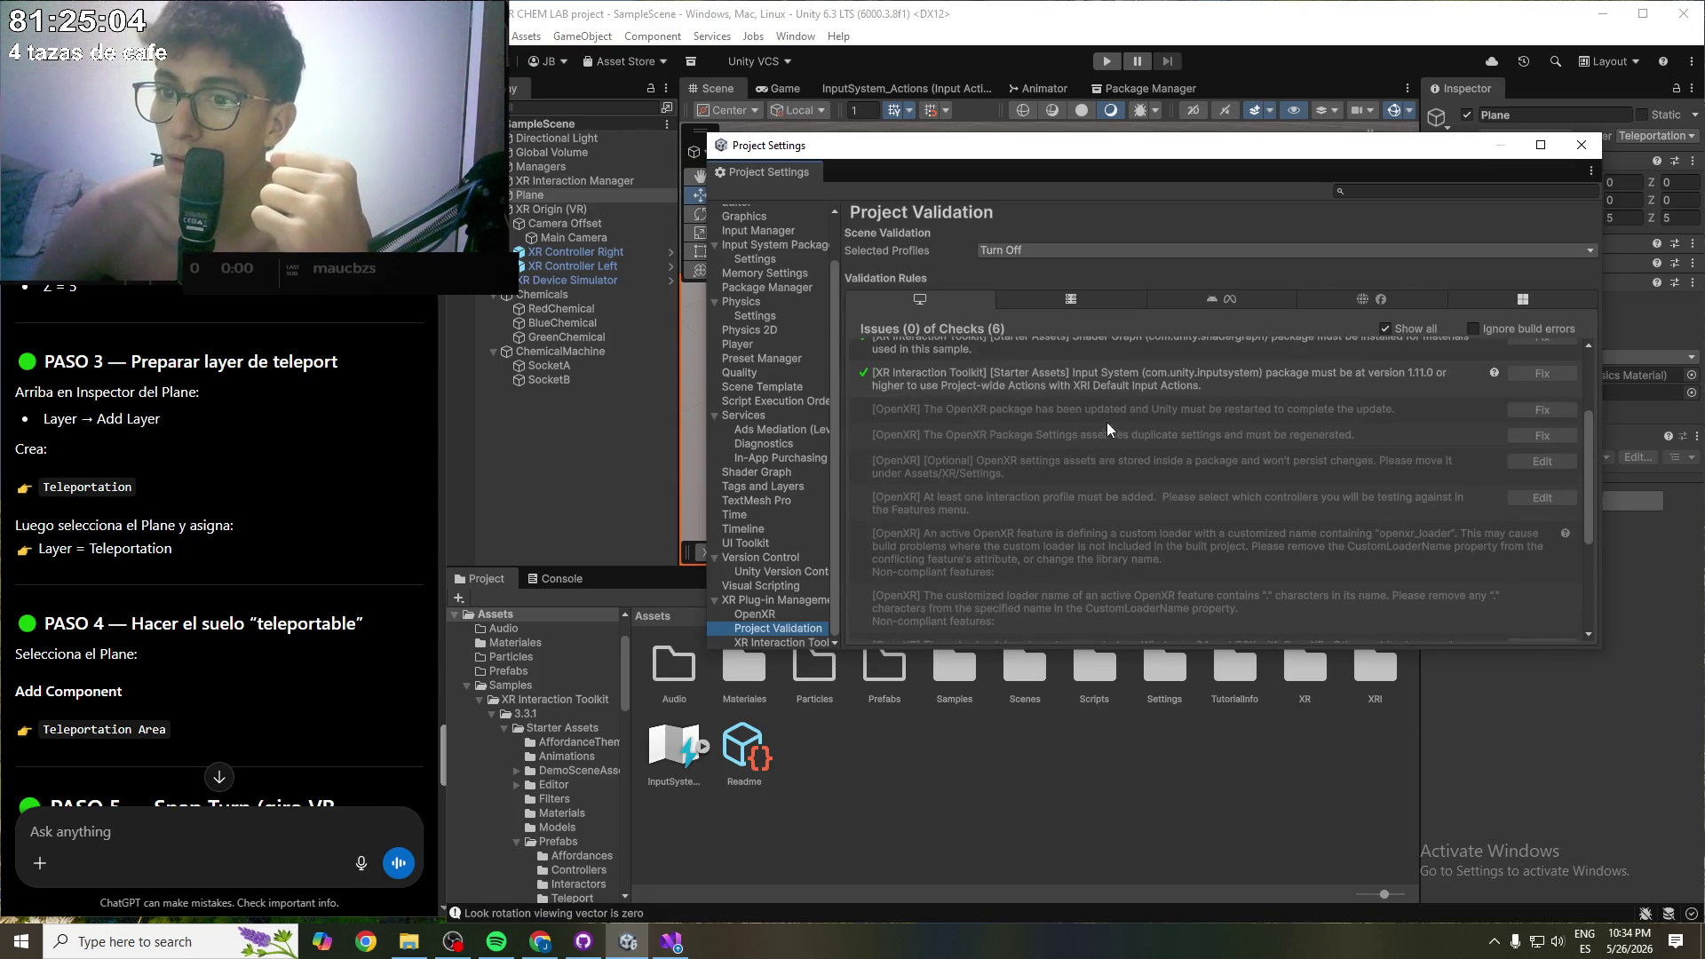
scroll(1271, 380, up, 2)
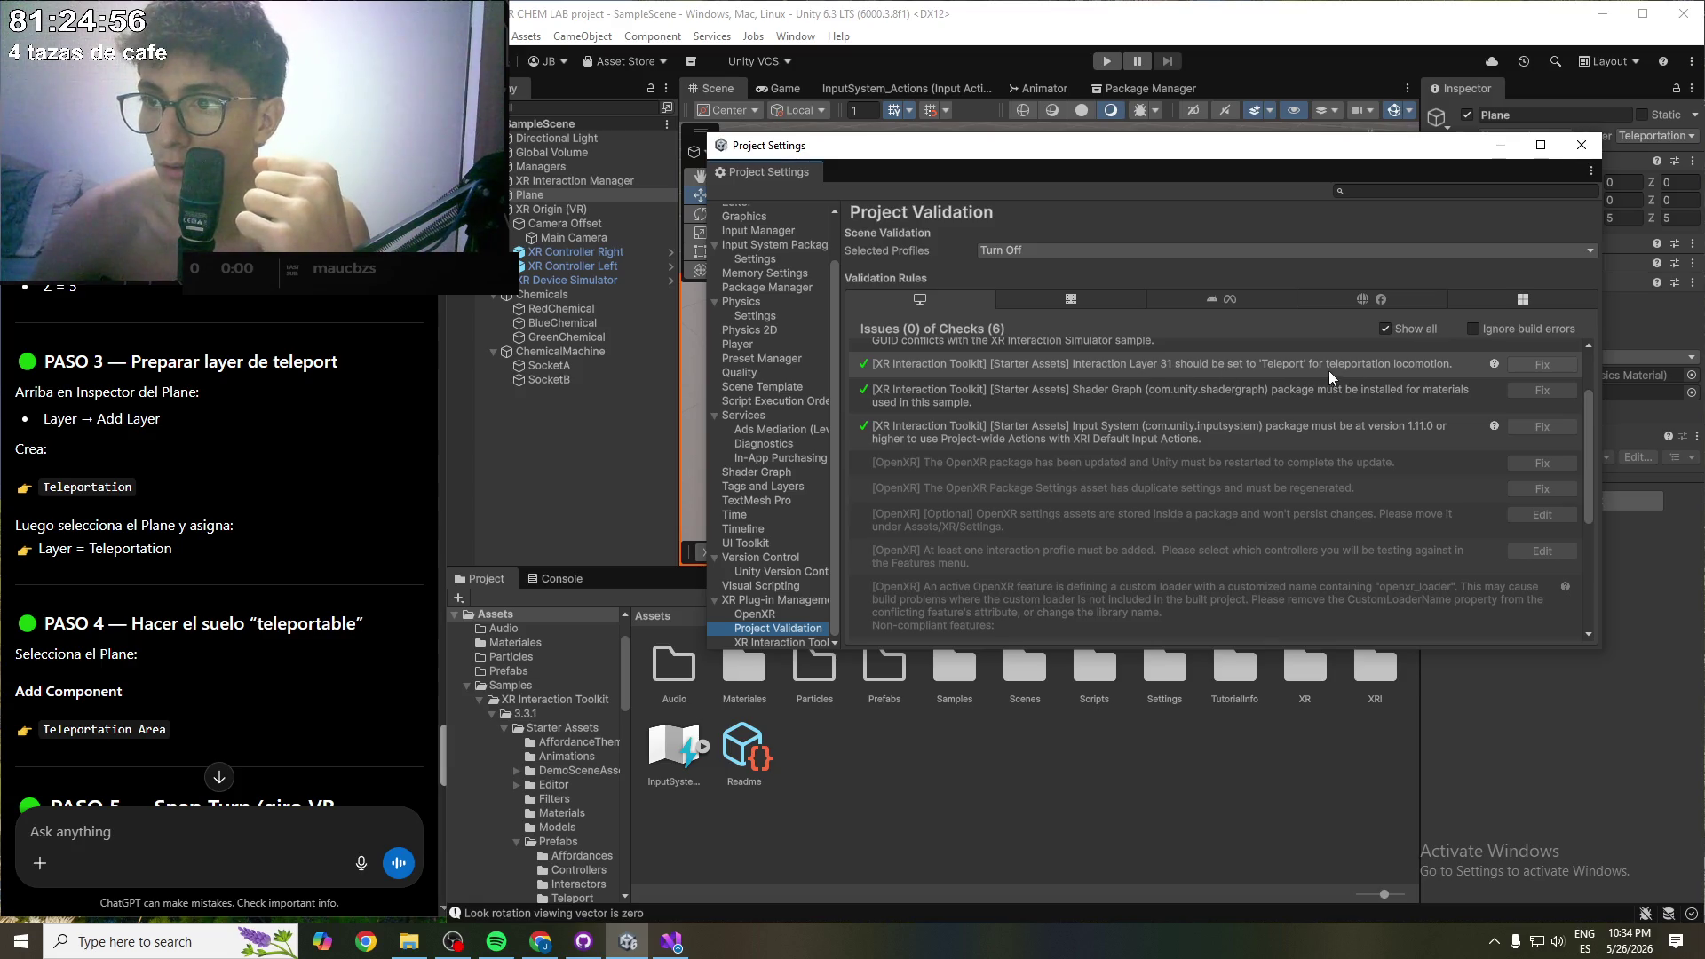
click(1580, 145)
click(1653, 135)
- Name User Layer 31 'Teleport' and erase the 'Teleportation' name from User Layer 6
click(1618, 281)
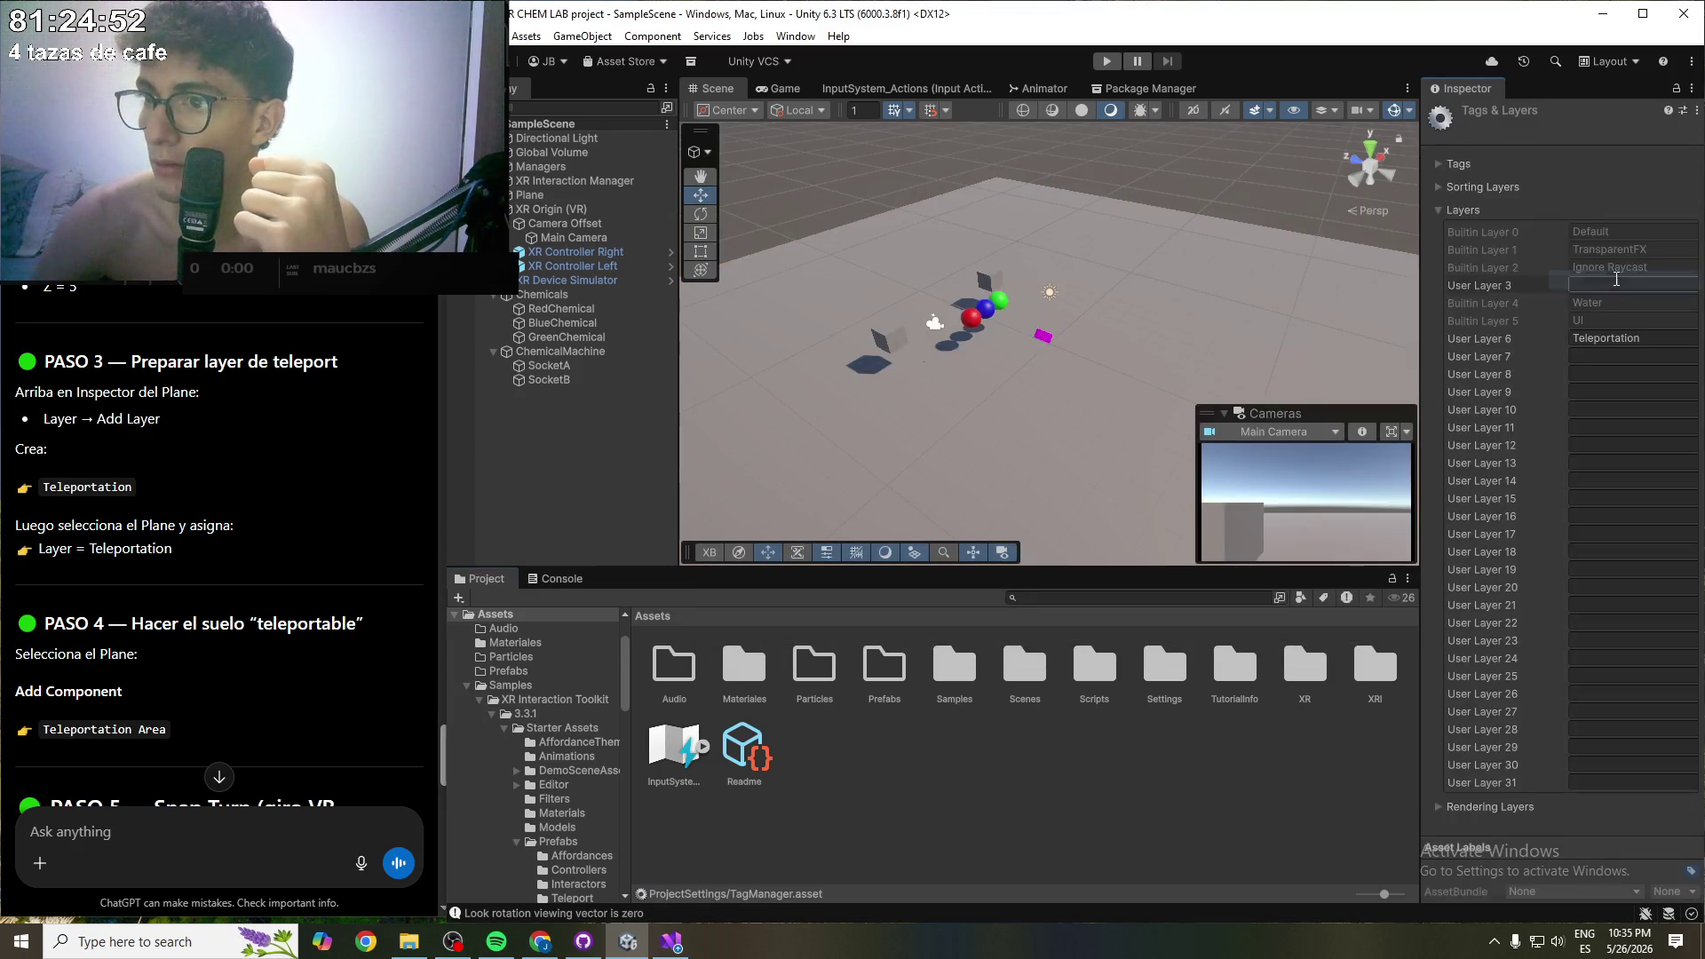
click(1592, 782)
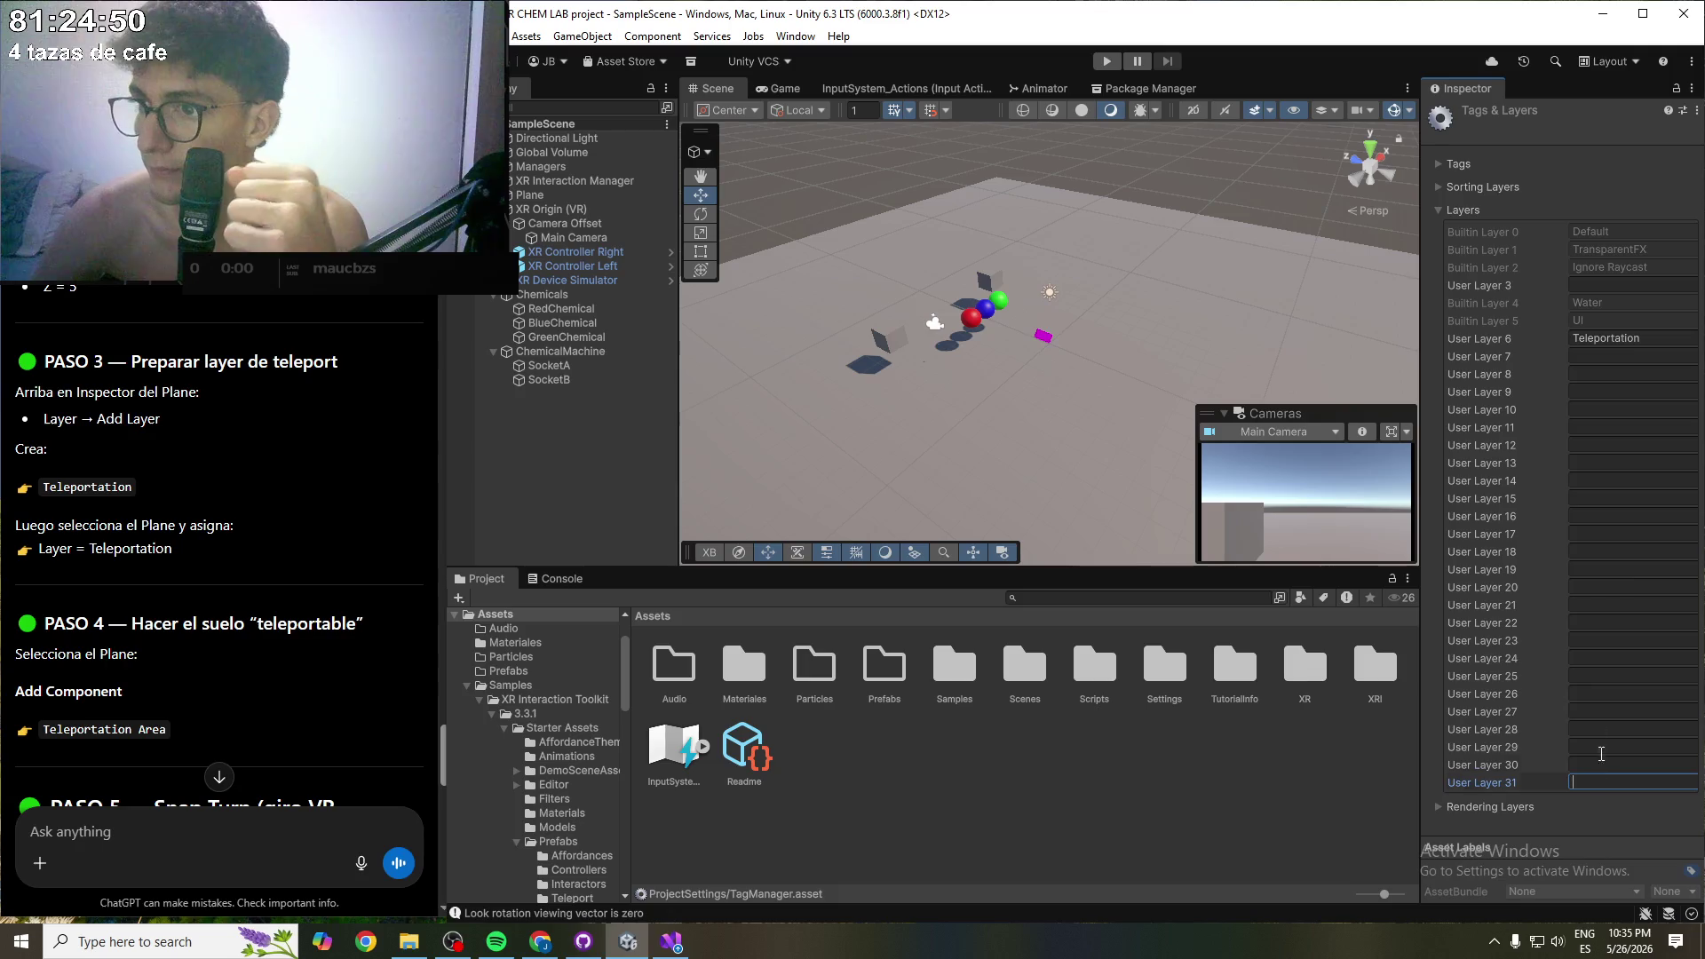
text(Teleport)
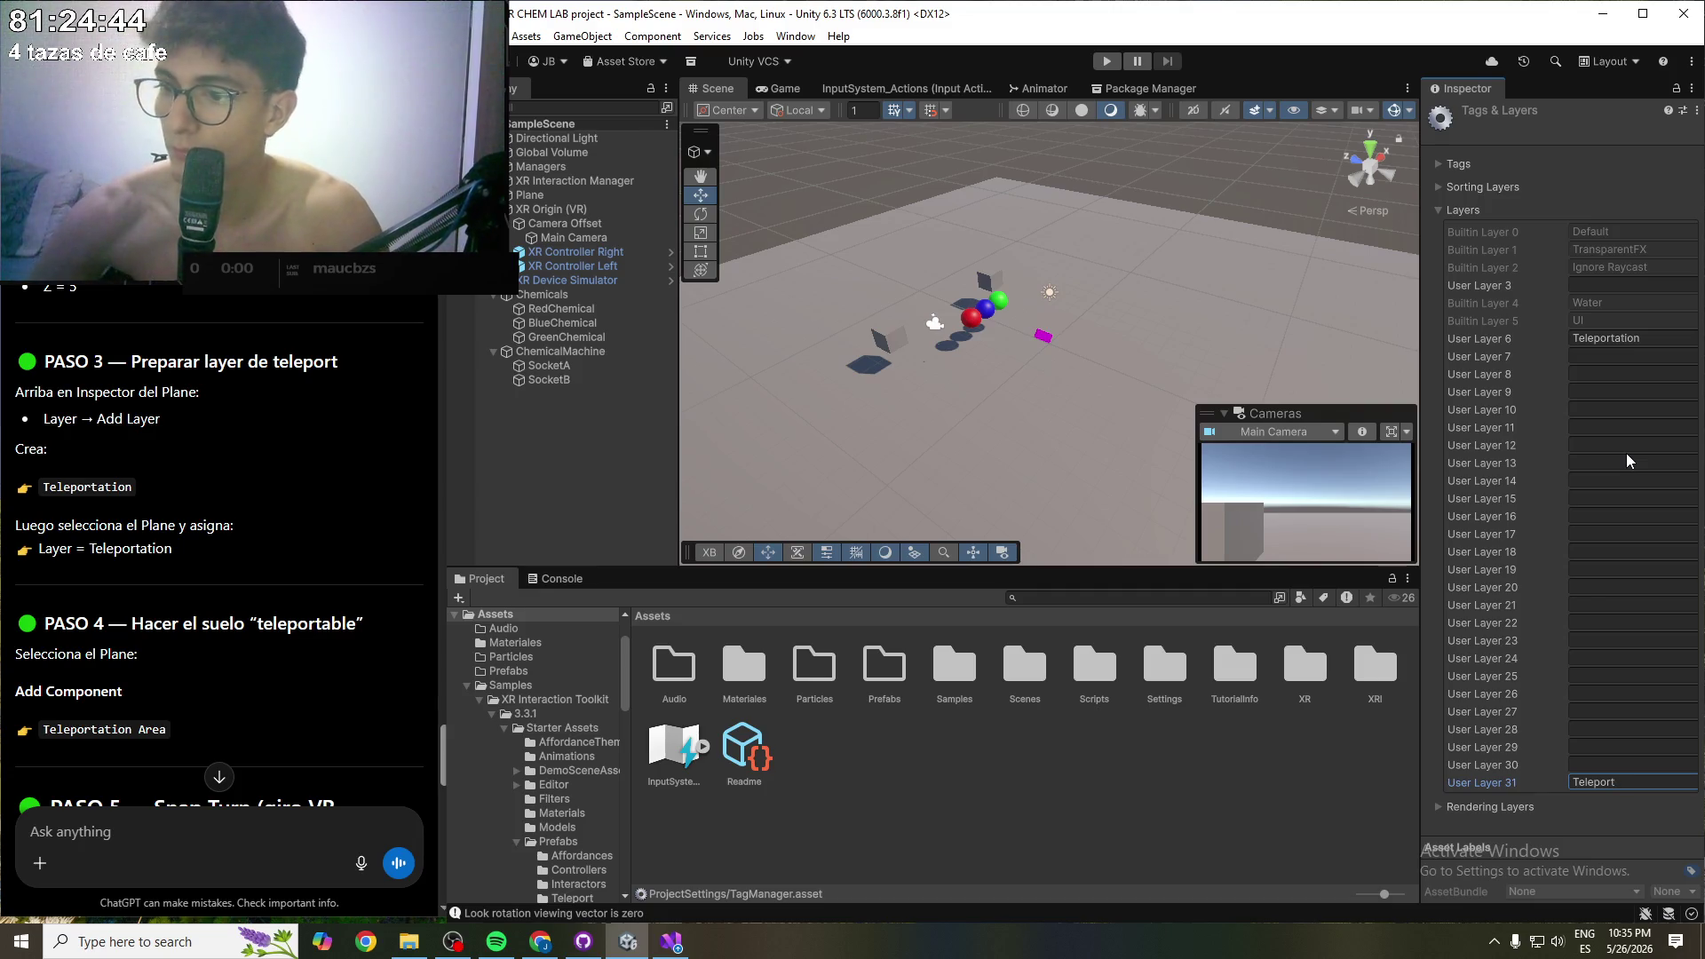
click(1646, 338)
key(BackSpace)
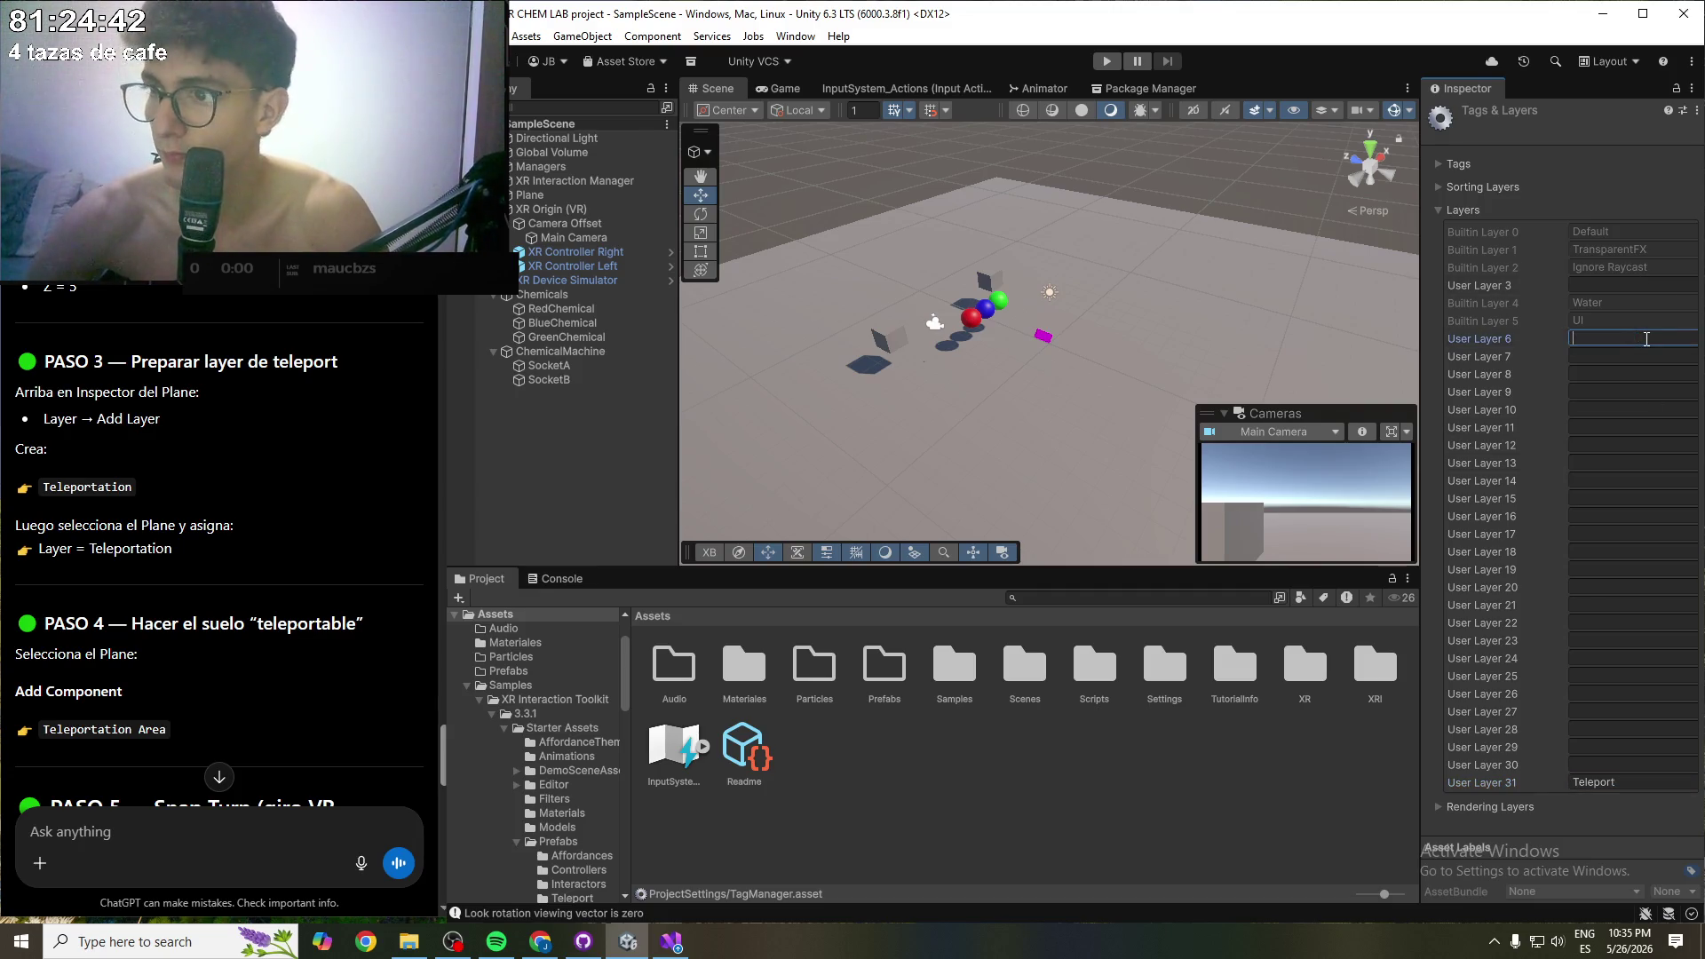
click(1634, 392)
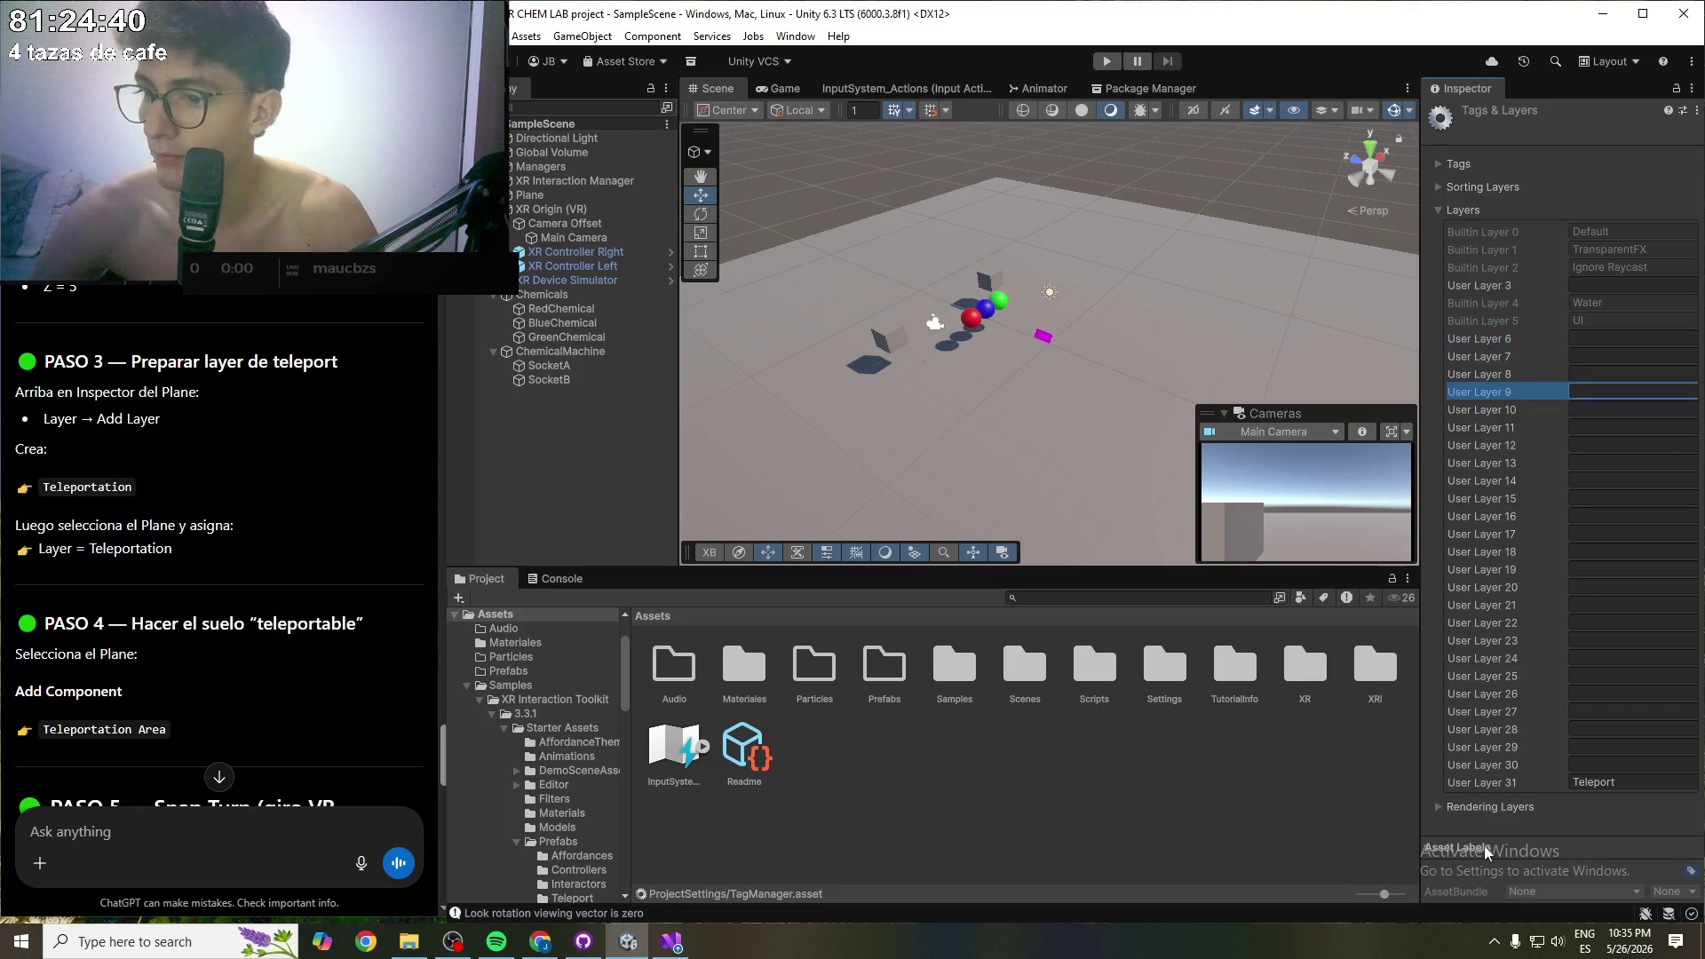
click(1474, 806)
scroll(1460, 640, down, 5)
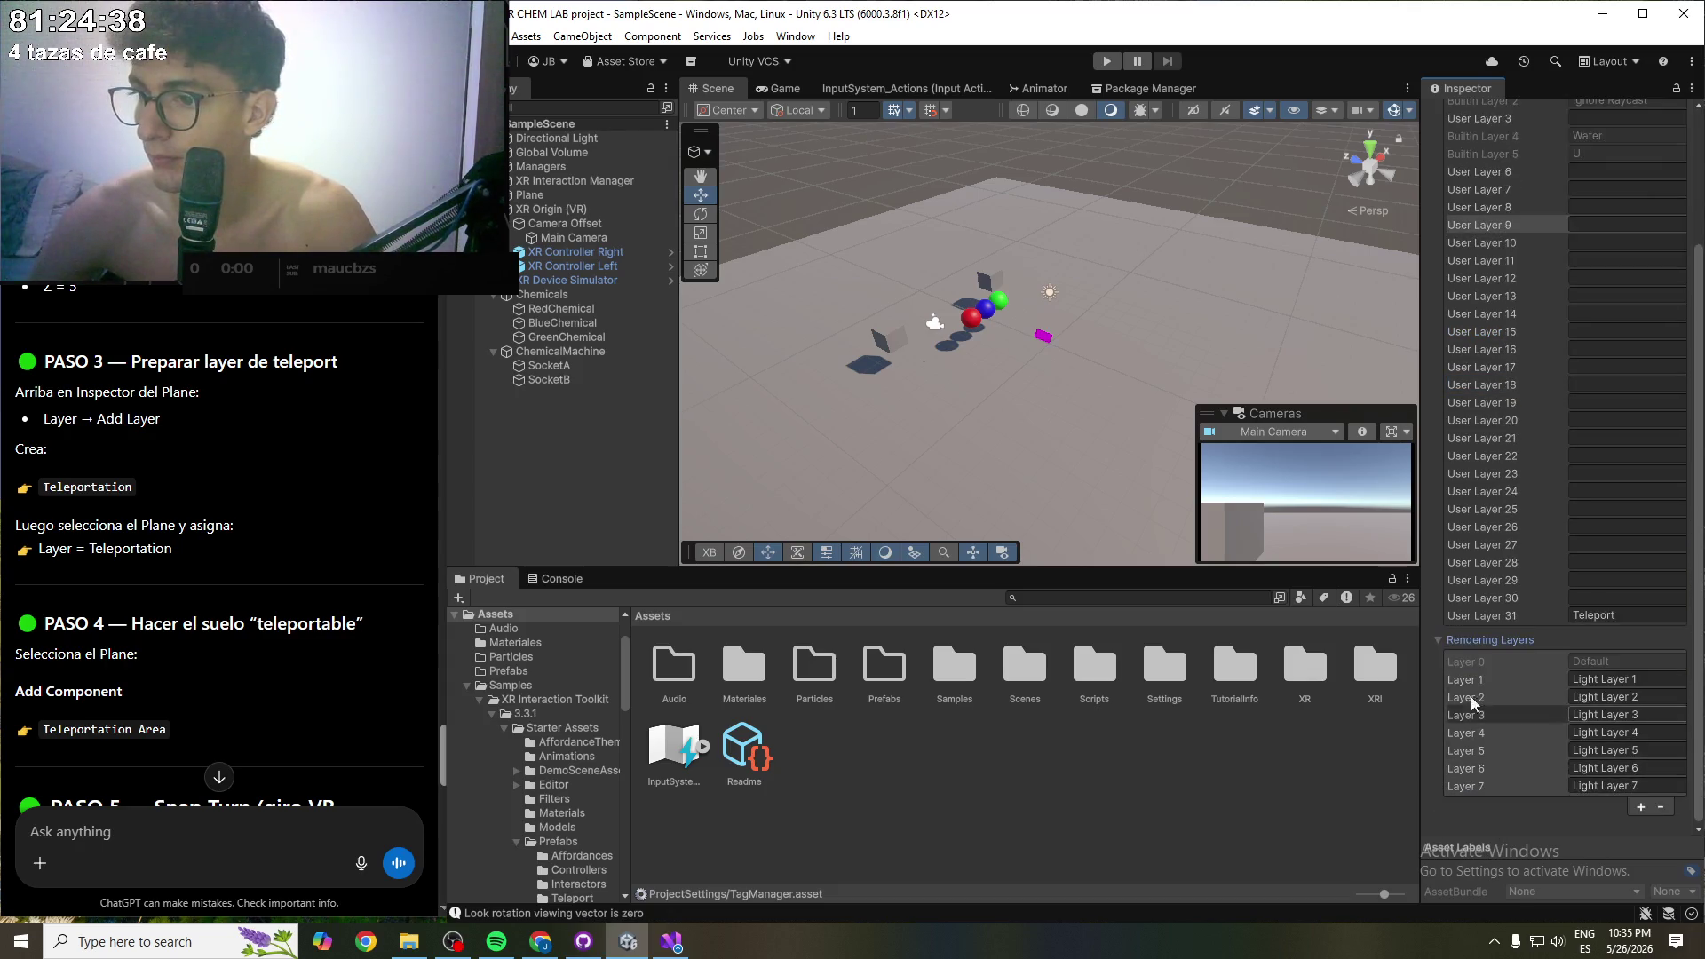
click(1460, 639)
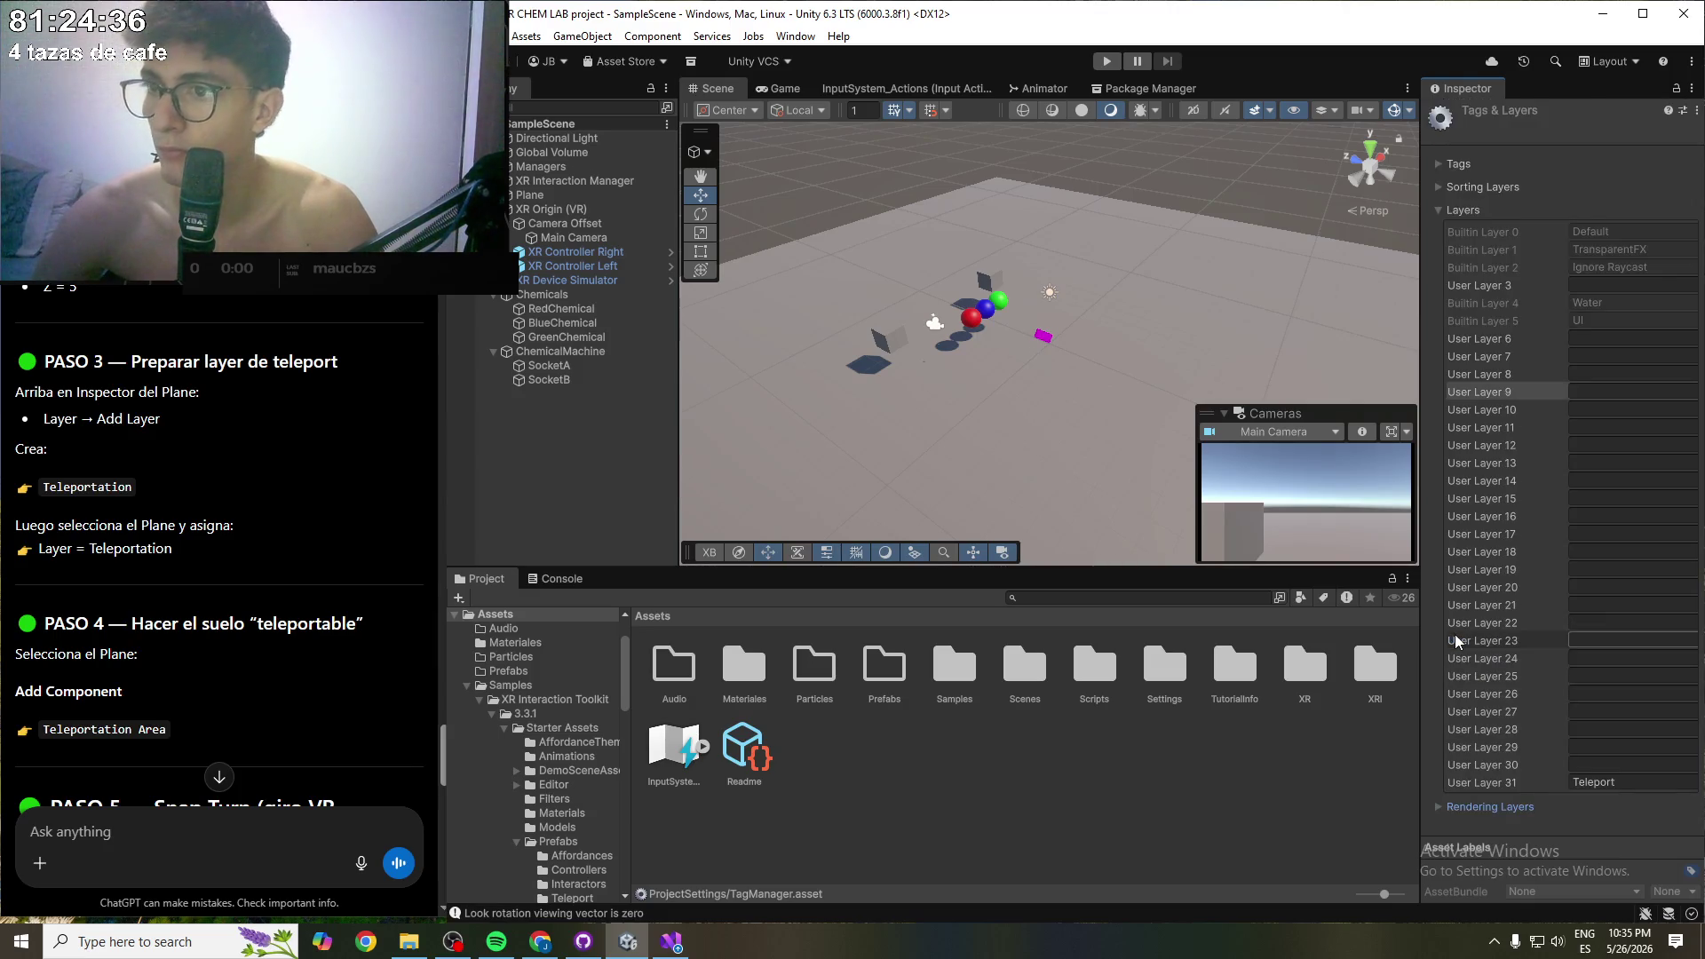
click(532, 195)
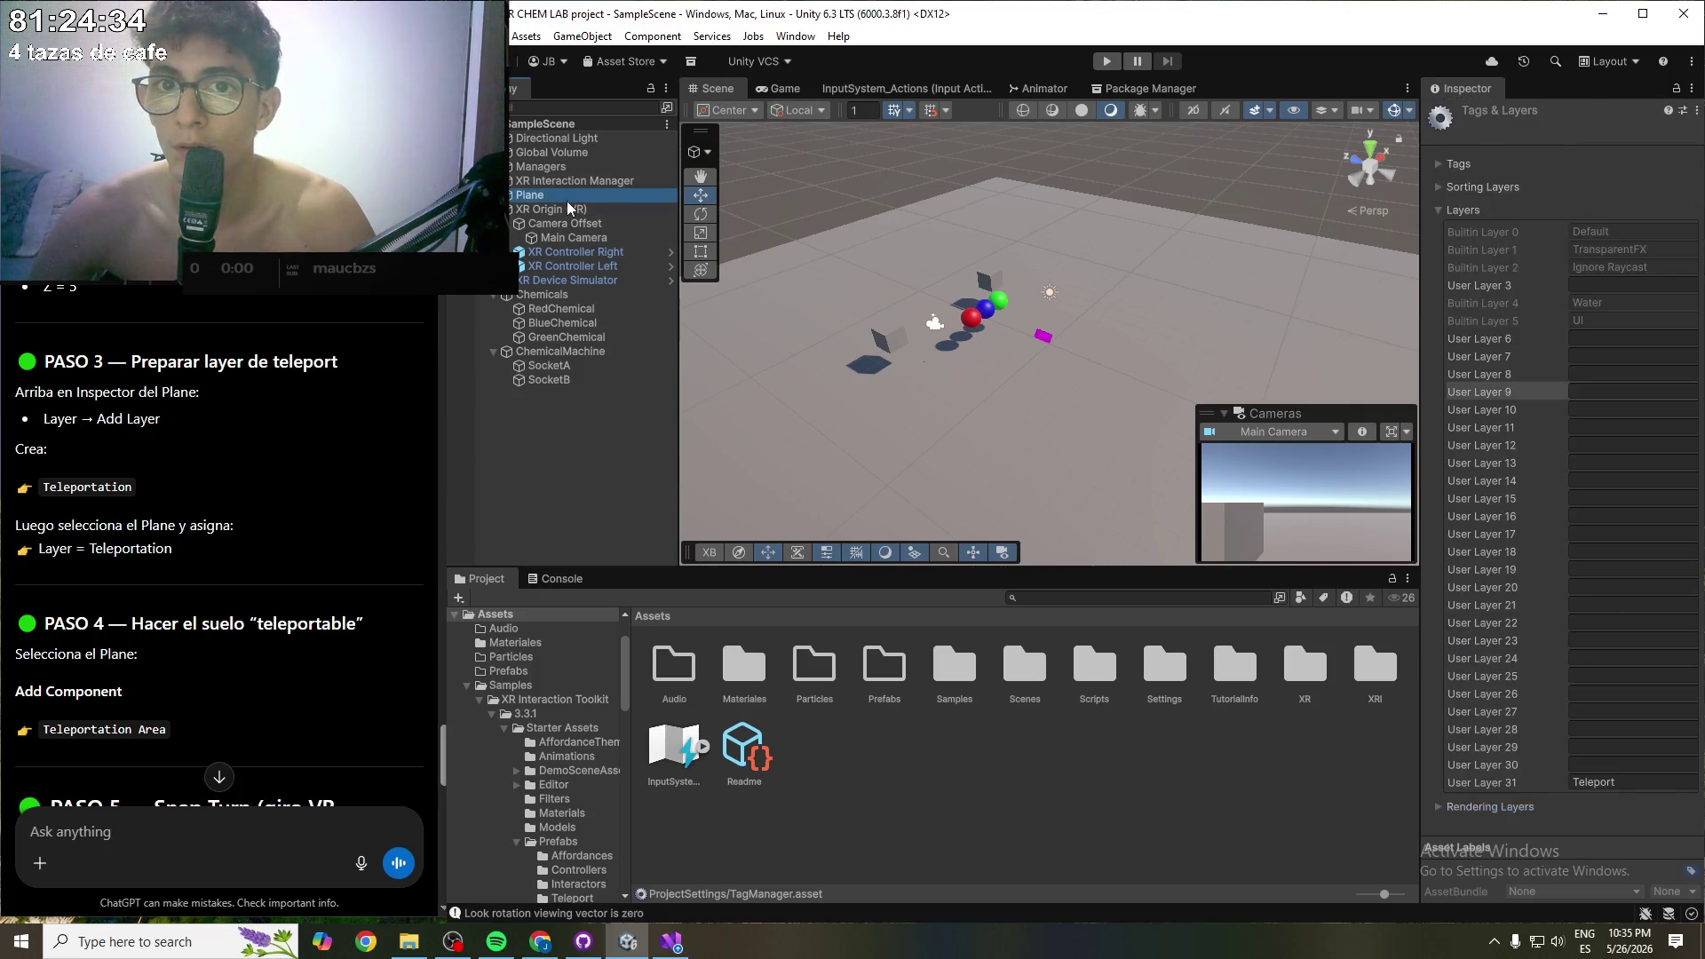
- Set the Plane's layer to Teleport and recheck the Project Settings validation window
click(1654, 135)
click(1625, 257)
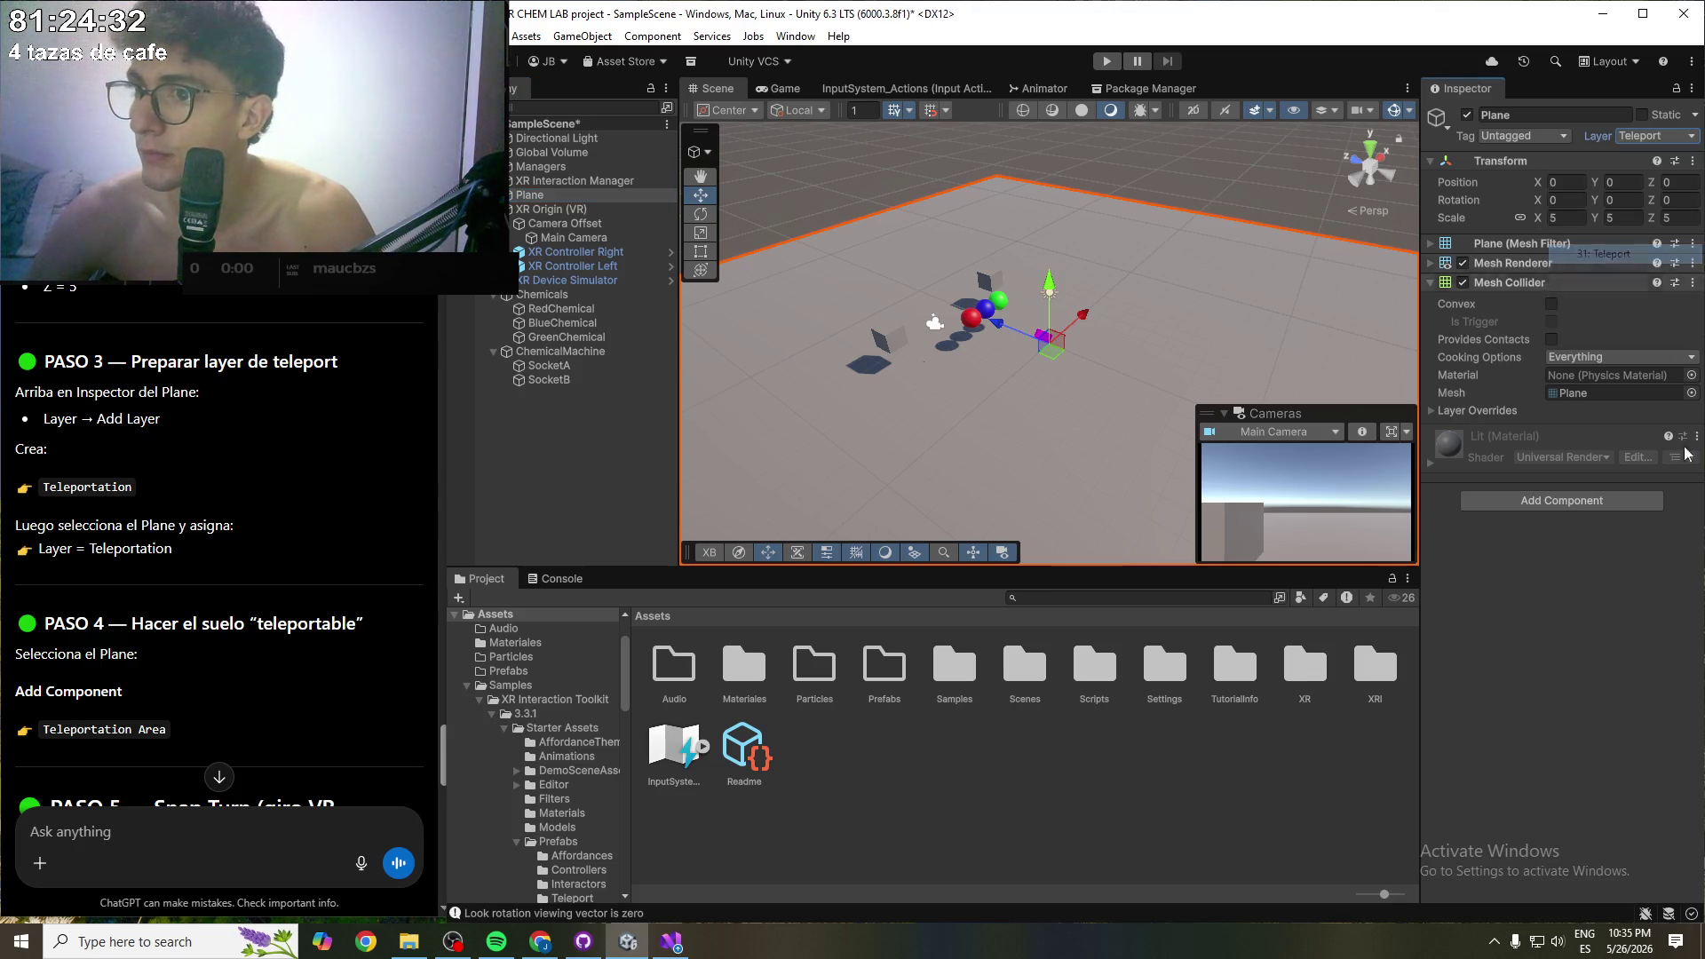
click(491, 36)
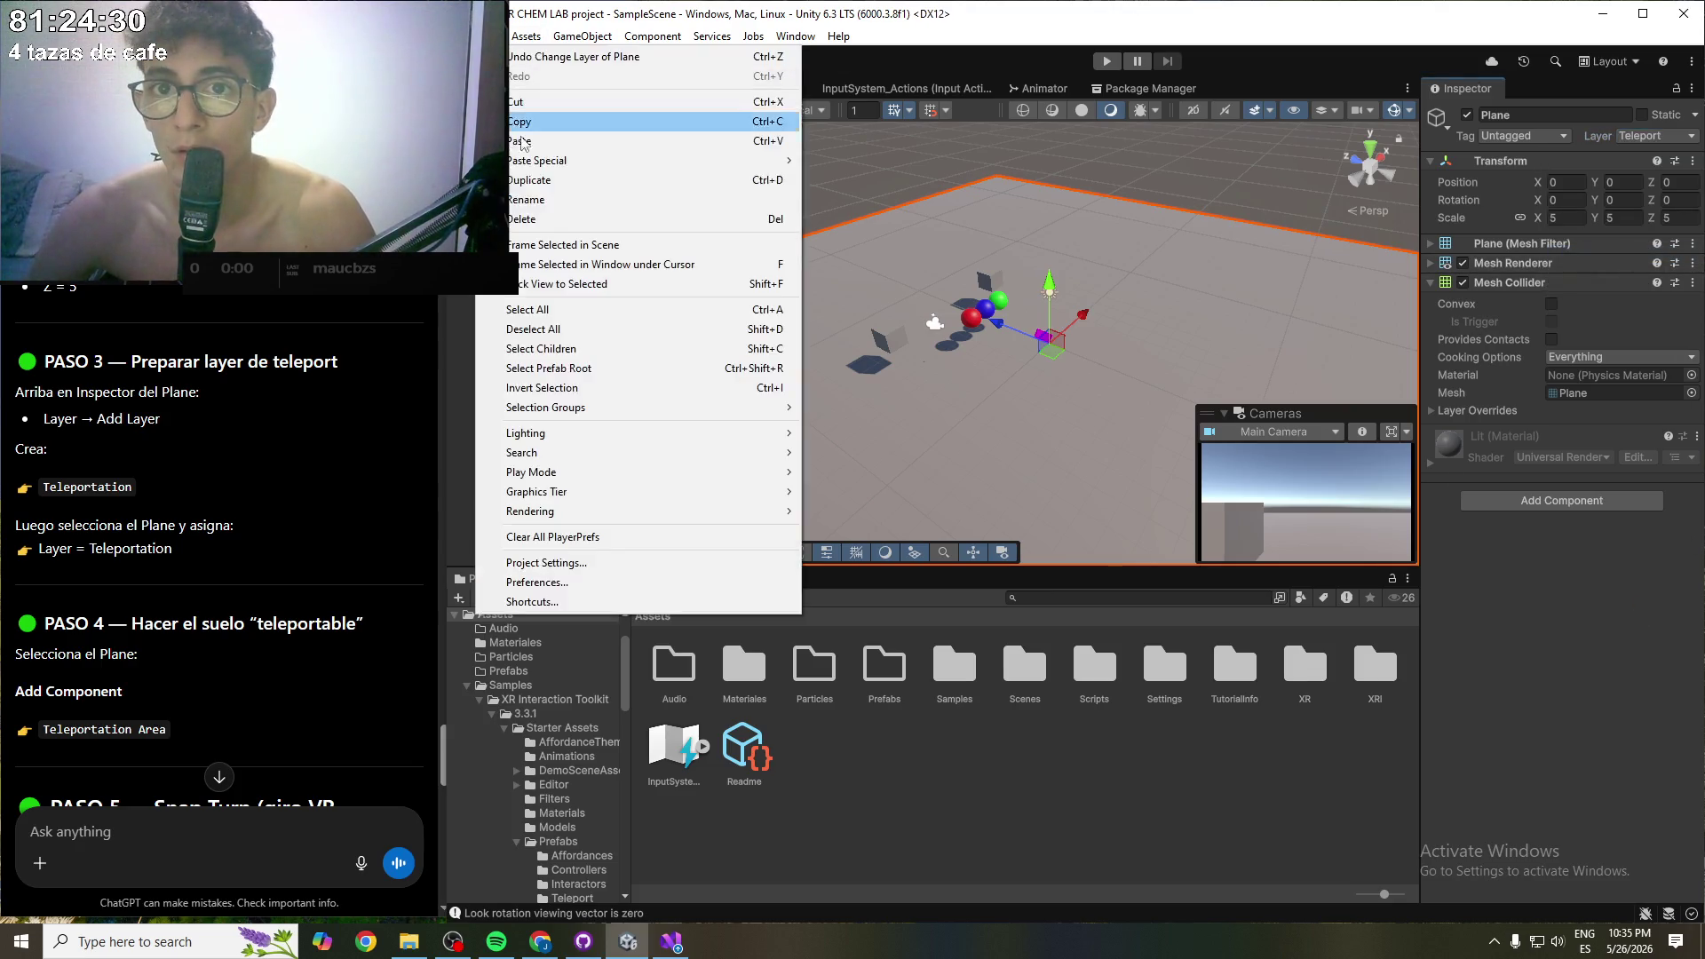
click(570, 568)
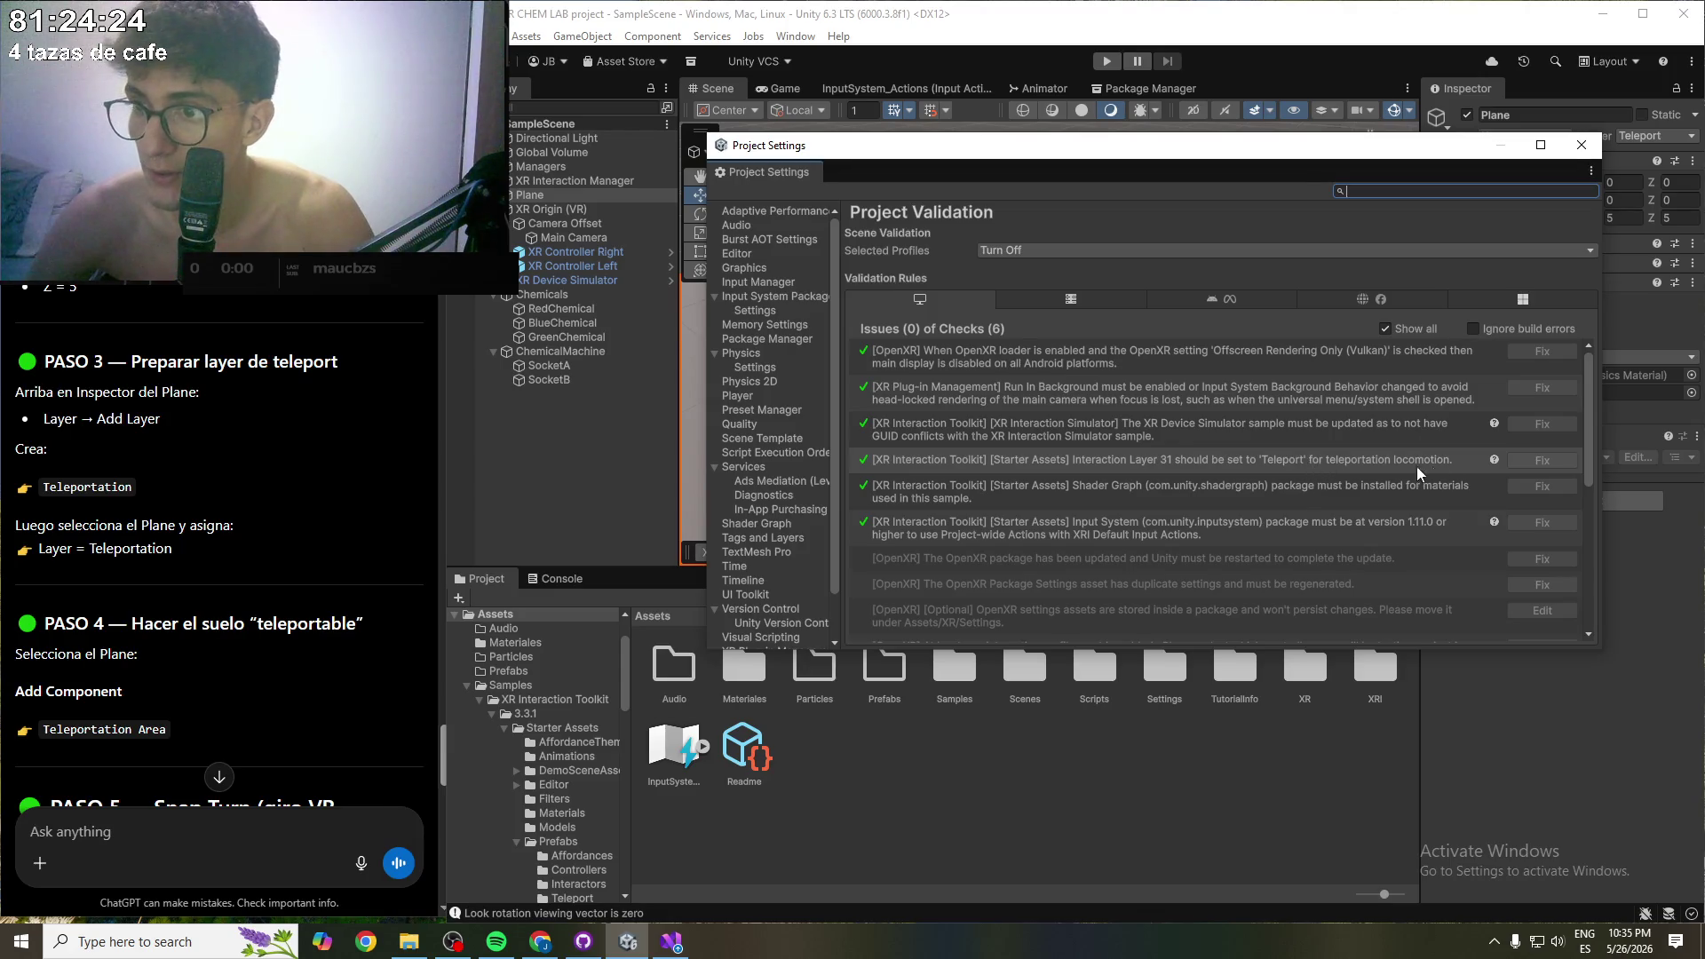
click(1645, 628)
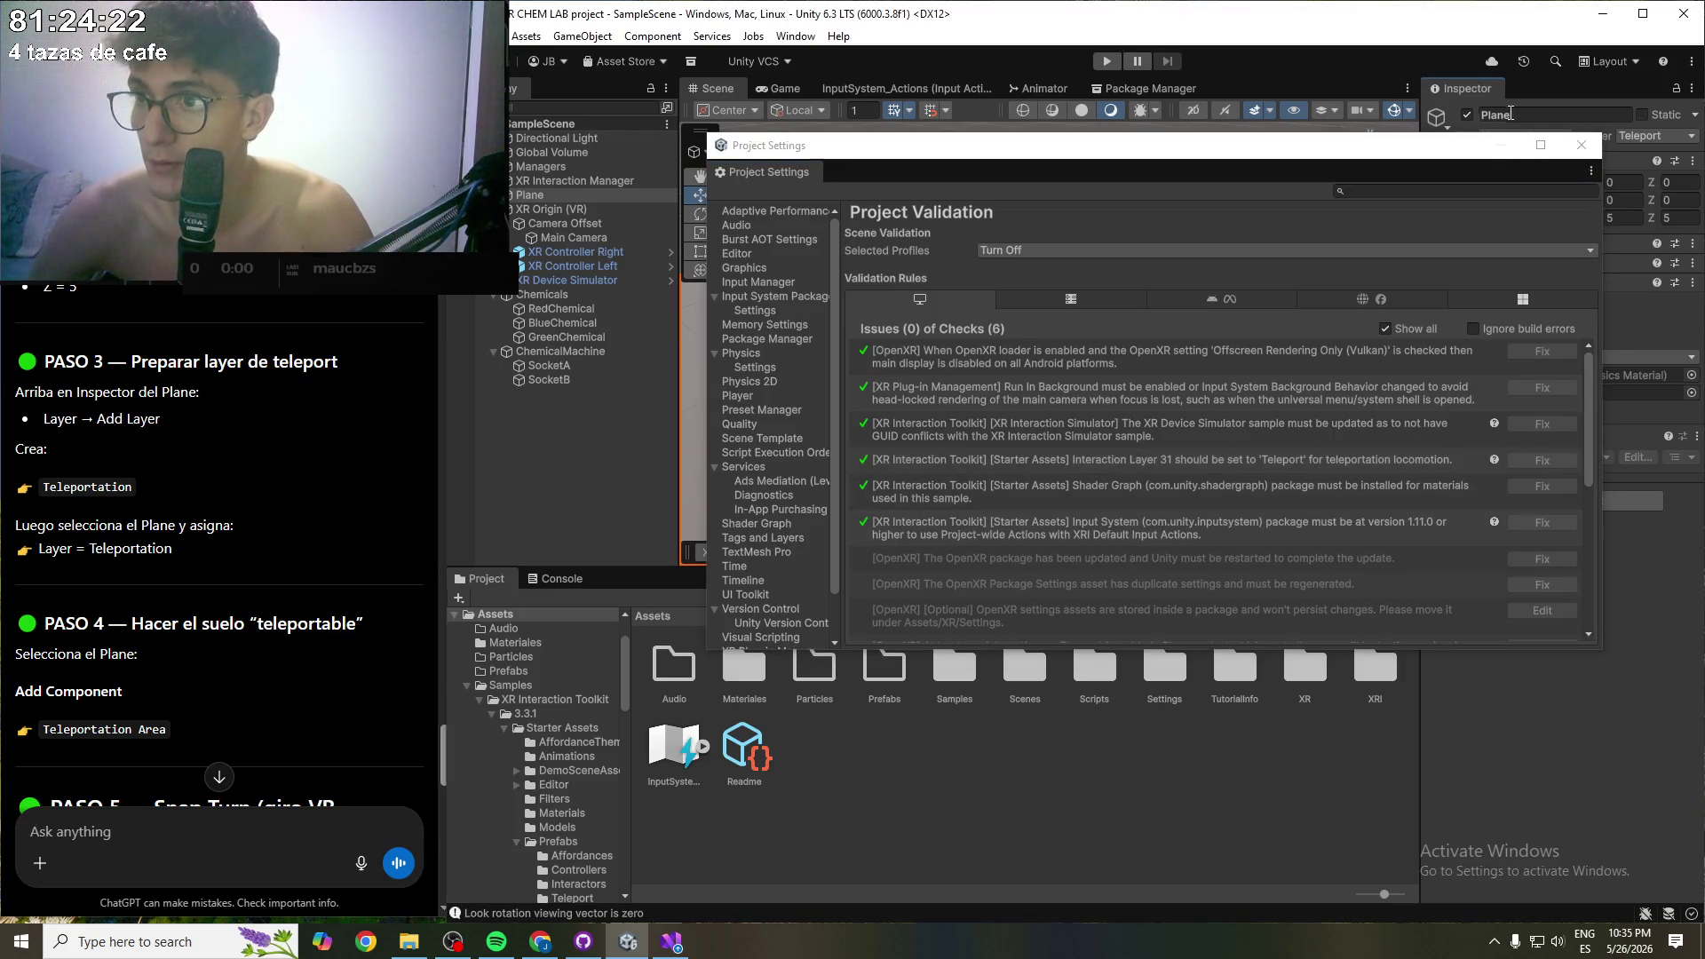
click(1586, 149)
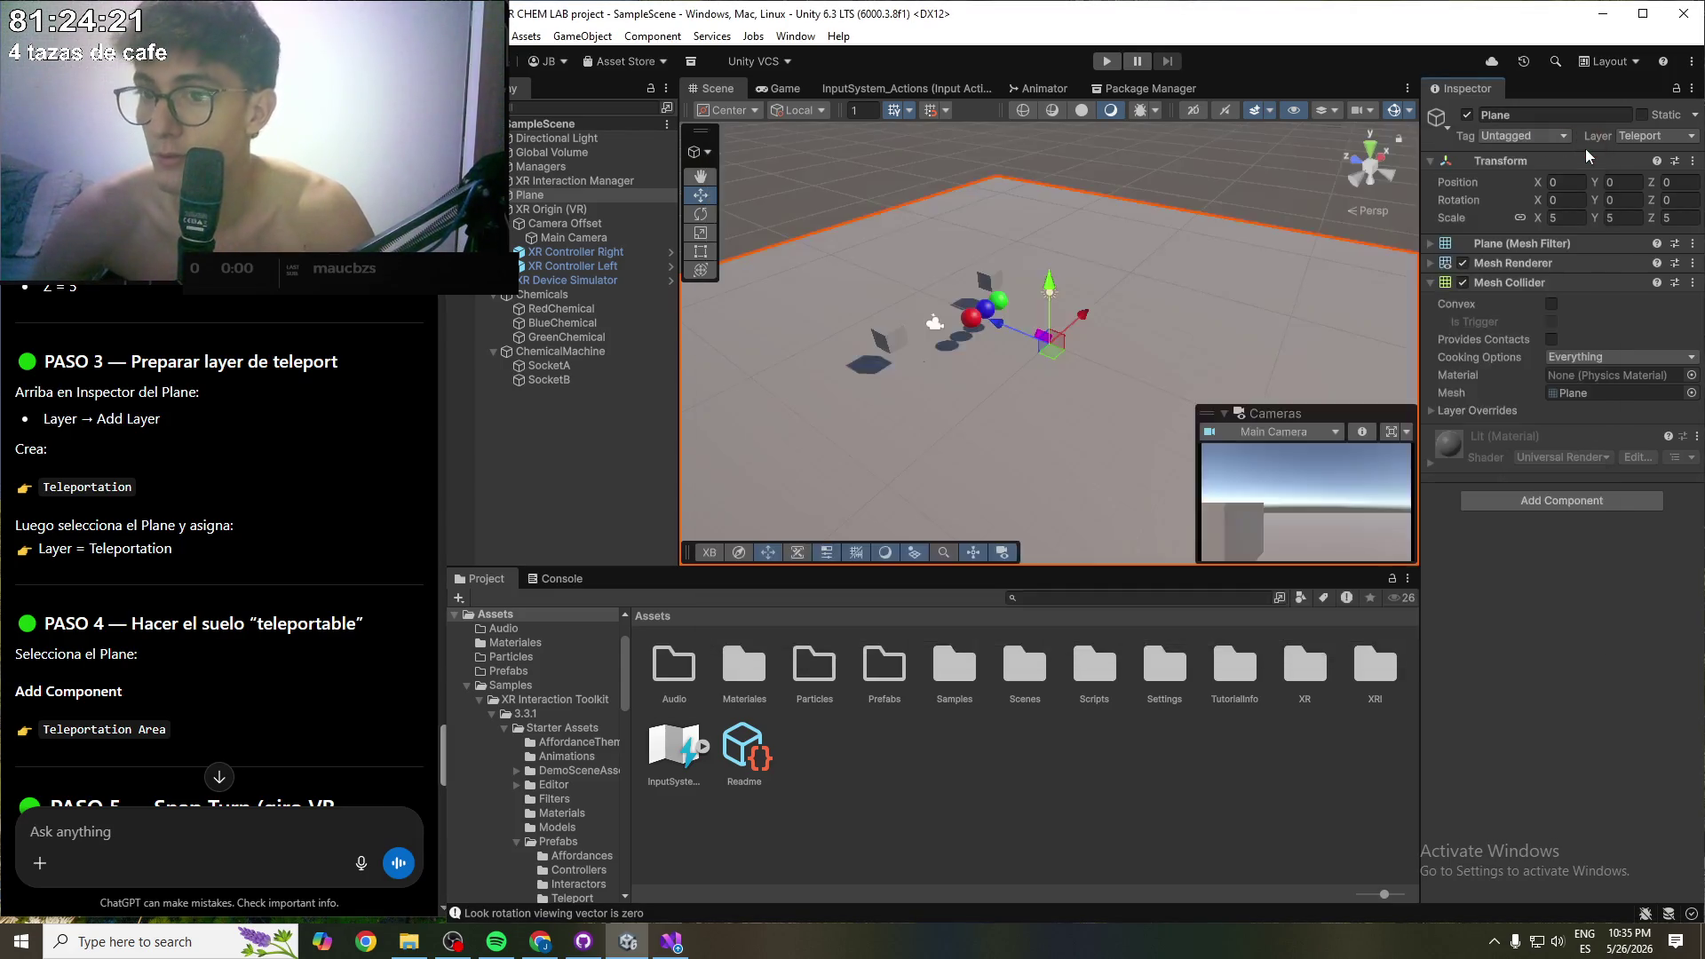
click(577, 441)
scroll(208, 520, down, 2)
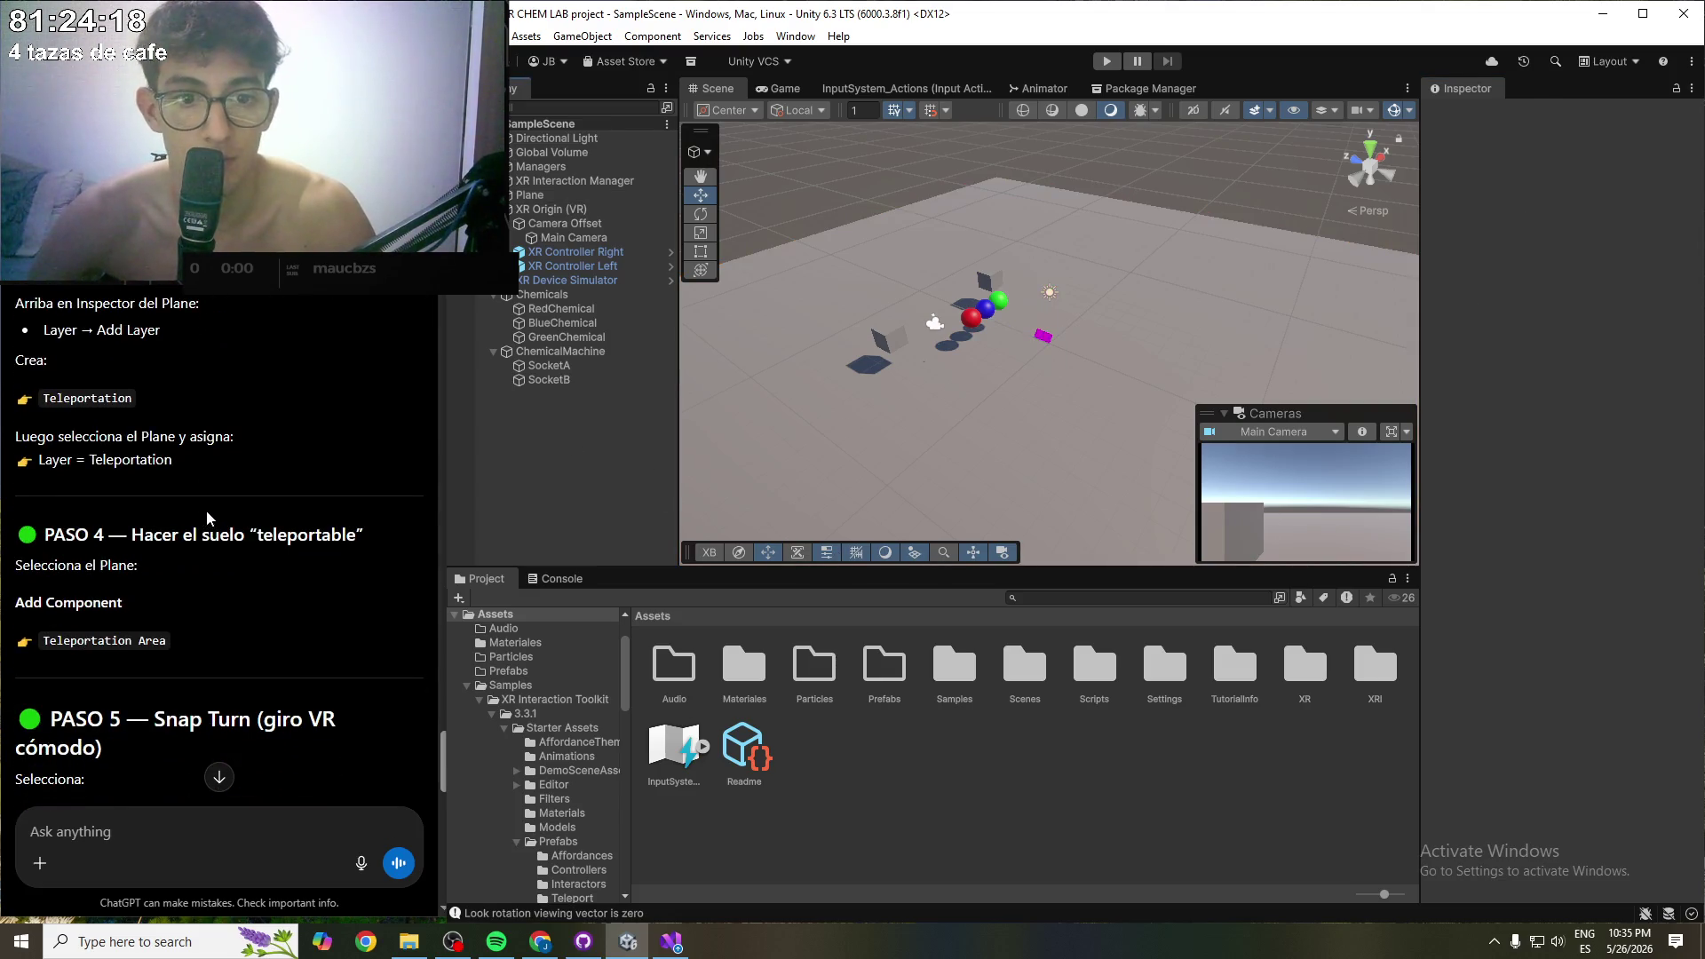
click(546, 194)
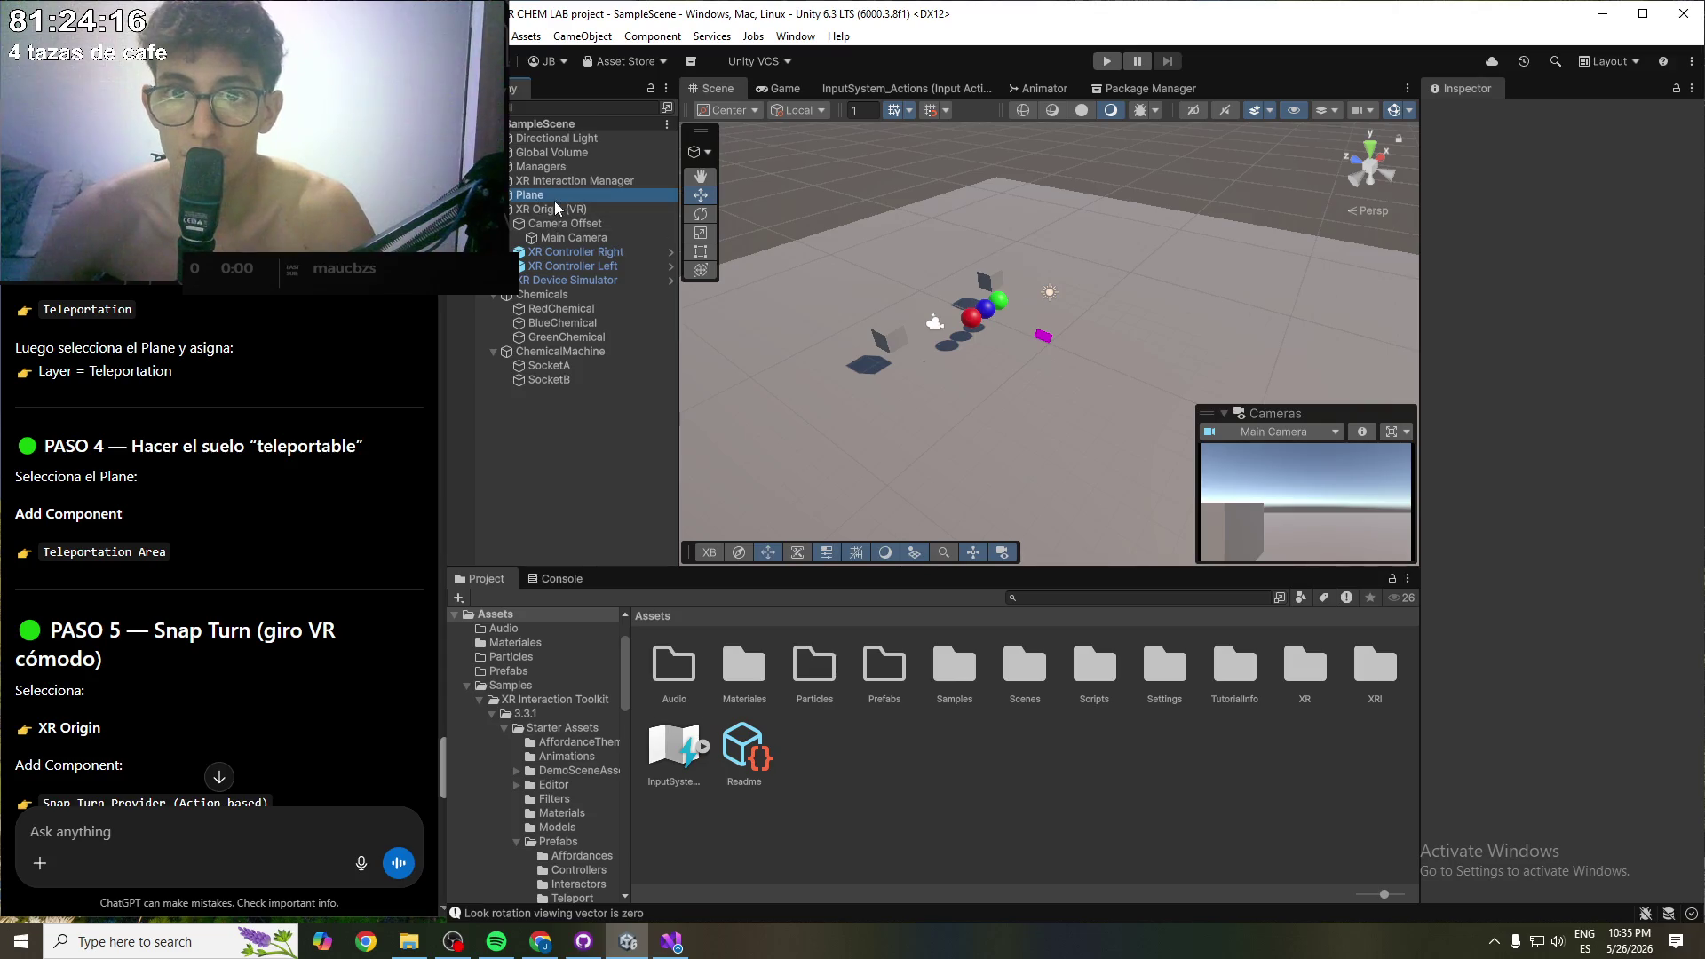
- Add a Teleportation Area to the Plane with Interaction Manager set to XR Interaction Manager
click(1524, 503)
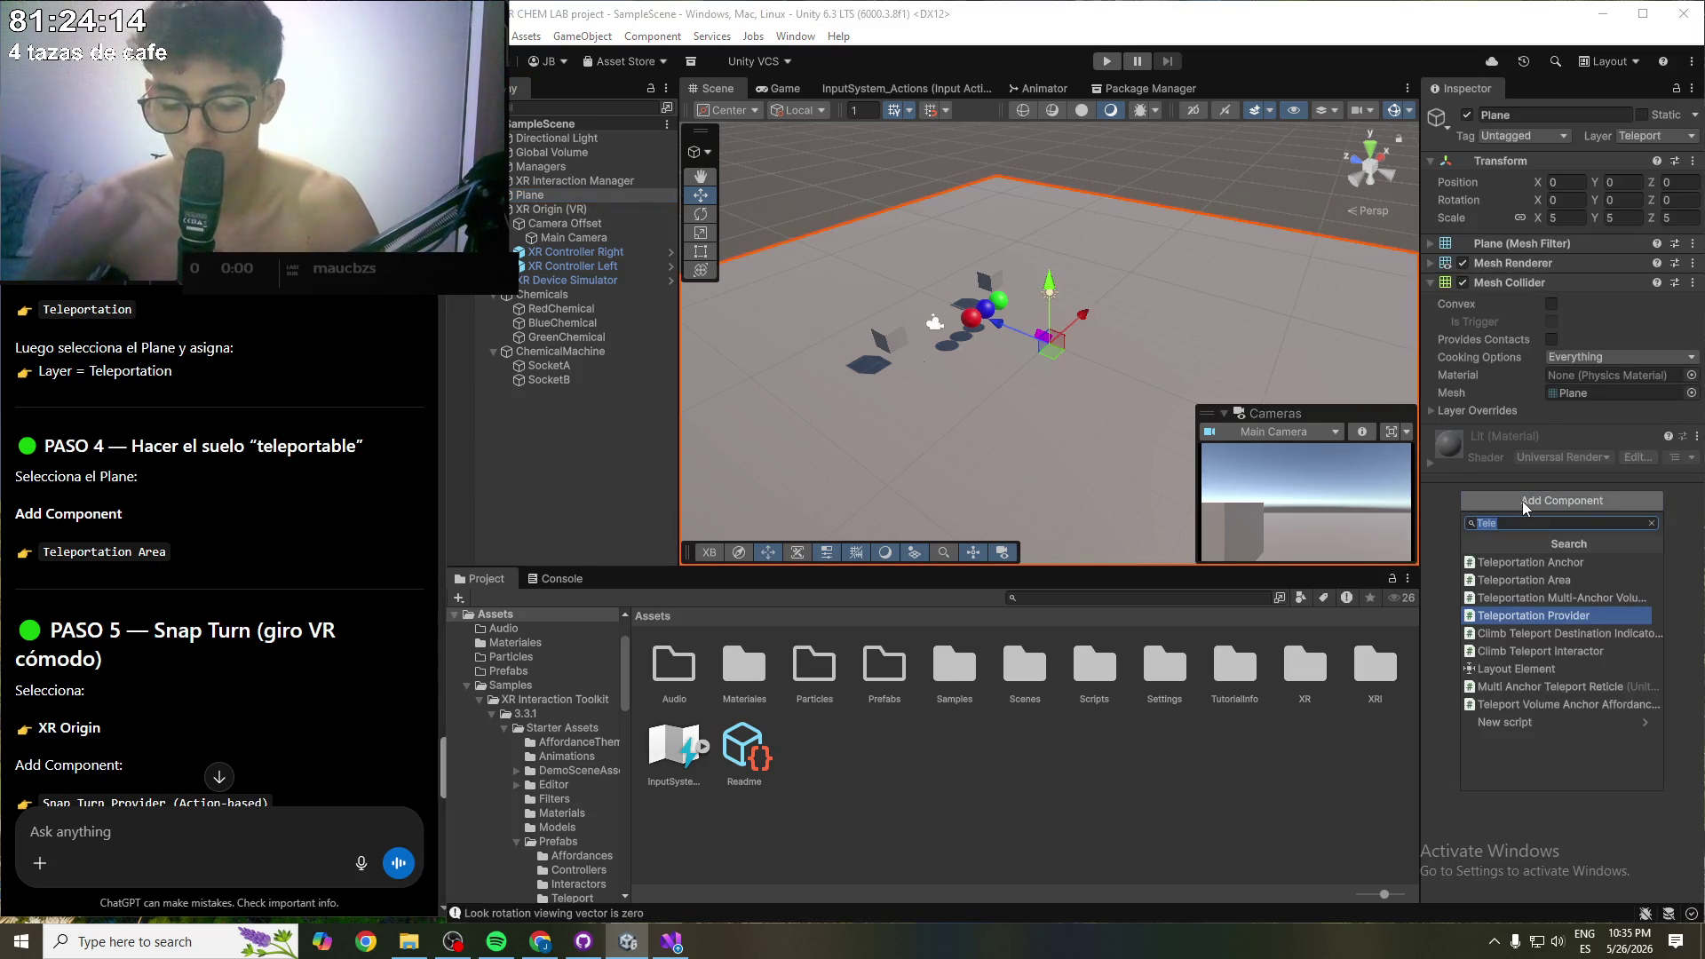
text(Teleport)
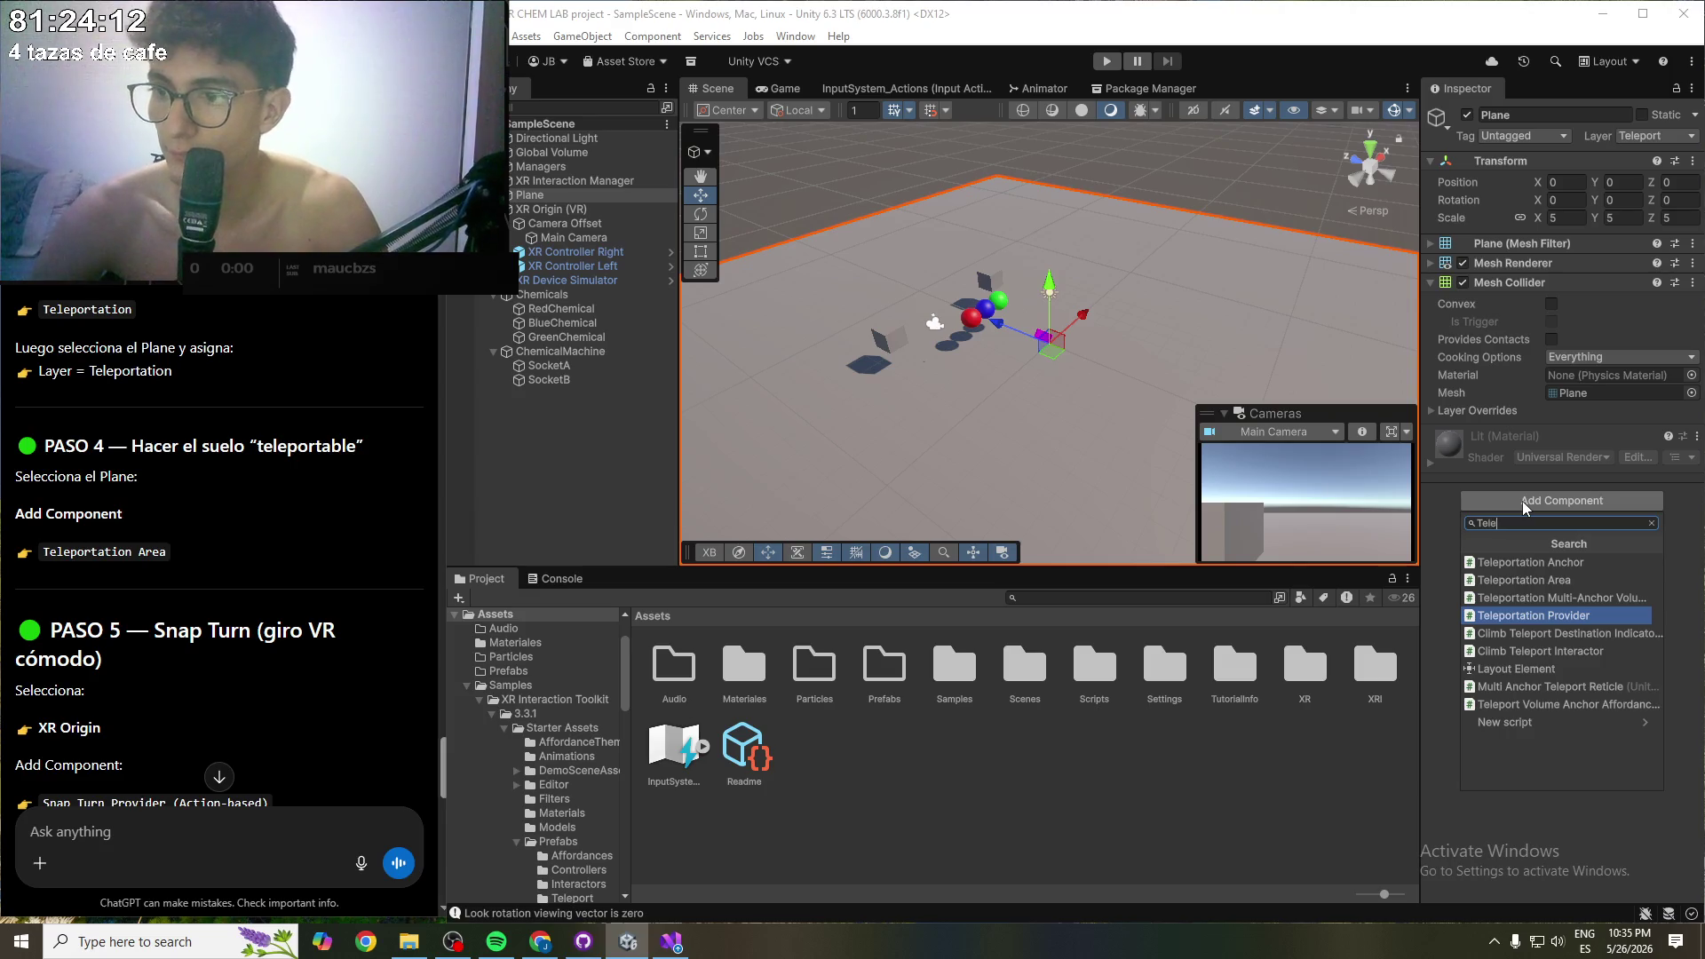
click(1542, 581)
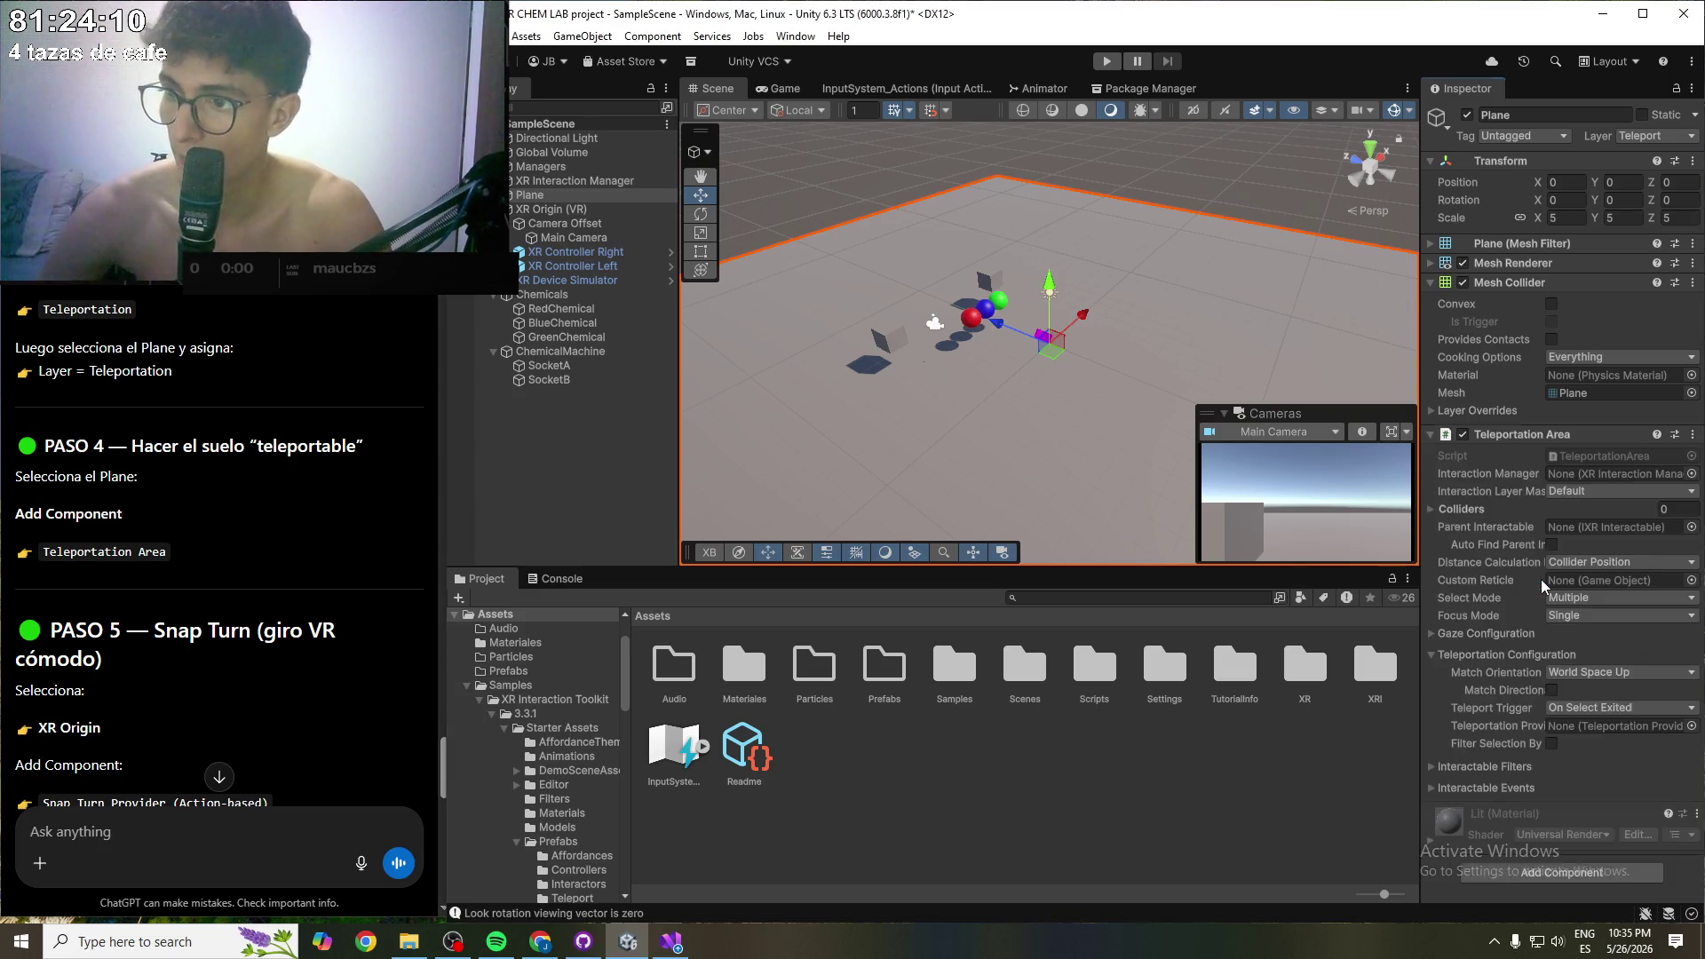
scroll(81, 531, down, 2)
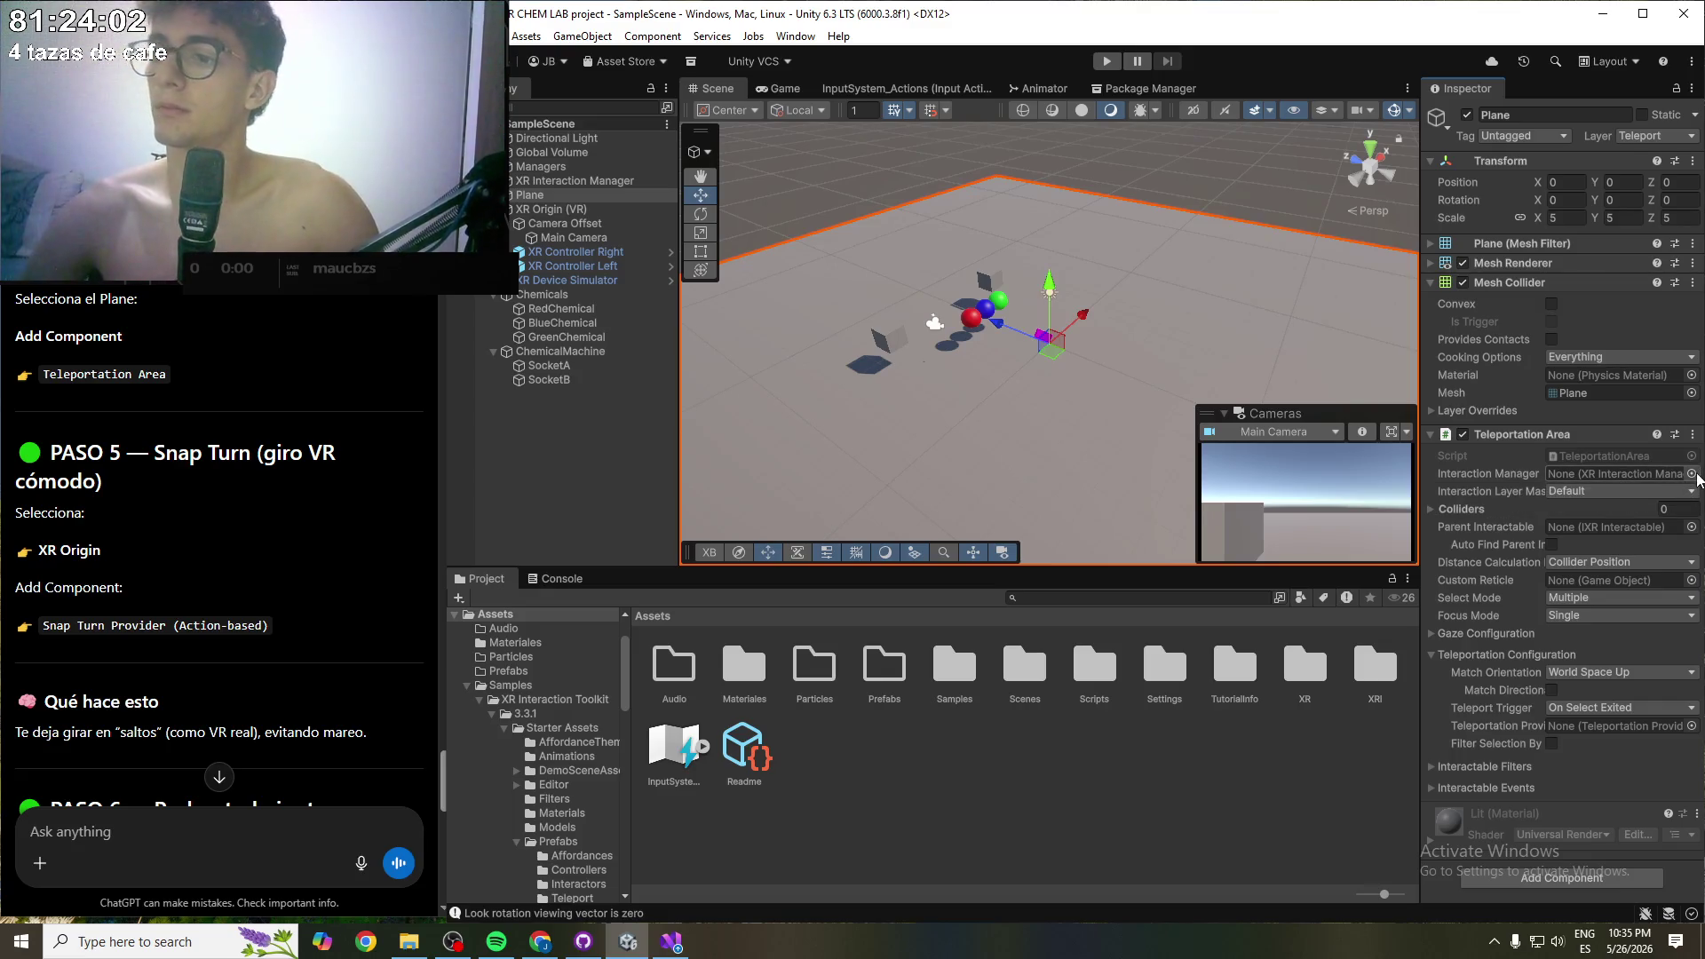
click(1691, 473)
double_click(1411, 533)
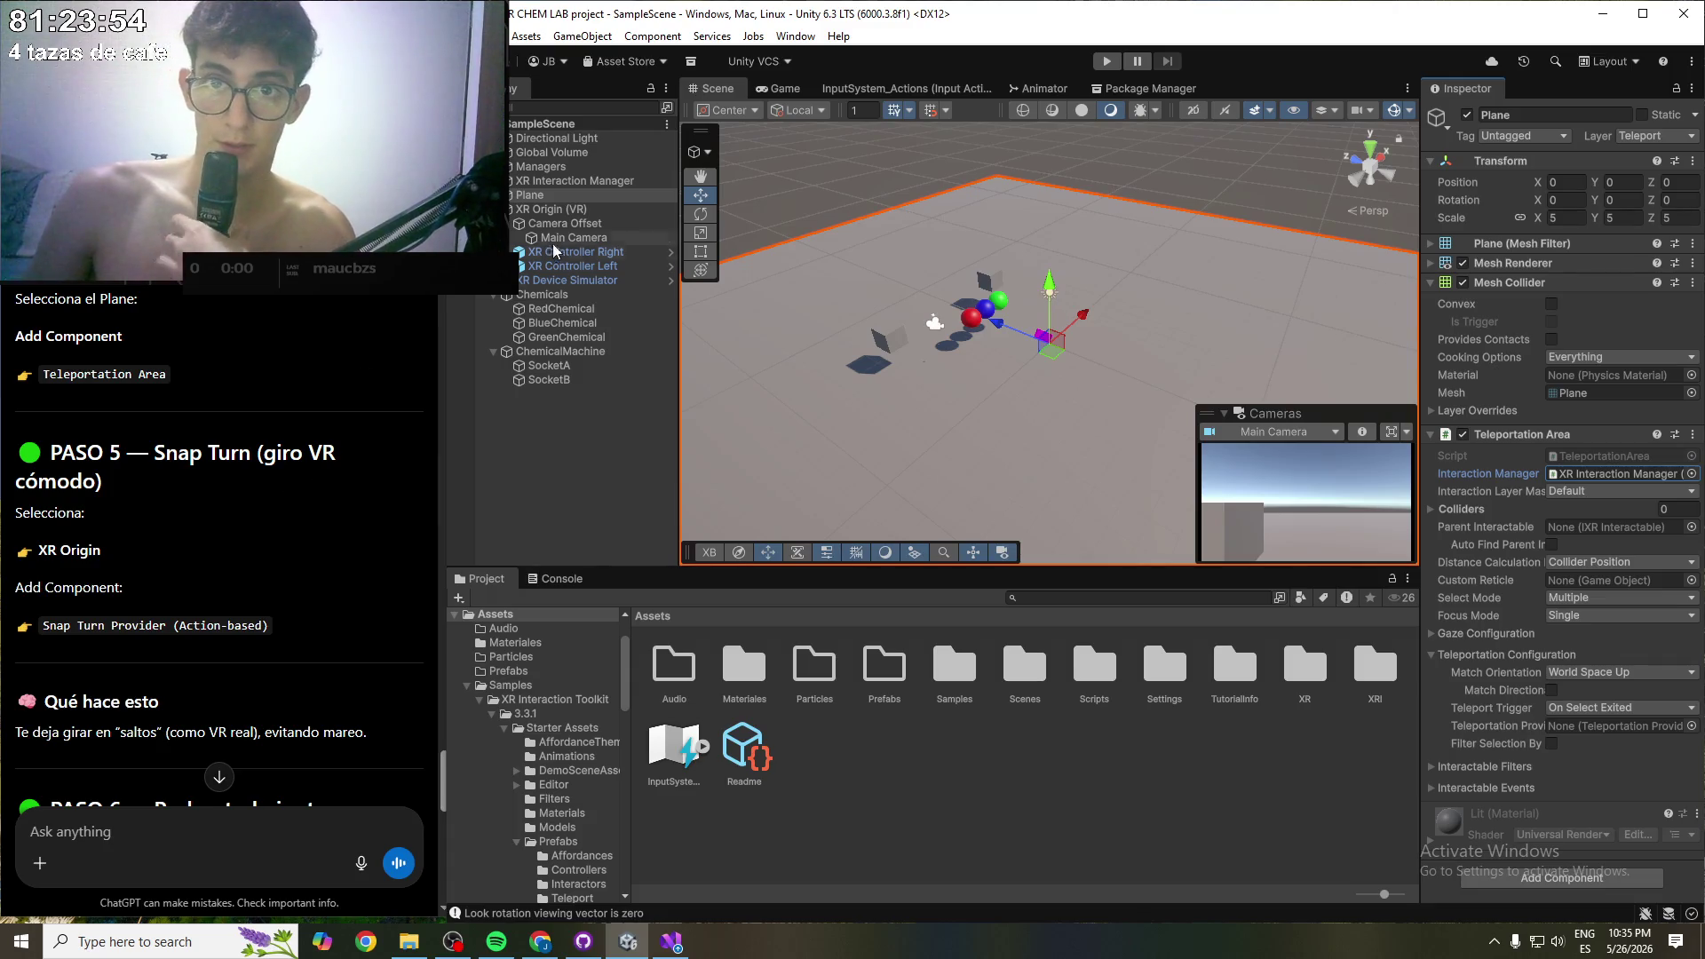
right_click(532, 209)
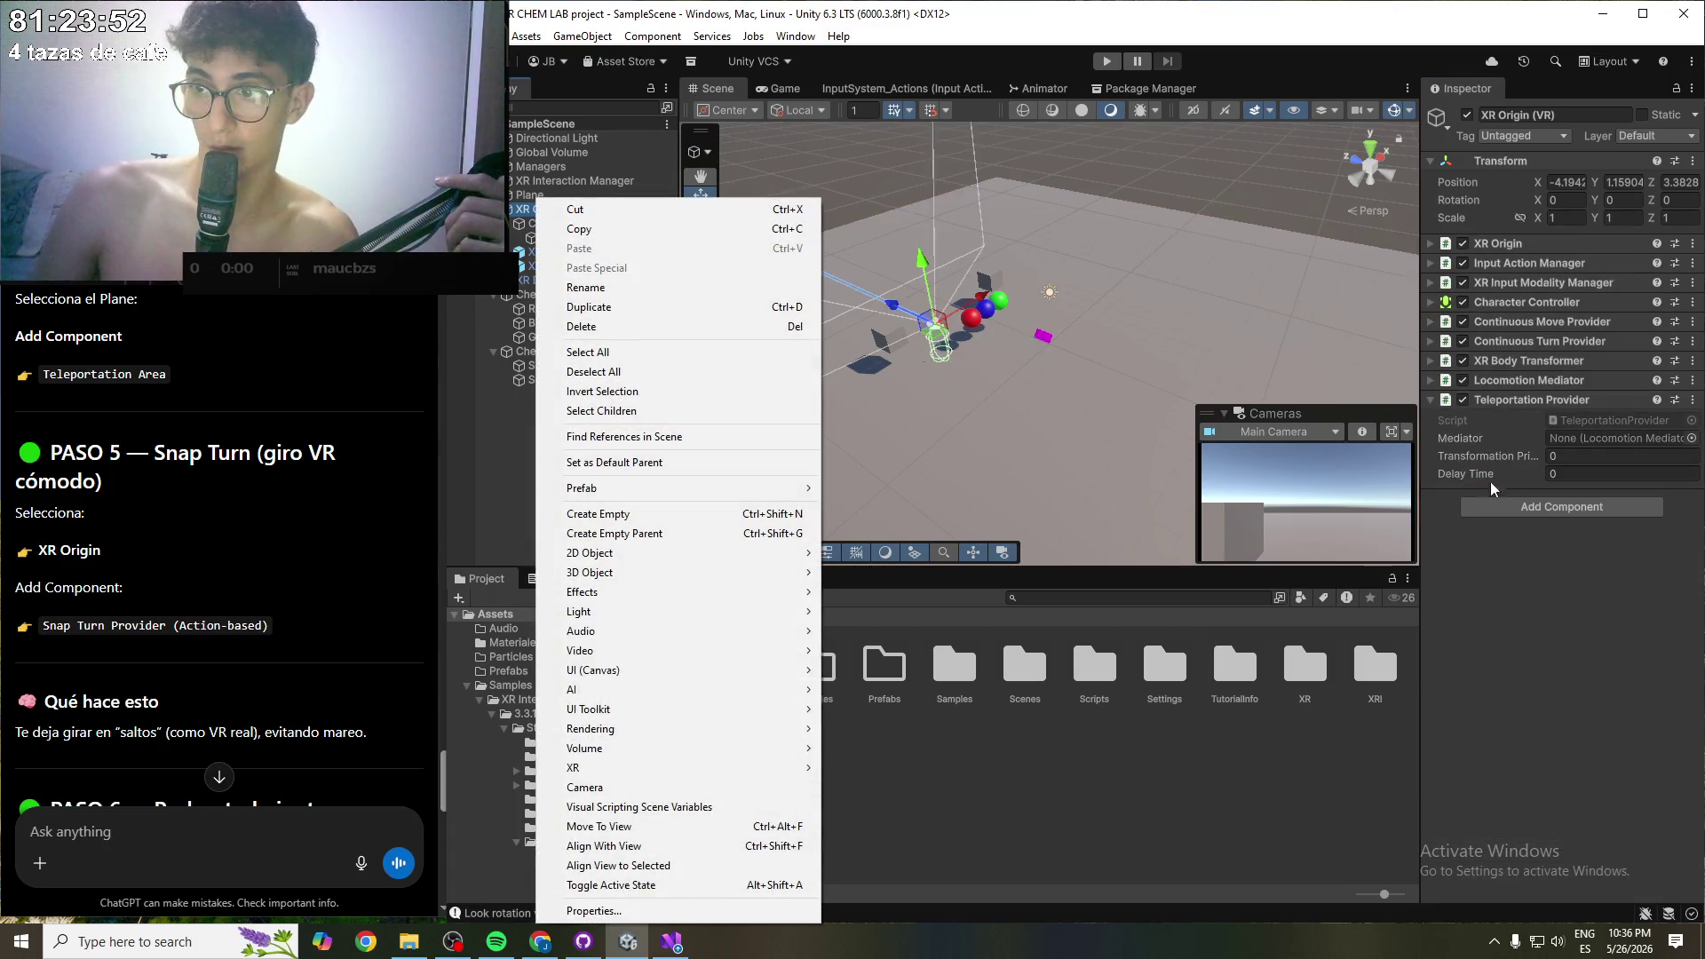
- Add a Snap Turn Provider (Action-based) to XR Origin (VR), set its Mediator to XR Origin (VR), and save
key(Escape)
click(1532, 510)
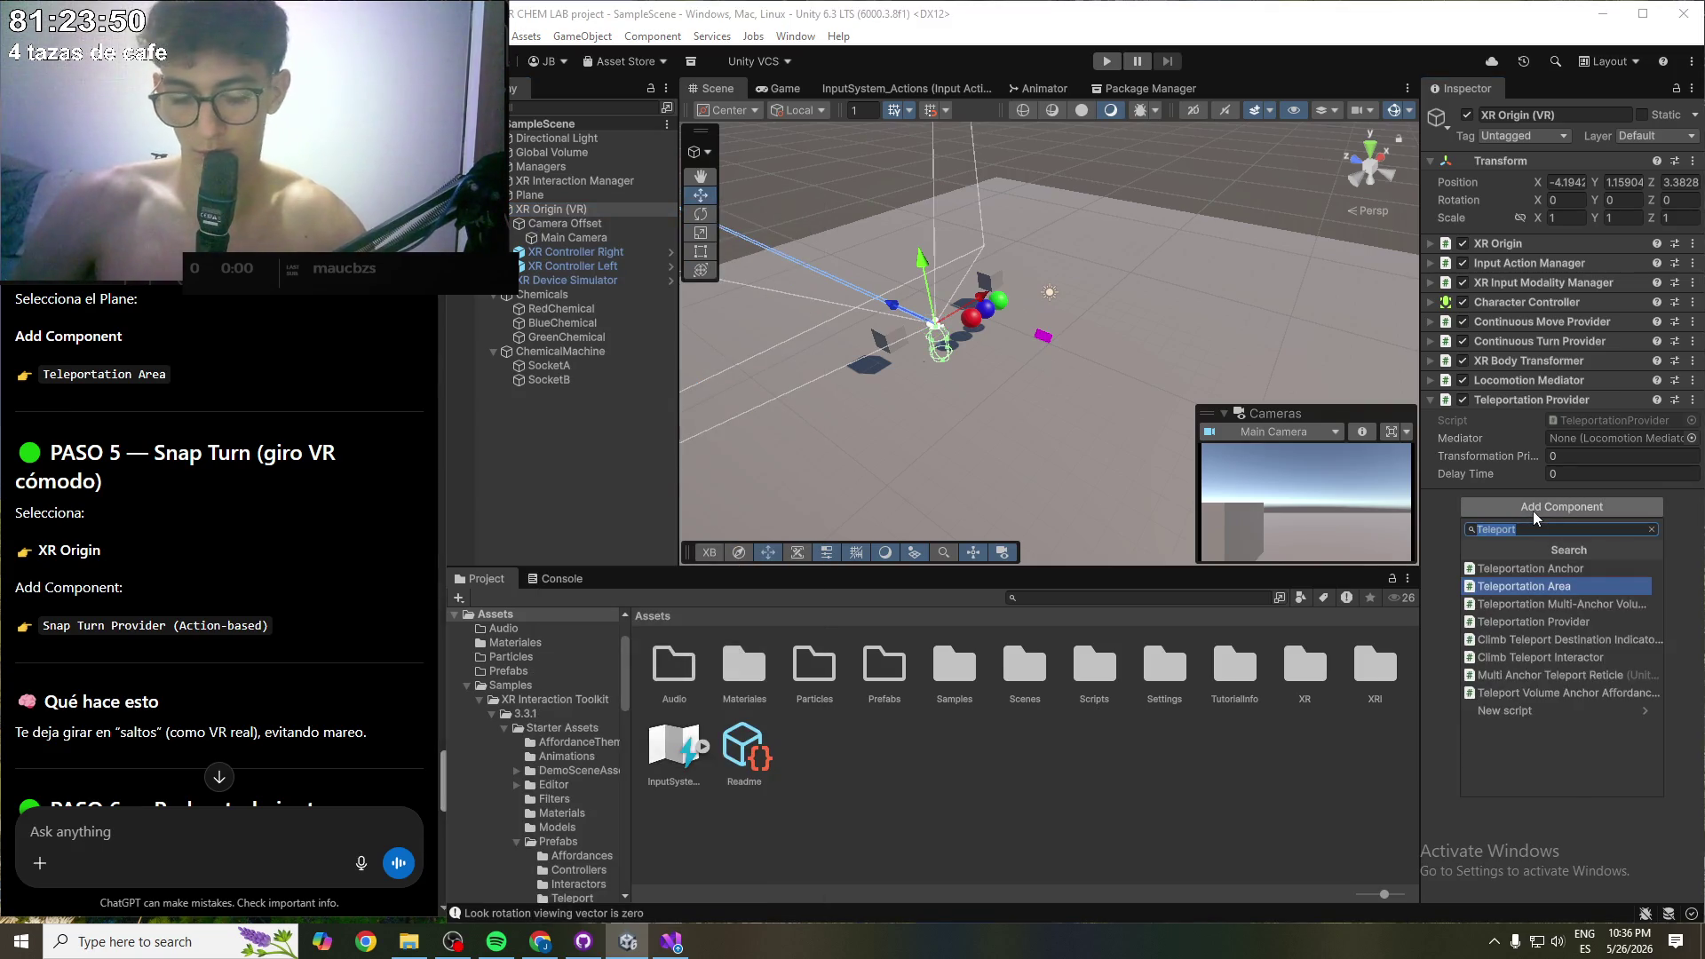
text(Snap)
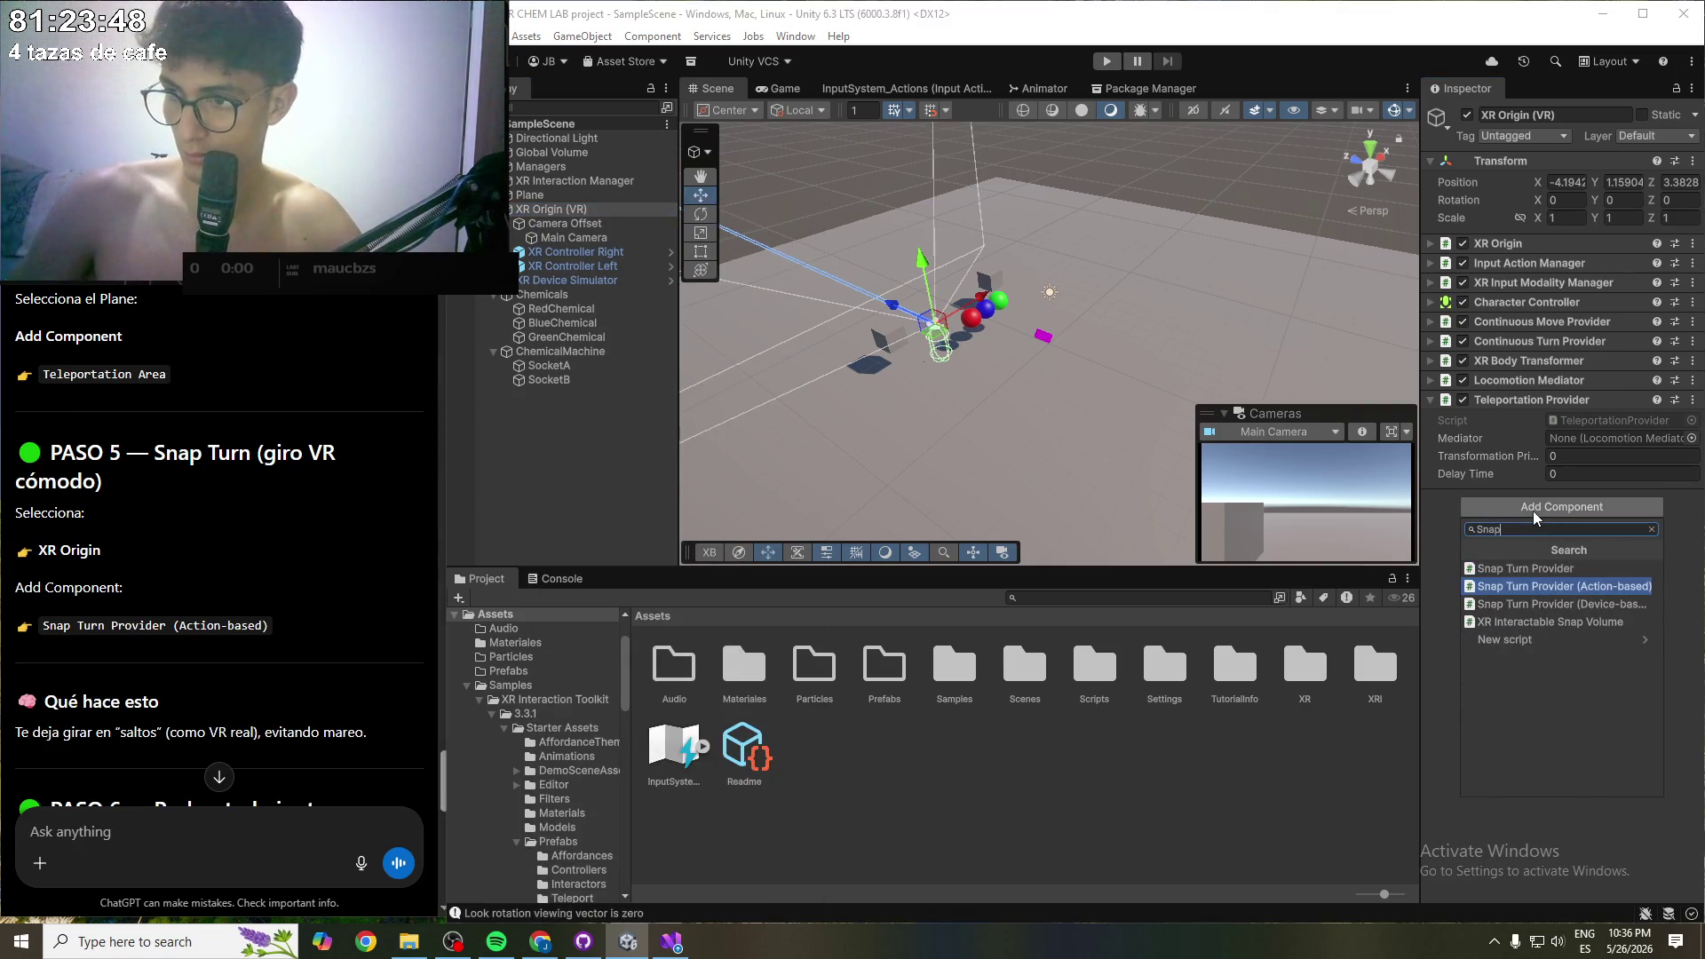
key(Return)
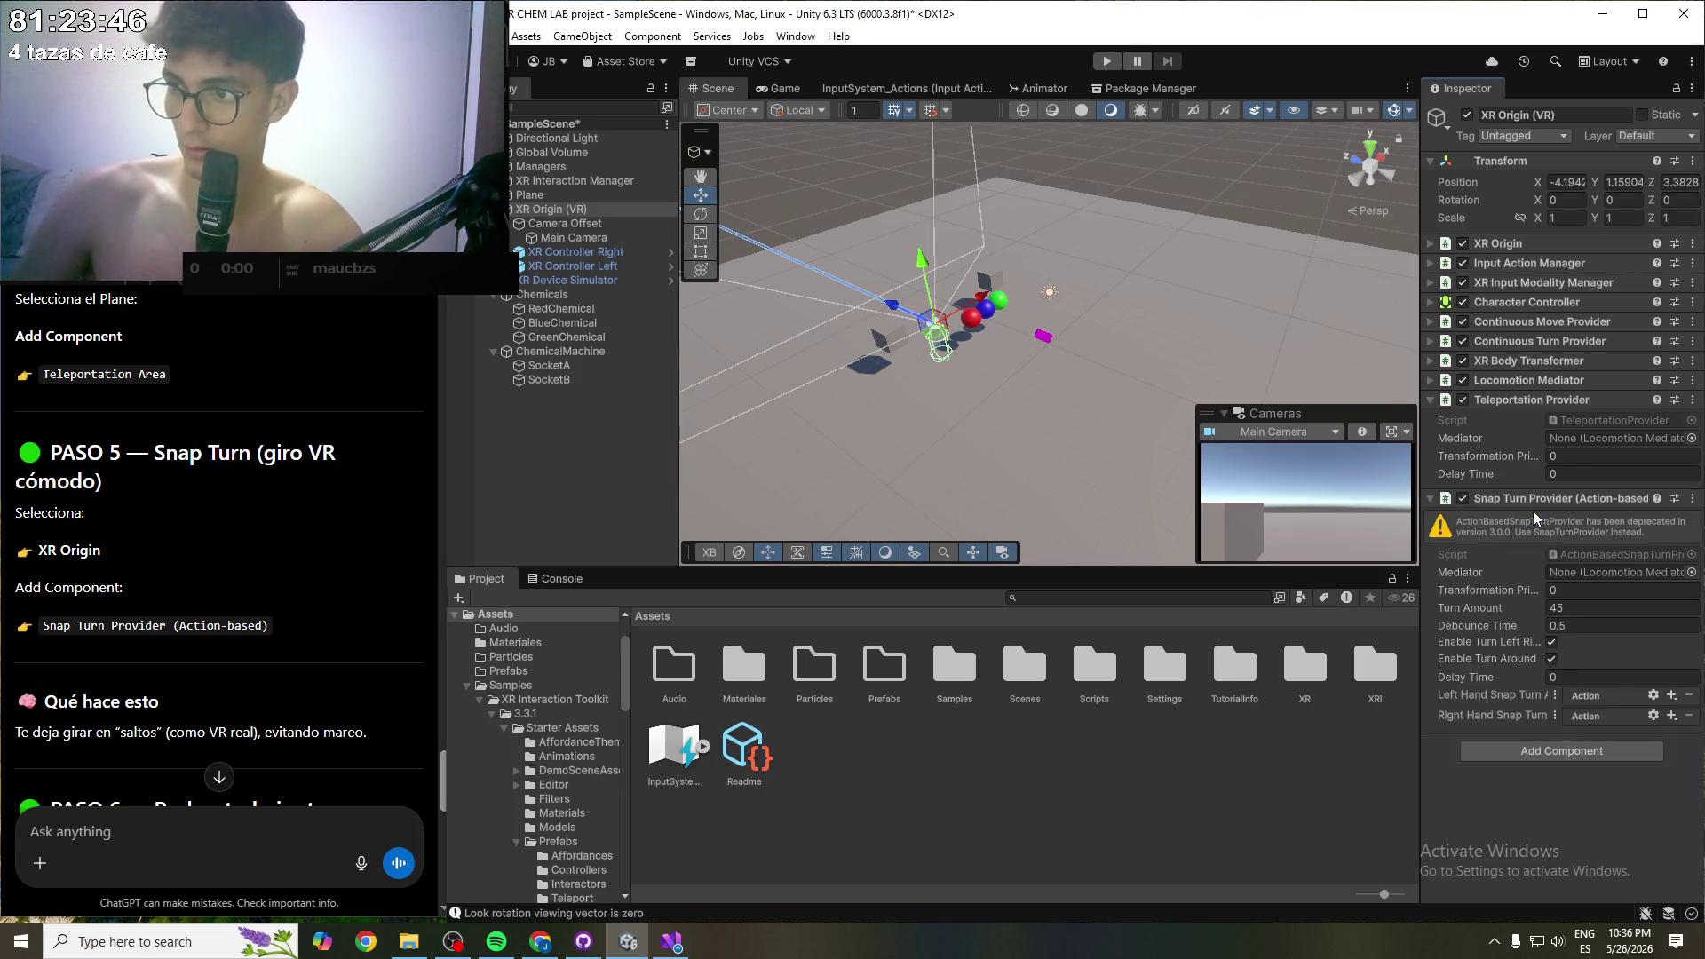
key(ctrl+s)
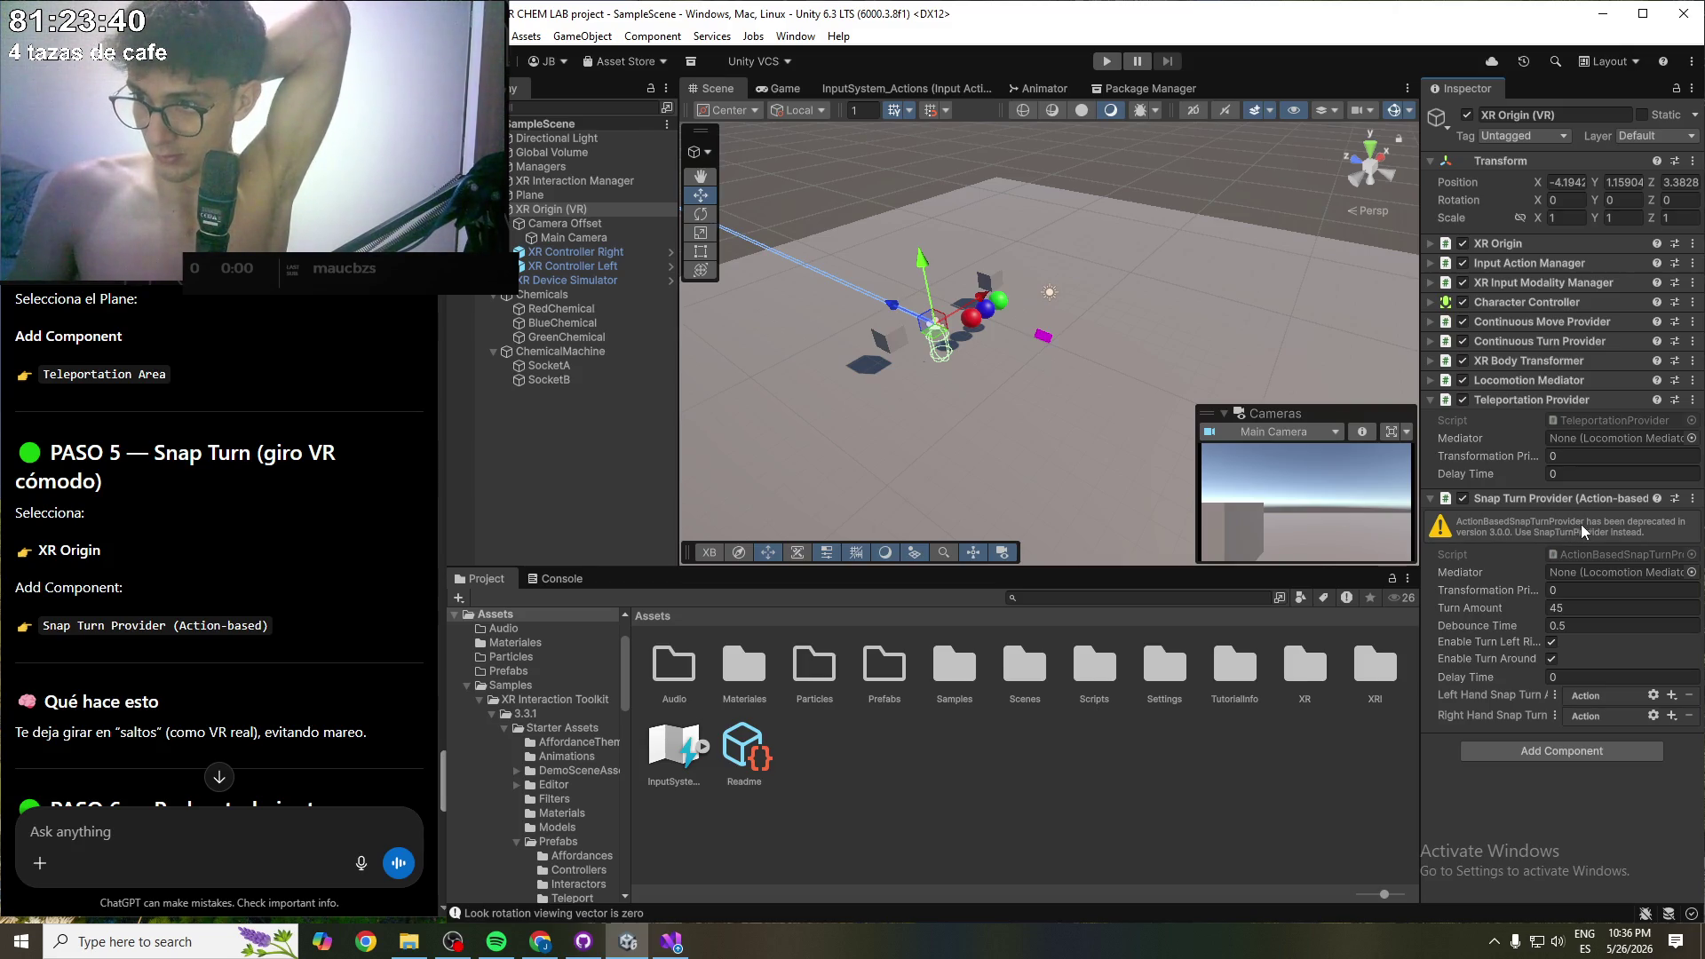
click(1691, 572)
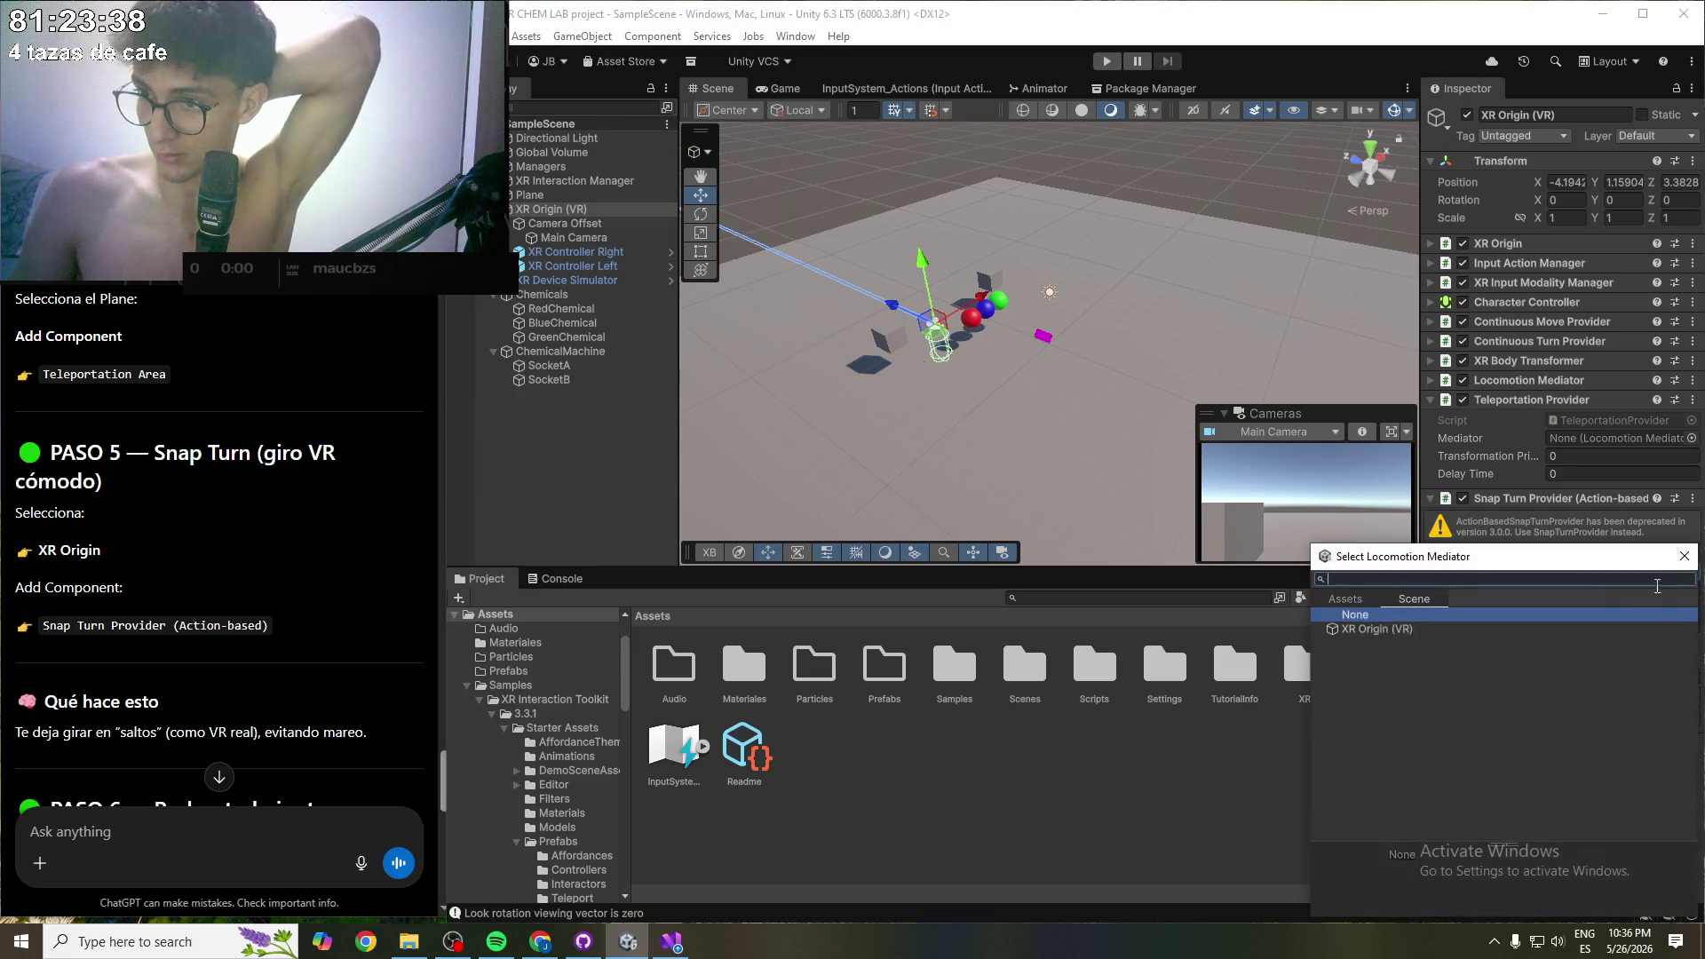
double_click(1421, 629)
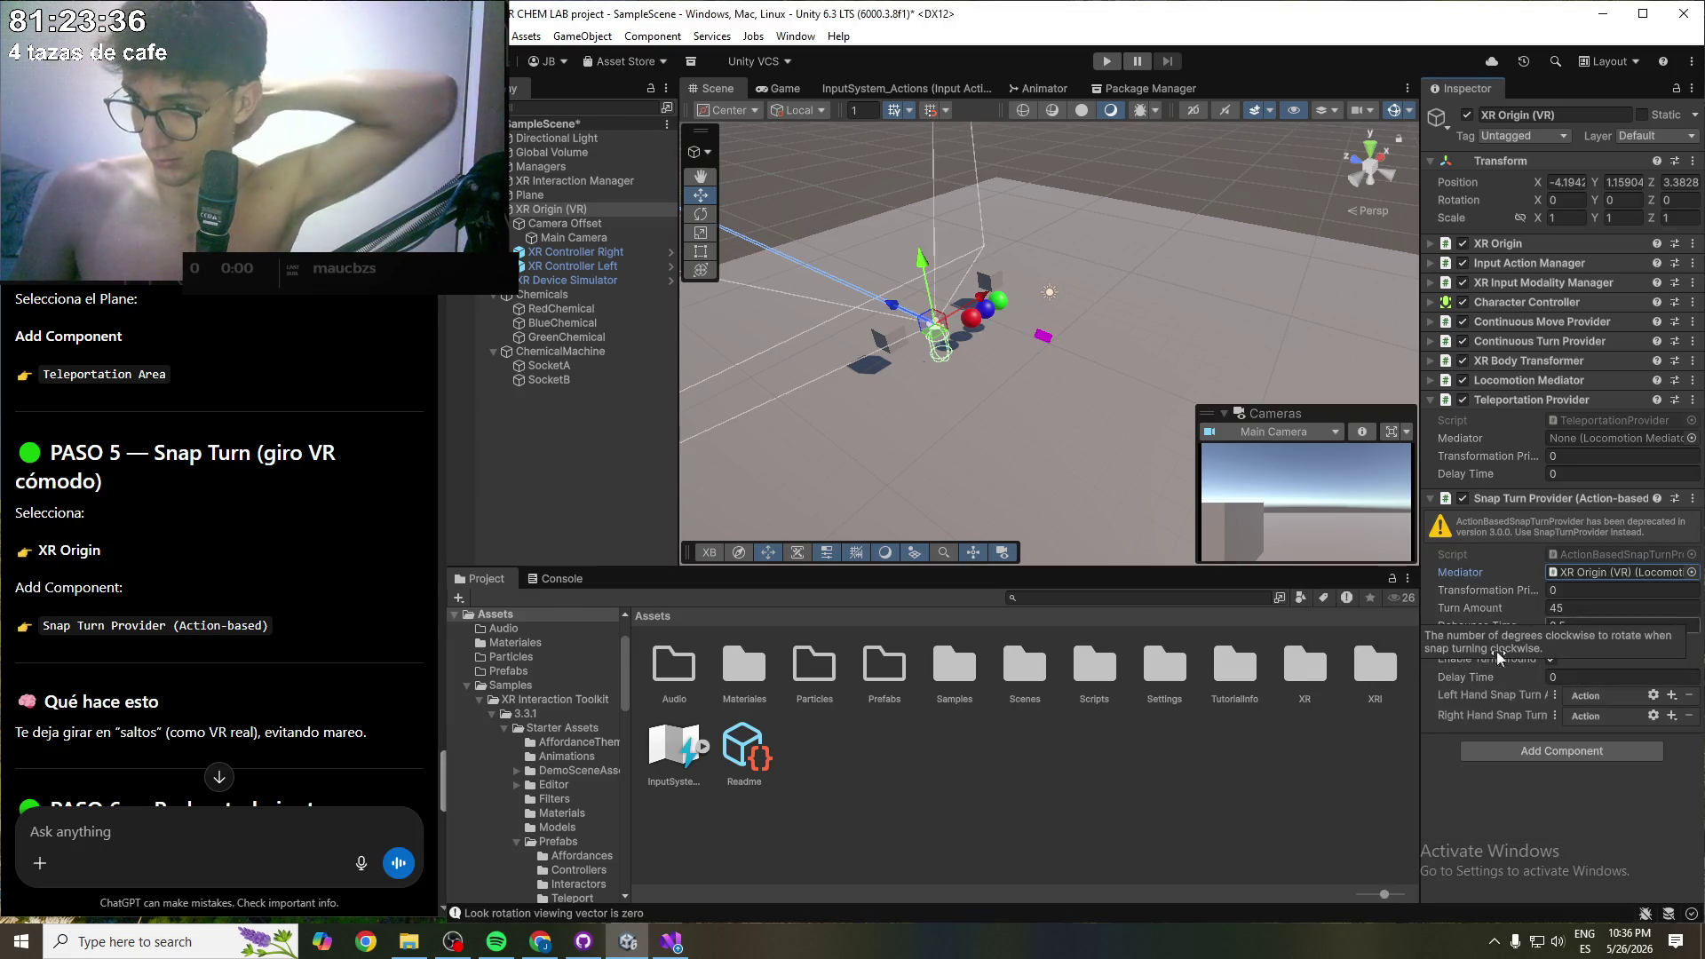
key(ctrl+s)
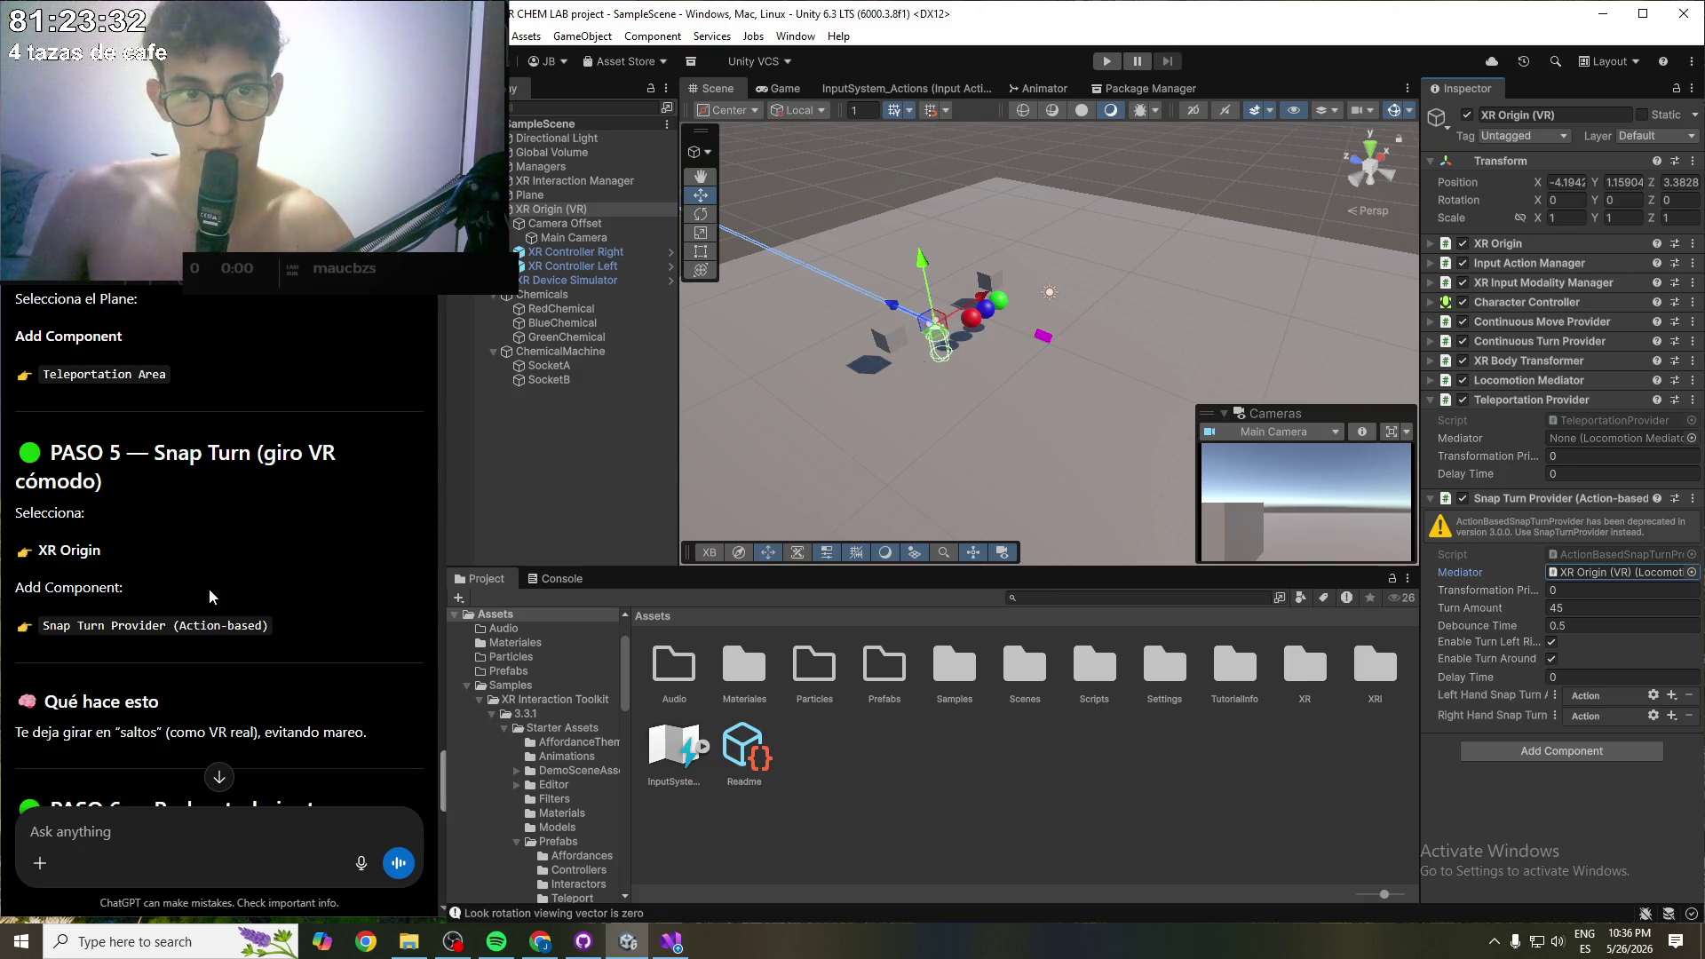
scroll(185, 593, down, 2)
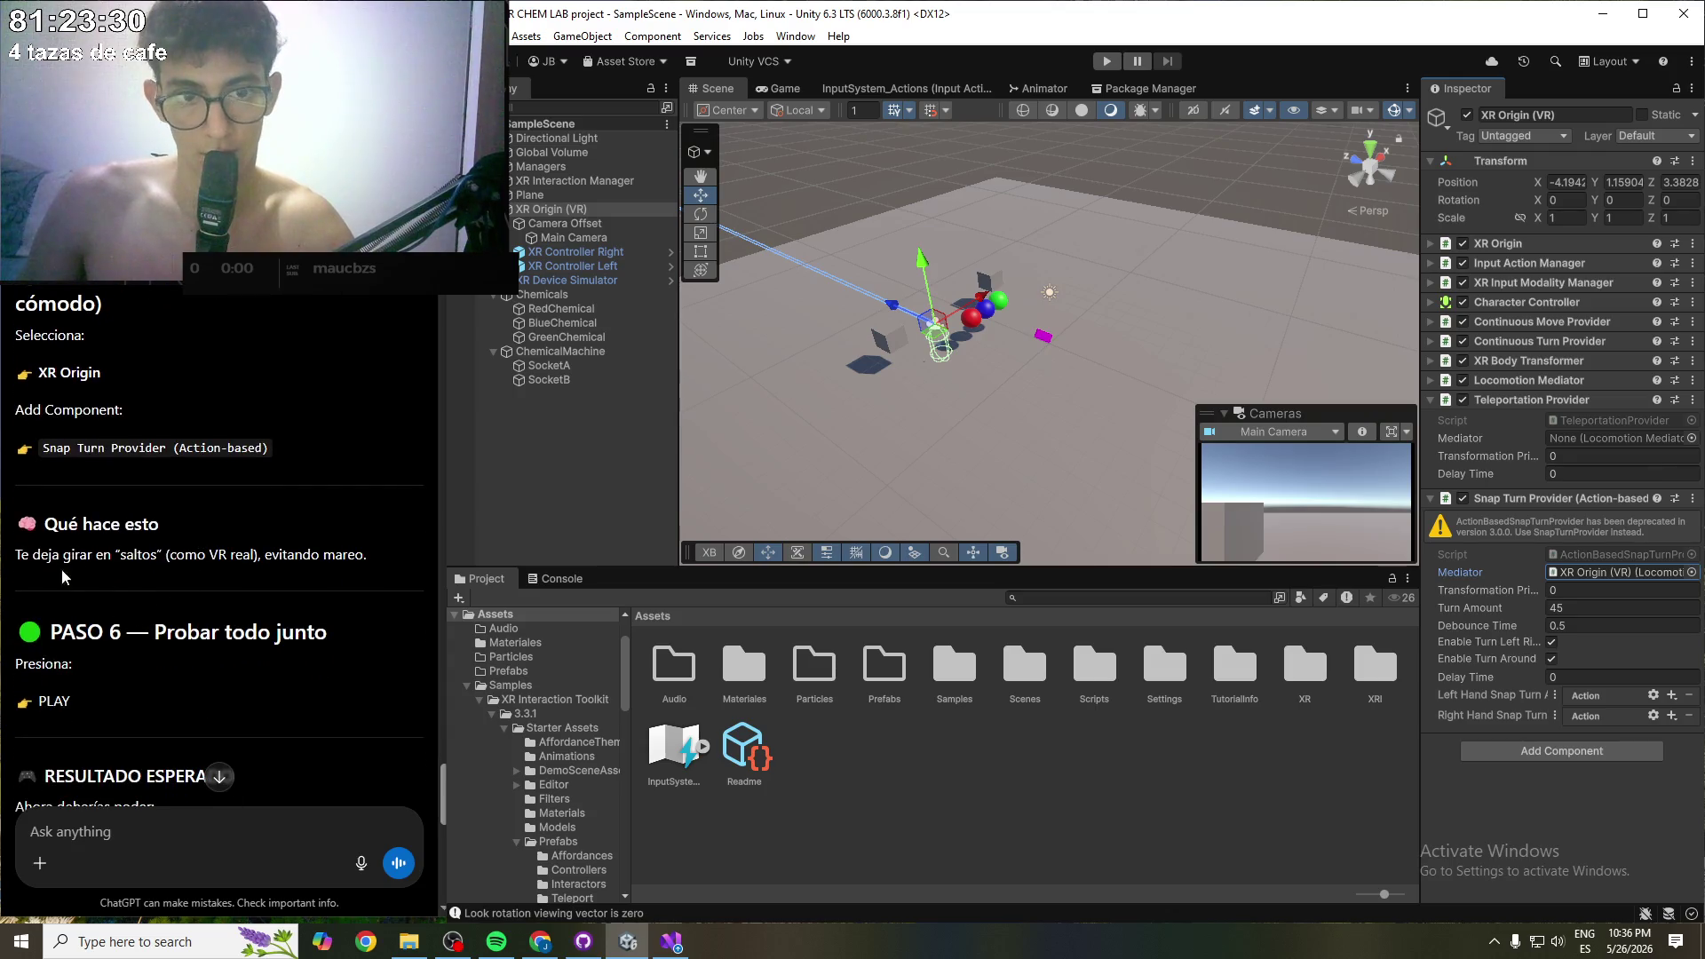
scroll(169, 639, down, 3)
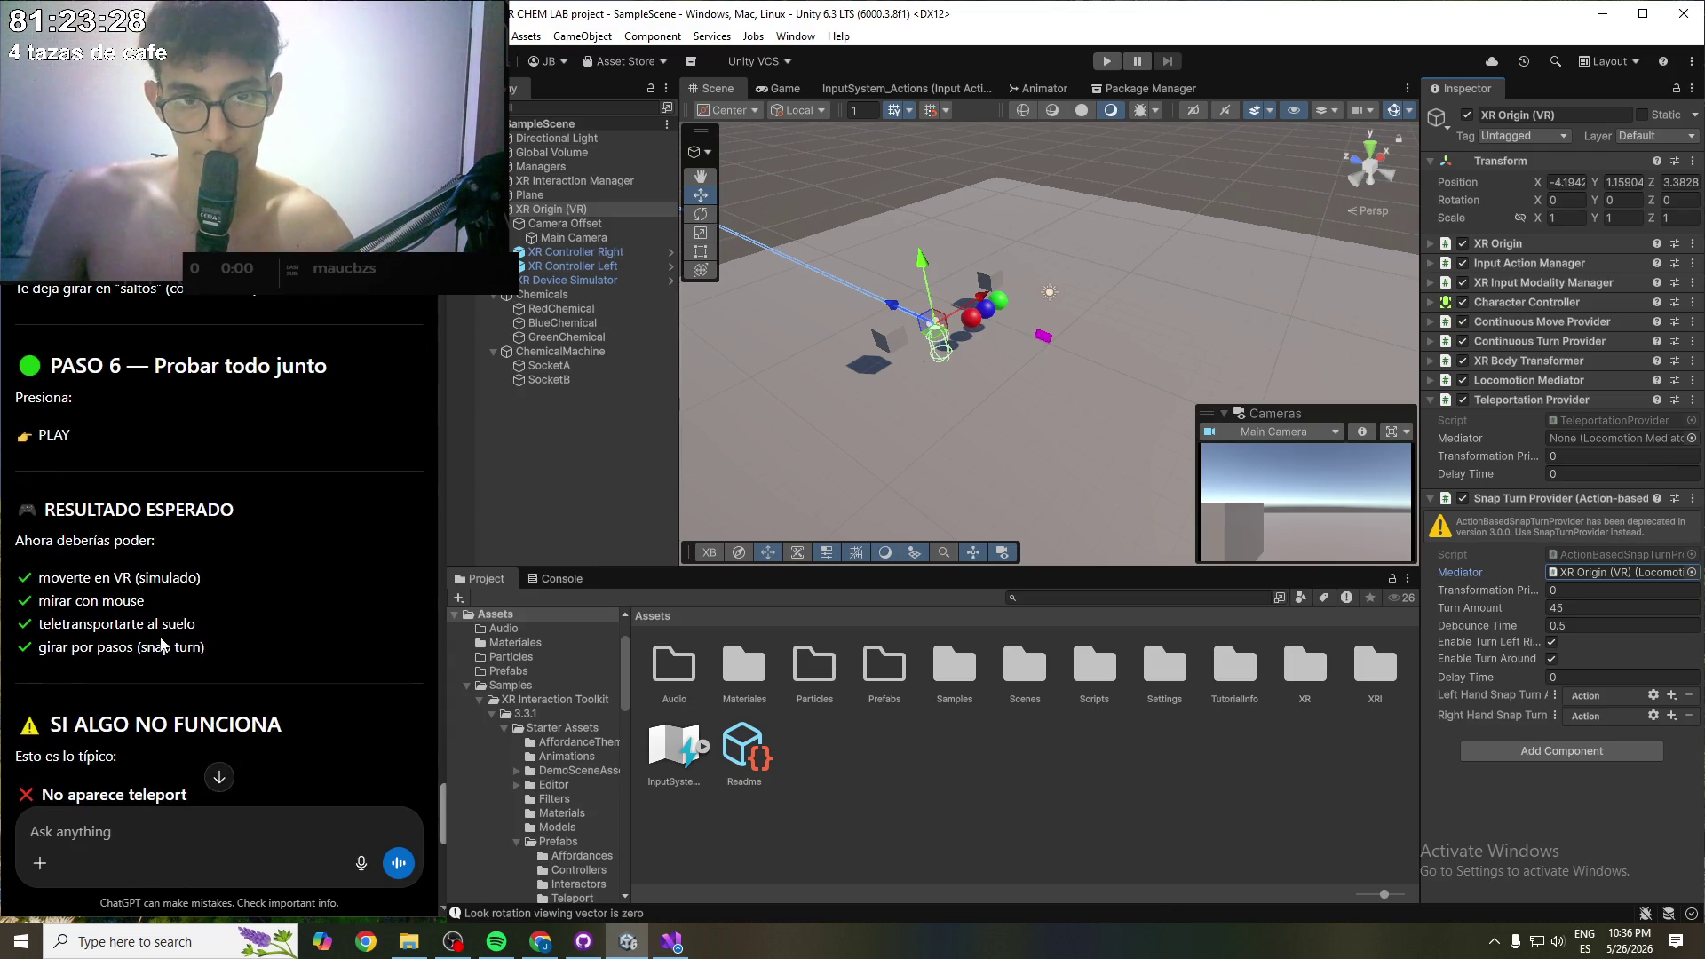
drag(35, 578, 200, 582)
click(176, 606)
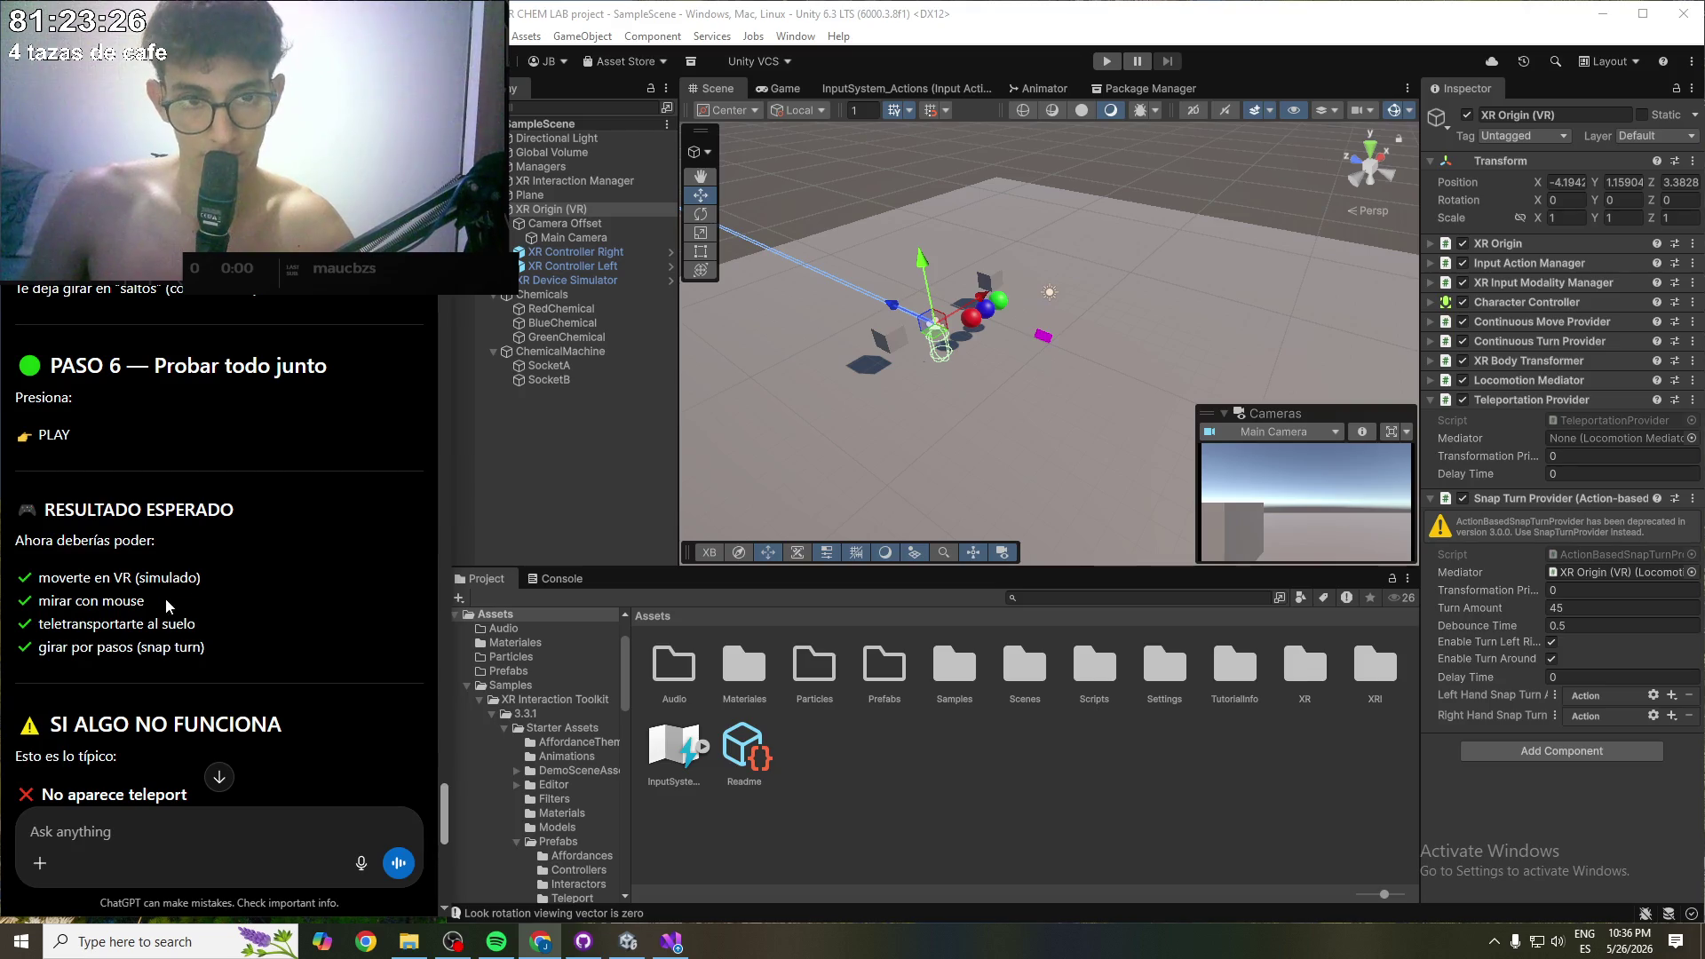
scroll(177, 608, down, 5)
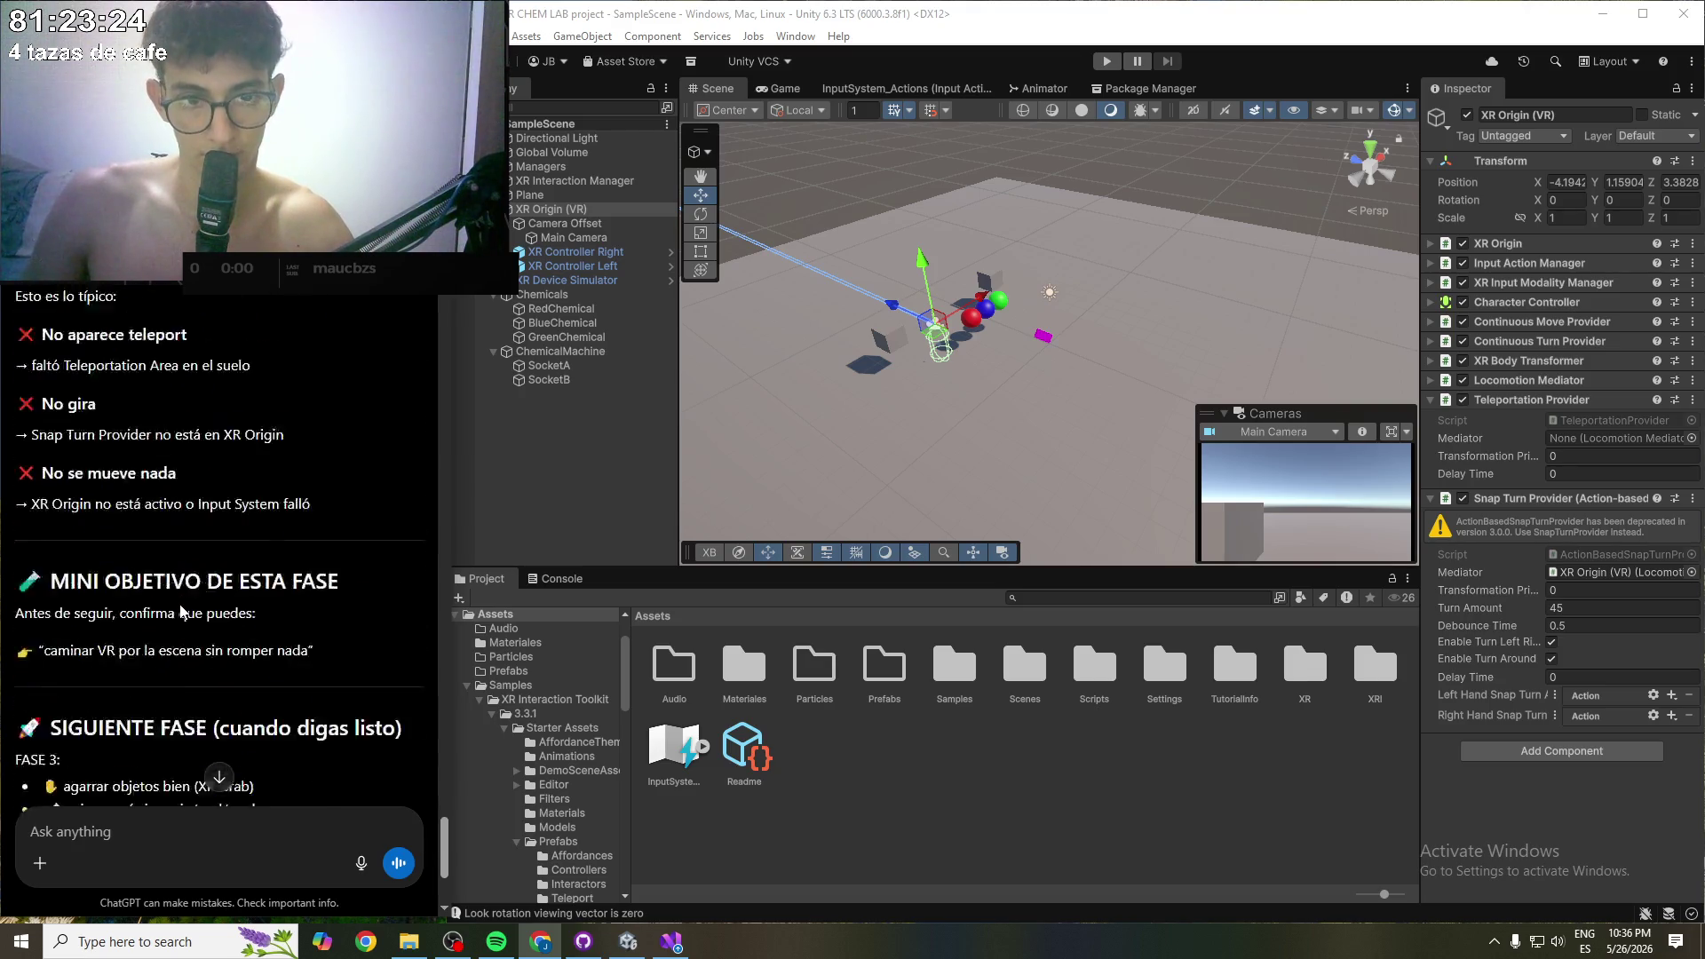
scroll(182, 611, down, 3)
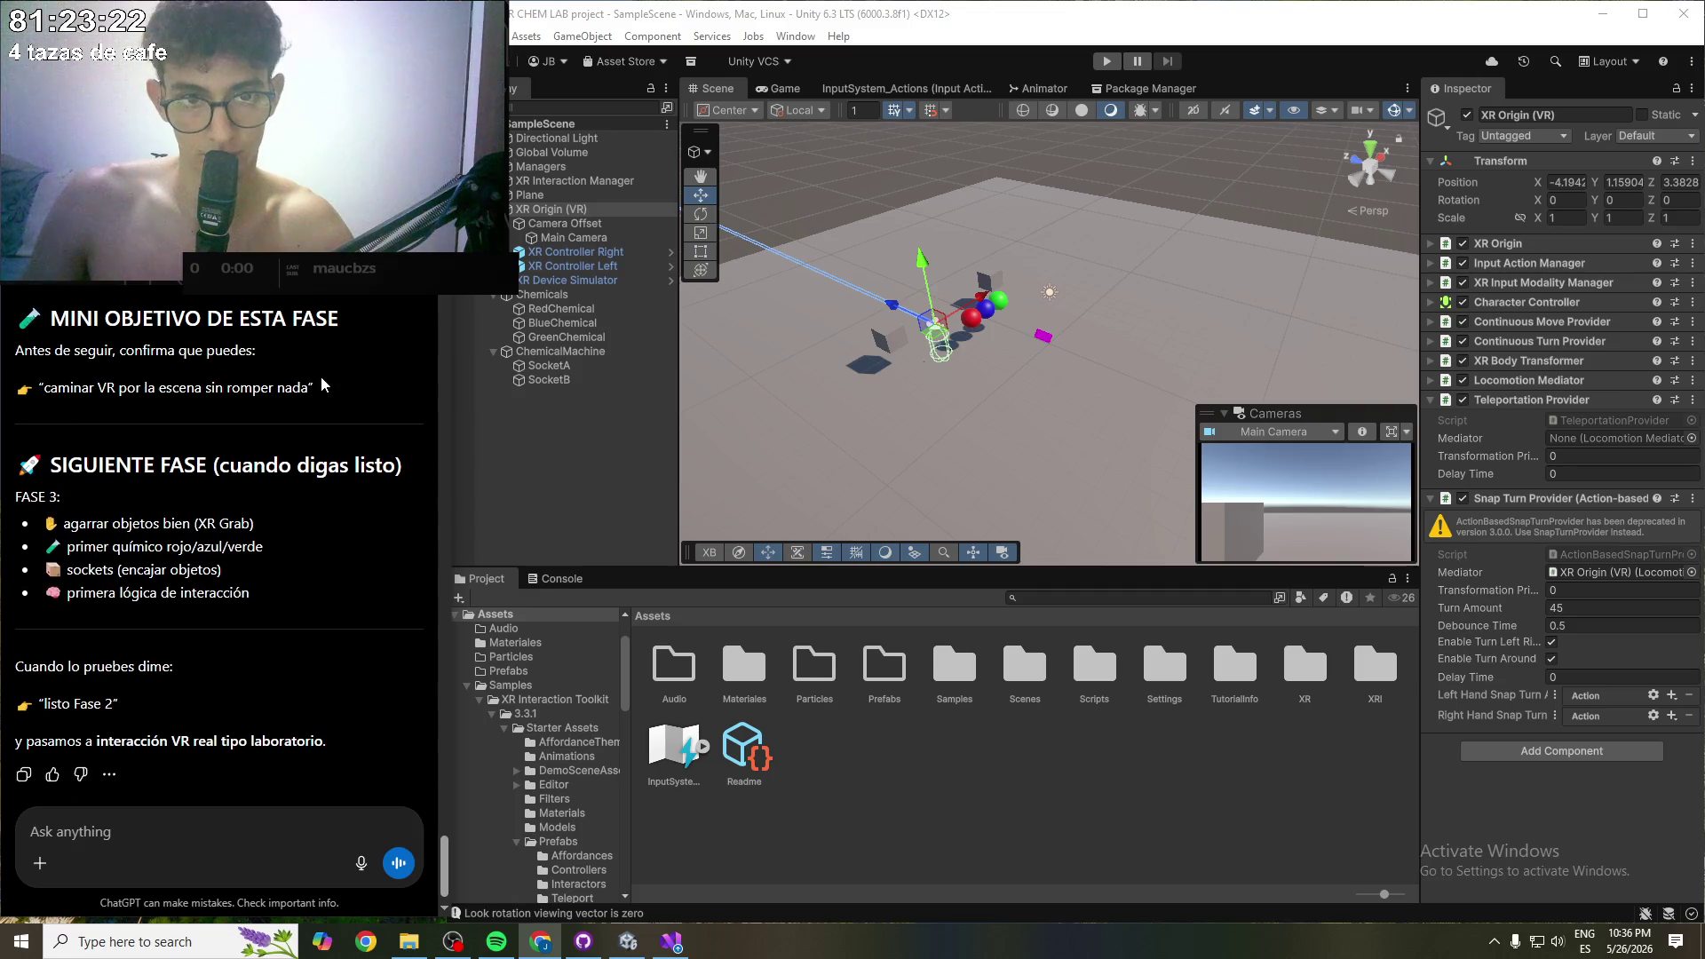
scroll(253, 497, down, 1)
click(858, 426)
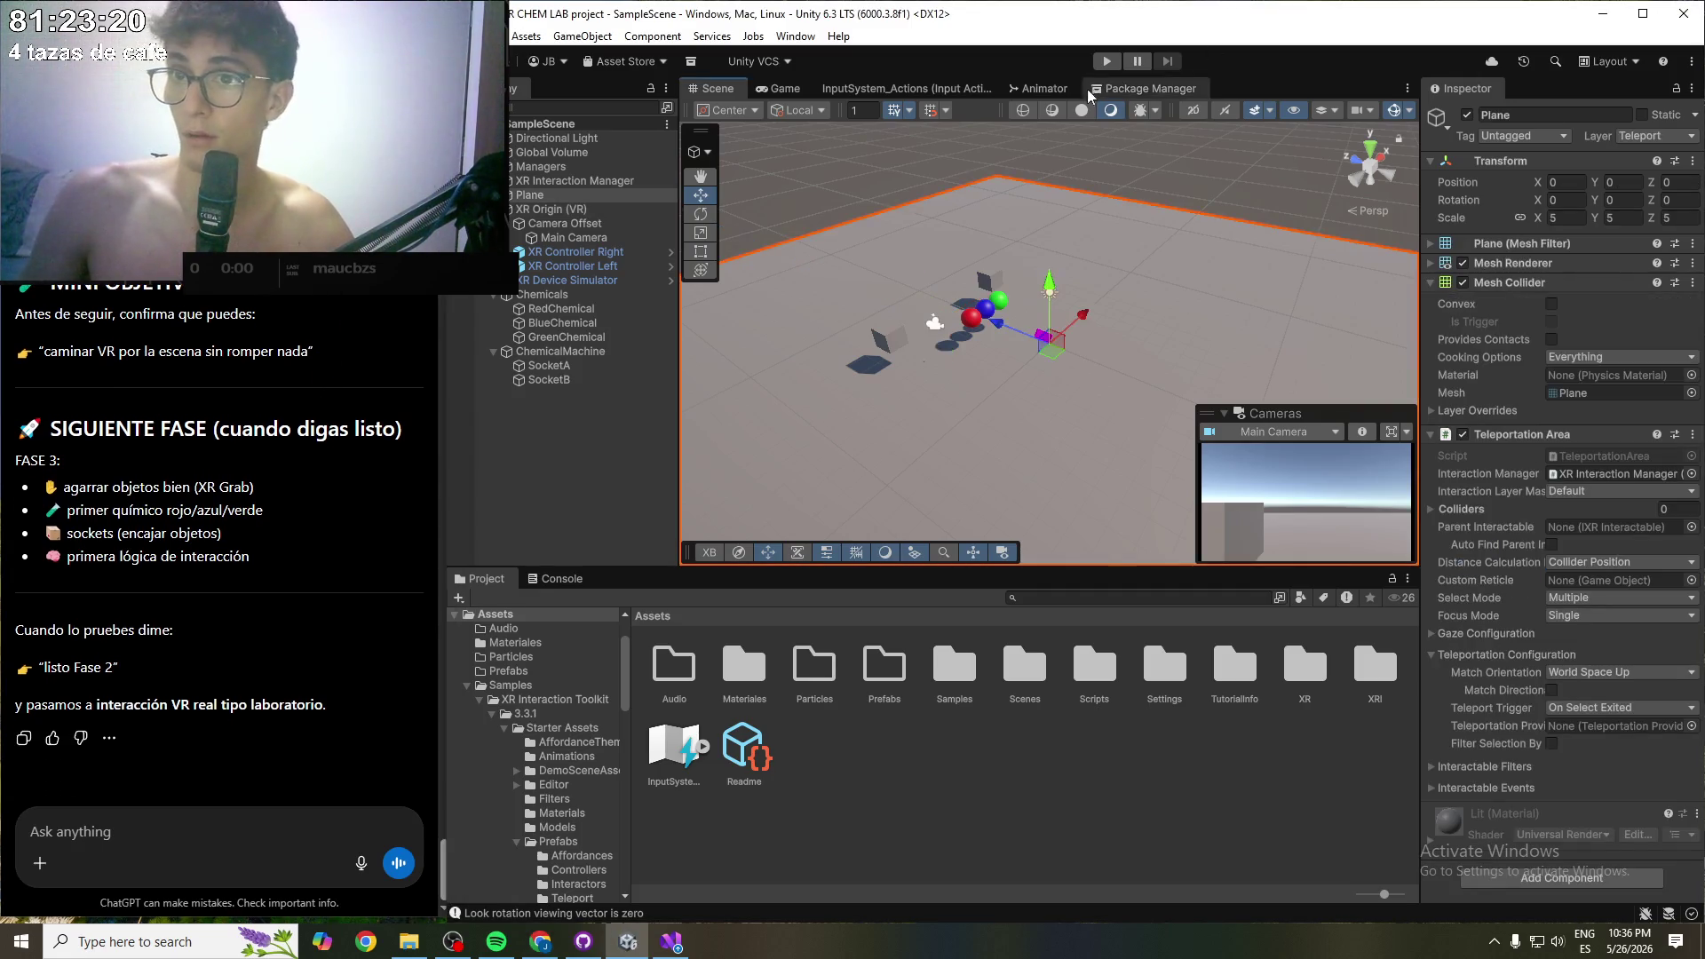
click(551, 209)
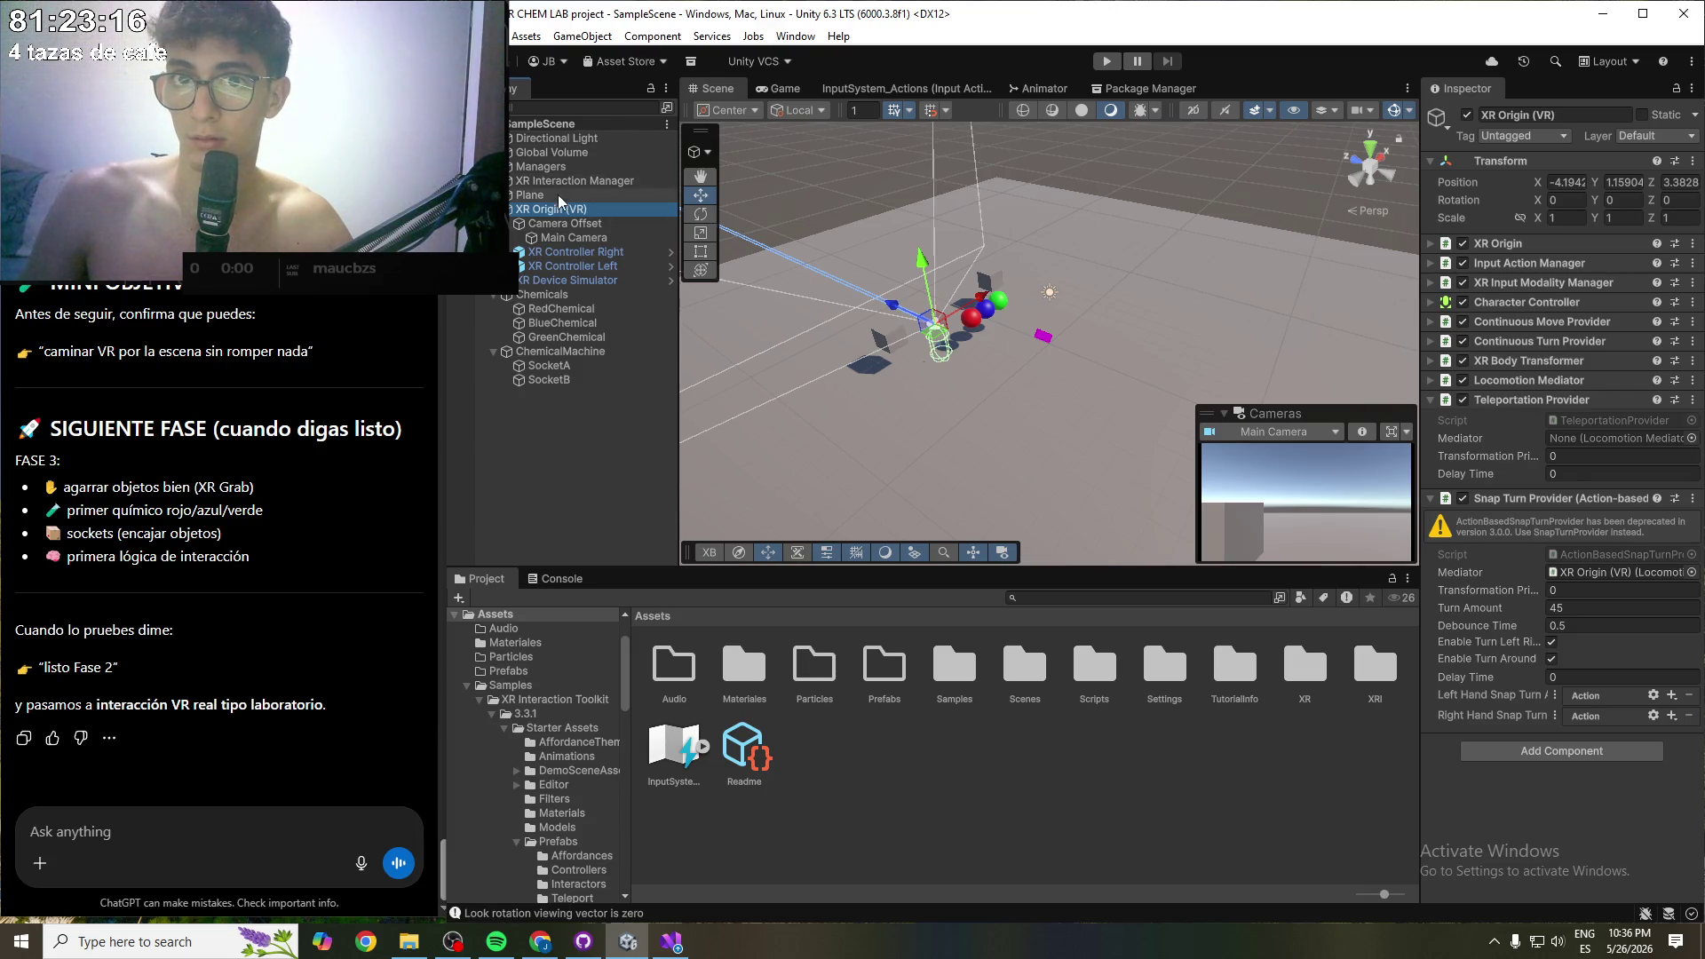
click(560, 224)
click(555, 209)
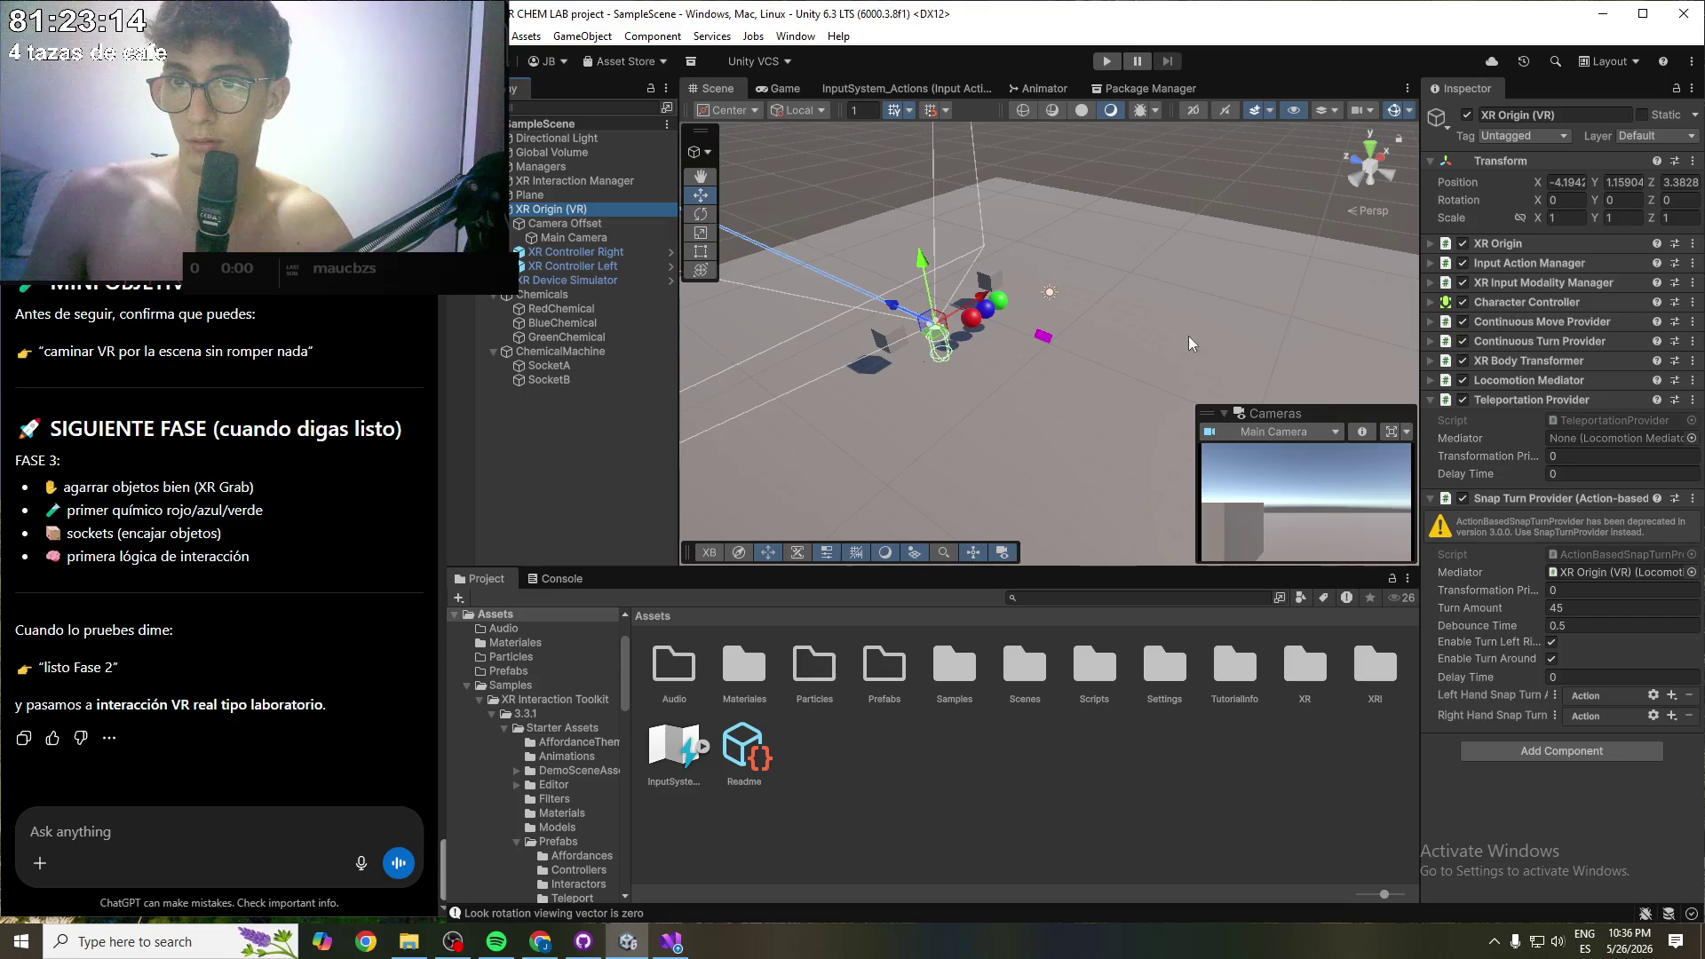
click(555, 195)
- Enter Play mode, then look down at the floor and cube and step backward
click(1108, 61)
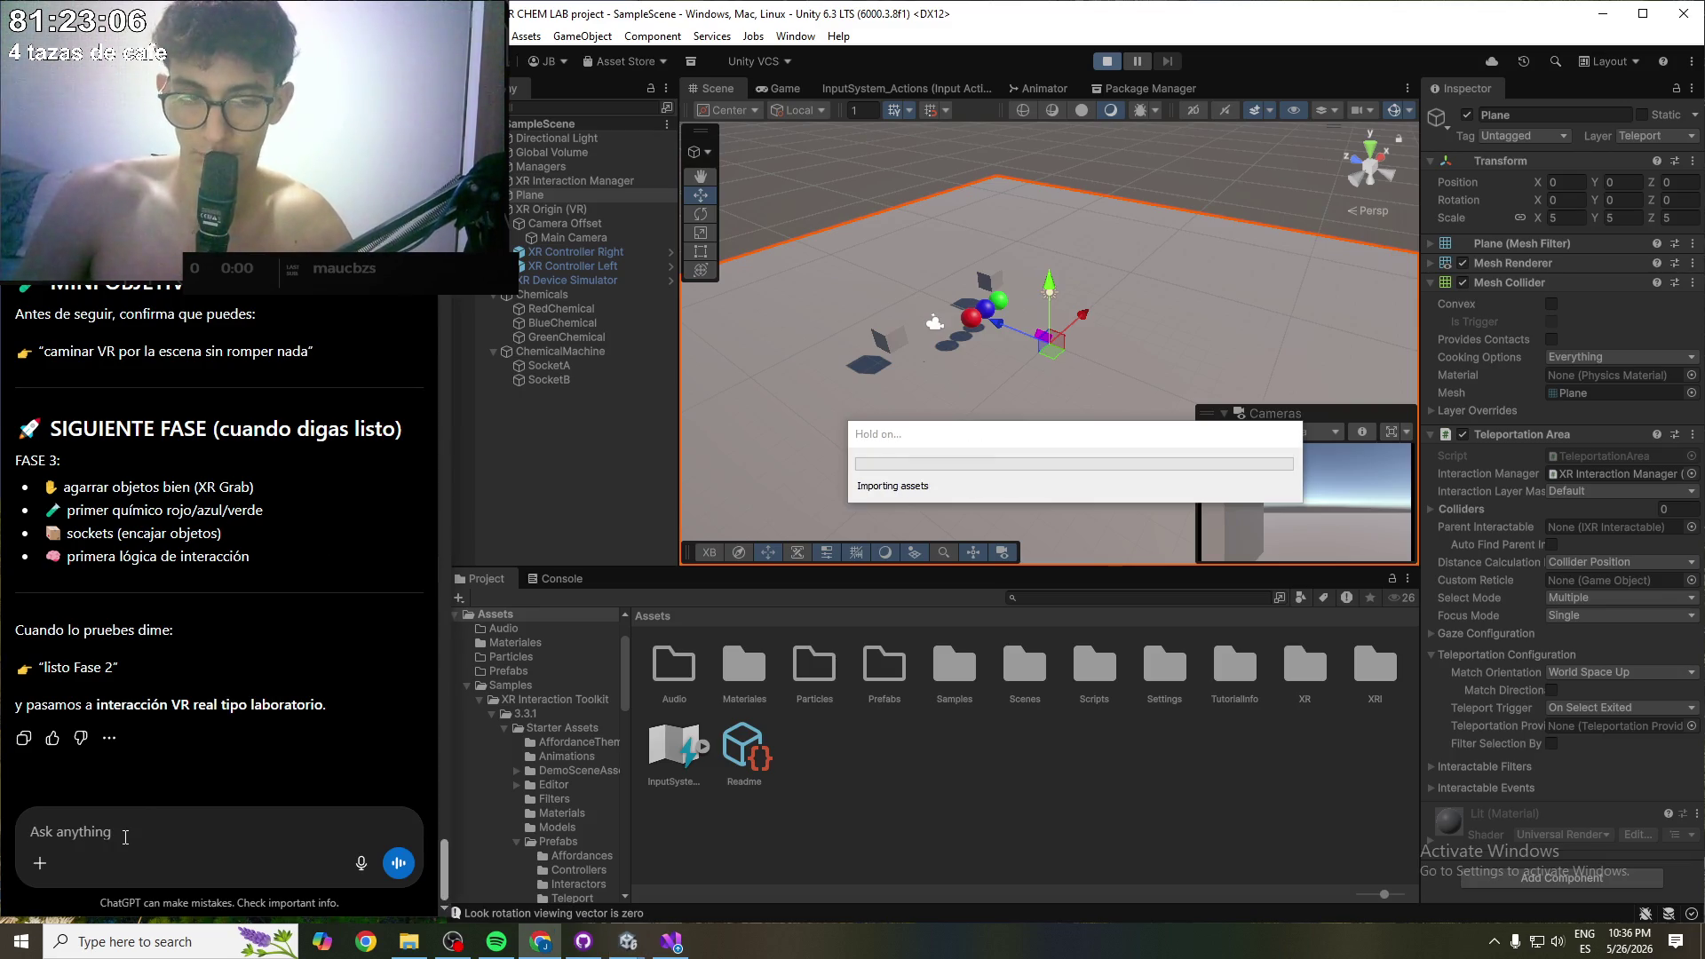
text(como me po)
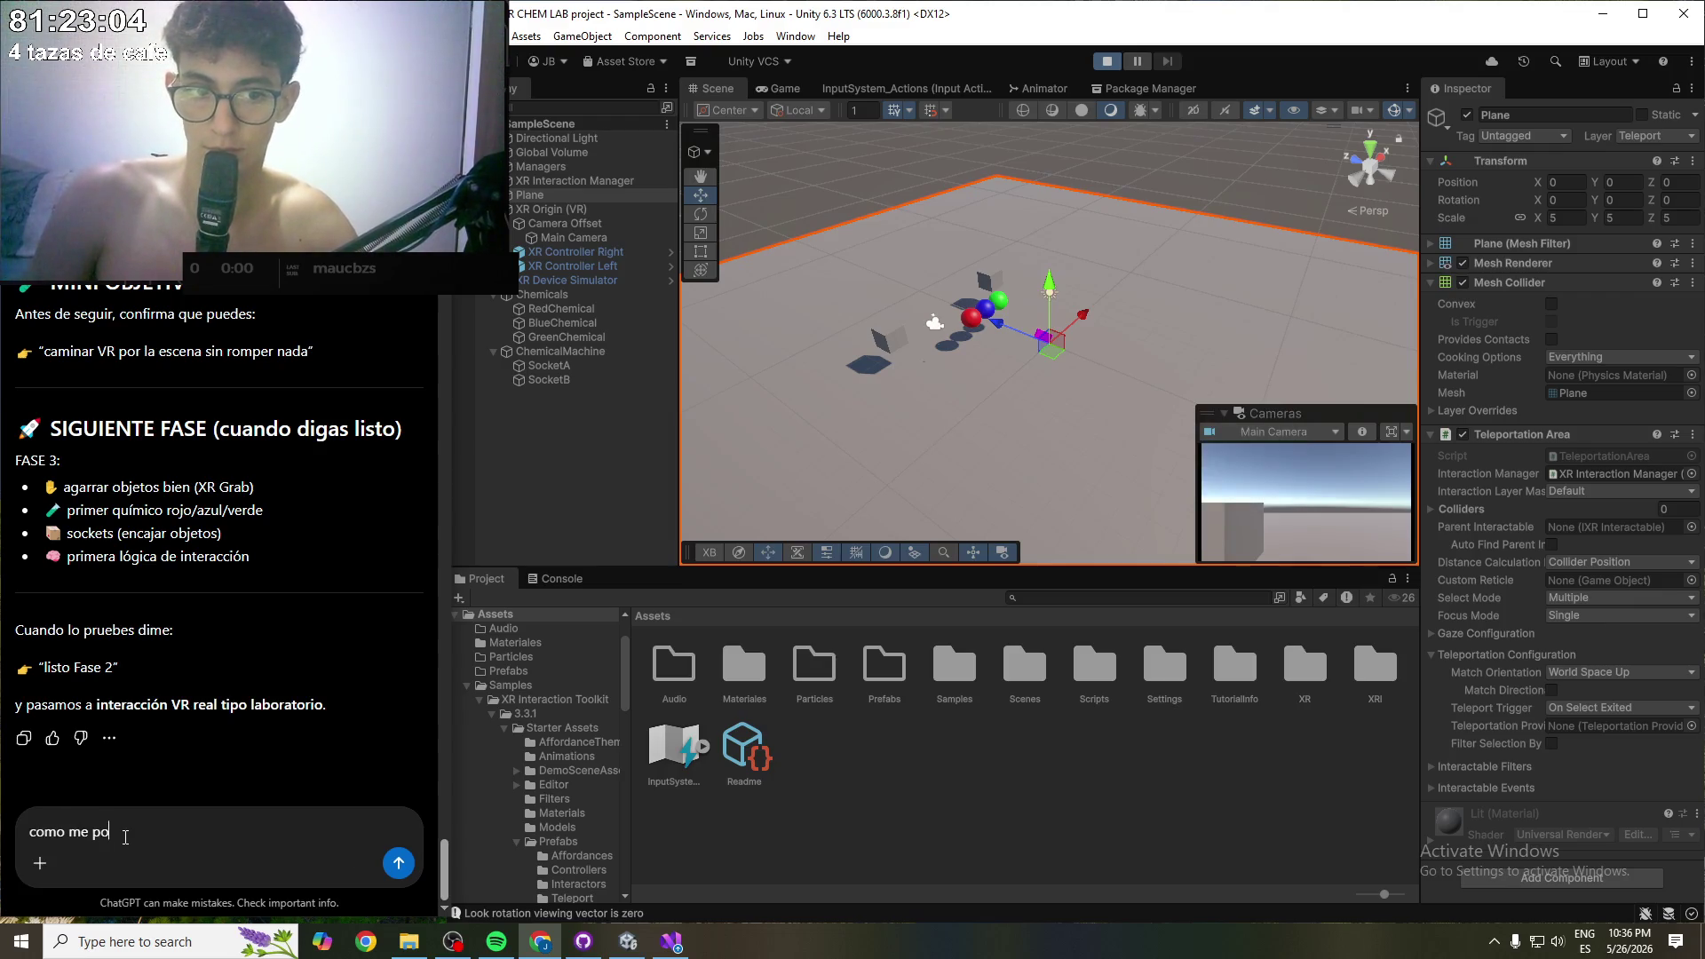
key(BackSpace)
key(BackSpace)
key(BackSpace)
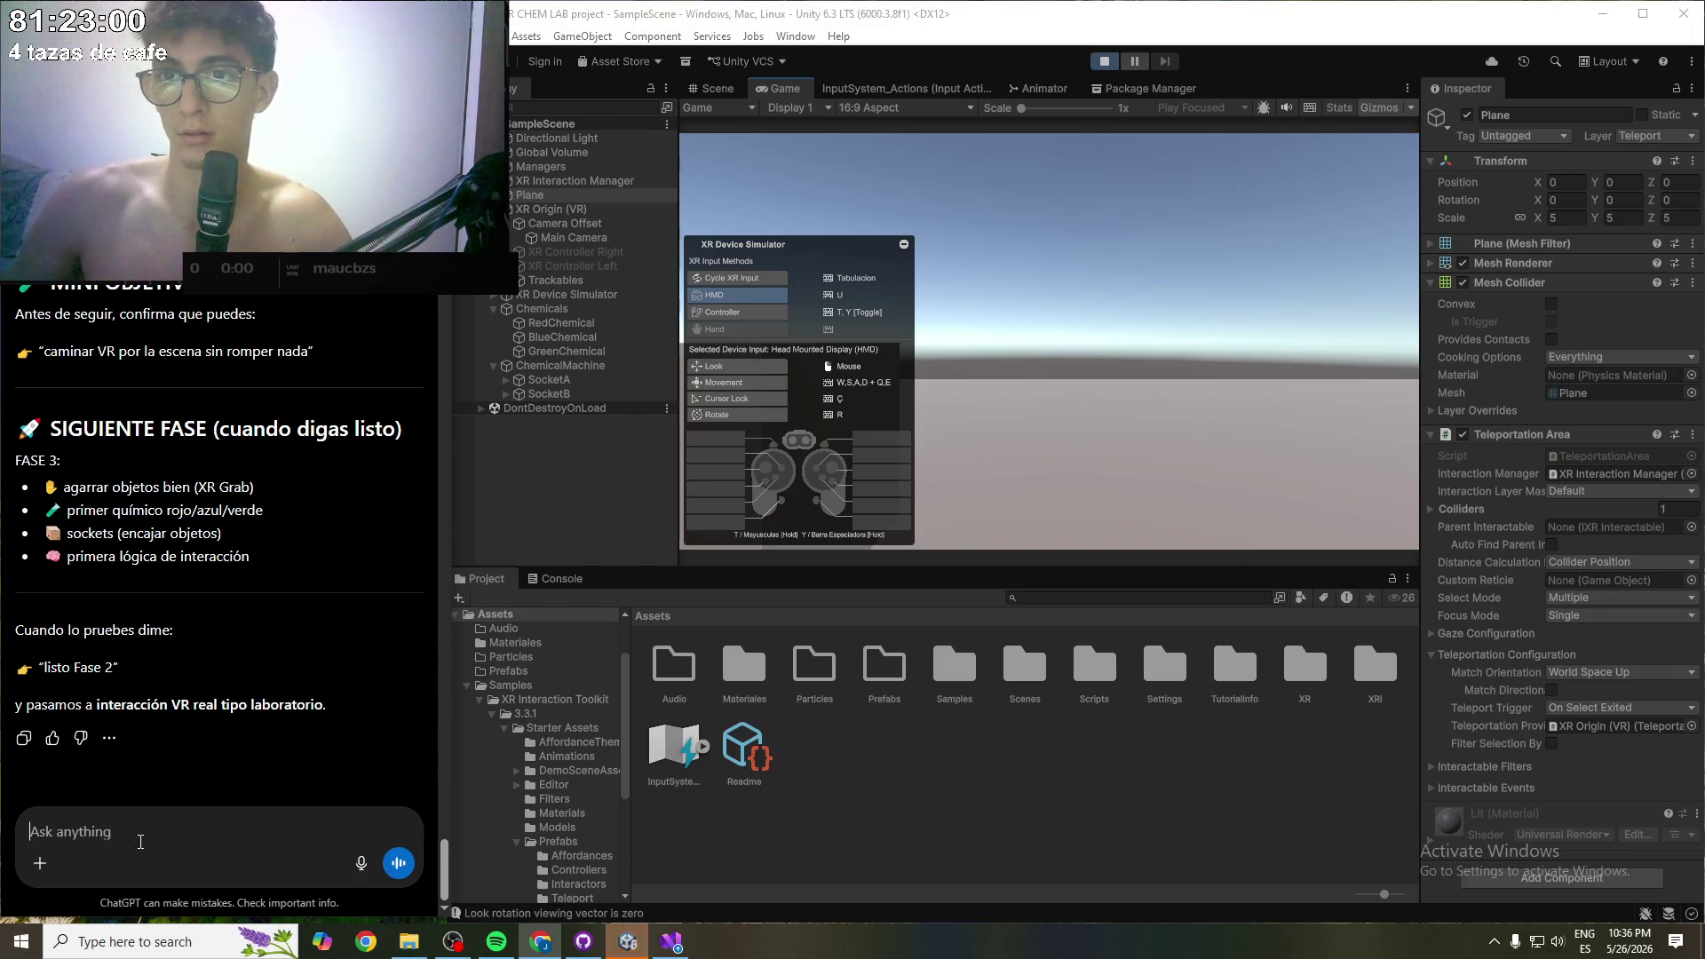
click(1143, 472)
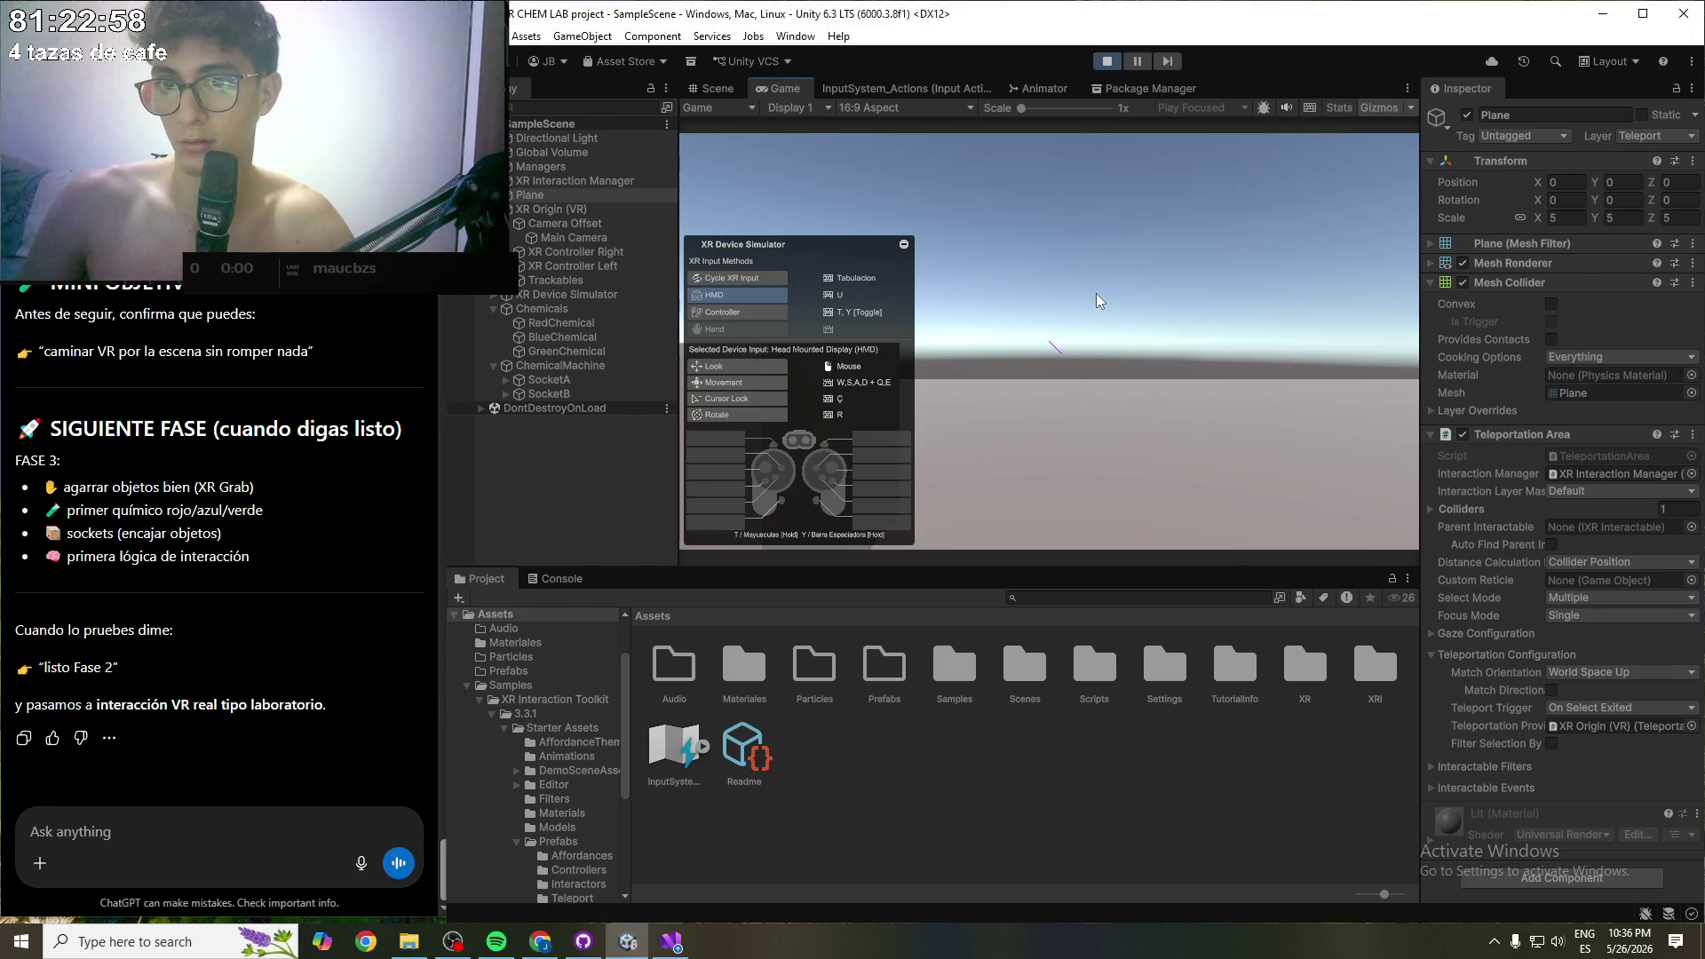
mouse_move(1095, 293)
mouse_down()
mouse_move(946, 381)
mouse_move(1178, 408)
mouse_move(1072, 329)
mouse_move(1110, 398)
mouse_move(1083, 398)
mouse_move(1145, 410)
mouse_move(1367, 344)
mouse_up()
key(s)
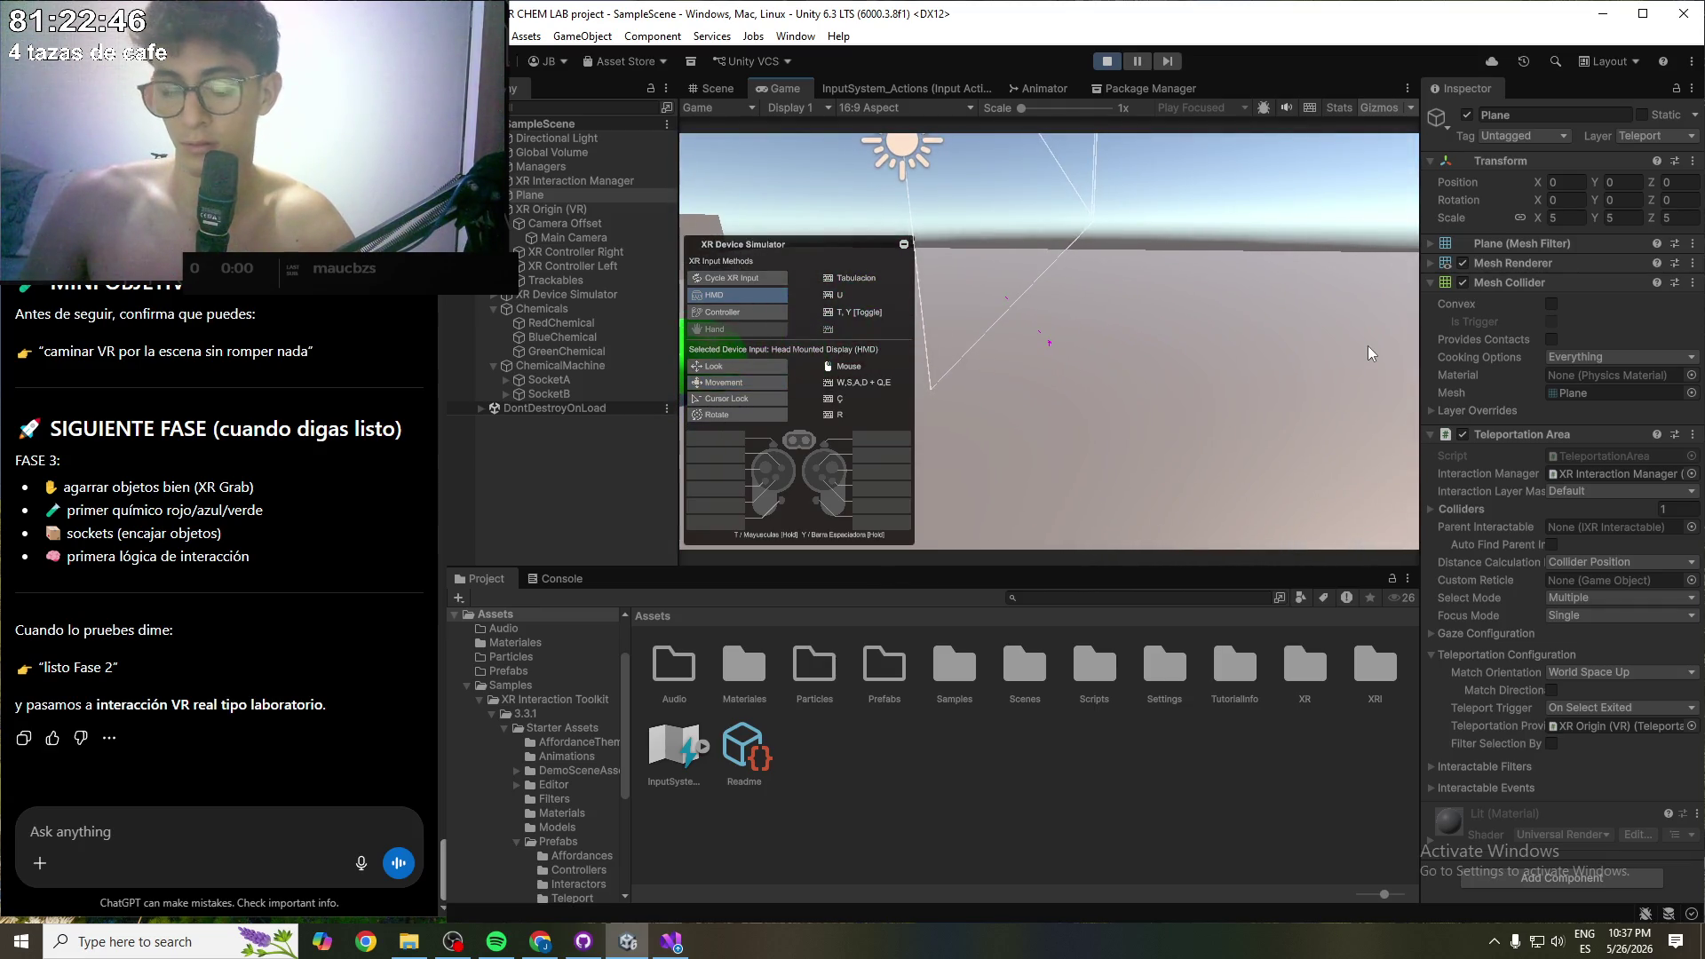
- Move and aim the simulated right and left controllers, then switch back to the headset
key(Tab)
key(w)
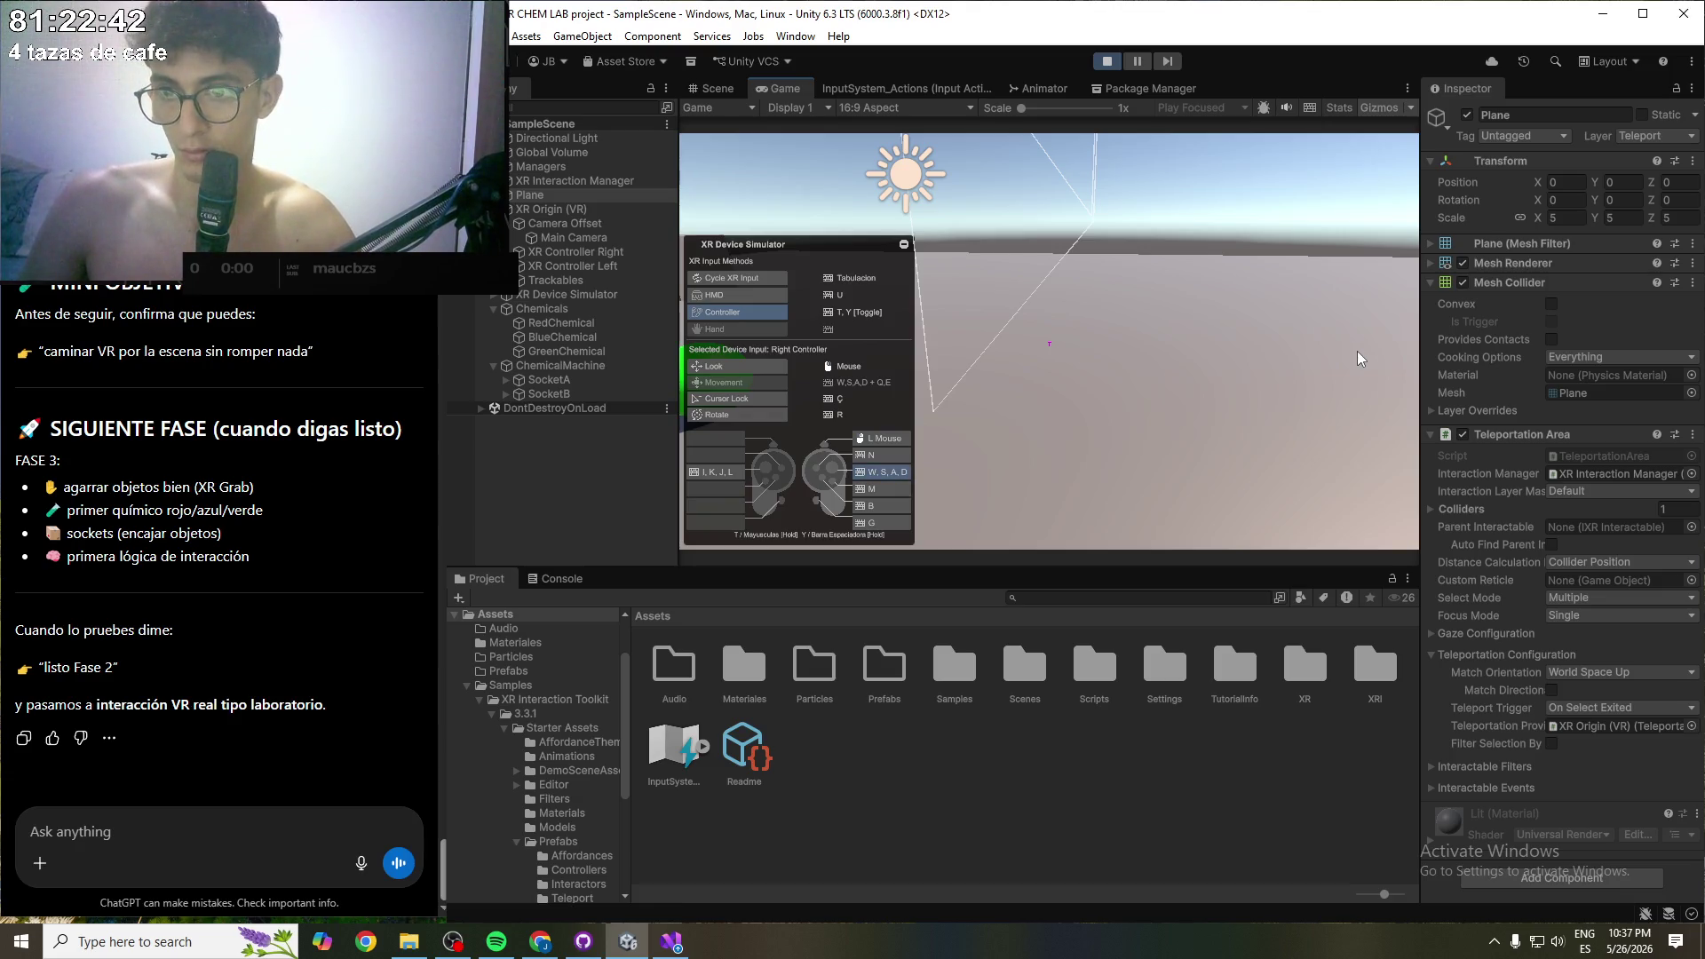
key(i)
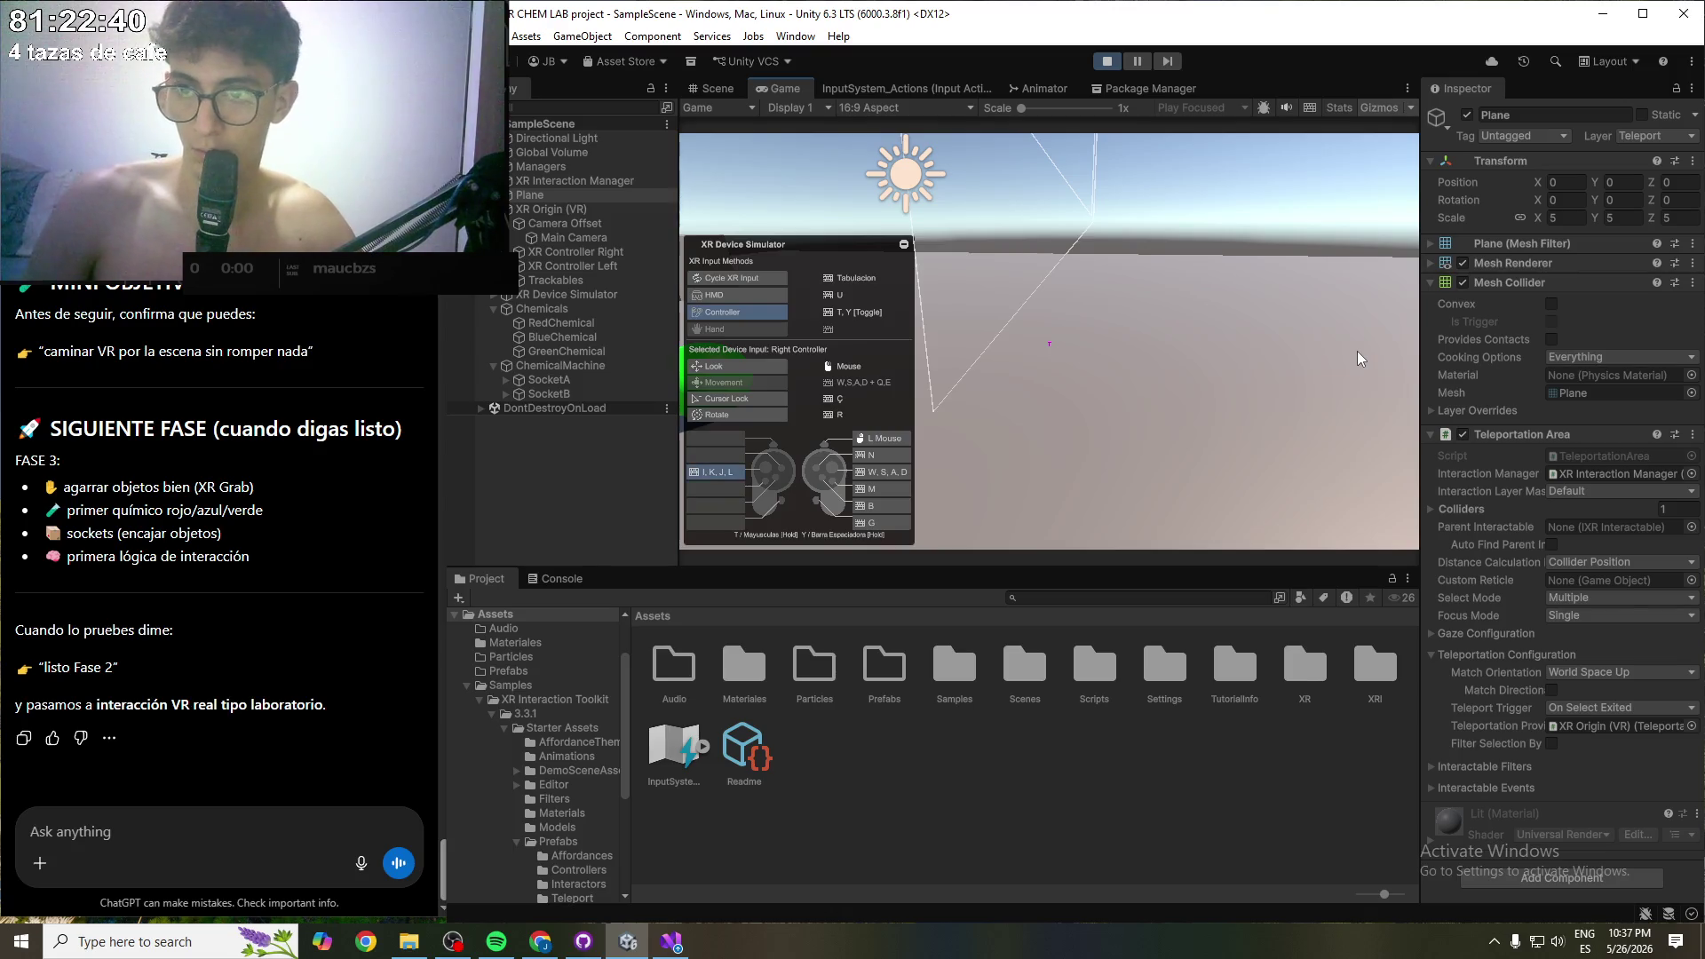
key(Tab)
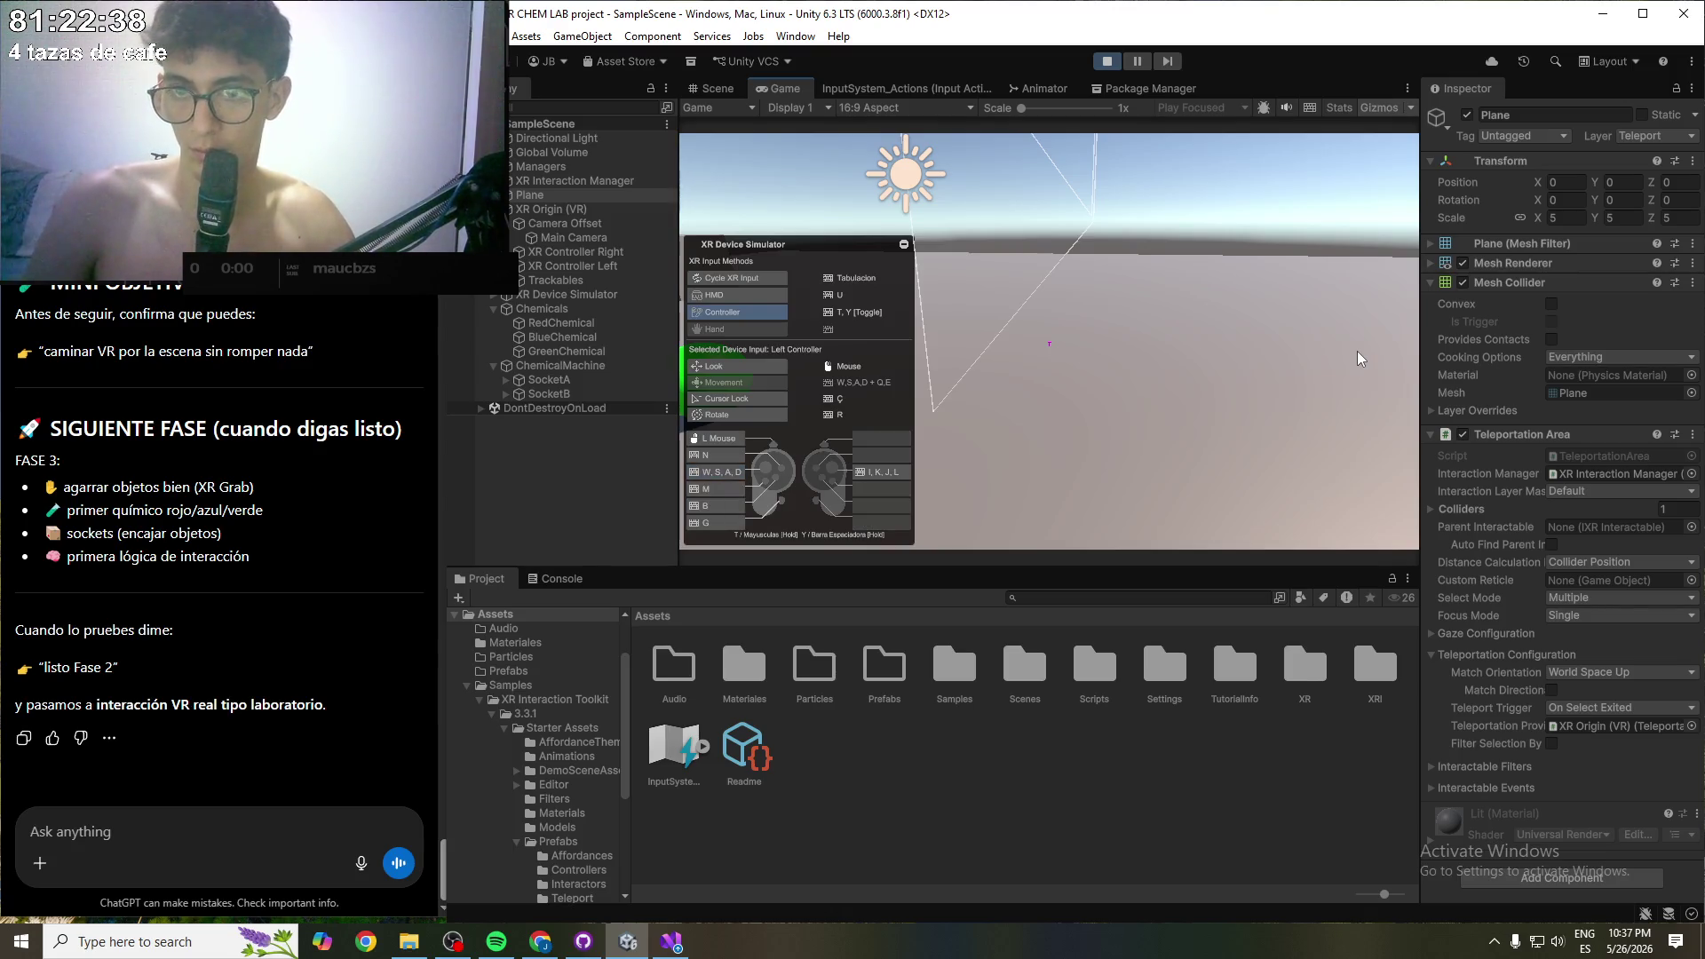
key(w)
mouse_move(1355, 350)
mouse_down()
mouse_move(973, 347)
mouse_move(983, 390)
mouse_move(941, 396)
mouse_up()
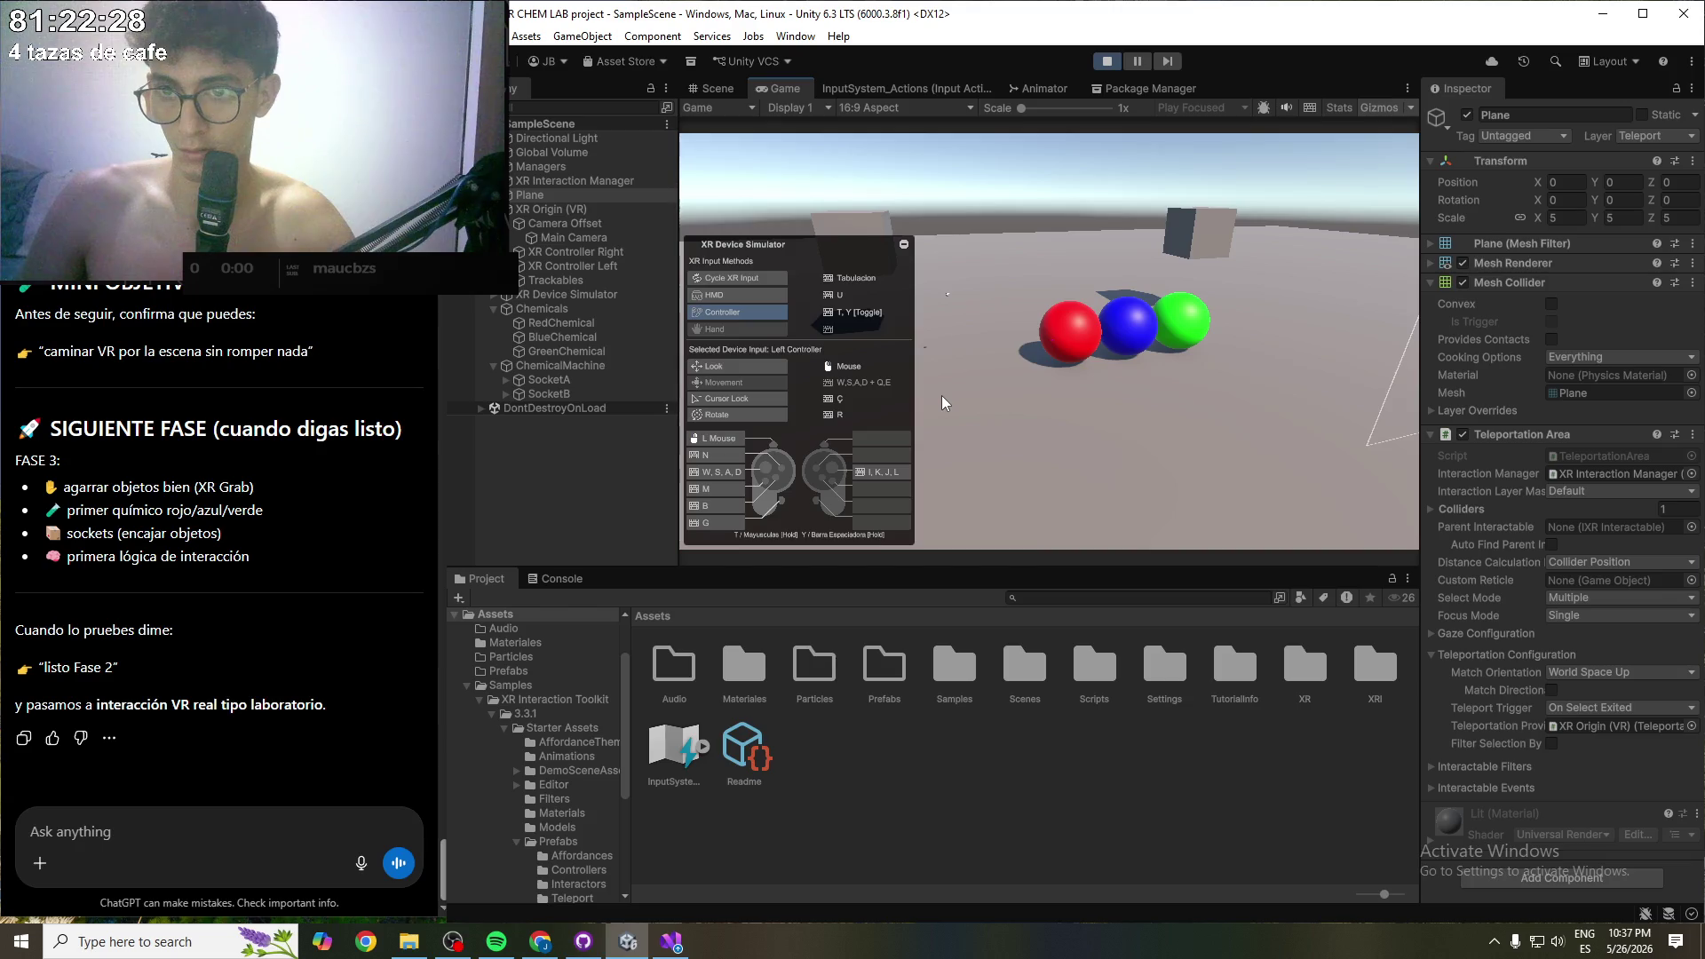
key(Tab)
key(Tab)
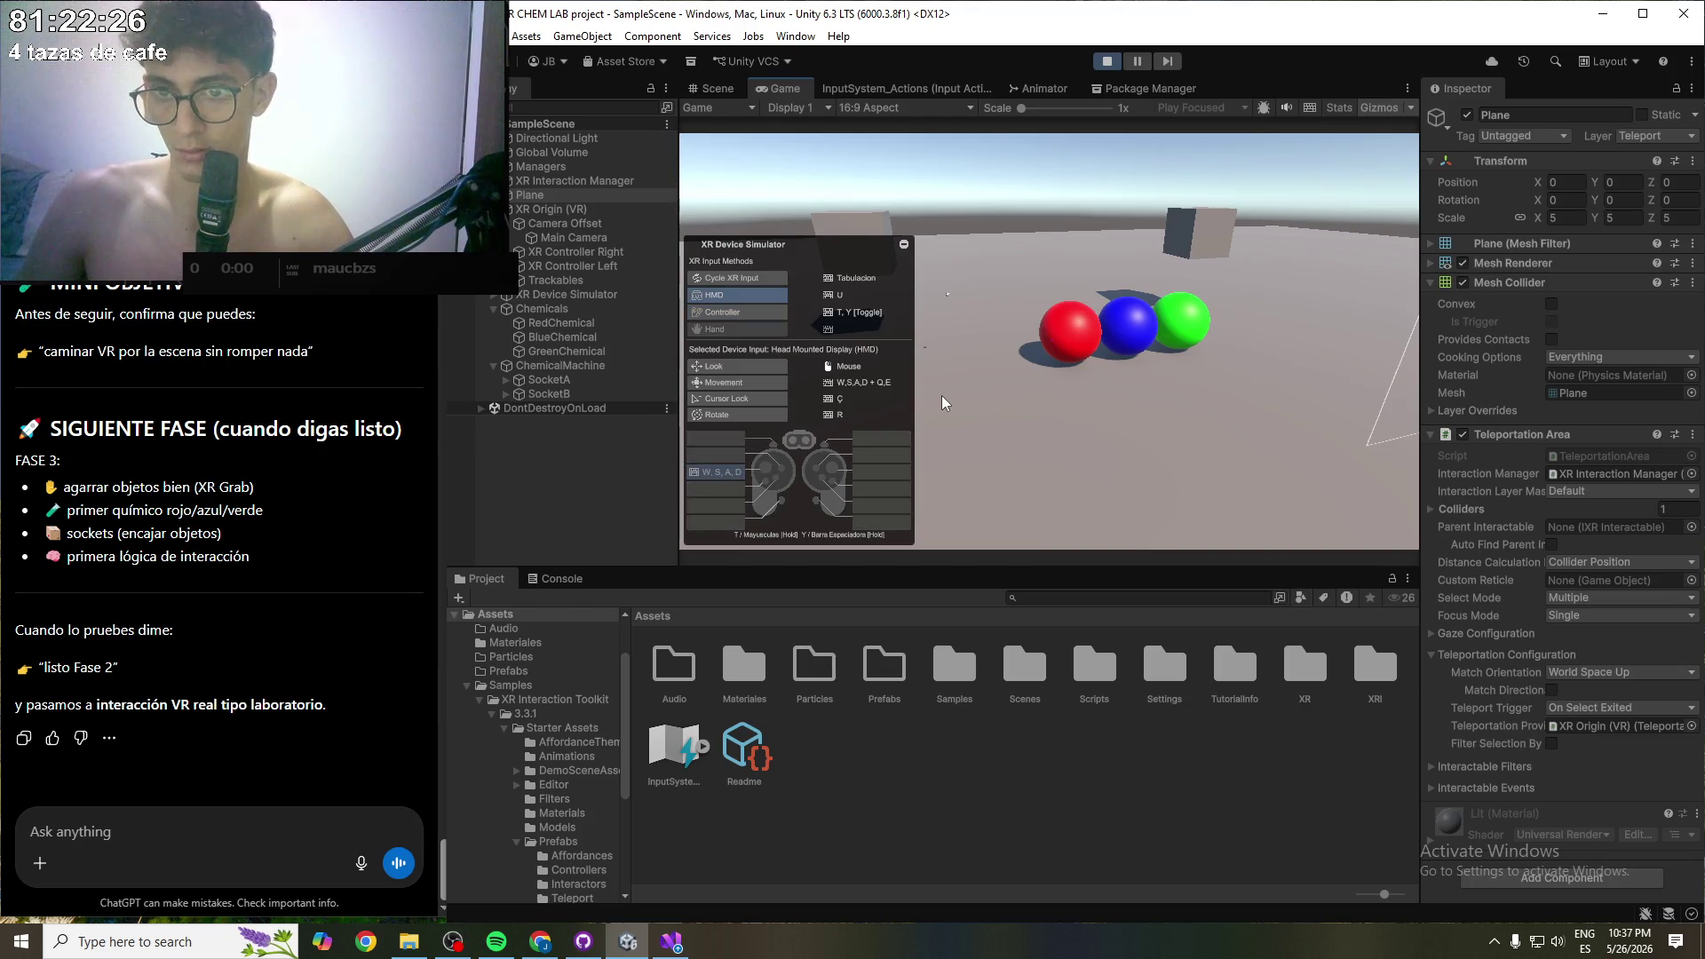
- Walk the headset toward the spheres and grab the red sphere with the left controller
key(w)
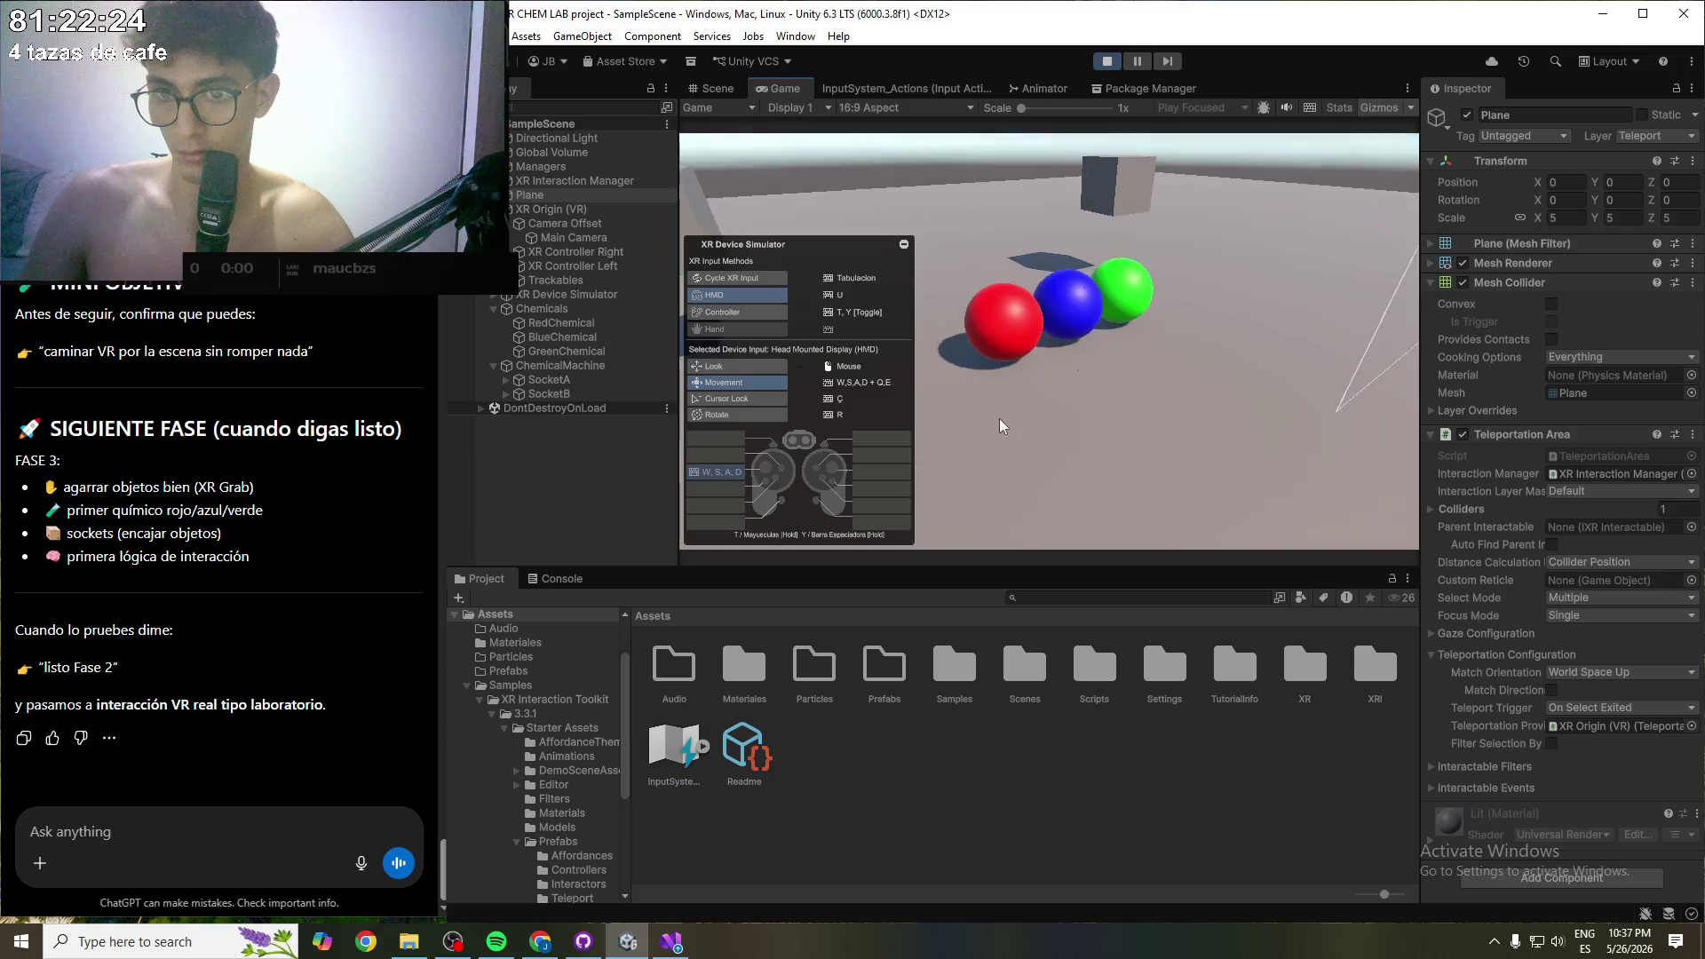
key(w)
mouse_move(1009, 435)
mouse_down()
mouse_move(971, 419)
mouse_move(1035, 433)
mouse_up()
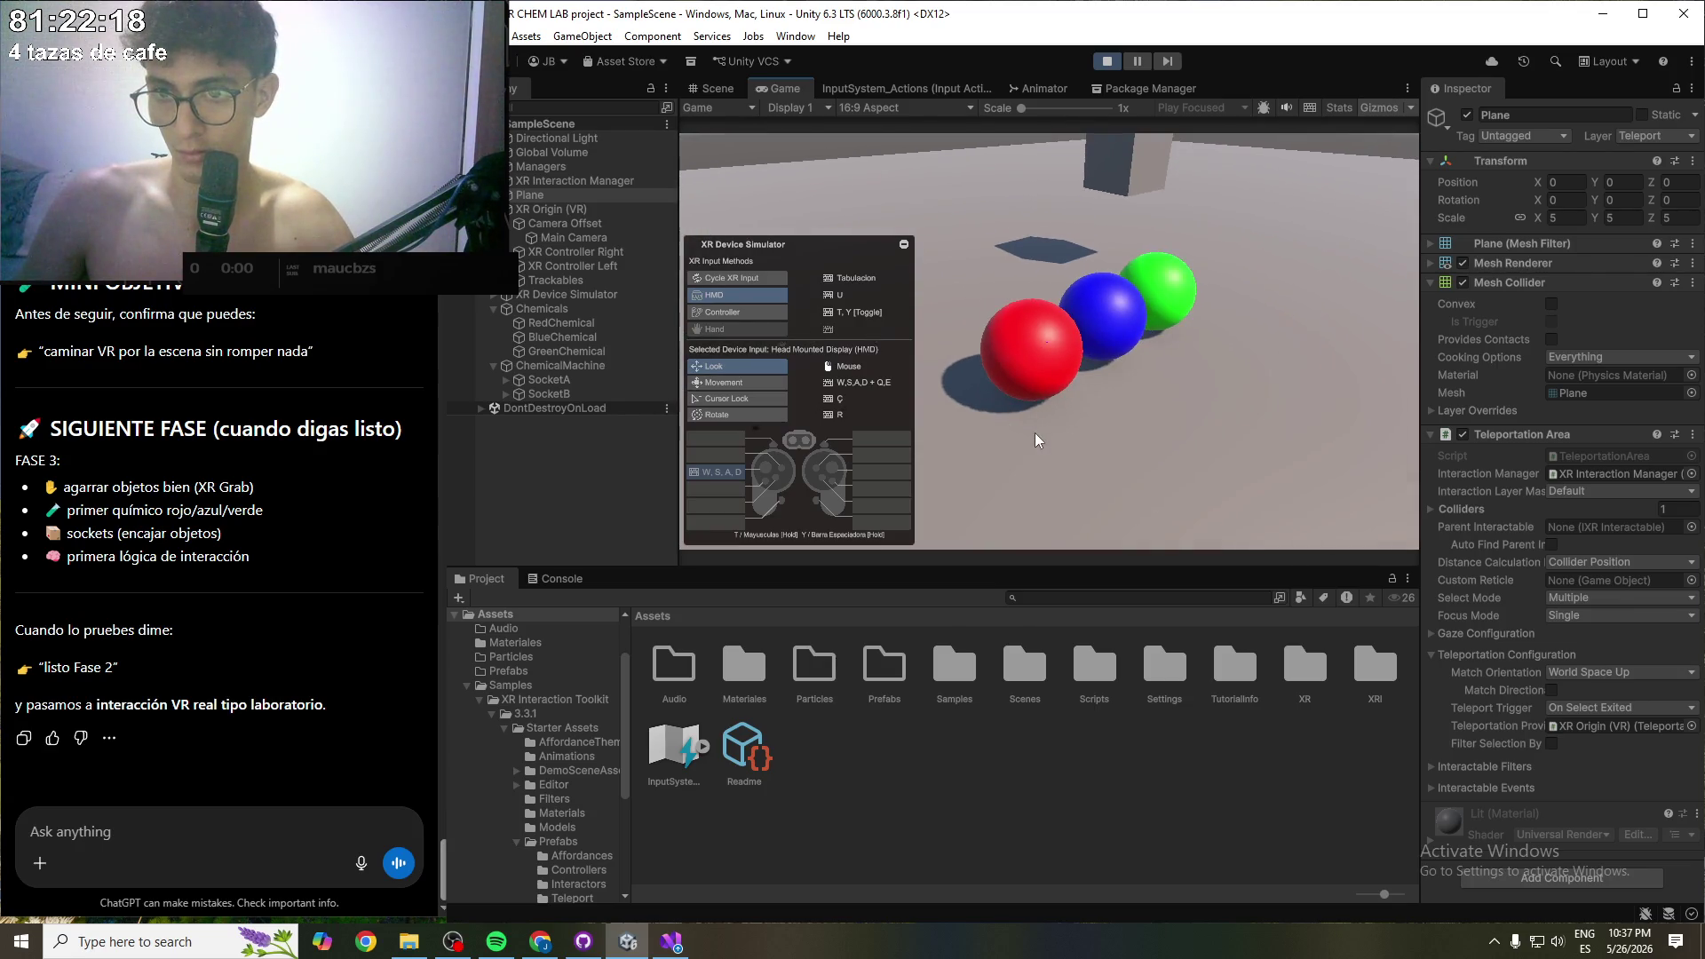
key(Tab)
drag(1035, 433, 1032, 430)
key(d)
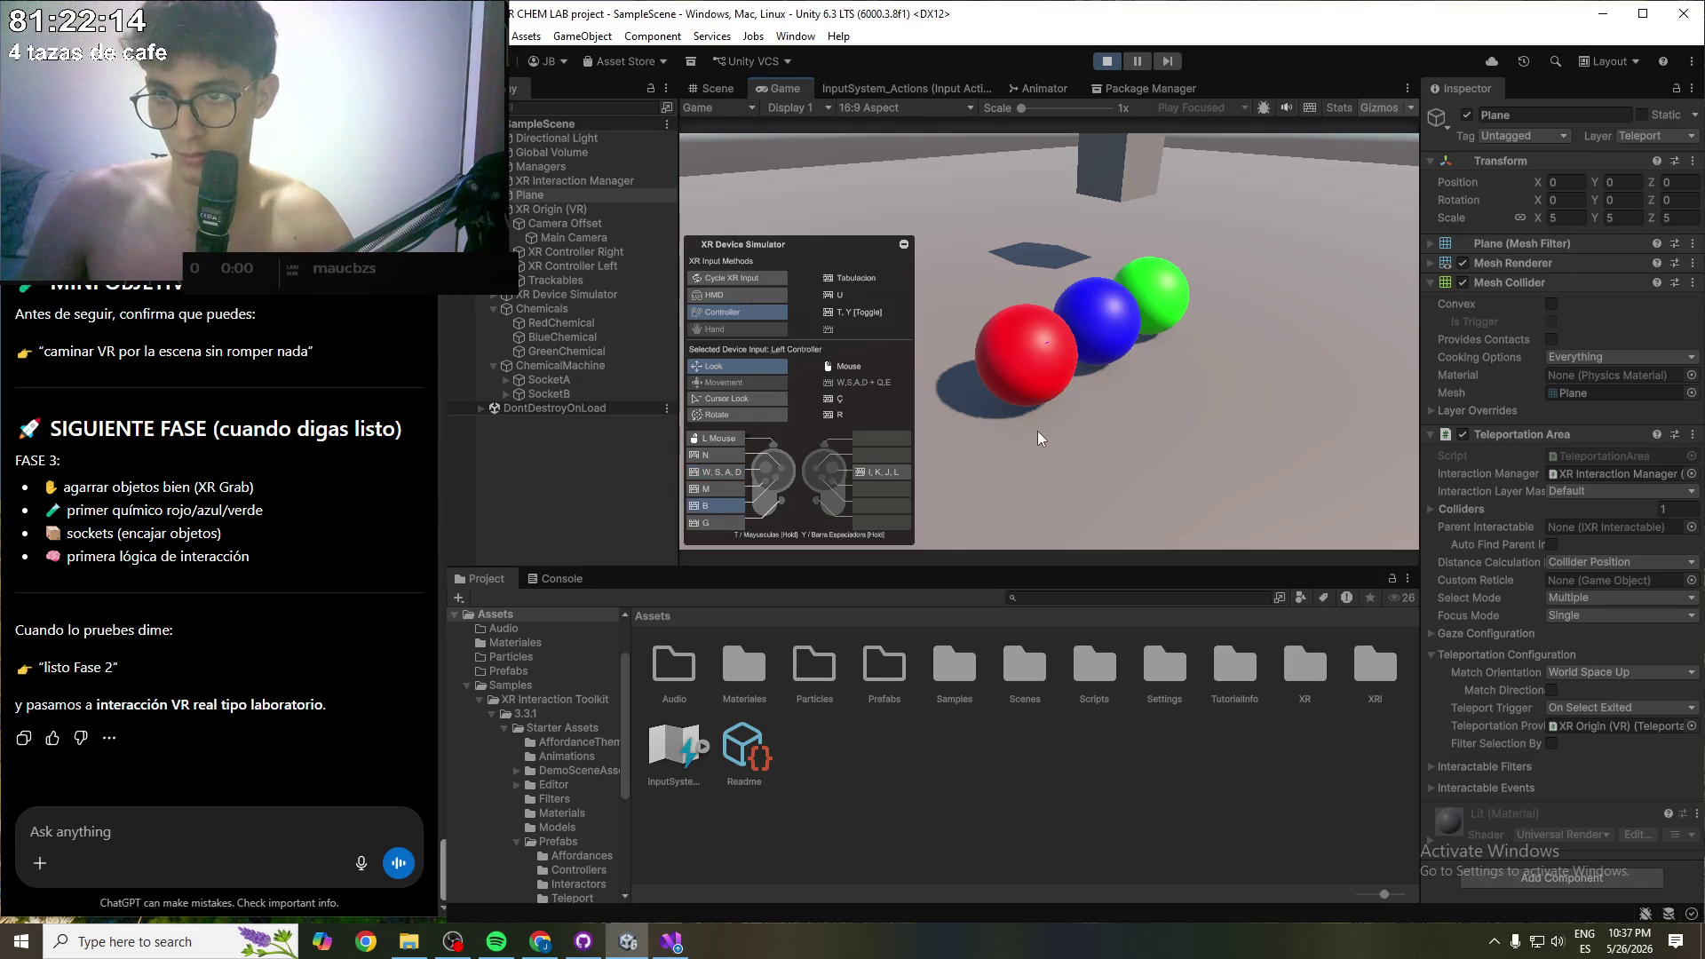
drag(1038, 431, 1035, 427)
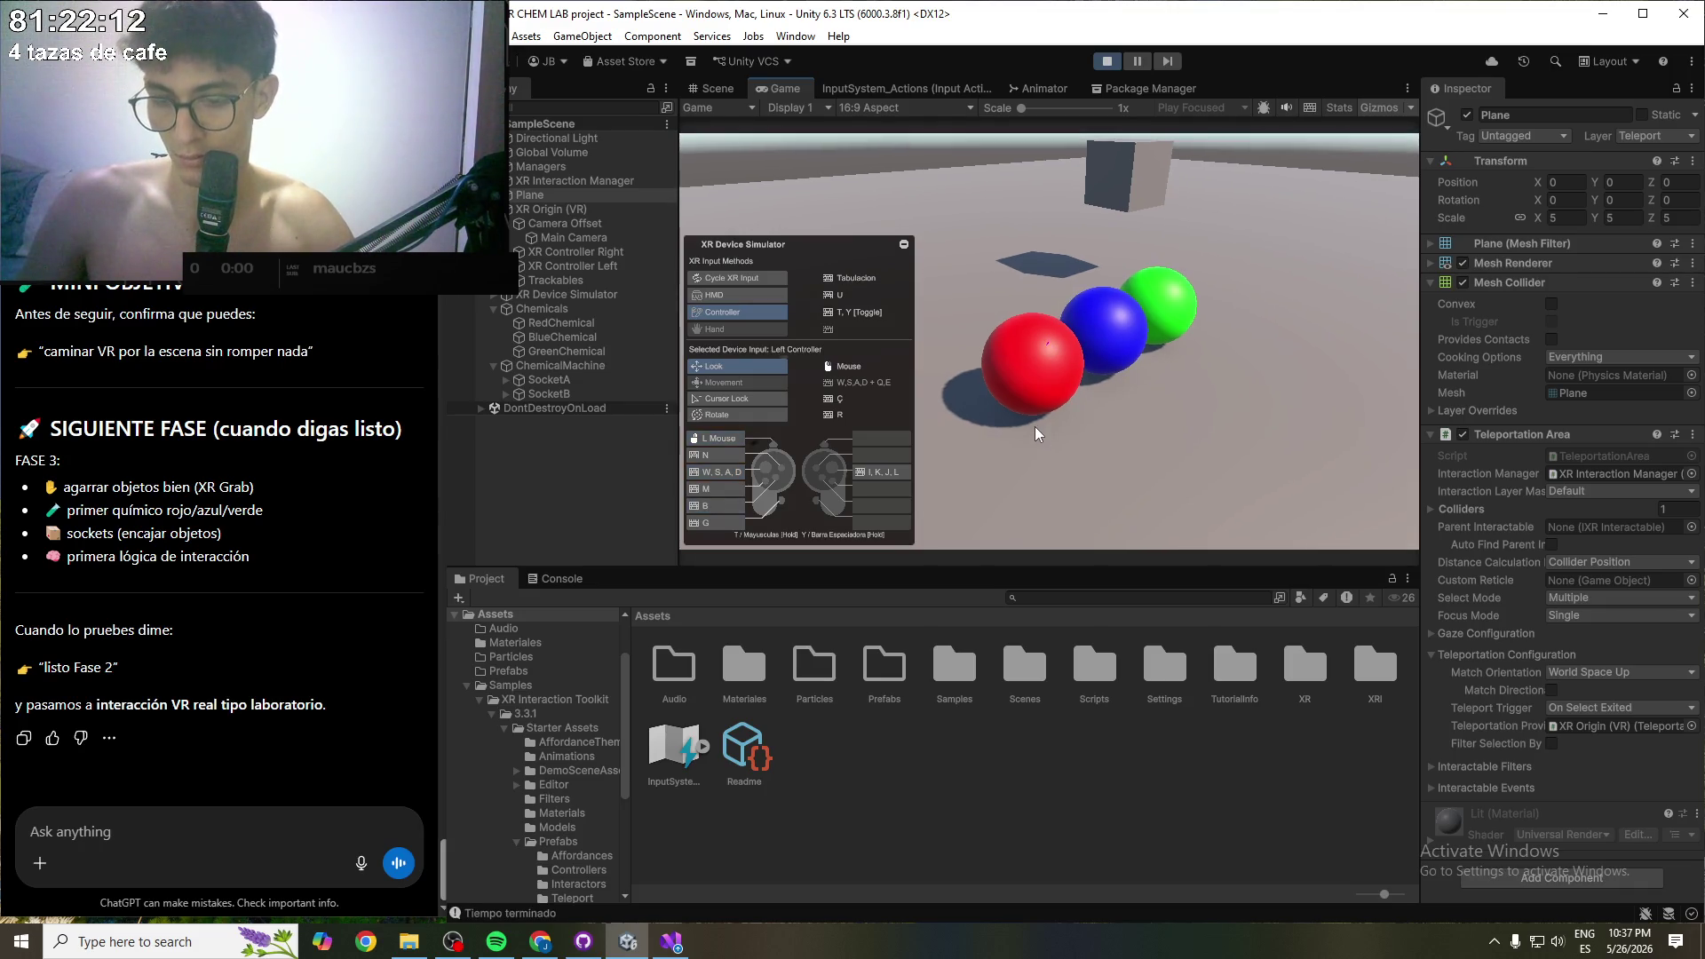
key(g)
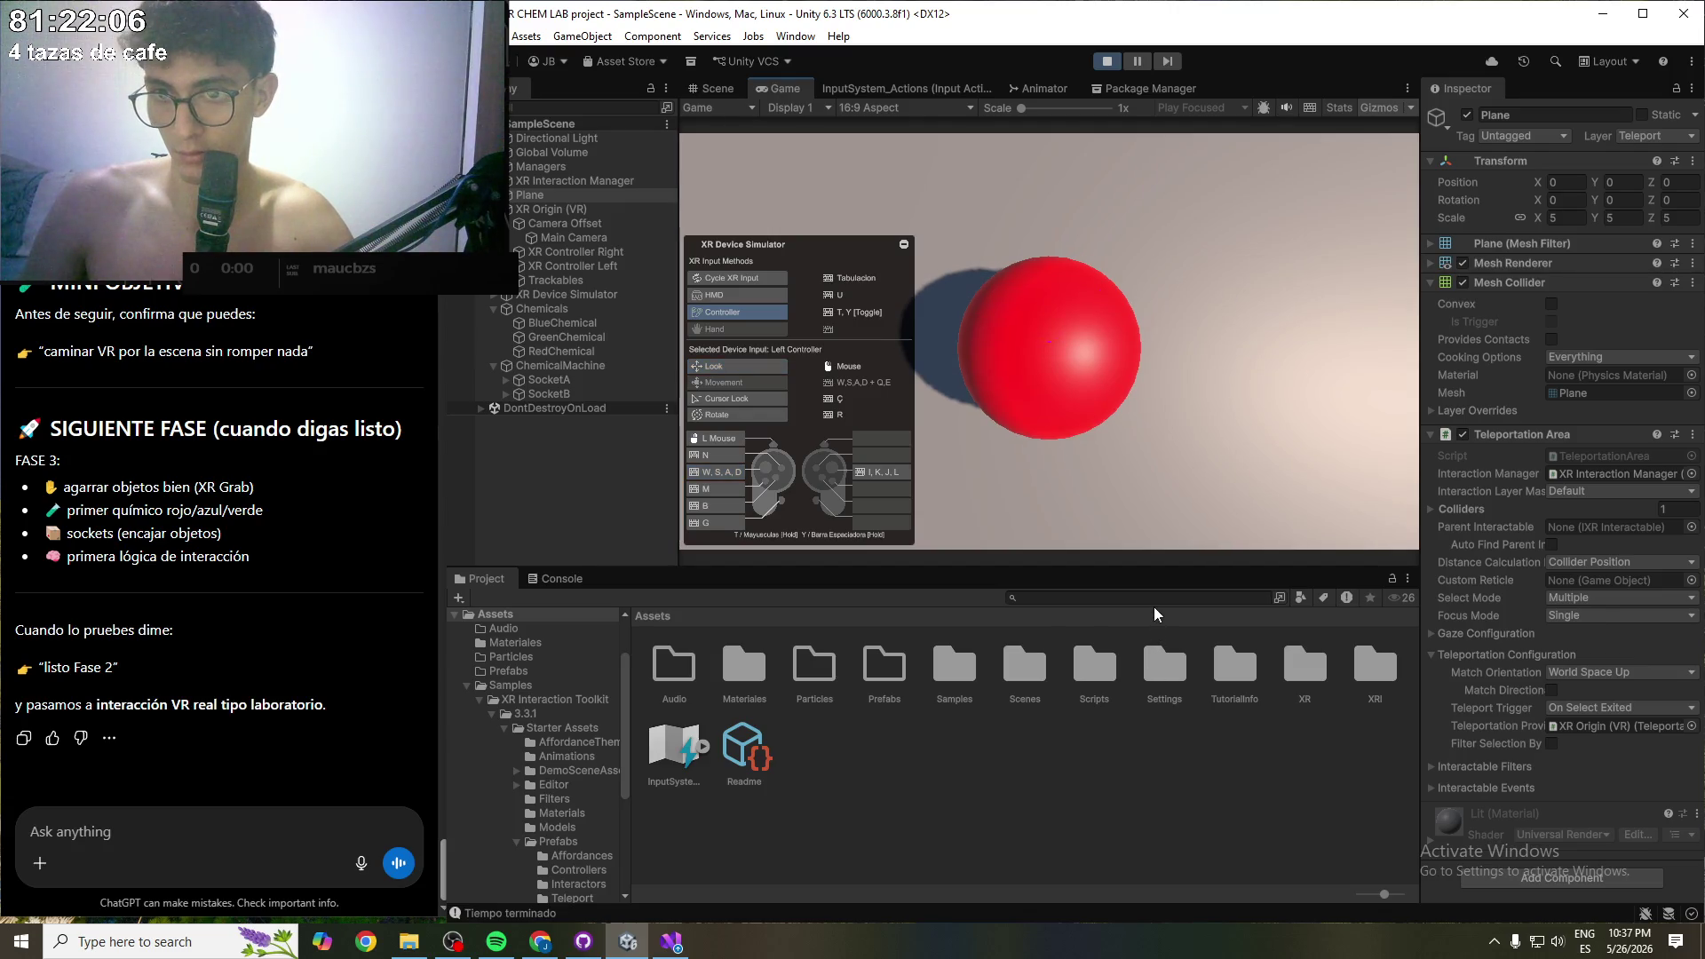
- Reposition the headset facing the red sphere, grip it again with the left controller, and show the Console
key(u)
key(a)
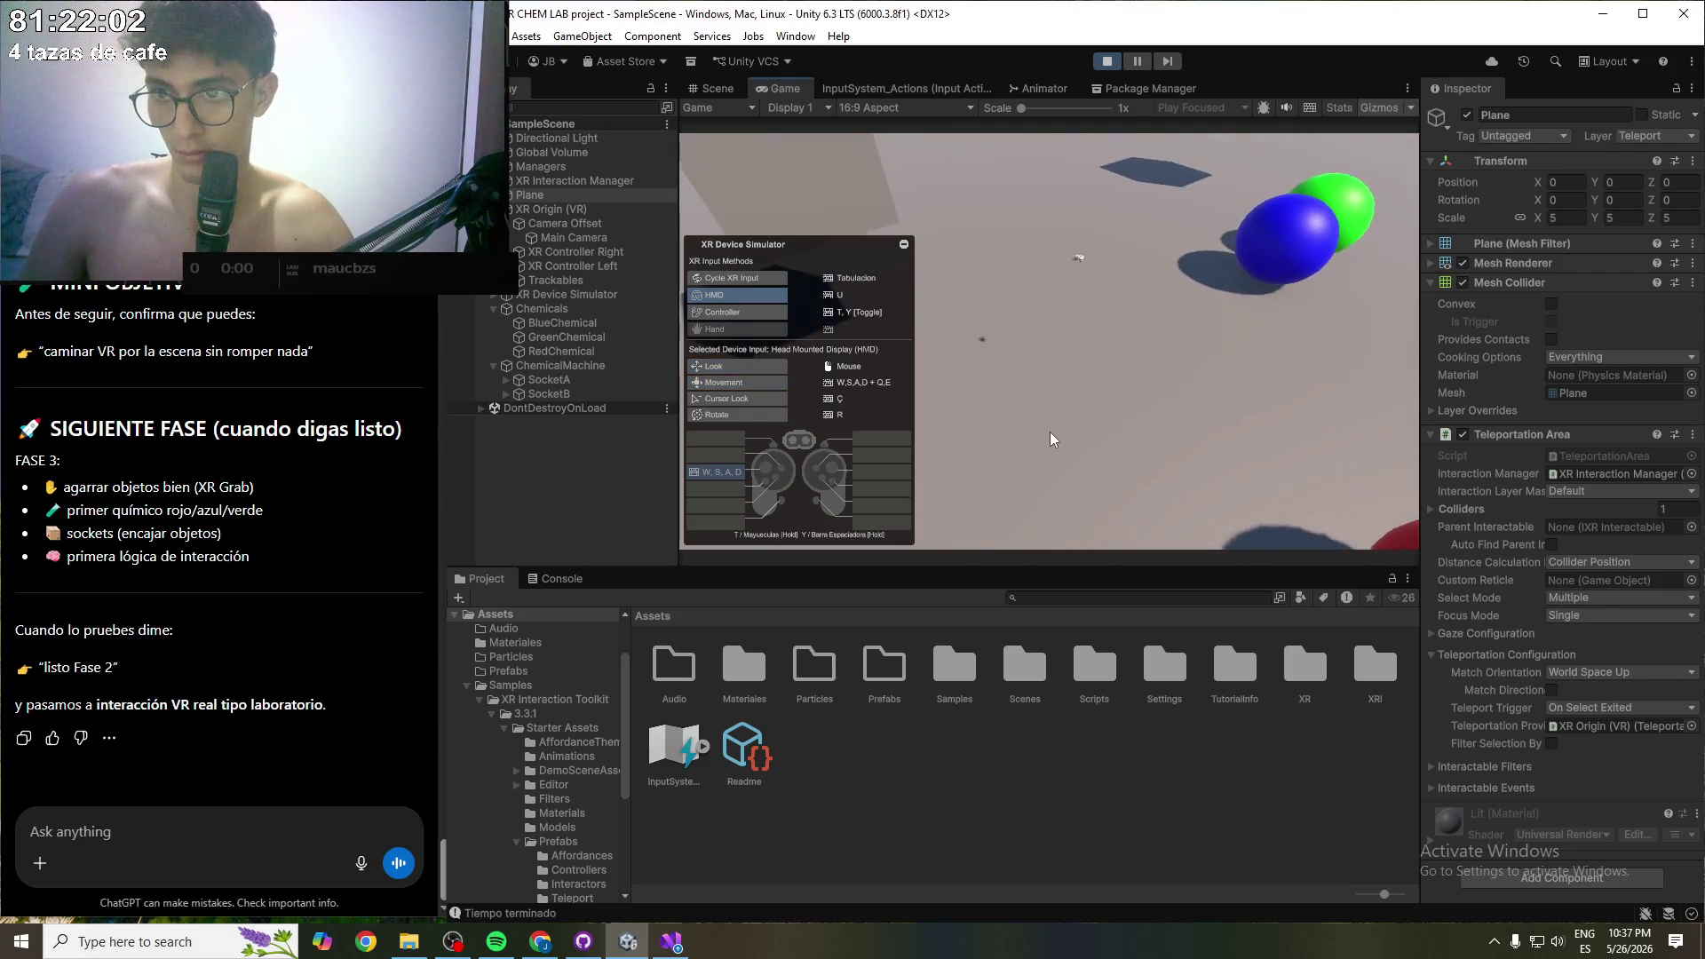
key(w)
key(s)
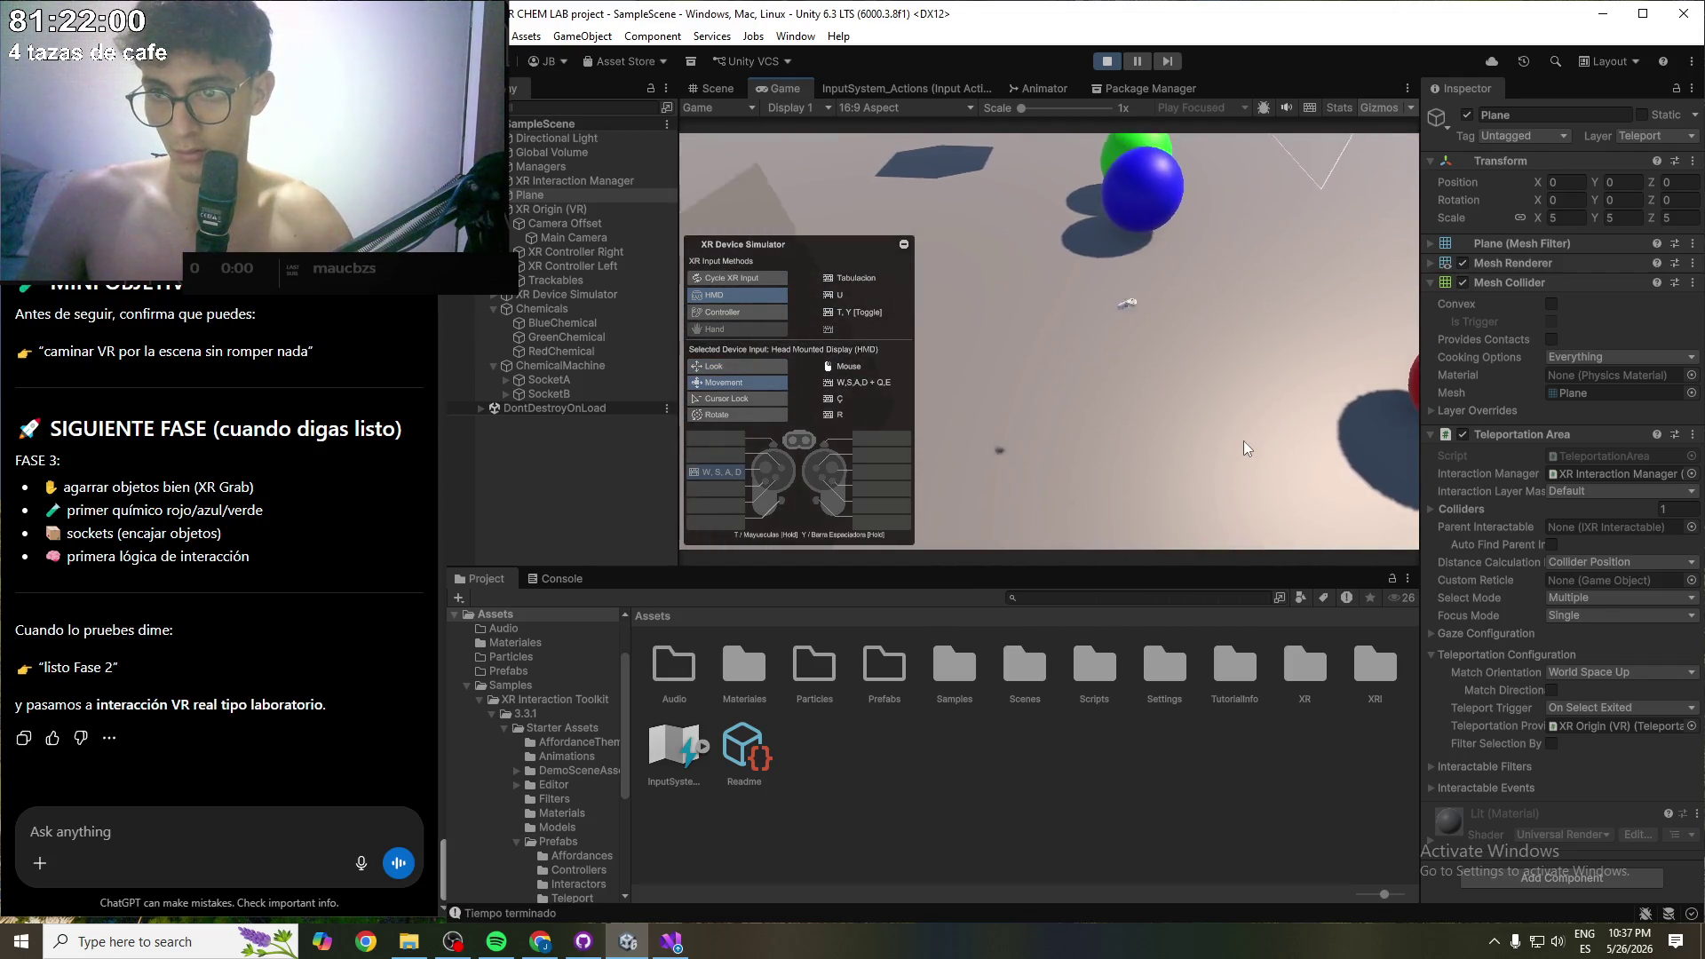
mouse_move(1282, 540)
mouse_down()
mouse_move(1307, 537)
mouse_move(1327, 444)
mouse_move(1521, 418)
mouse_up()
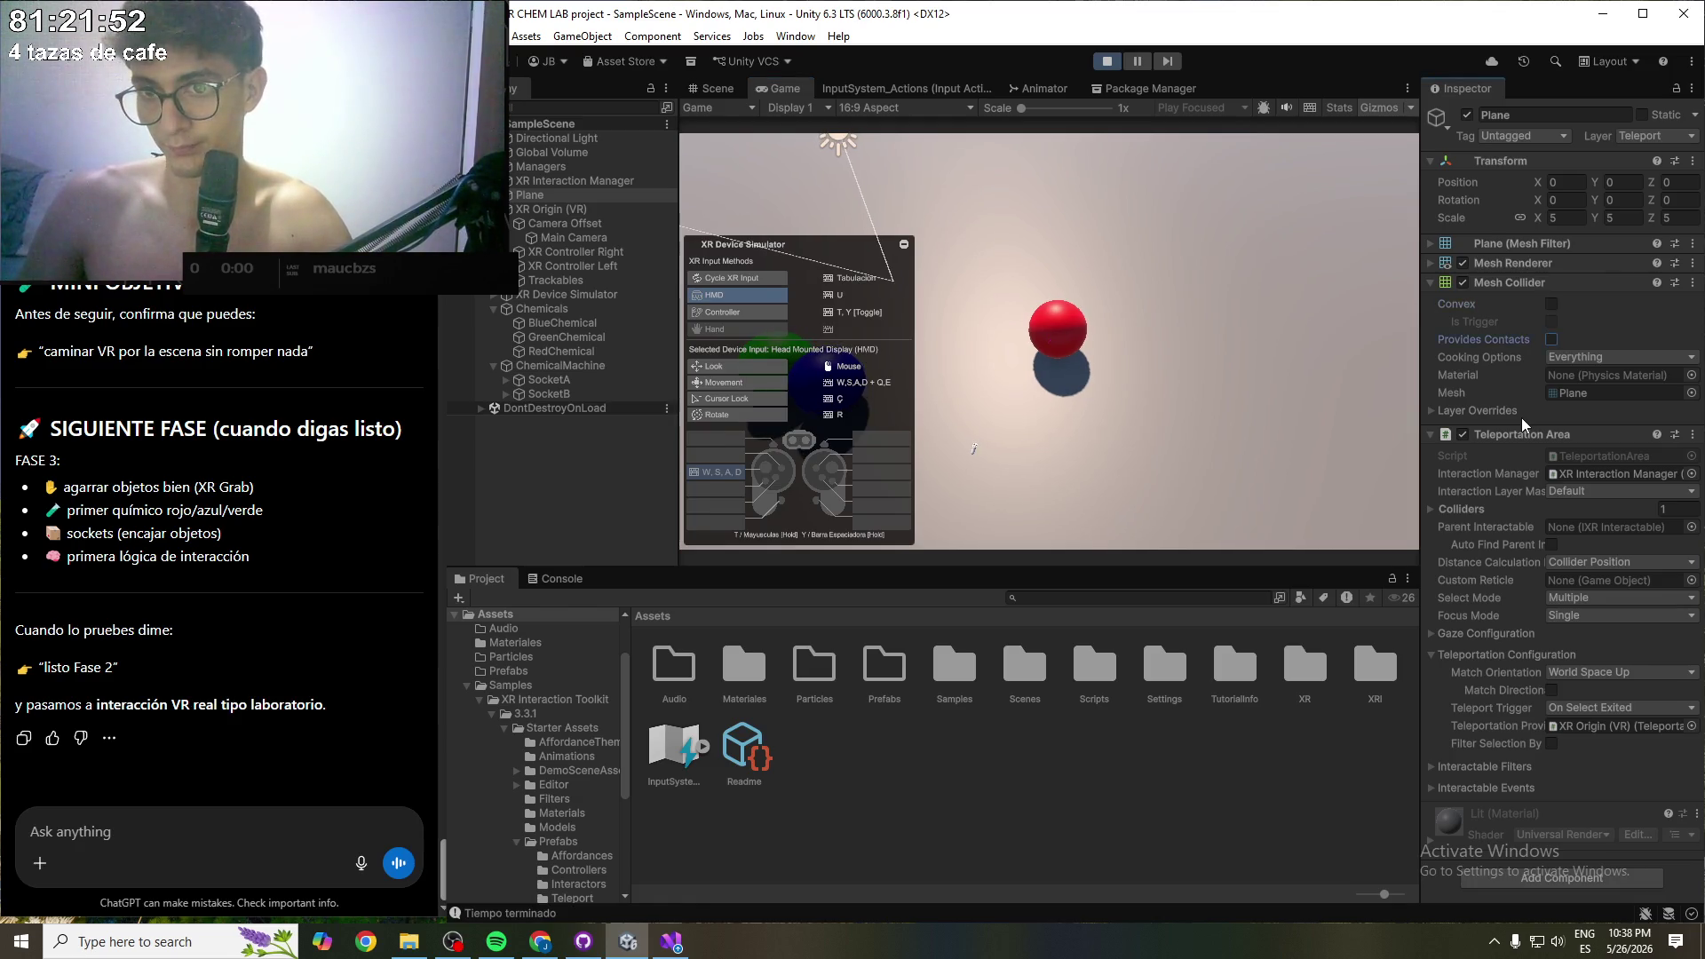
drag(1334, 419, 1286, 419)
key(Tab)
key(Tab)
key(Tab)
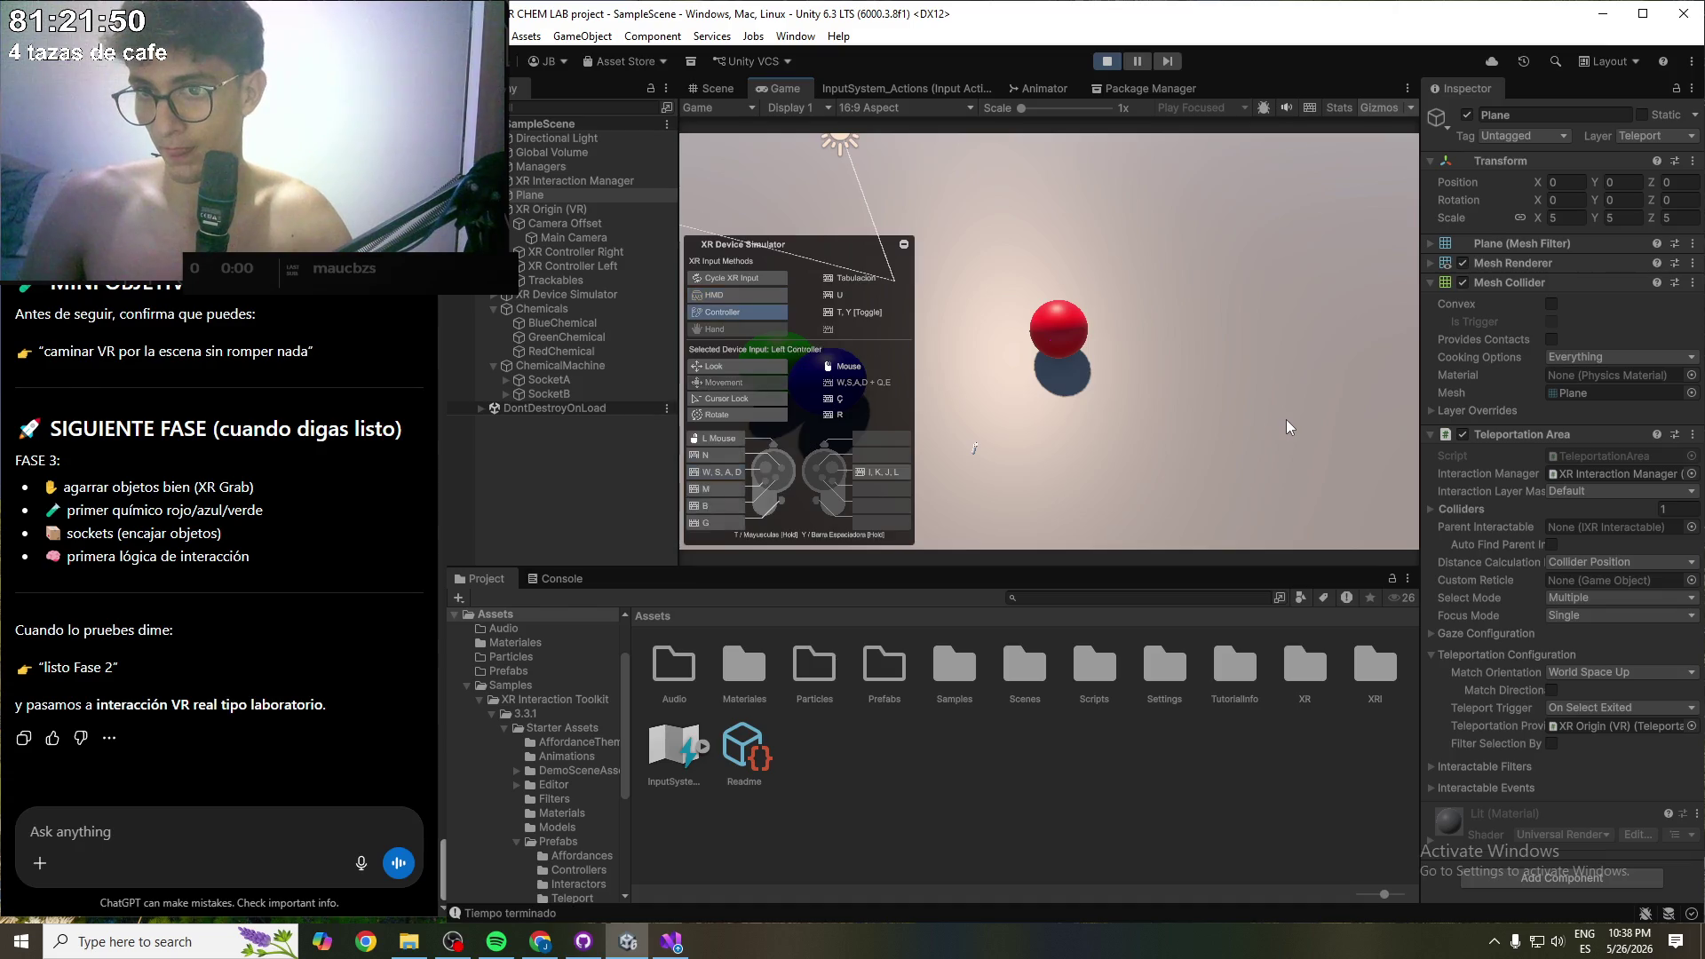
key(Tab)
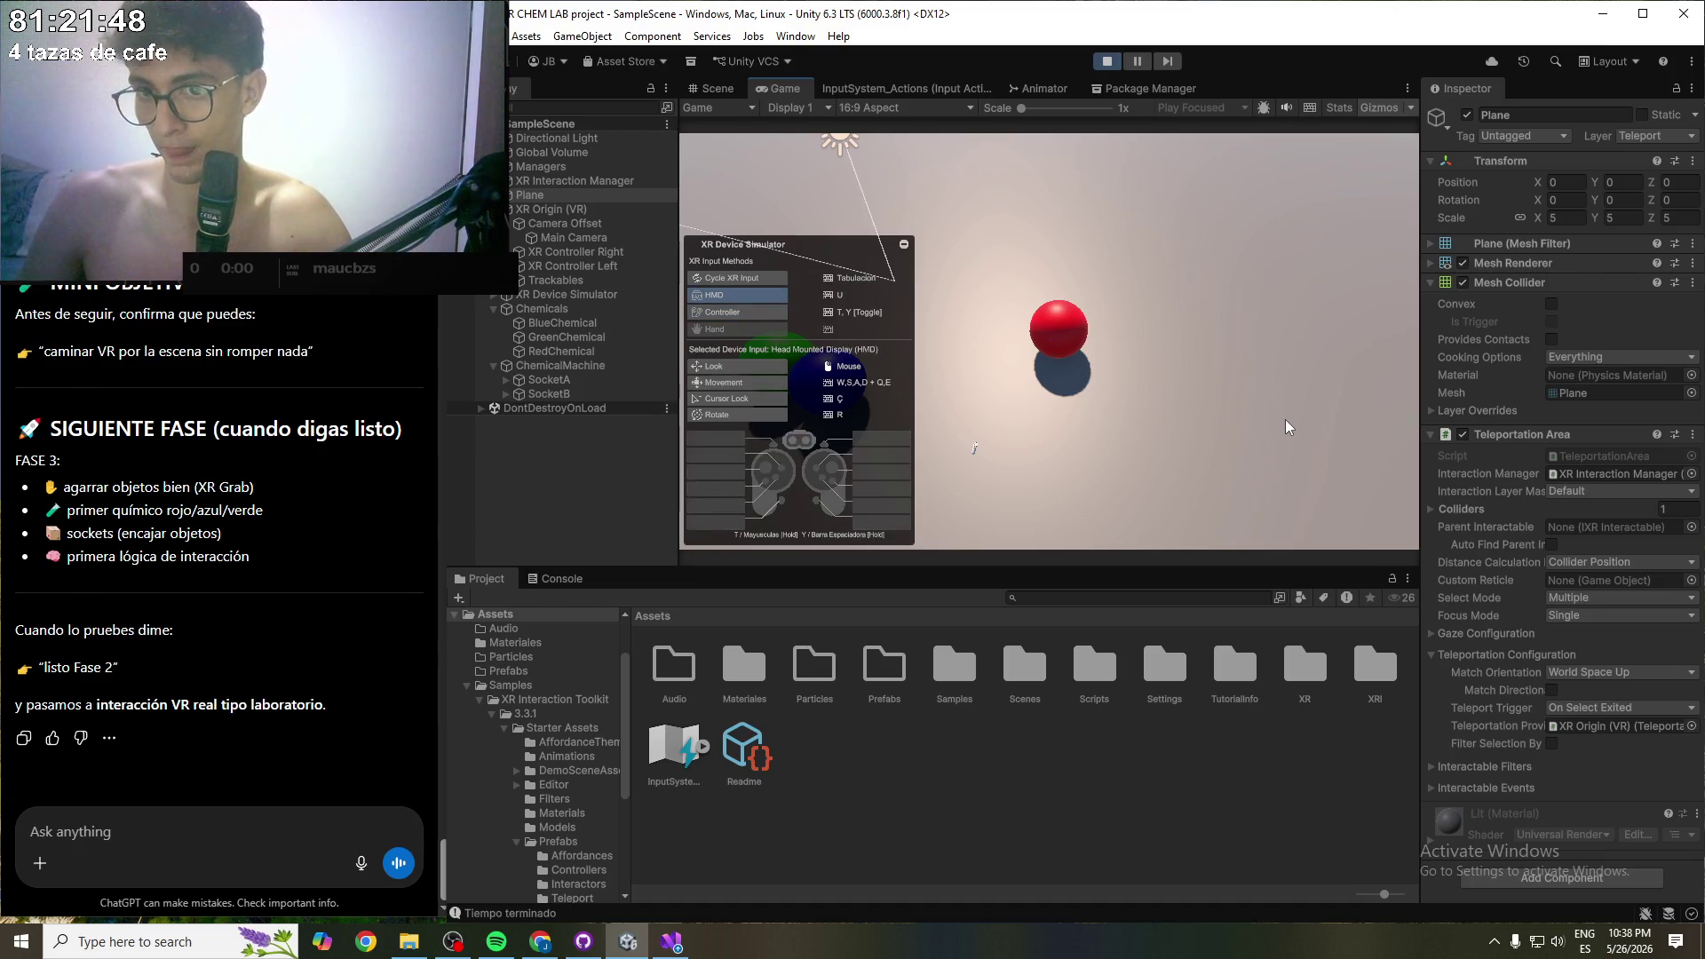
key(g)
key(g)
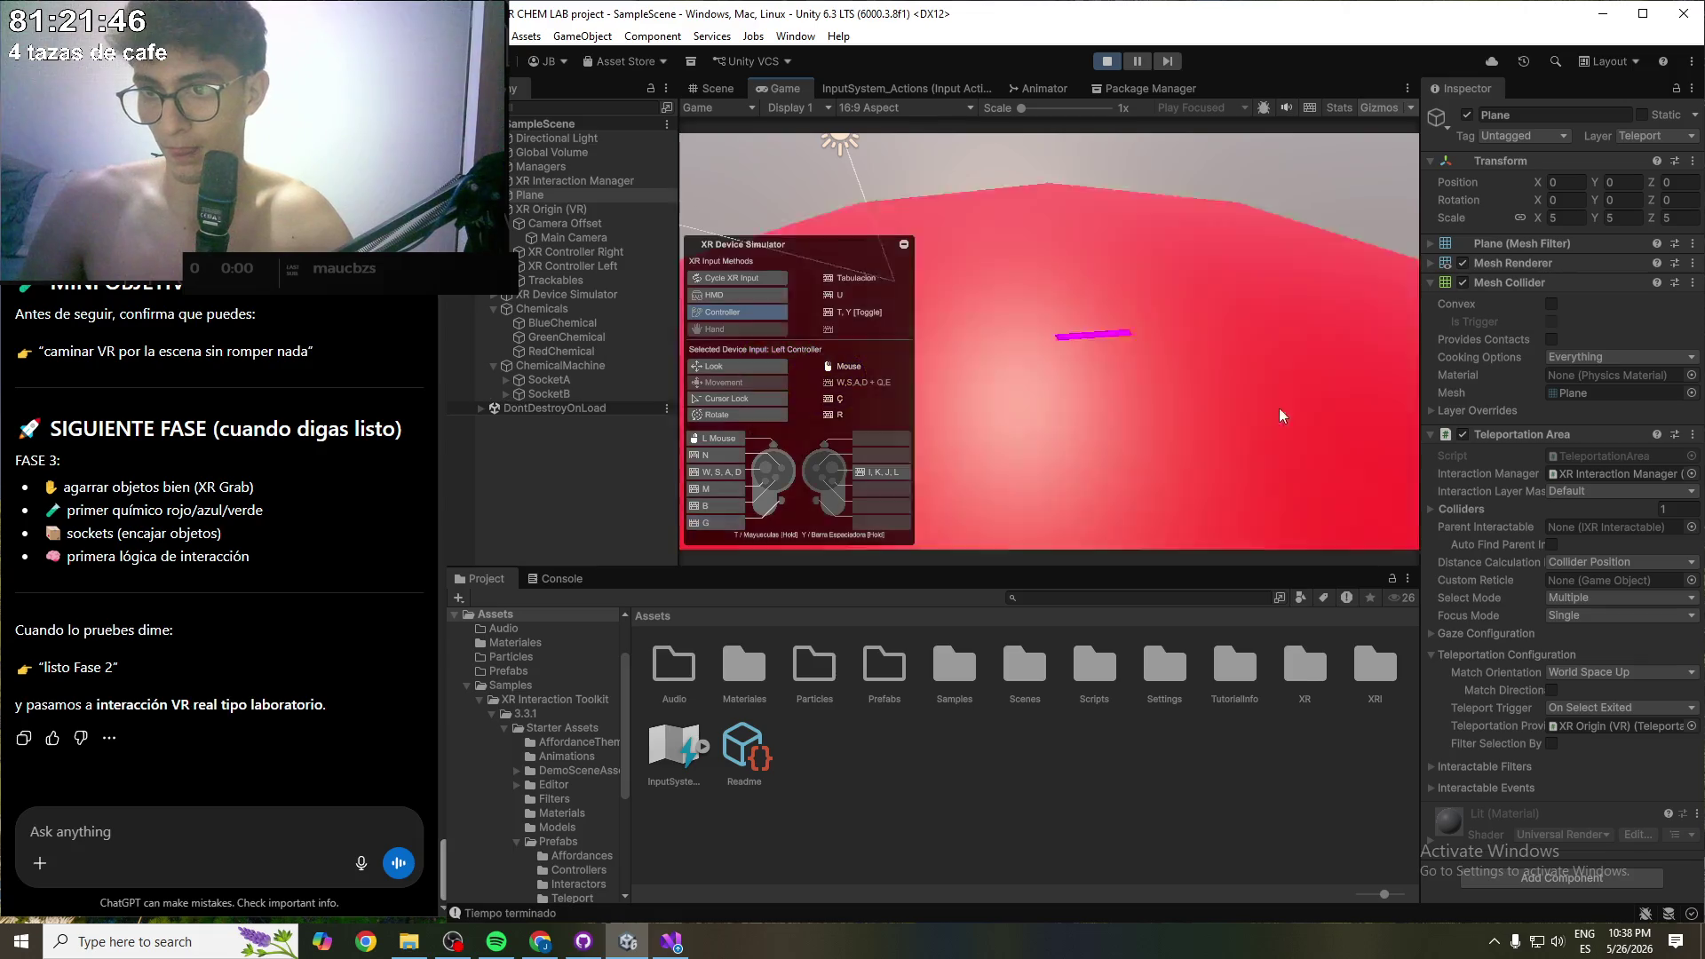
click(555, 578)
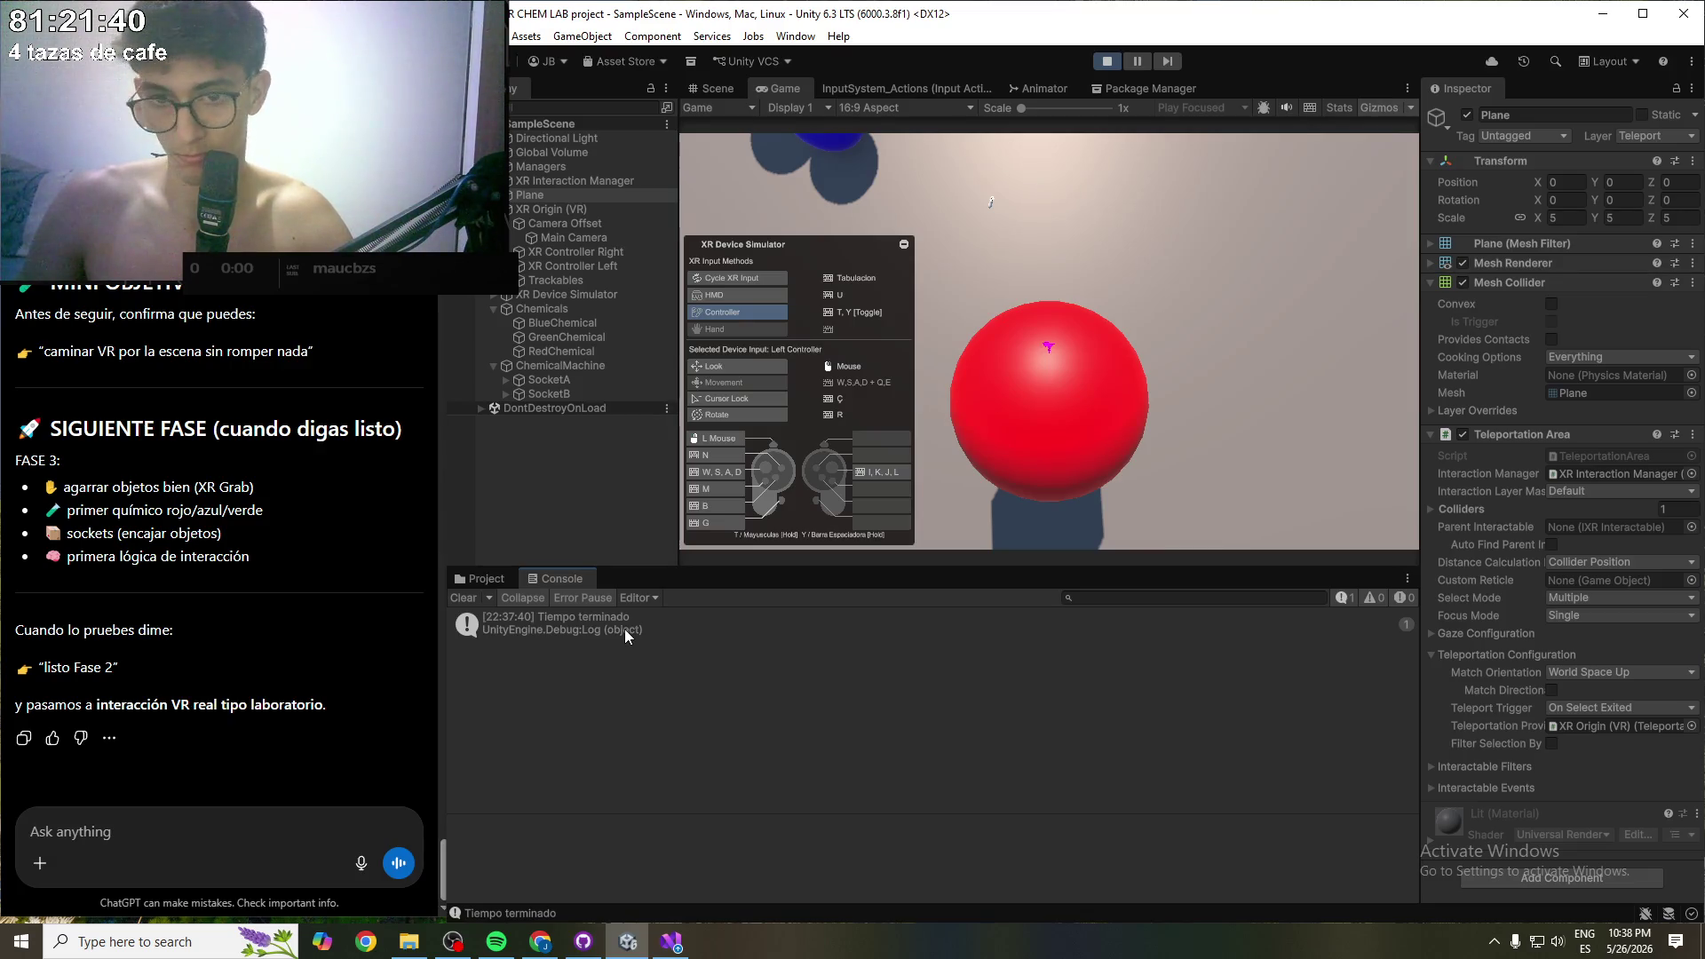
- Trace the Tiempo terminado log to TimerManager.cs line 30, exit Play mode, and start a ChatGPT question
click(738, 626)
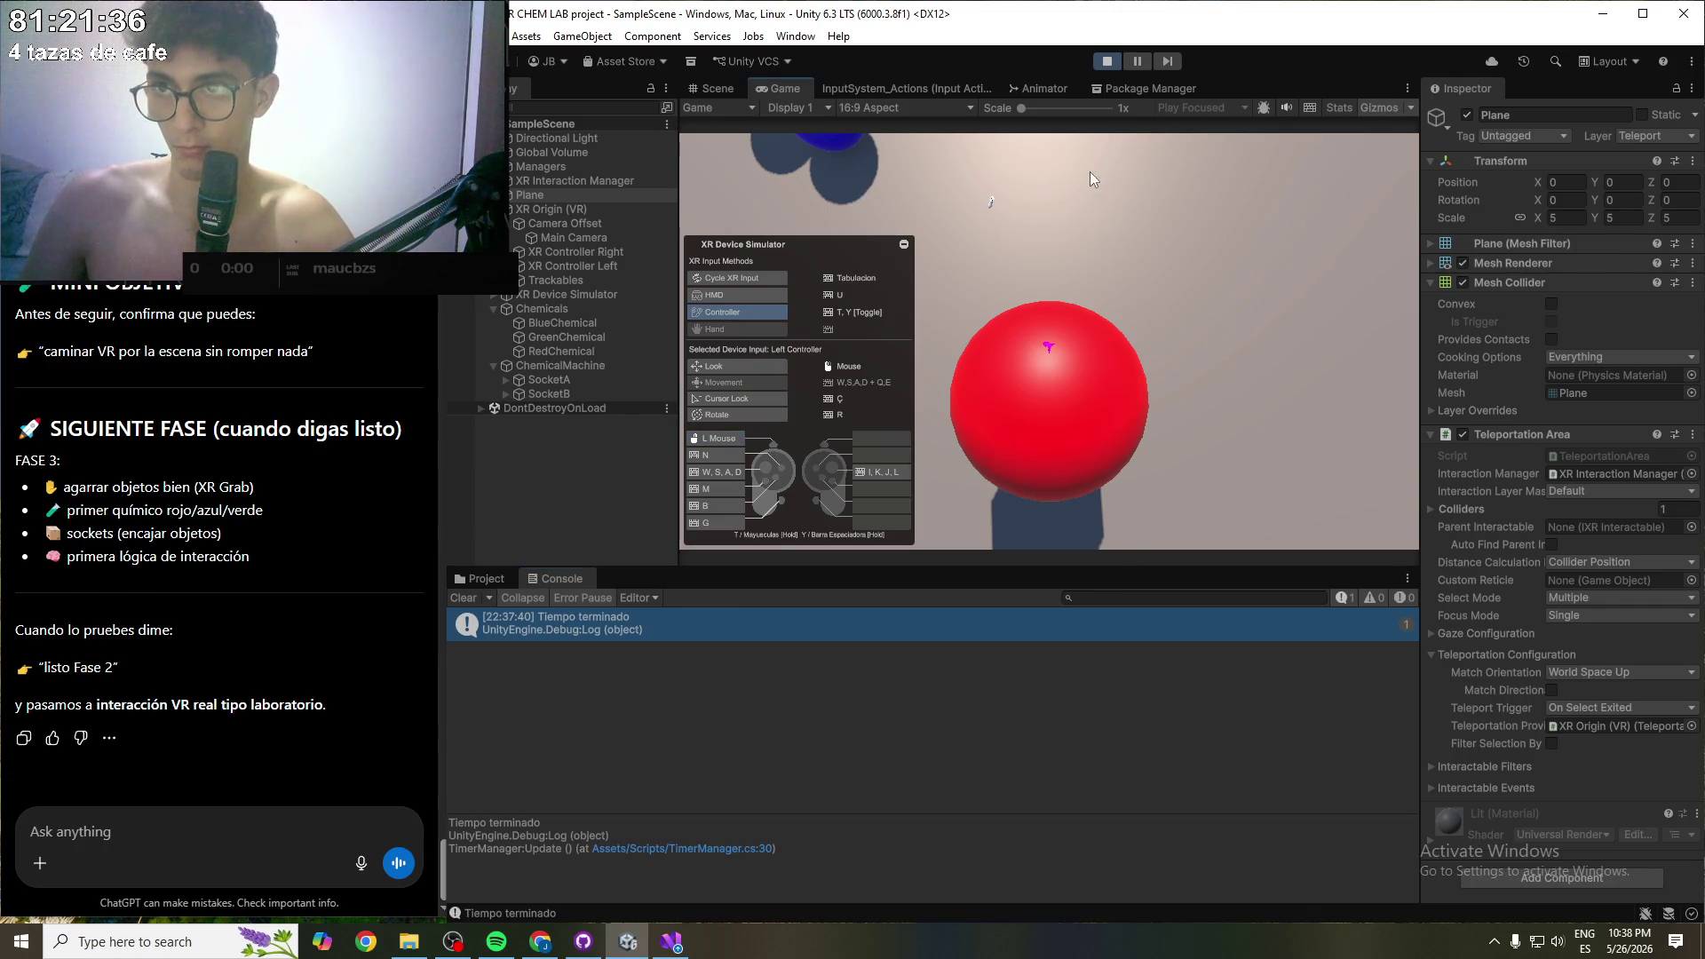
click(1106, 62)
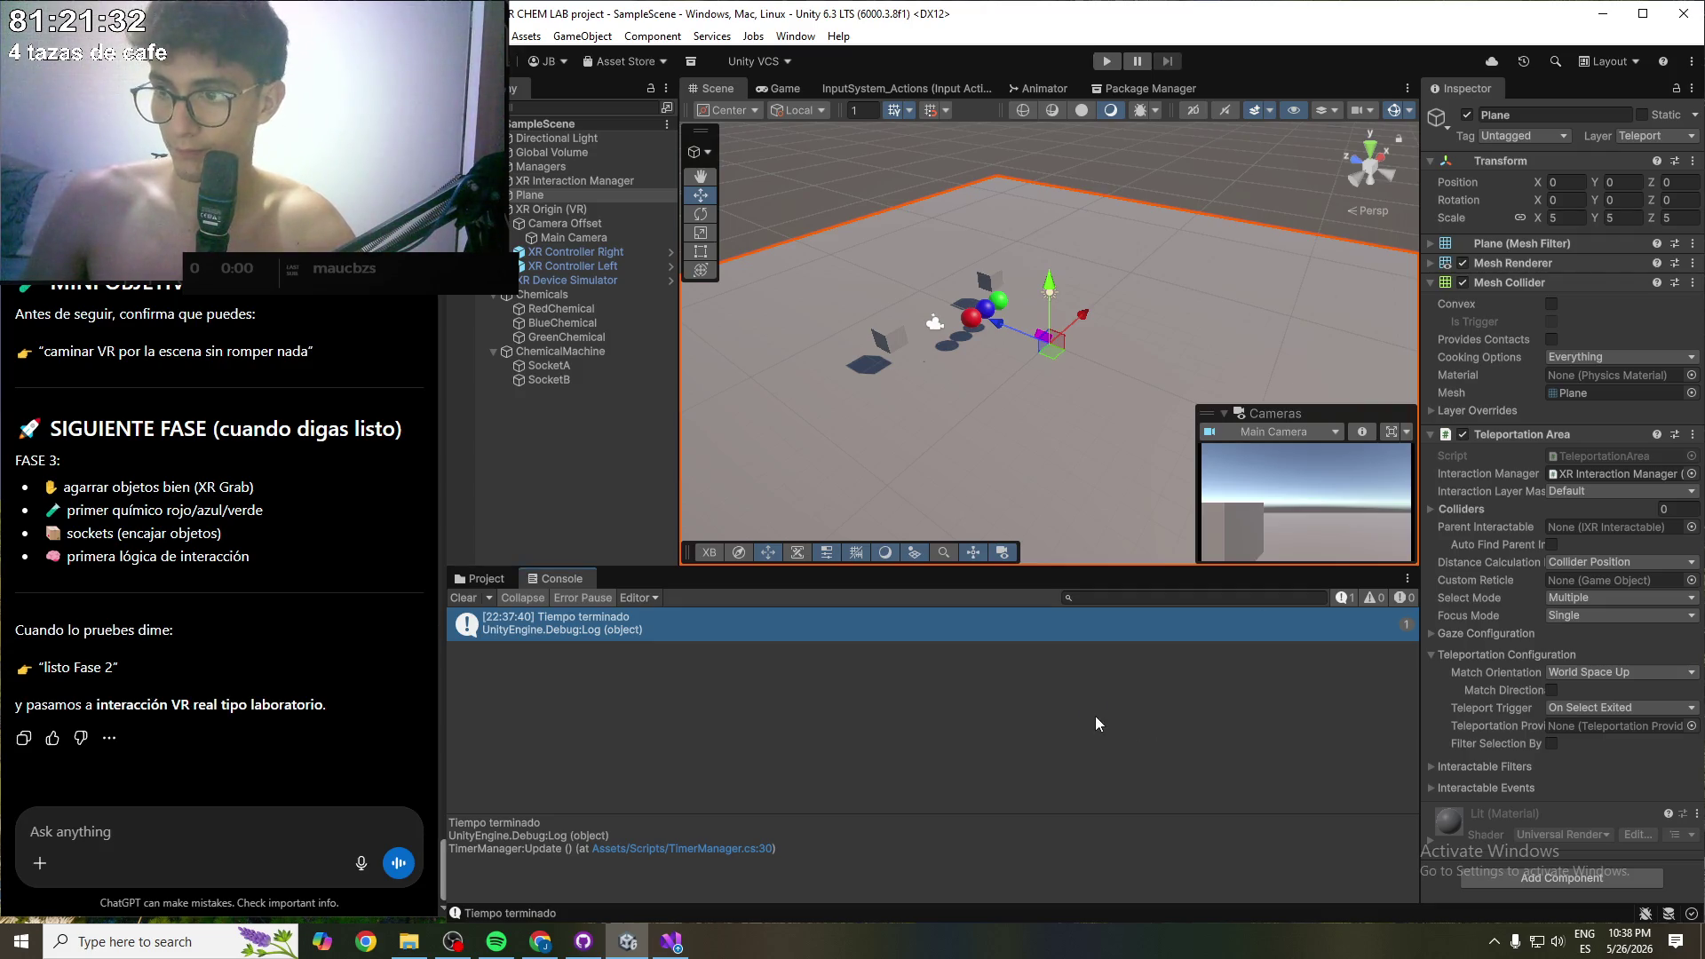
click(565, 476)
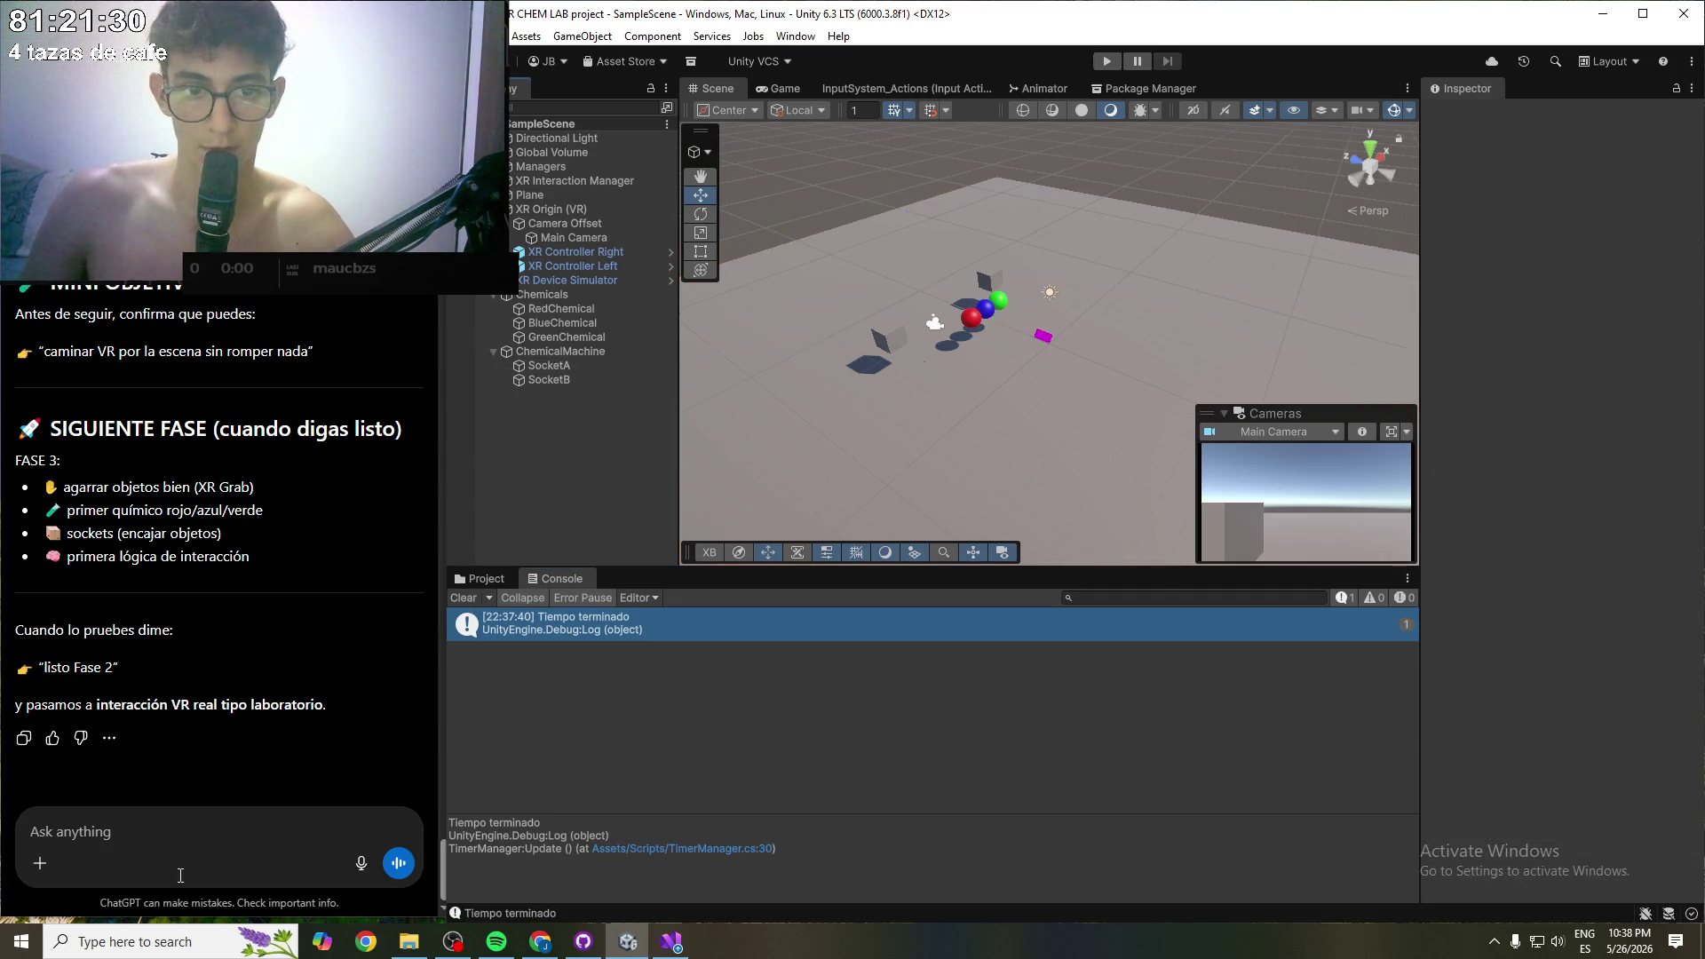
click(148, 846)
text(como)
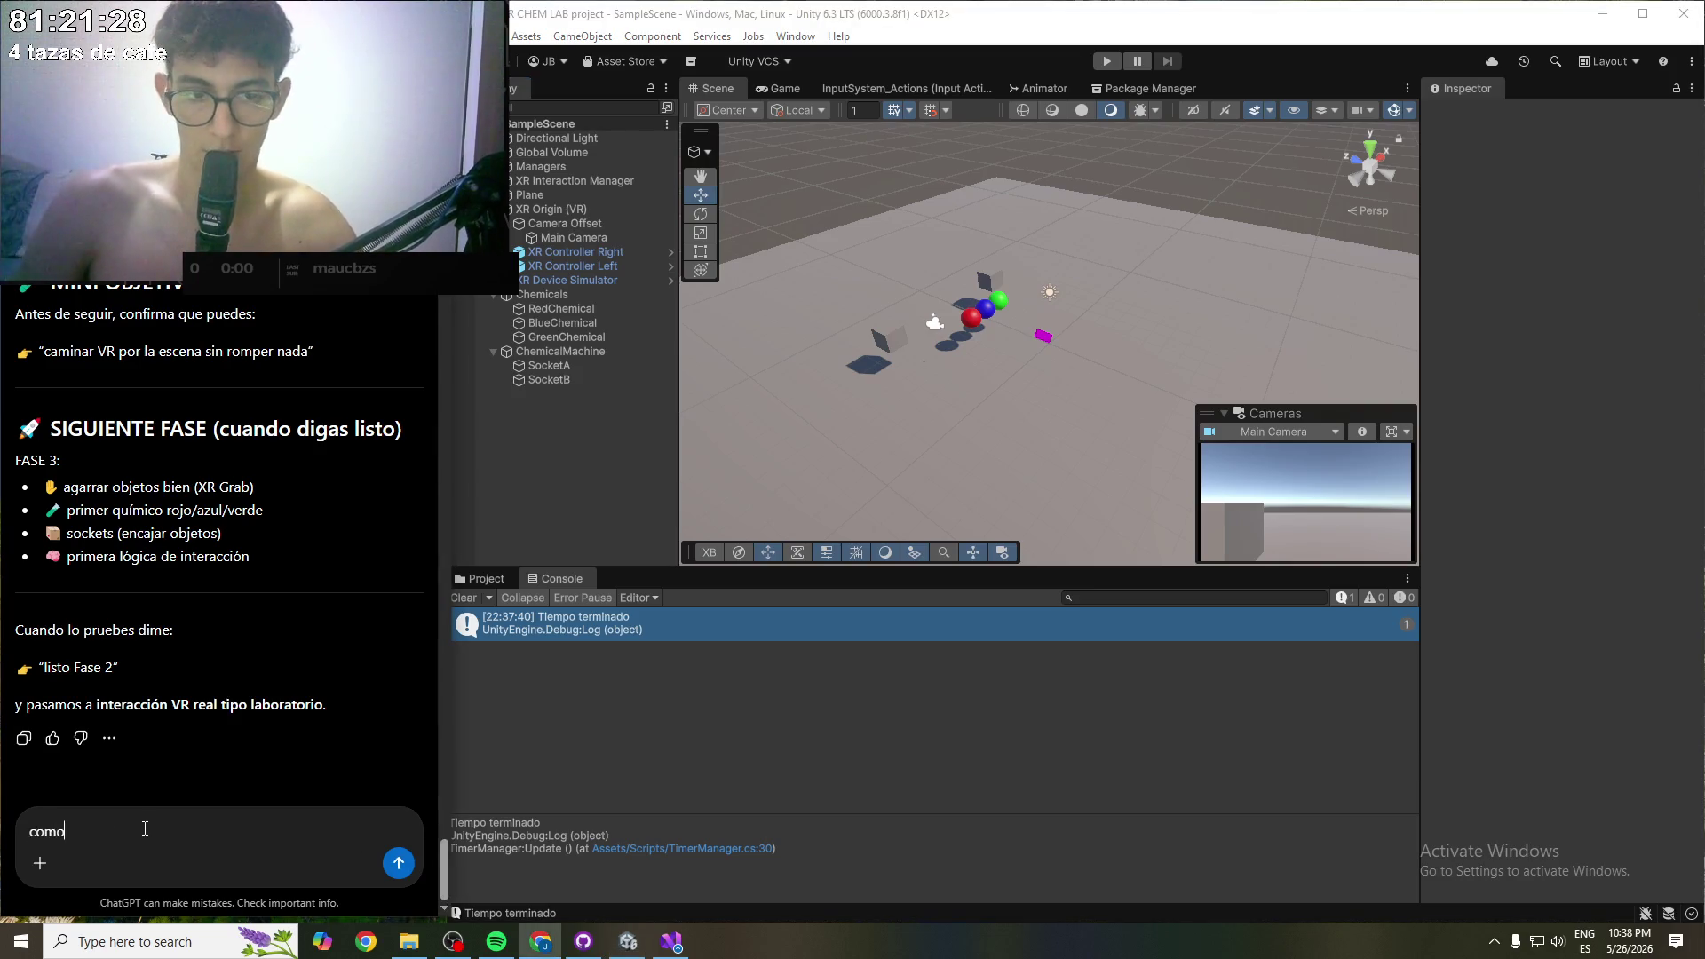
text(er moverme?)
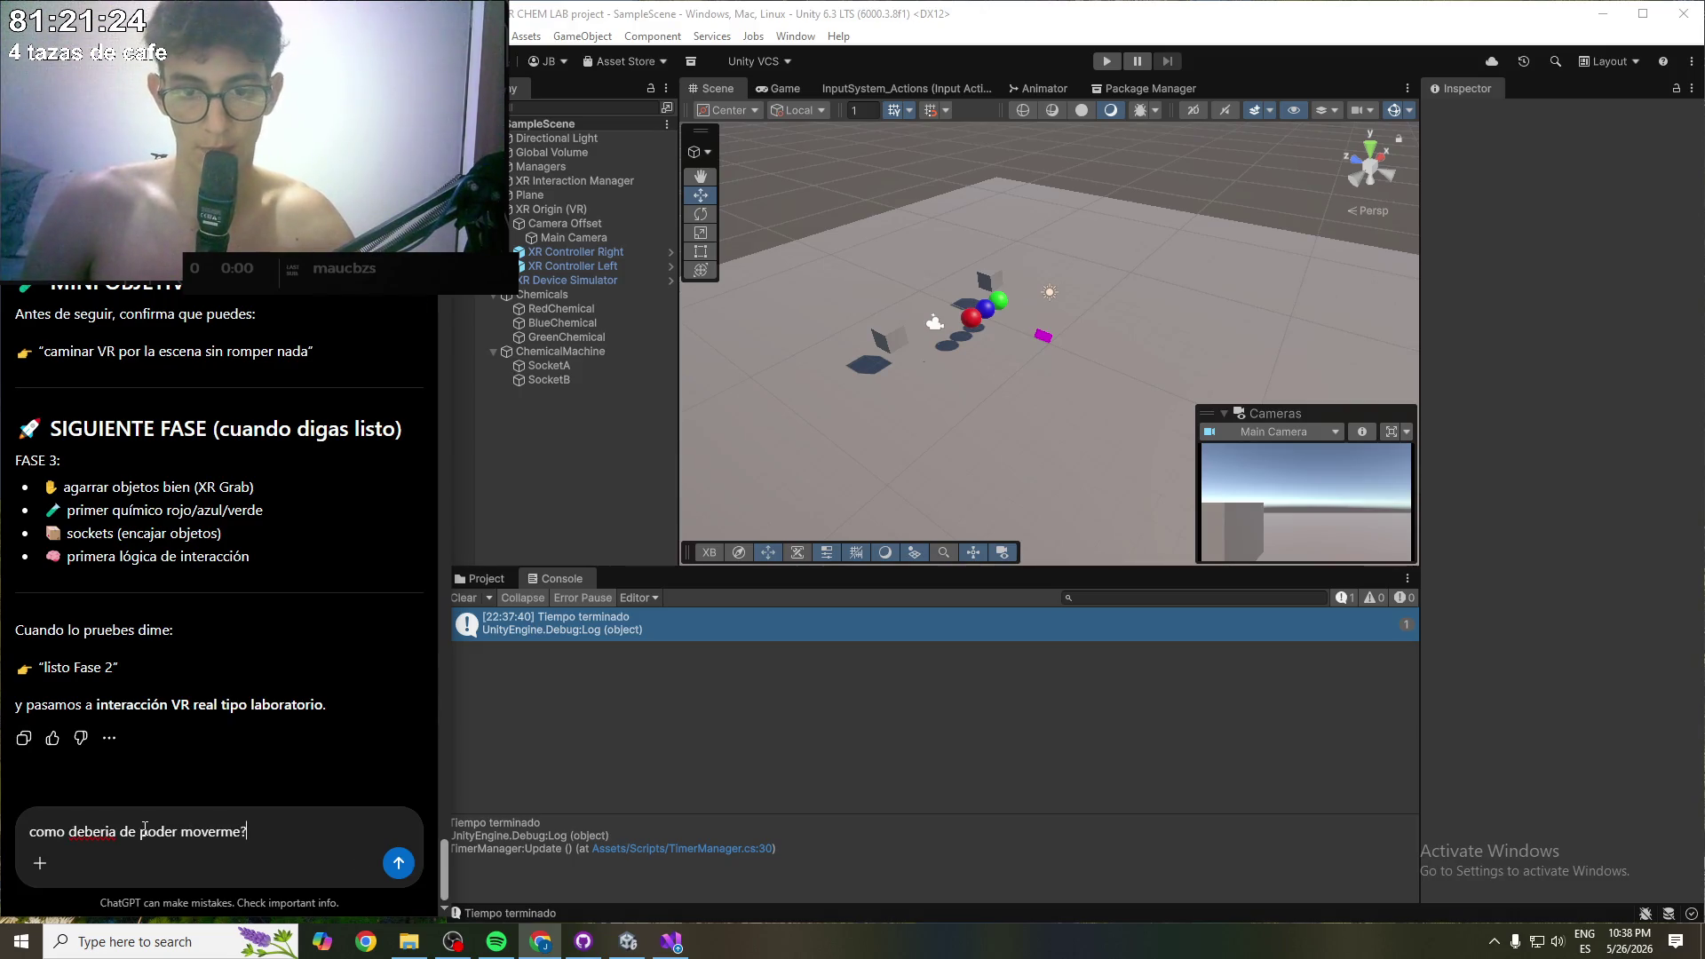
- Send the movement question and read the reply's walking and controller instructions
key(Return)
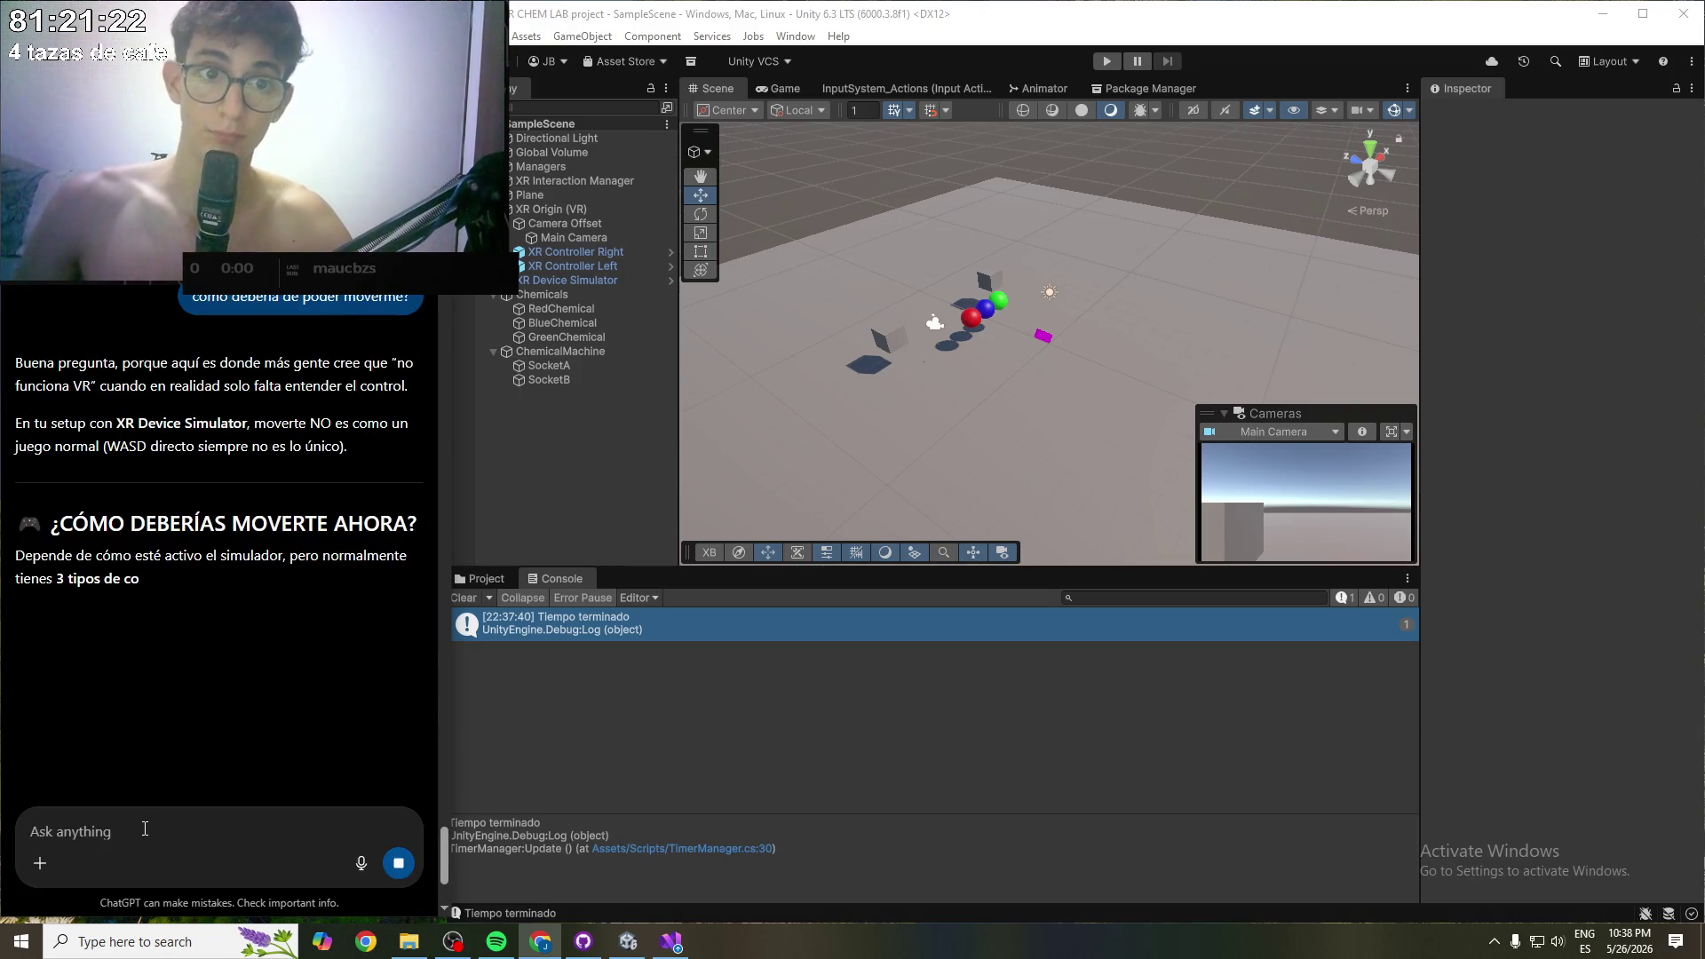
scroll(171, 604, down, 1)
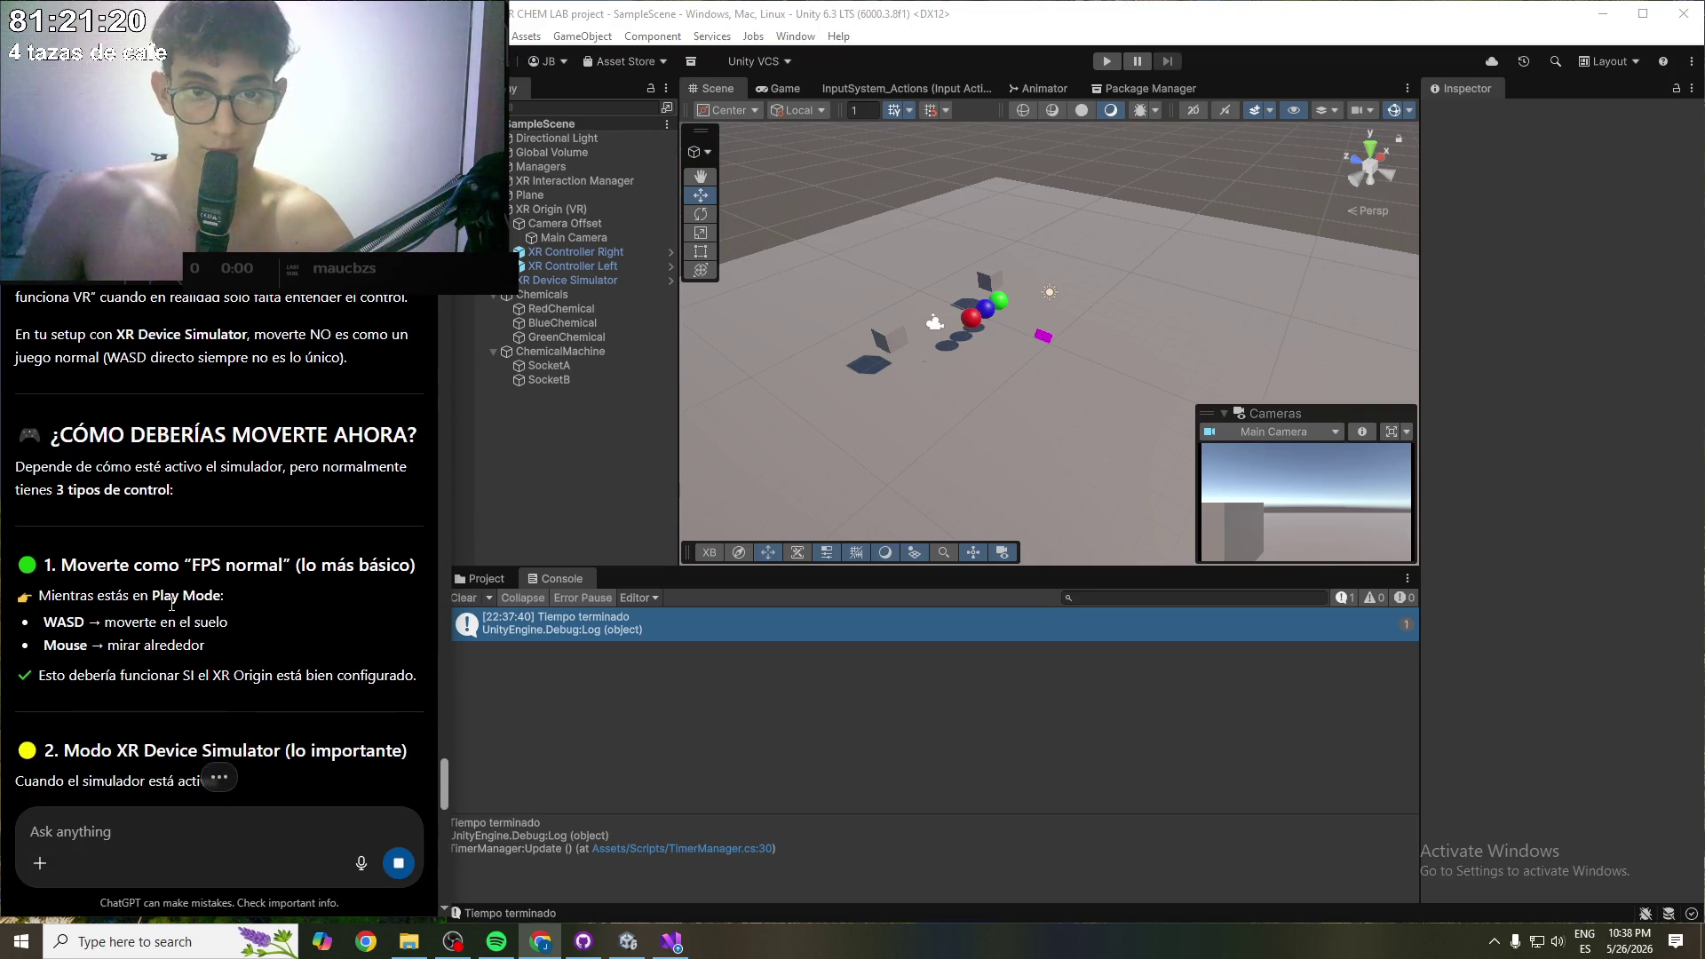
scroll(172, 604, down, 1)
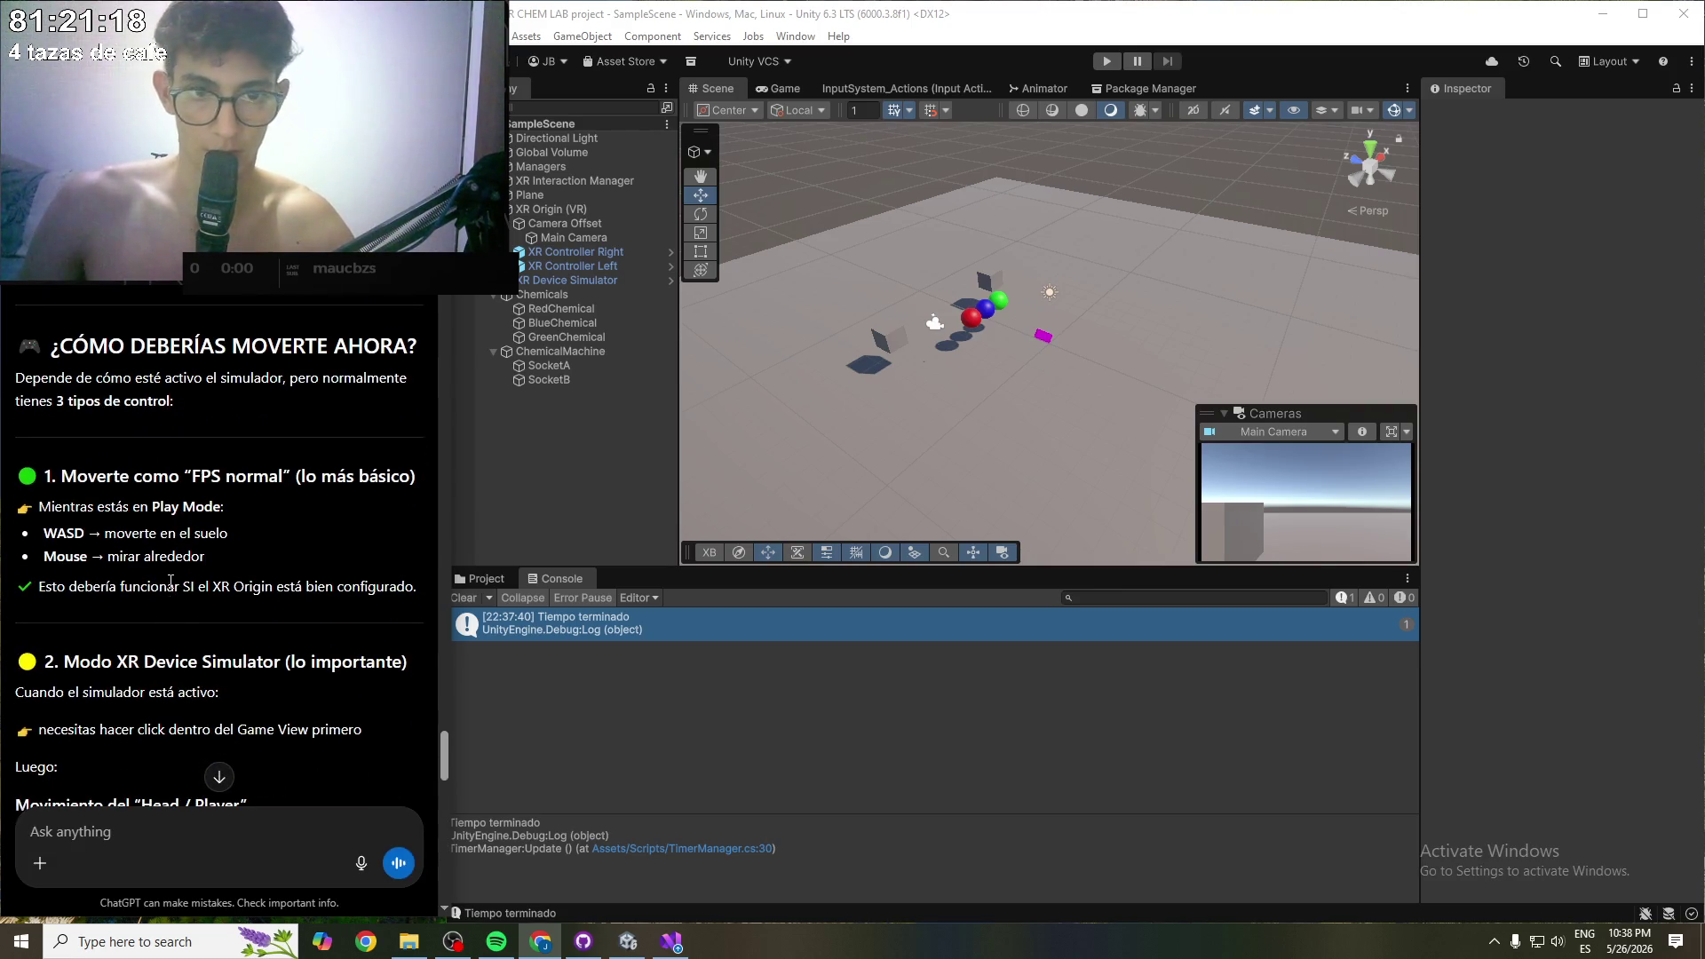
scroll(165, 594, down, 1)
drag(63, 575, 285, 581)
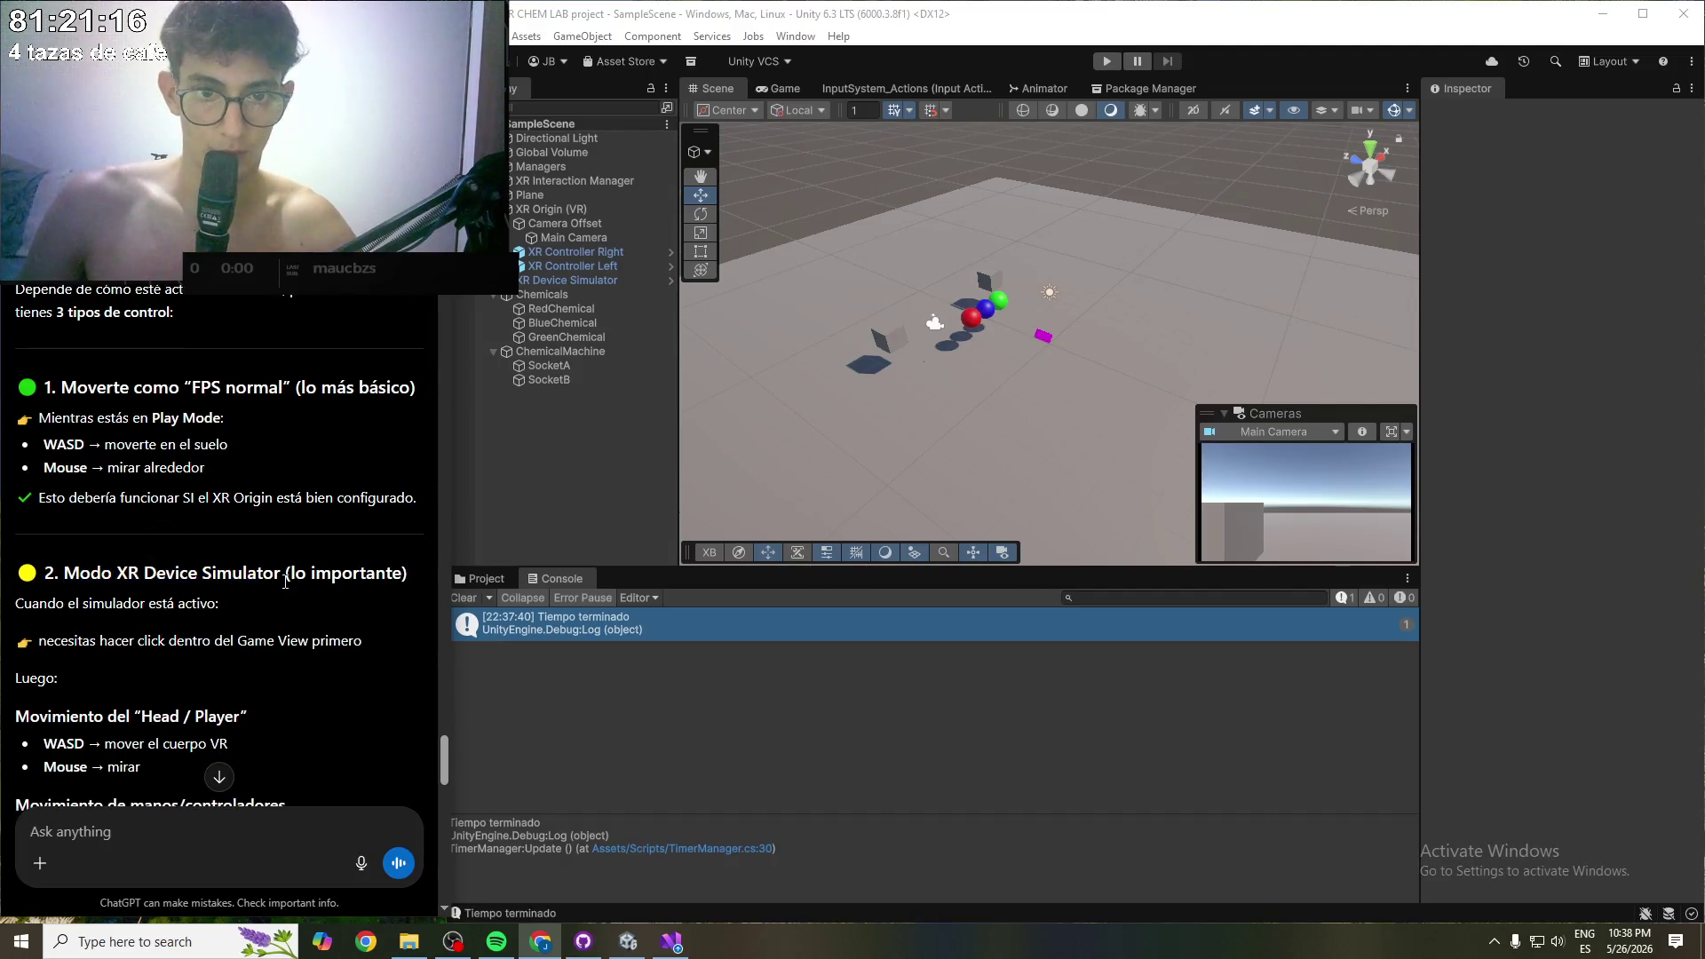
scroll(55, 597, down, 1)
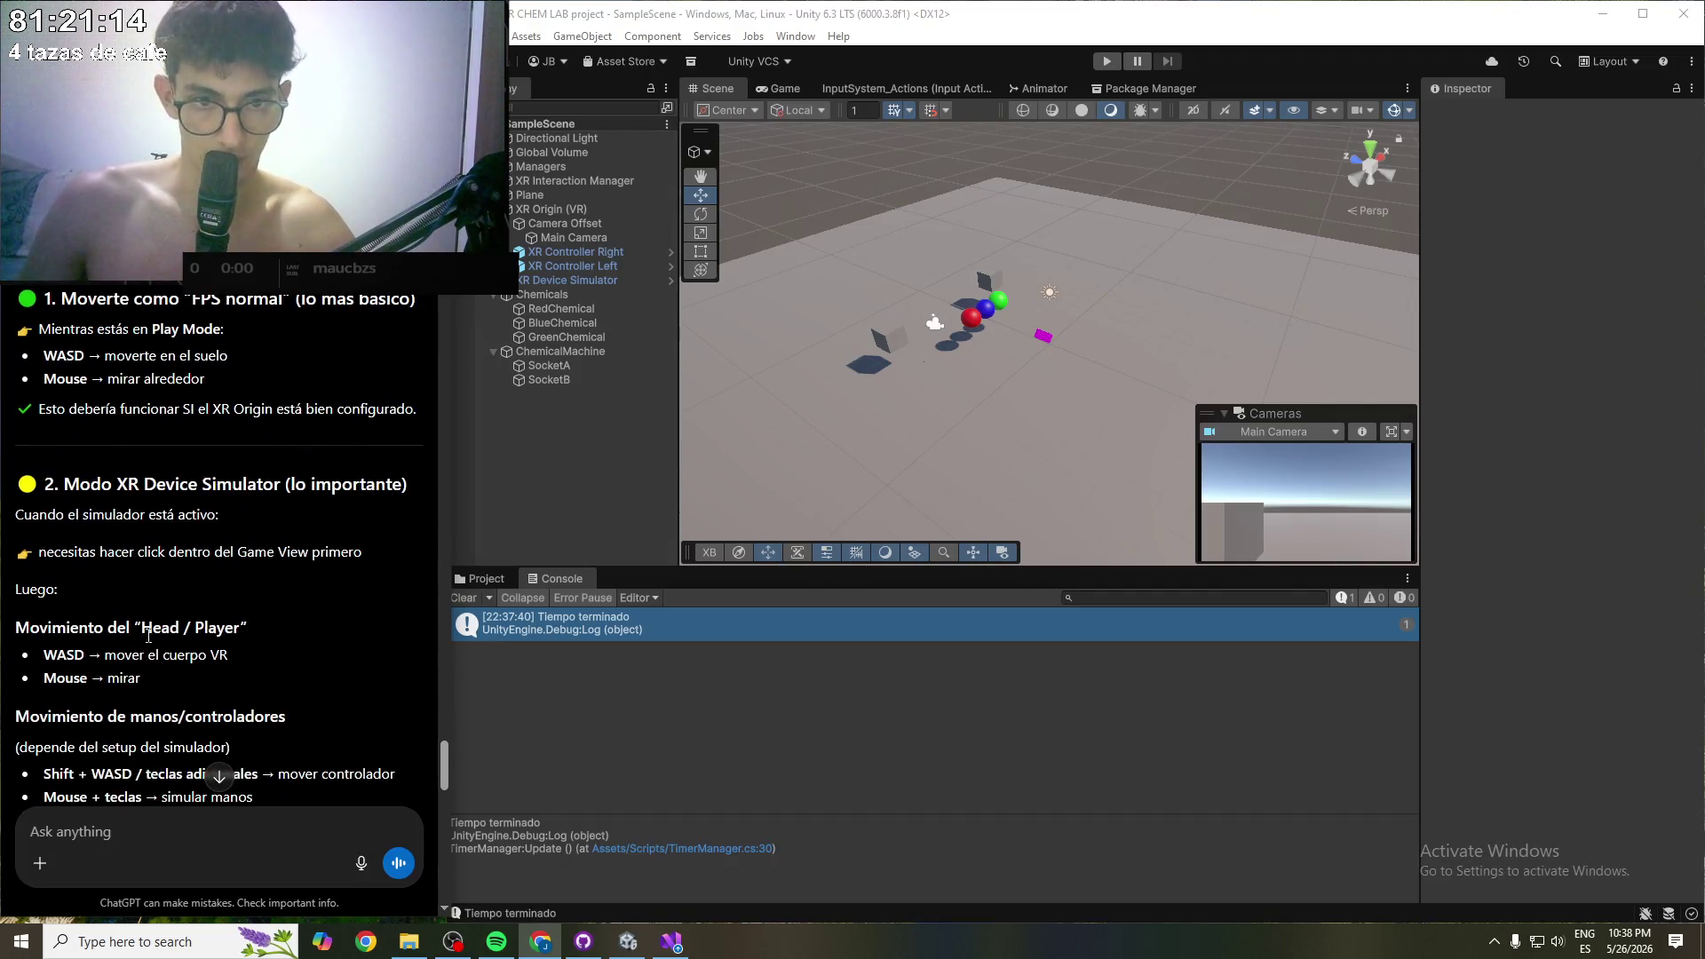
scroll(197, 676, down, 1)
drag(118, 627, 285, 627)
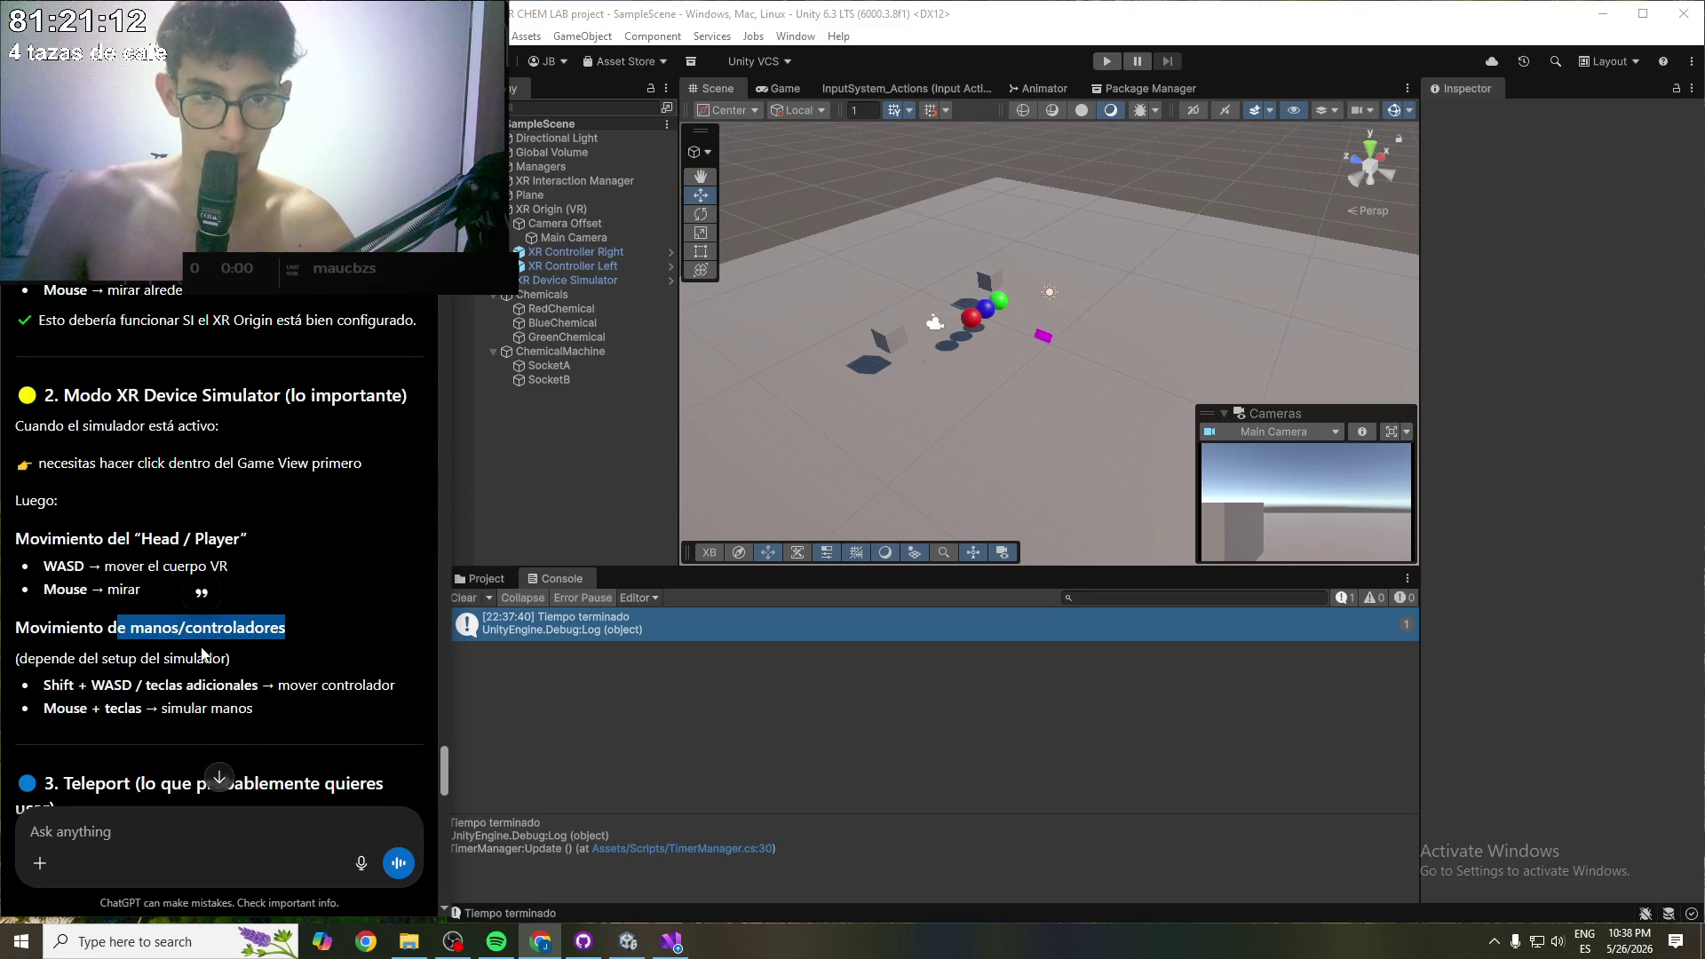
- Highlight the teleport setup and ray-interact key lines, then enter Play mode
scroll(150, 661, down, 1)
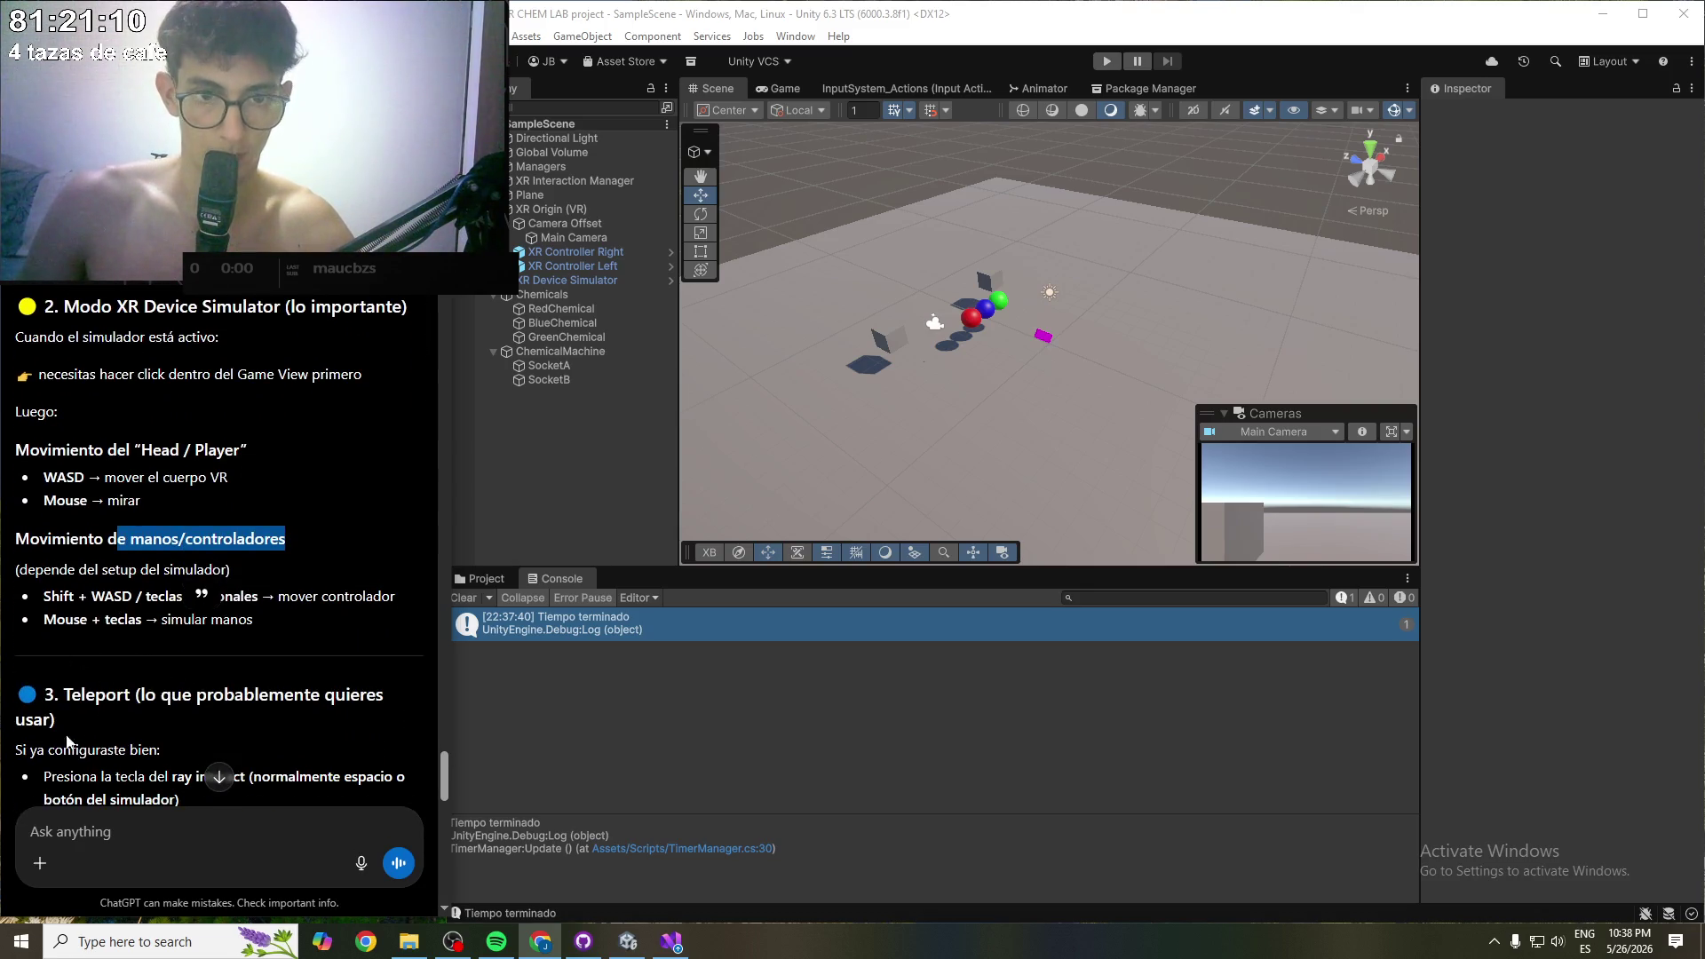
click(71, 695)
scroll(71, 693, down, 1)
mouse_move(54, 660)
mouse_down()
mouse_move(143, 660)
mouse_move(220, 687)
mouse_up()
click(143, 660)
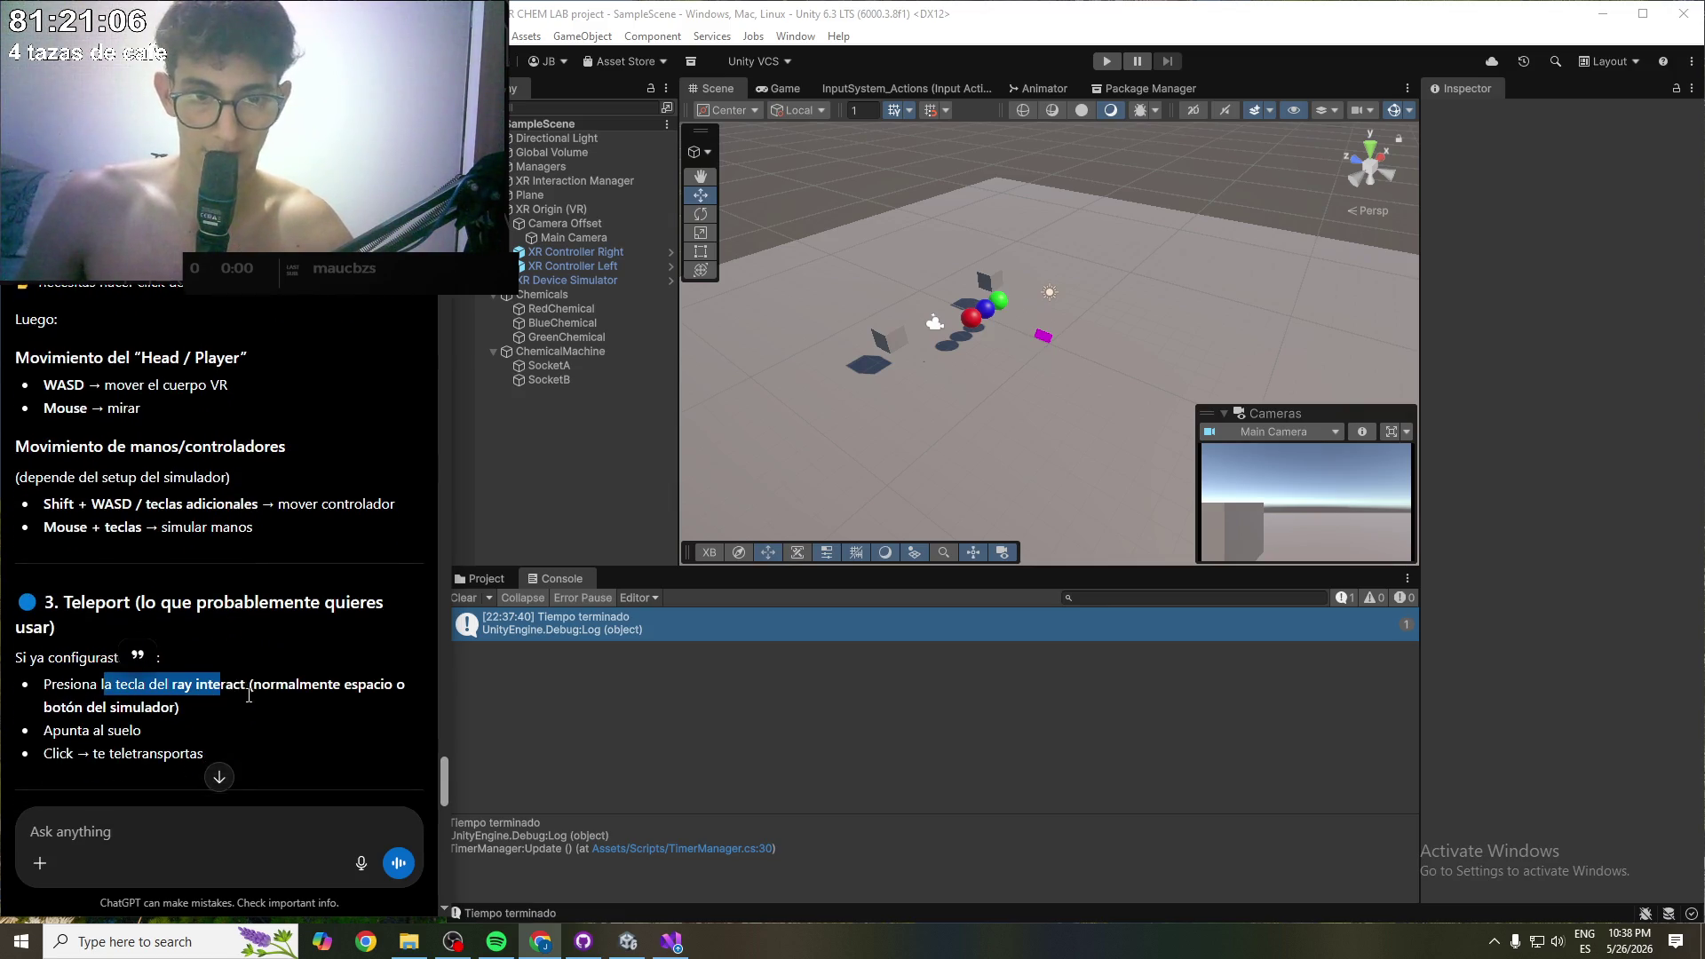
scroll(236, 693, down, 1)
click(242, 637)
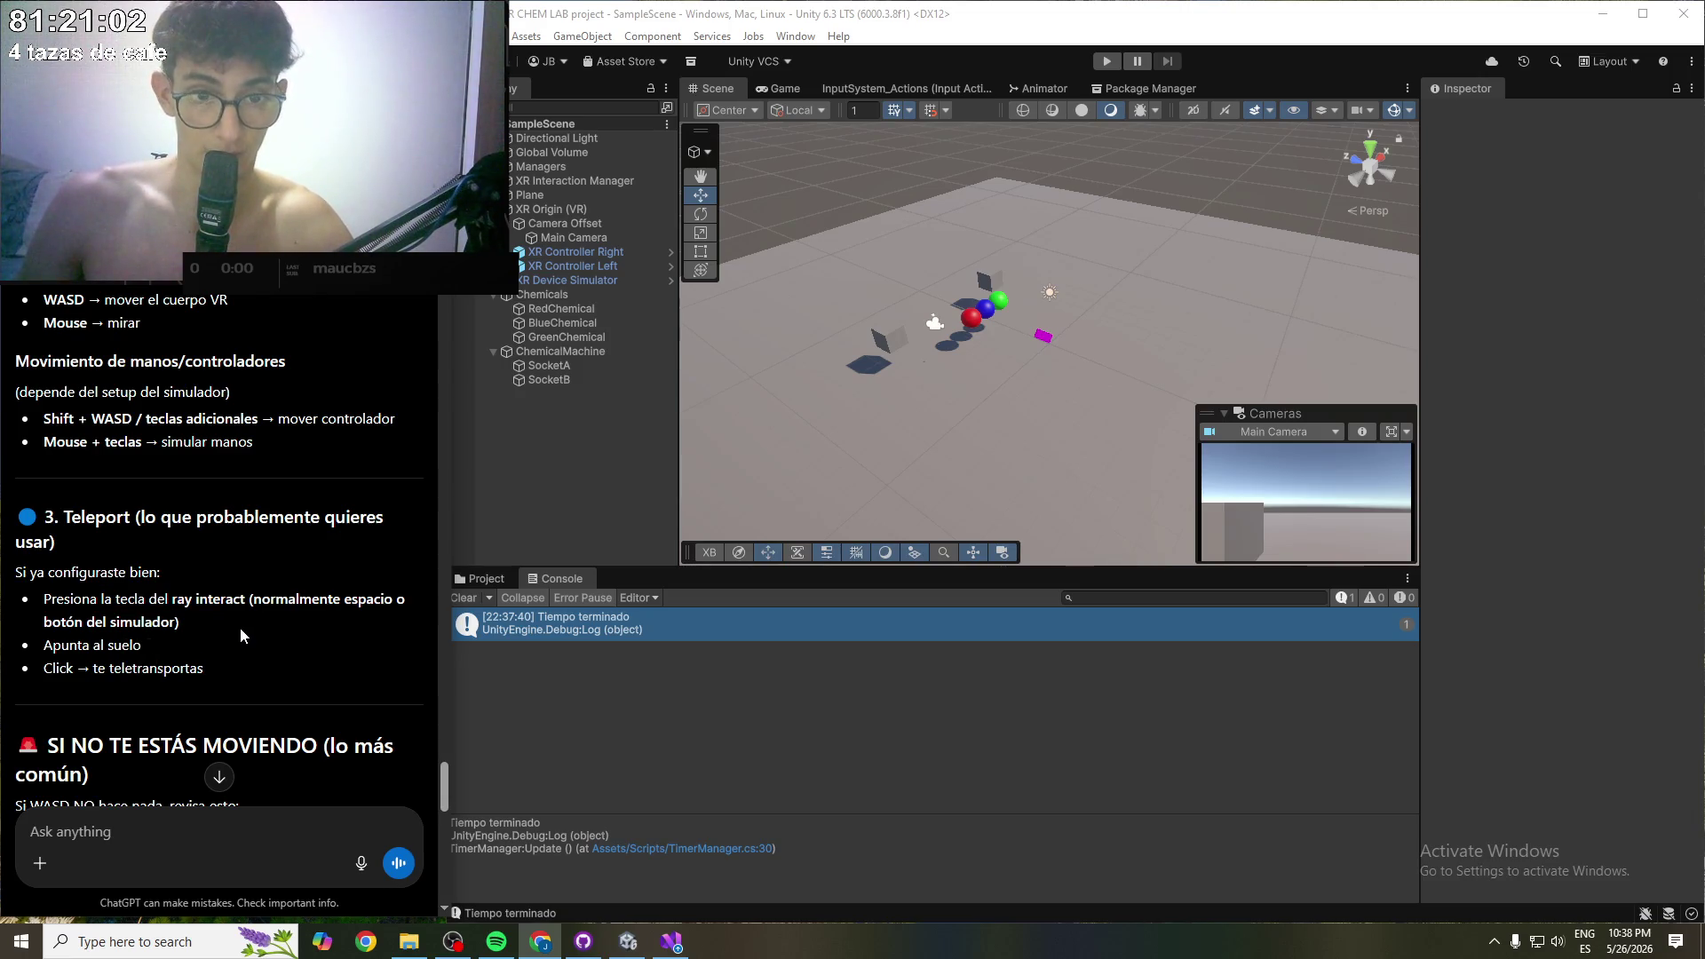
scroll(240, 627, down, 1)
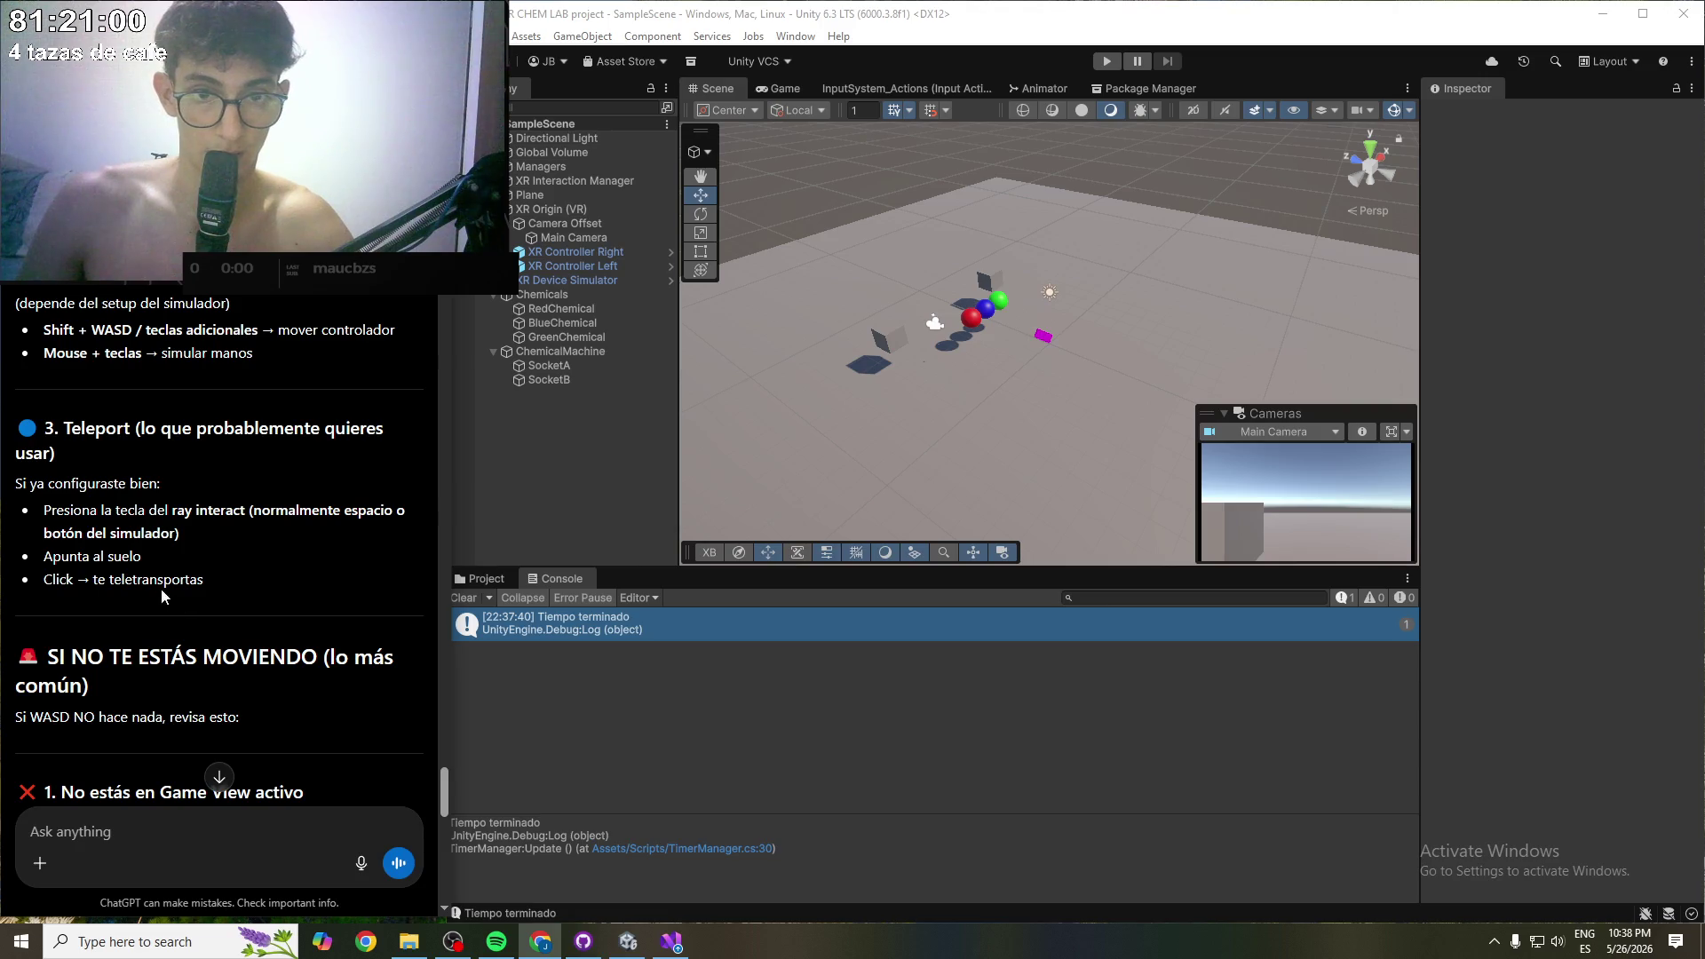
click(1101, 64)
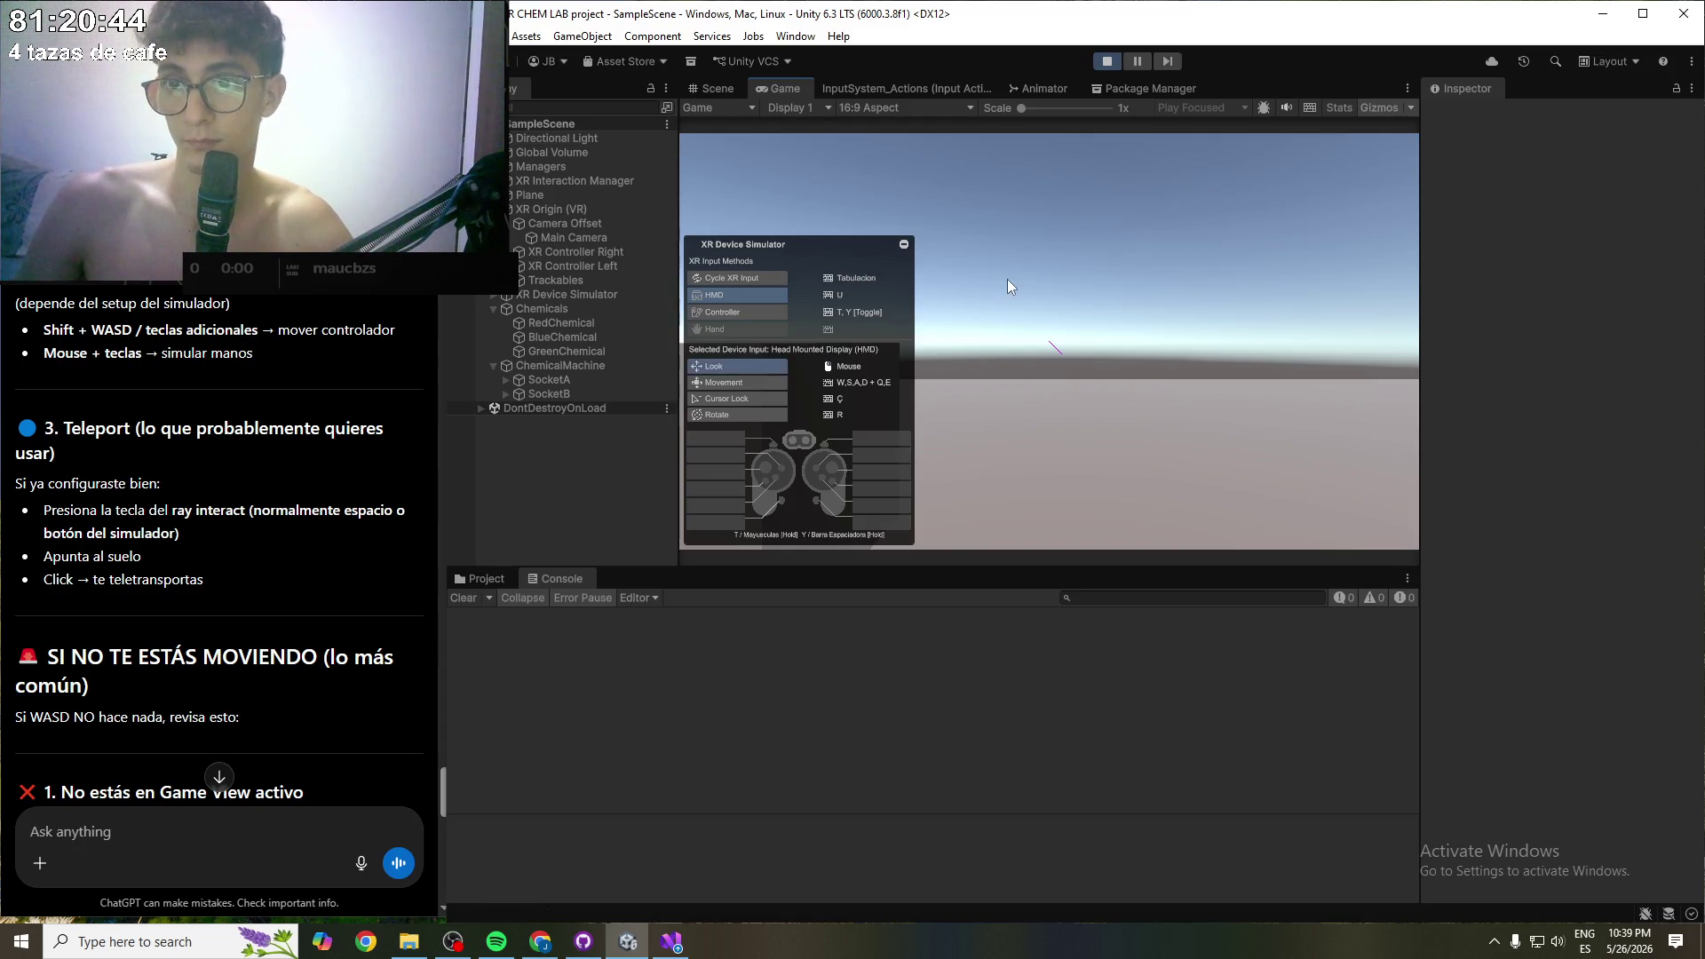
- Look around the floor, switching between headset and right controller, then stop Play mode
mouse_move(1007, 279)
mouse_down()
mouse_move(1014, 326)
mouse_move(1087, 390)
mouse_move(1099, 334)
mouse_up()
key(t)
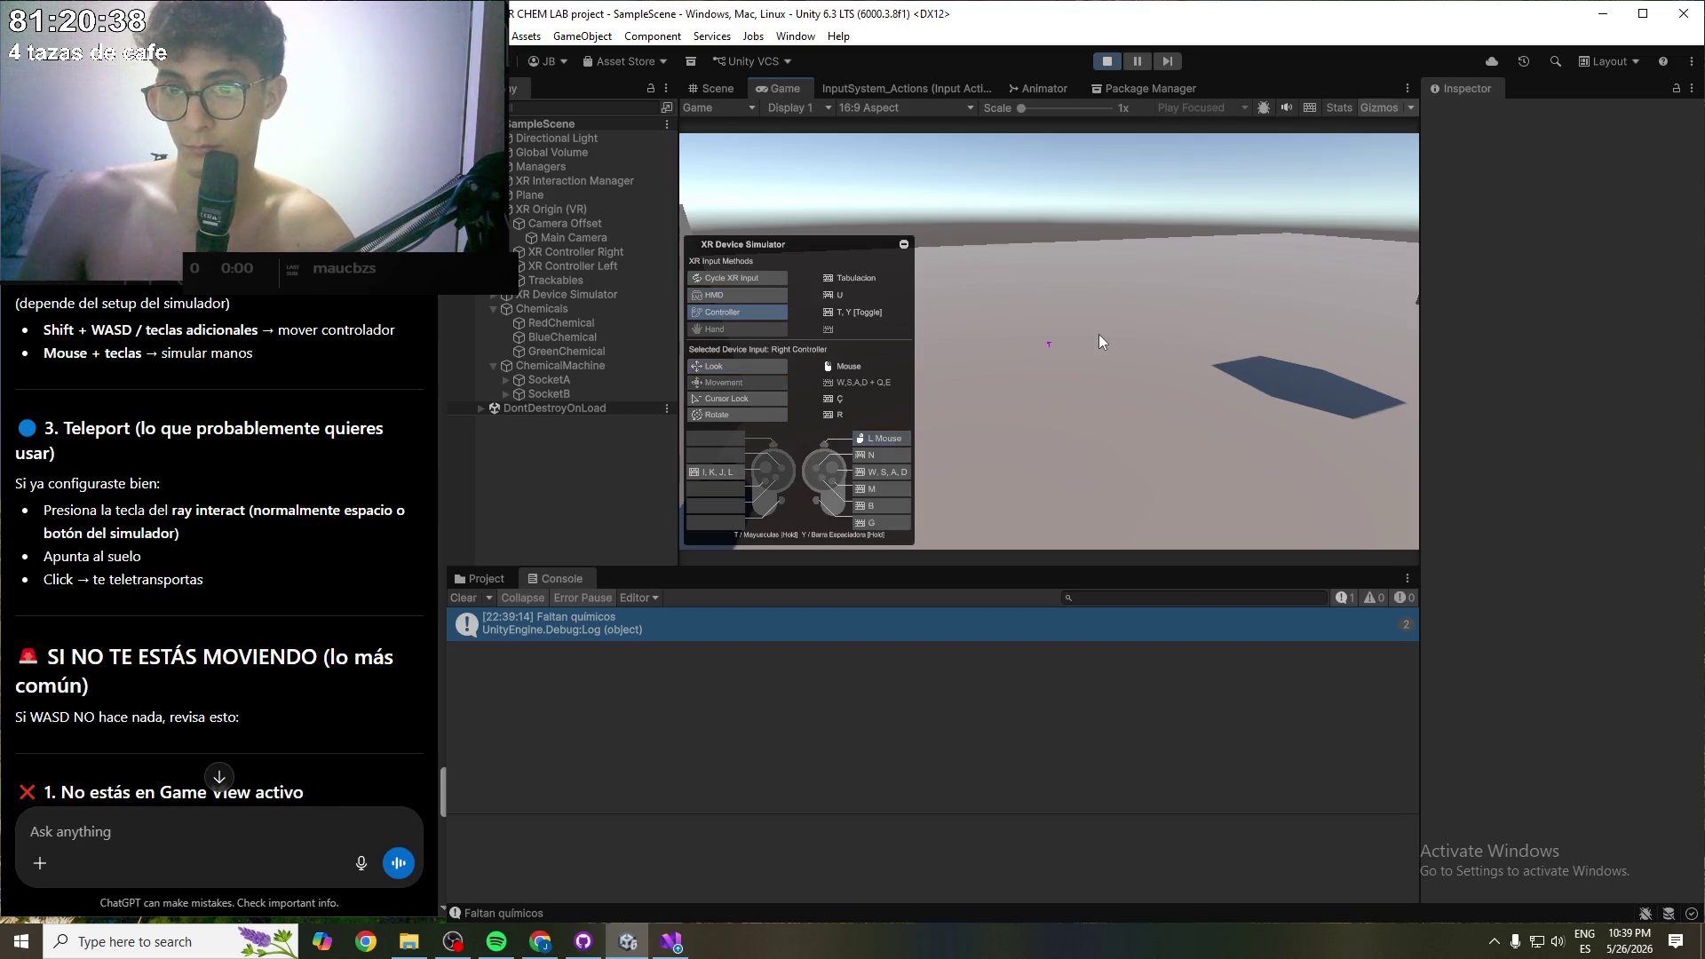
key(t)
key(t)
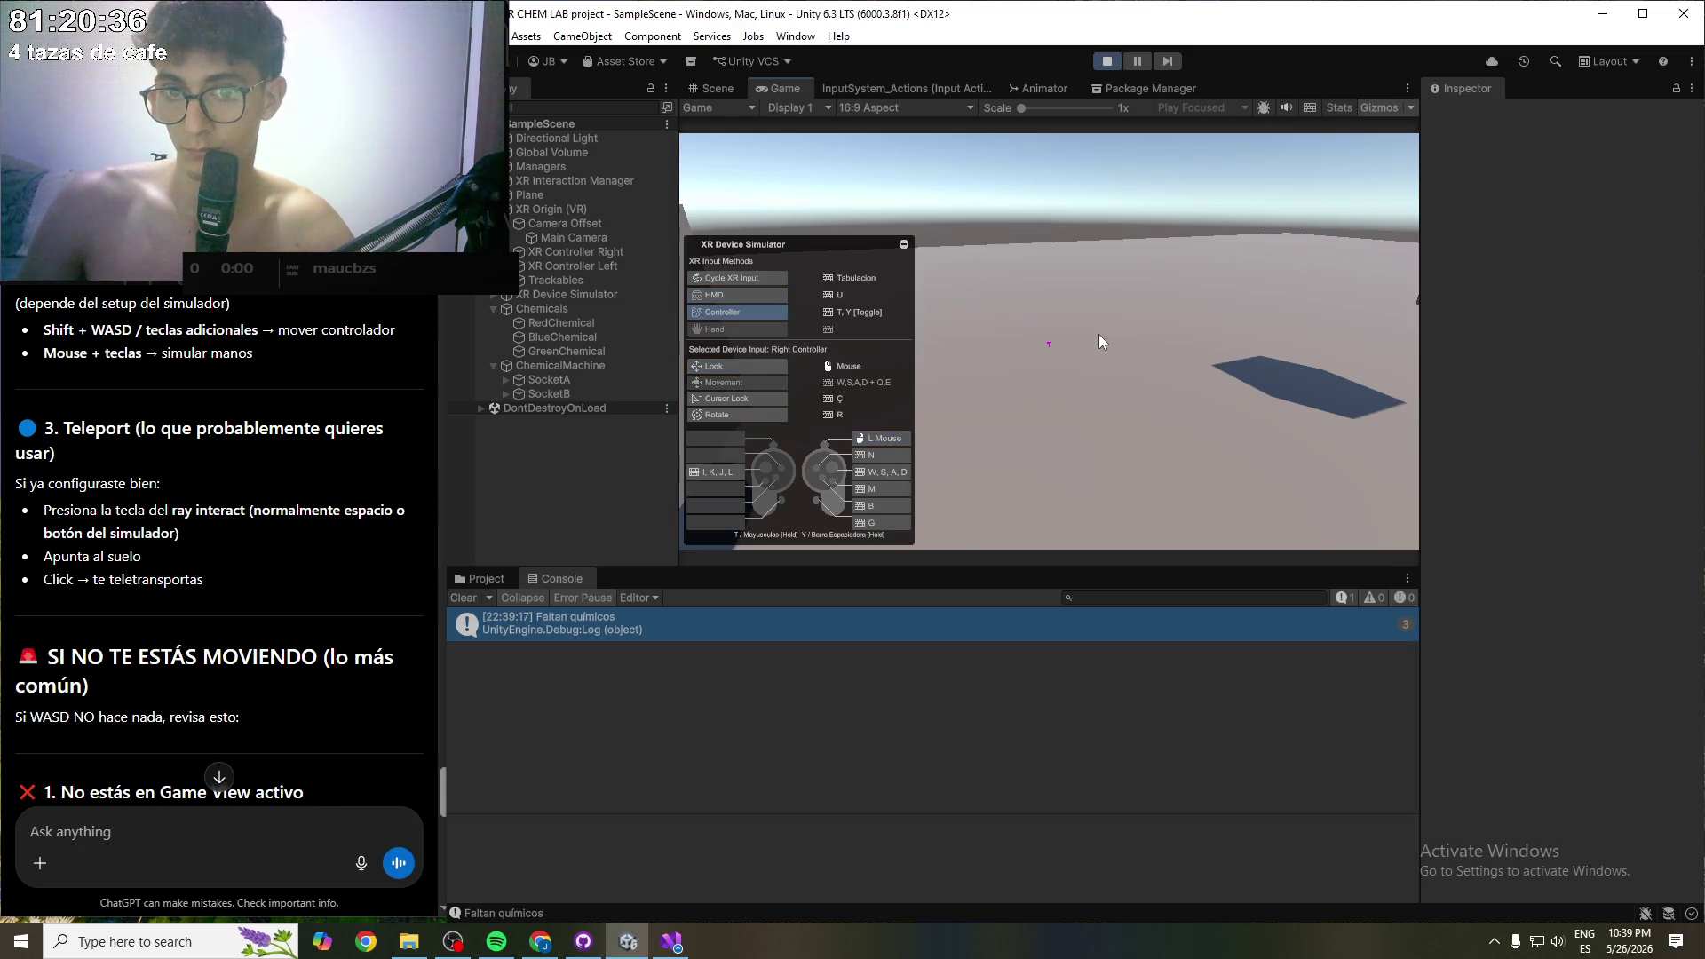
mouse_move(1100, 334)
mouse_down()
mouse_move(856, 418)
mouse_move(547, 418)
mouse_move(1010, 376)
mouse_move(879, 272)
mouse_move(1015, 291)
mouse_move(1046, 349)
mouse_up()
key(t)
key(t)
key(t)
key(a)
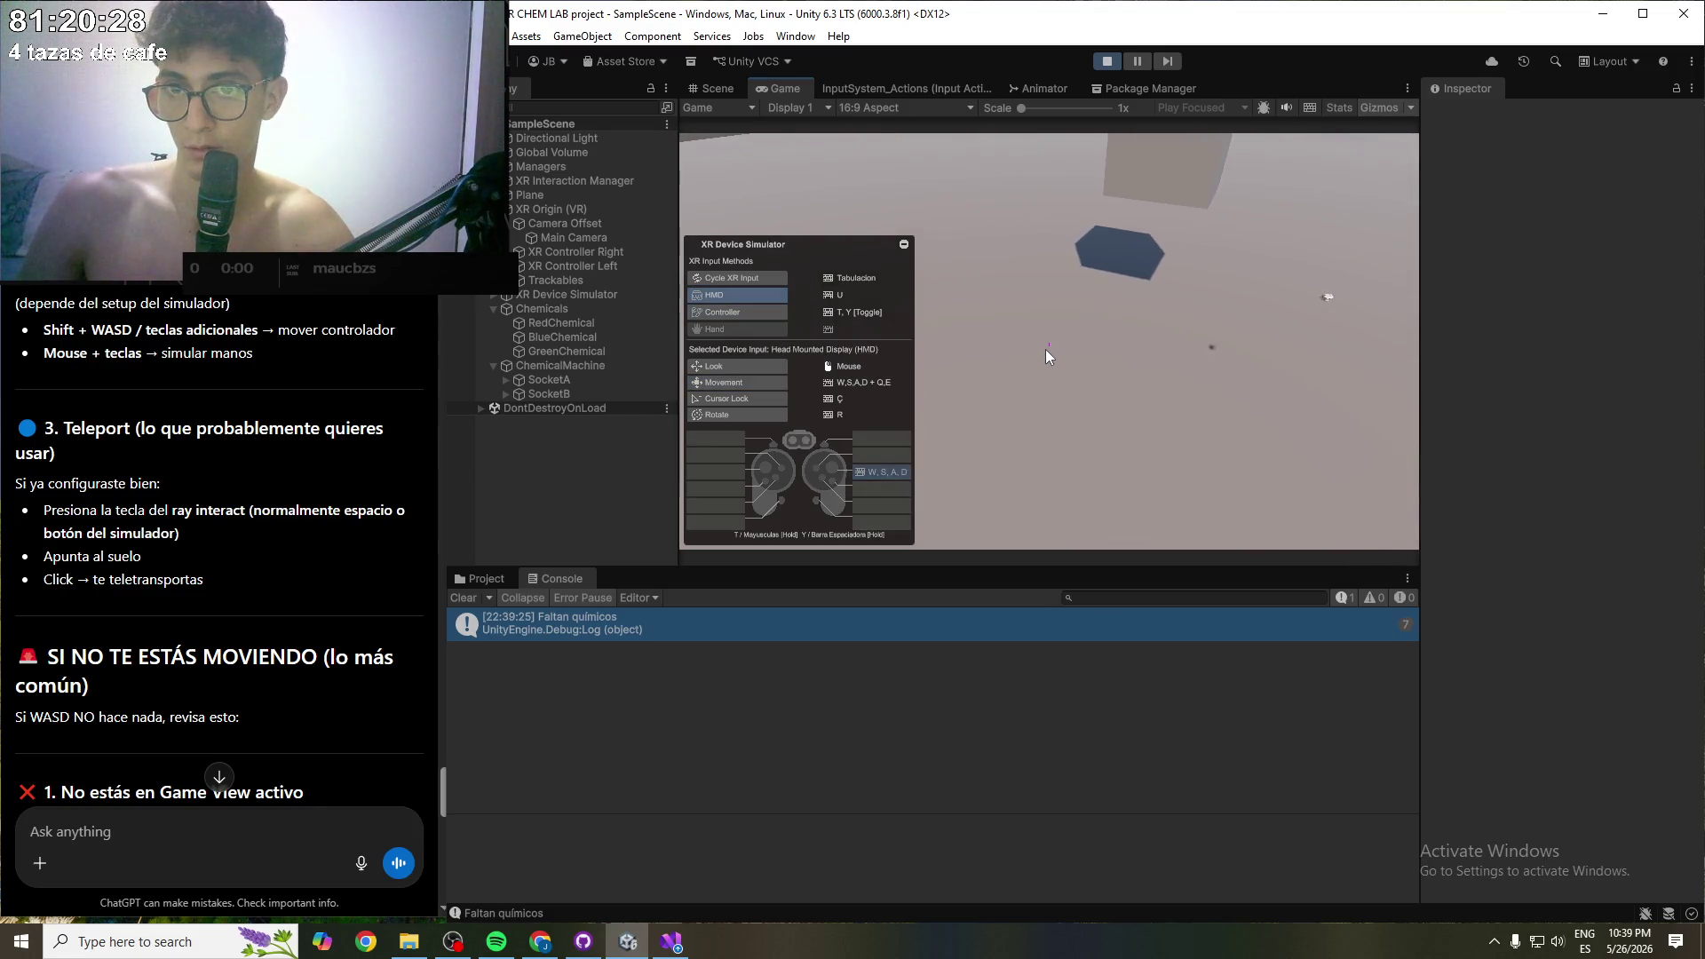
key(t)
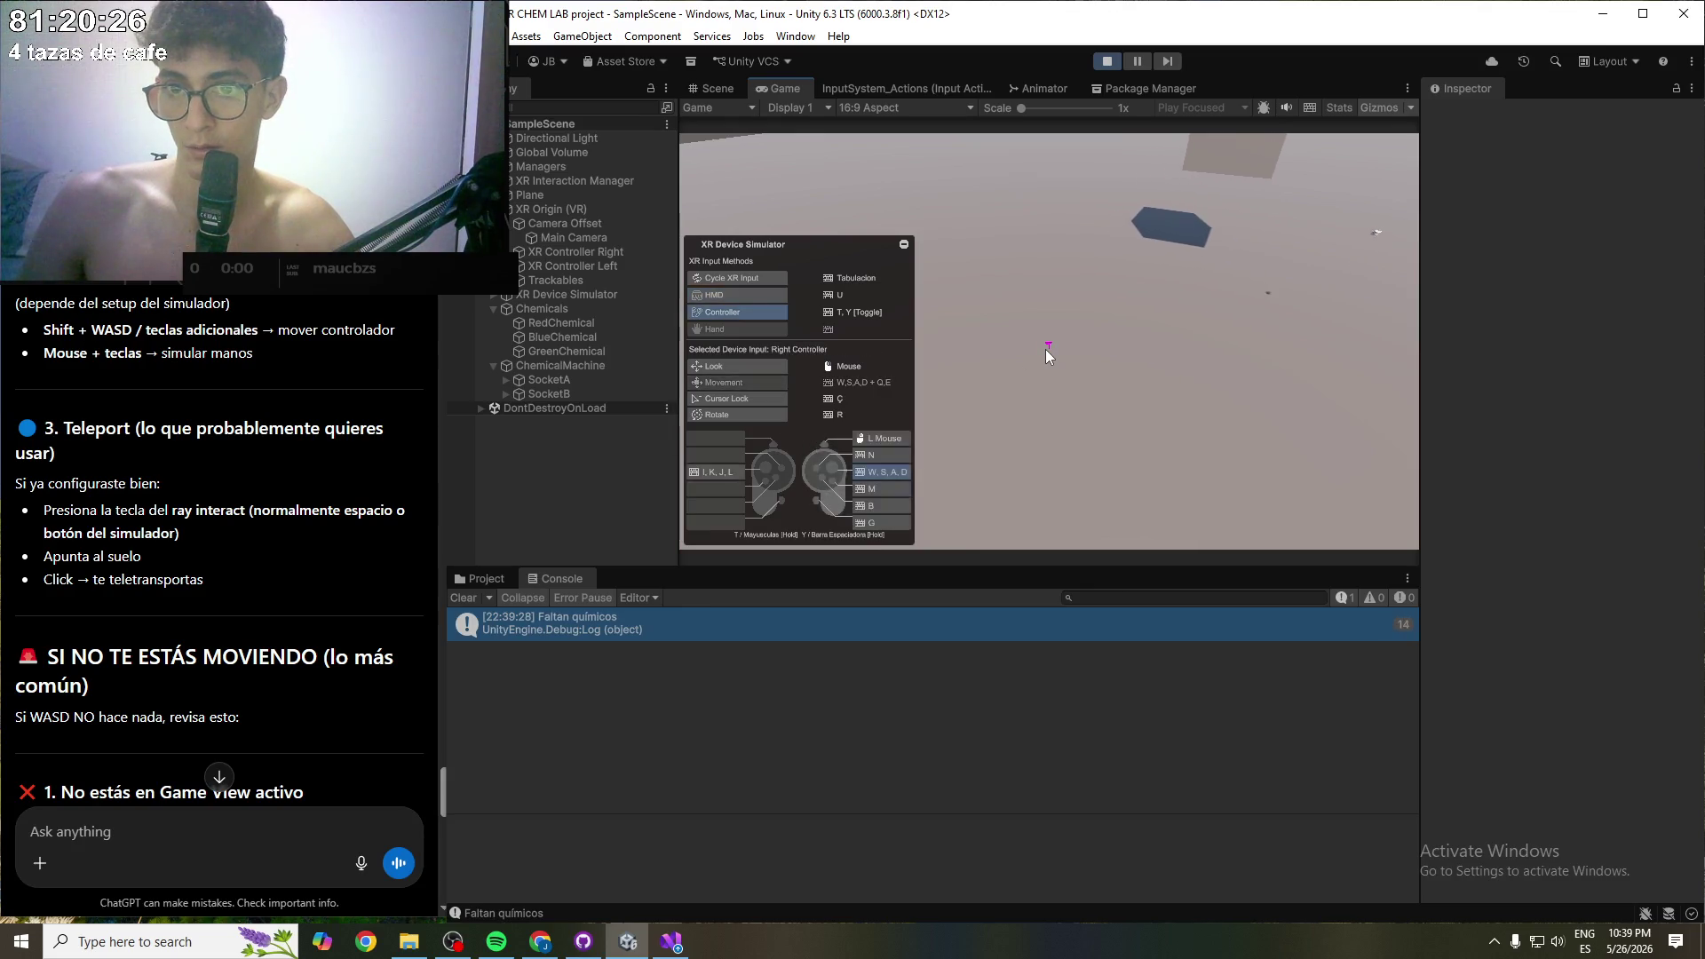
key(a)
key(t)
key(w)
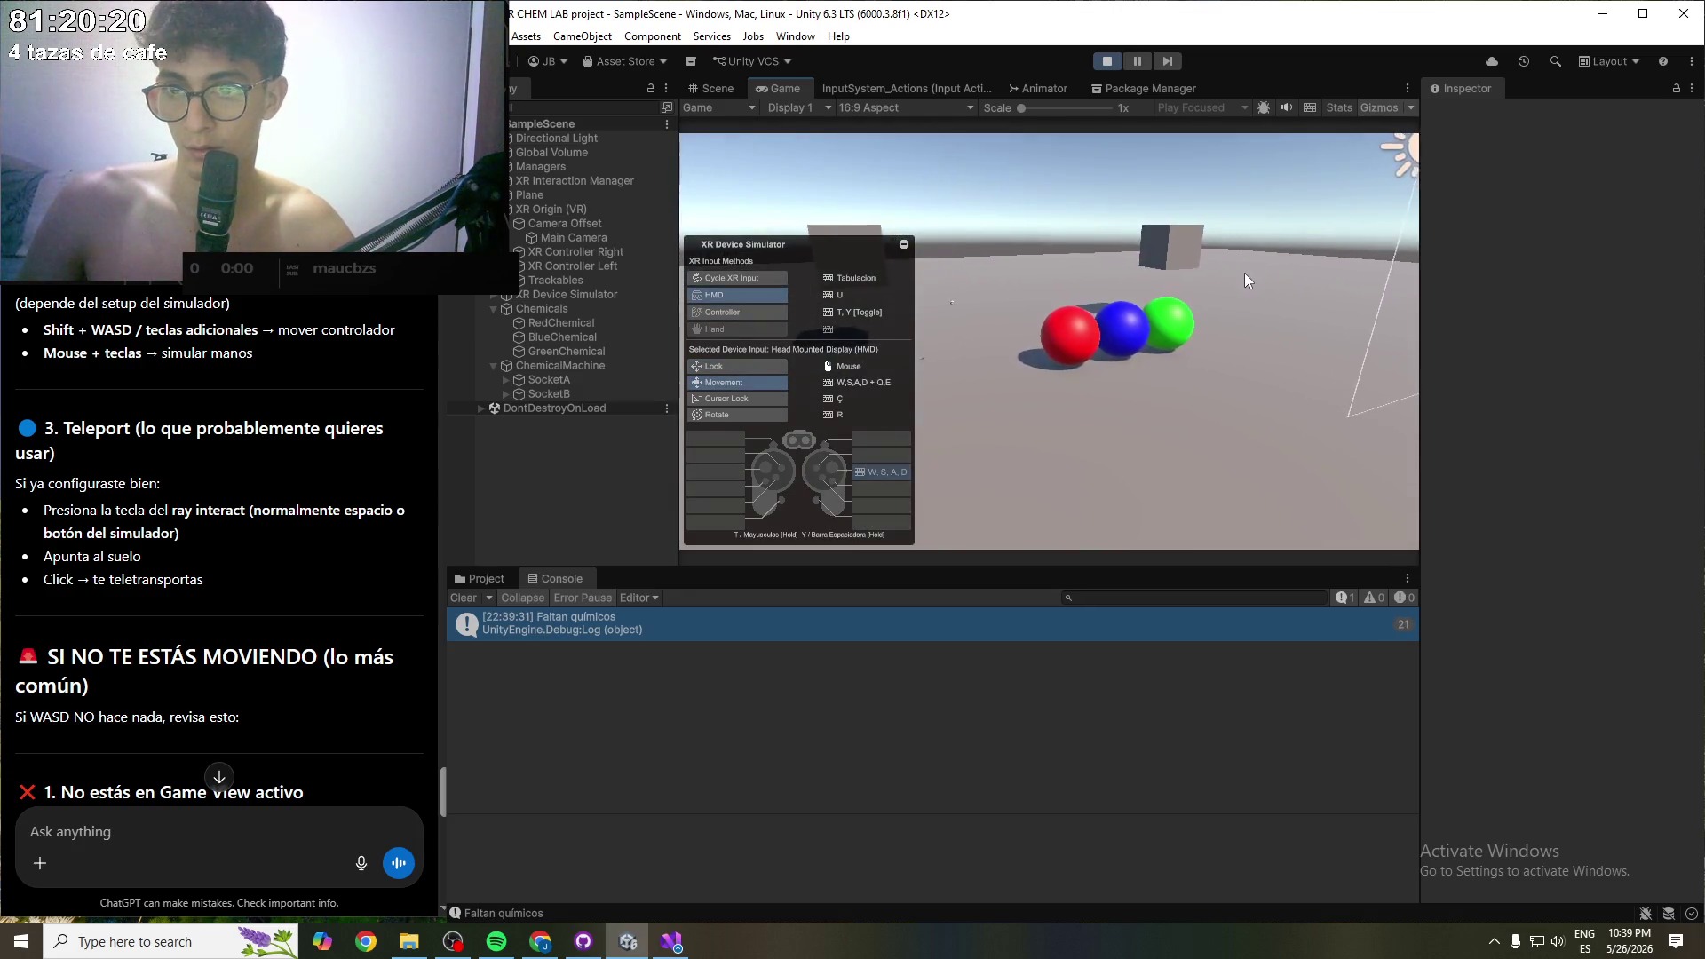
click(1108, 61)
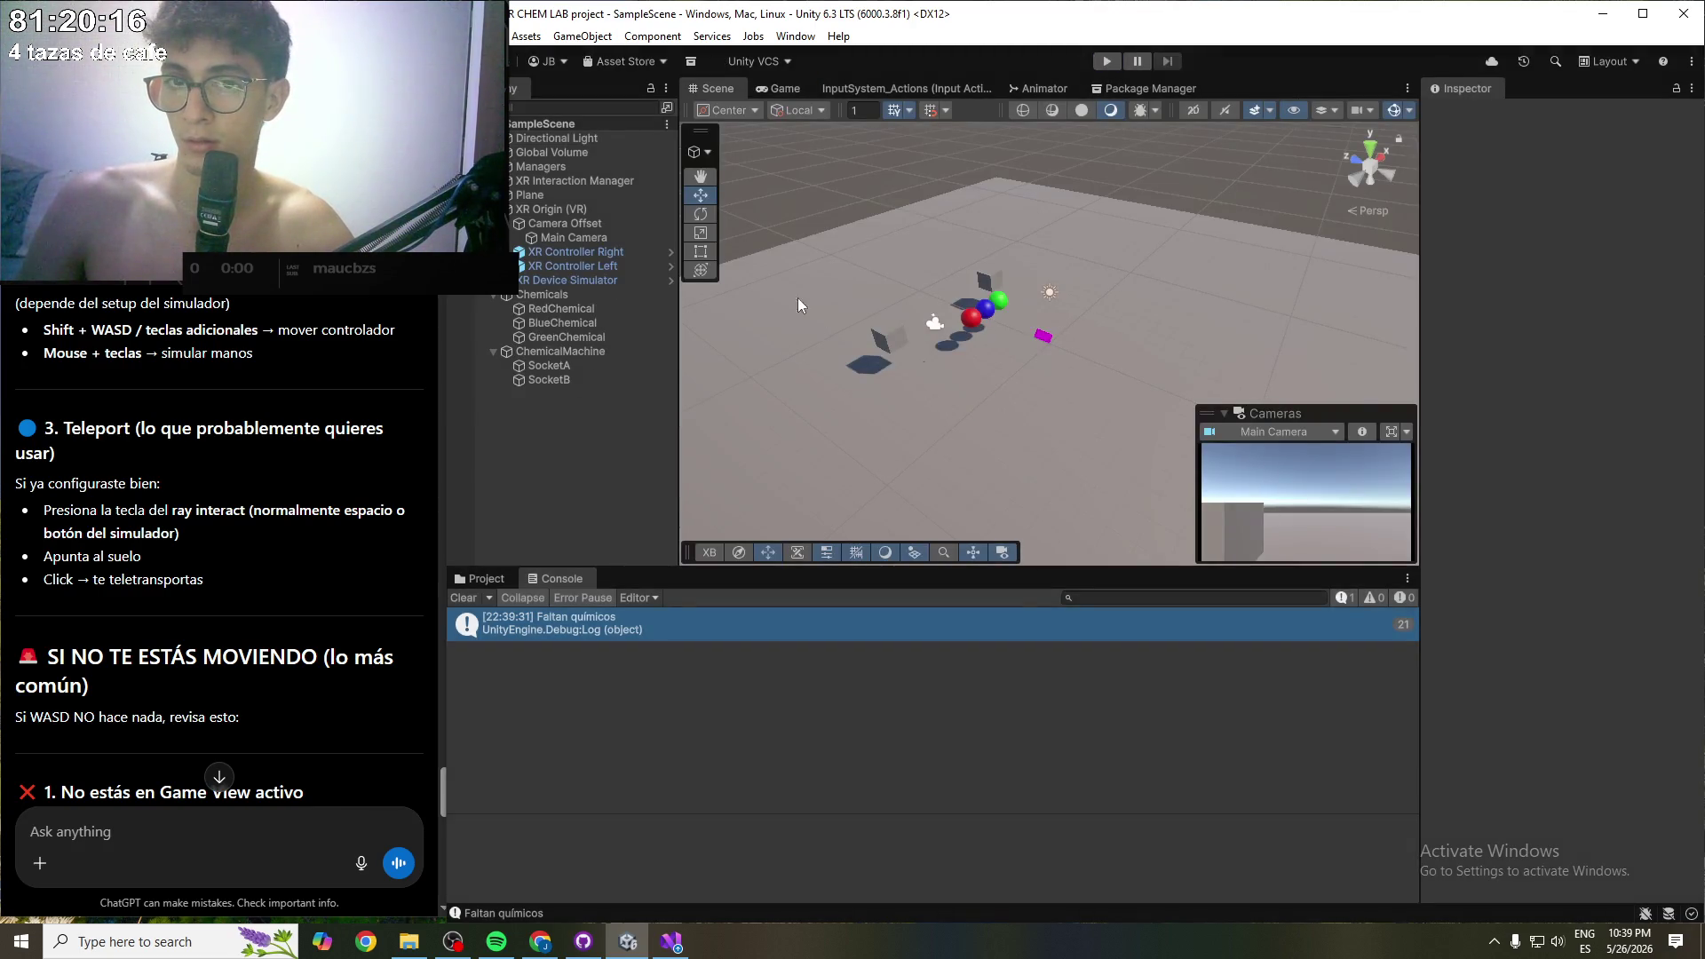
- Restart Play, walk toward the coloured spheres and grab the red one with the left controller
click(1108, 63)
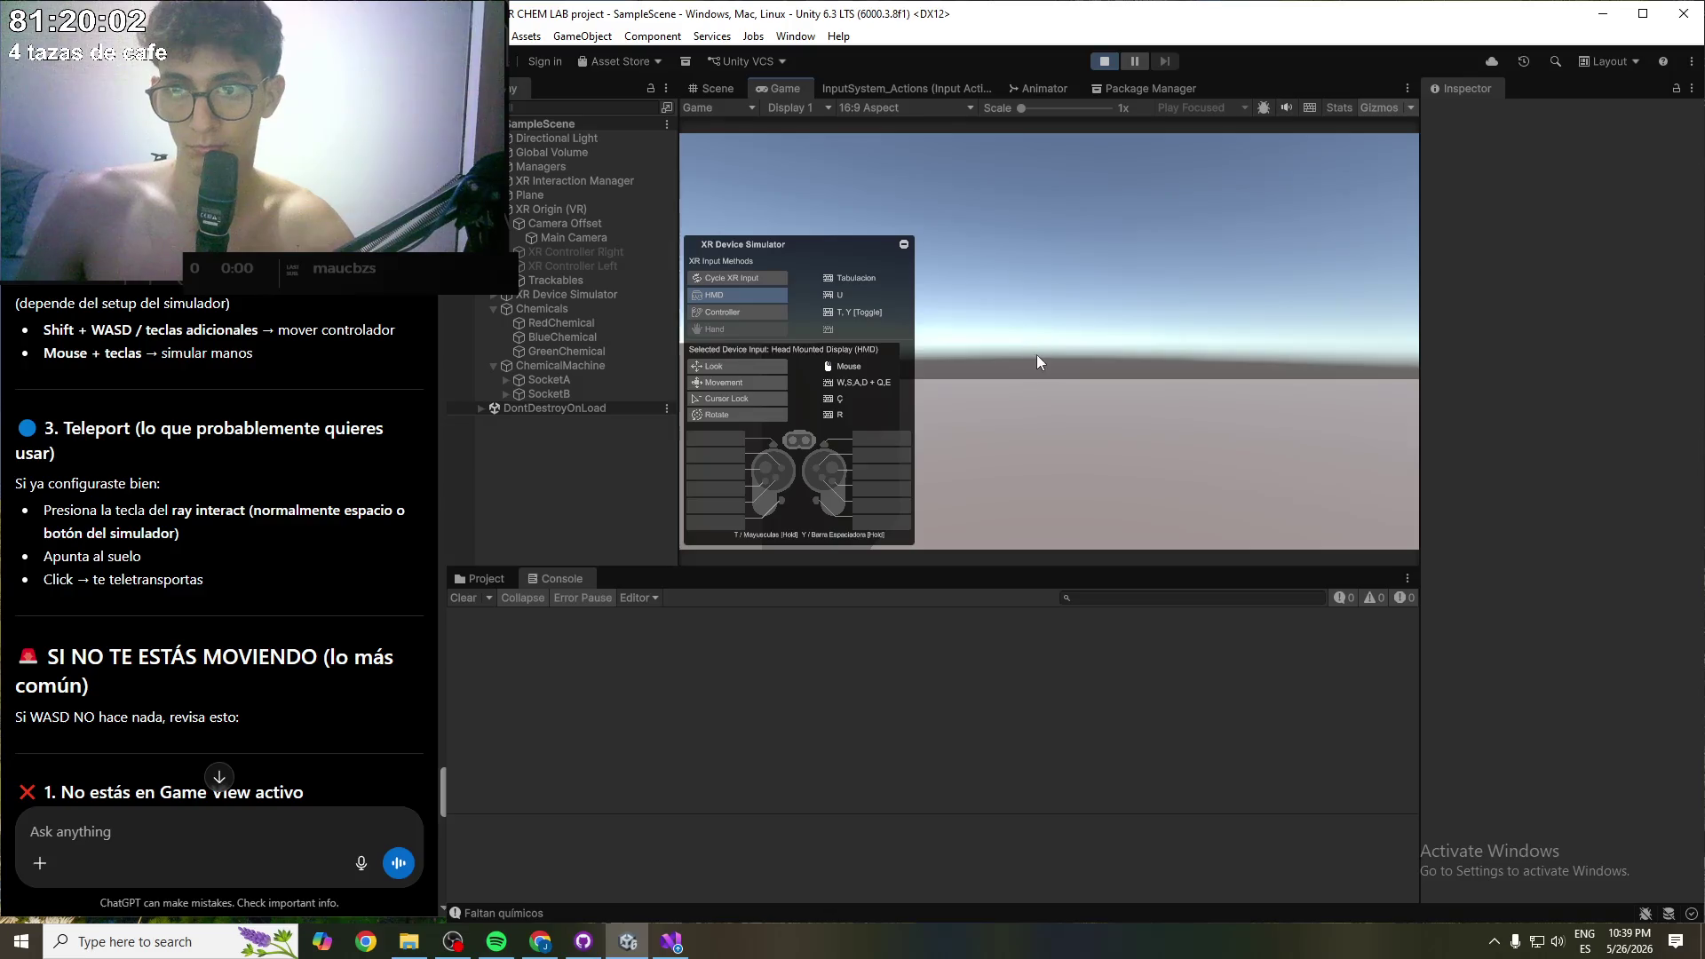
key(w)
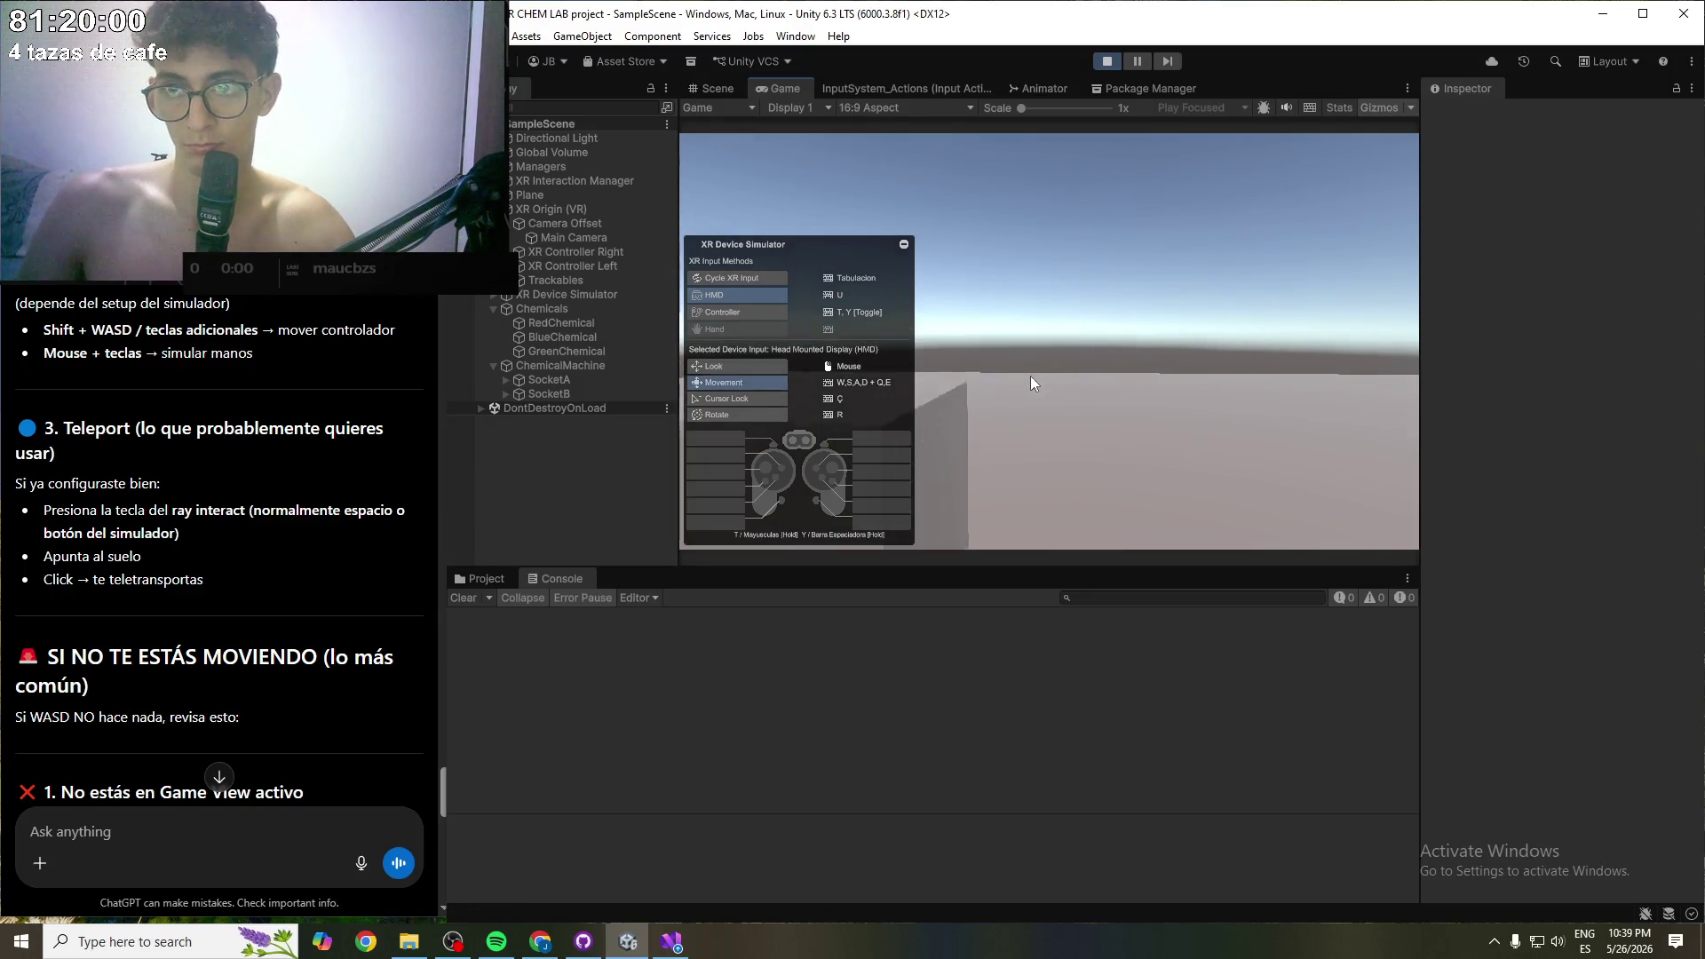
mouse_move(1054, 439)
mouse_down()
mouse_move(1175, 472)
mouse_move(1502, 502)
mouse_move(1499, 605)
mouse_move(1552, 509)
mouse_move(1559, 521)
mouse_up()
key(t)
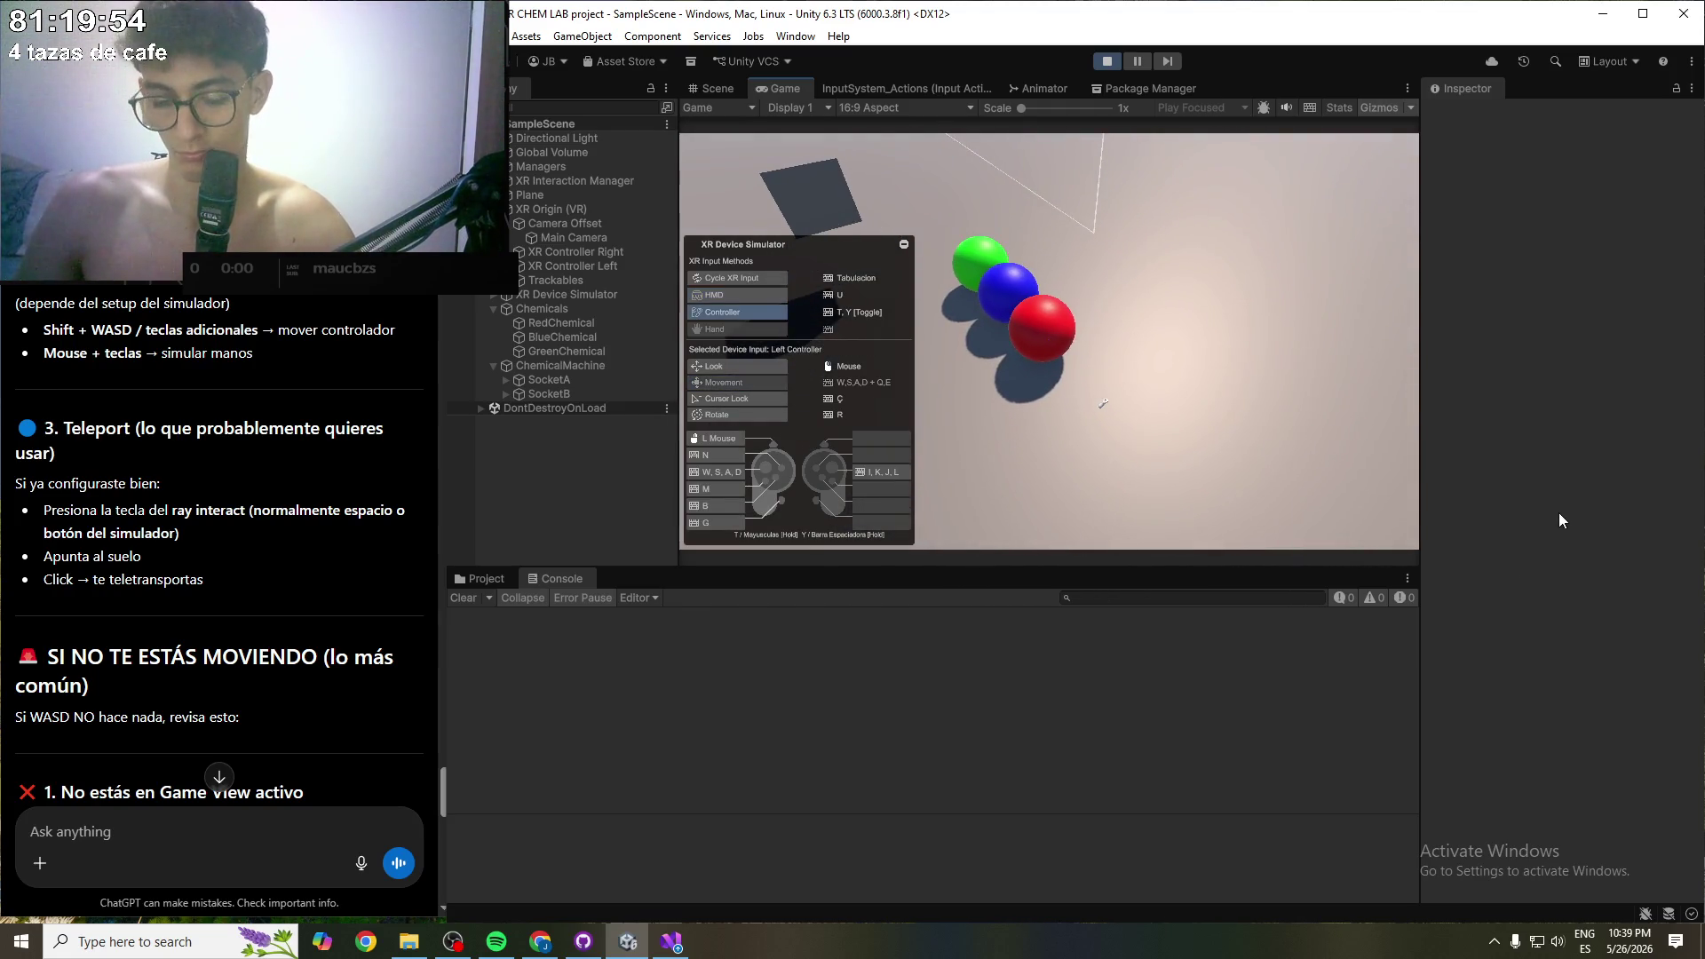
key(g)
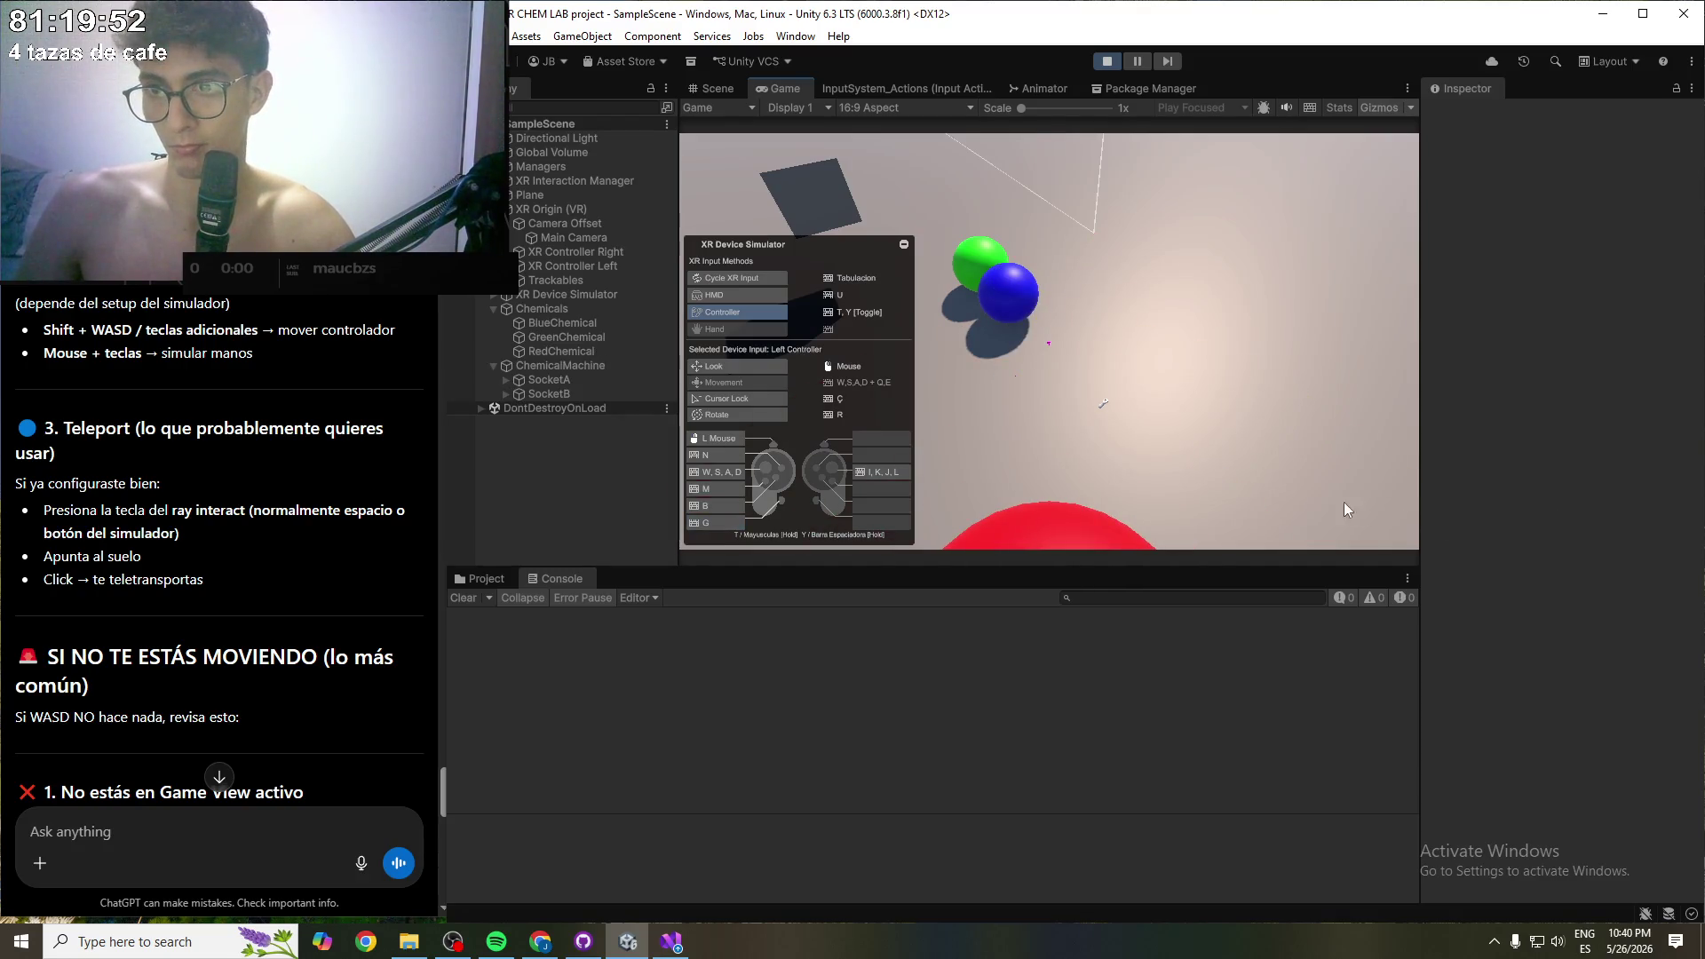
key(u)
mouse_move(1135, 435)
mouse_down()
mouse_move(1012, 380)
mouse_move(1058, 394)
mouse_move(1063, 445)
mouse_move(1046, 449)
mouse_move(1541, 433)
mouse_move(1596, 460)
mouse_up()
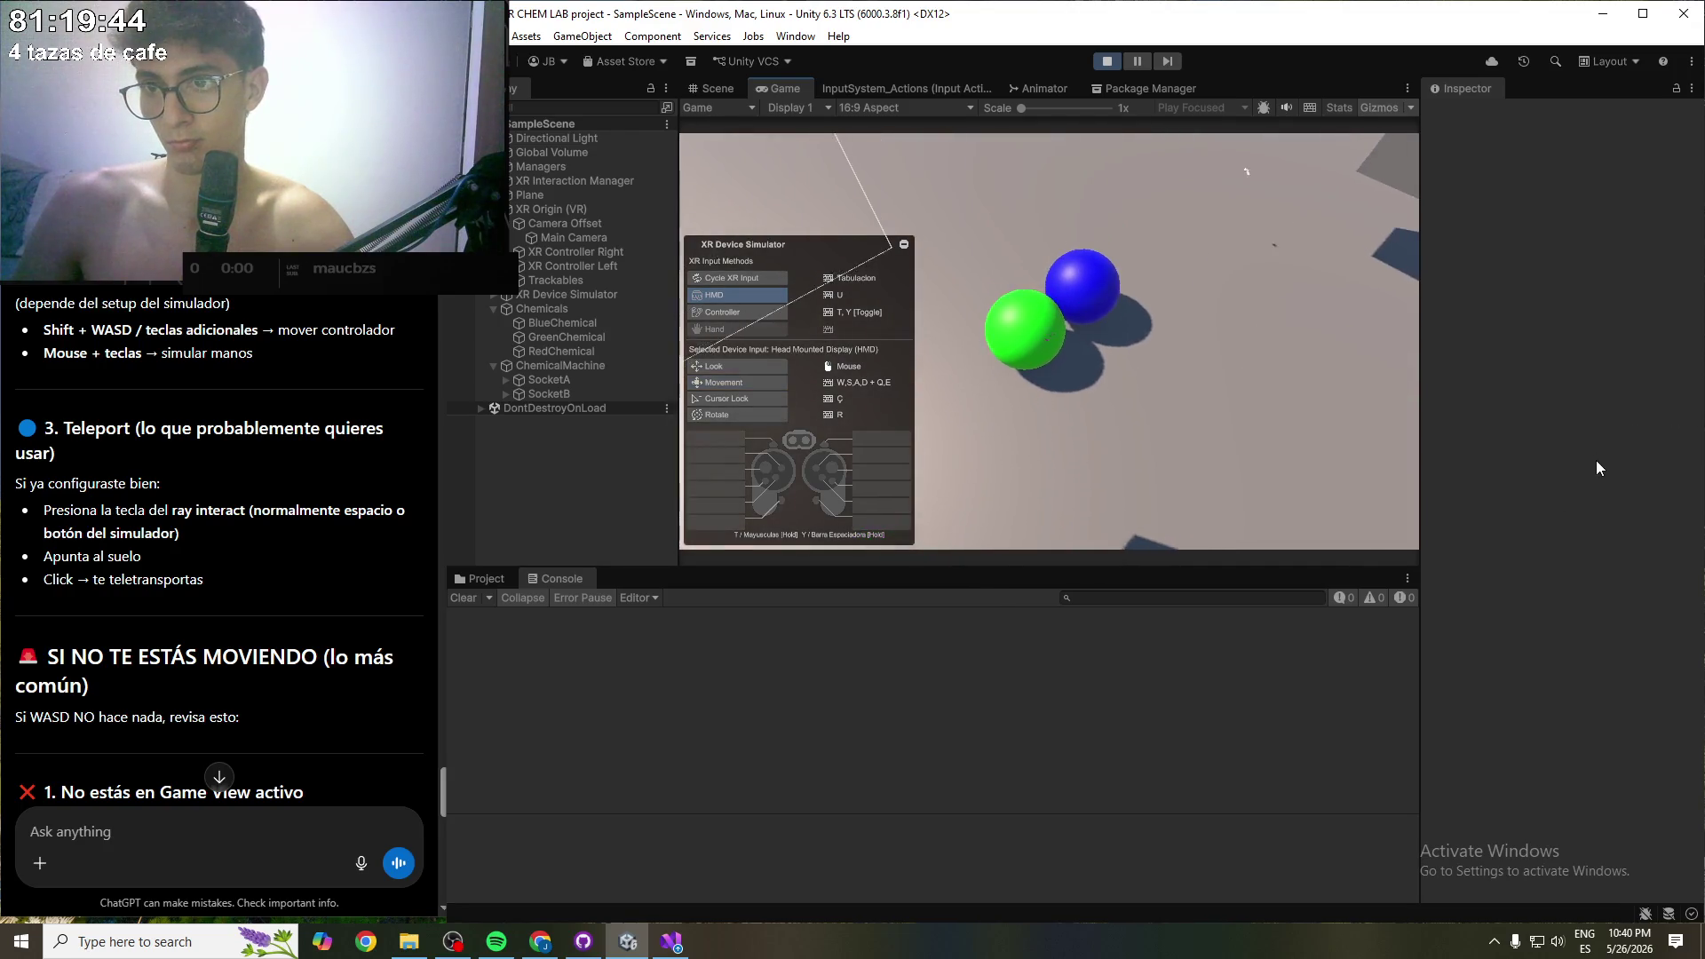
- Grab the green and blue spheres, walk back and look around, then stop Play mode
key(Tab)
key(g)
key(Tab)
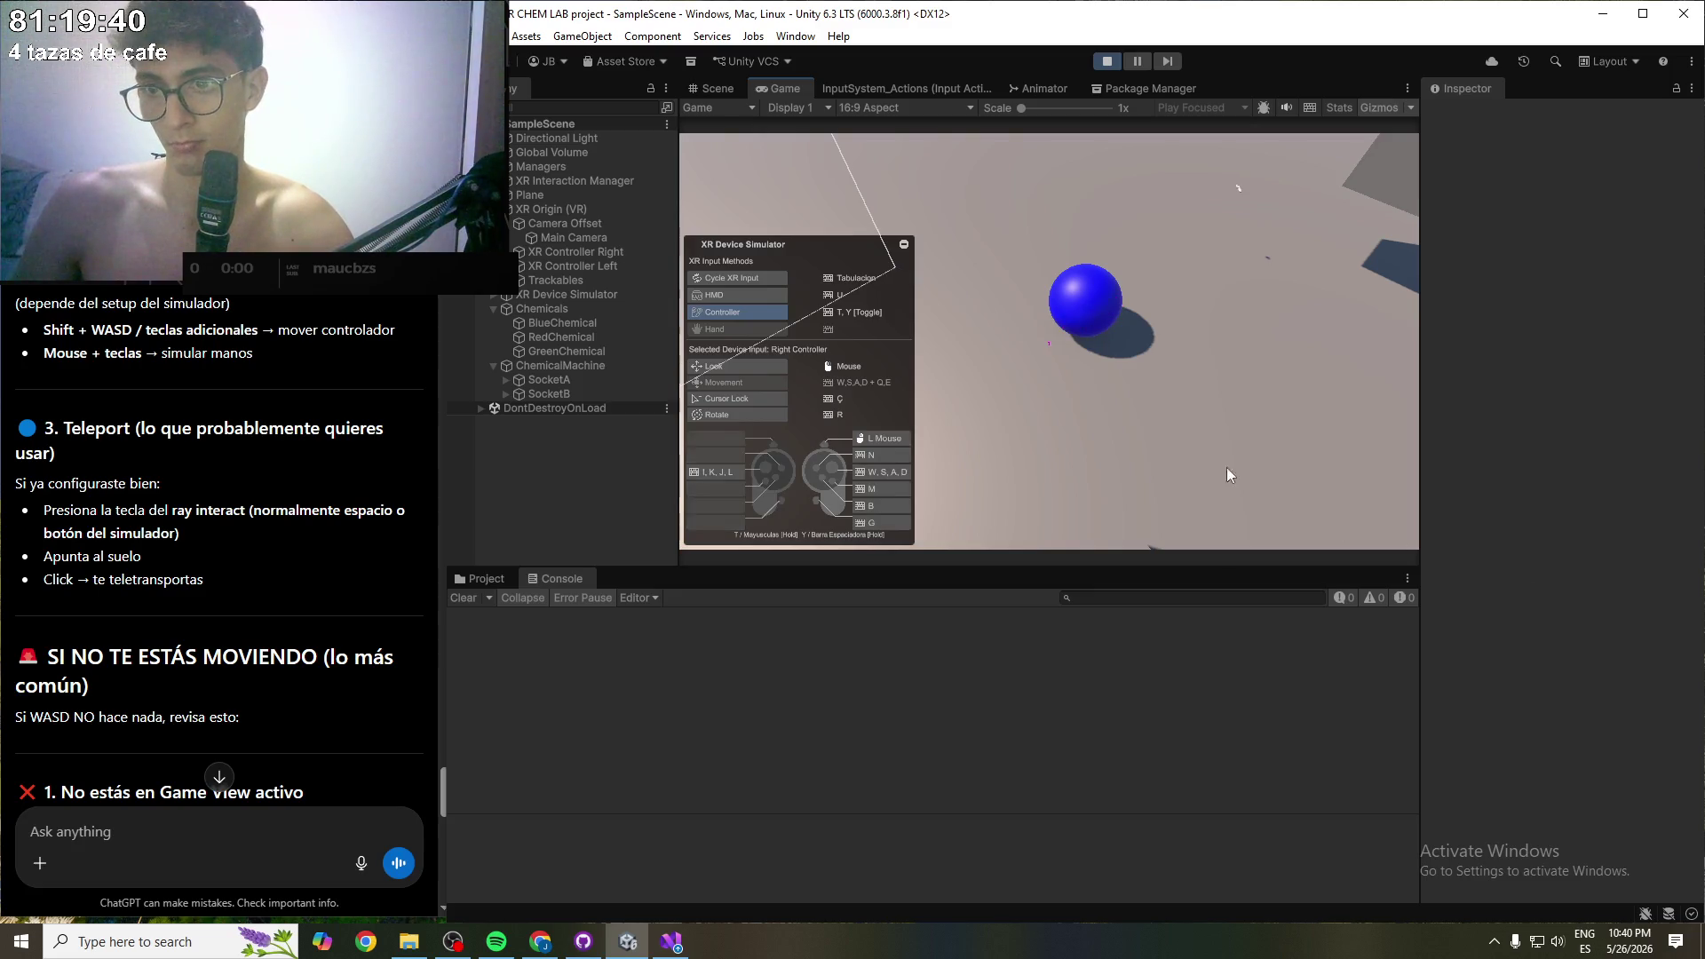
key(Tab)
key(s)
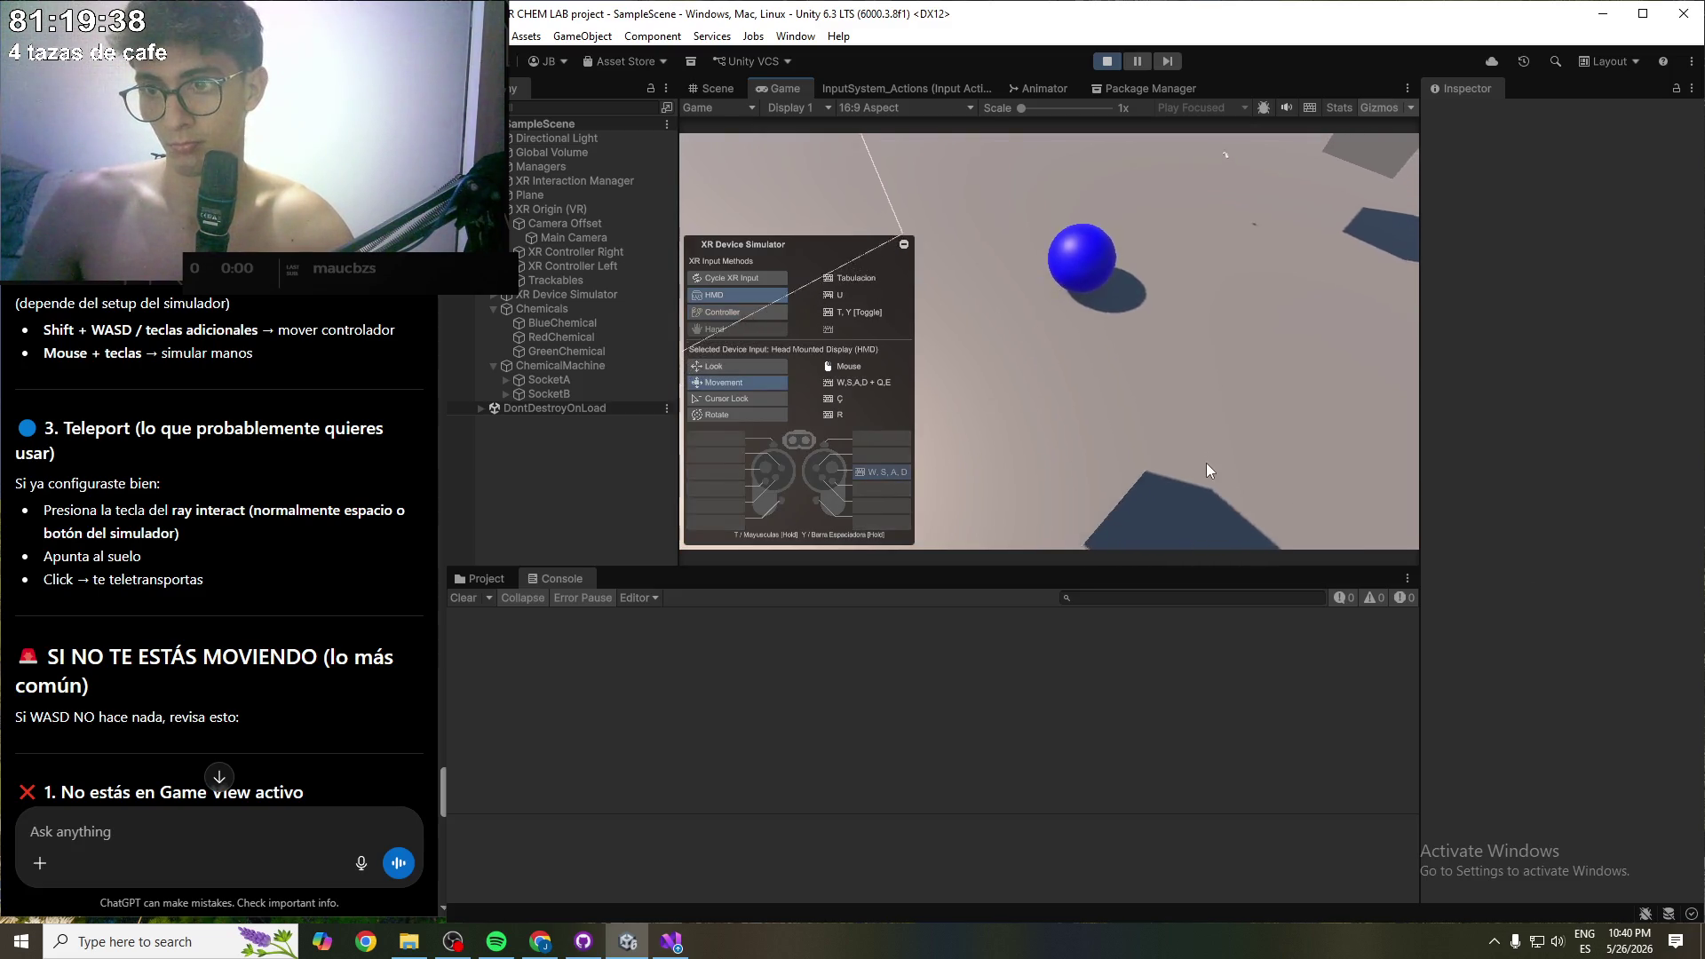
mouse_move(1243, 471)
mouse_down()
mouse_move(1520, 365)
mouse_move(1527, 392)
mouse_move(1648, 352)
mouse_move(1298, 476)
mouse_move(1204, 445)
mouse_move(1222, 441)
mouse_up()
key(Tab)
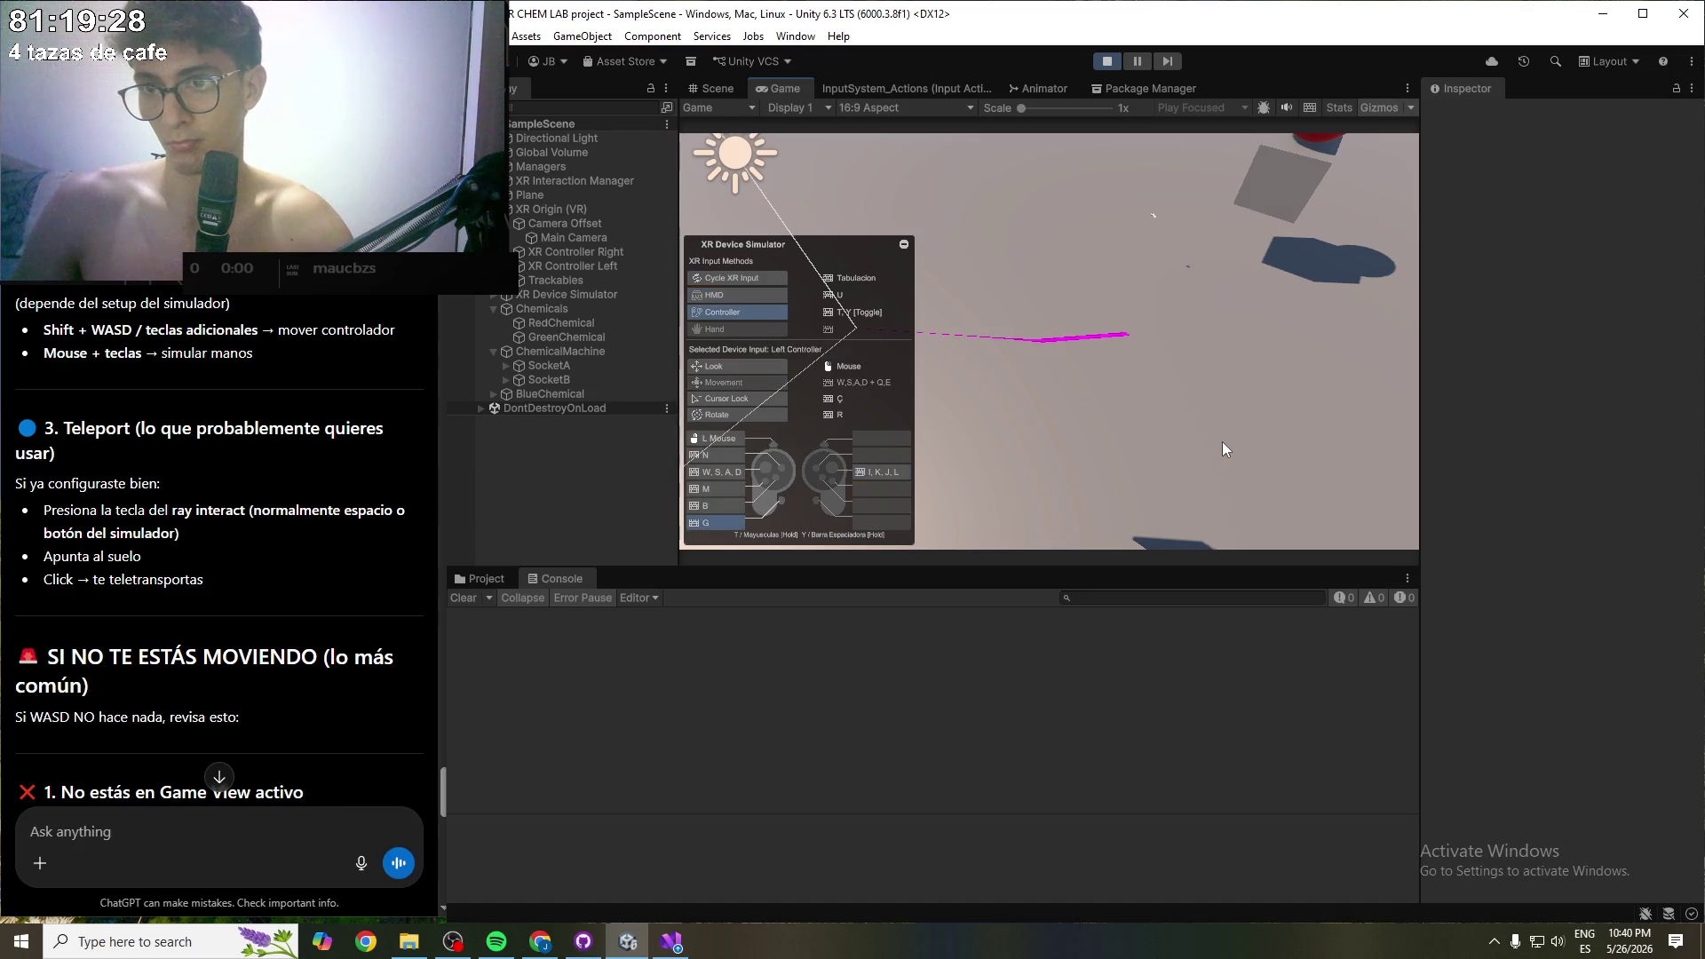
key(Tab)
mouse_move(1205, 433)
mouse_down()
mouse_move(1277, 418)
mouse_move(1201, 433)
mouse_move(1483, 424)
mouse_move(1698, 443)
mouse_move(1697, 421)
mouse_up()
key(Tab)
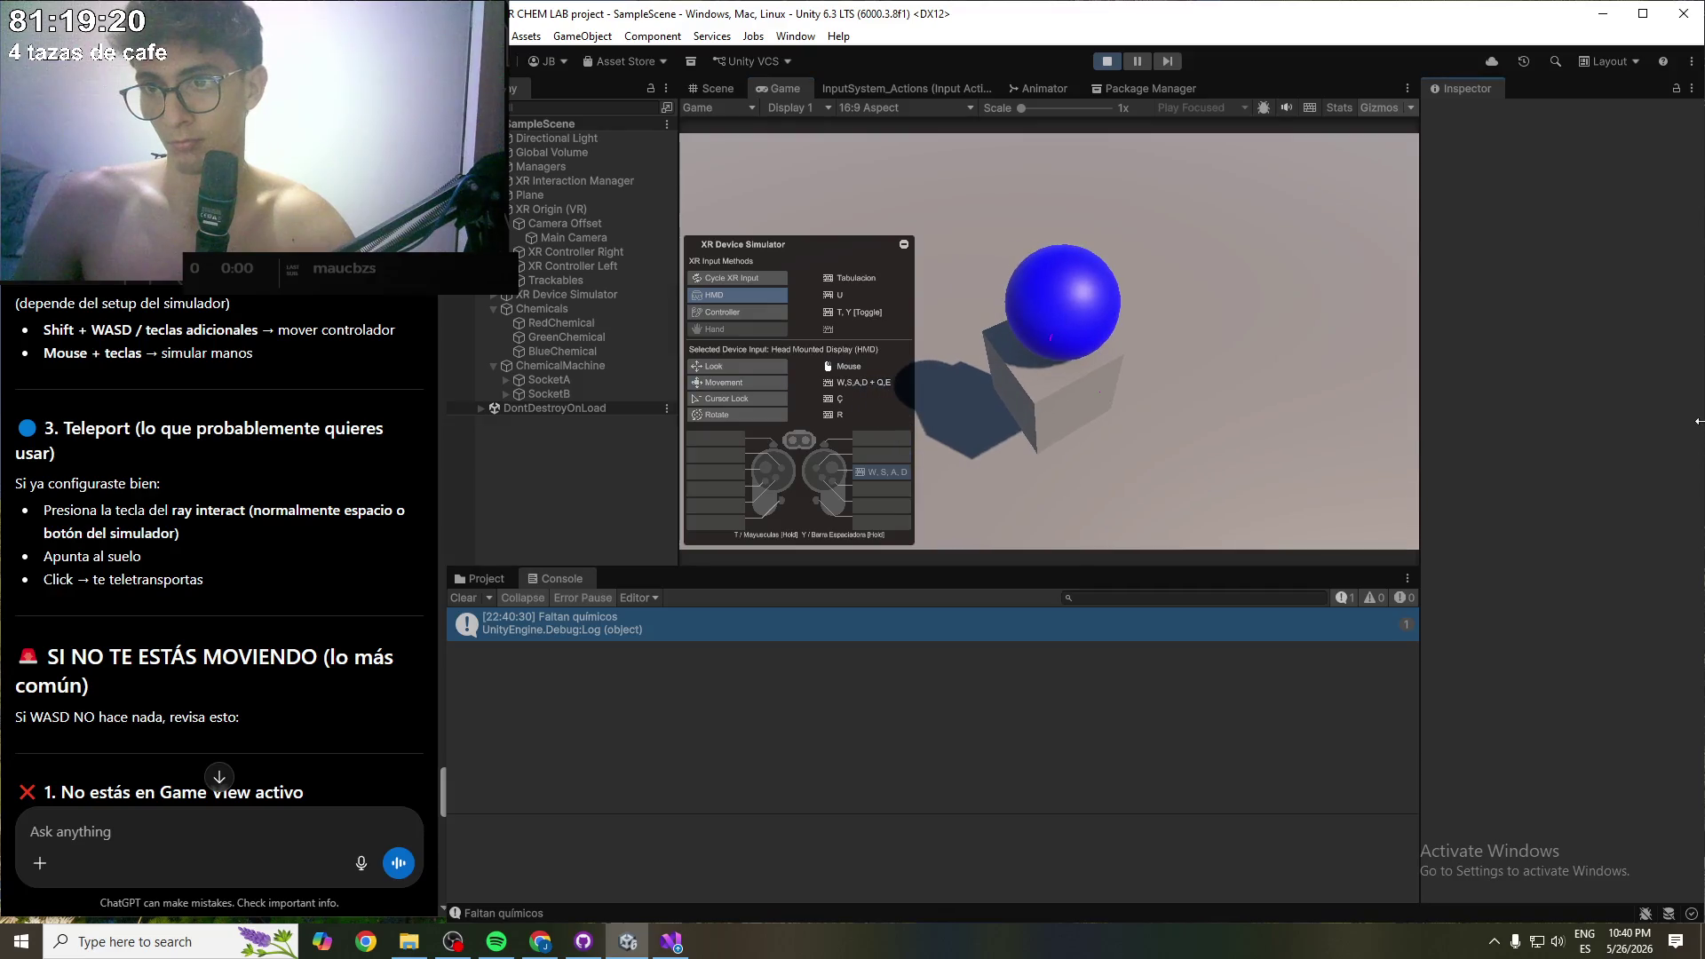
mouse_move(1414, 416)
mouse_down()
mouse_move(1216, 398)
mouse_move(1240, 366)
mouse_move(847, 370)
mouse_move(855, 313)
mouse_move(998, 372)
mouse_move(898, 362)
mouse_move(706, 577)
mouse_move(1003, 350)
mouse_up()
click(1106, 62)
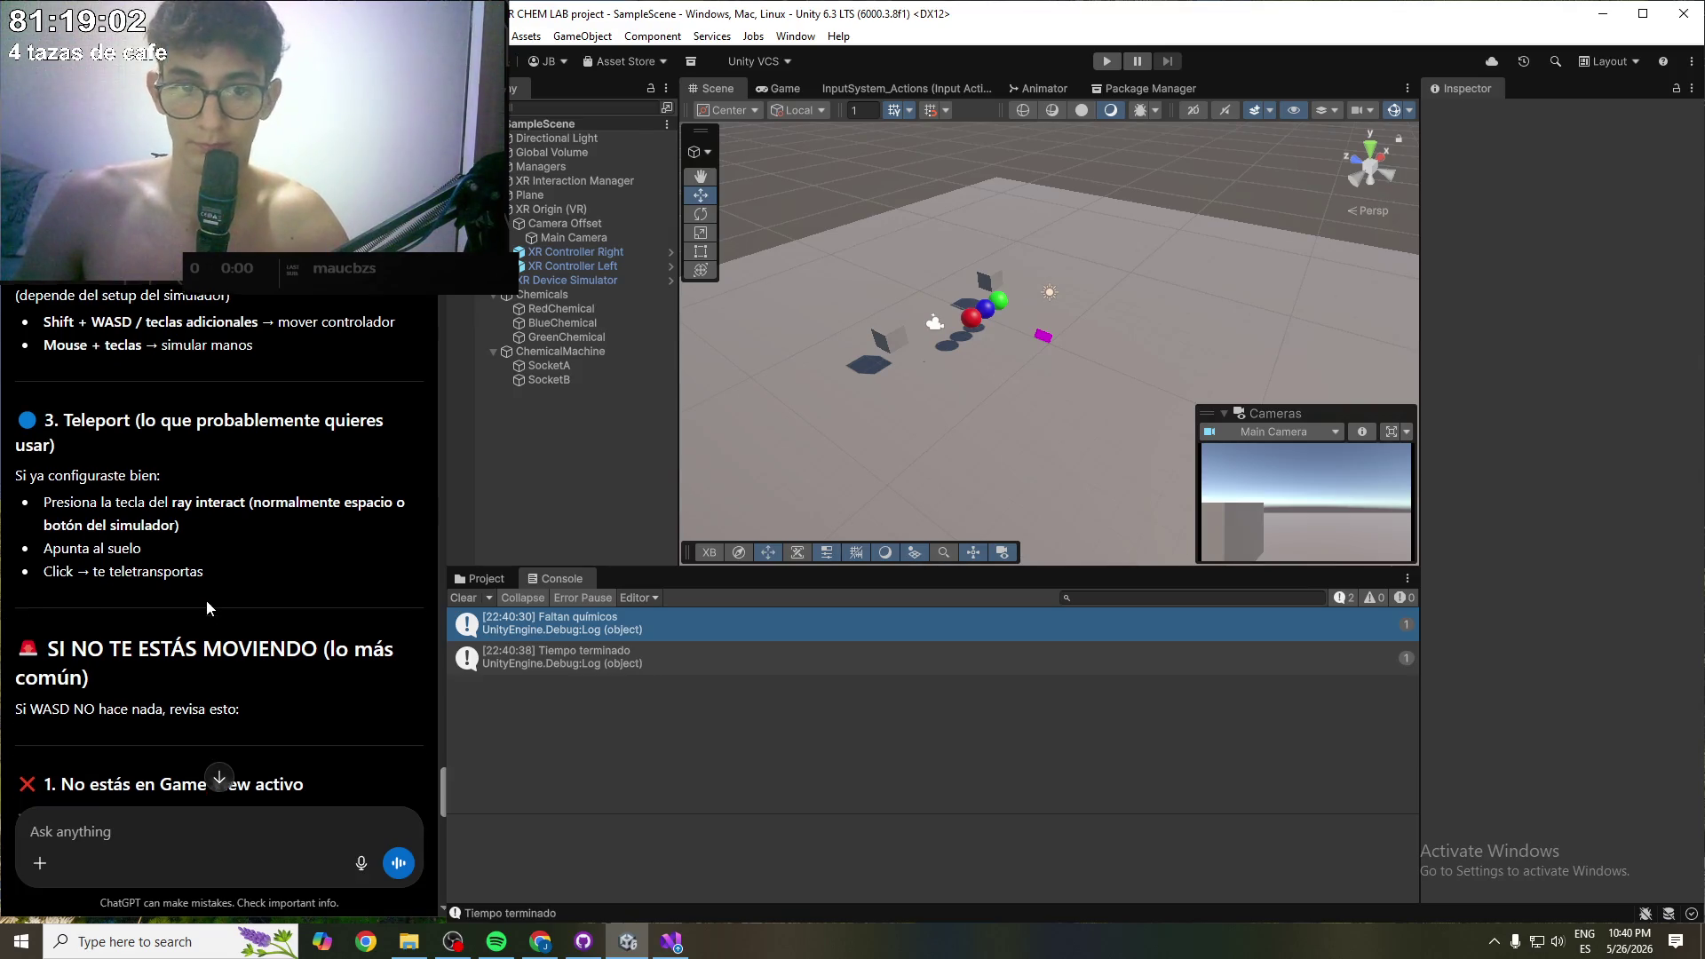
- Ask ChatGPT why WASD movement works but pressing space doesn't teleport
scroll(206, 600, down, 2)
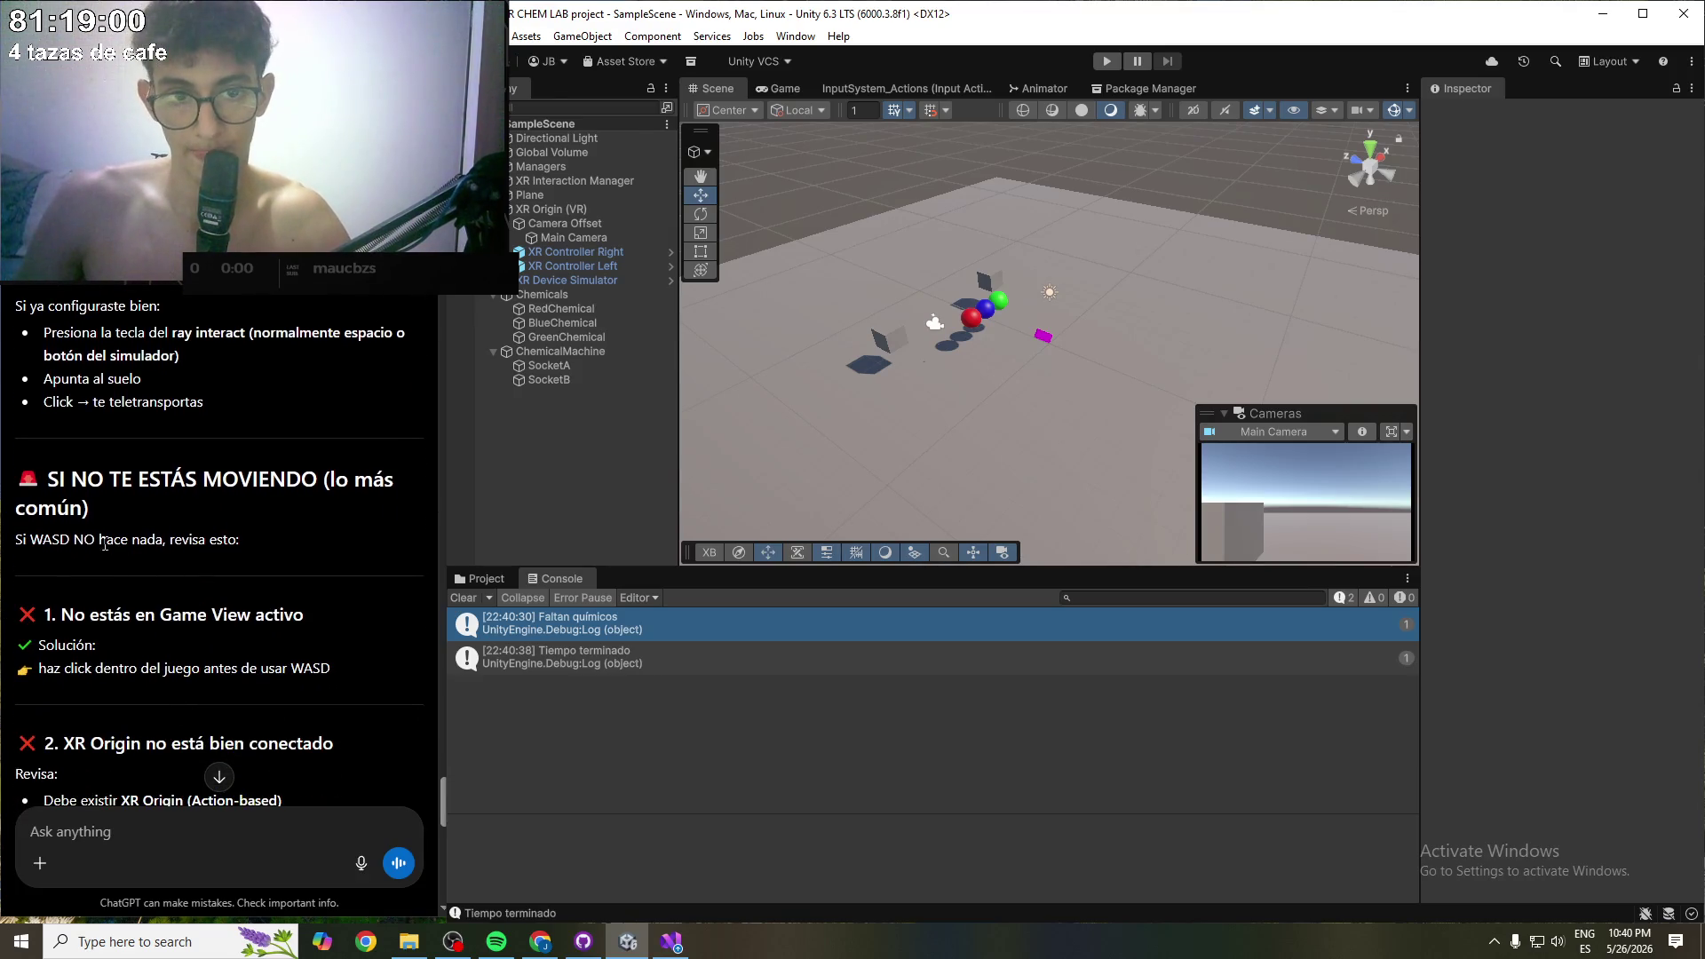
scroll(229, 674, down, 1)
scroll(229, 674, down, 5)
text(si)
key(BackSpace)
key(BackSpace)
text(me muevo con naturalidad, con el wasd, pero no me)
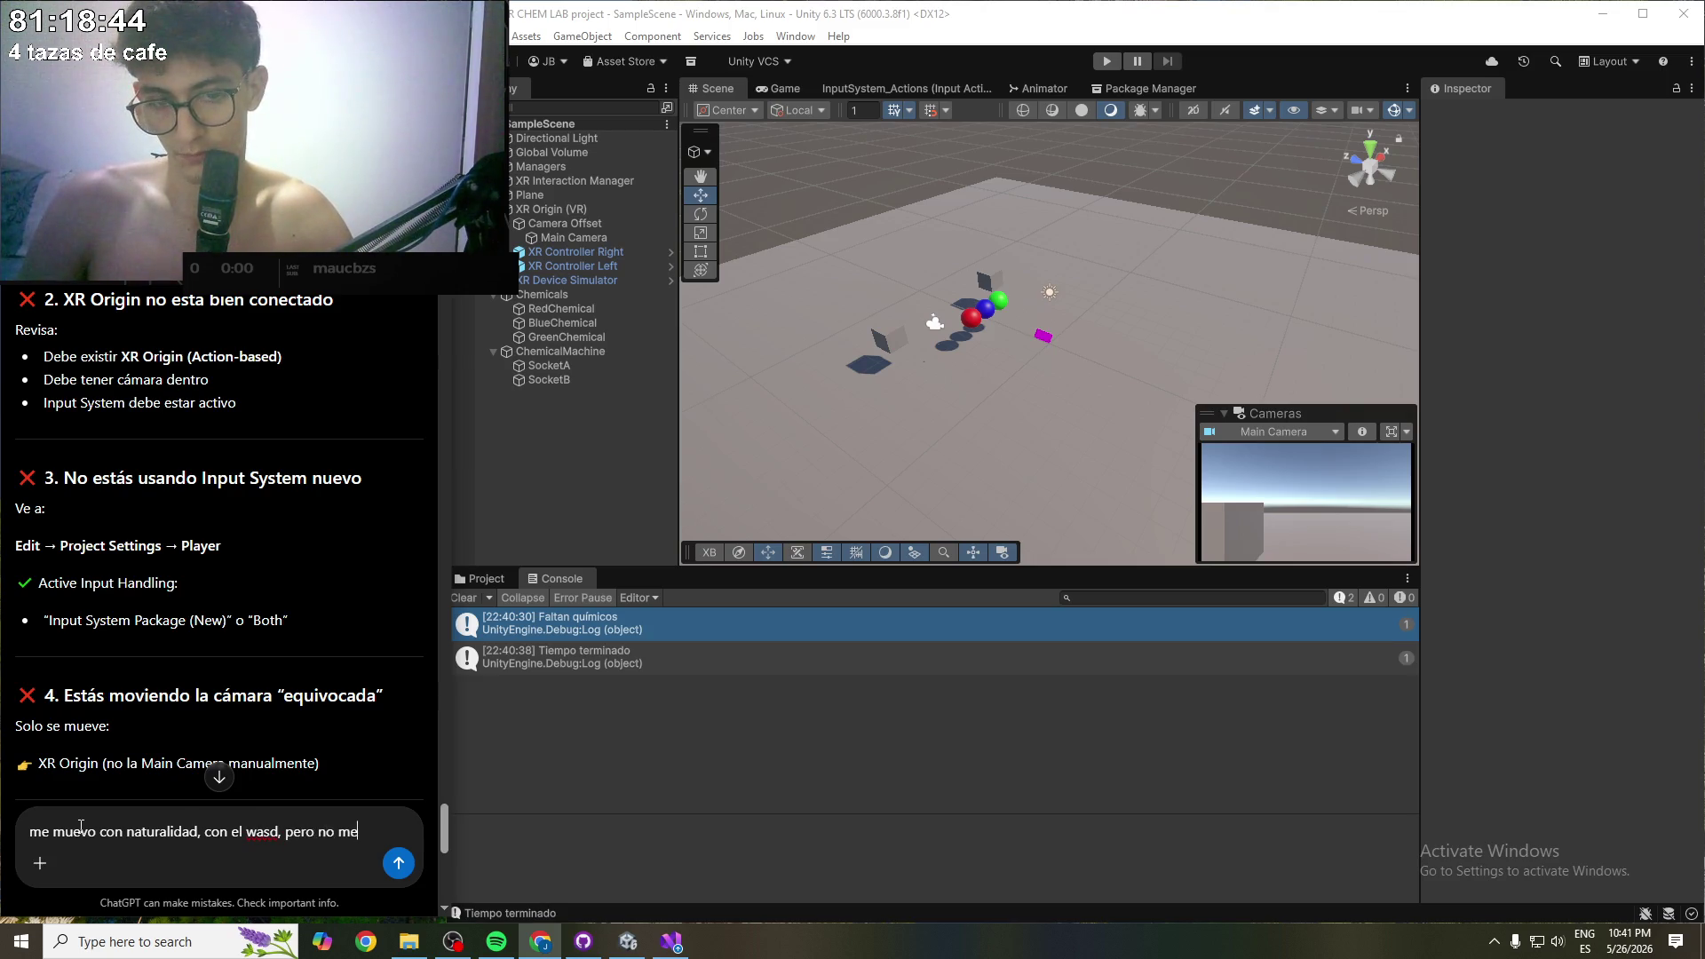
text( teletra)
text(n)
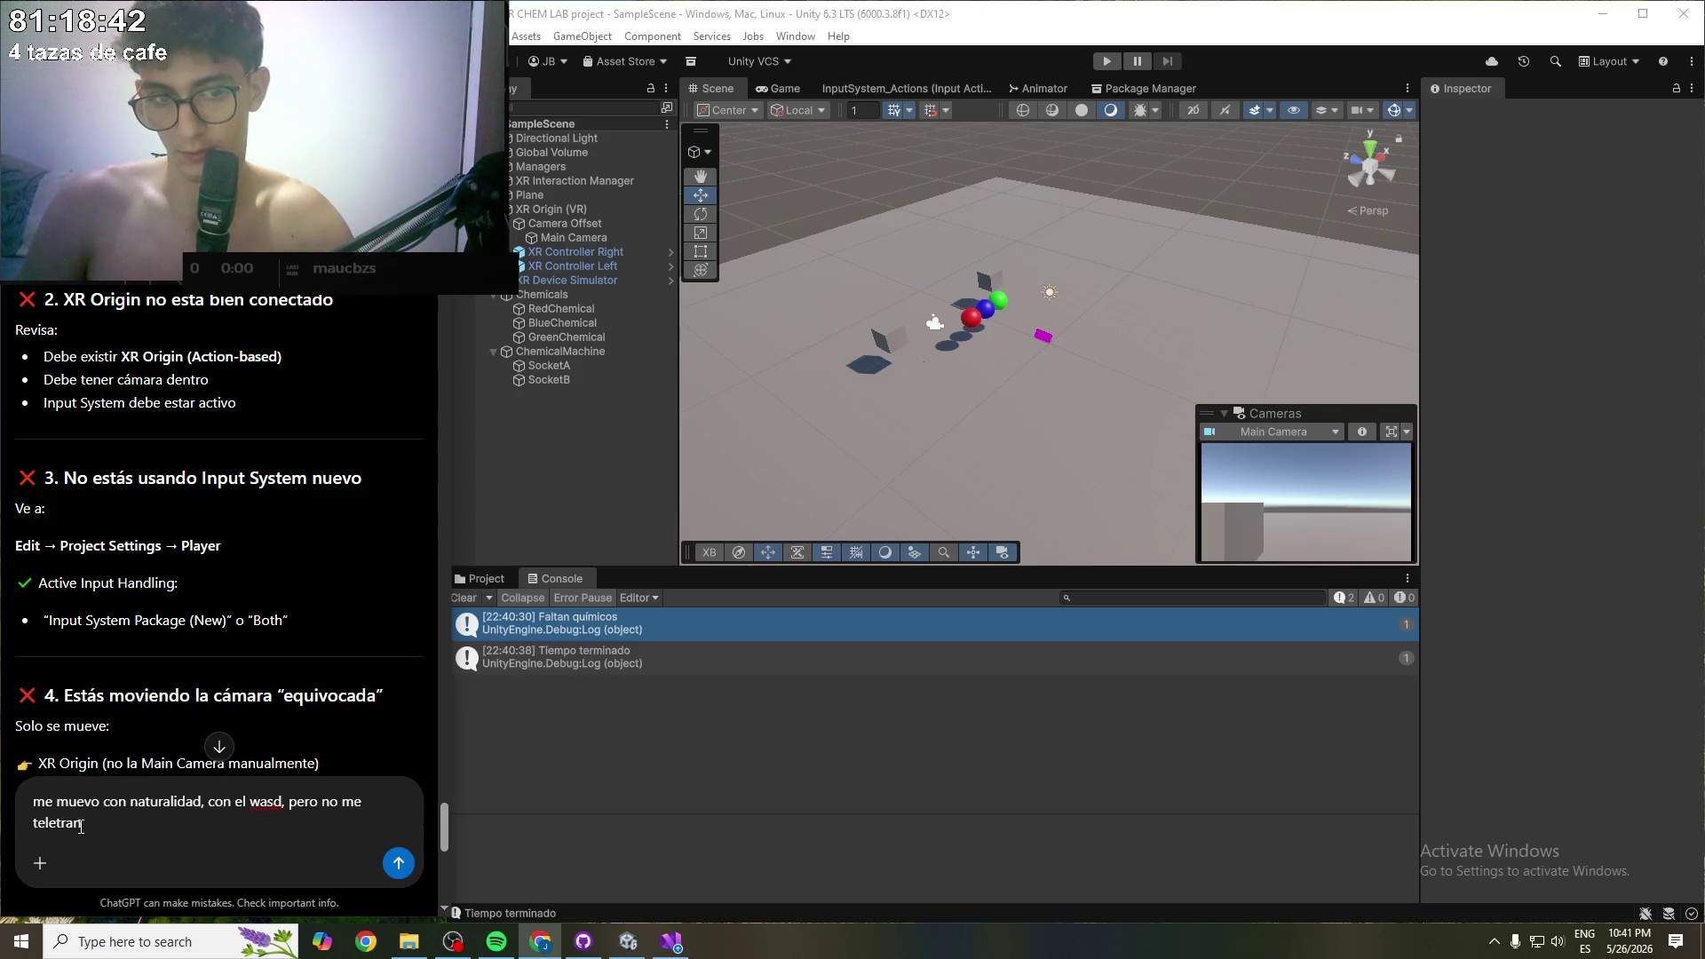
text(sporto a)
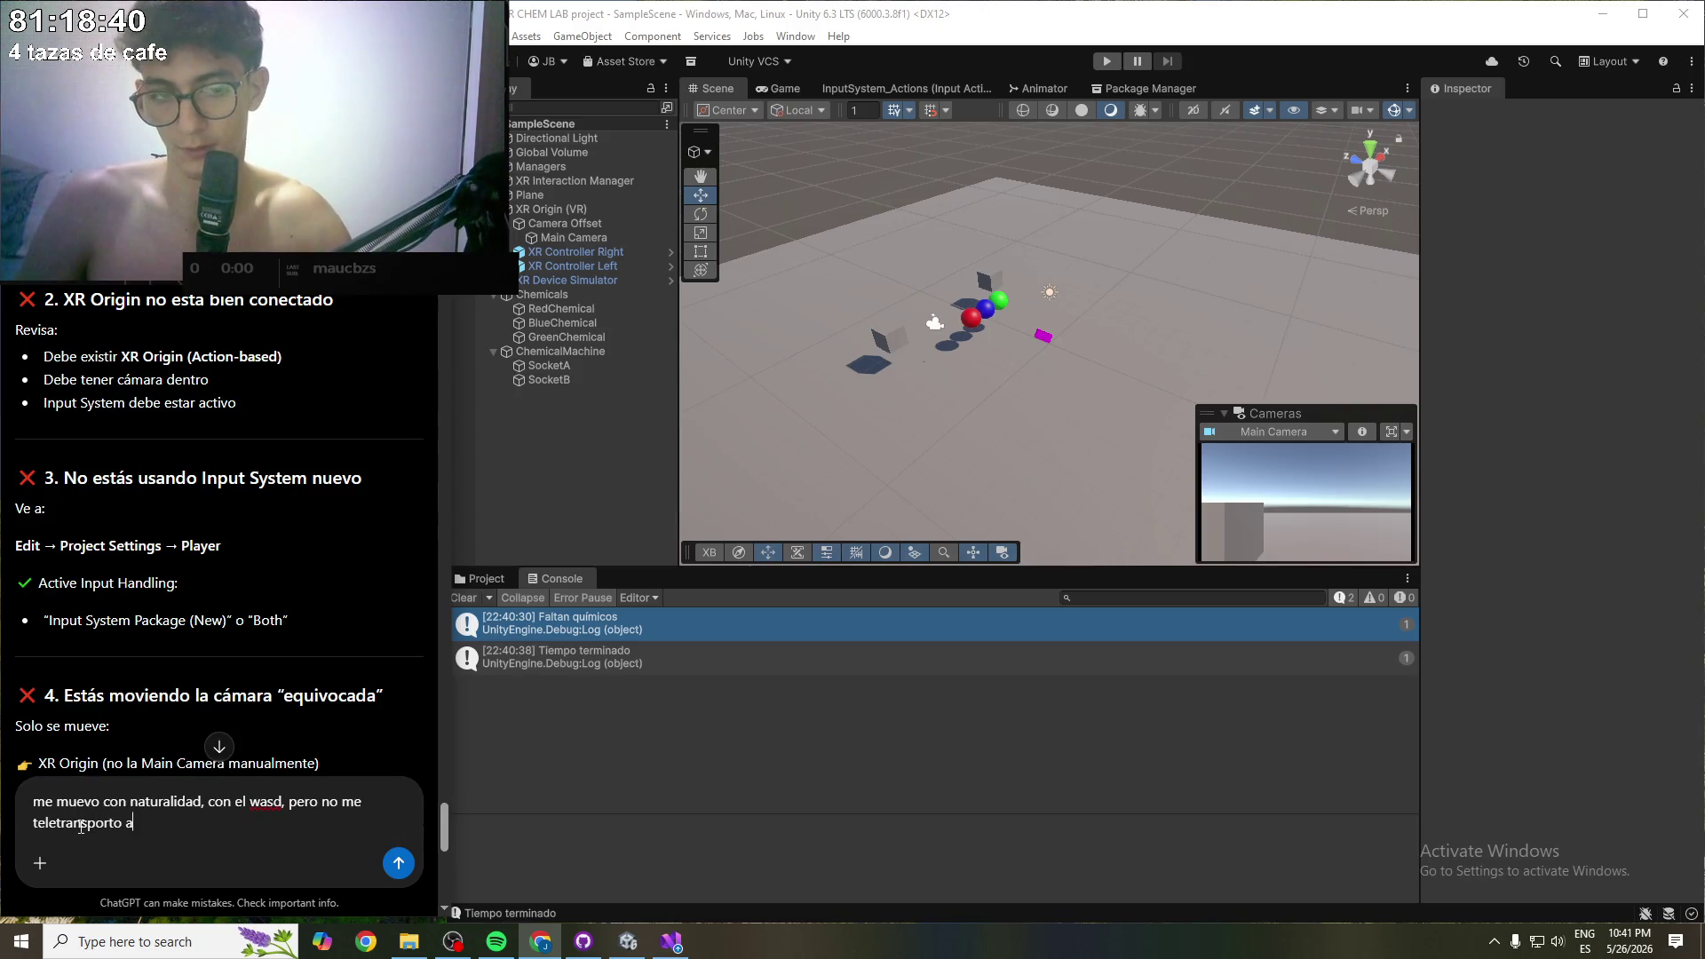
text(l presionar espacio)
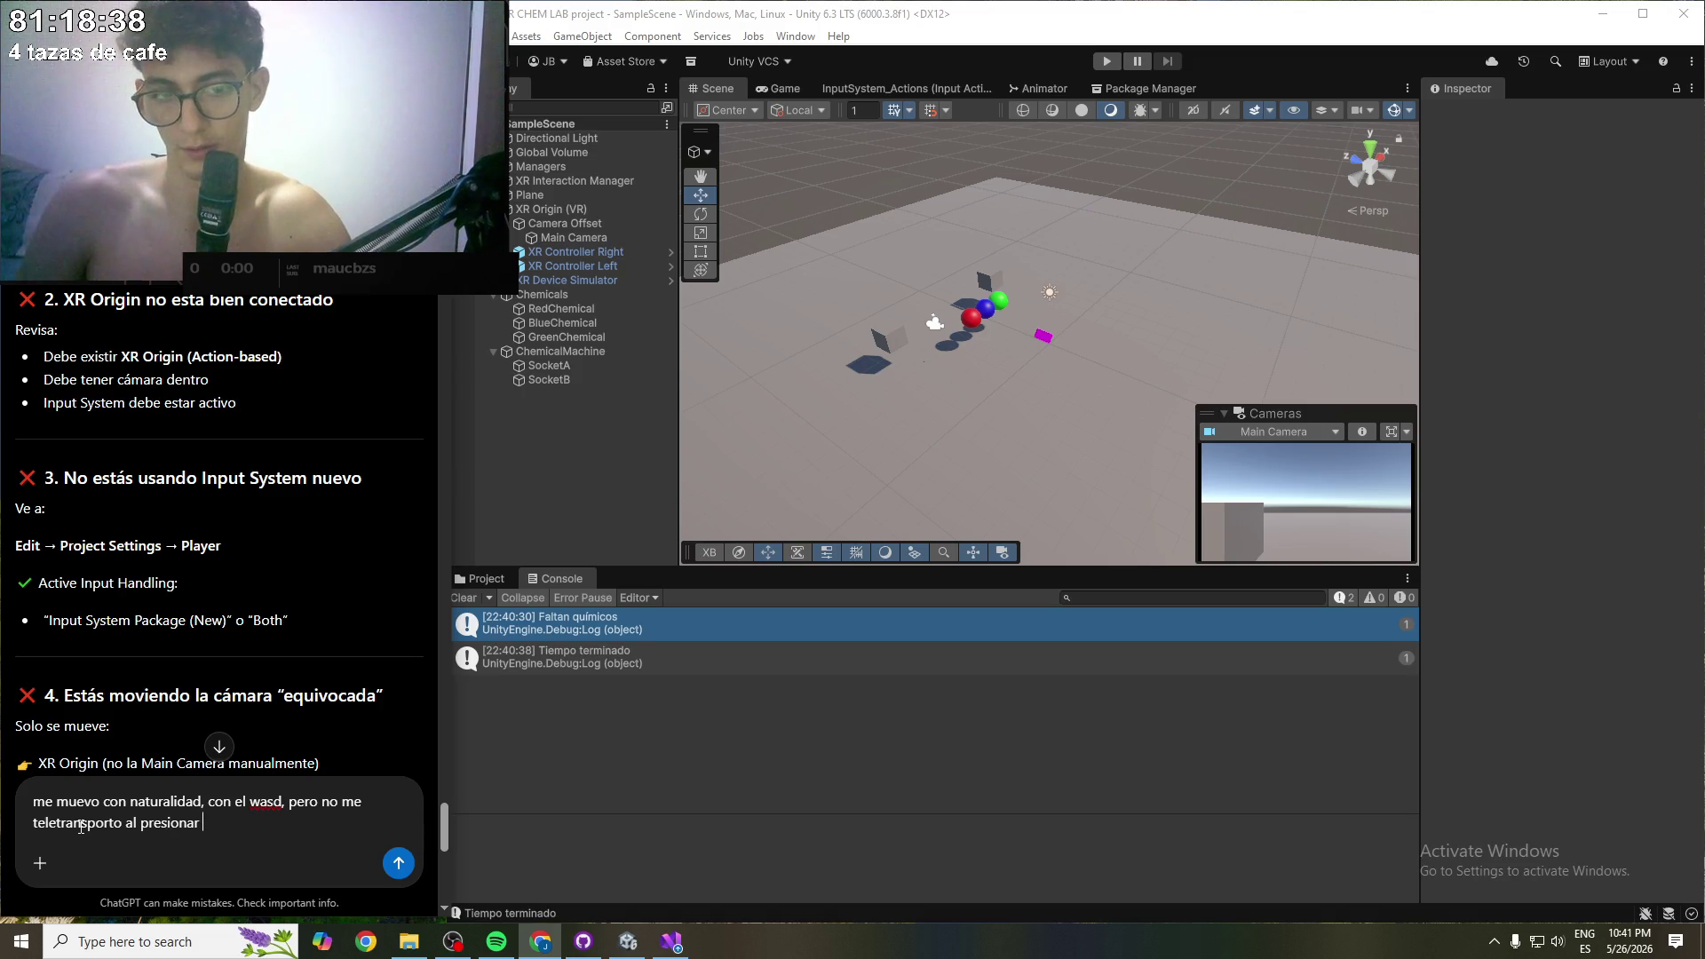
key(Return)
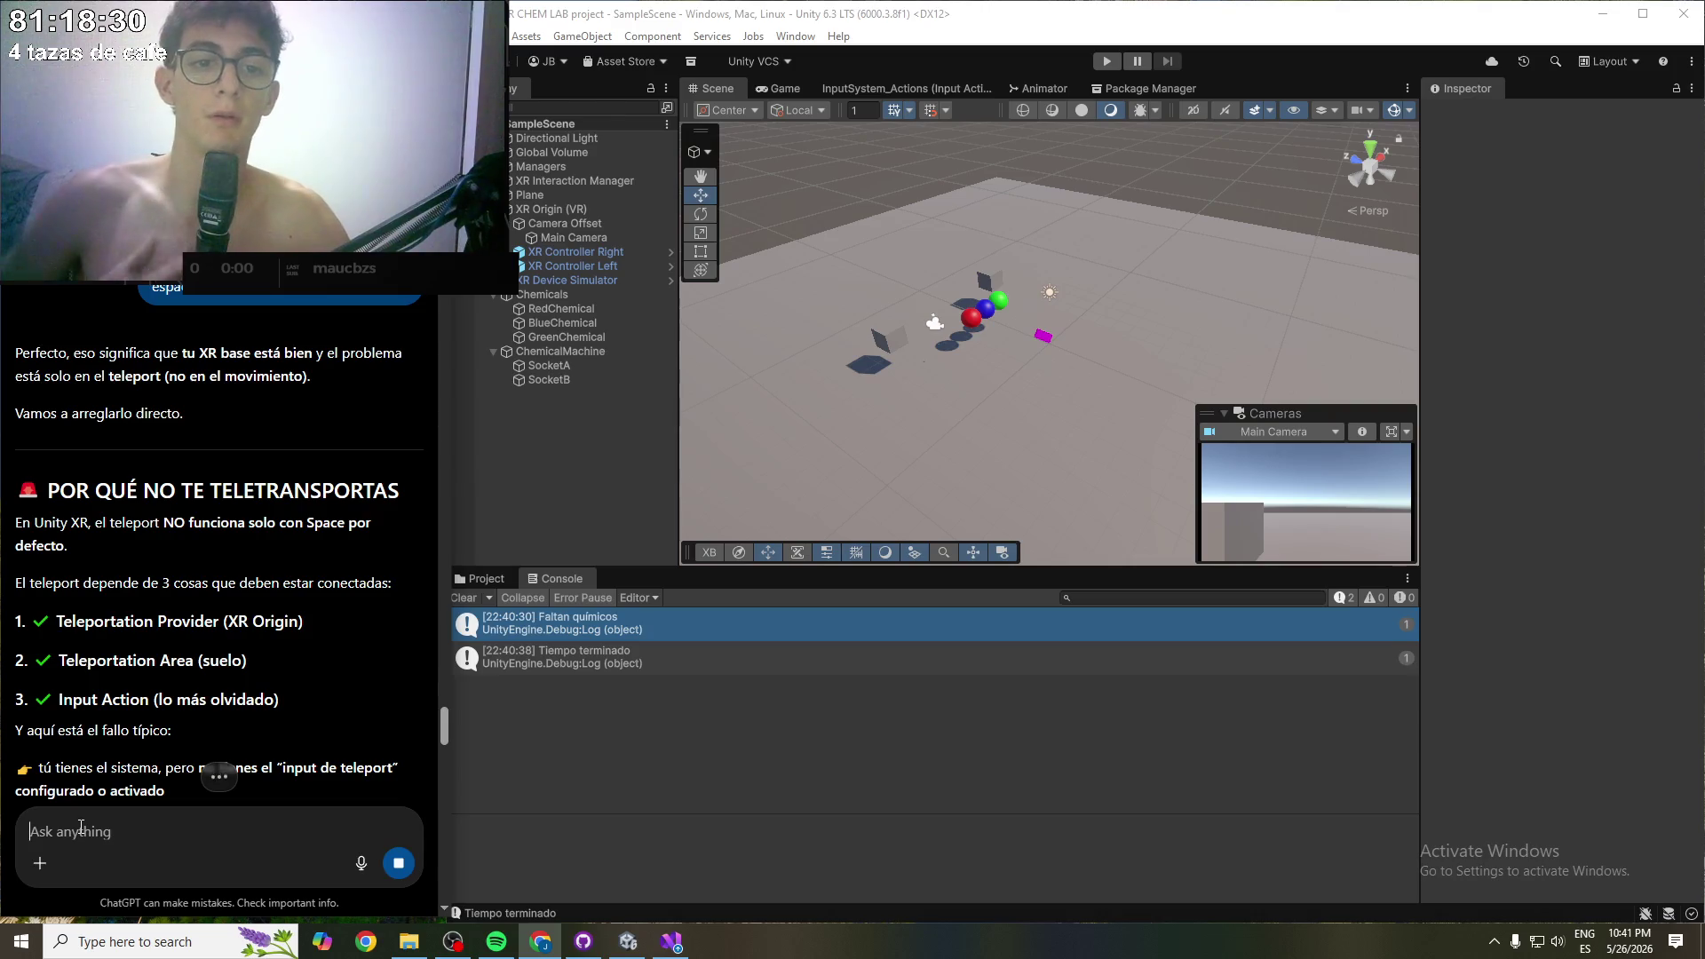
- Read the reply blaming unconfigured teleport input and its 'Verifica XR Origin' checklist
drag(36, 524, 221, 524)
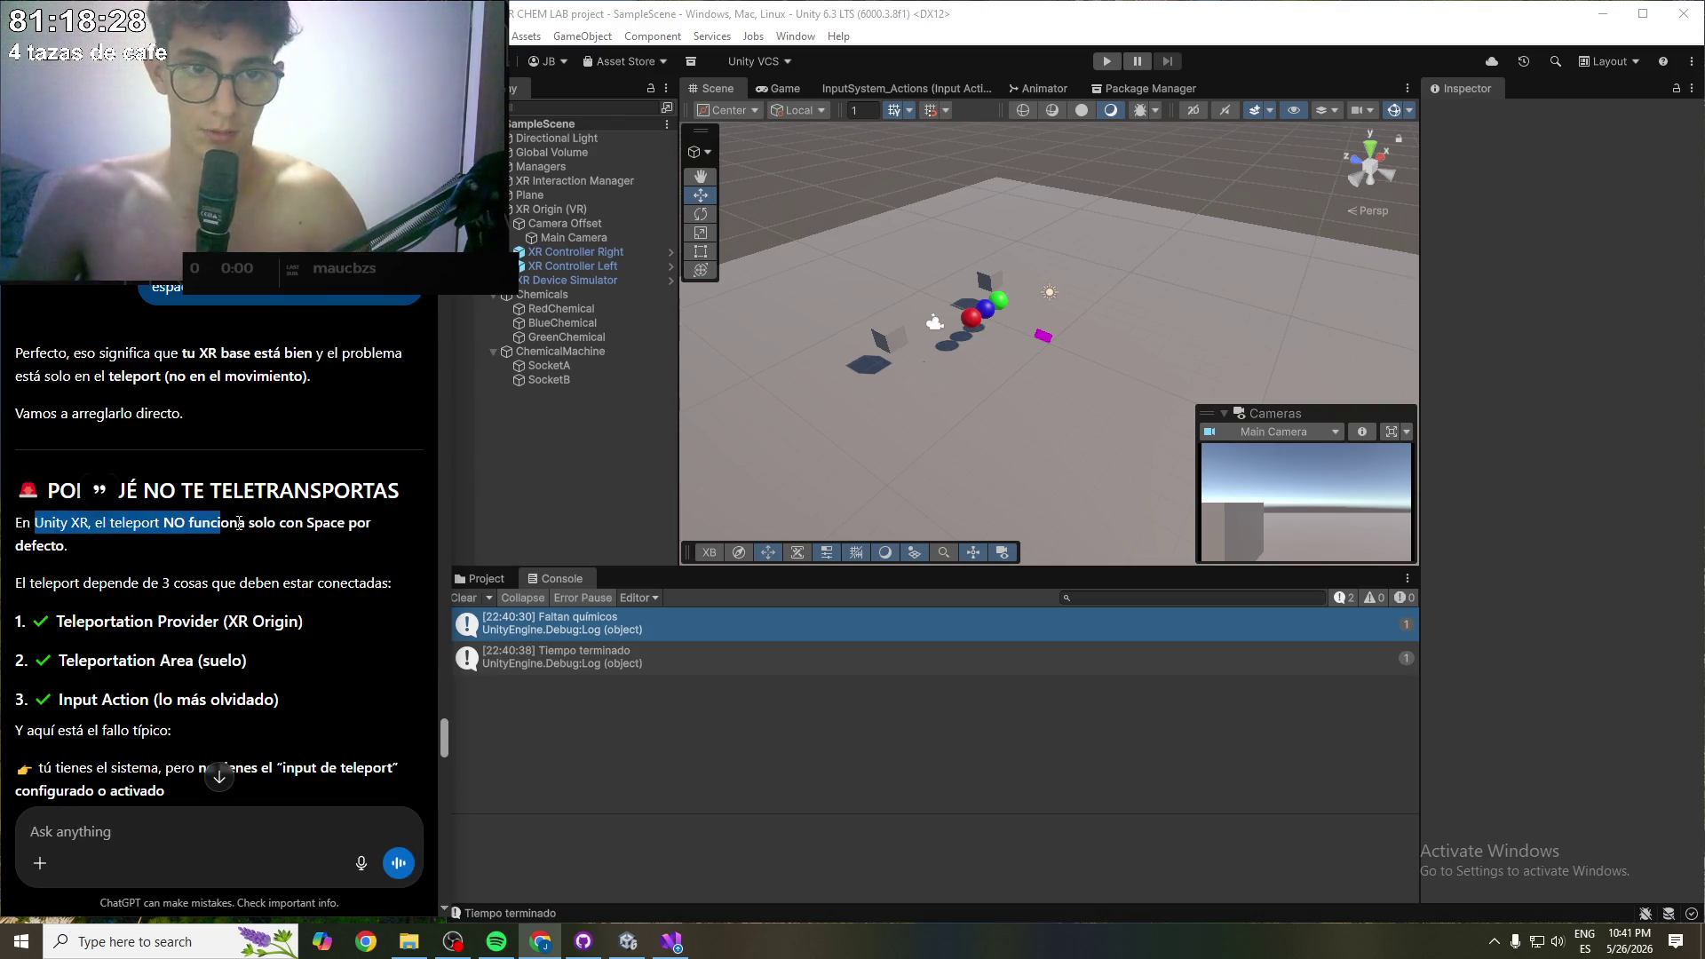
click(224, 525)
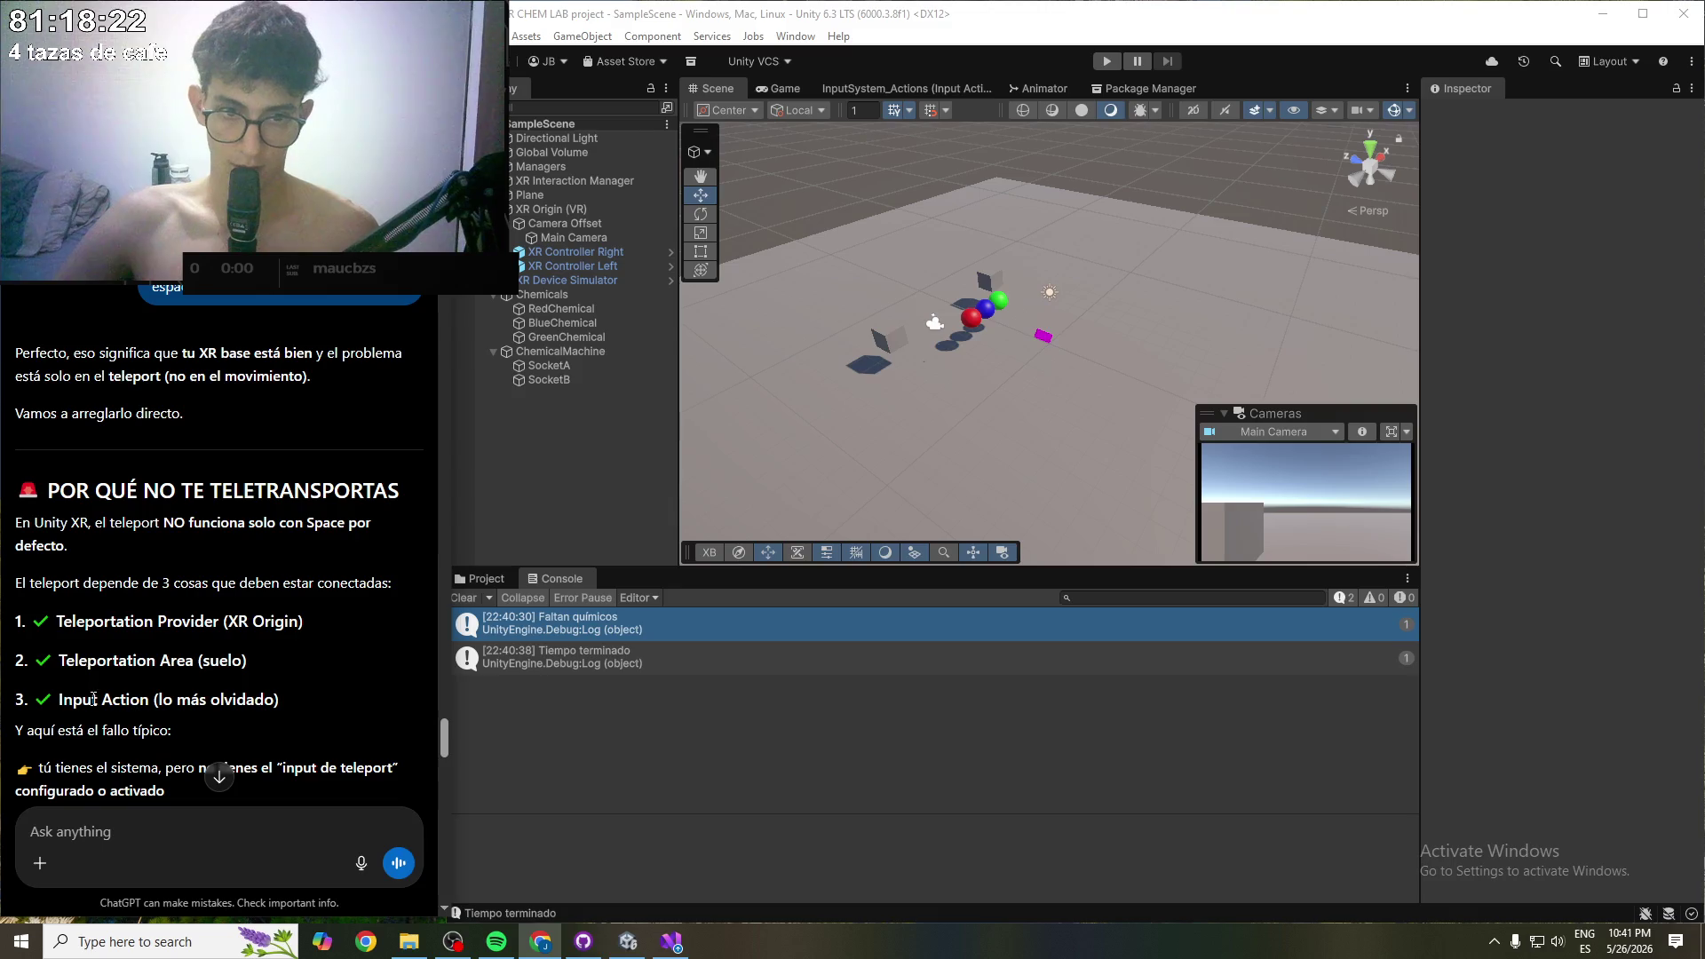
scroll(244, 698, down, 1)
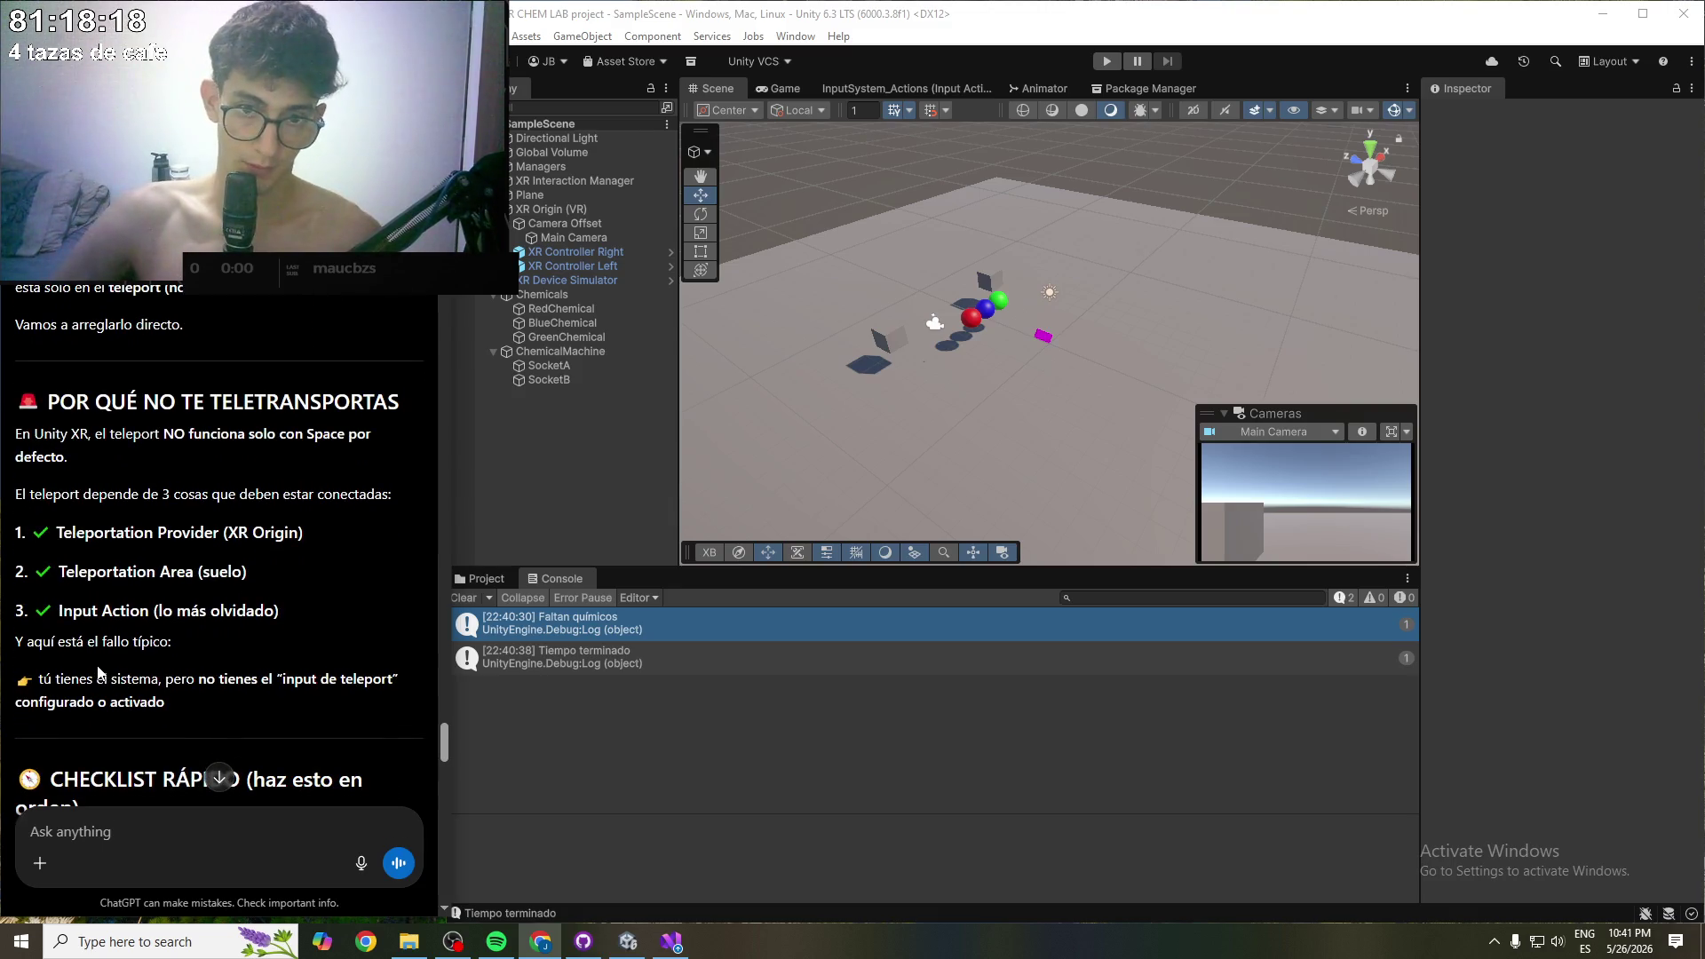
drag(58, 703, 191, 707)
click(127, 706)
scroll(194, 705, down, 2)
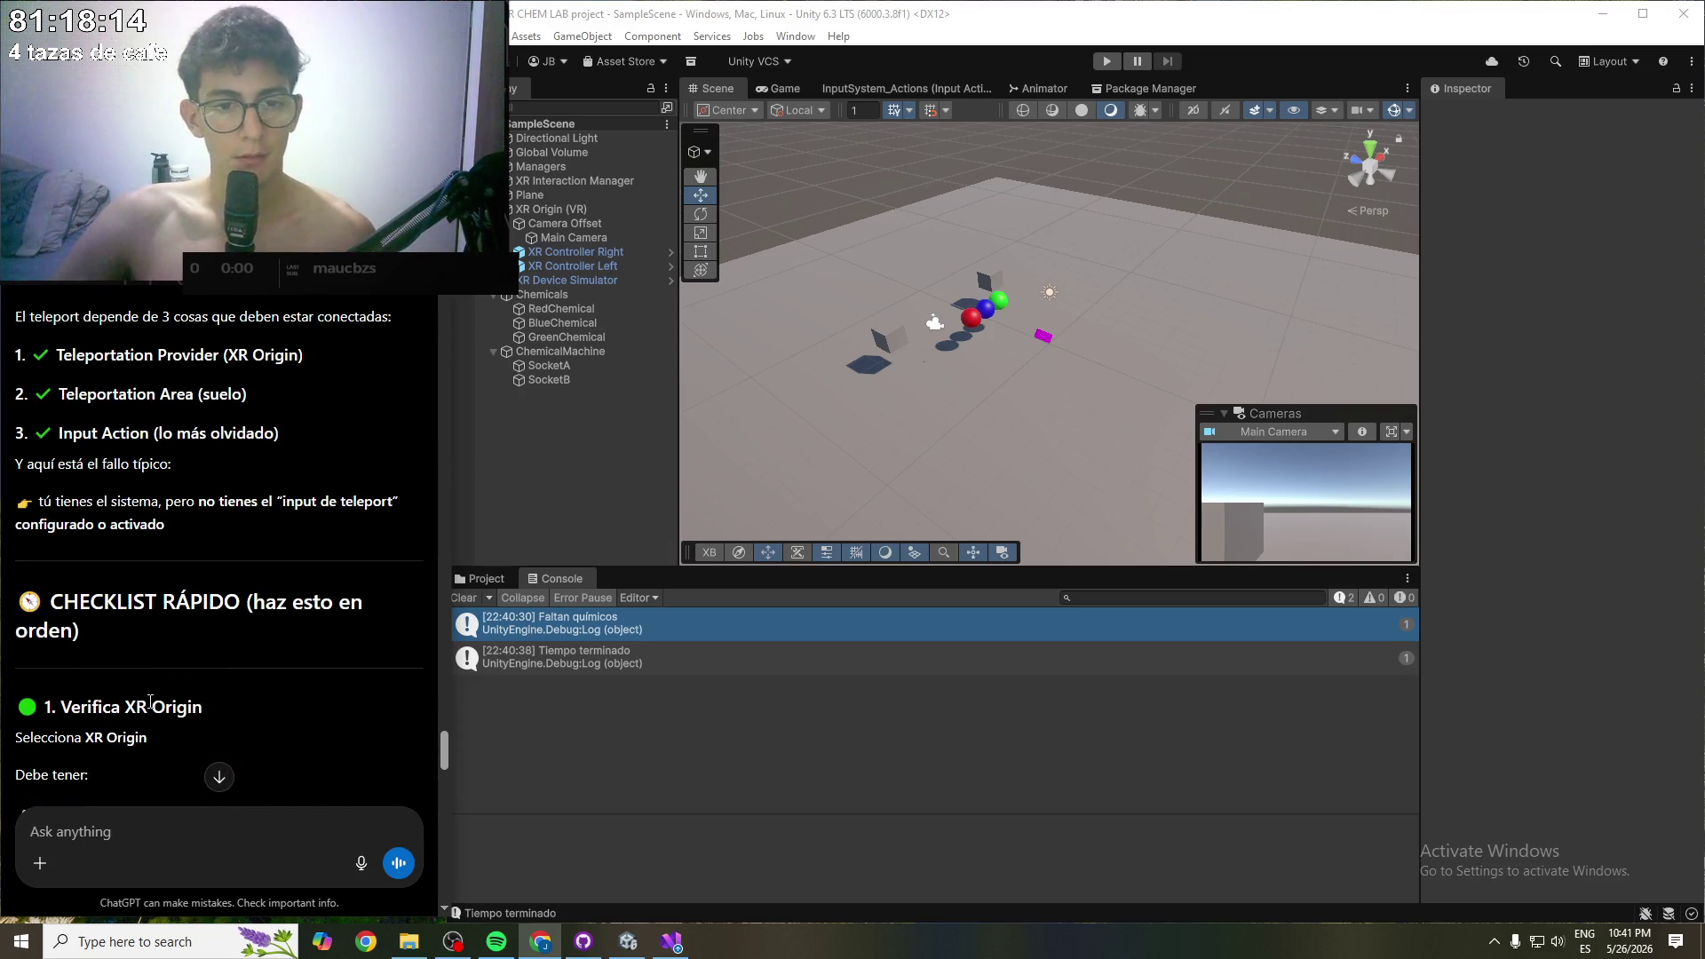
scroll(195, 639, down, 1)
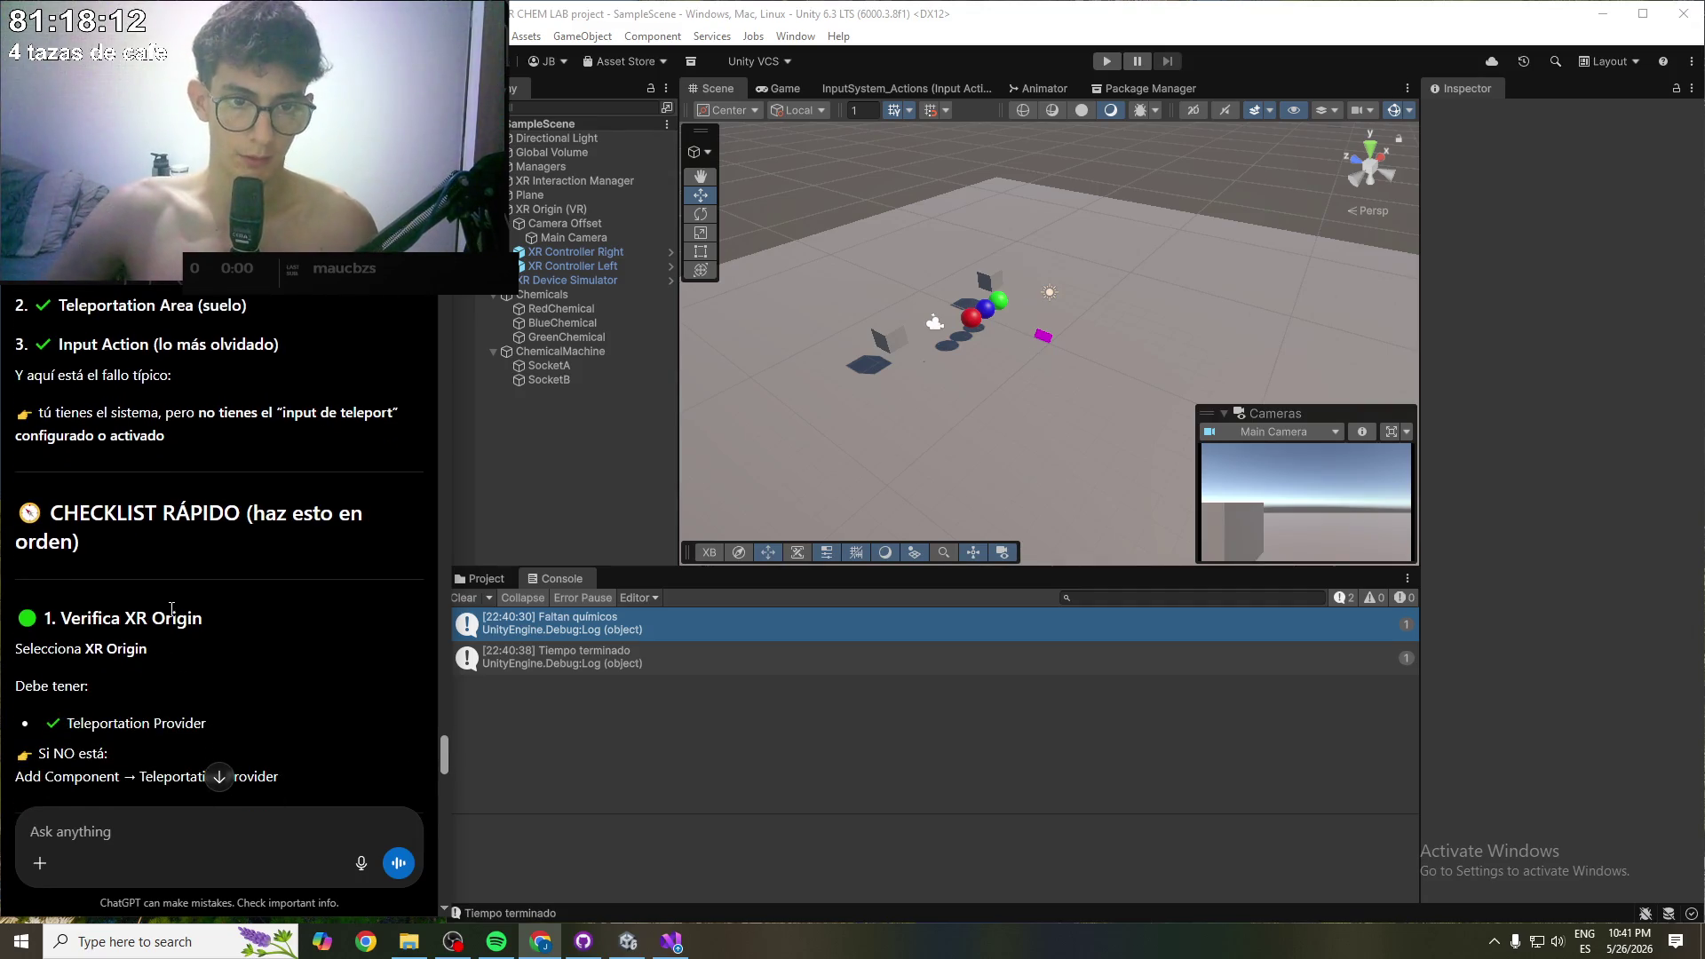
scroll(418, 377, down, 1)
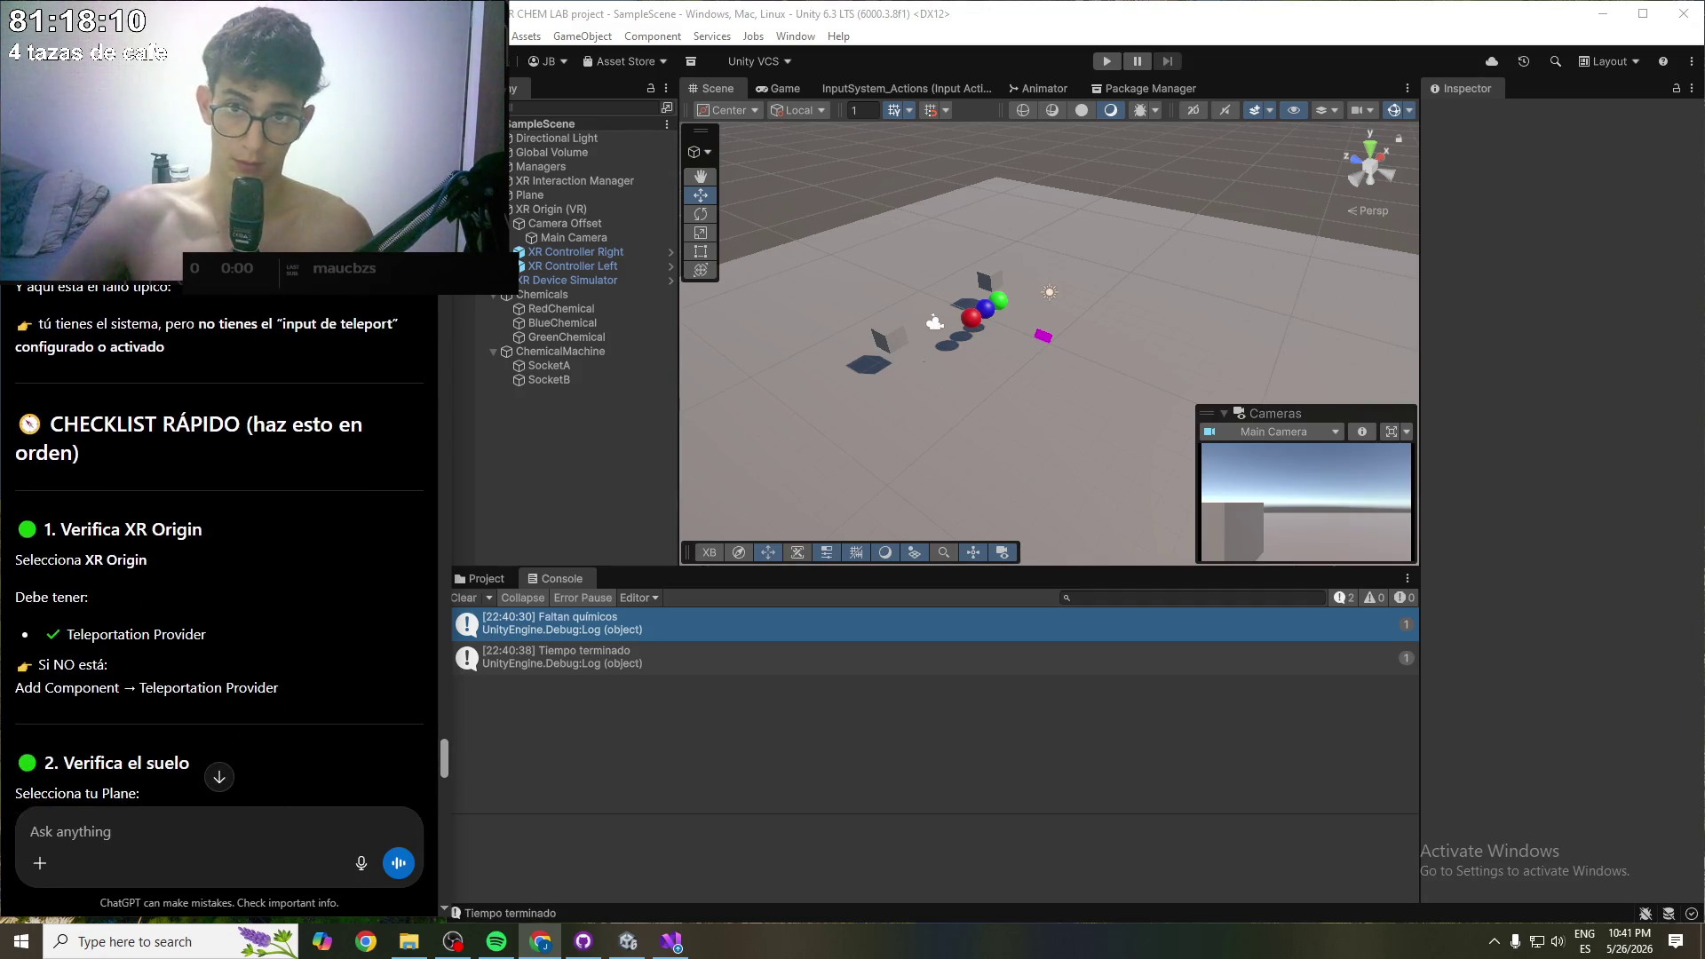
click(577, 211)
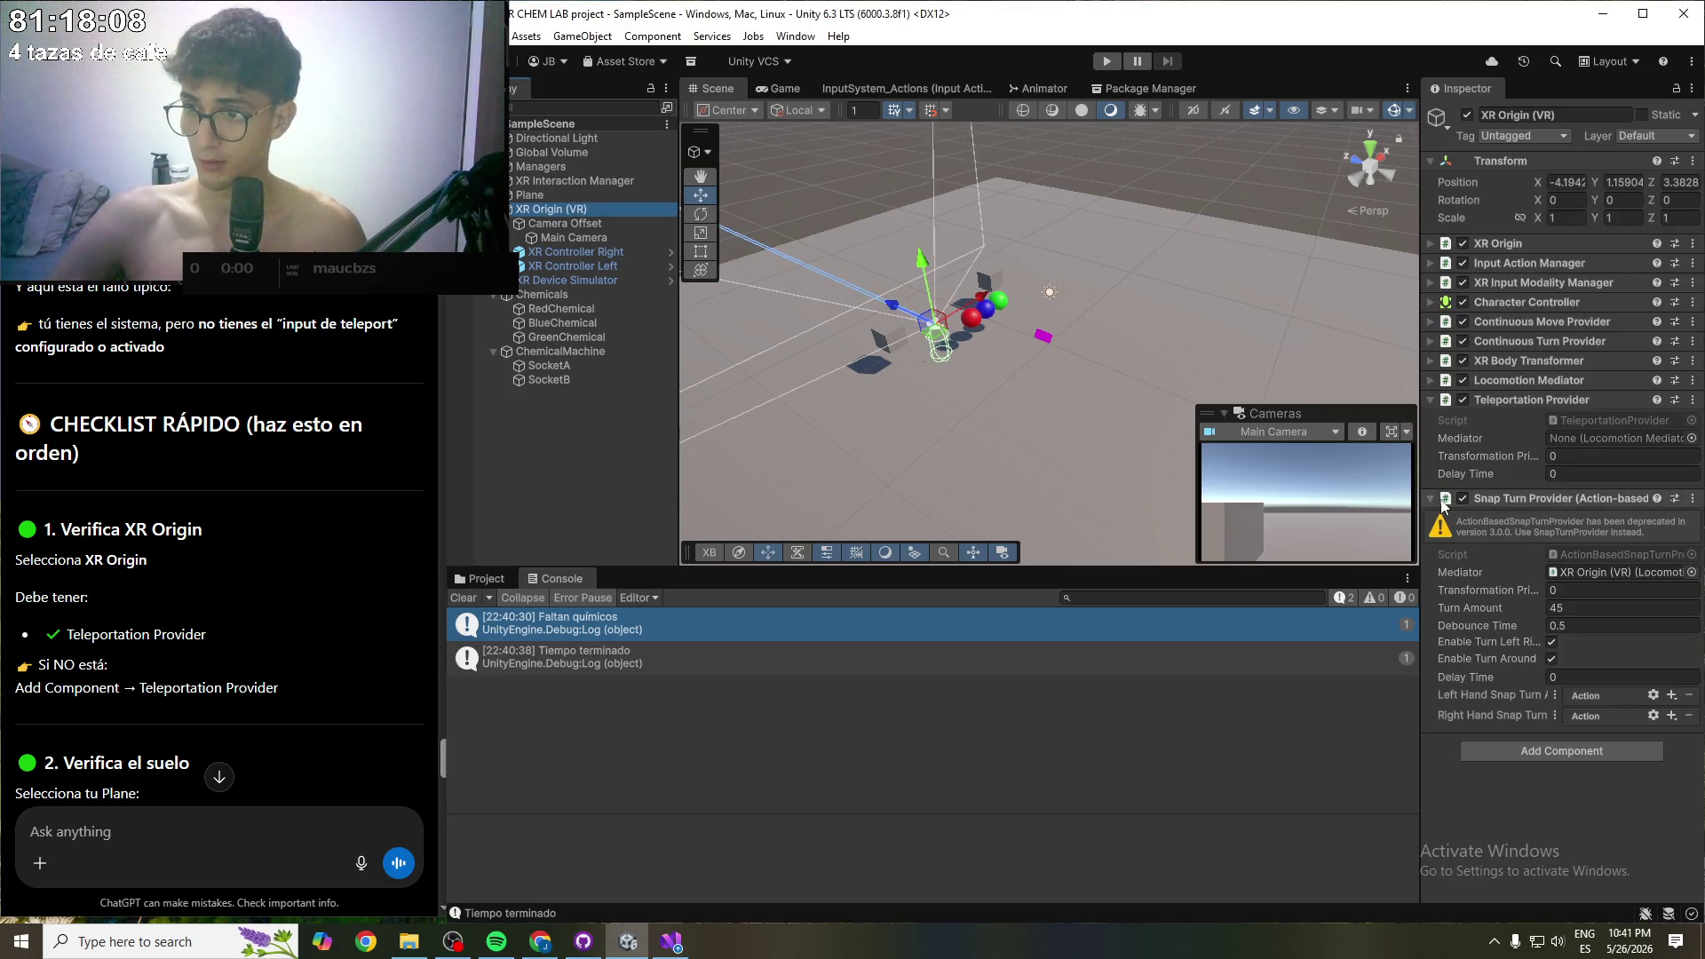
- Set the Teleportation Provider's mediator to XR Origin (VR) and save the scene
click(1444, 502)
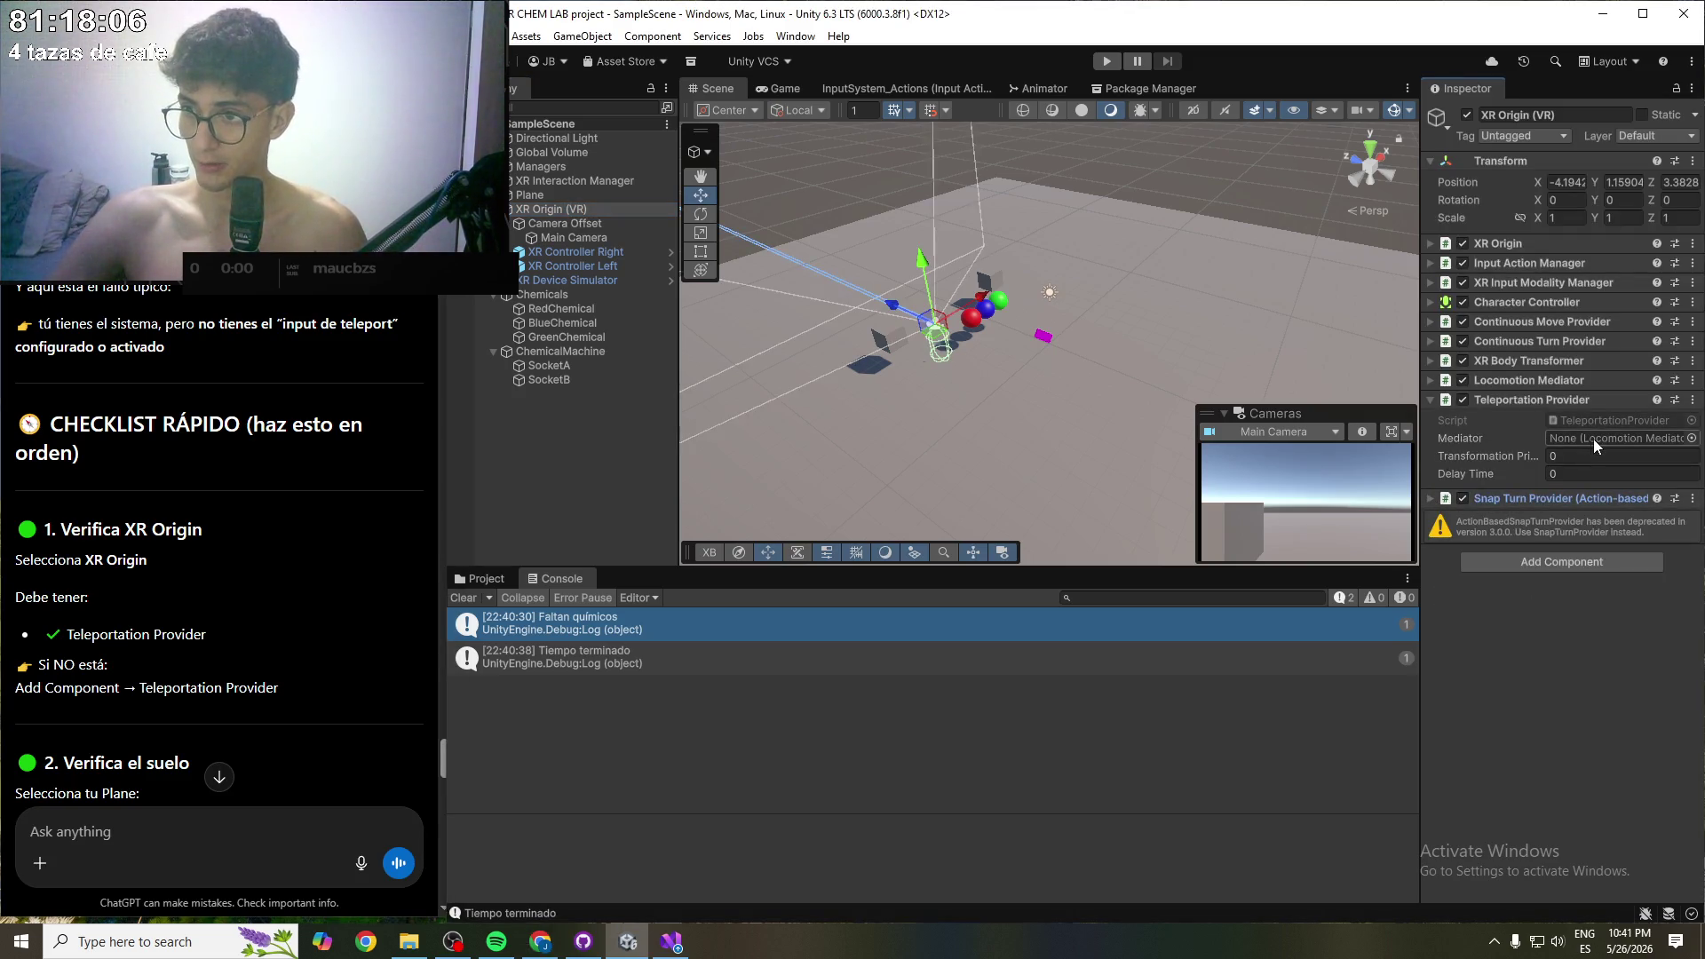
click(1691, 438)
double_click(1387, 495)
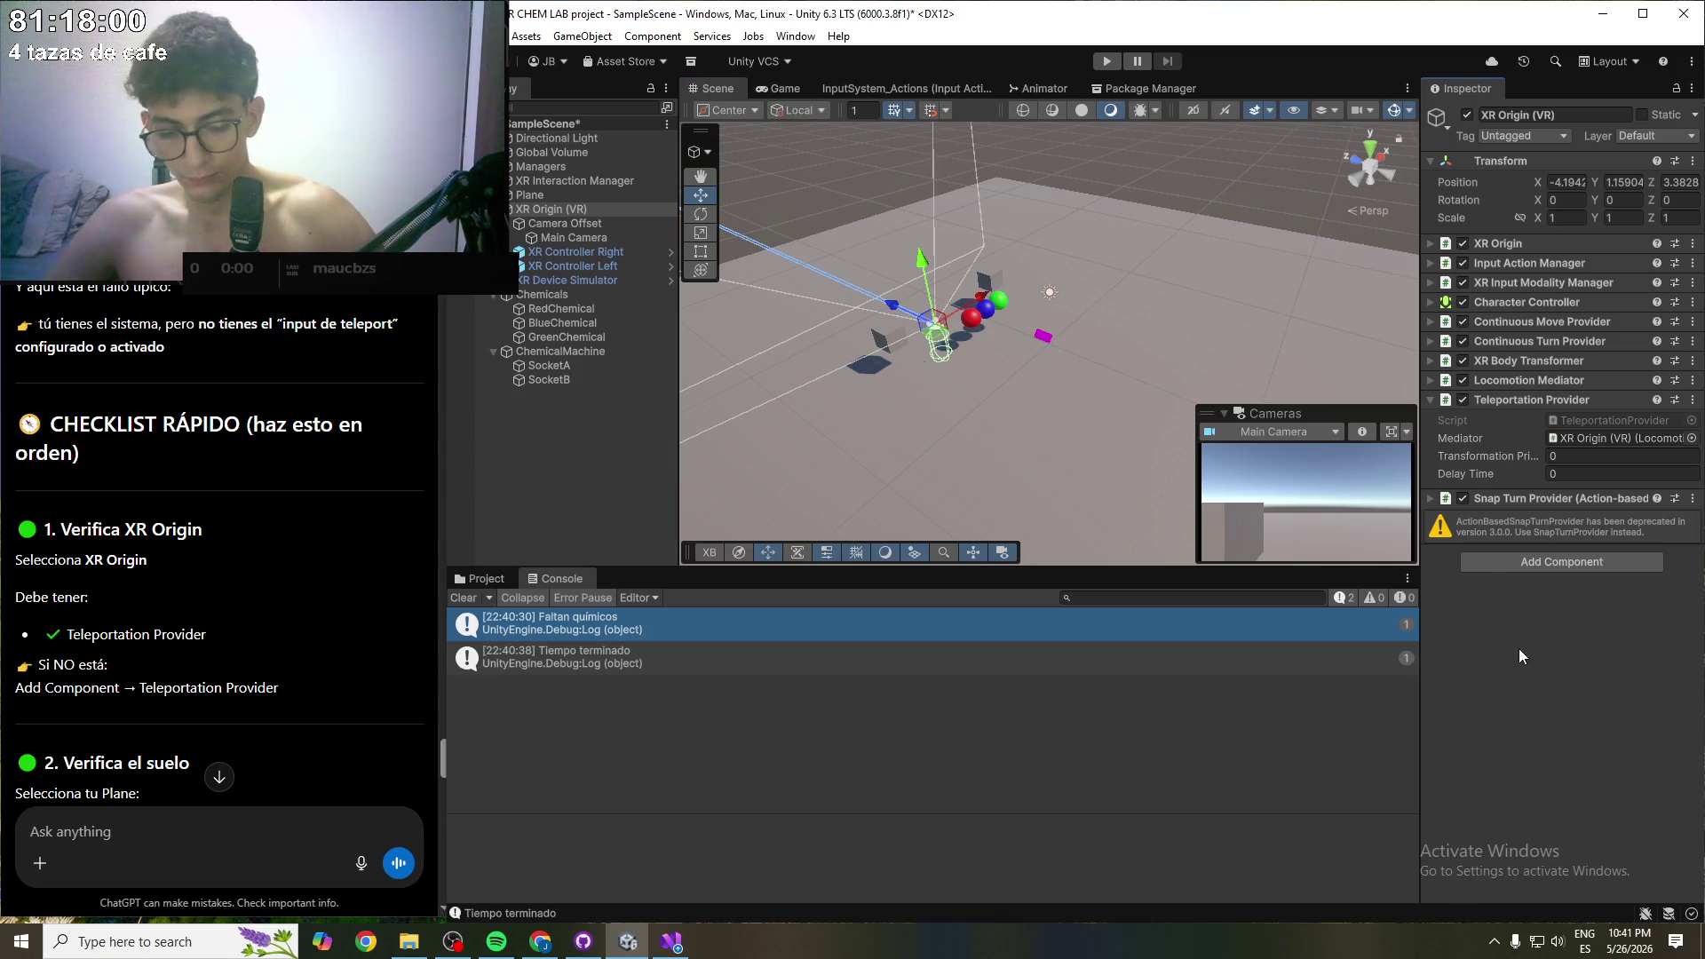
key(ctrl+s)
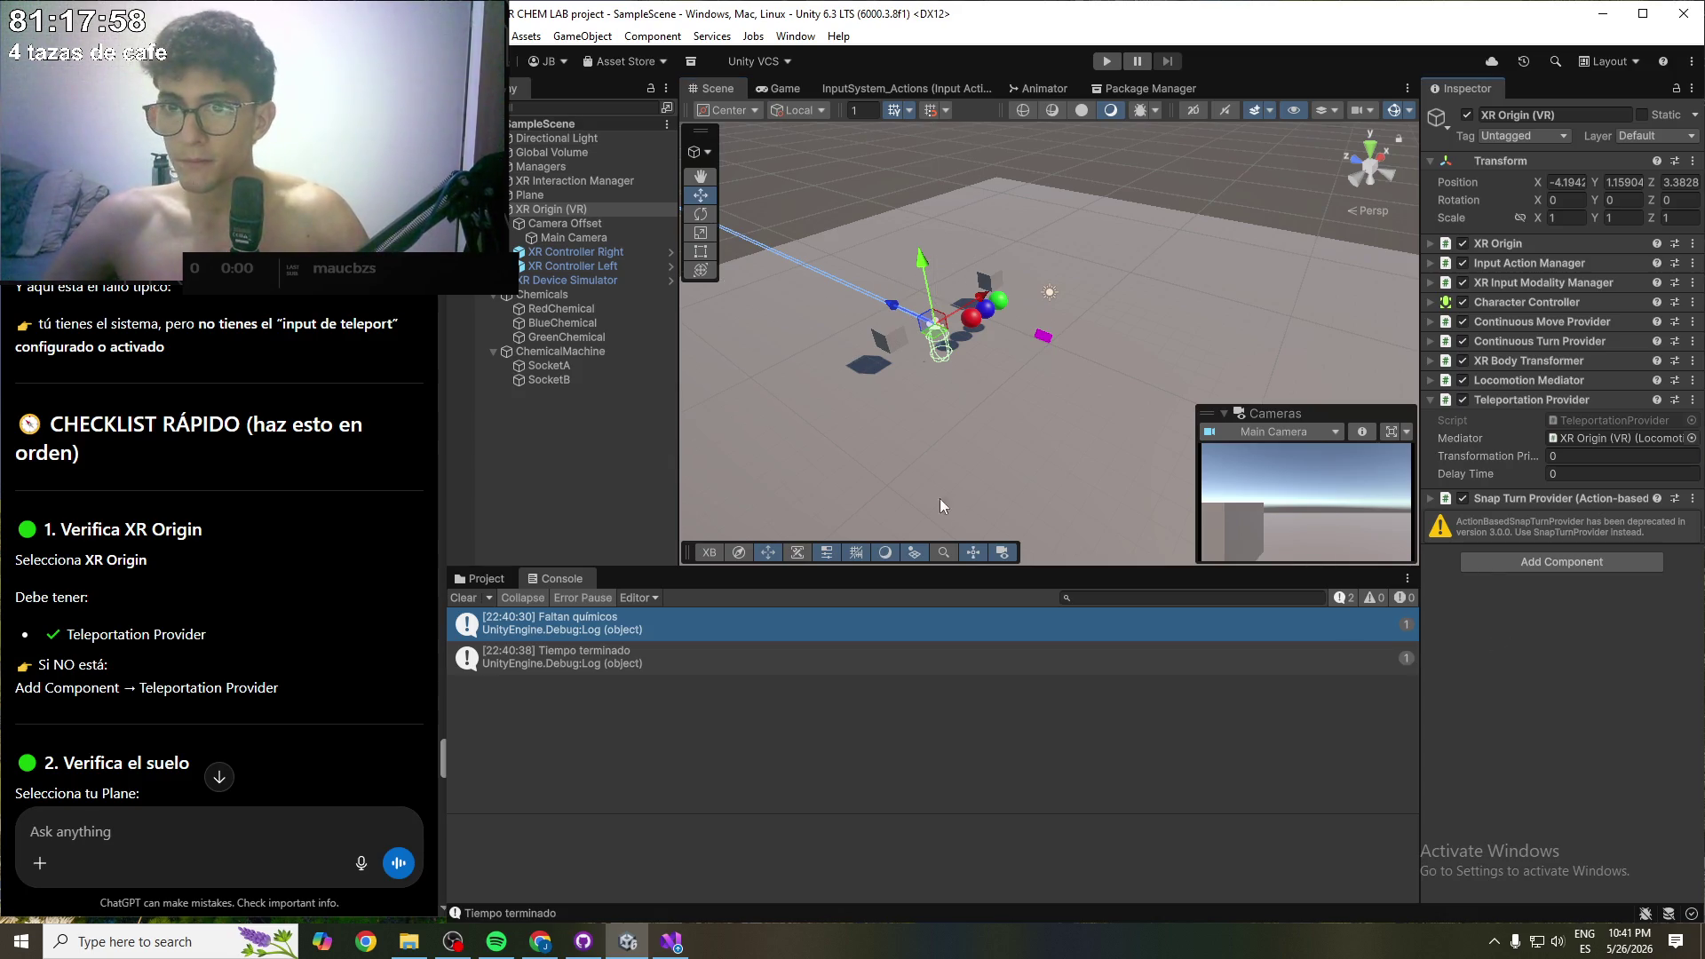
- Select the floor Plane and verify its Teleport layer and Teleportation Area component
scroll(153, 616, down, 3)
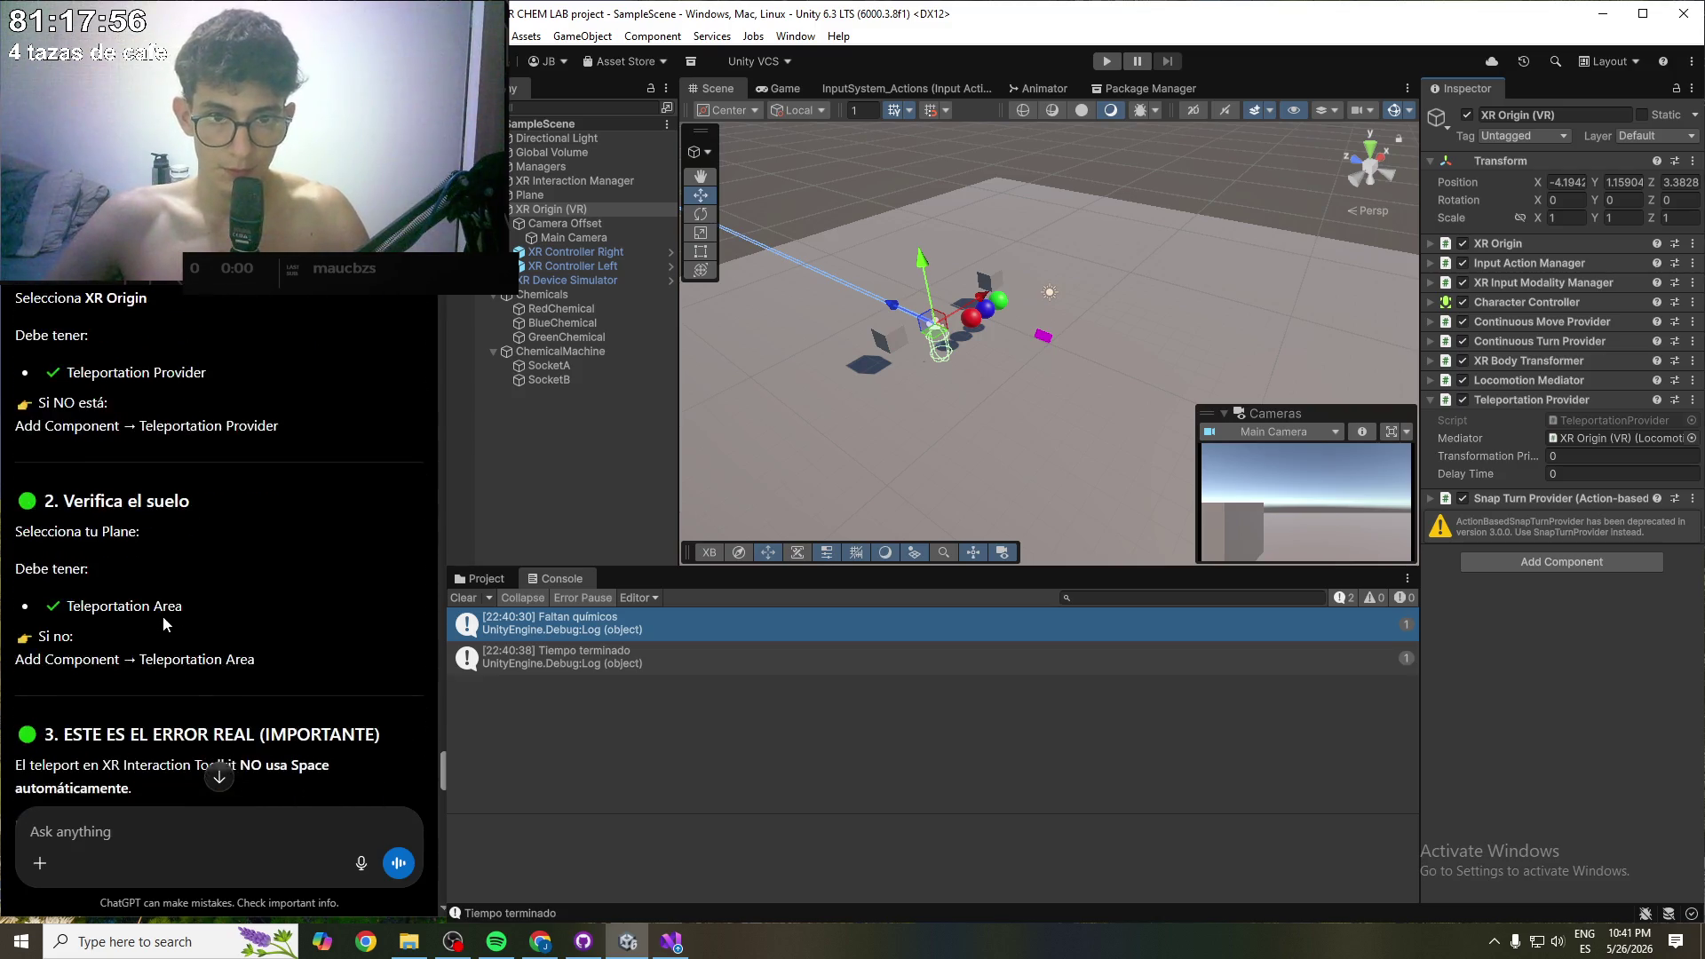
click(810, 494)
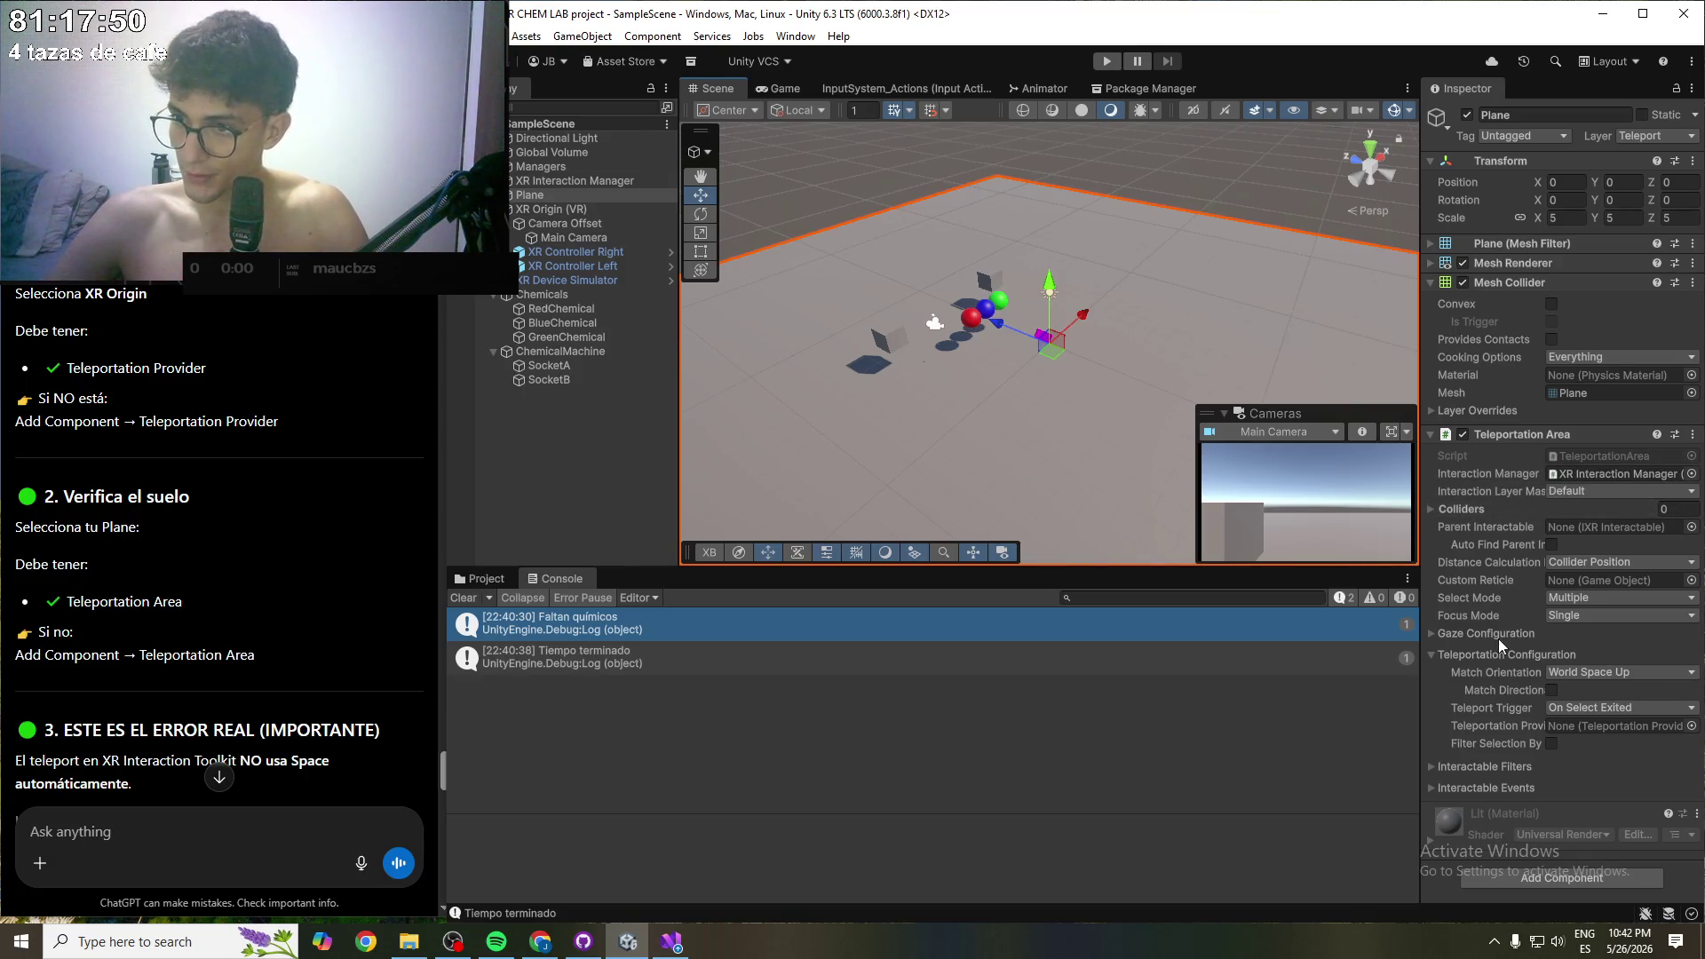
mouse_move(1517, 598)
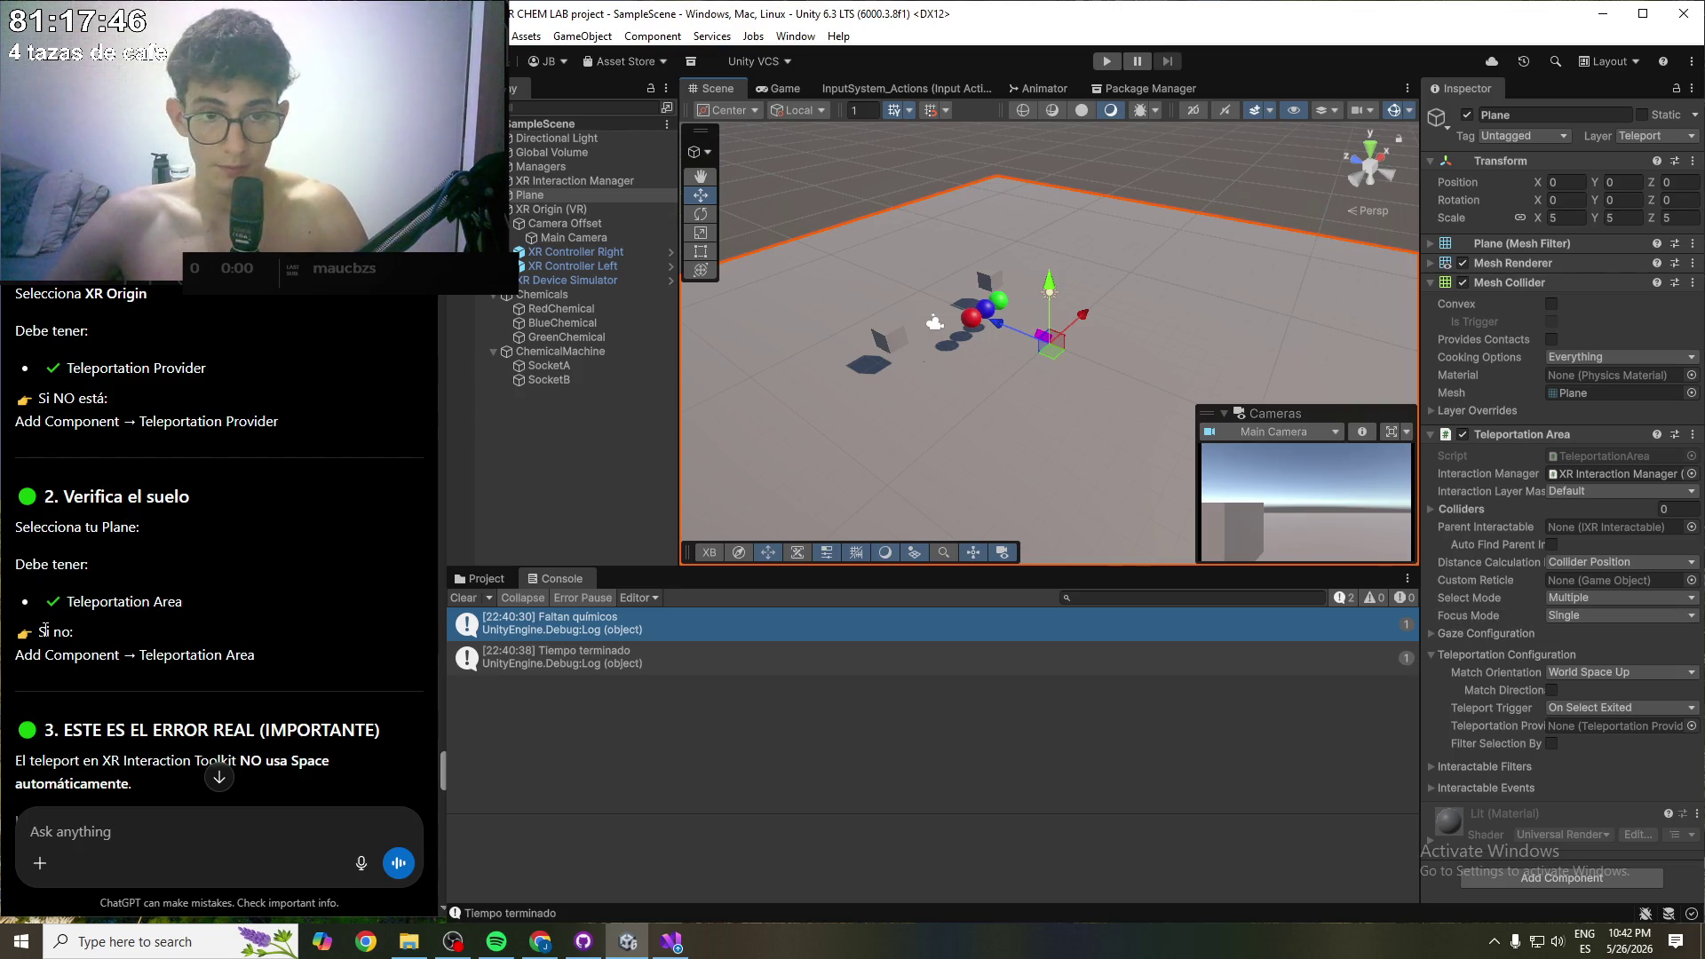
scroll(43, 630, down, 3)
scroll(69, 631, down, 2)
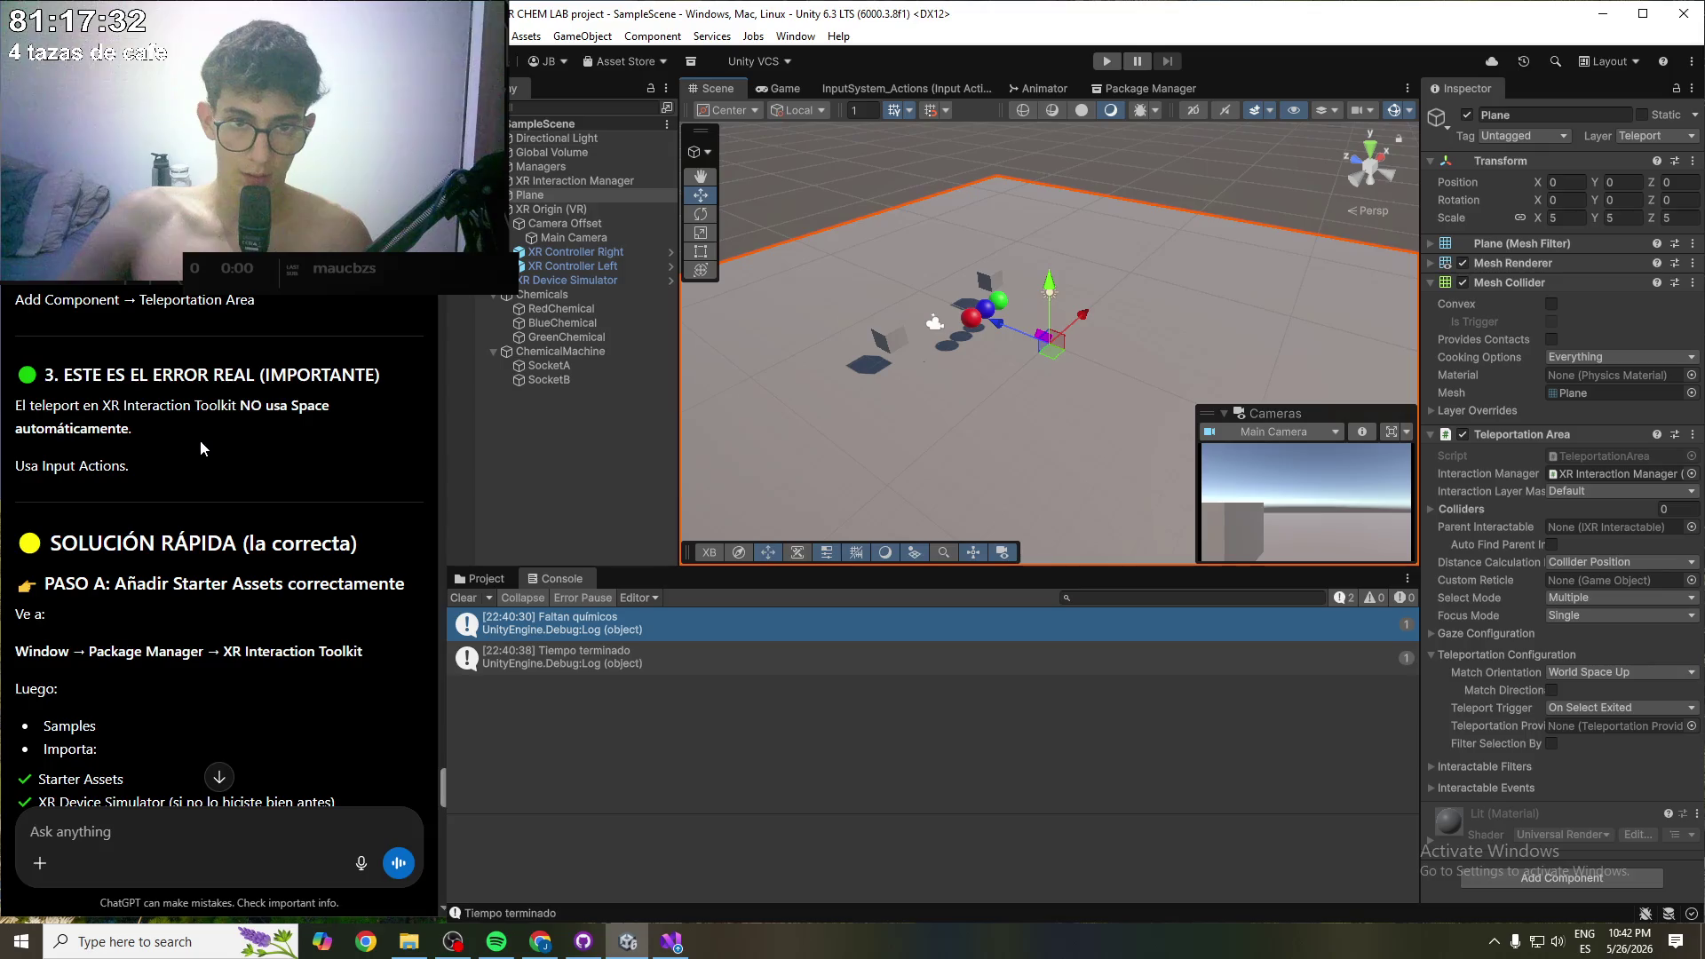
scroll(195, 471, down, 1)
scroll(199, 481, down, 3)
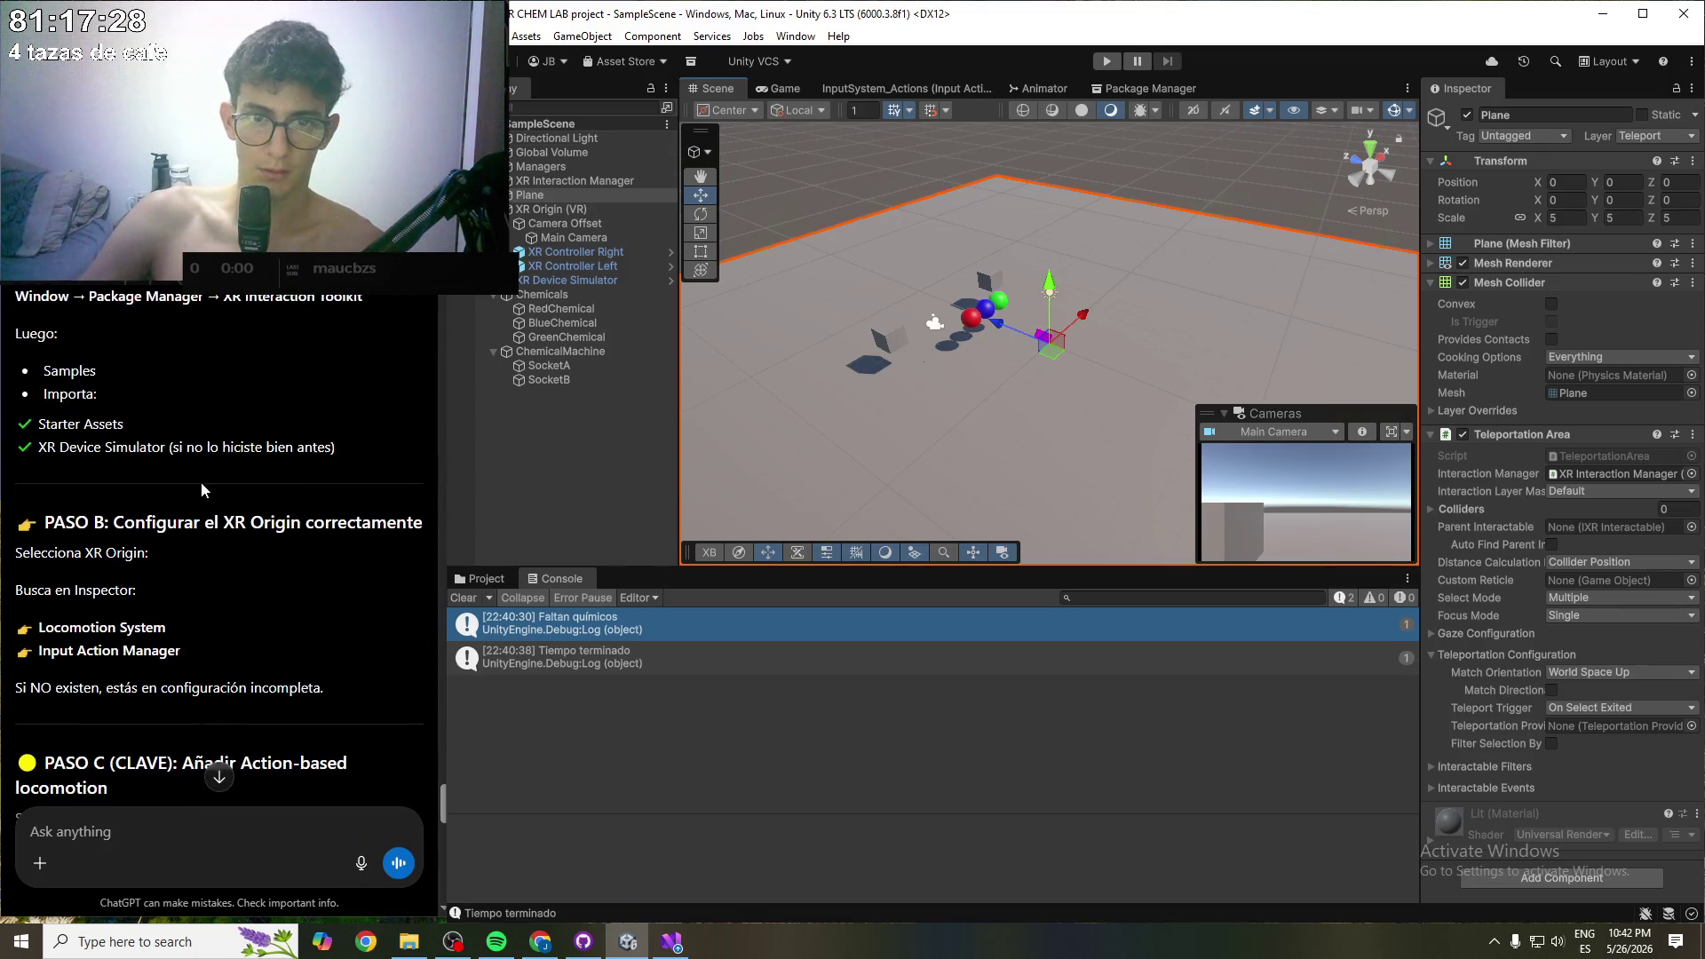
scroll(201, 481, down, 1)
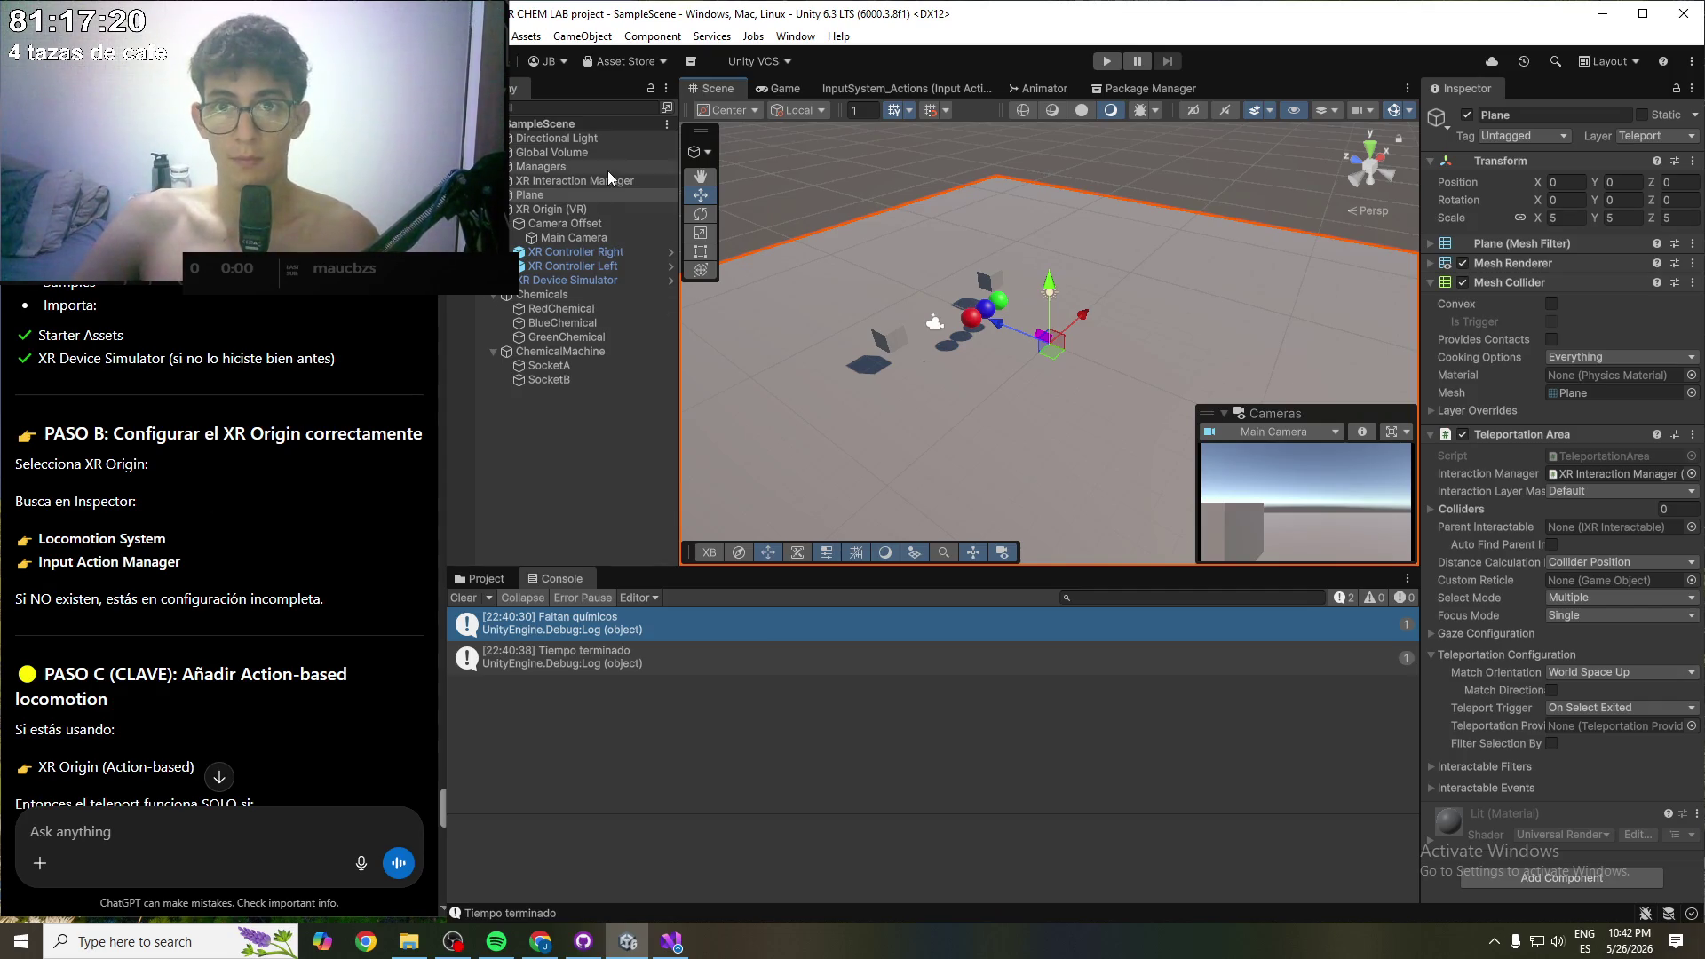
click(557, 209)
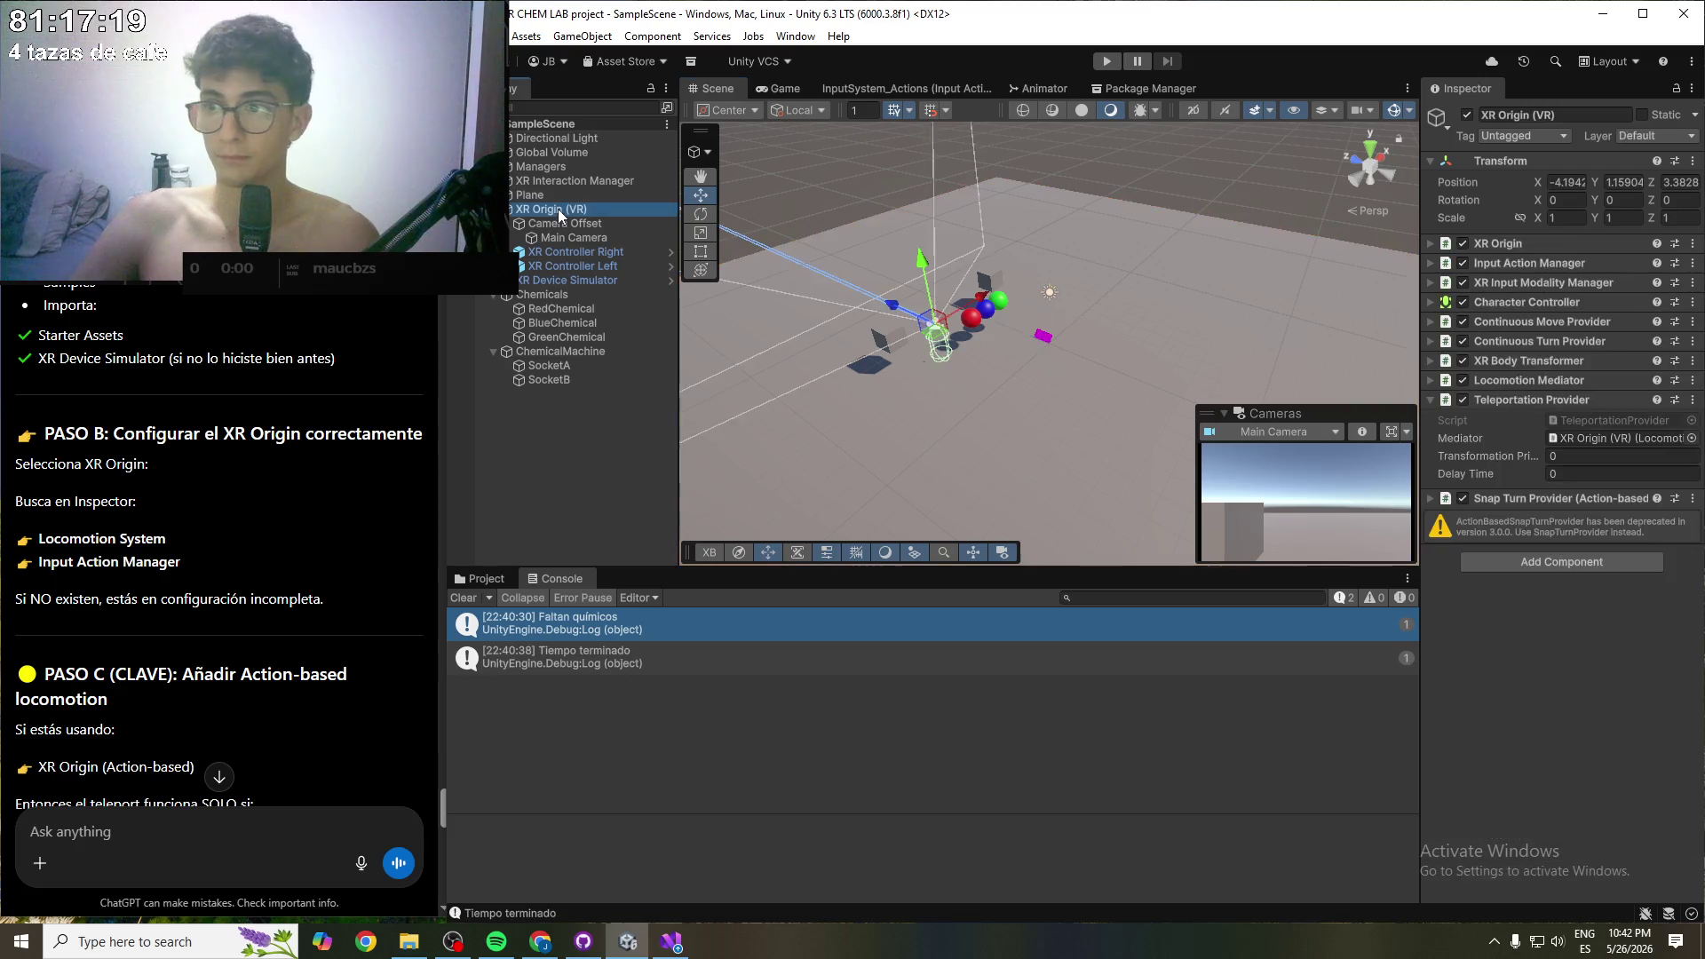
- Add a Locomotion System to XR Origin (VR) with its XR Origin field set to XR Origin (VR)
click(1431, 405)
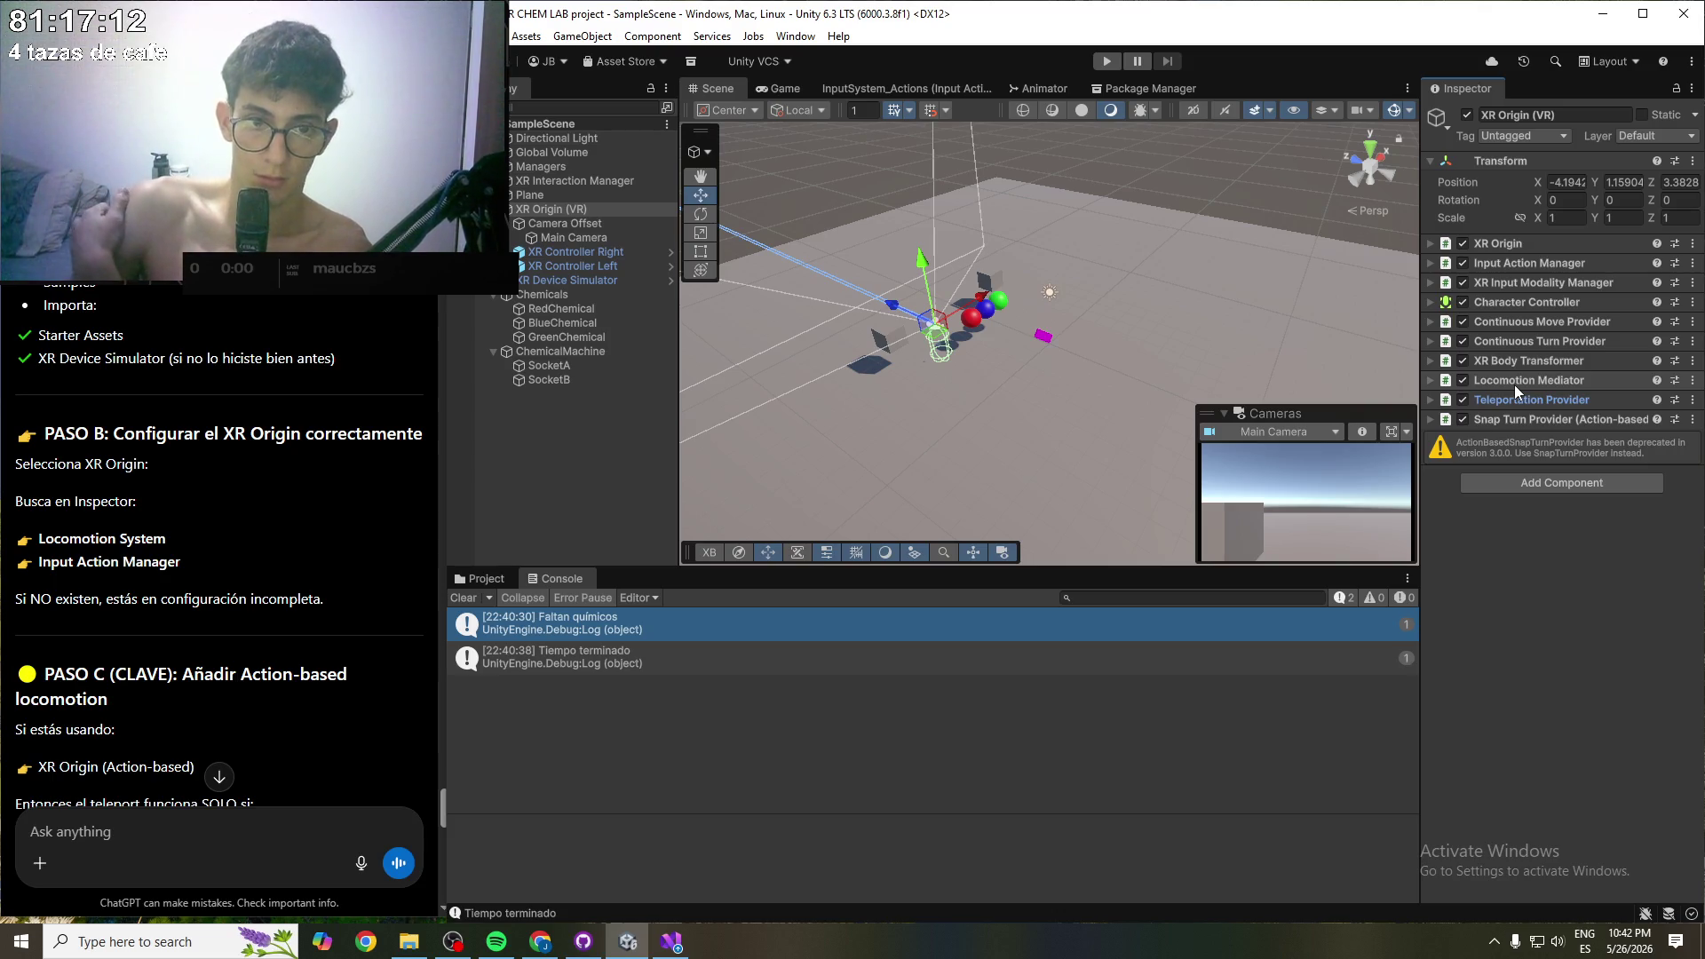
click(1529, 480)
text(Locomoti)
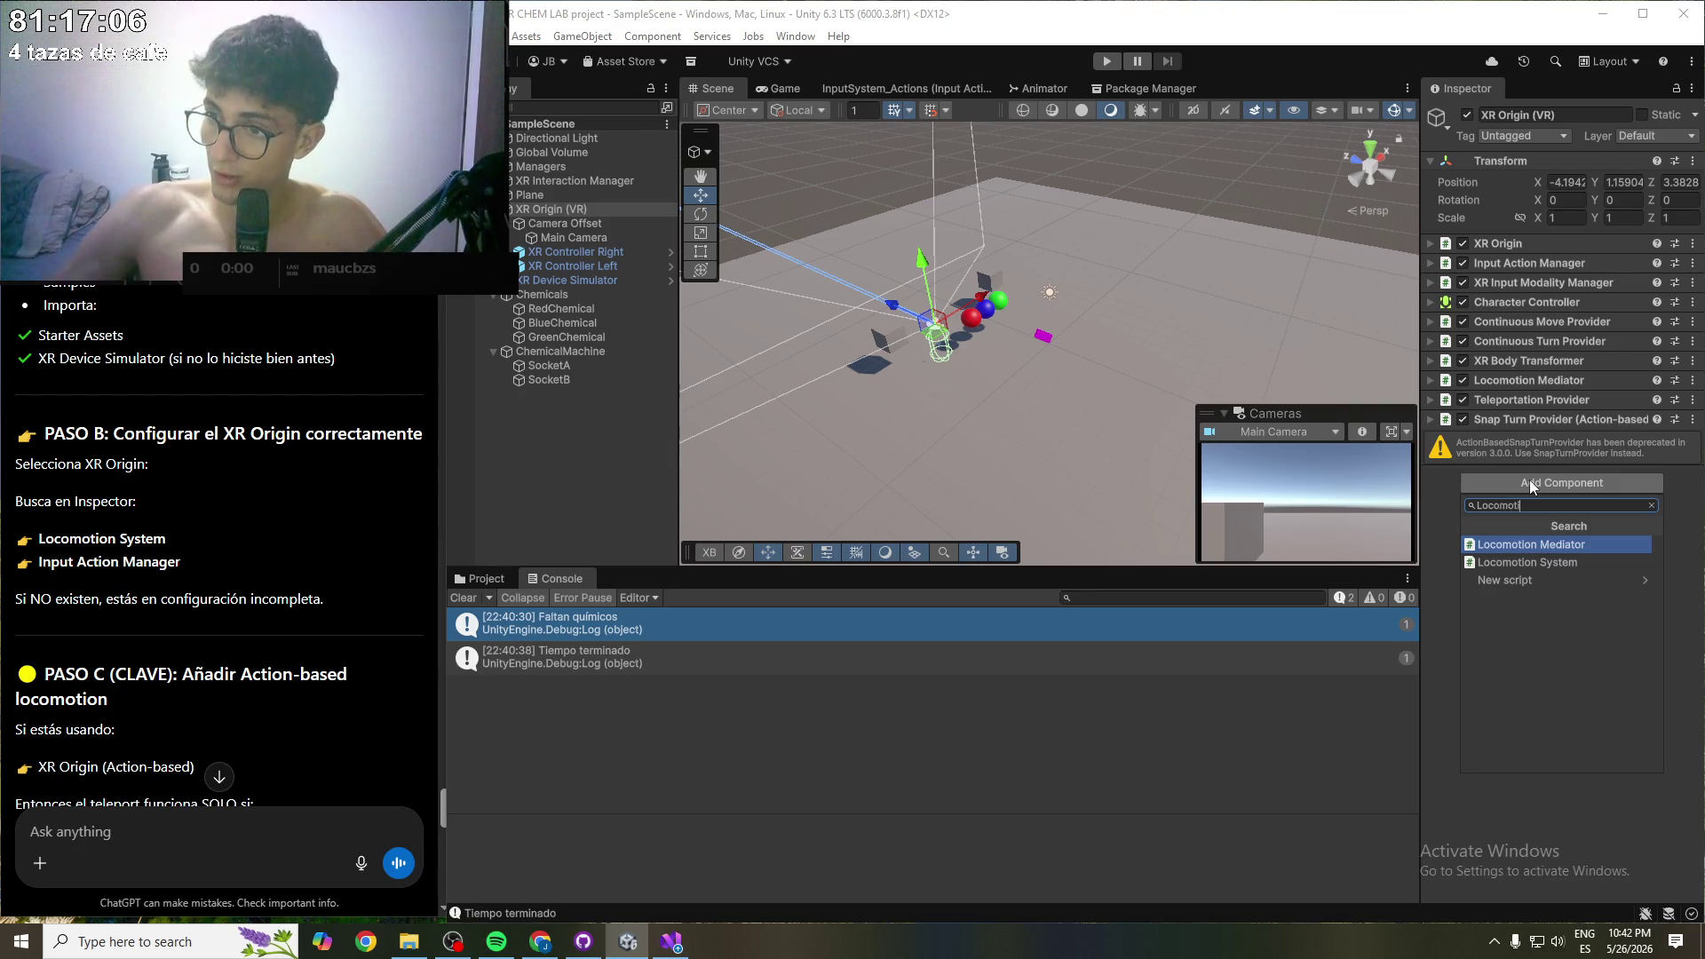
click(1576, 562)
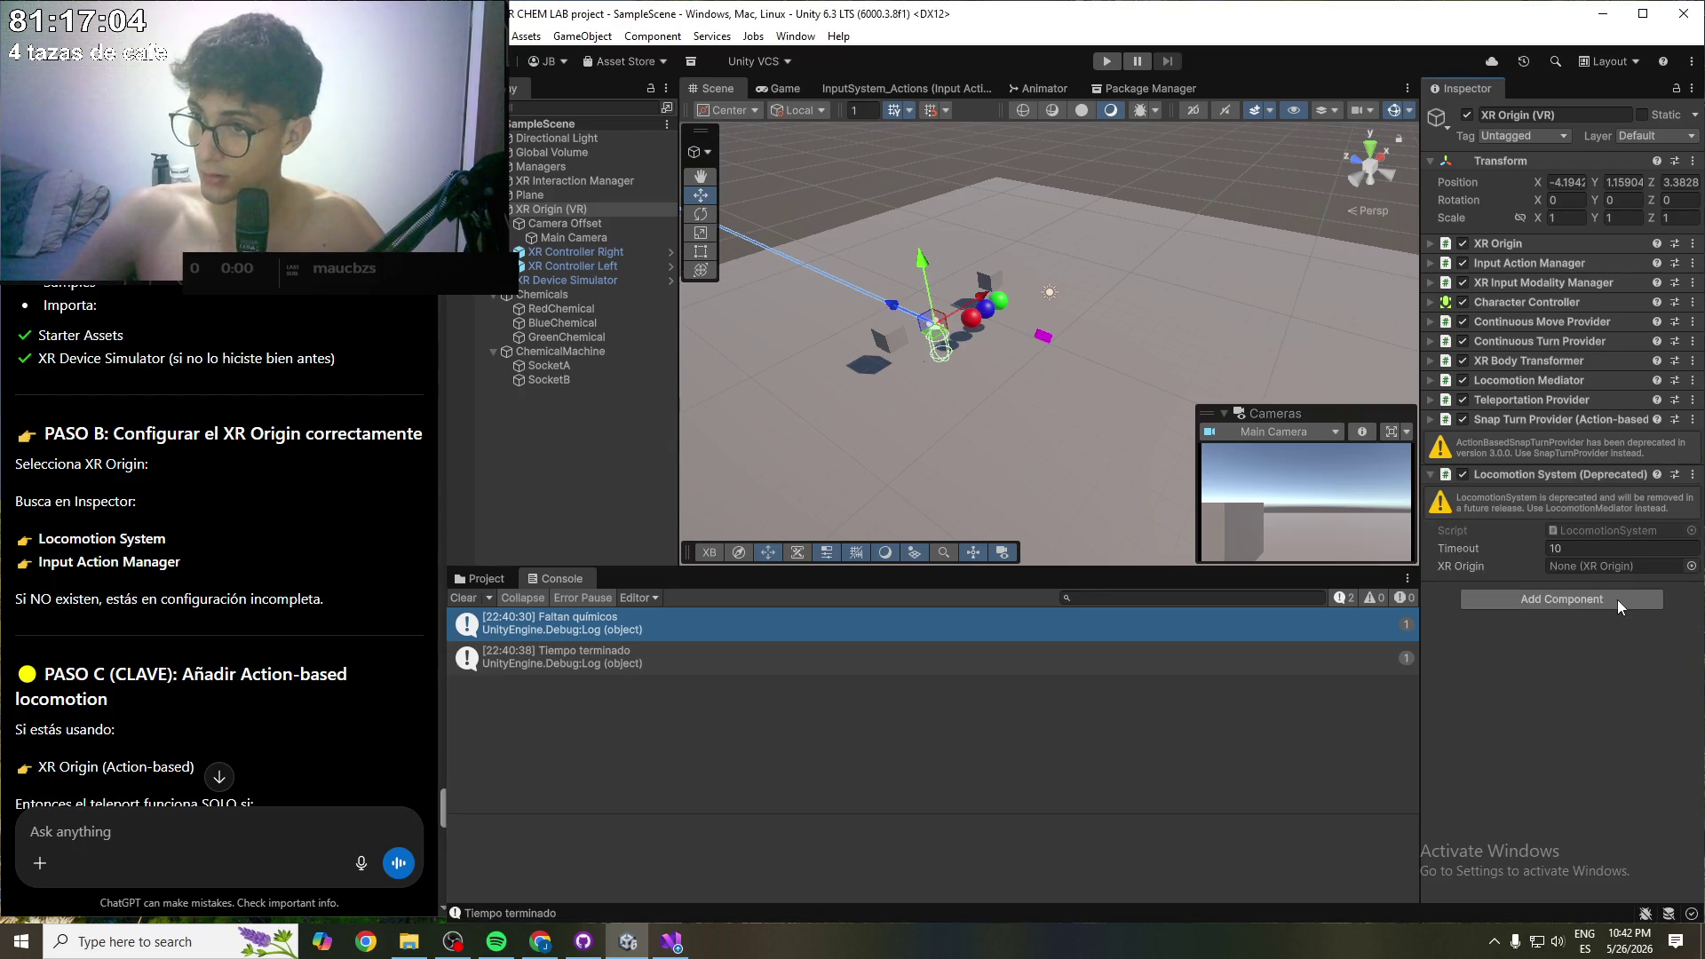
click(1692, 566)
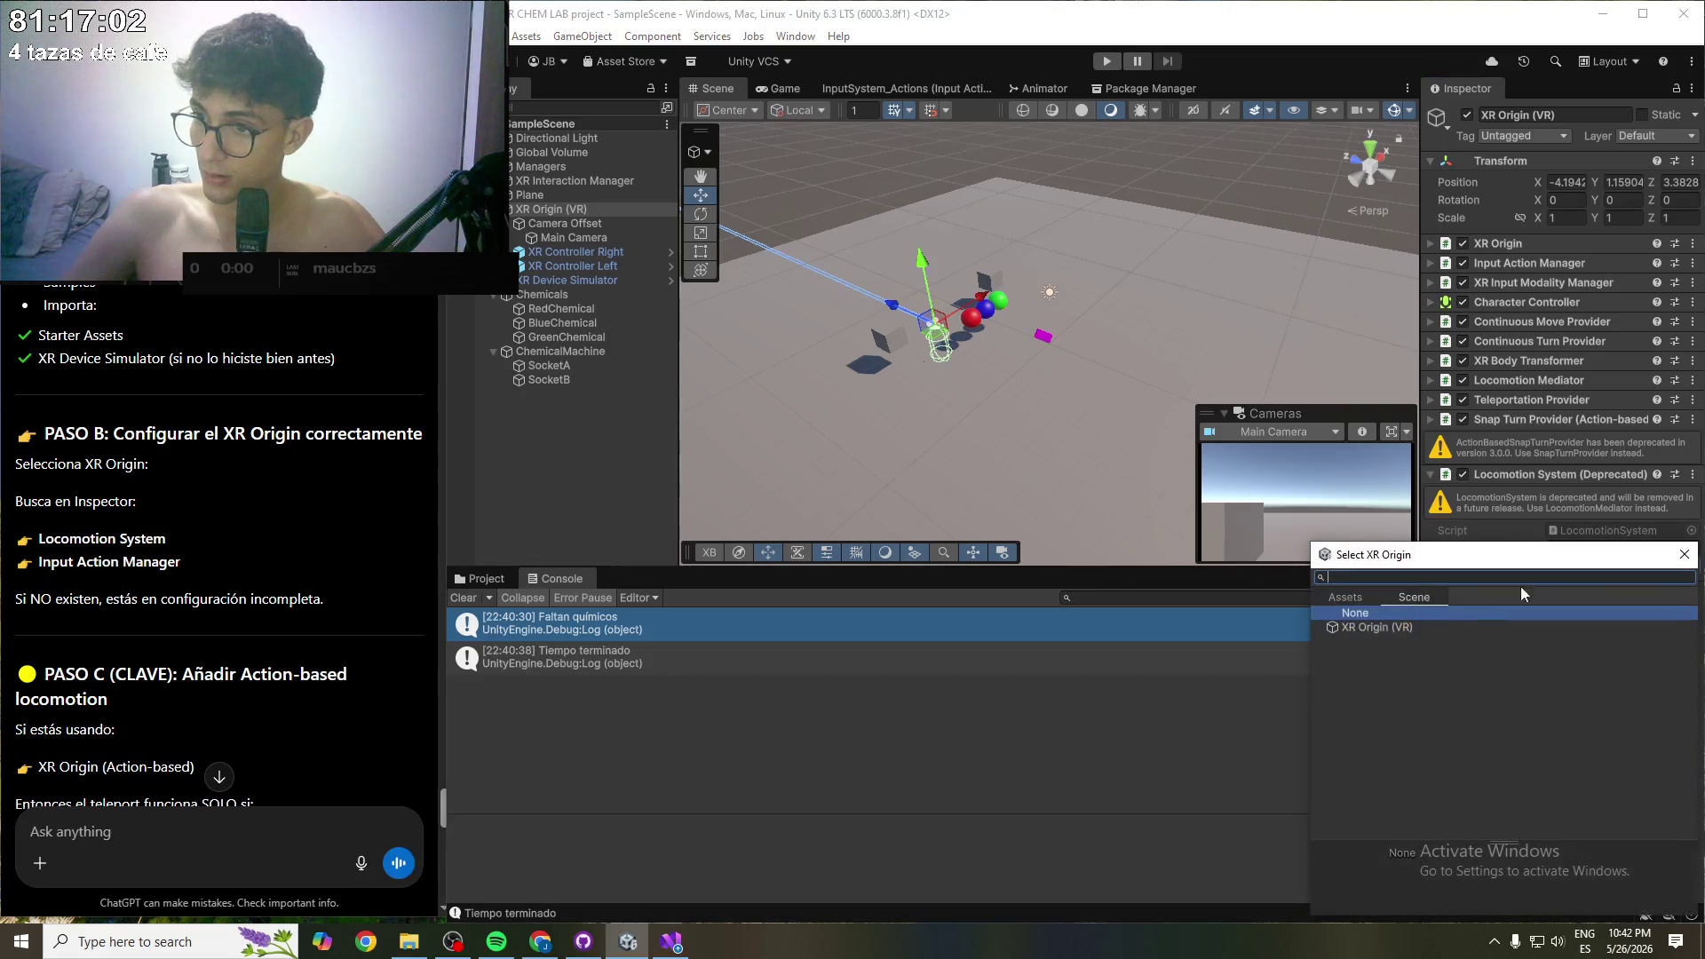
double_click(1420, 626)
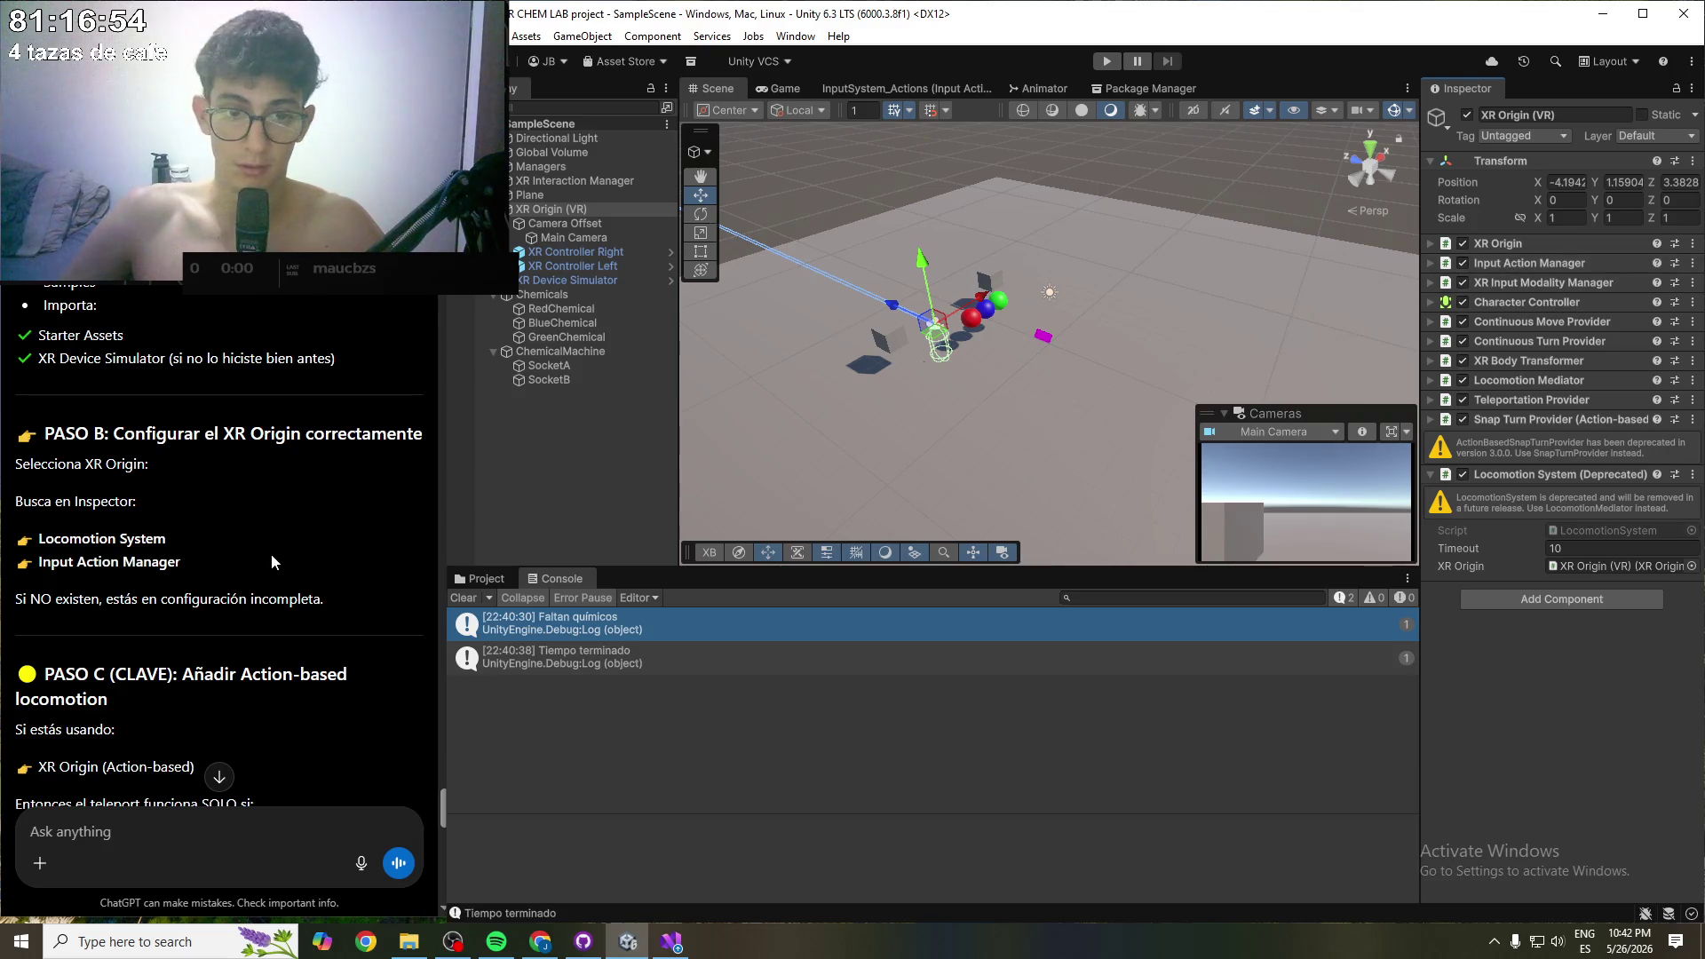
scroll(133, 603, down, 1)
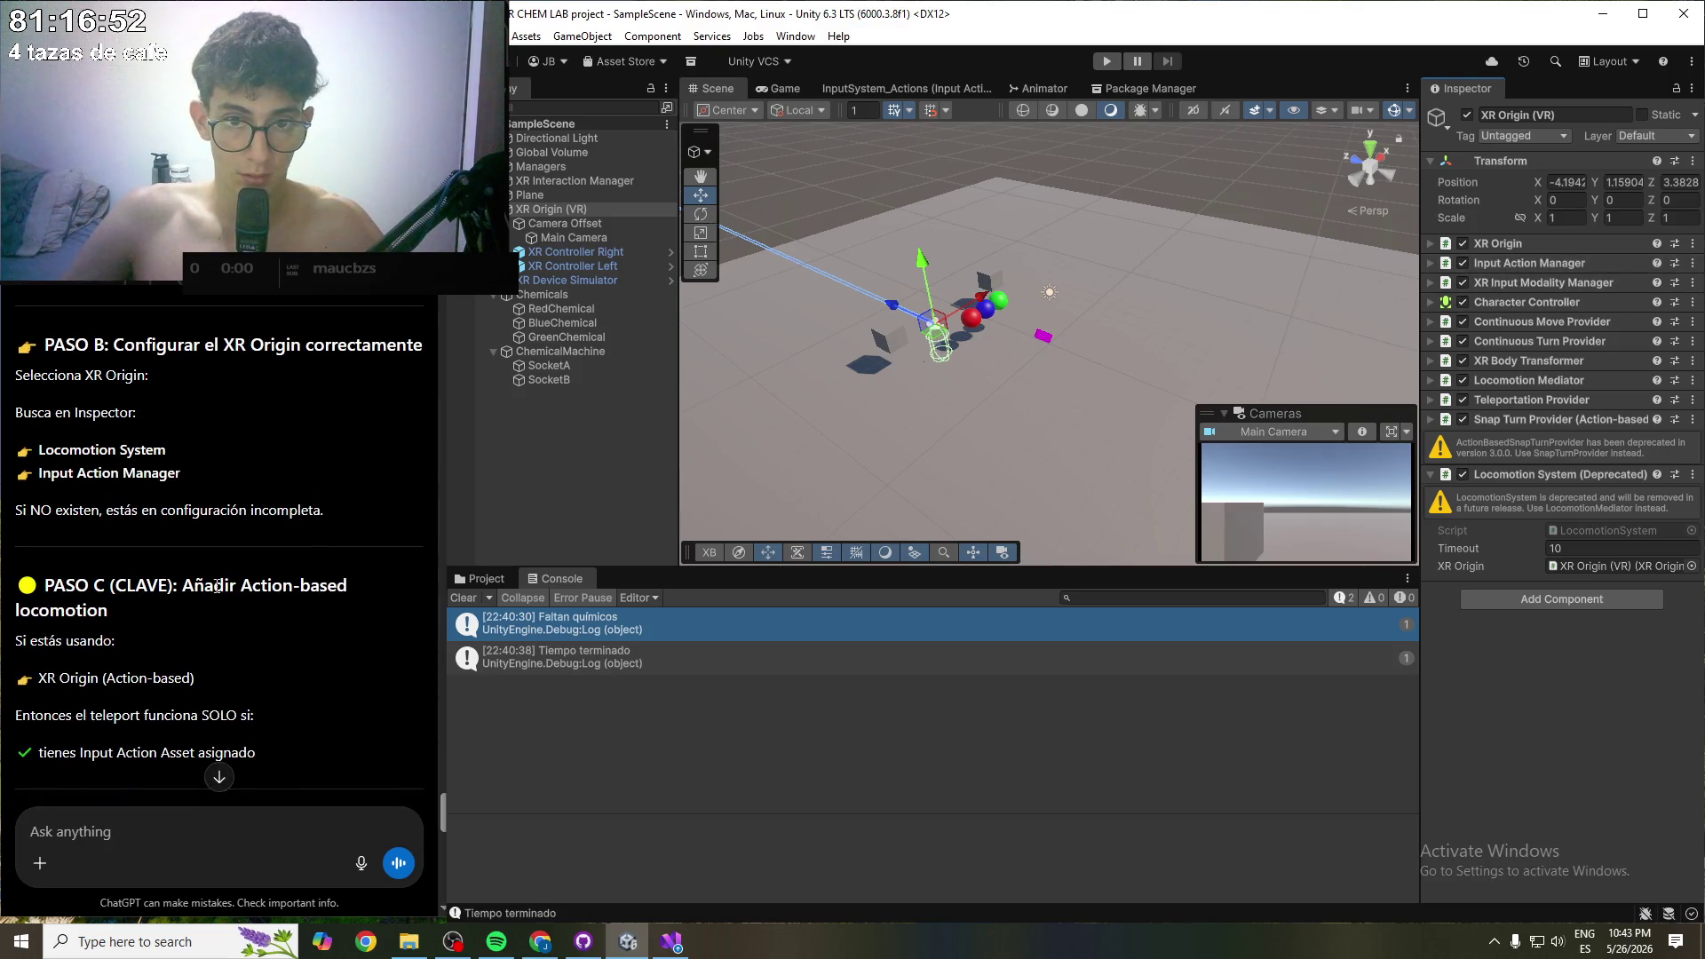
scroll(145, 465, up, 2)
scroll(145, 465, down, 4)
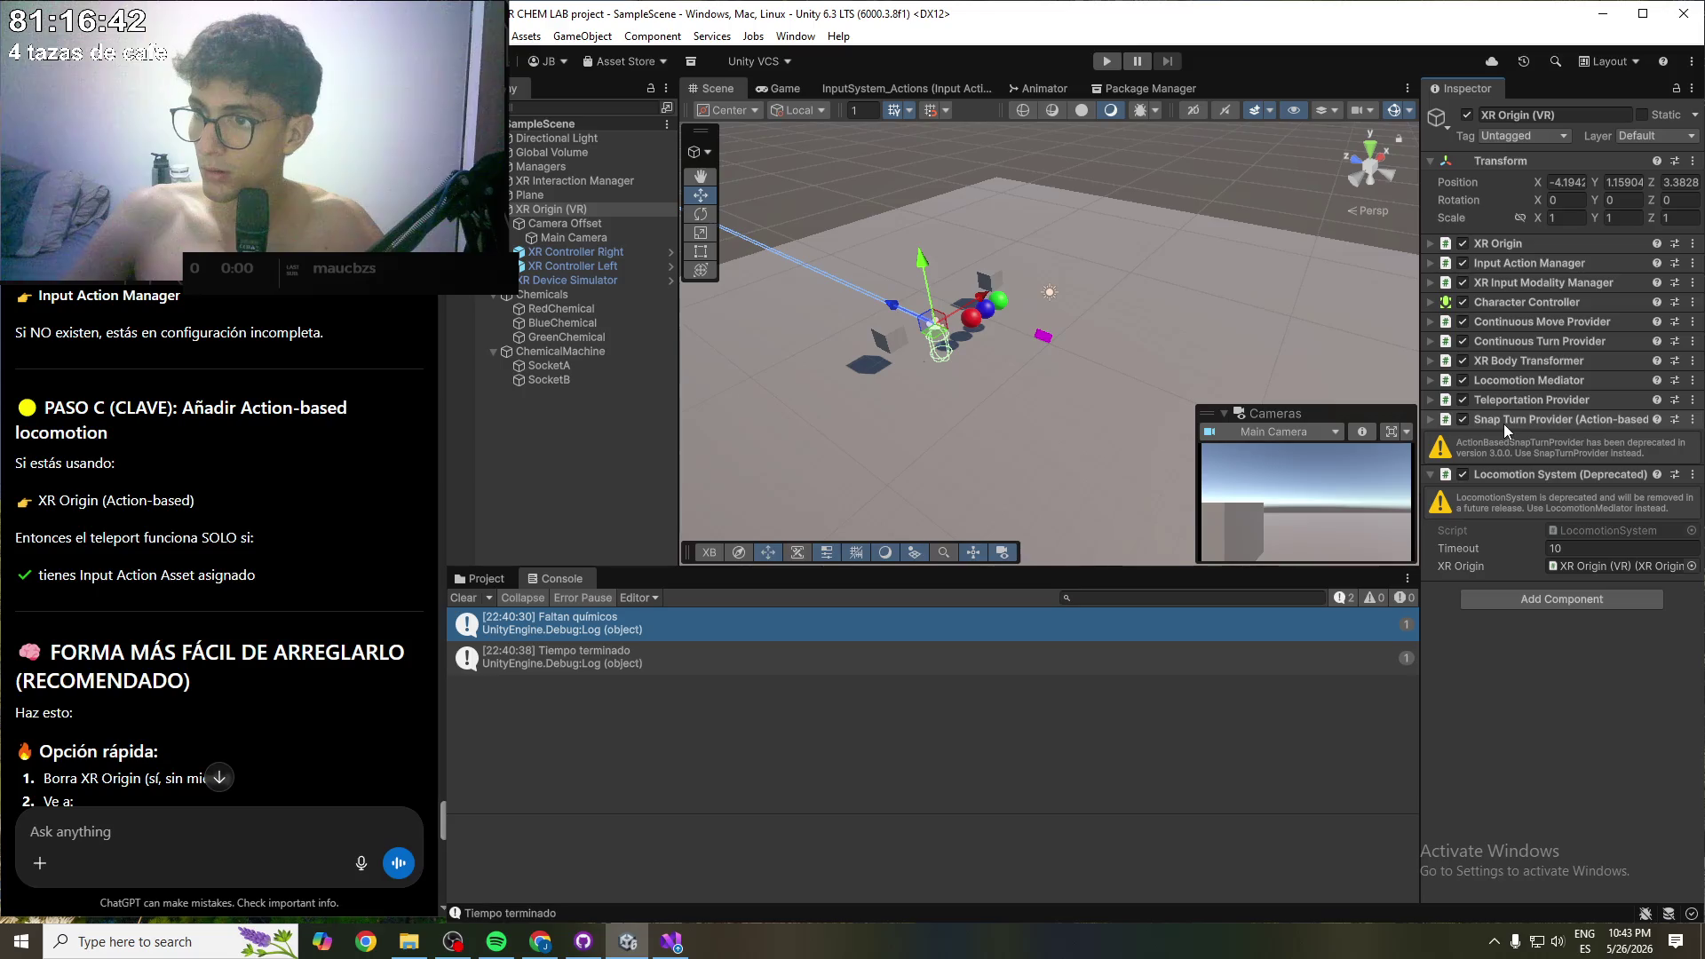
click(1433, 477)
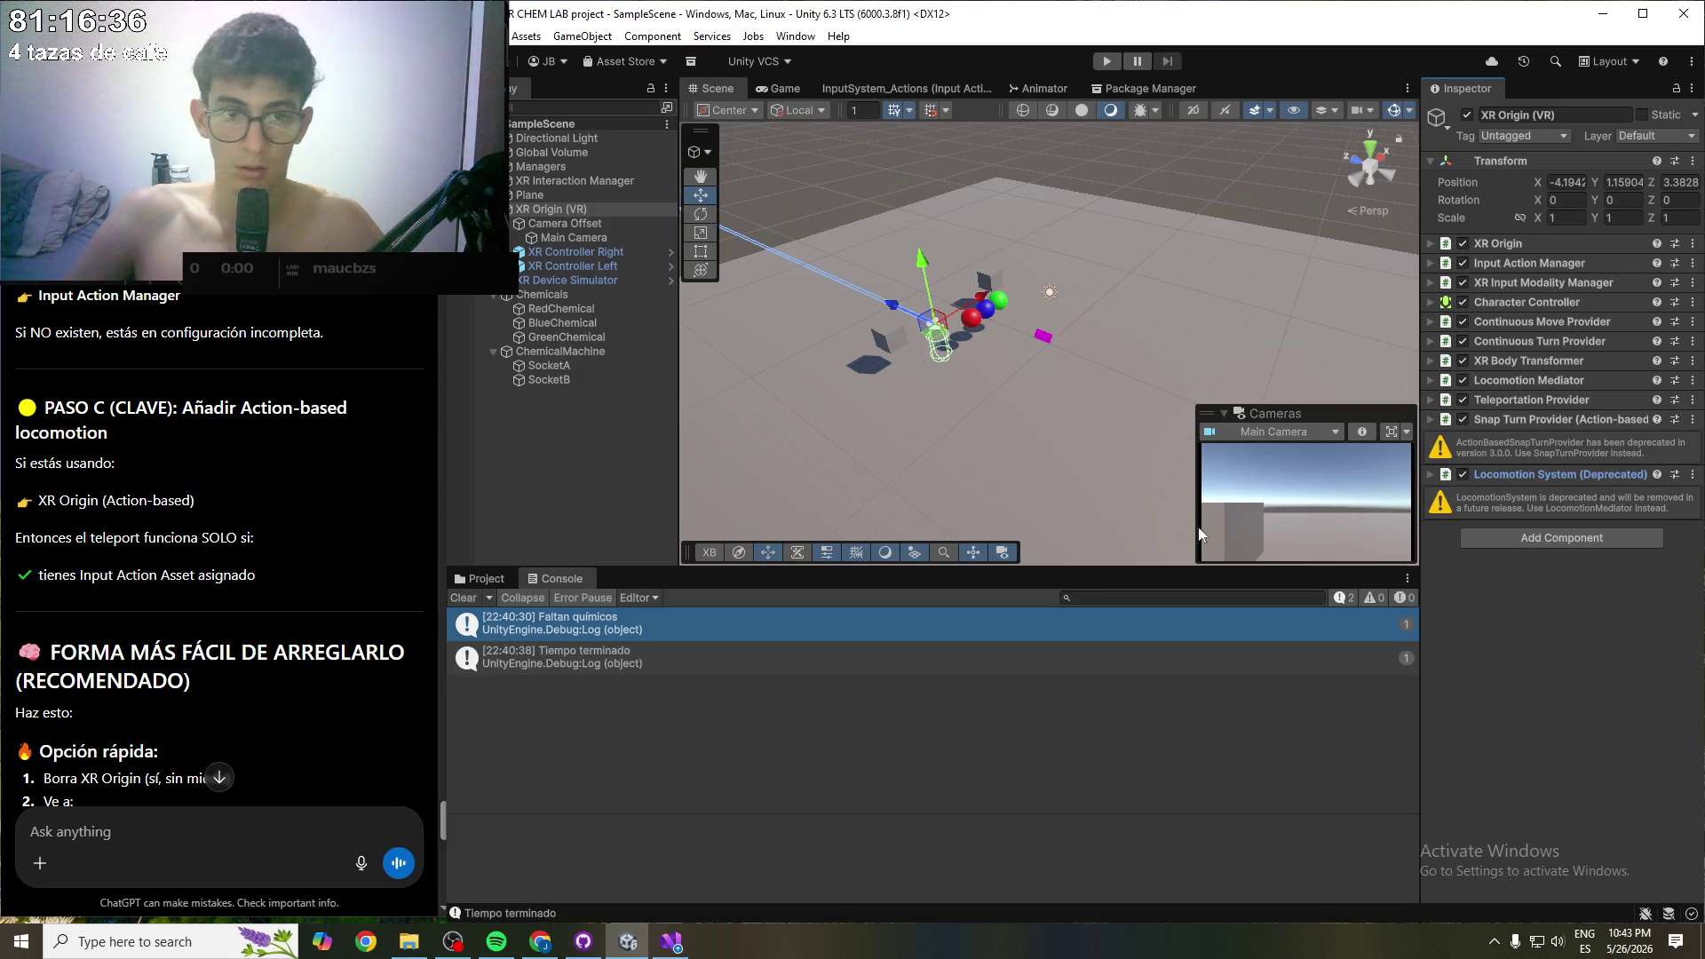
- Compare the rig's components against ChatGPT's quick fix, then start the scene in Play mode
scroll(112, 545, down, 1)
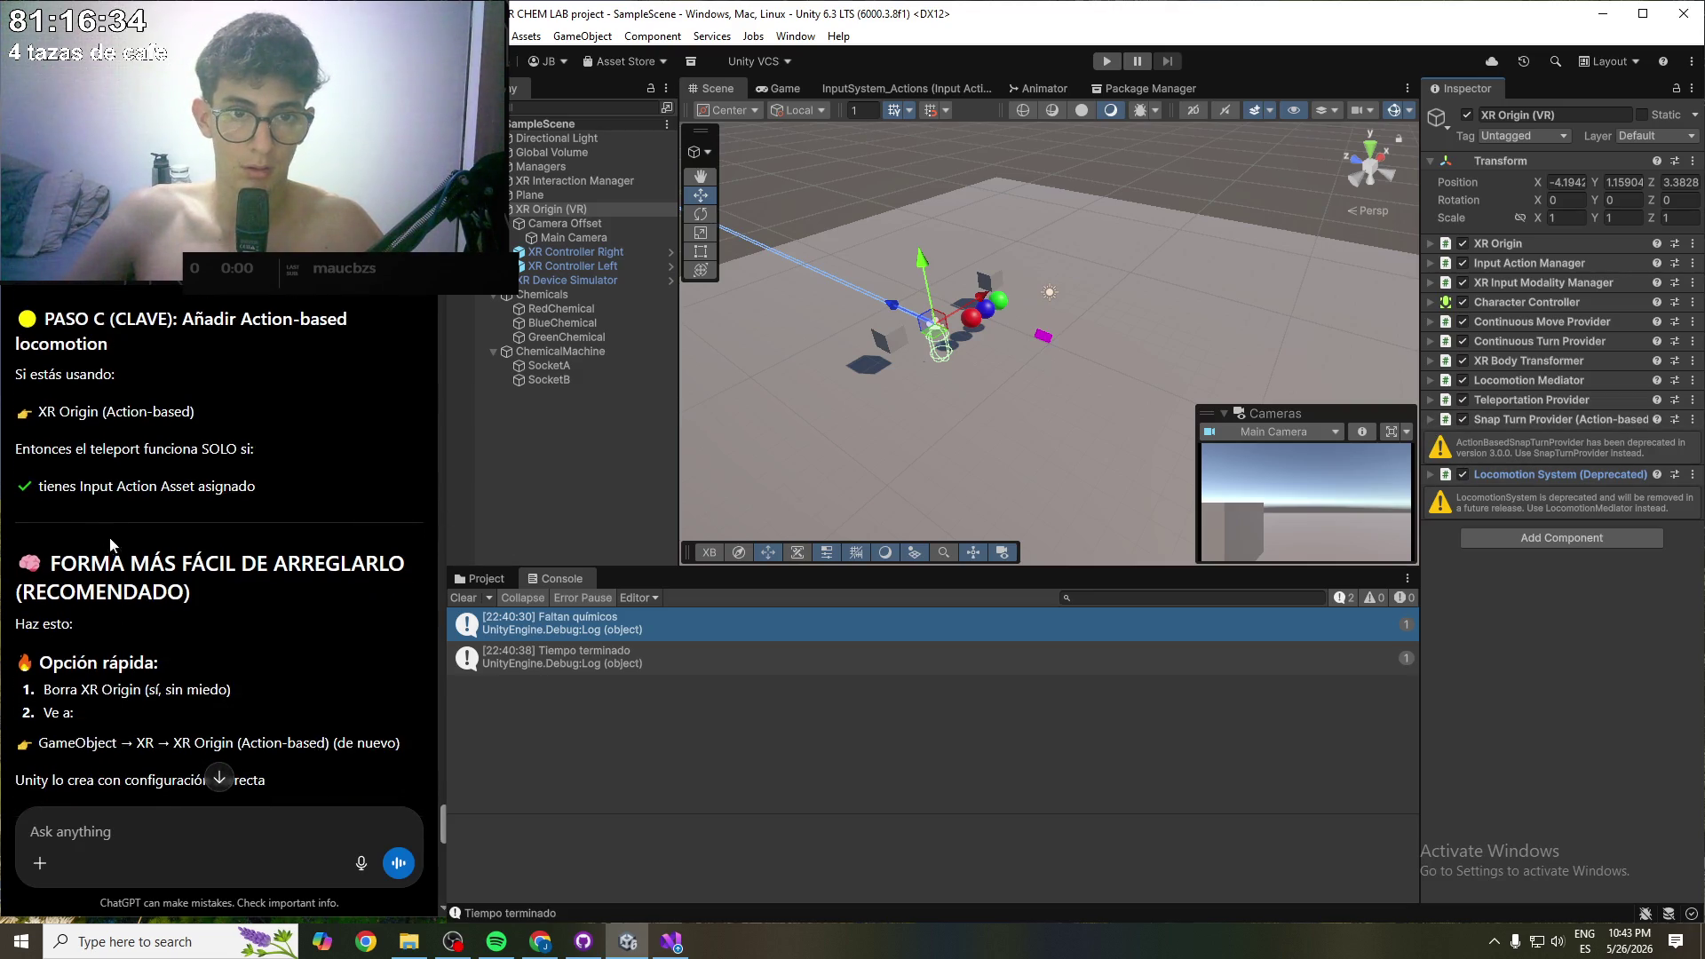
scroll(261, 531, down, 2)
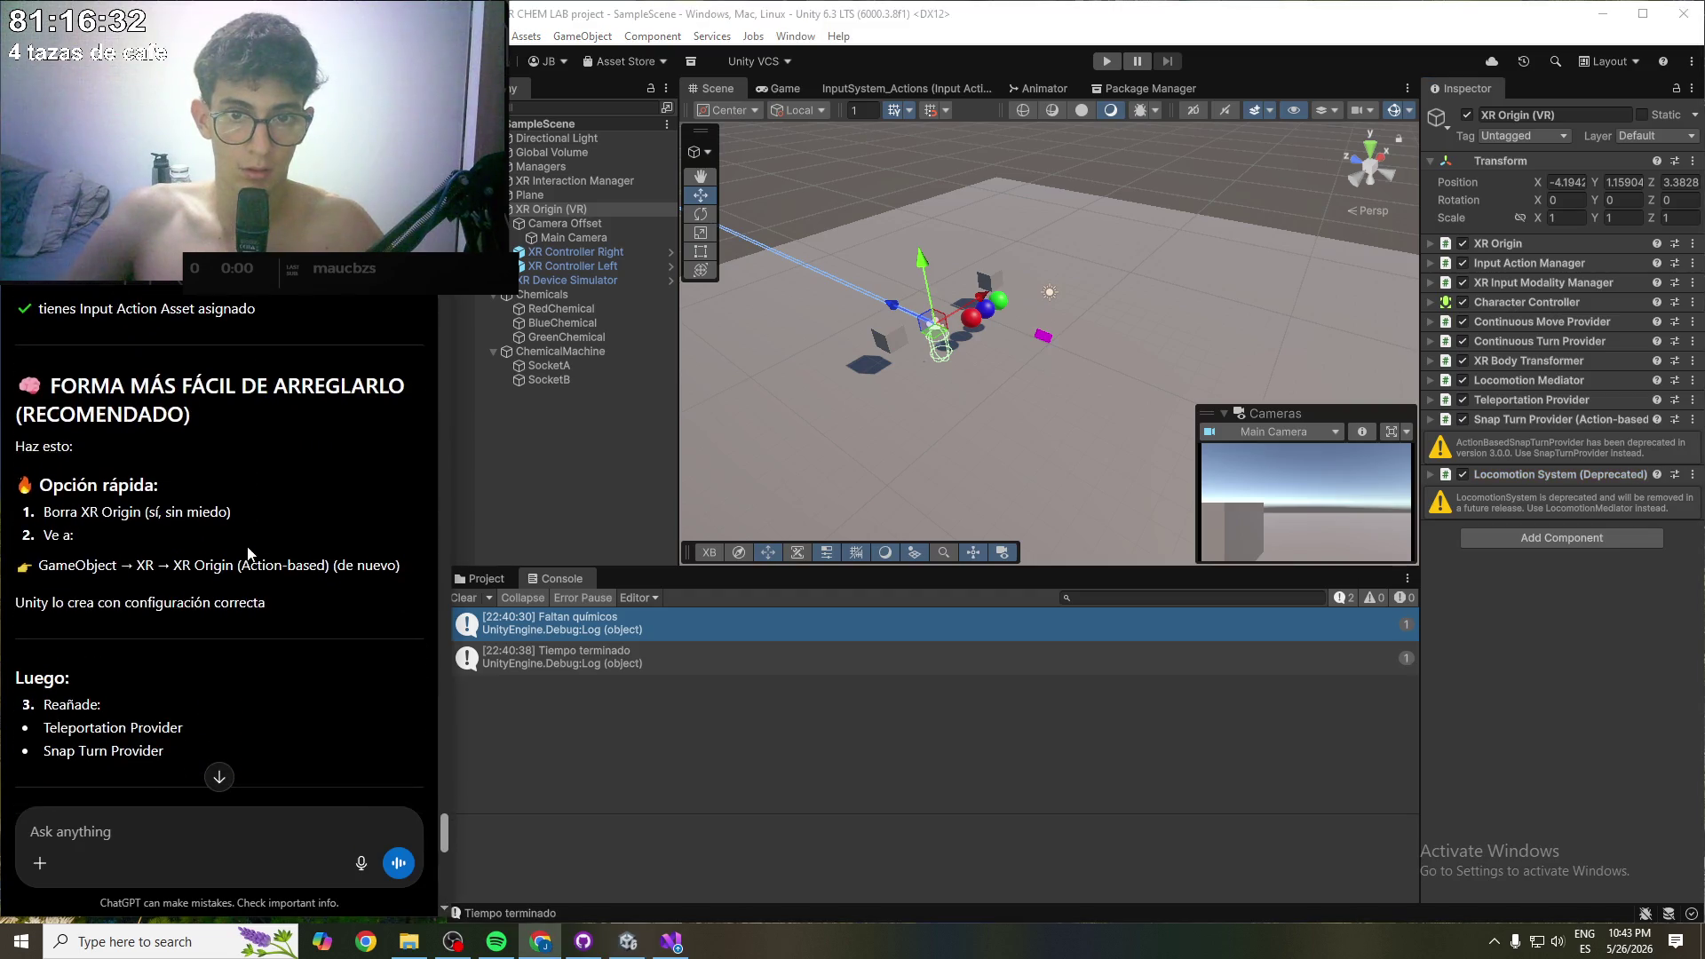
scroll(272, 529, up, 1)
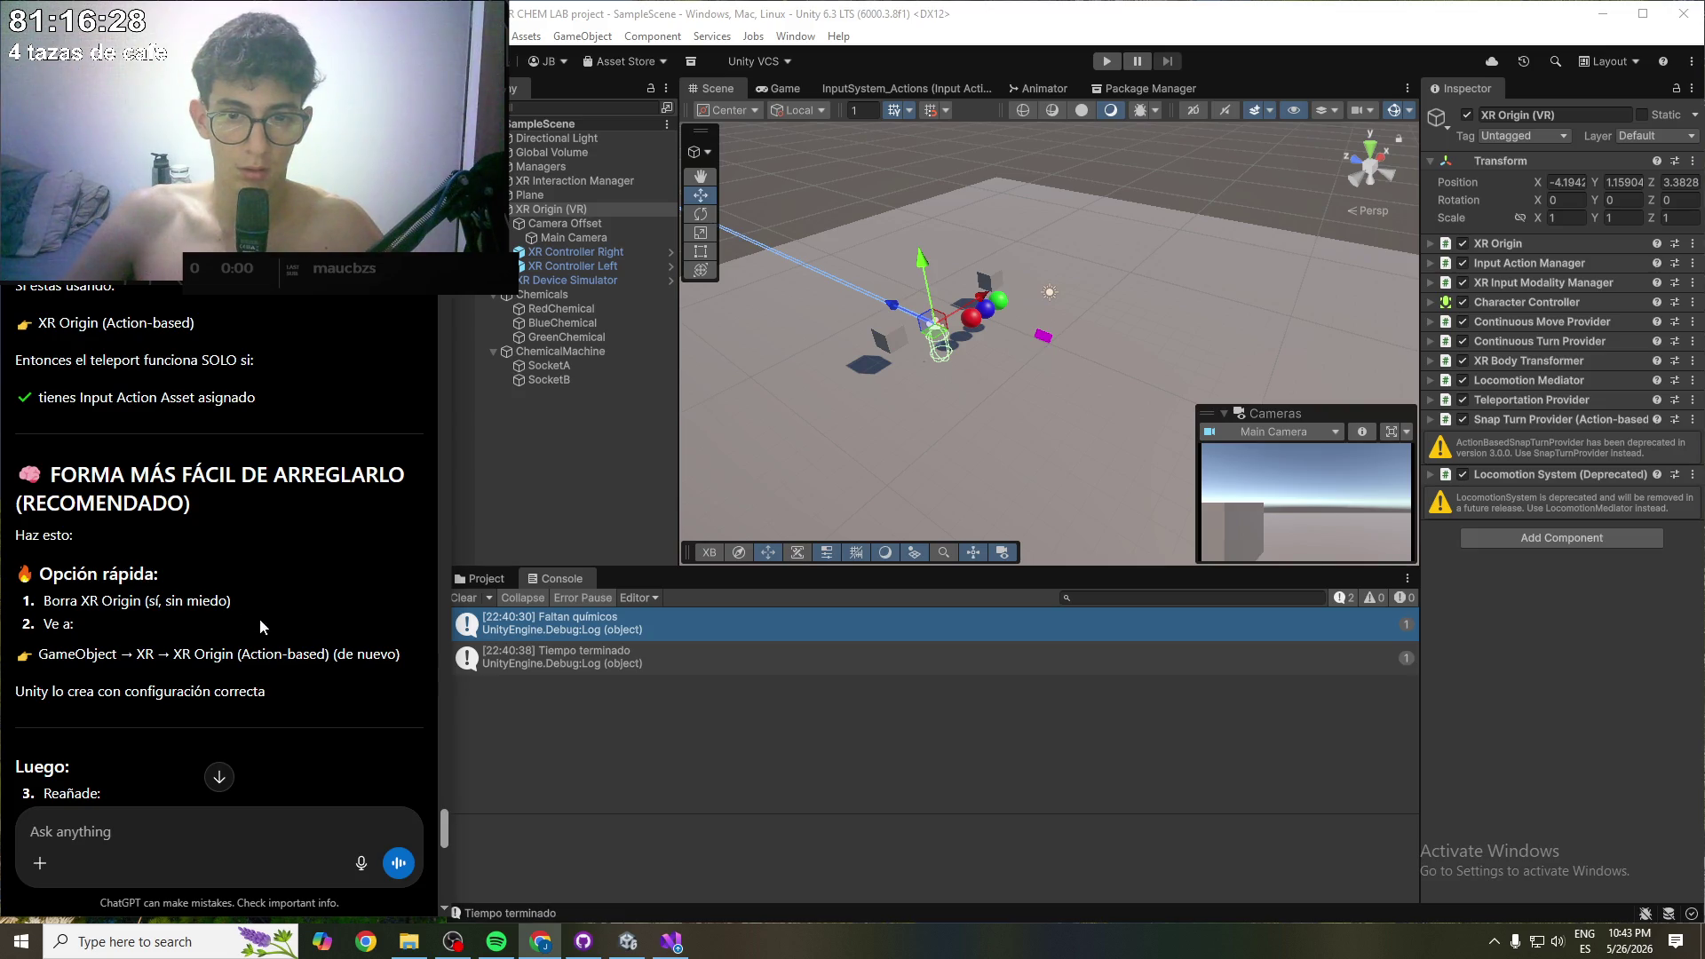
scroll(144, 656, down, 2)
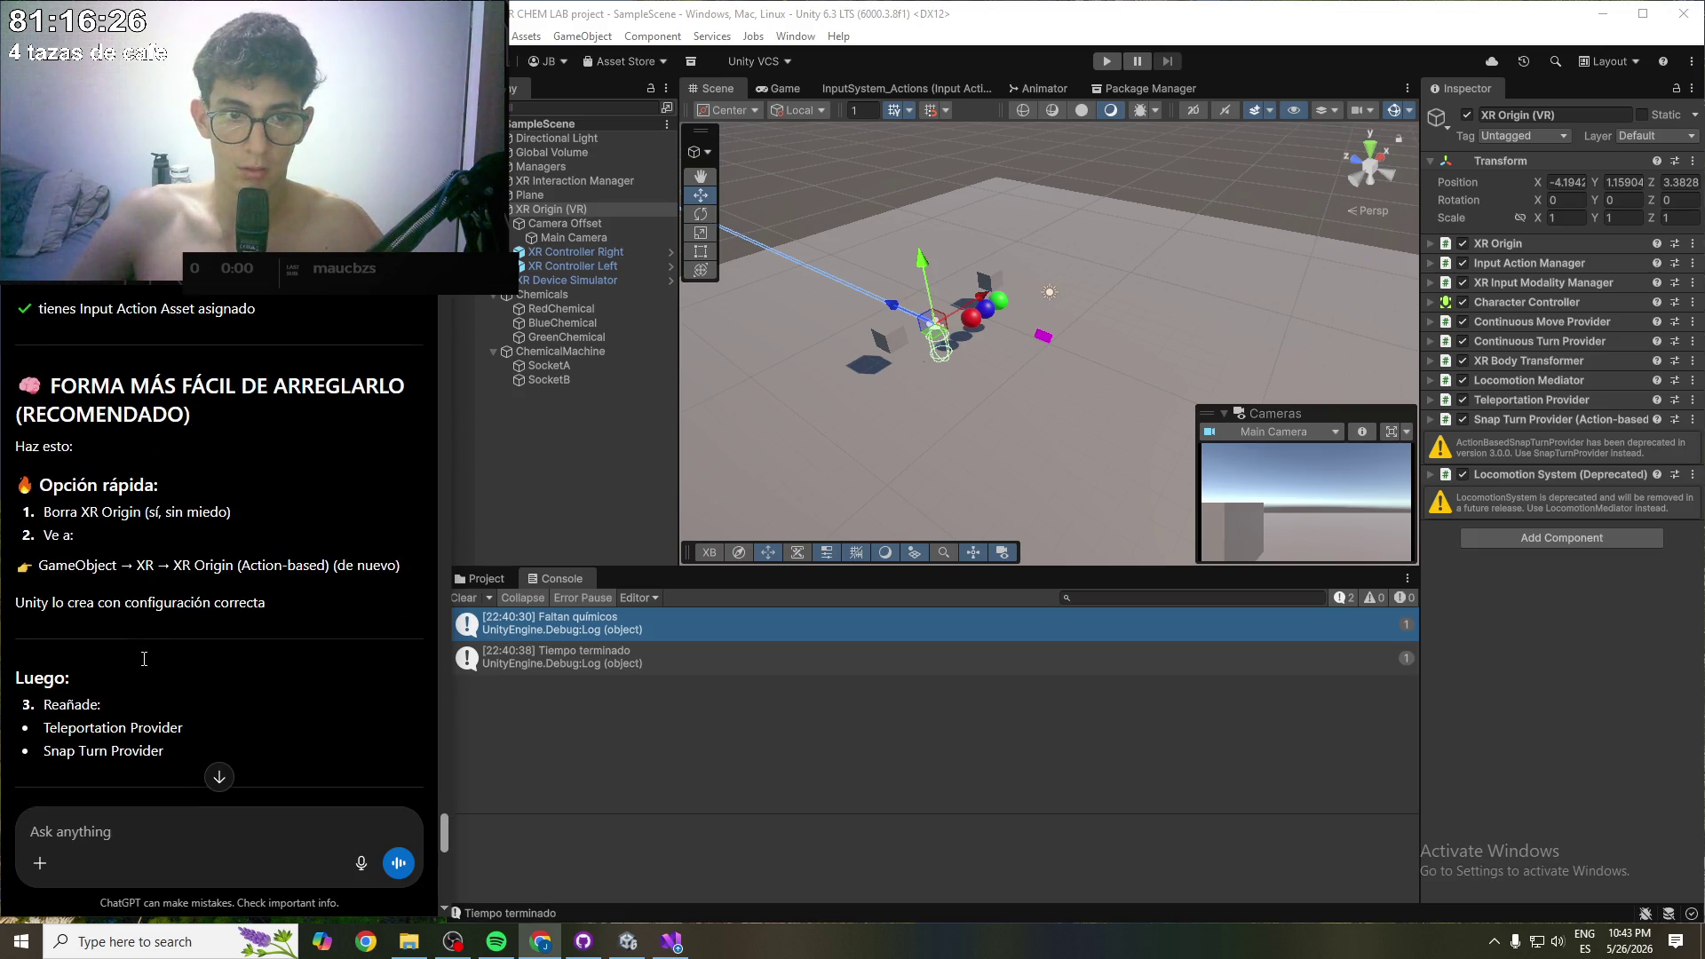
drag(86, 549, 267, 549)
click(245, 650)
scroll(245, 650, down, 3)
scroll(245, 650, up, 8)
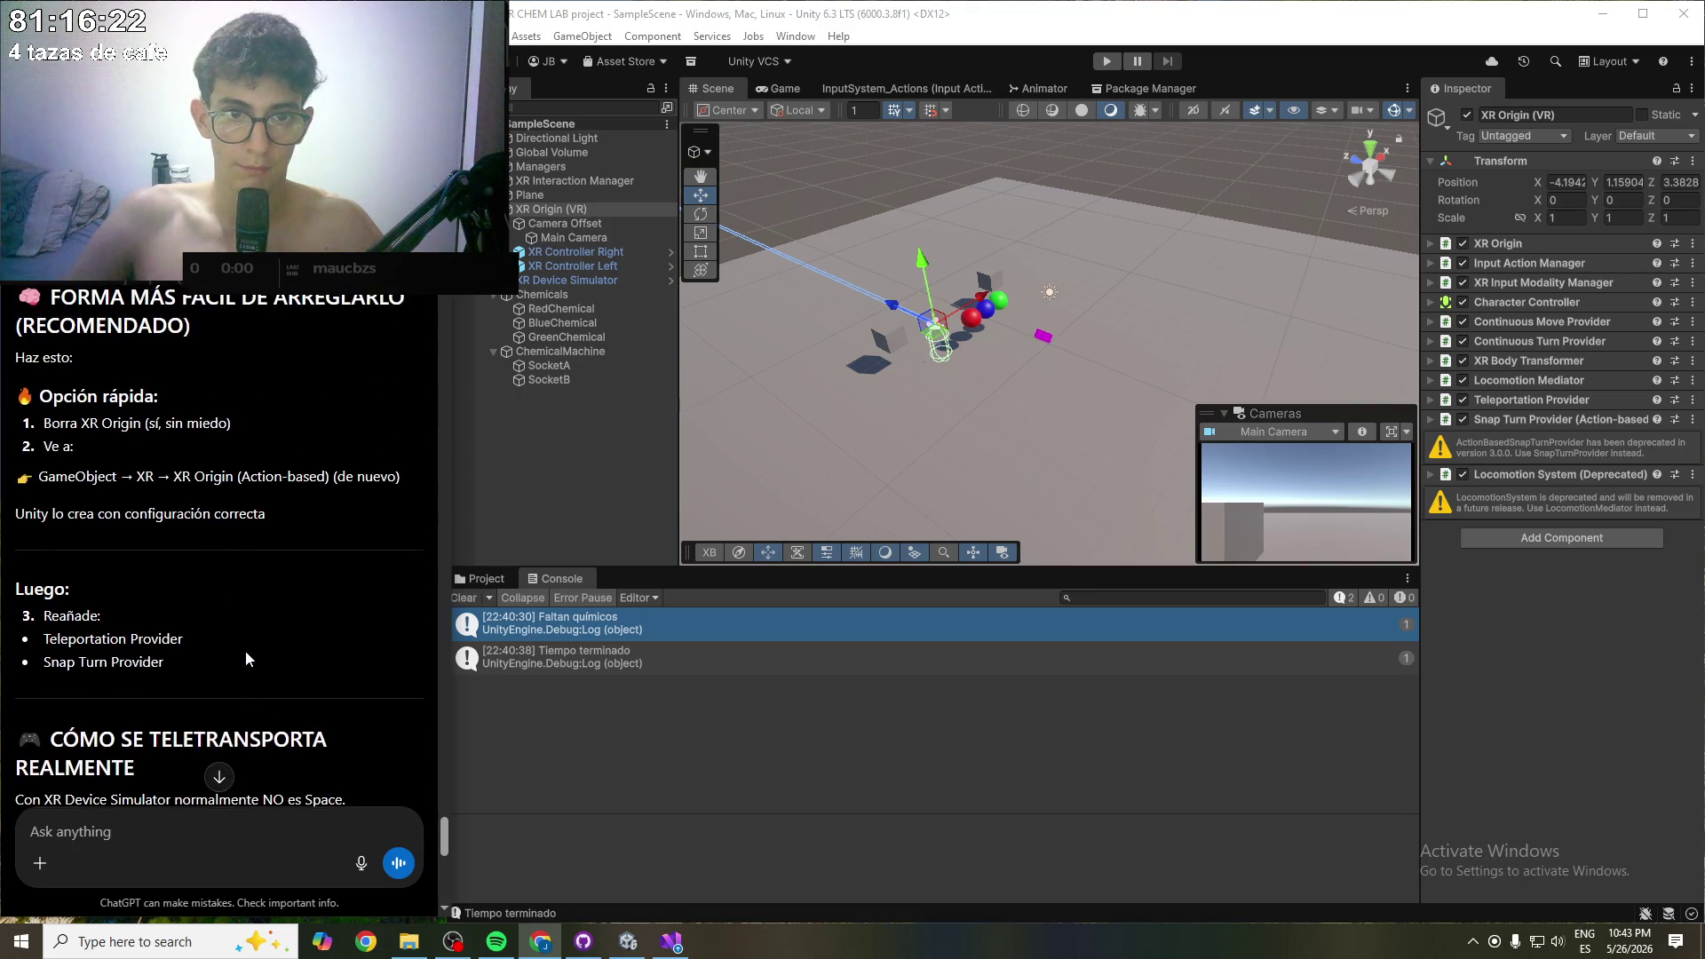
click(1568, 536)
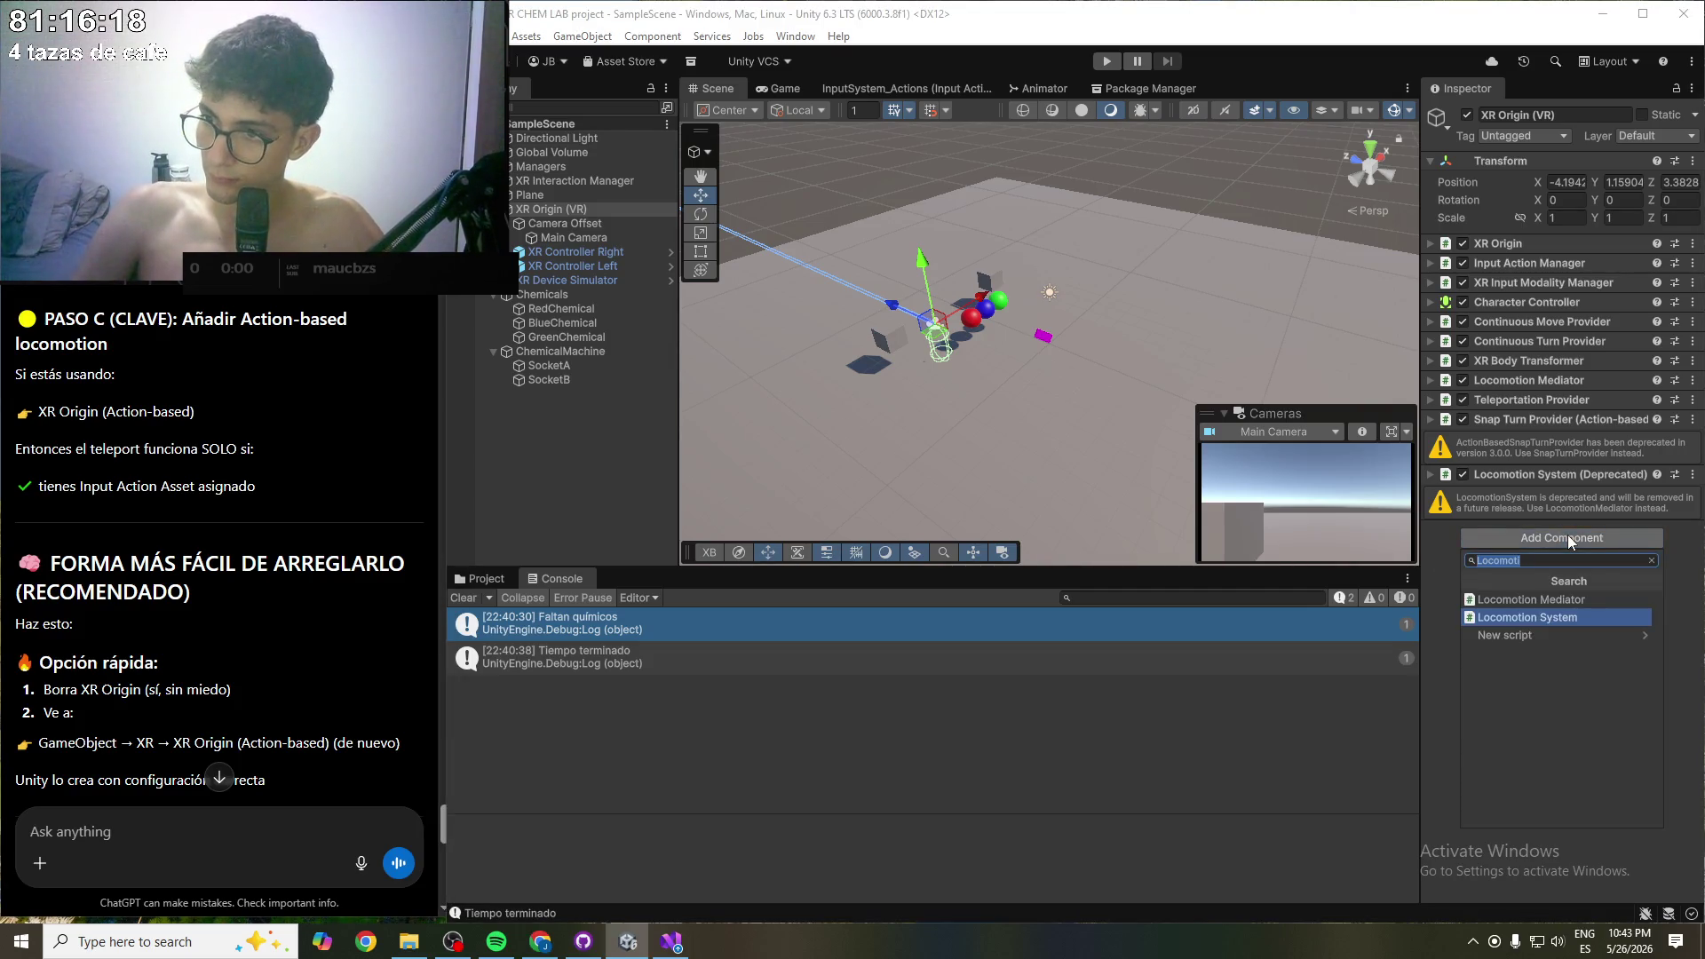
key(Escape)
key(Escape)
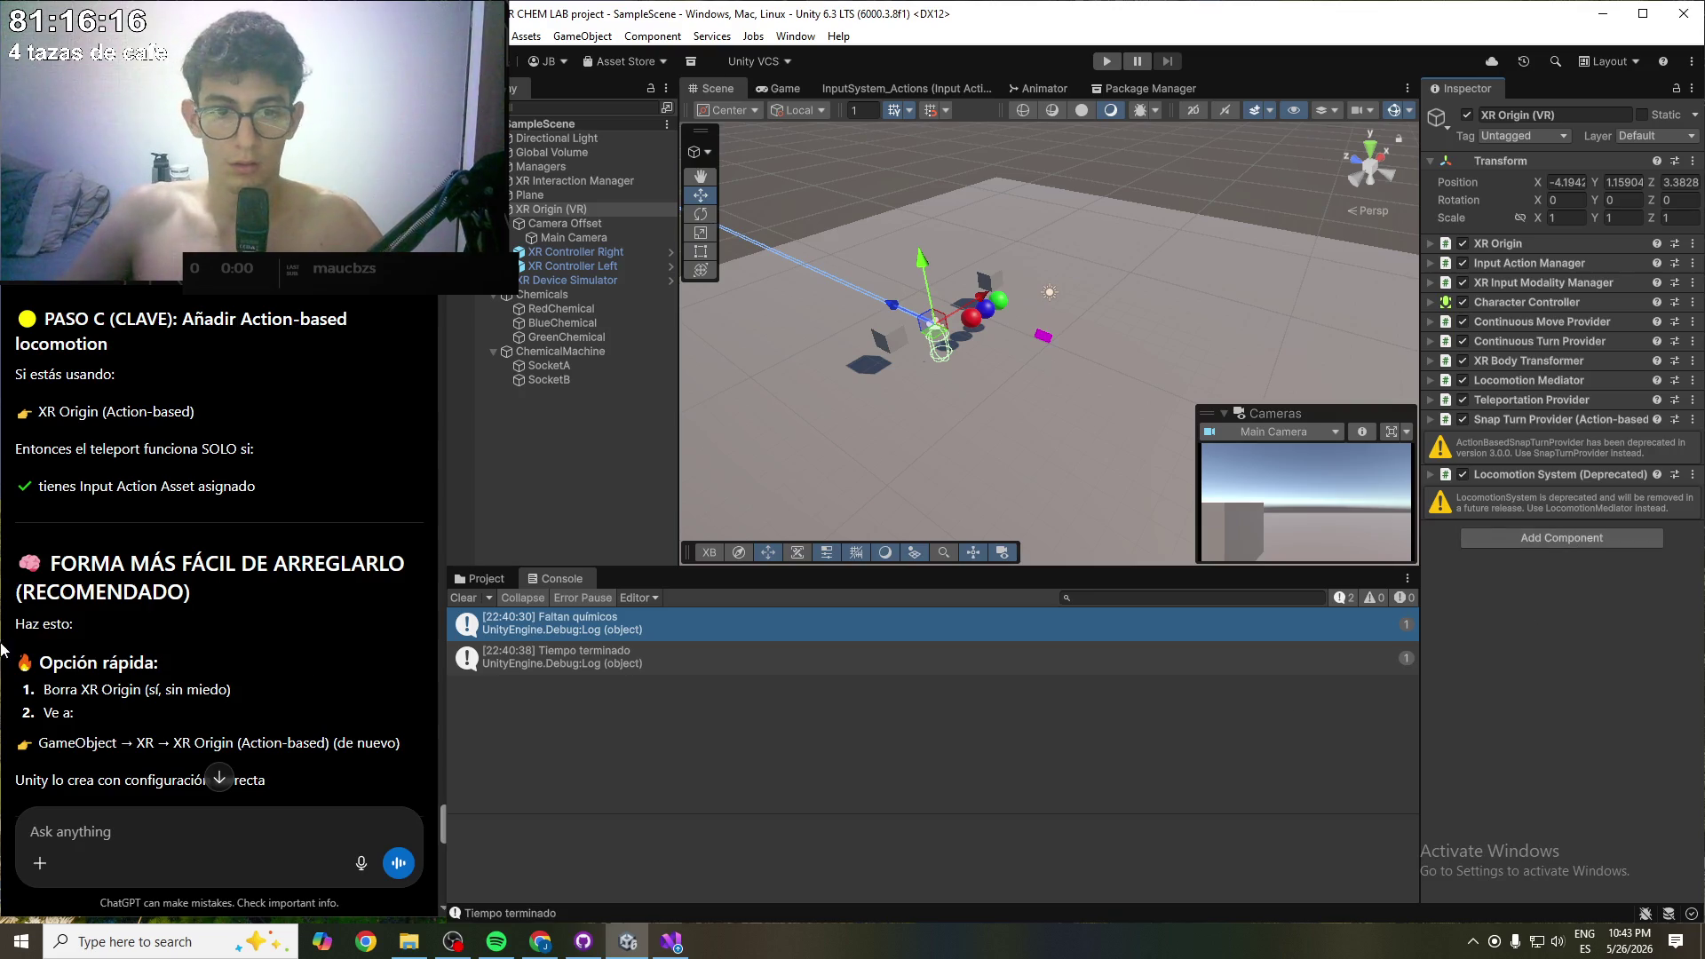
scroll(197, 658, down, 6)
scroll(182, 659, down, 1)
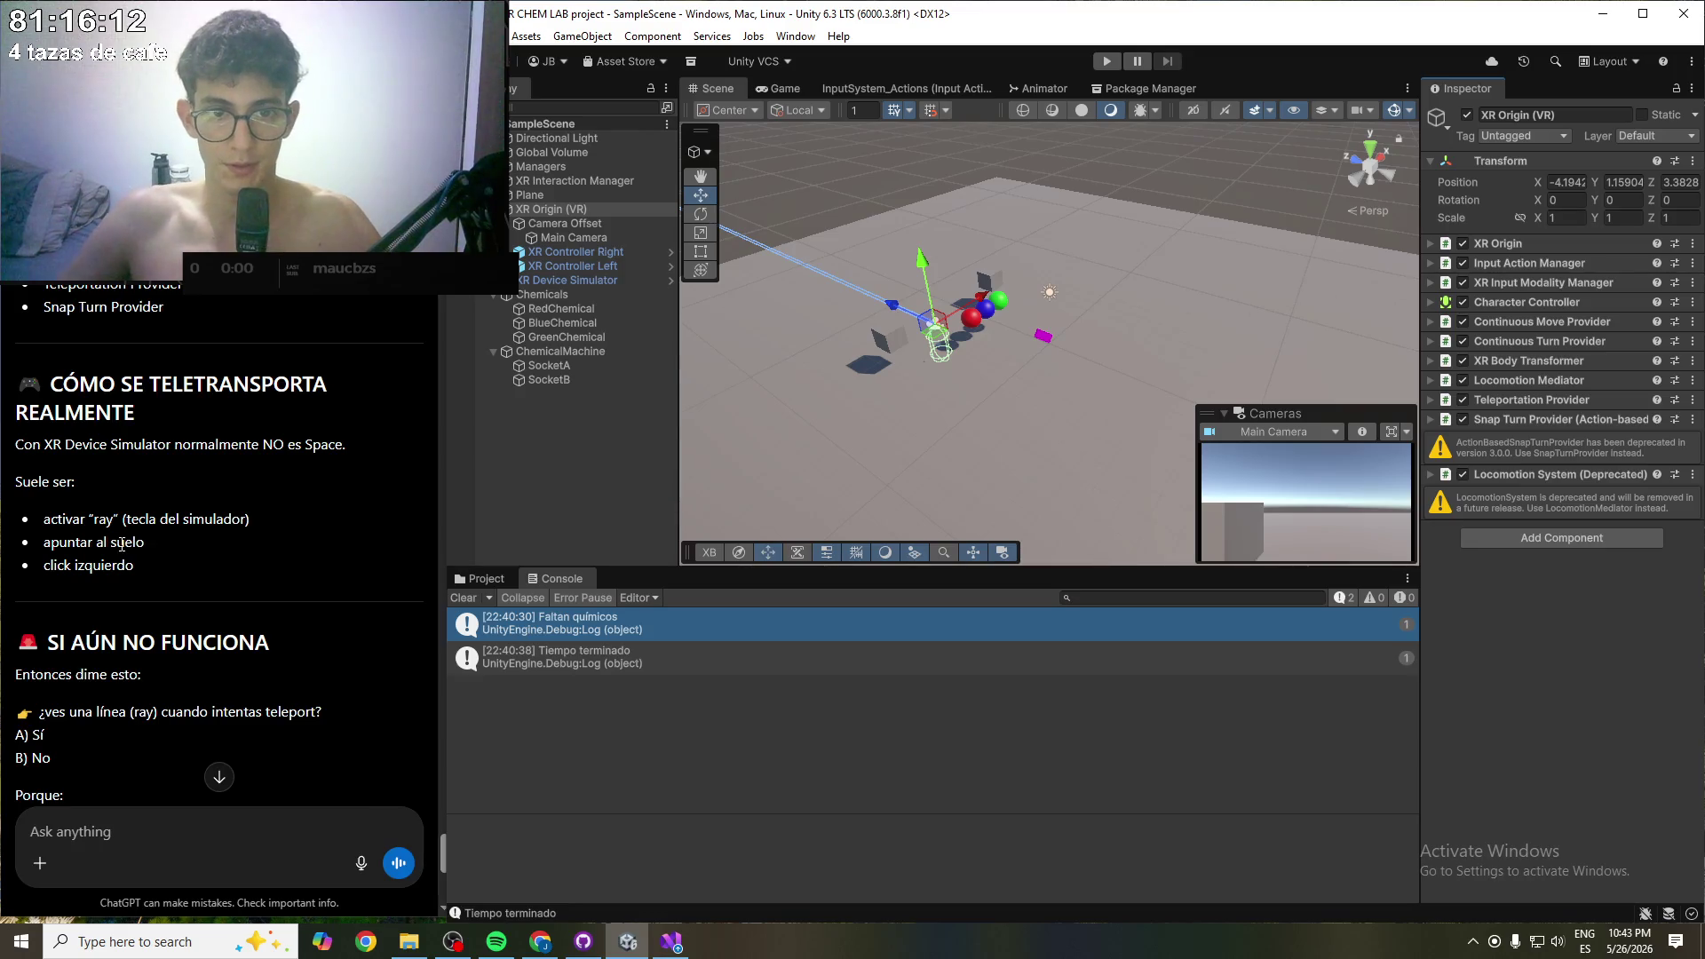
scroll(313, 540, down, 2)
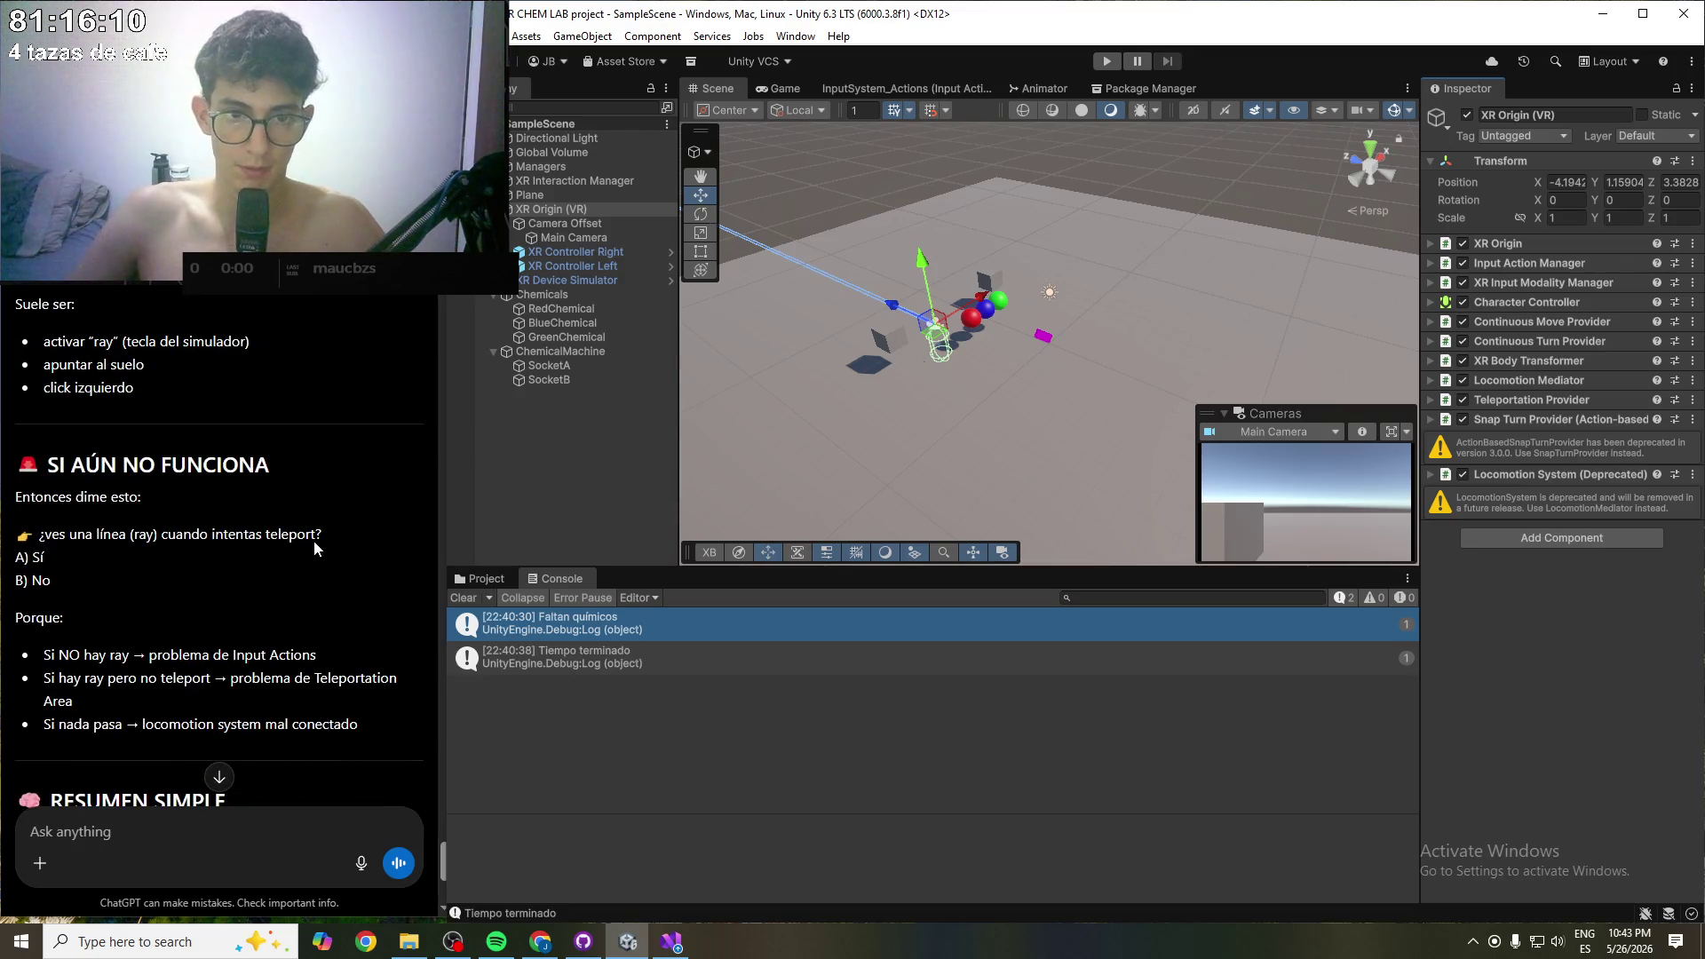
click(568, 483)
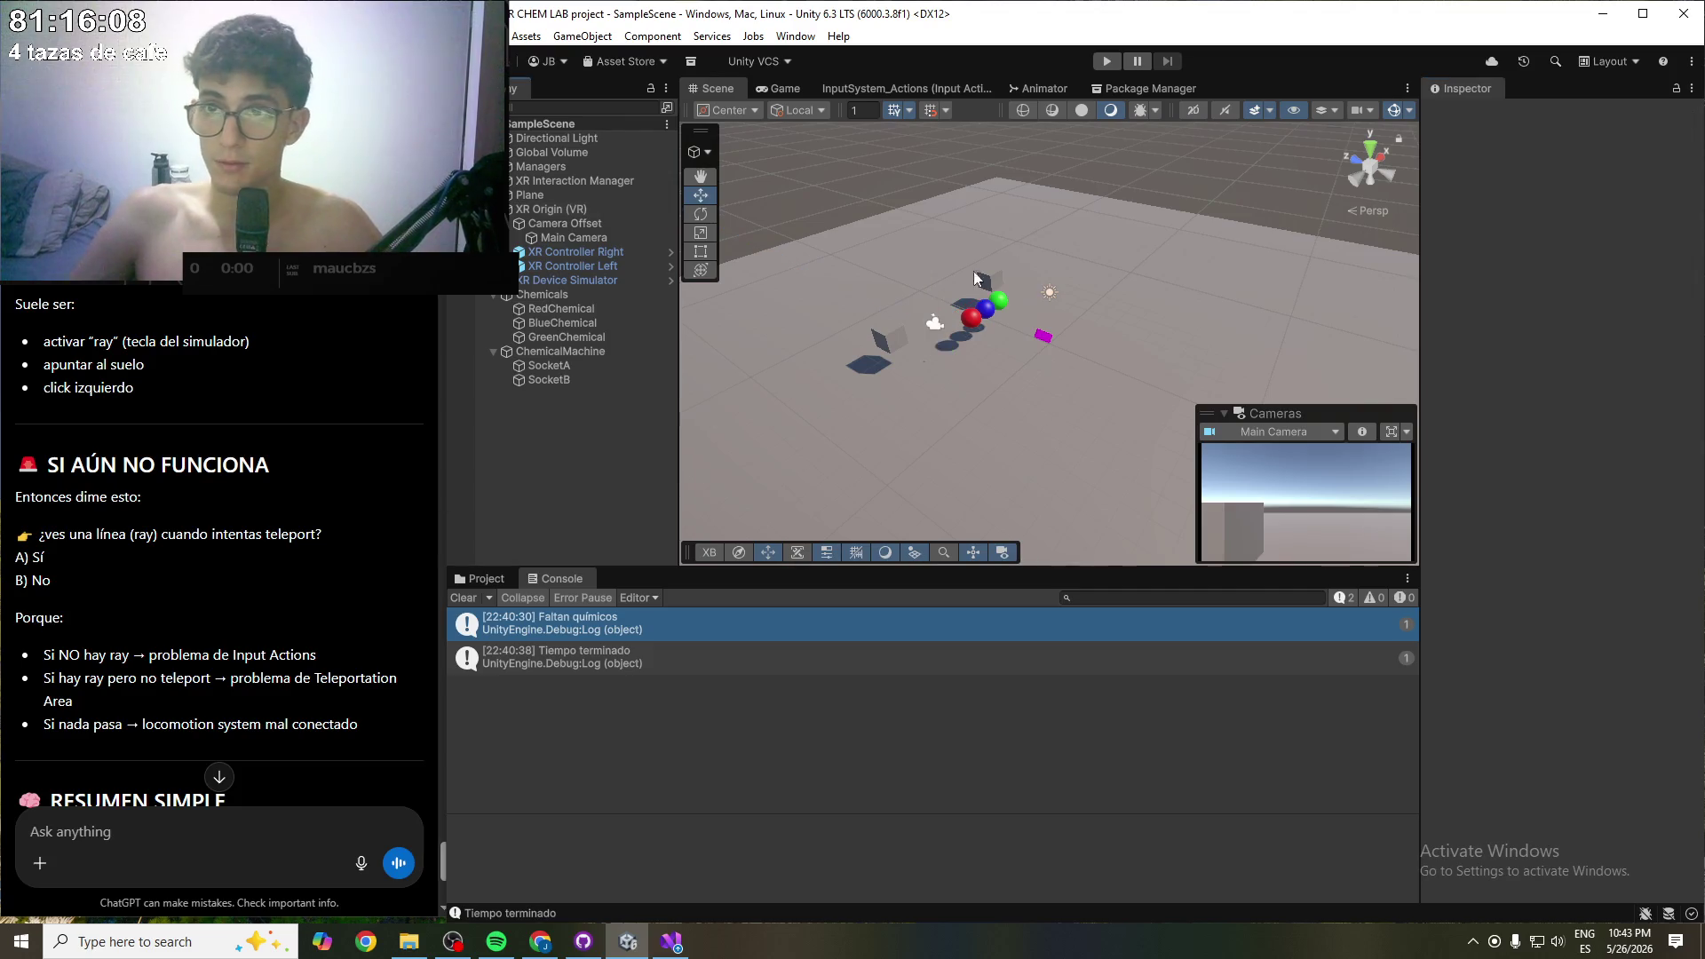
click(1106, 62)
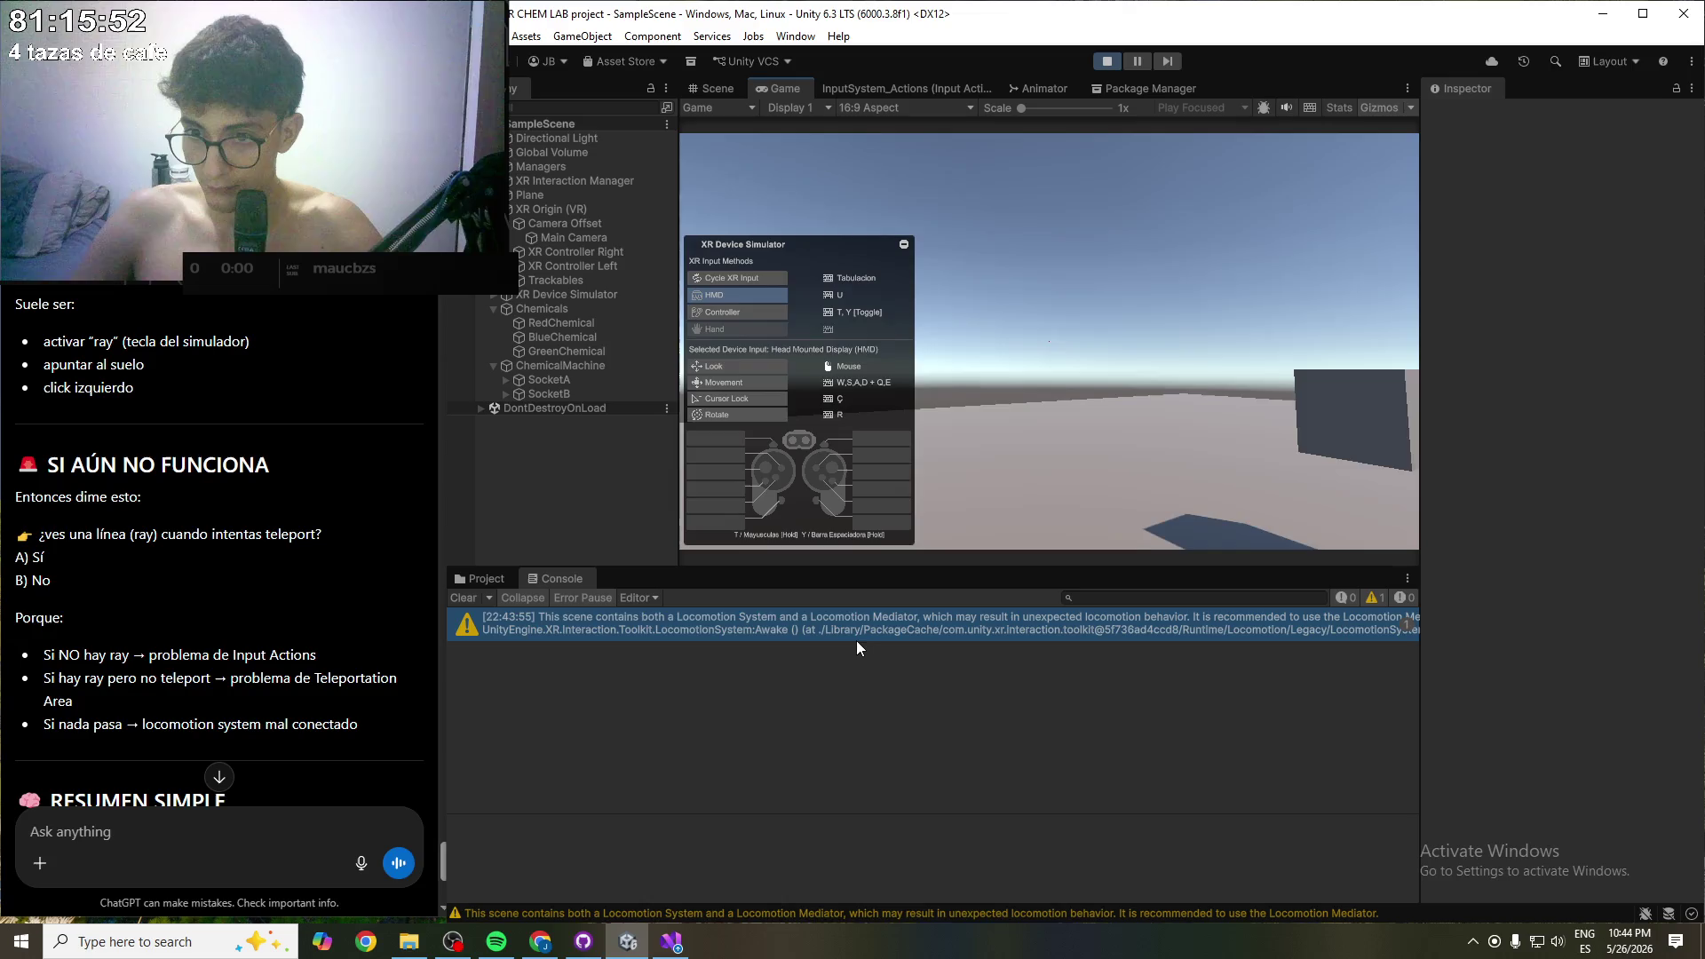
- Look down at the floor and test select presses with the simulated right controller
mouse_move(1004, 504)
mouse_down()
mouse_move(1008, 627)
mouse_move(988, 641)
mouse_move(1149, 701)
mouse_move(1158, 682)
mouse_move(1170, 705)
mouse_up()
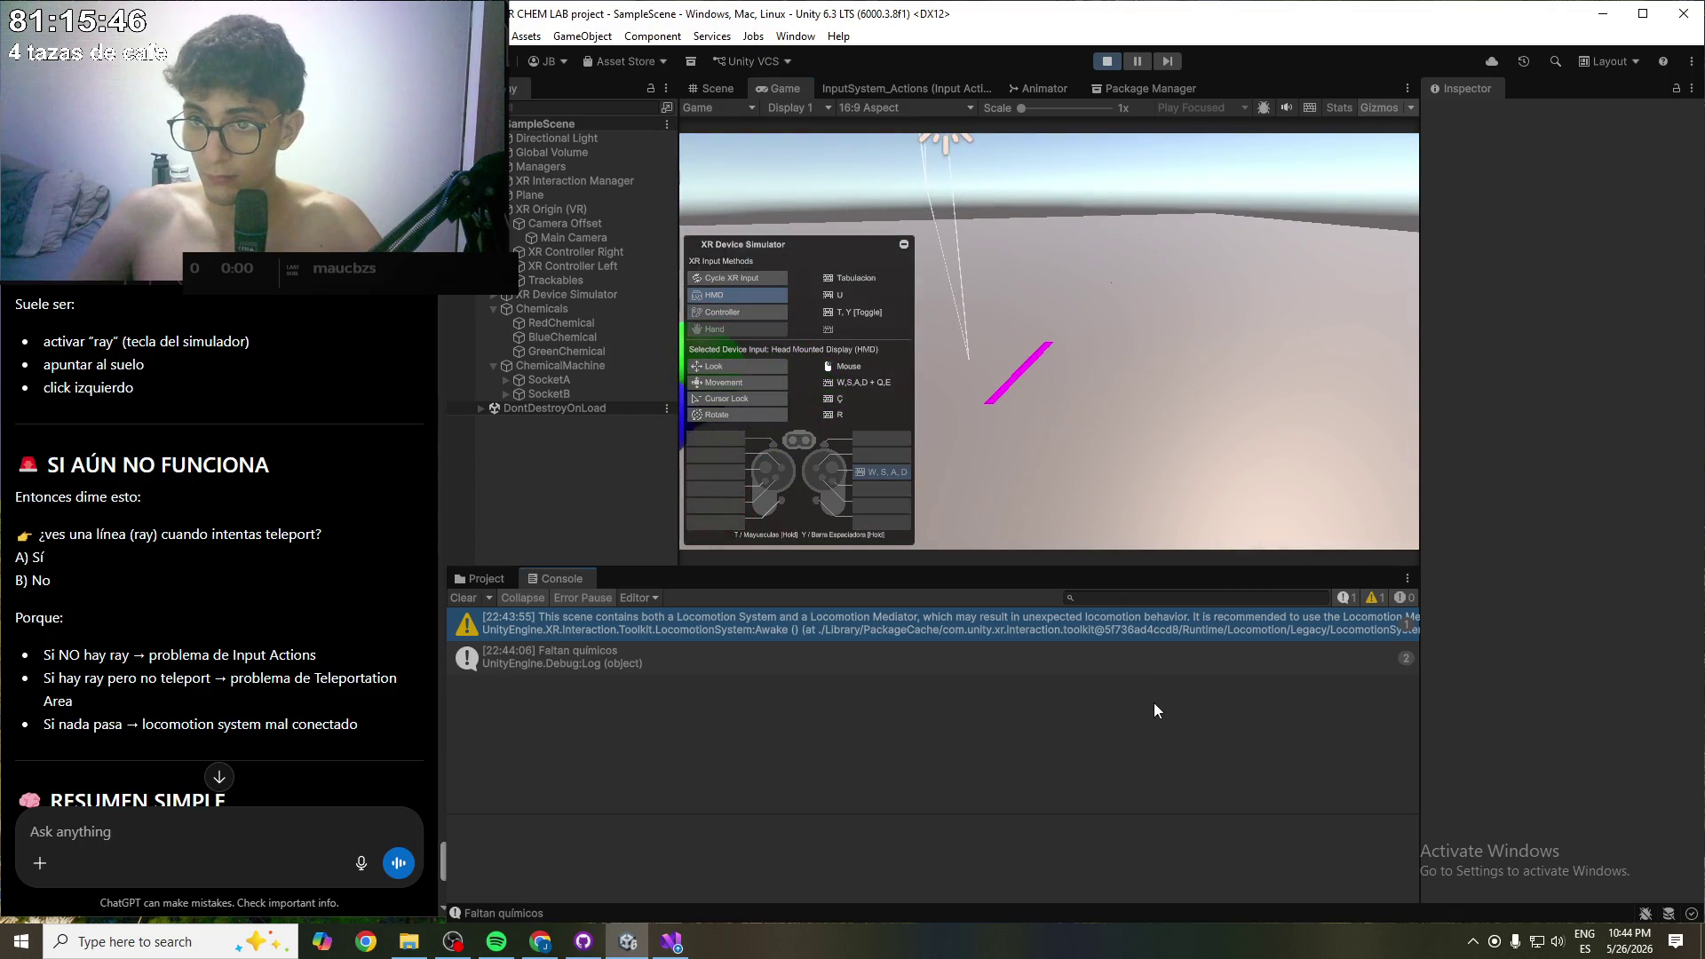
key(w)
drag(1069, 395, 1034, 334)
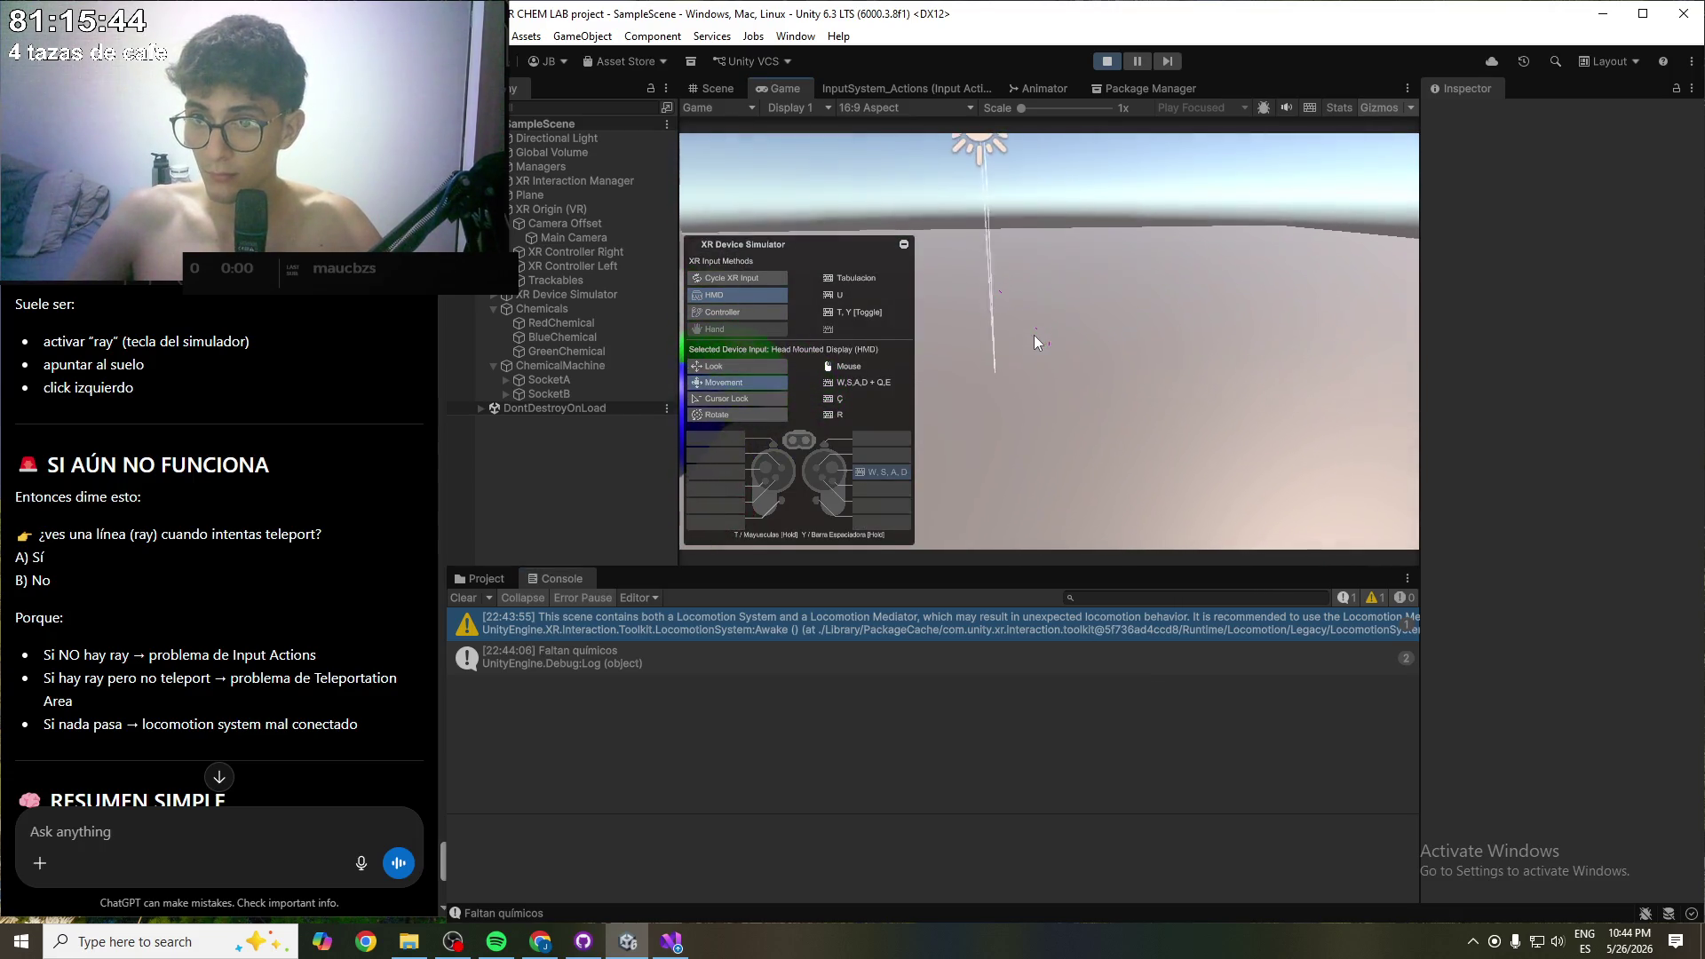
click(1031, 339)
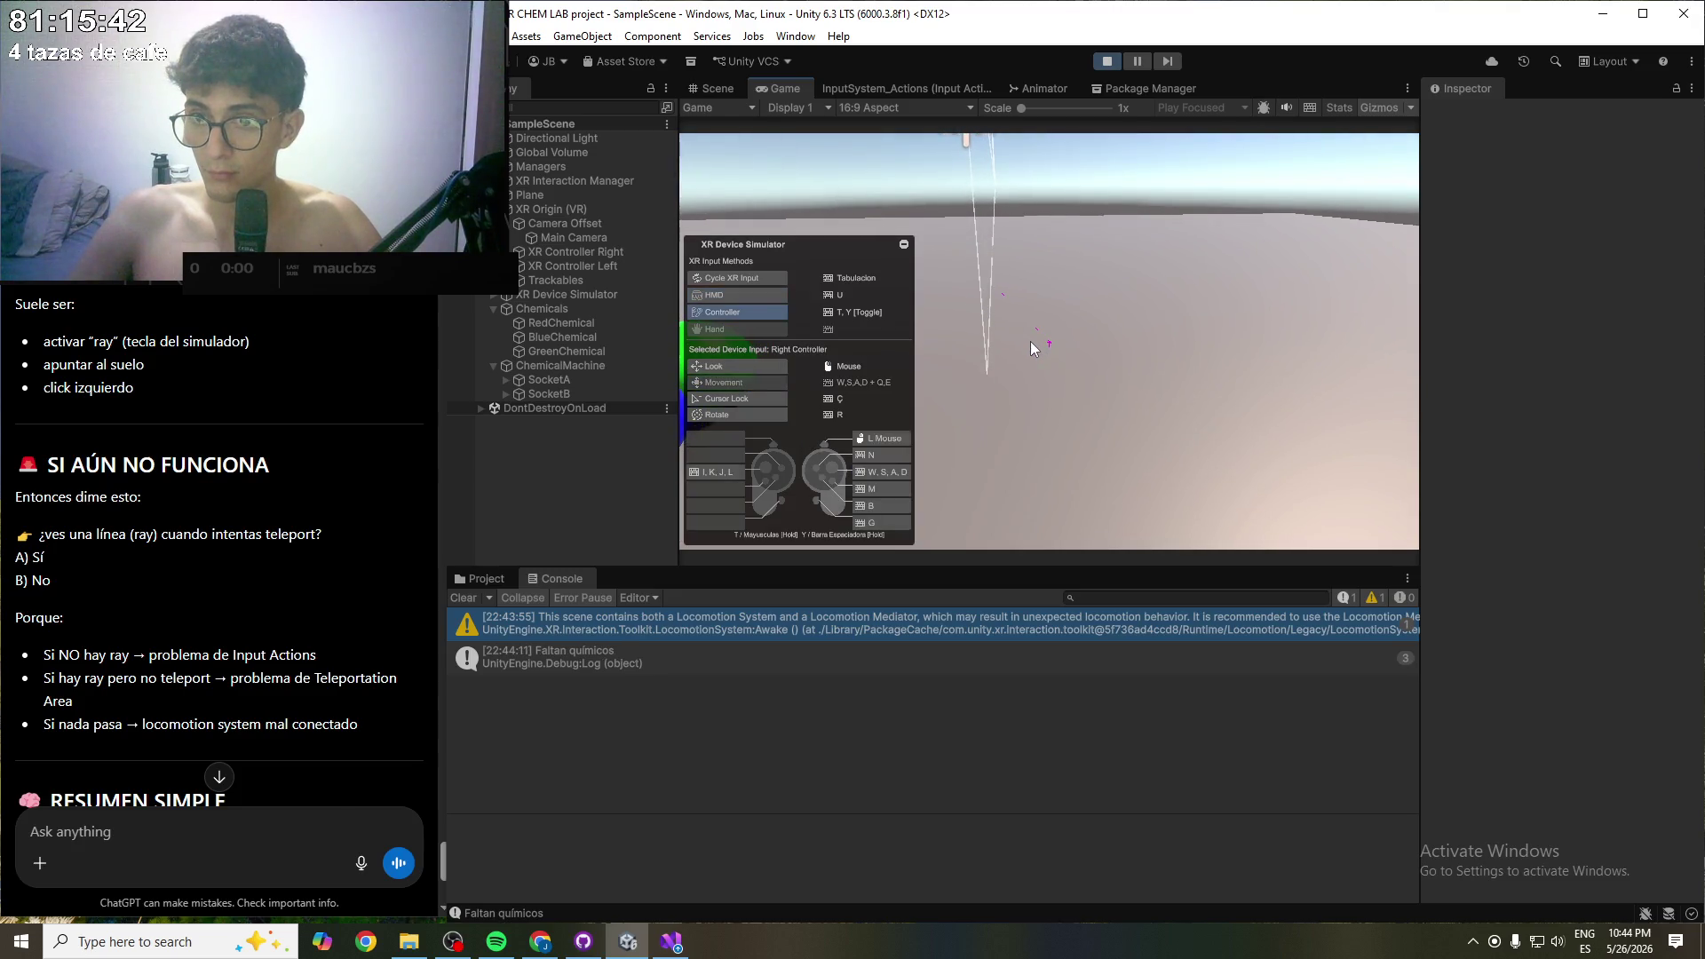
click(1030, 341)
key(Tab)
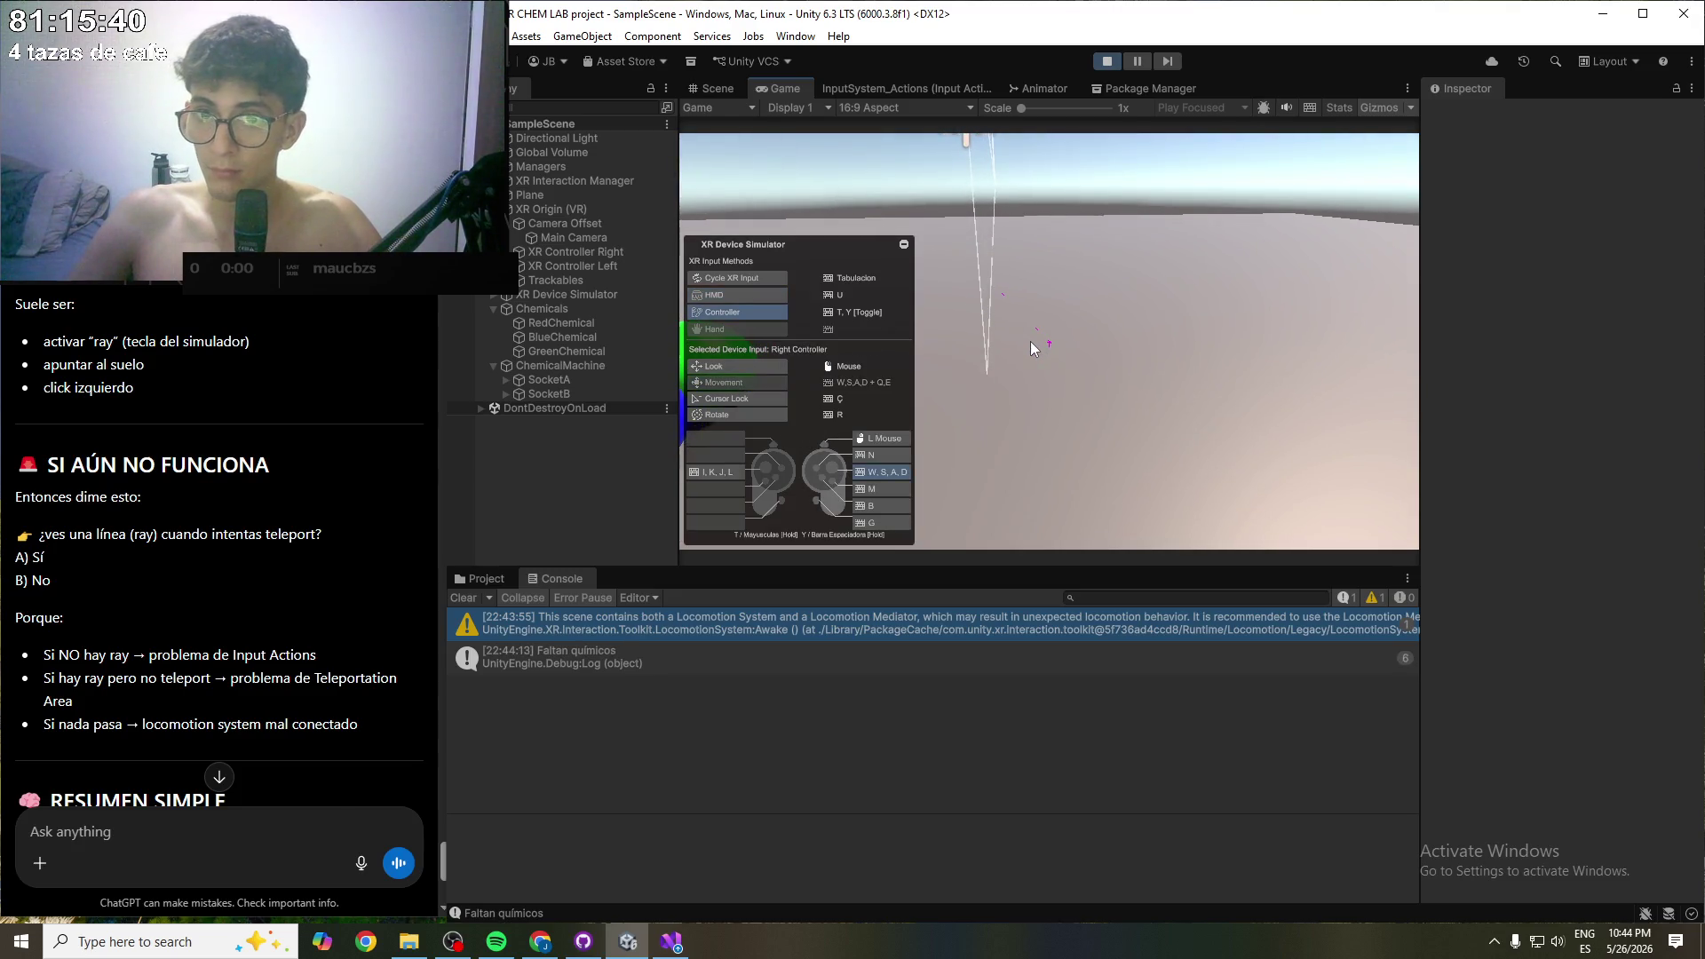
click(1030, 341)
click(1021, 332)
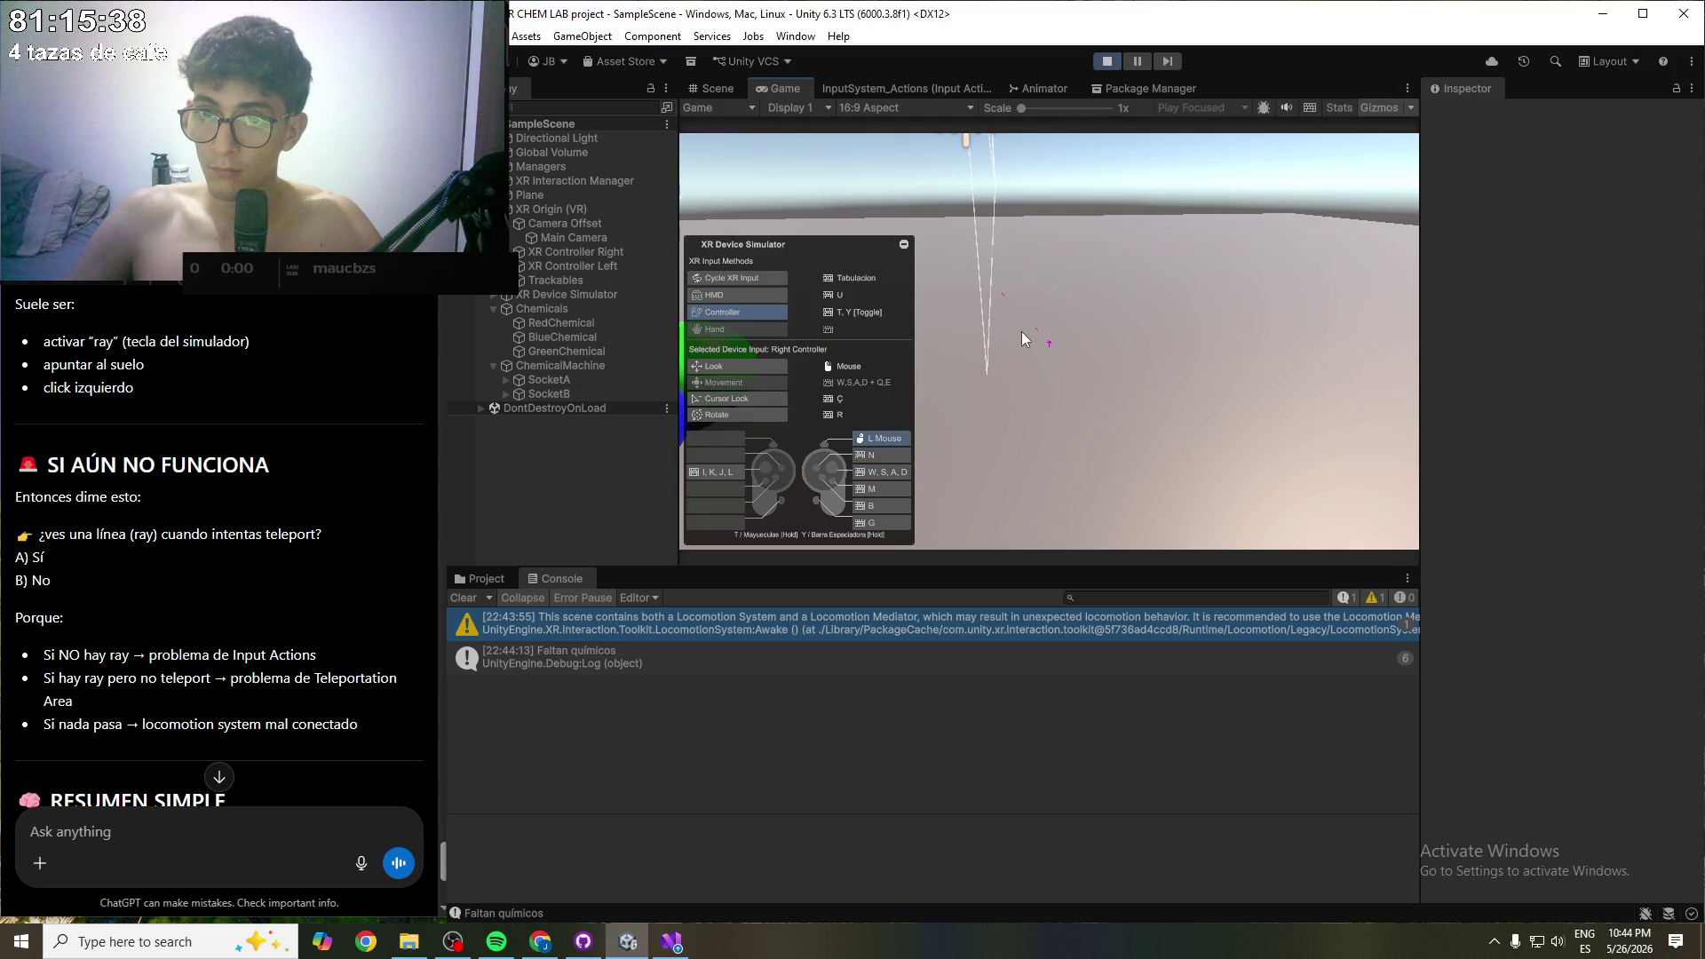
- Cast the right controller's teleport ray onto the floor with M and teleport to the reticle
key(w)
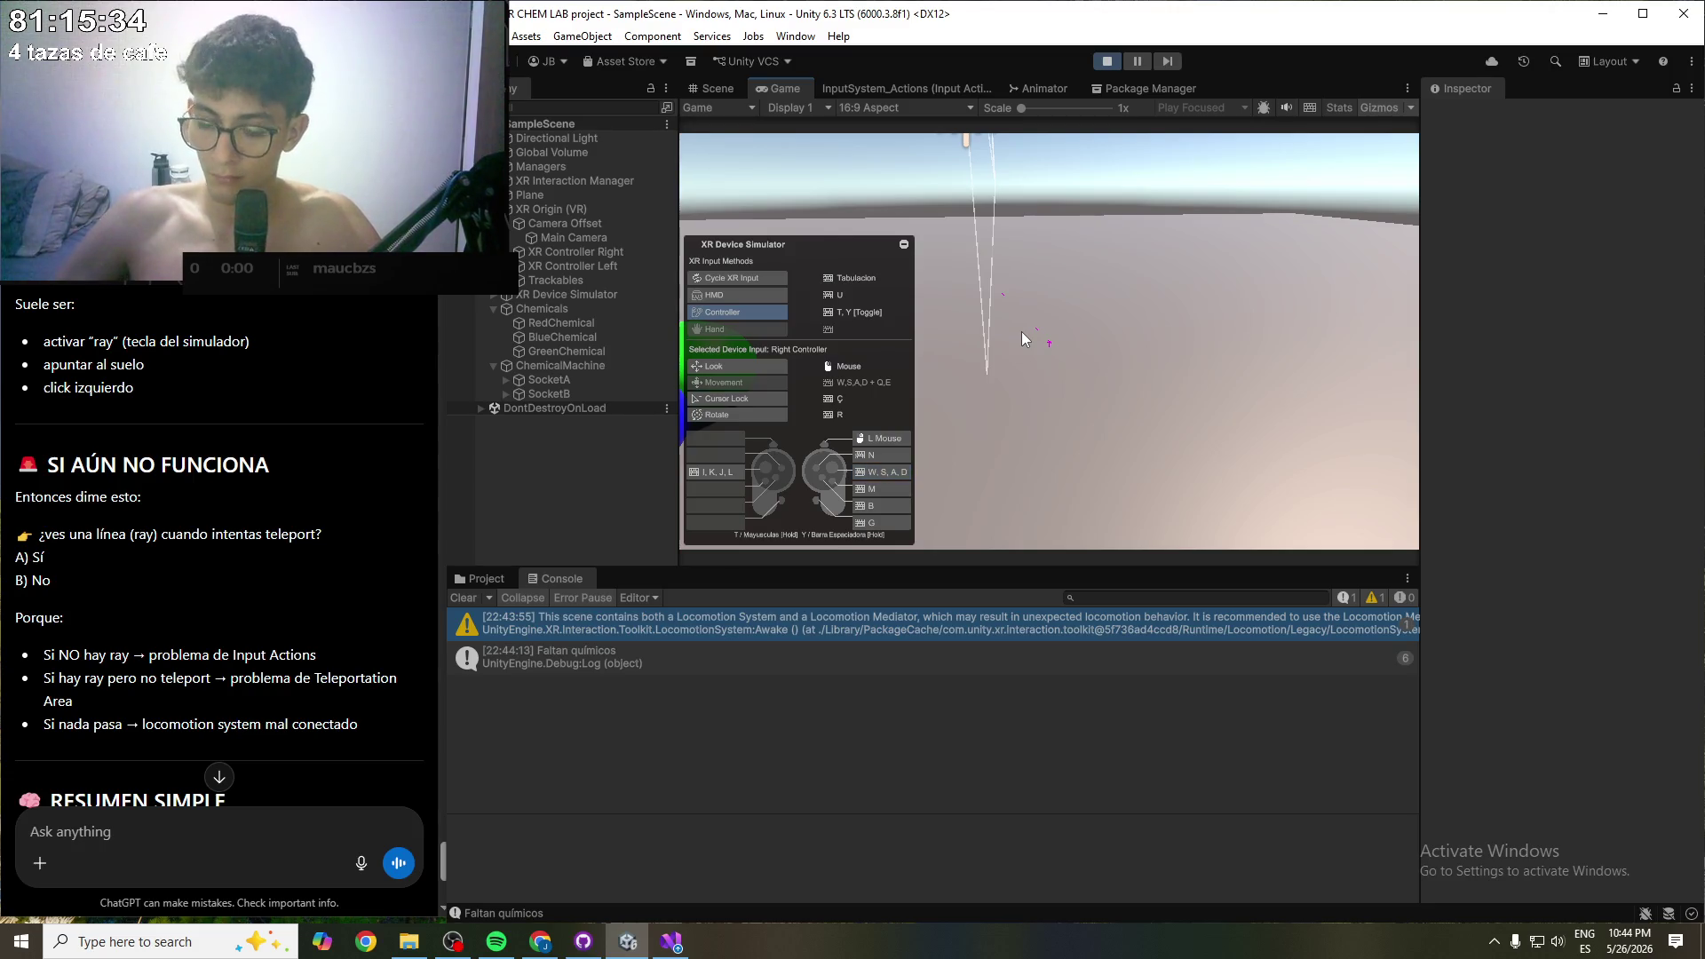
key(n)
key(m)
key(m)
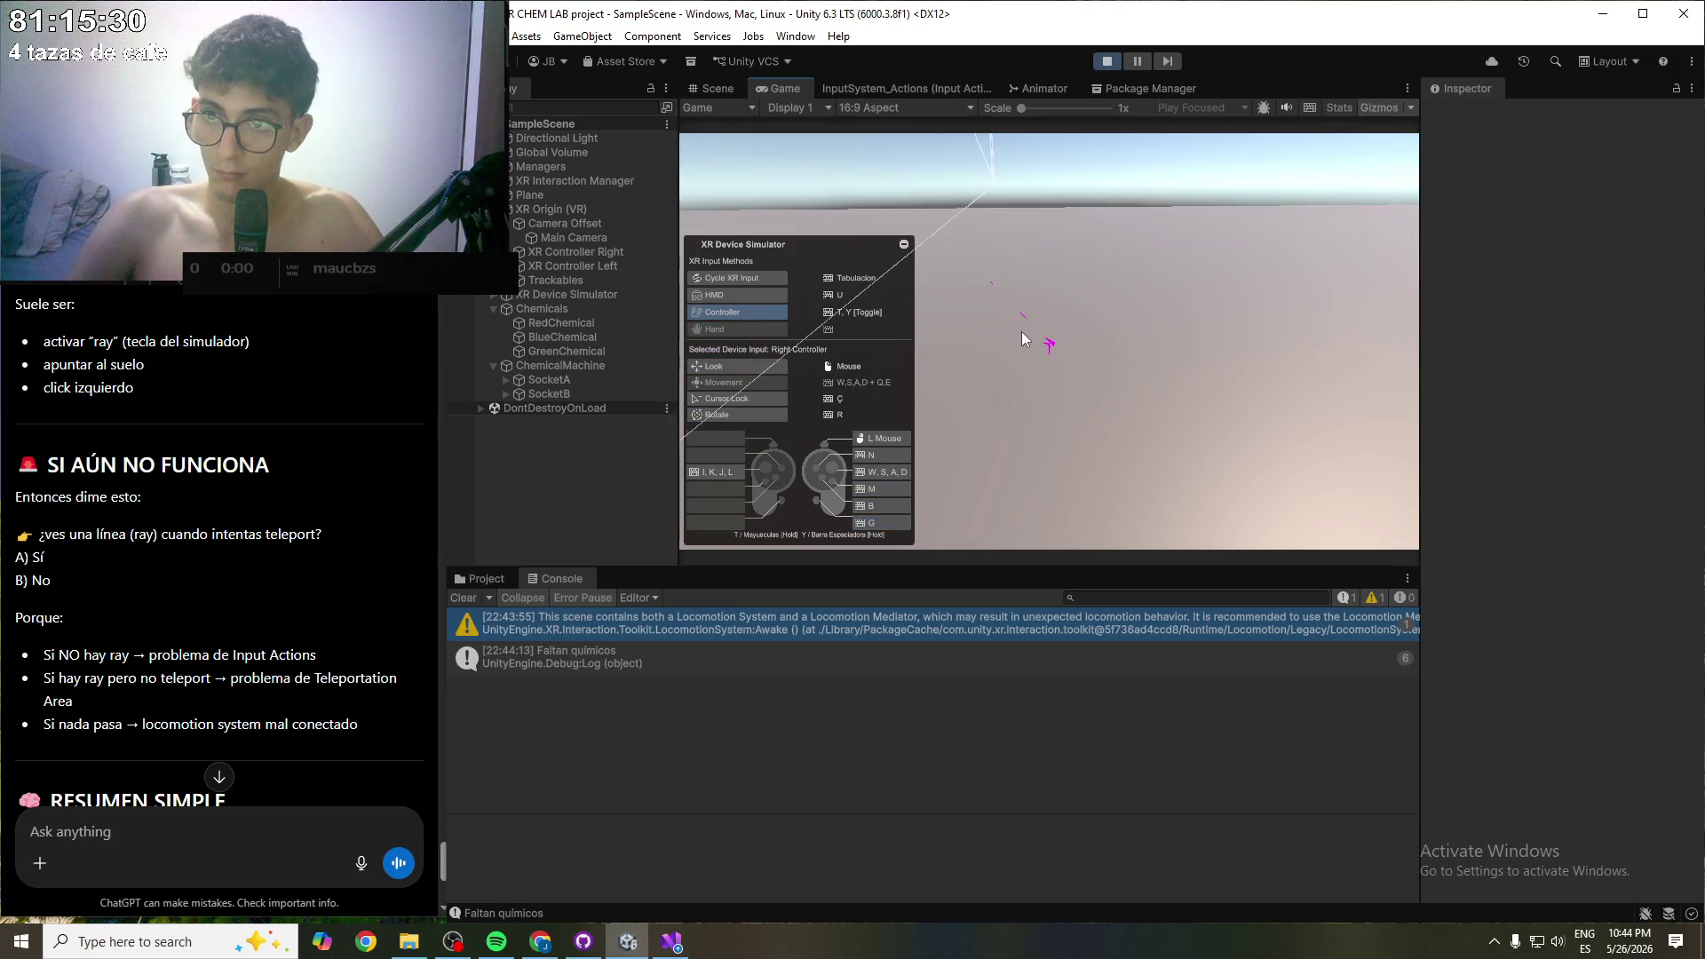
key(g)
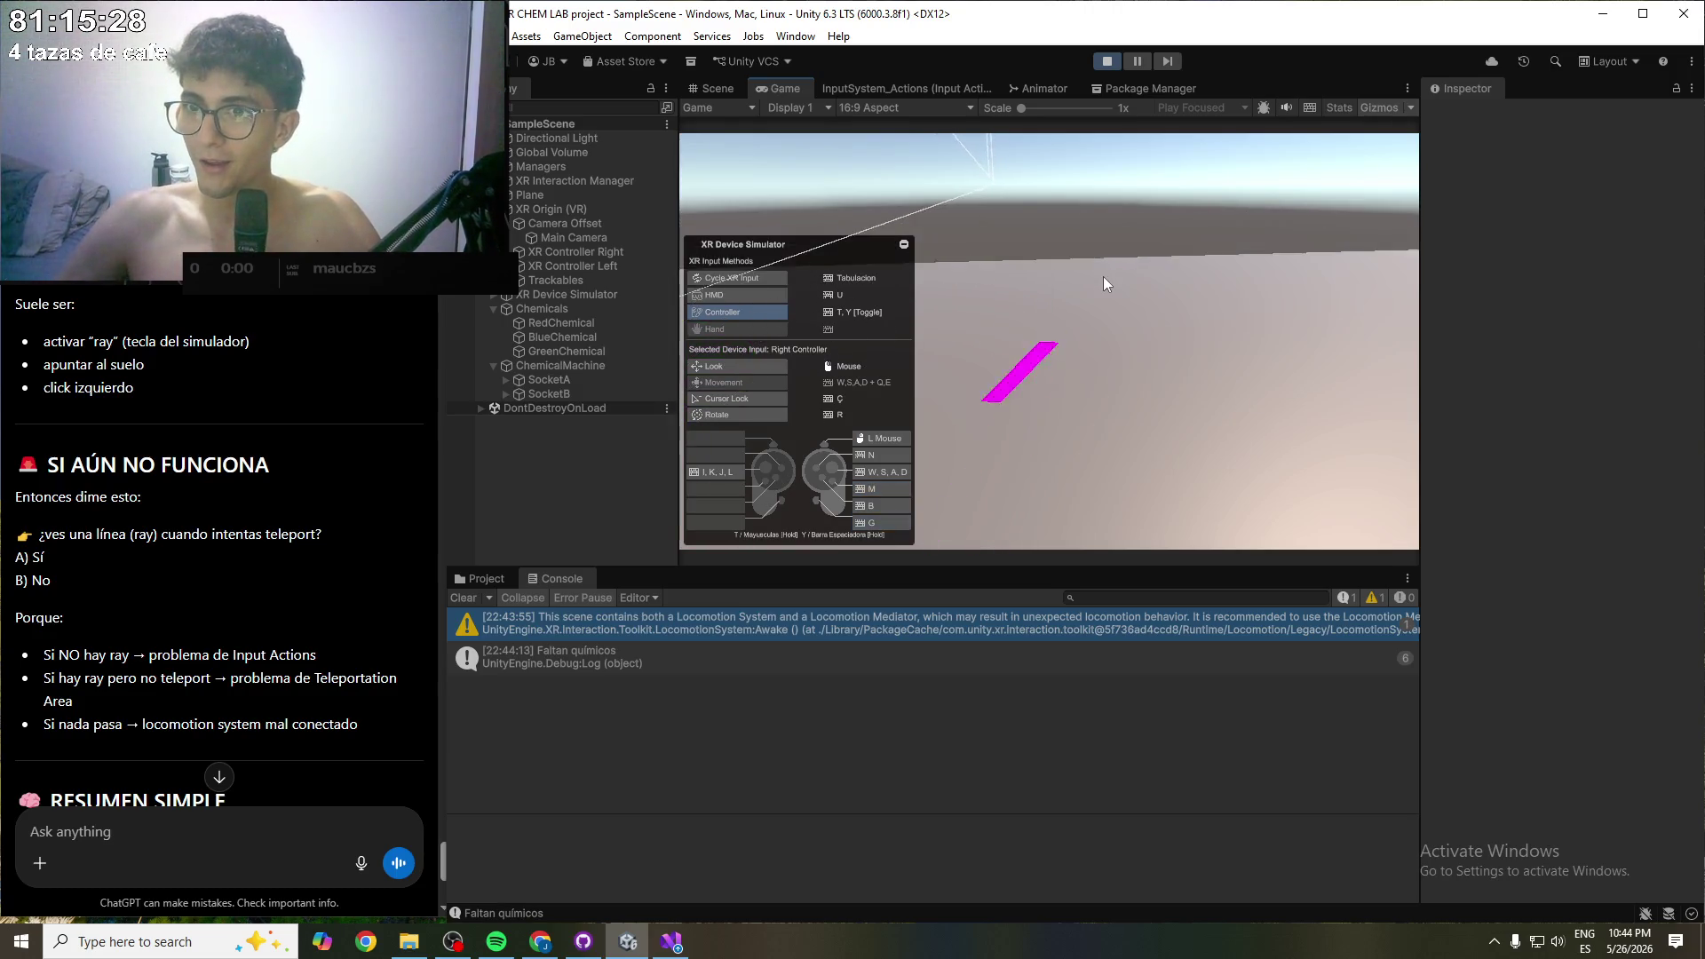
key(u)
key(y)
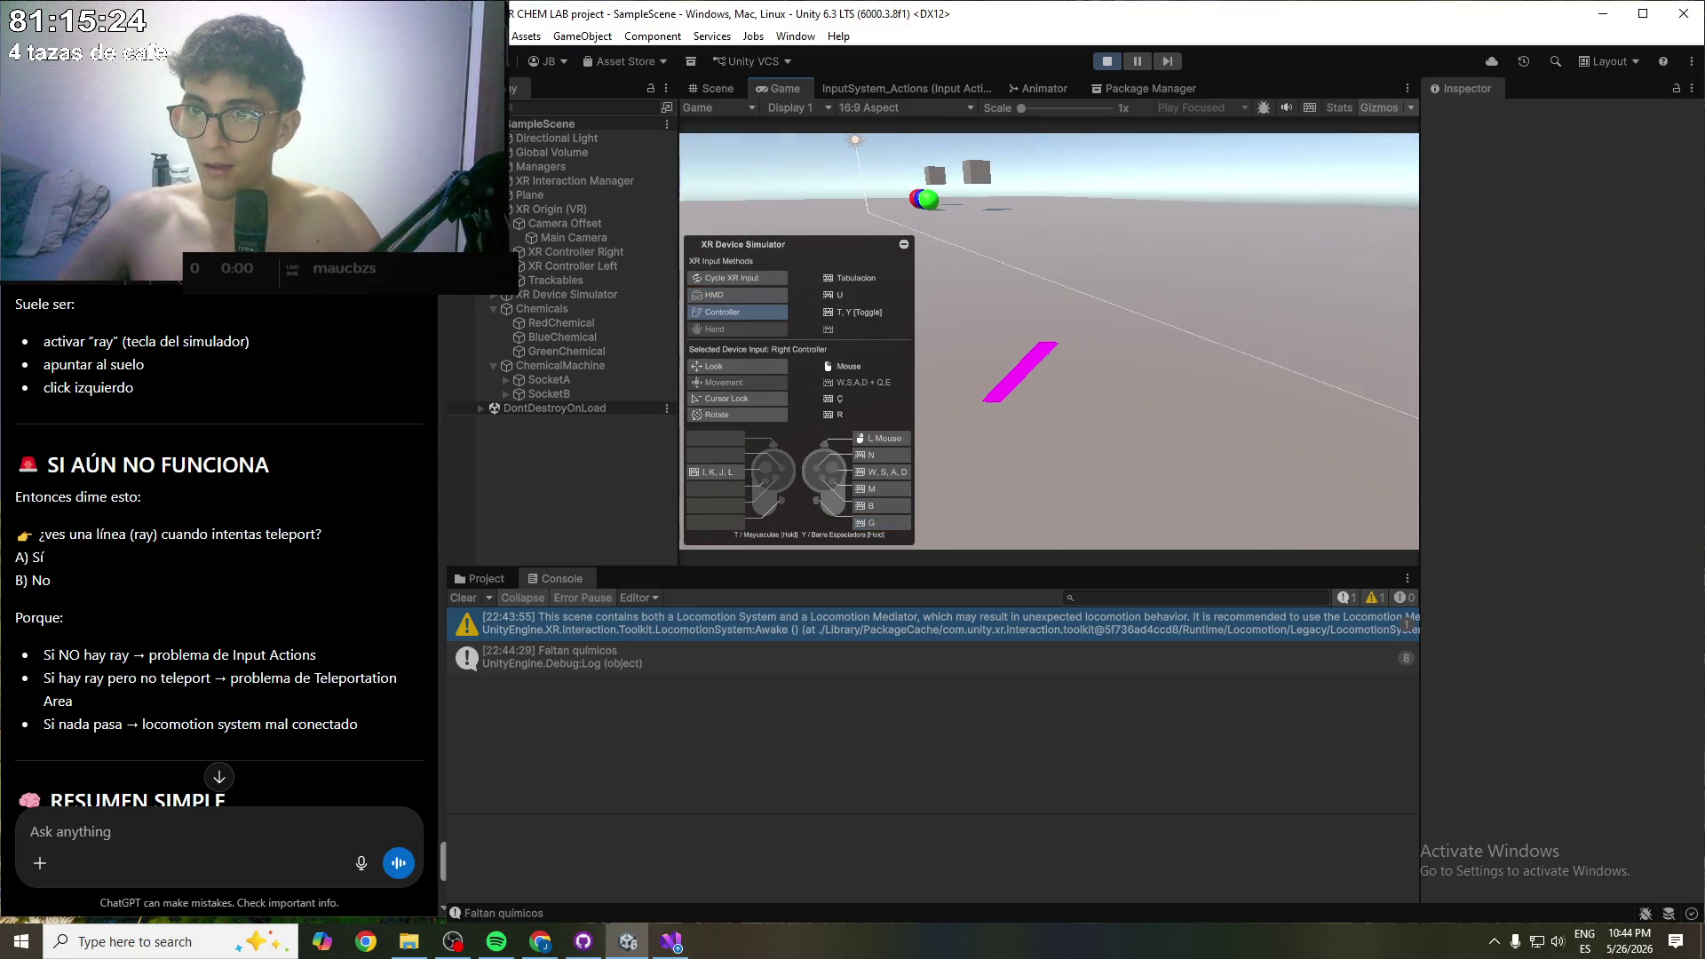
click(1021, 371)
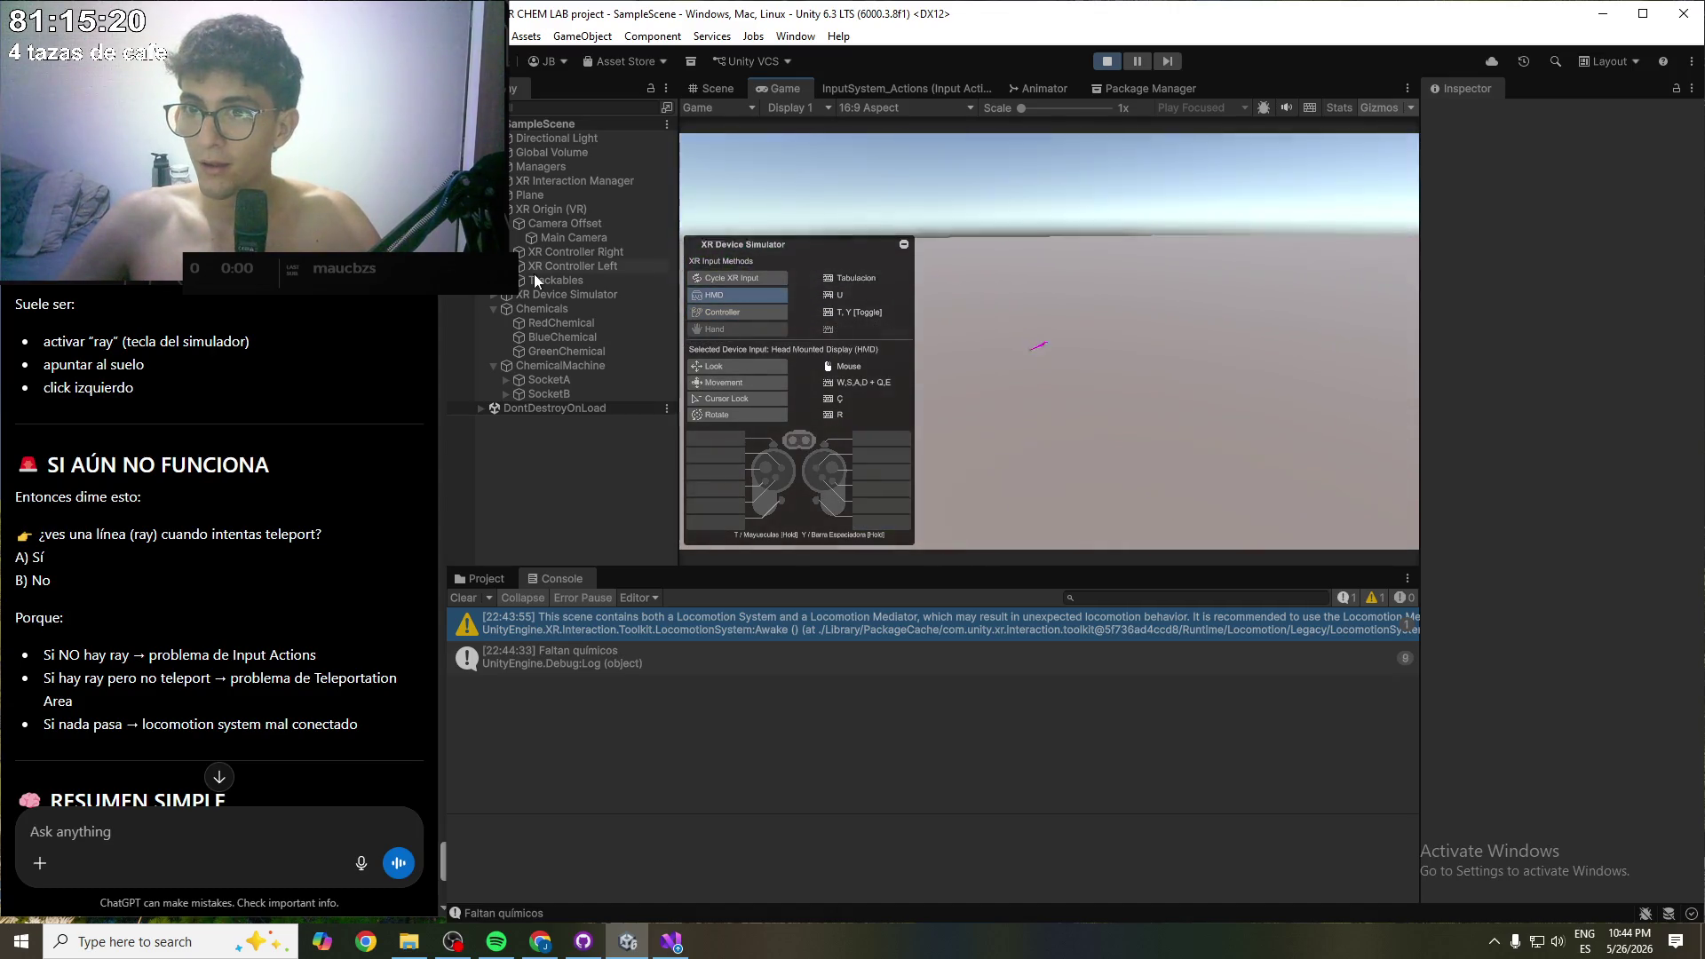
- Toggle headset and right controller with Tab, aiming the teleport ray around the lab, then stop Play
key(Tab)
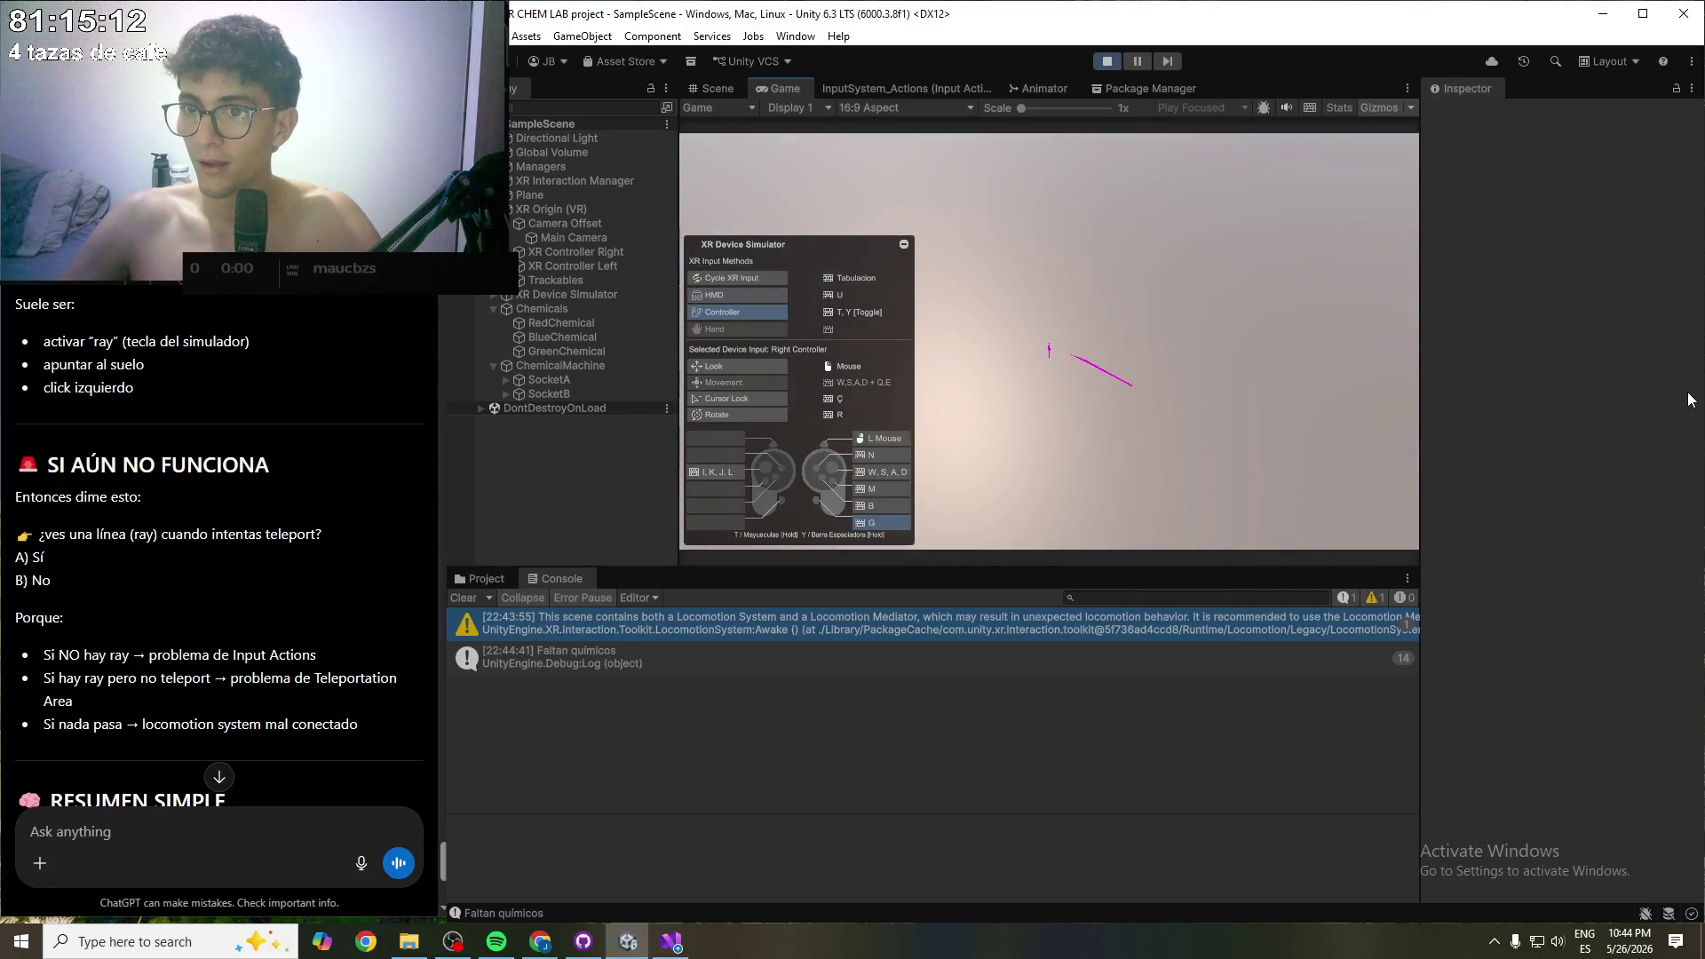
key(Tab)
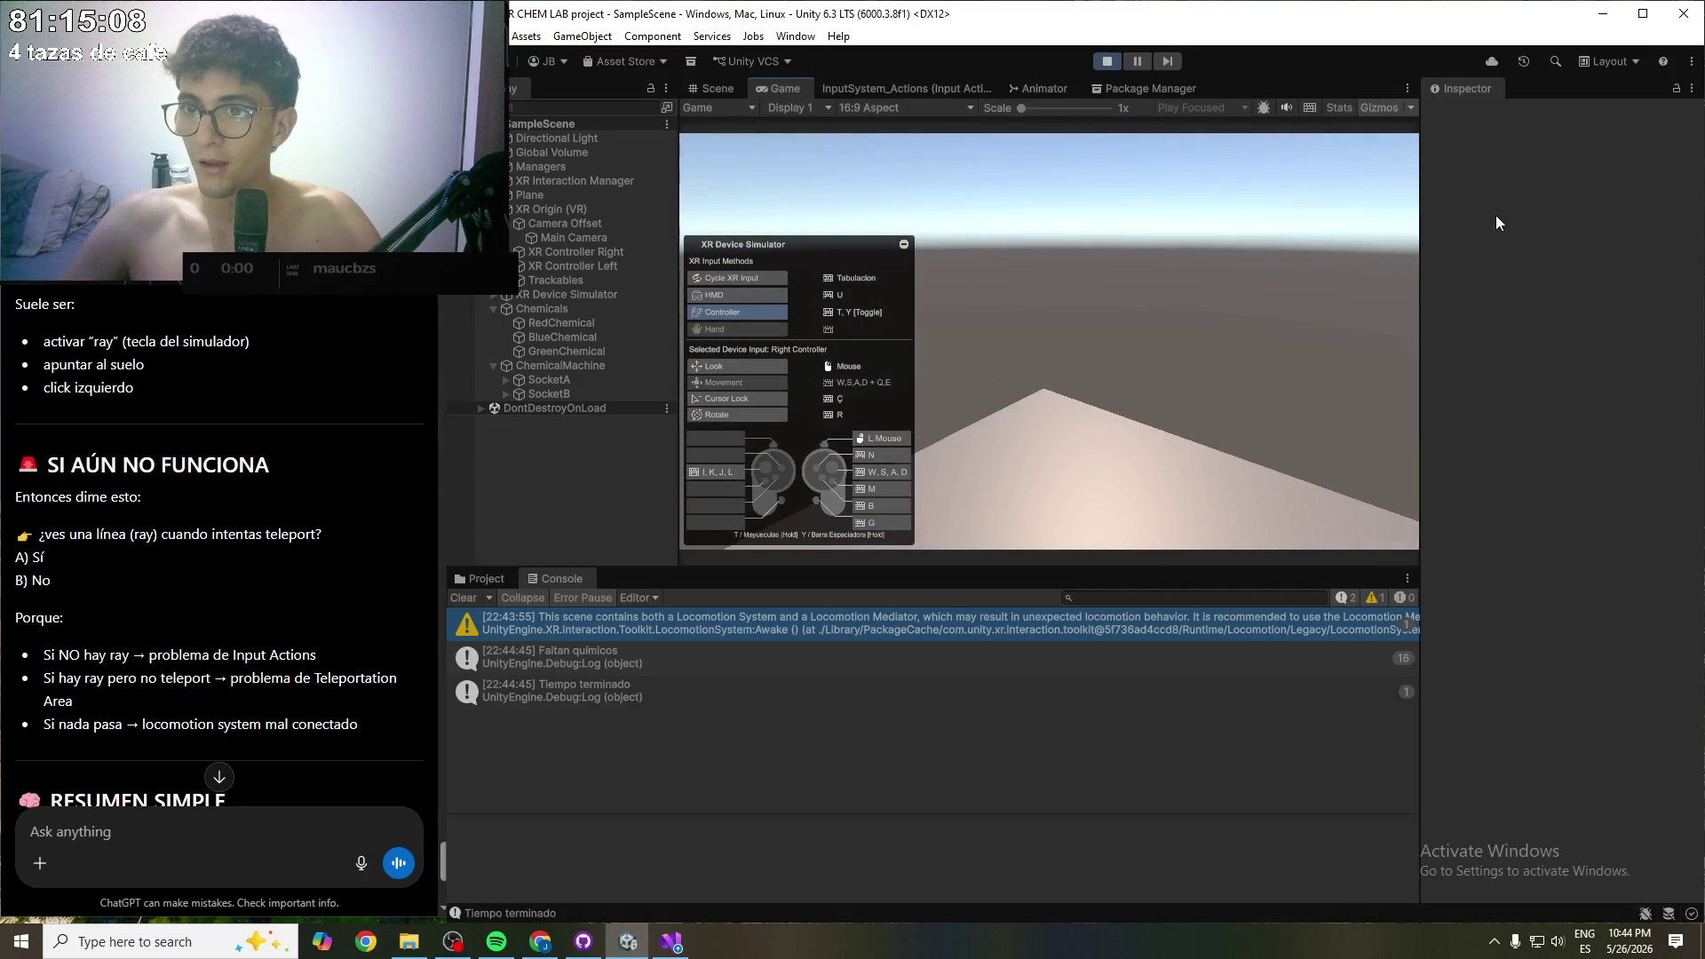
key(Tab)
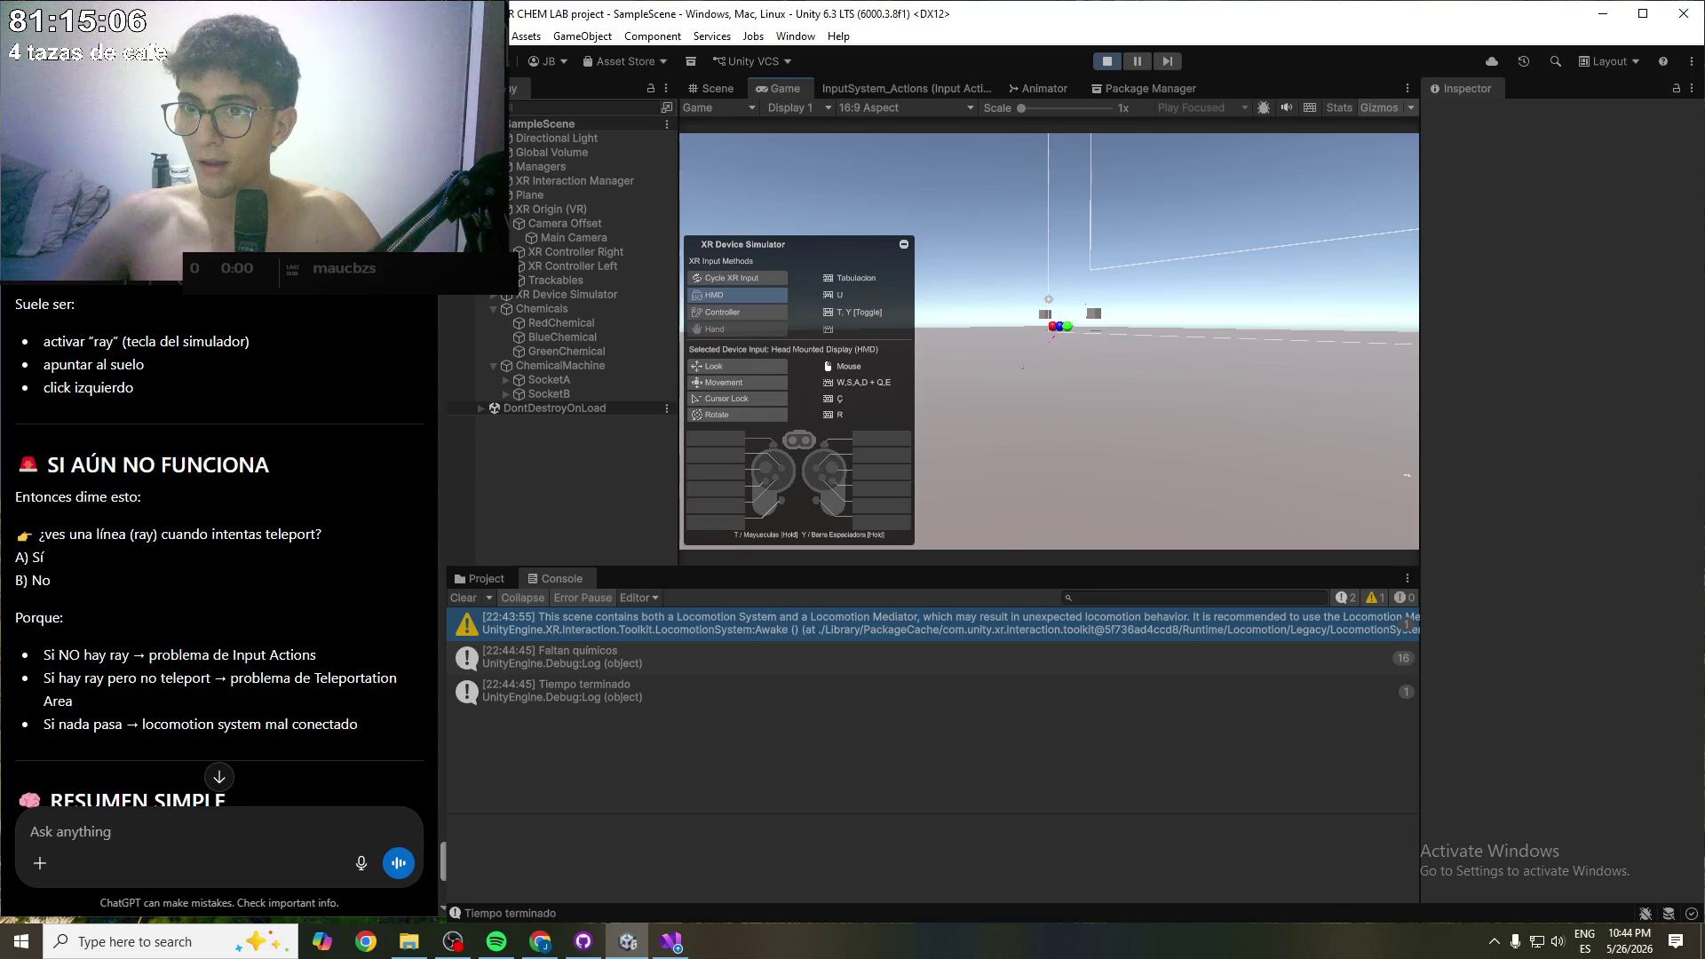
key(Tab)
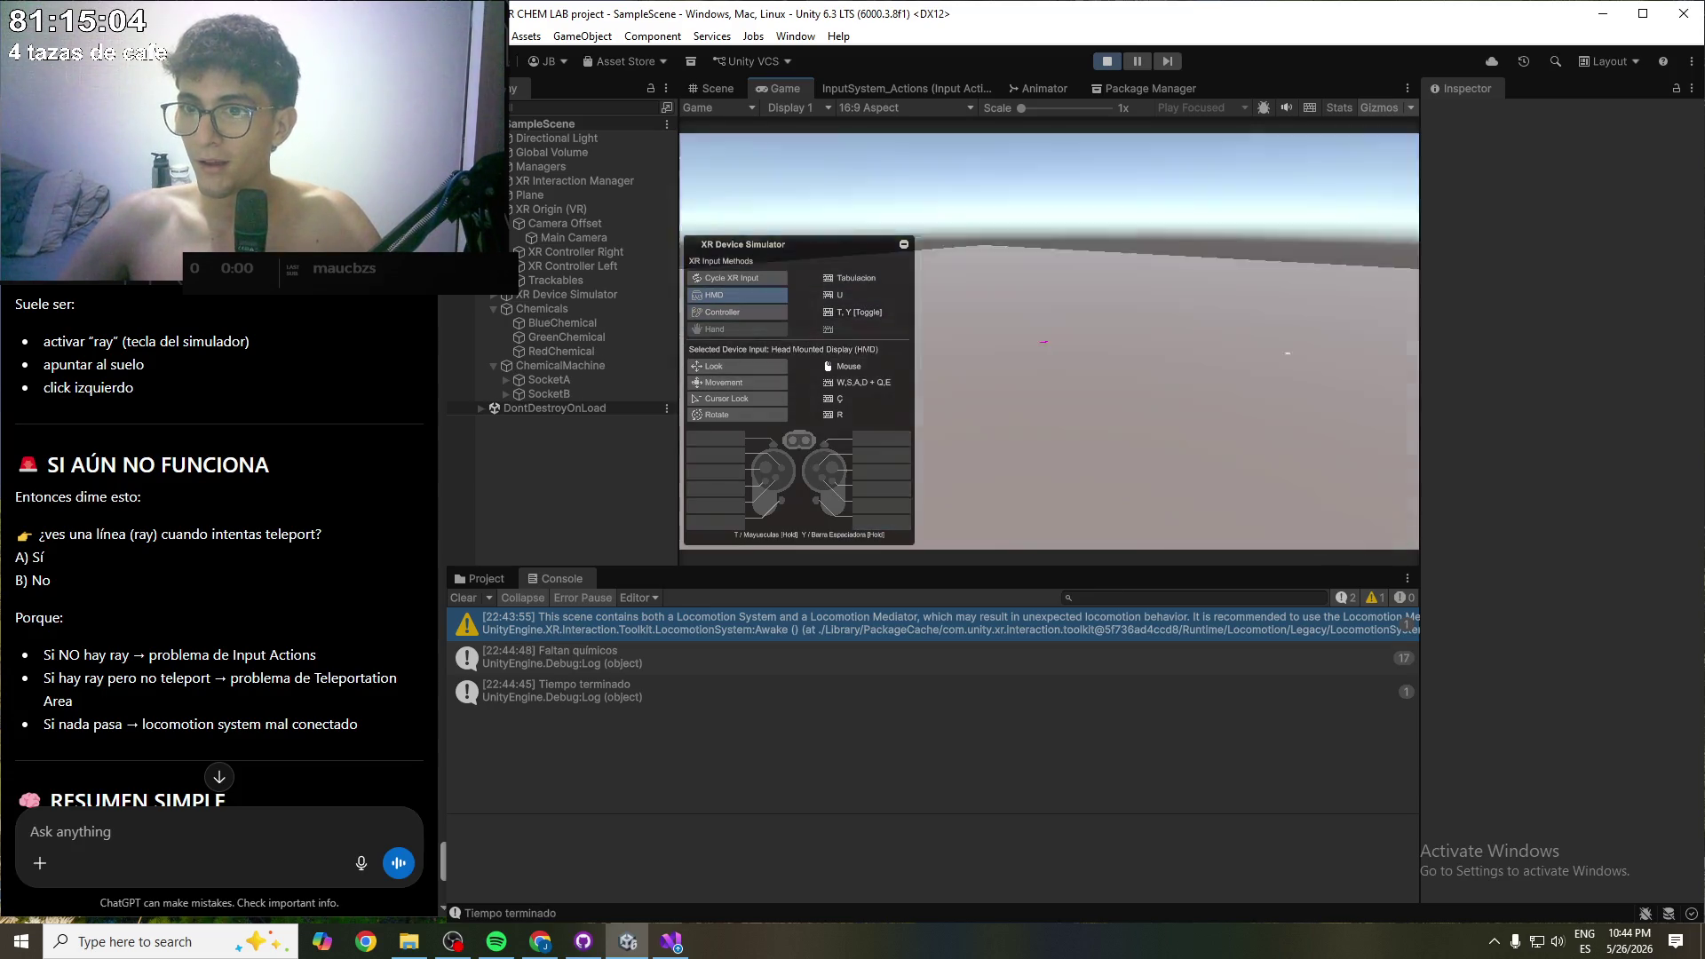
key(Escape)
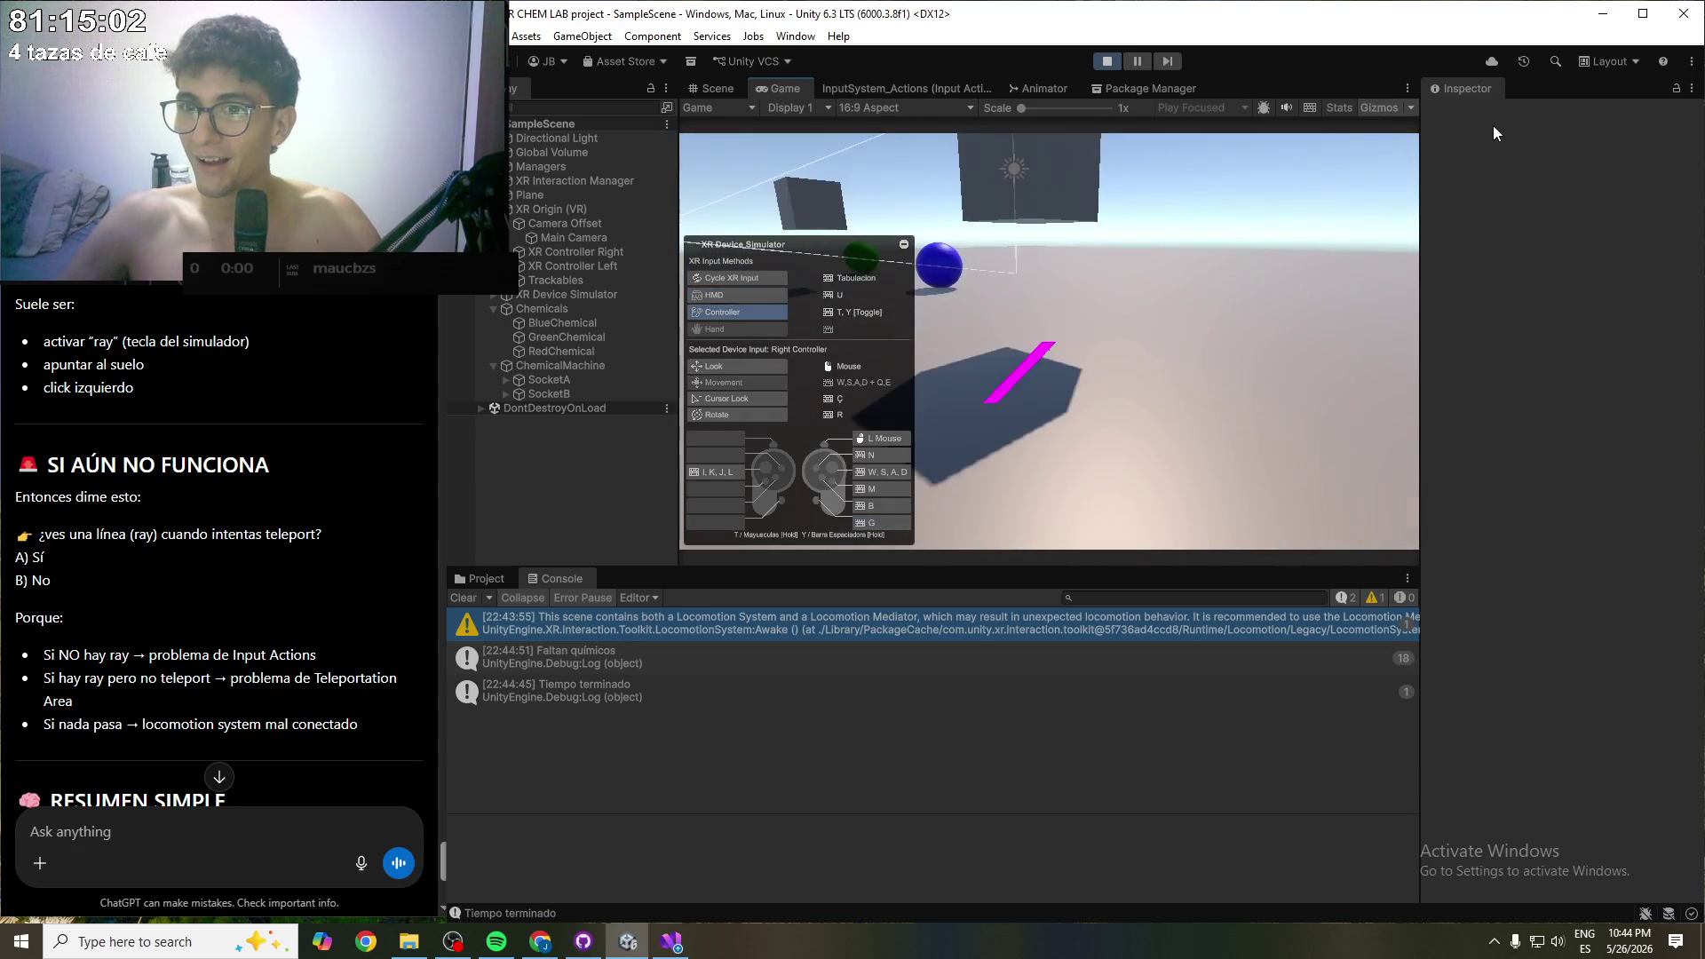
key(Tab)
drag(1083, 180, 887, 101)
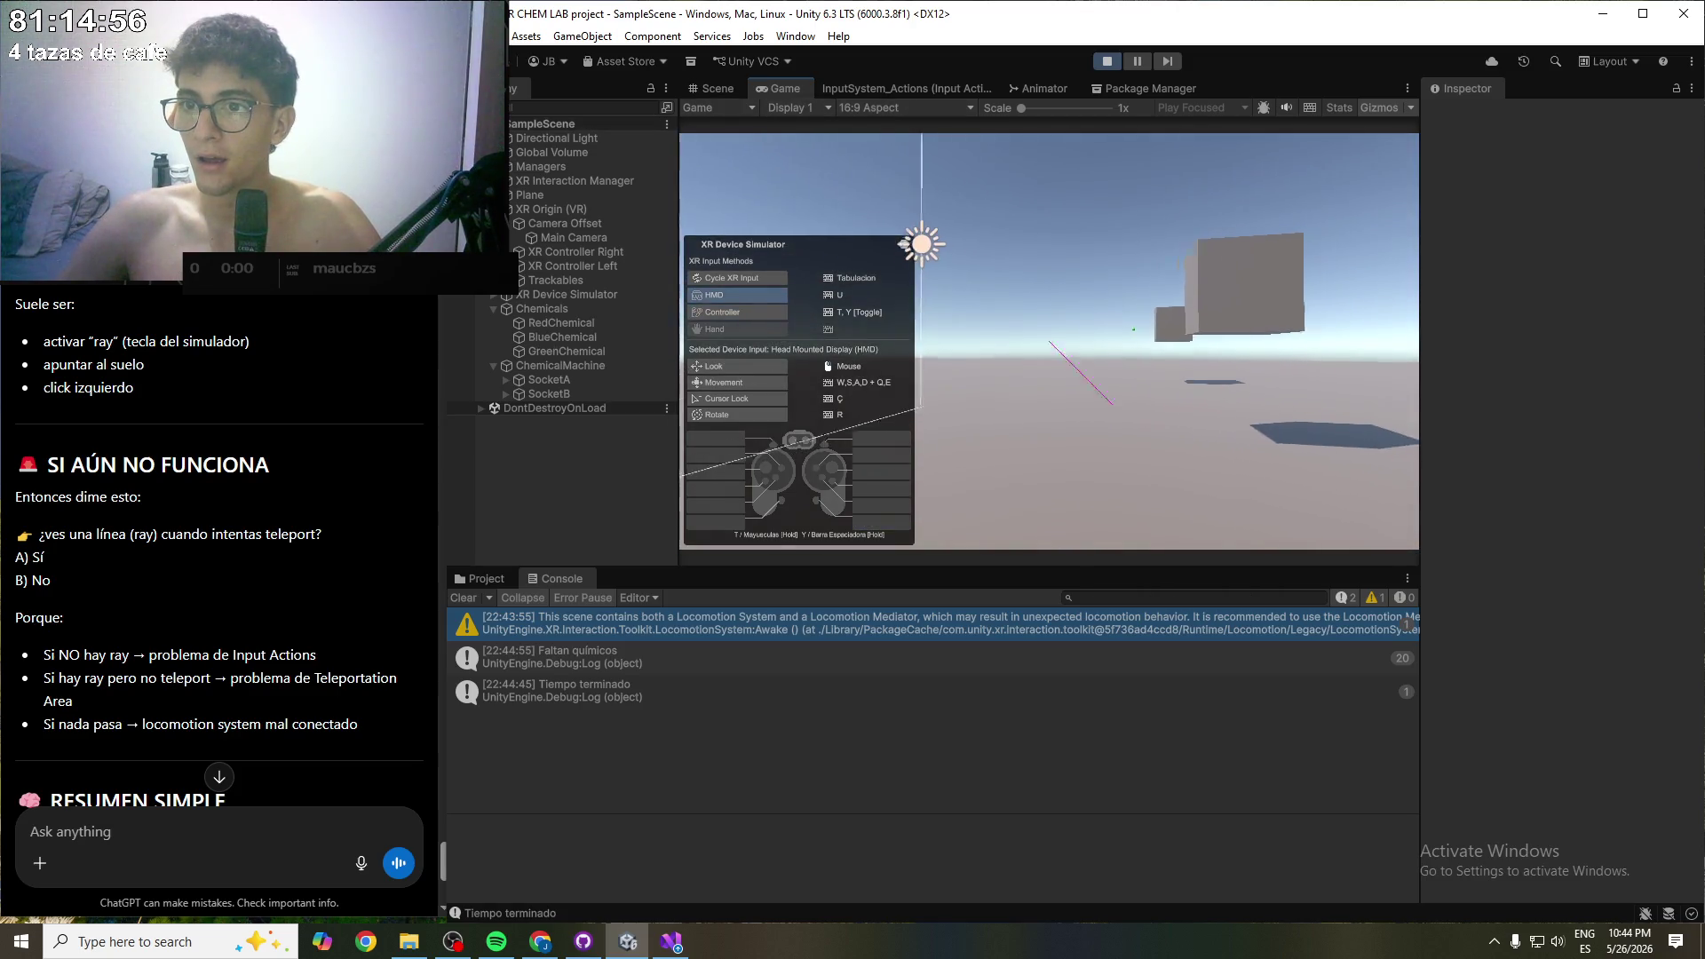
key(Tab)
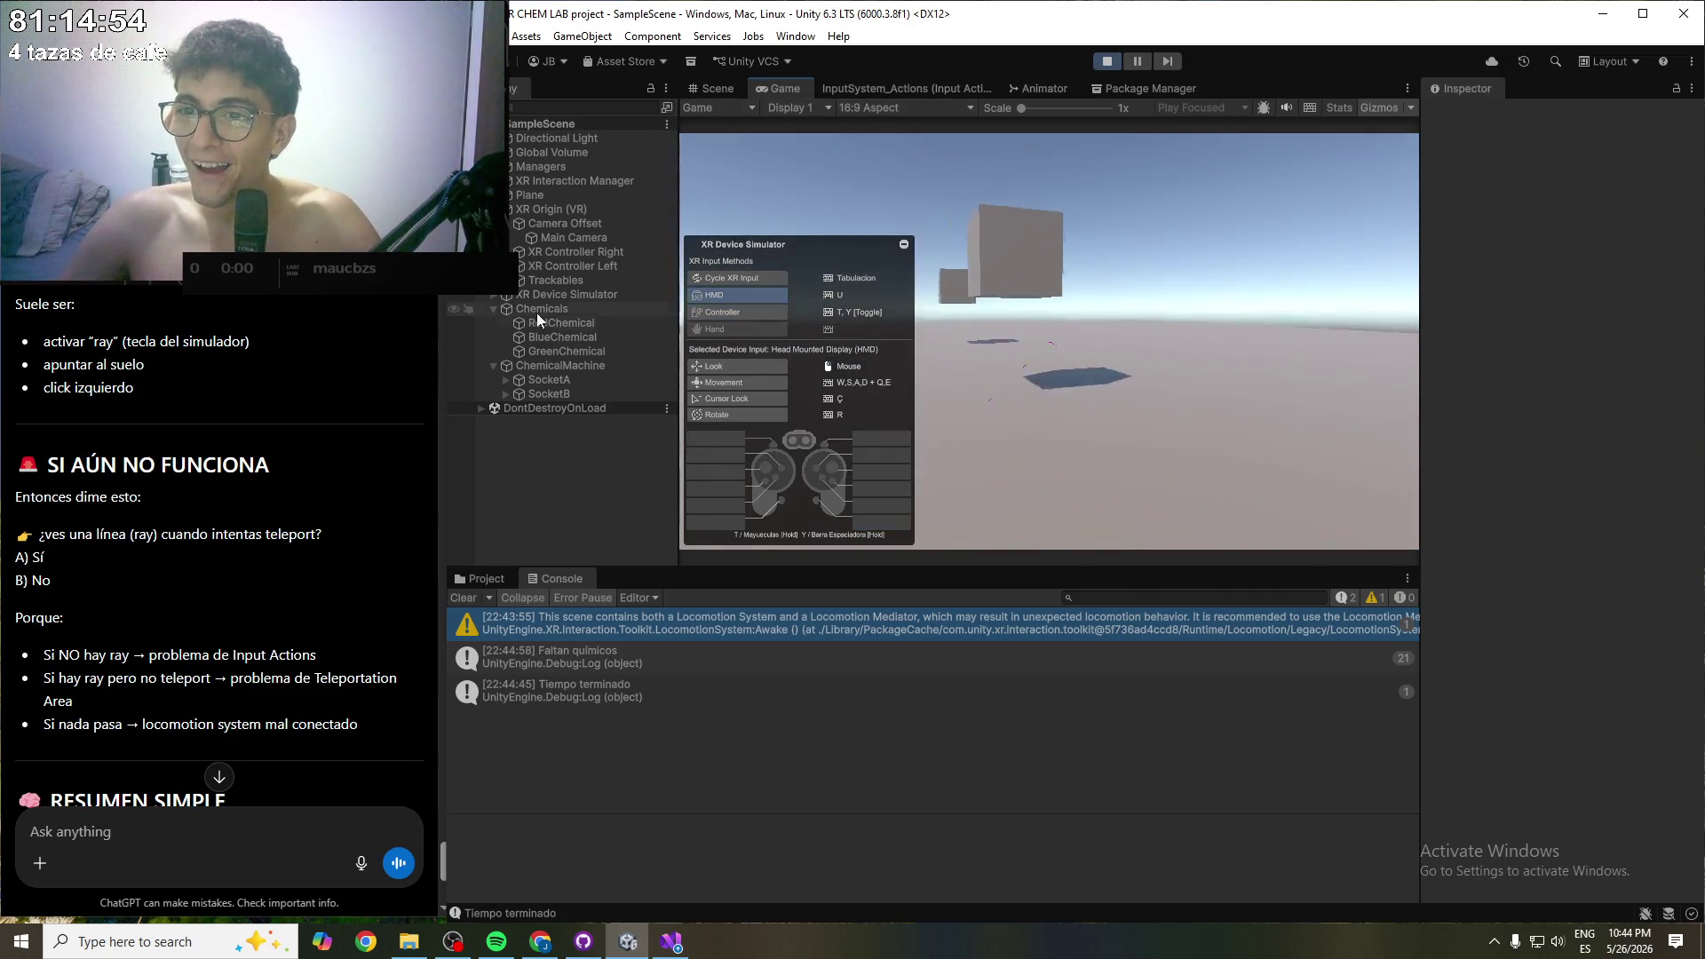
key(Tab)
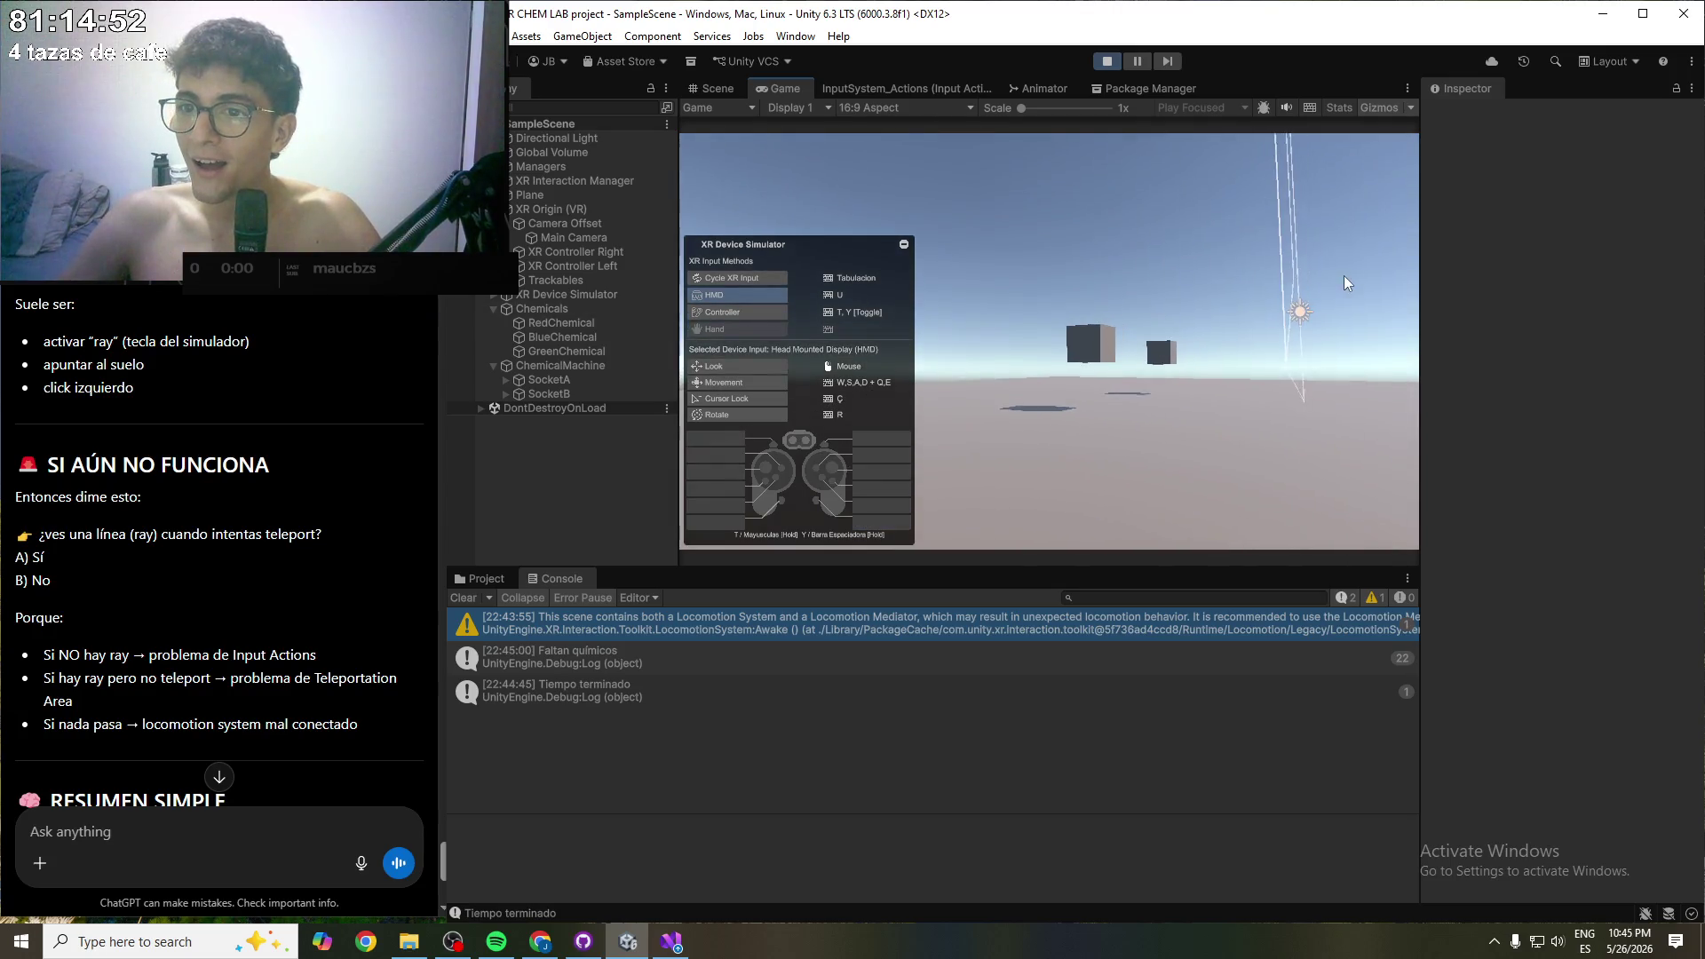
key(Tab)
key(Tab)
key(Tab)
key(Tab)
key(Tab)
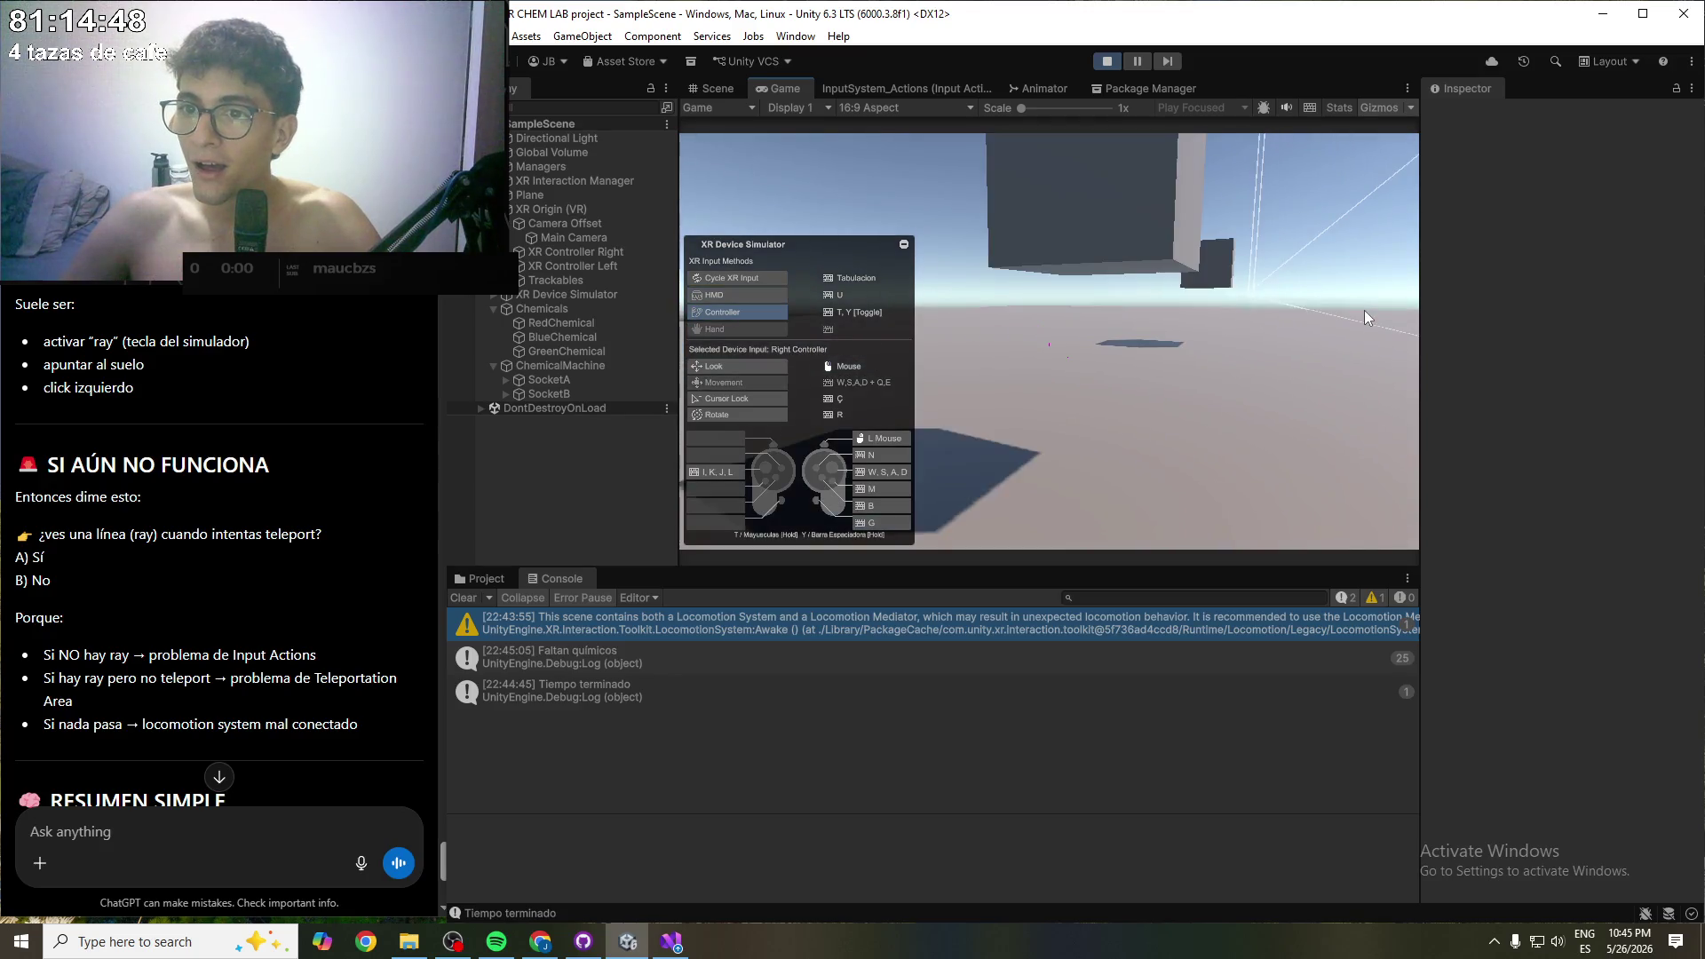
key(Tab)
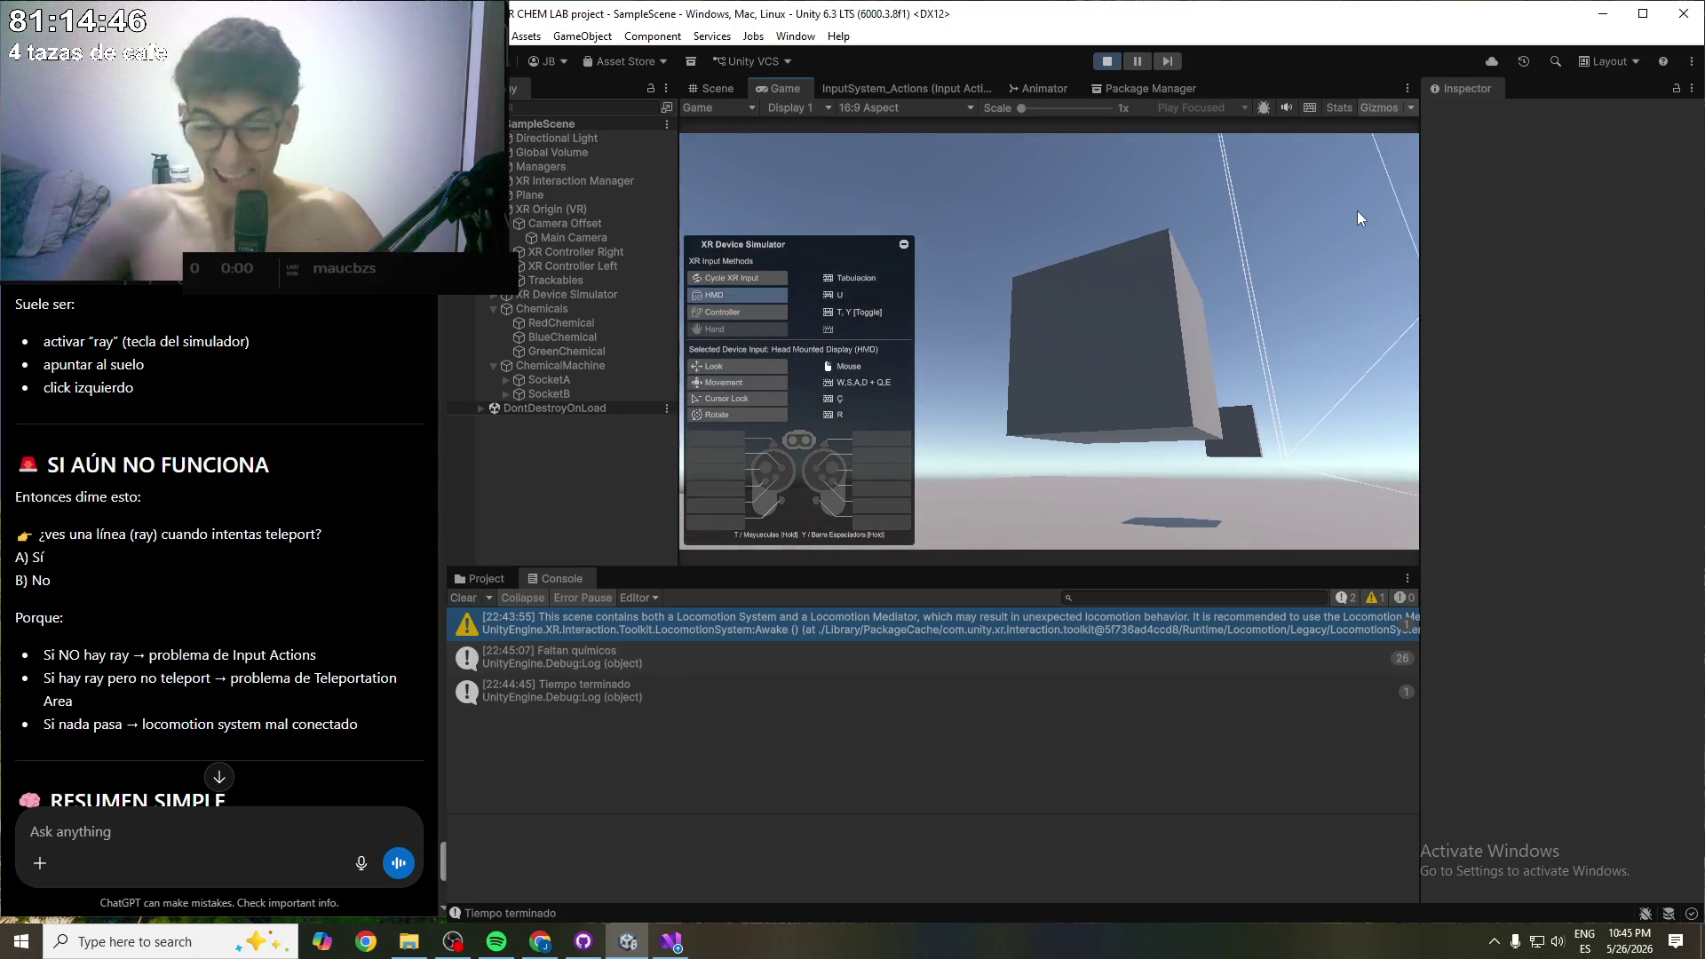
click(1107, 60)
- Tell ChatGPT that teleporting now works and send the message
scroll(261, 710, down, 5)
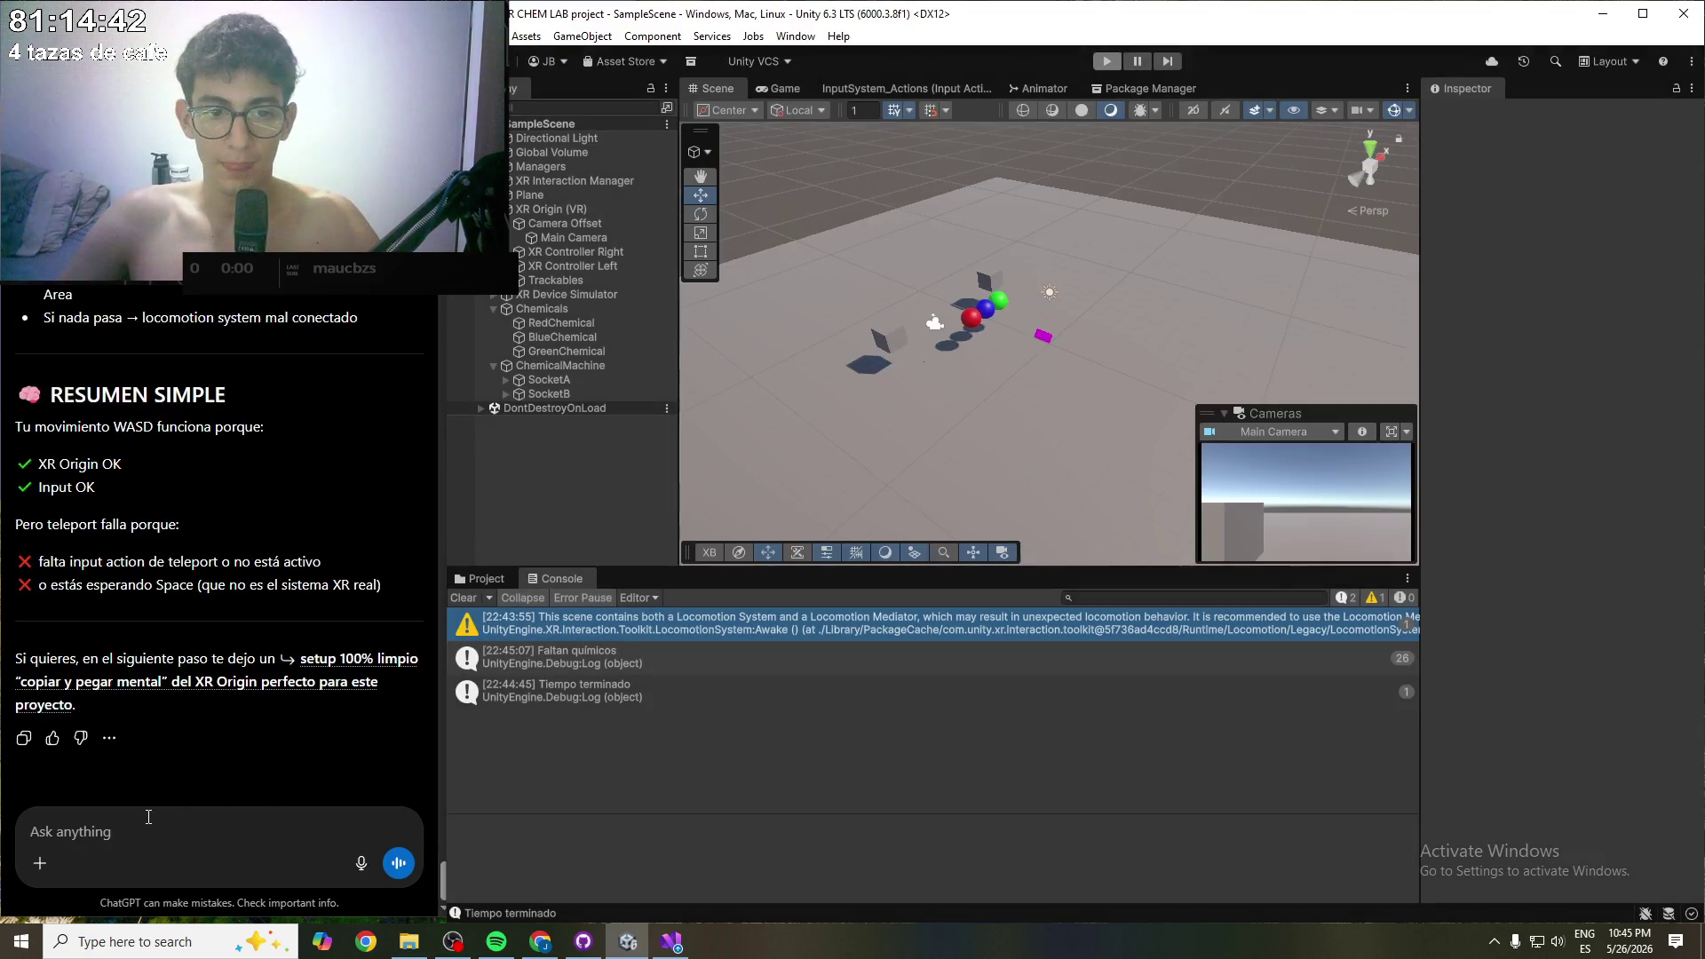
click(135, 822)
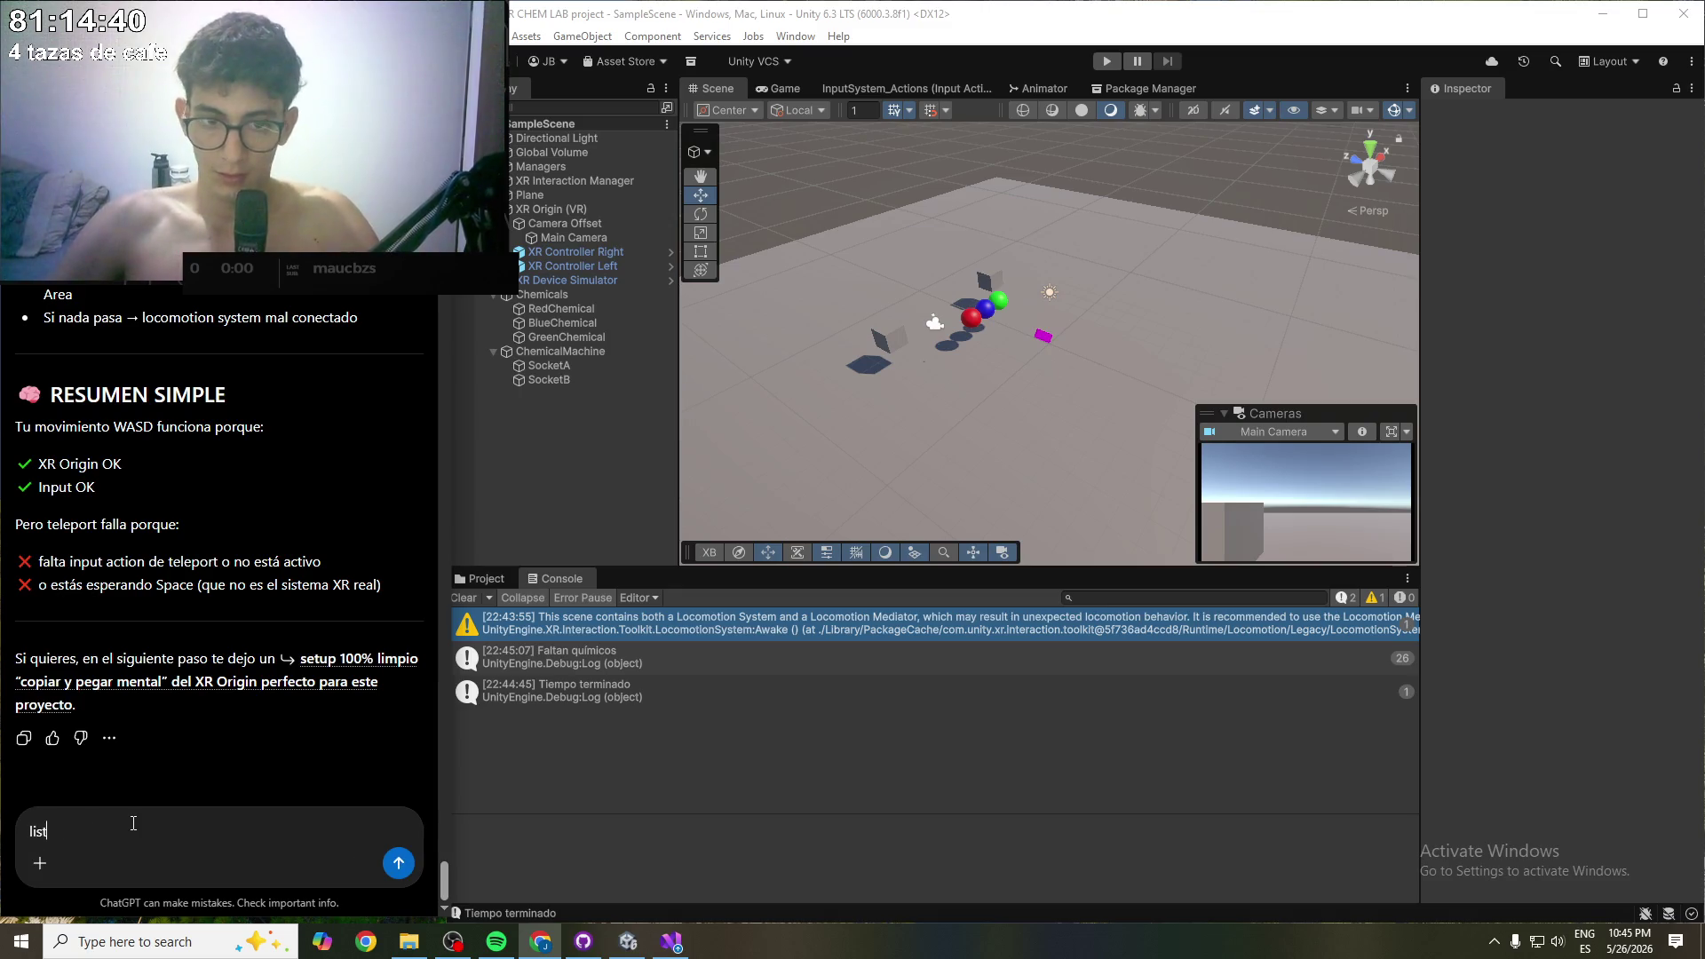
text(o, ya me teletransporto)
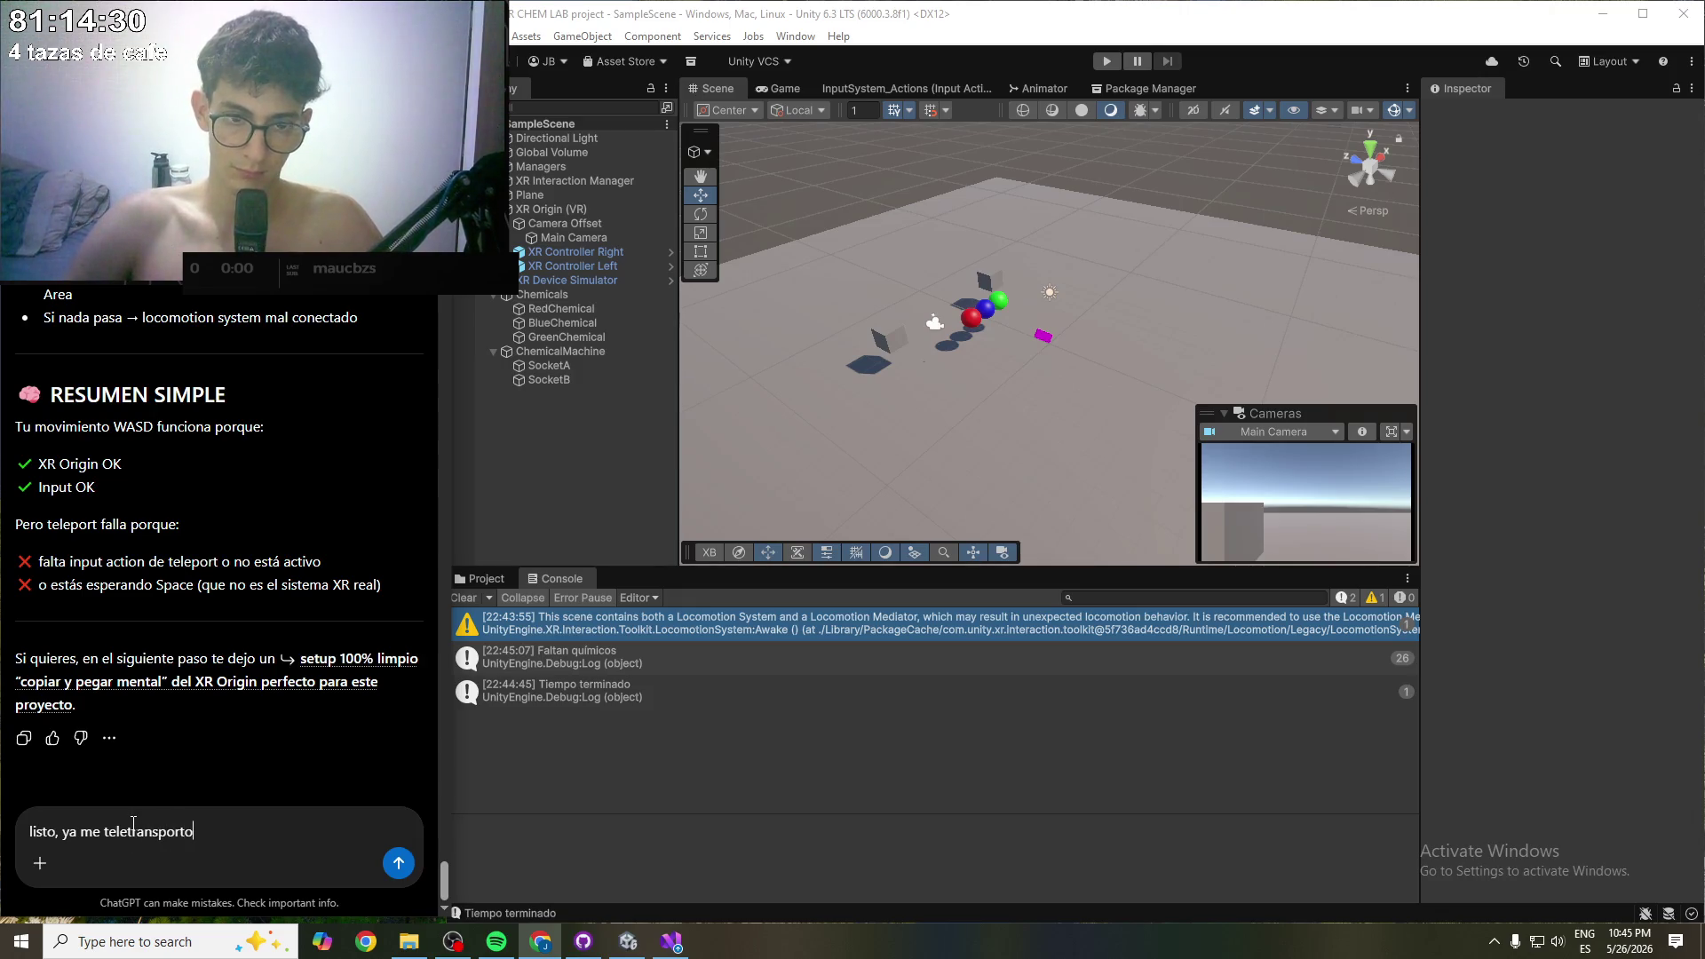
key(Return)
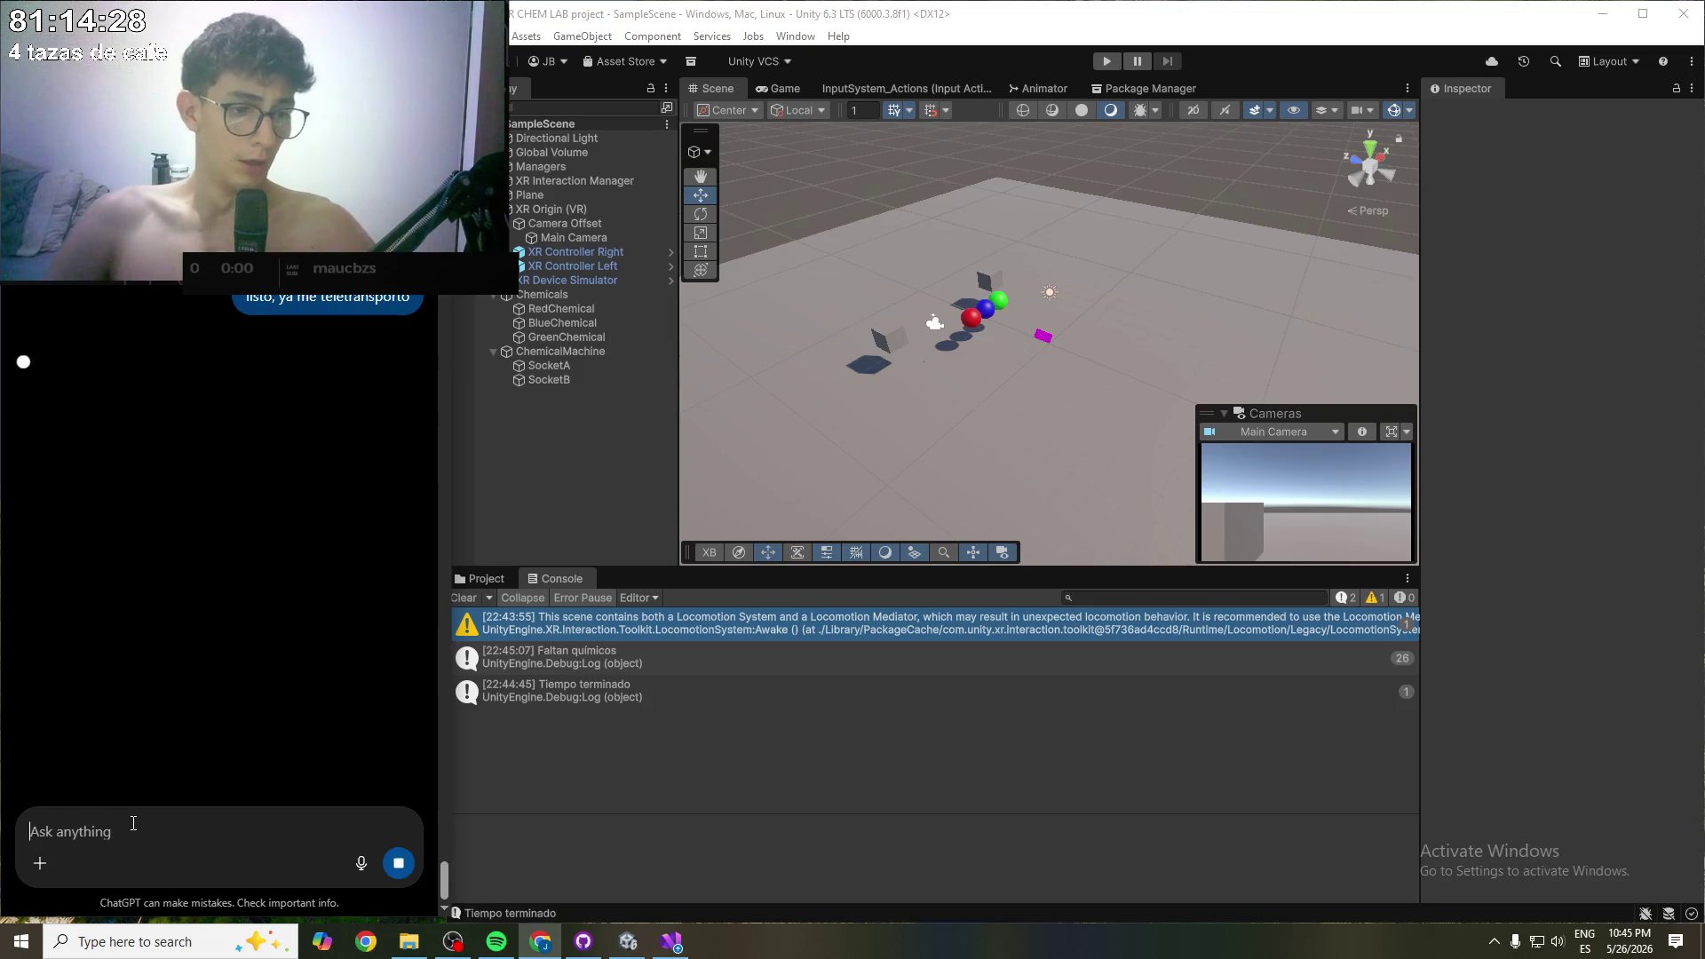
click(500, 946)
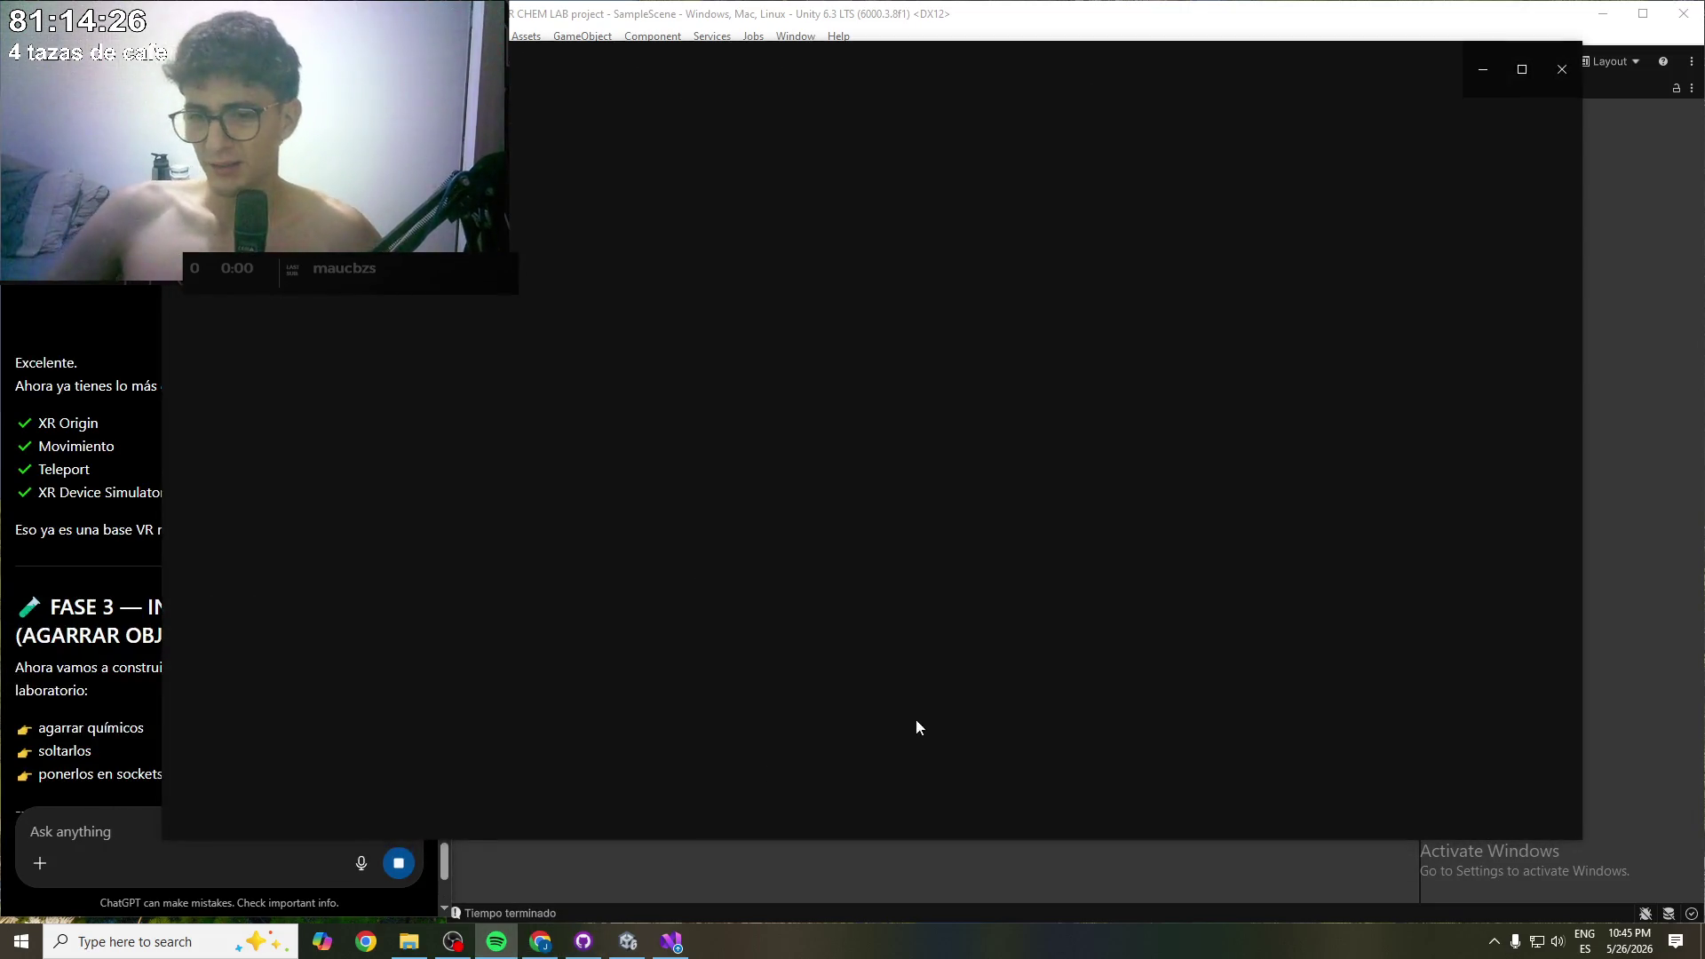
- Pause the current Spotify track, browse the playlist, and return to the Unity editor
click(870, 792)
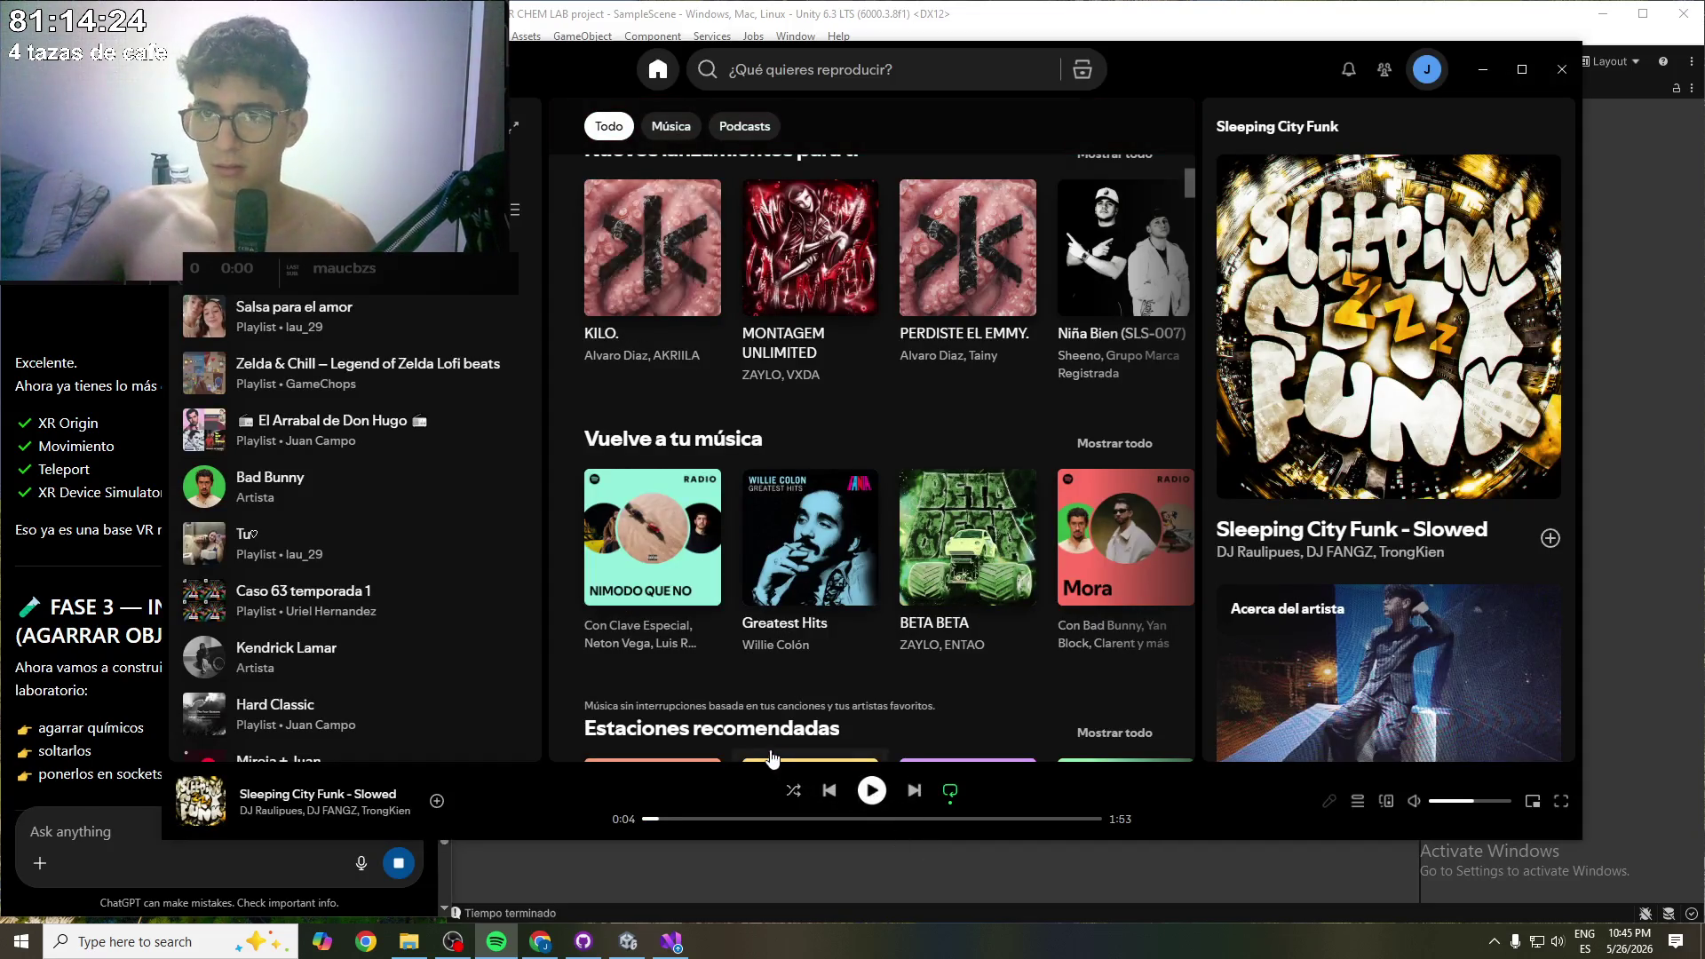
scroll(902, 639, up, 5)
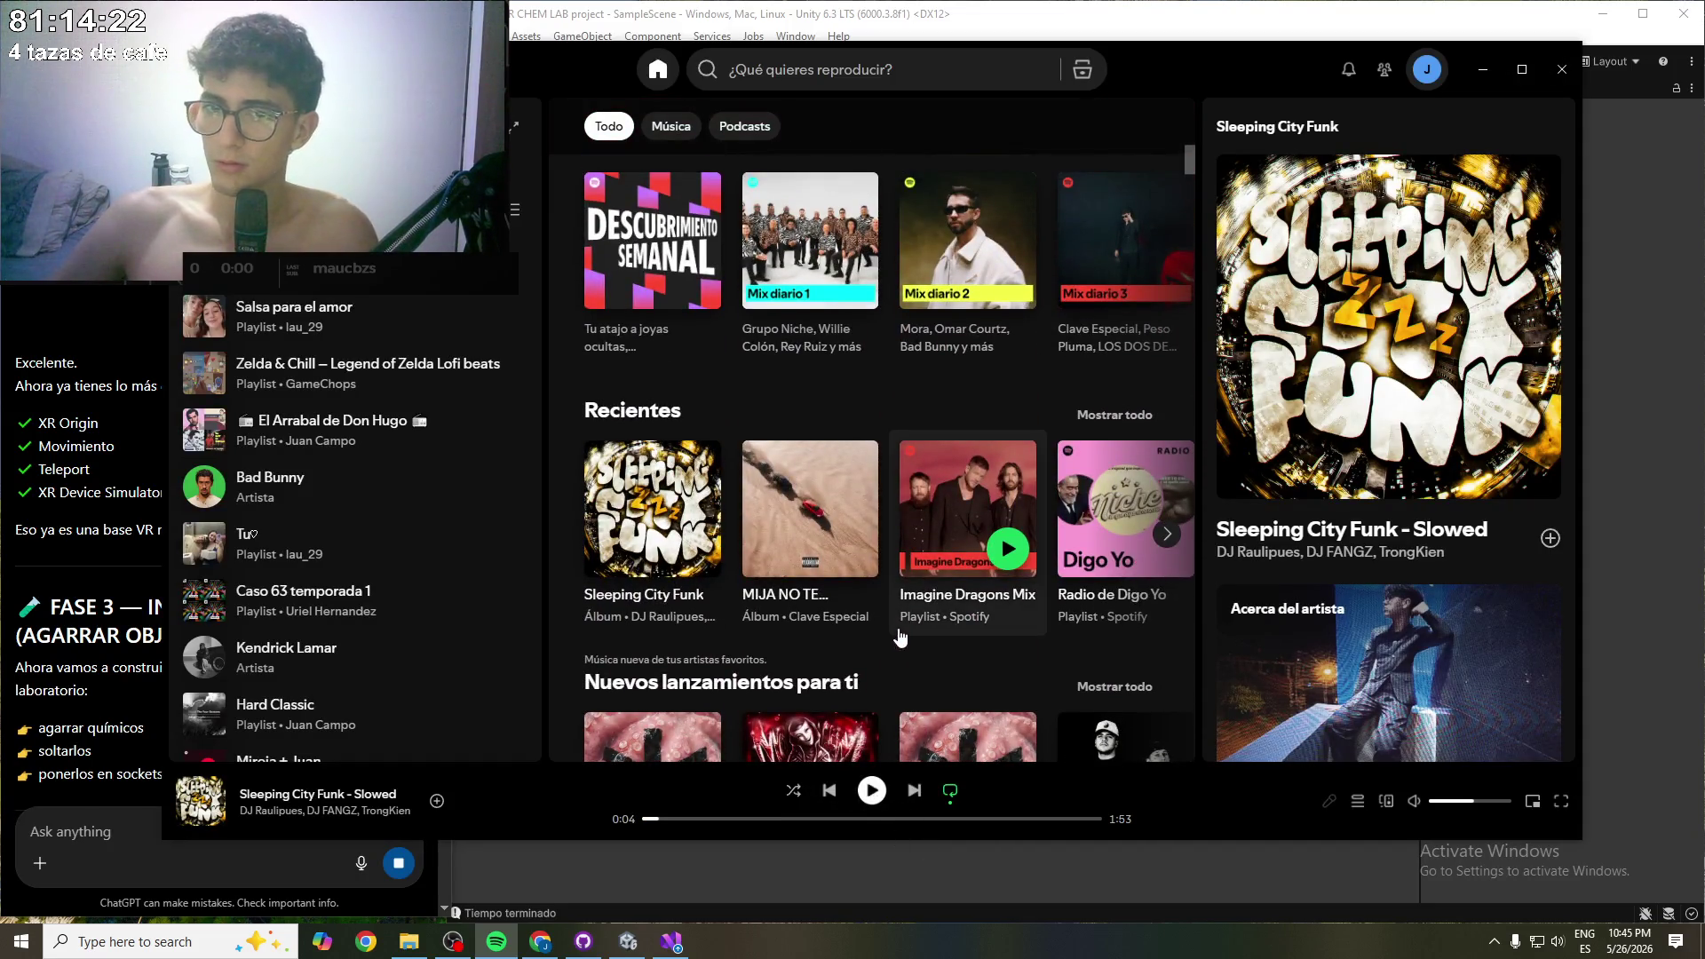
scroll(900, 636, up, 3)
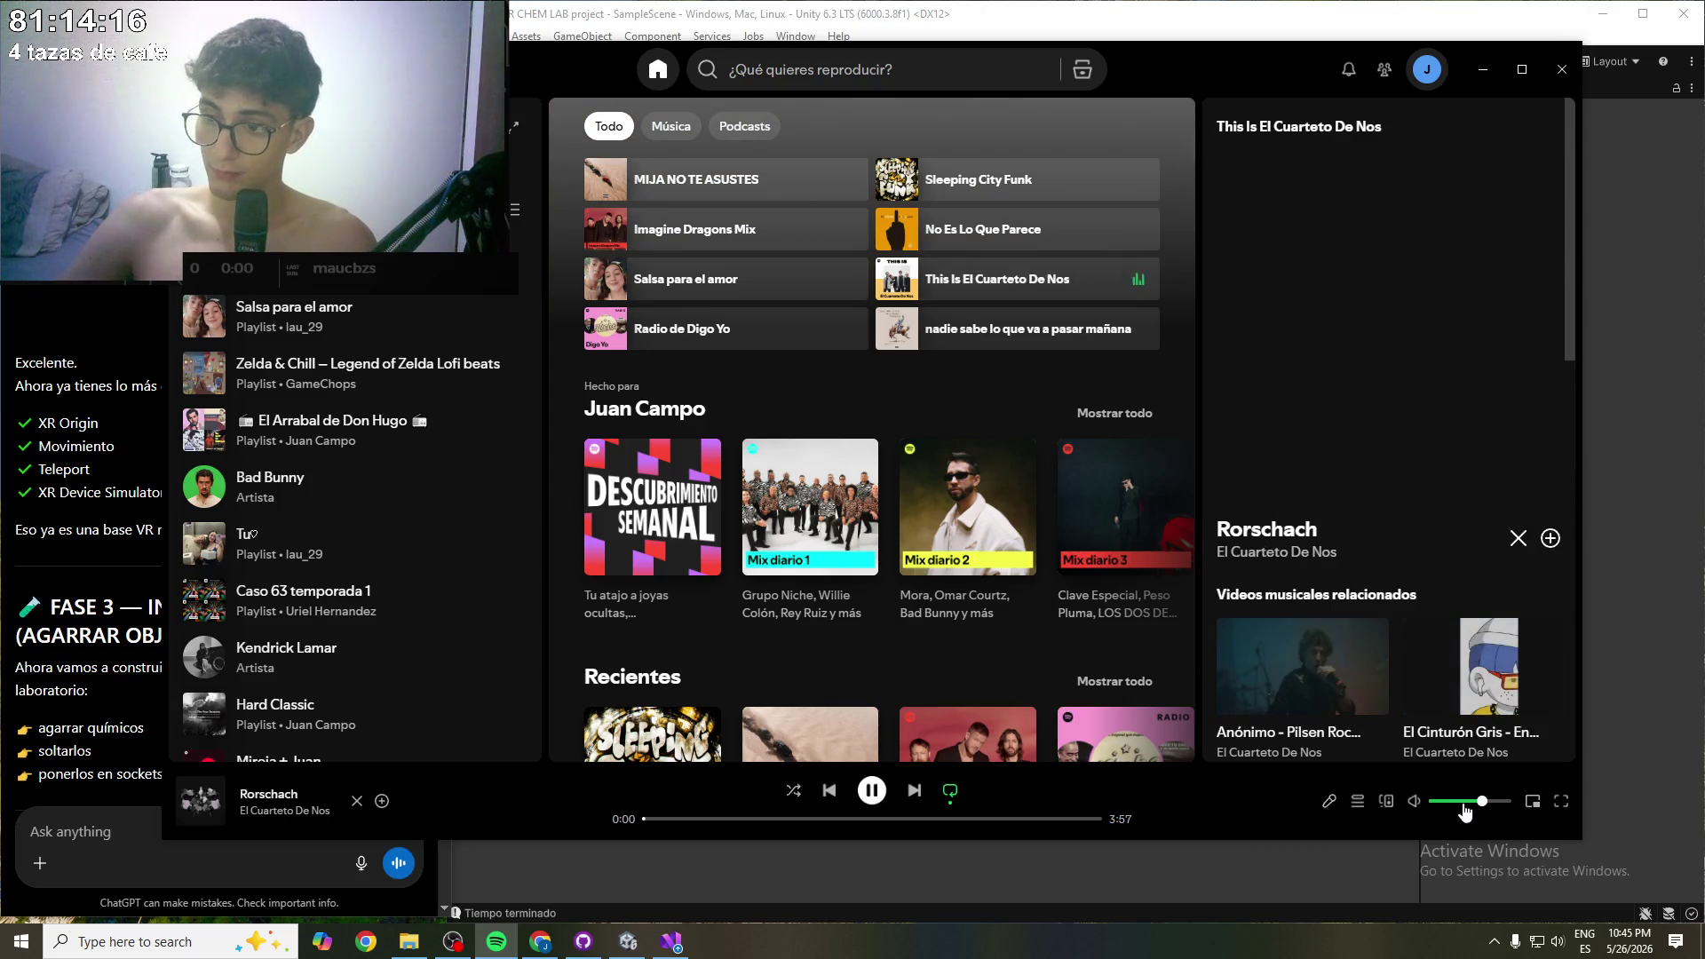
click(1225, 866)
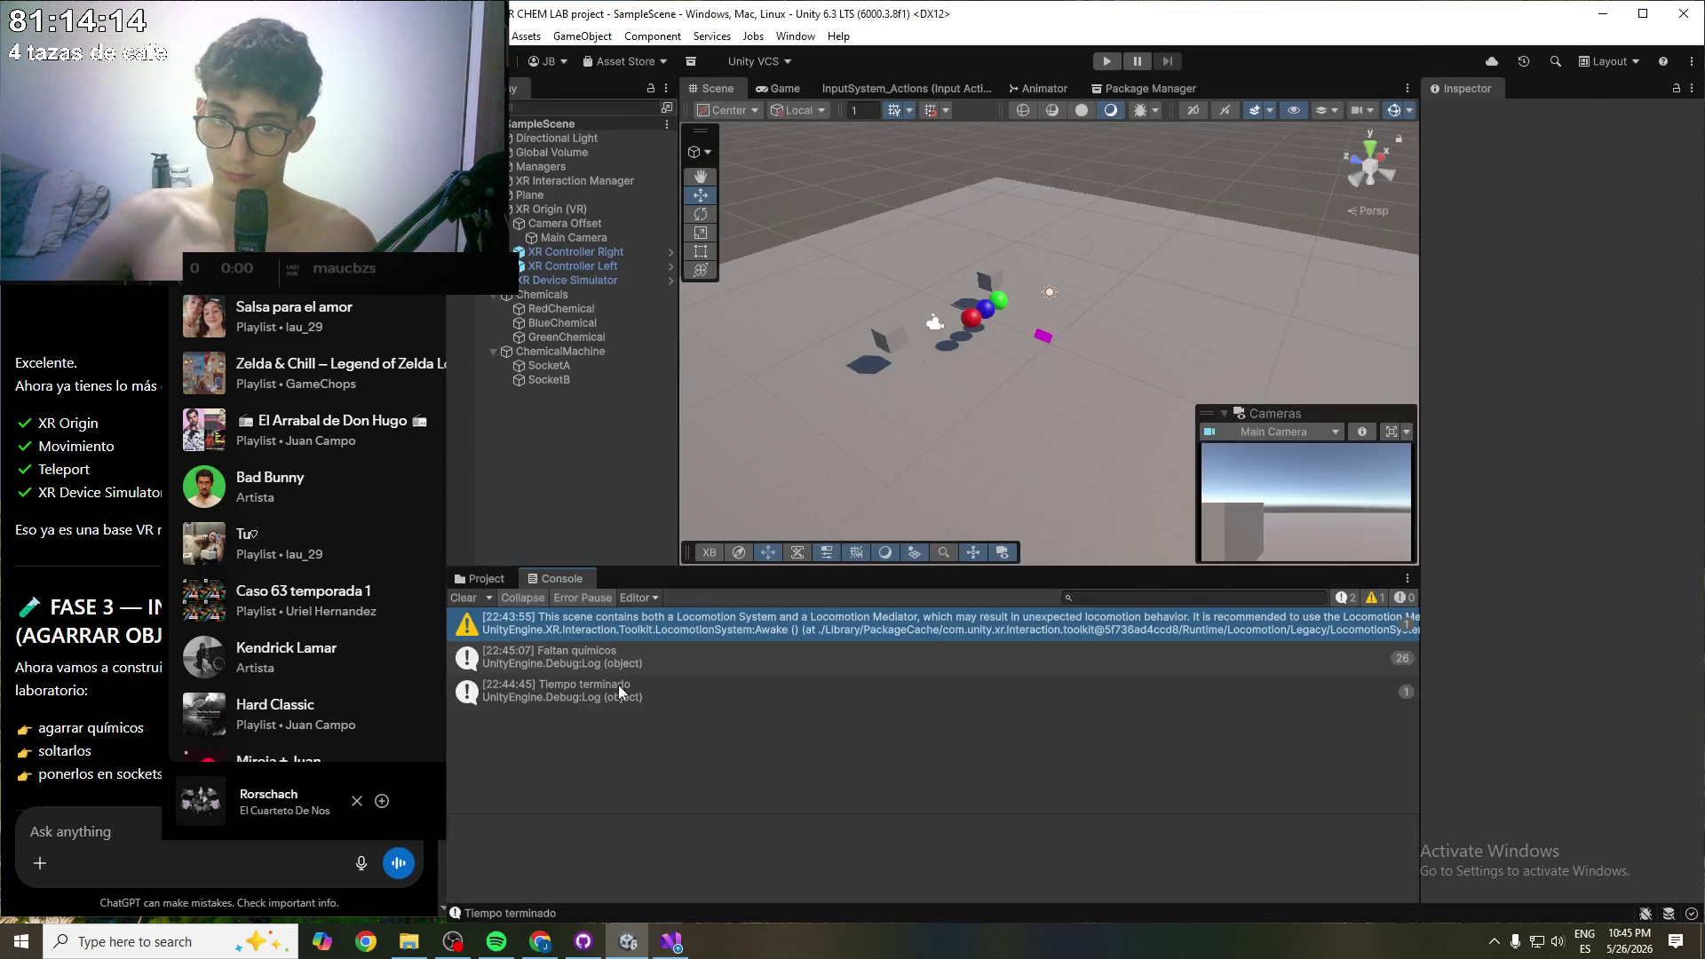
- Read through ChatGPT's FASE 3 reply to the Chemical_Test cube, Rigidbody and grabbable steps
click(103, 839)
drag(175, 621, 214, 631)
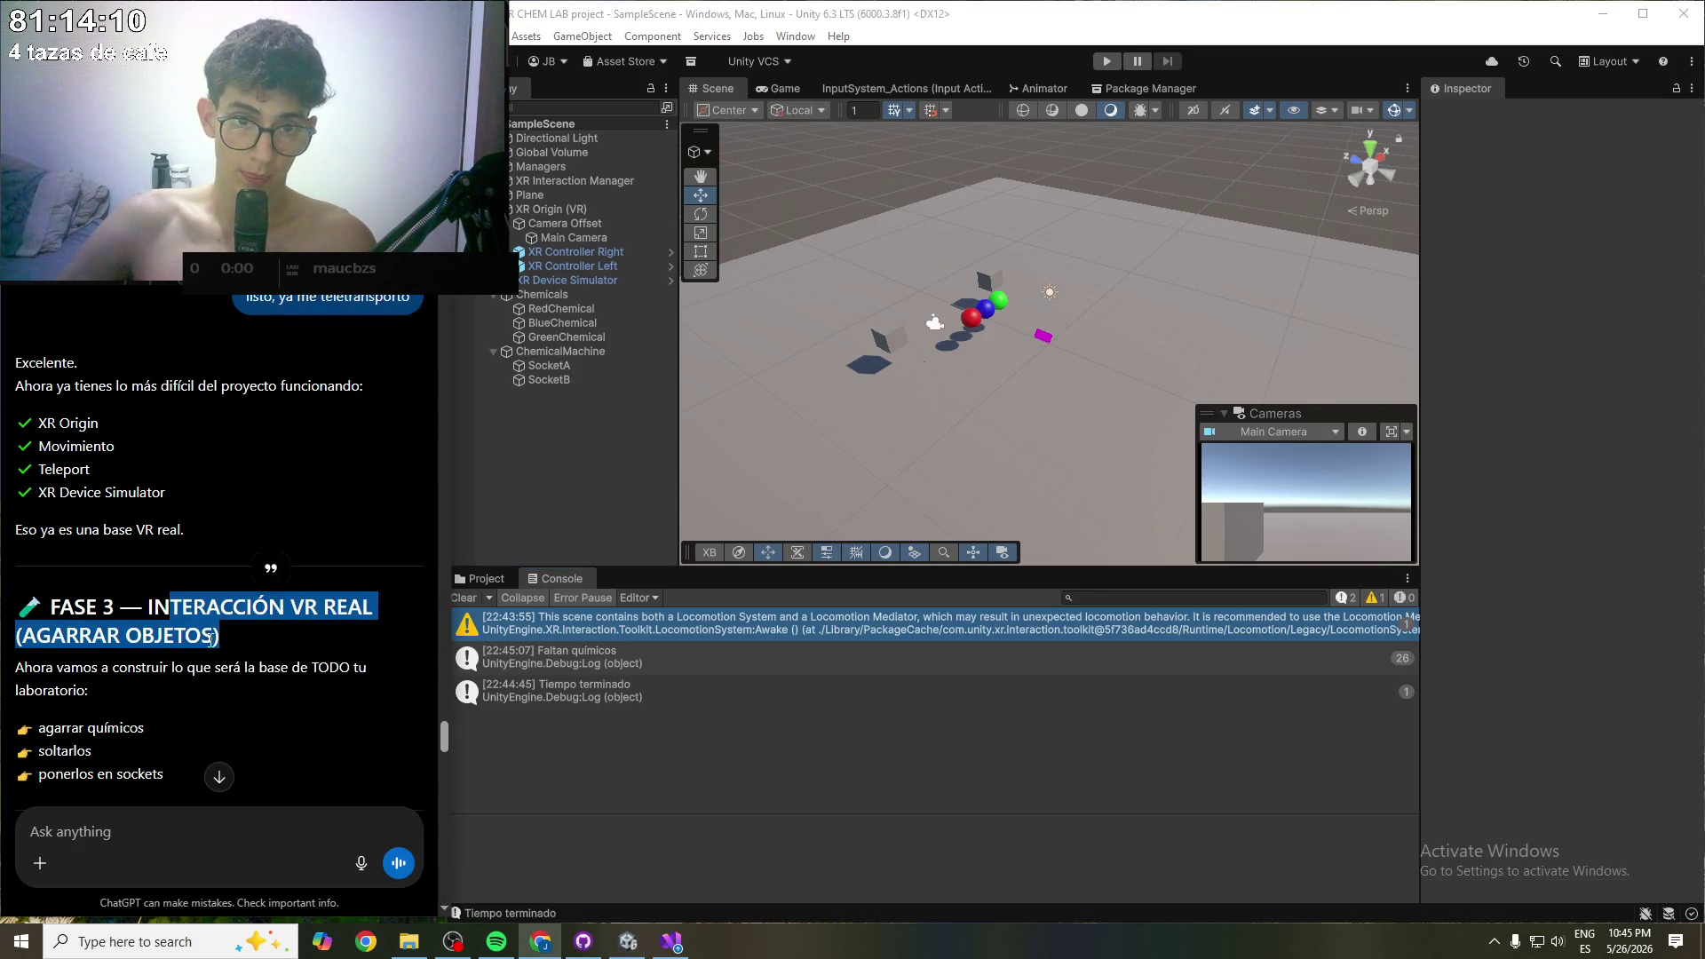
click(173, 667)
scroll(164, 674, down, 6)
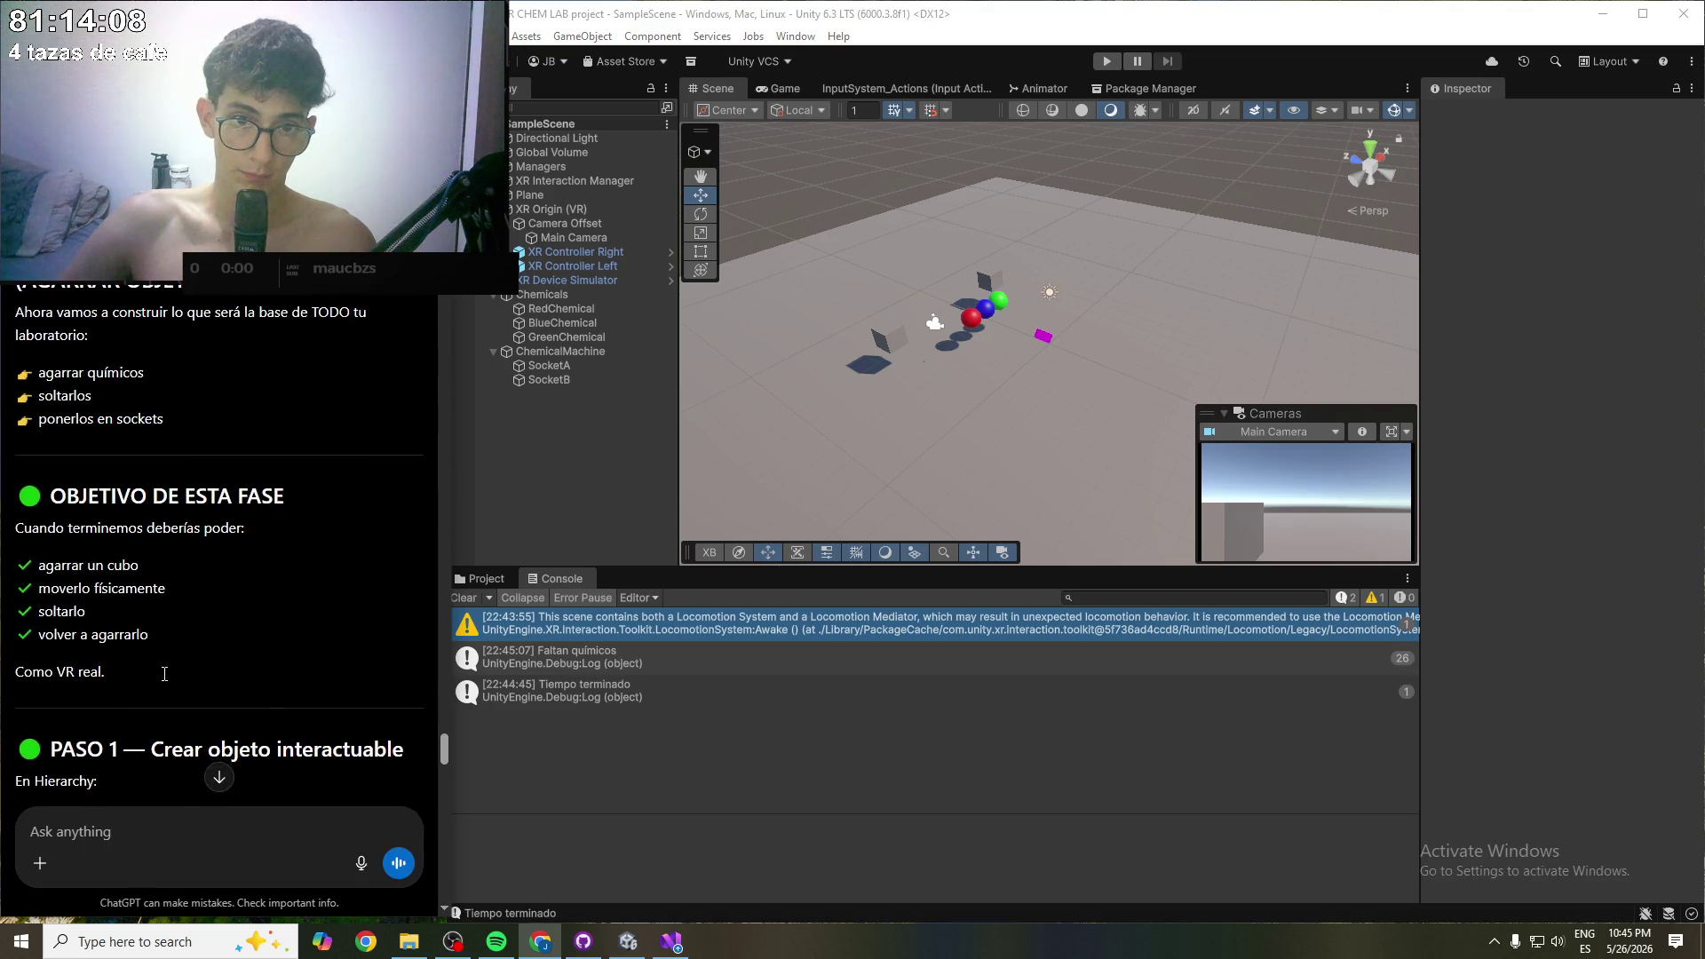
drag(147, 578, 333, 575)
click(229, 665)
scroll(229, 665, down, 2)
scroll(126, 625, down, 1)
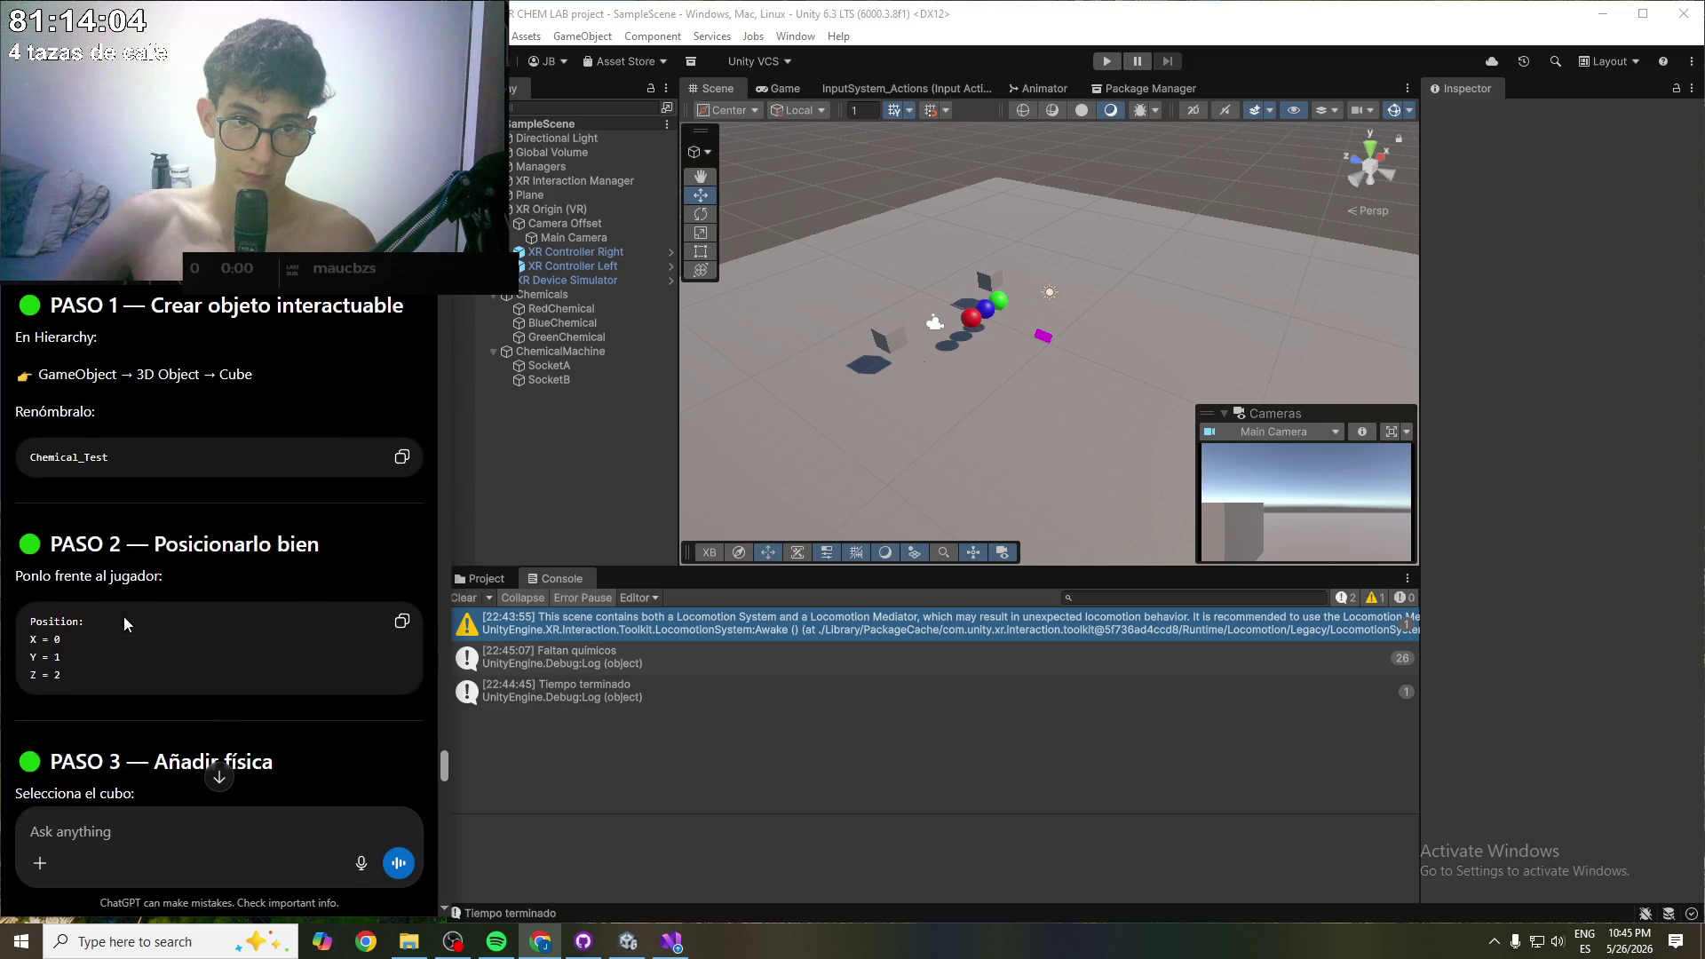
scroll(125, 617, down, 3)
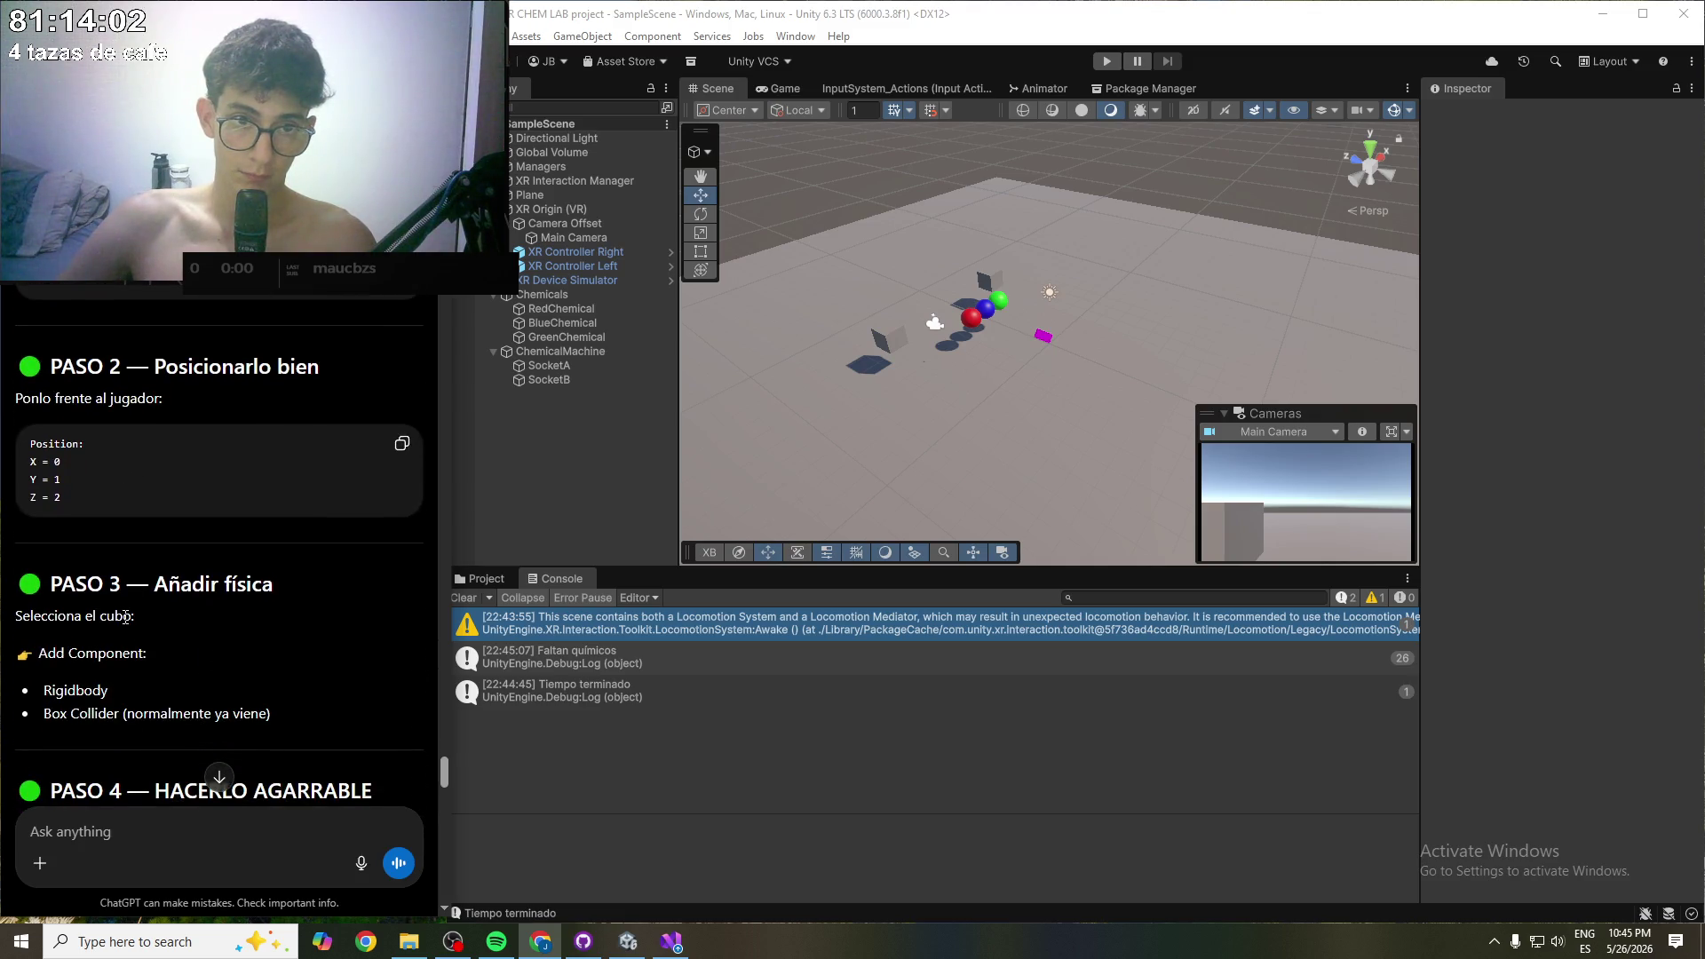